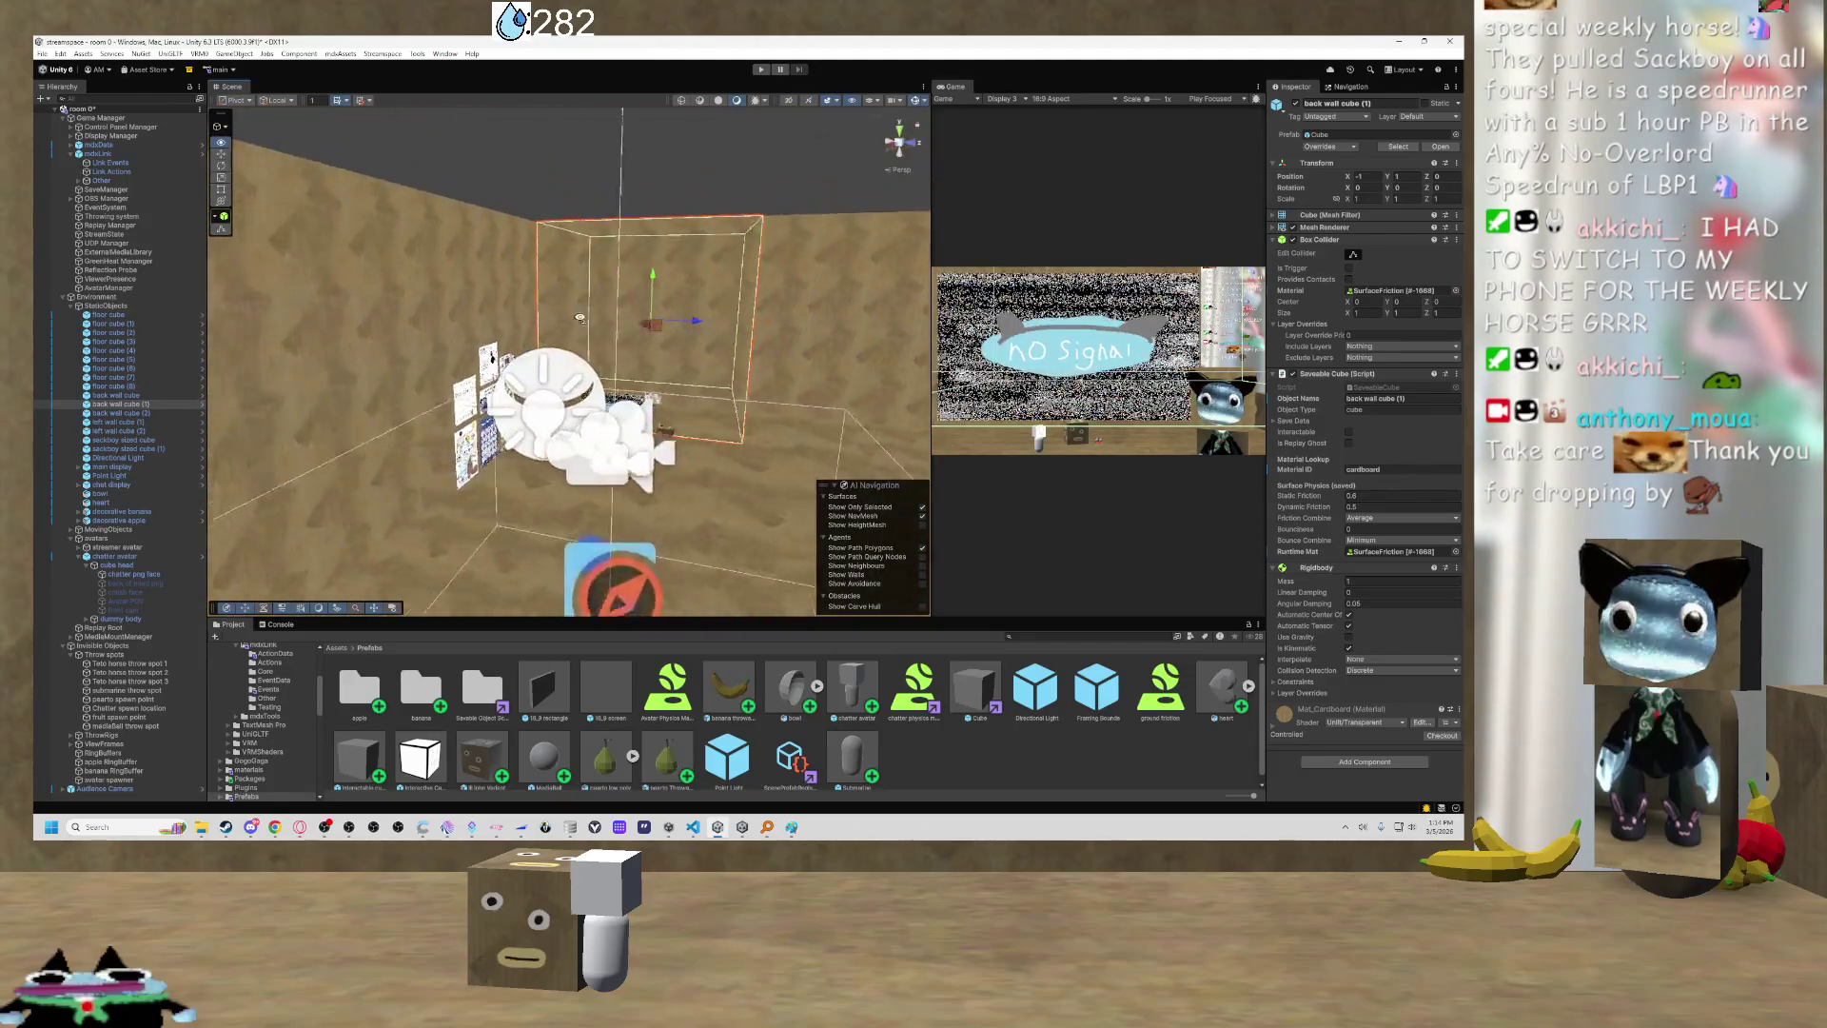
Select the Spout and Camera Panel and back wall cube (1), turning the view across the room.
left_click(679, 282)
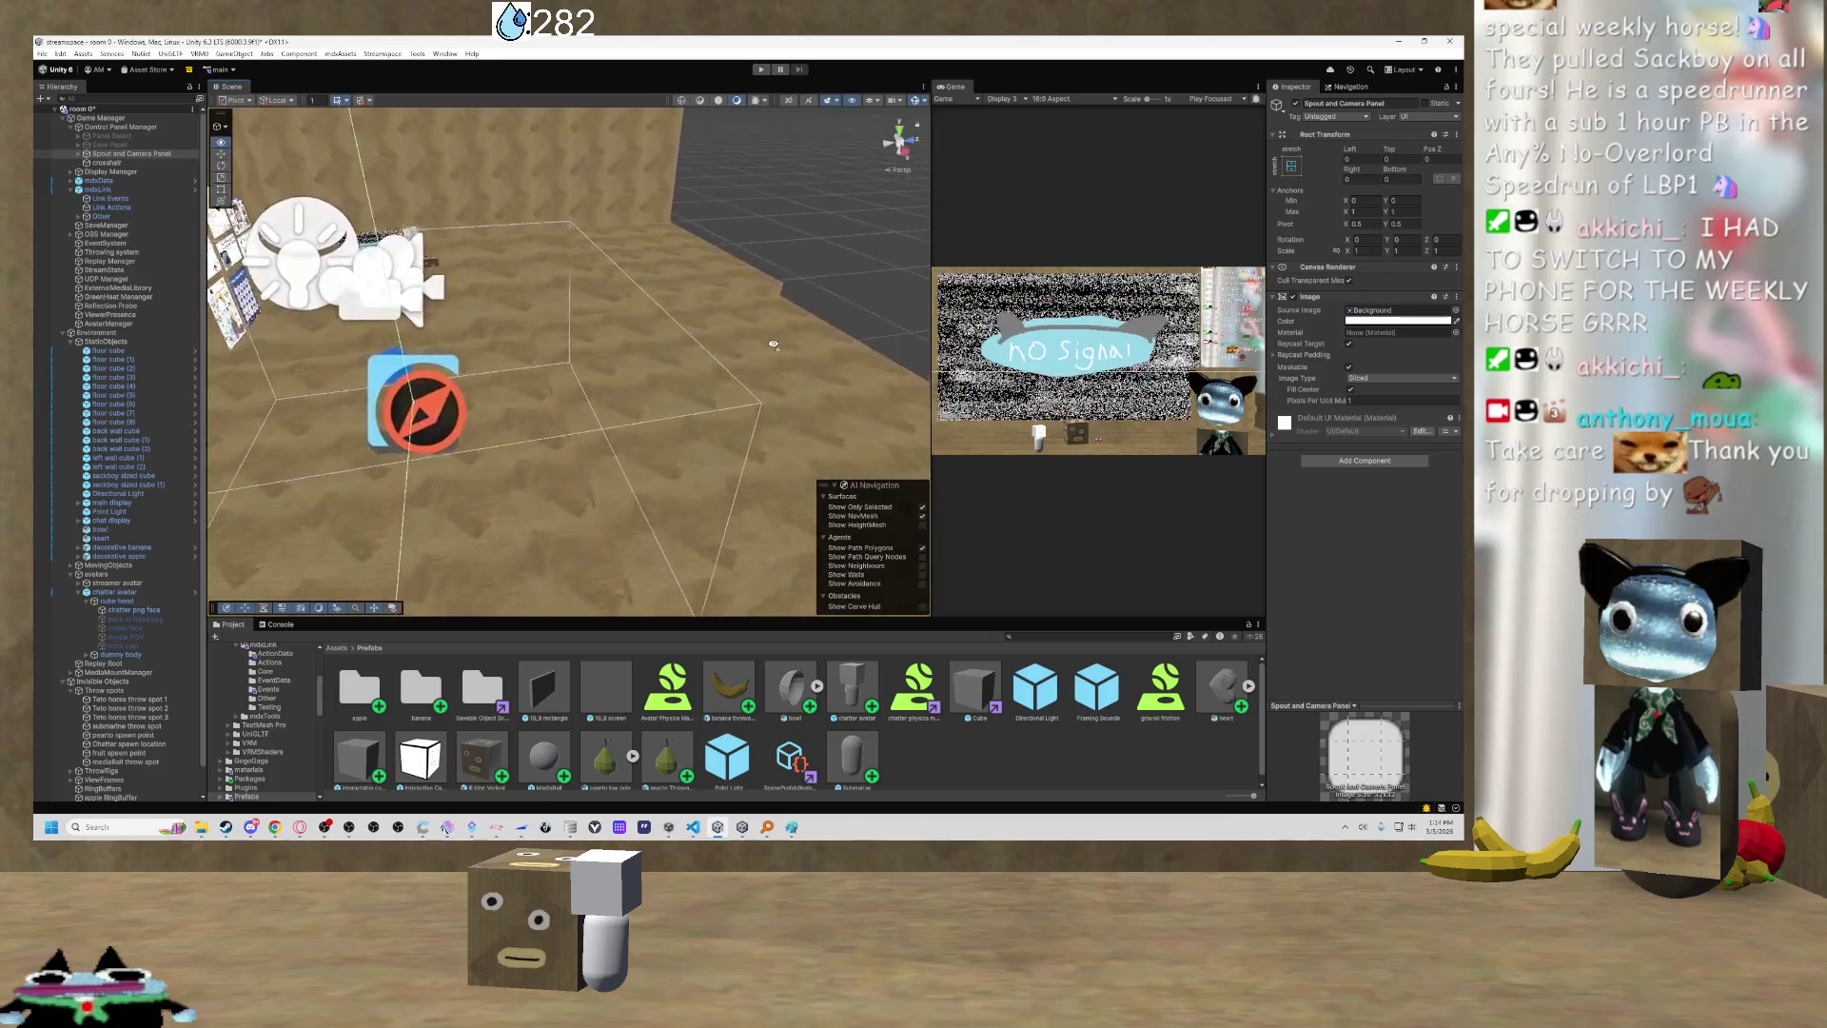
mouse_move(894, 298)
left_mouse_down()
mouse_move(507, 264)
mouse_move(805, 298)
mouse_move(670, 278)
mouse_move(657, 300)
mouse_move(660, 279)
left_mouse_up()
left_click(733, 289)
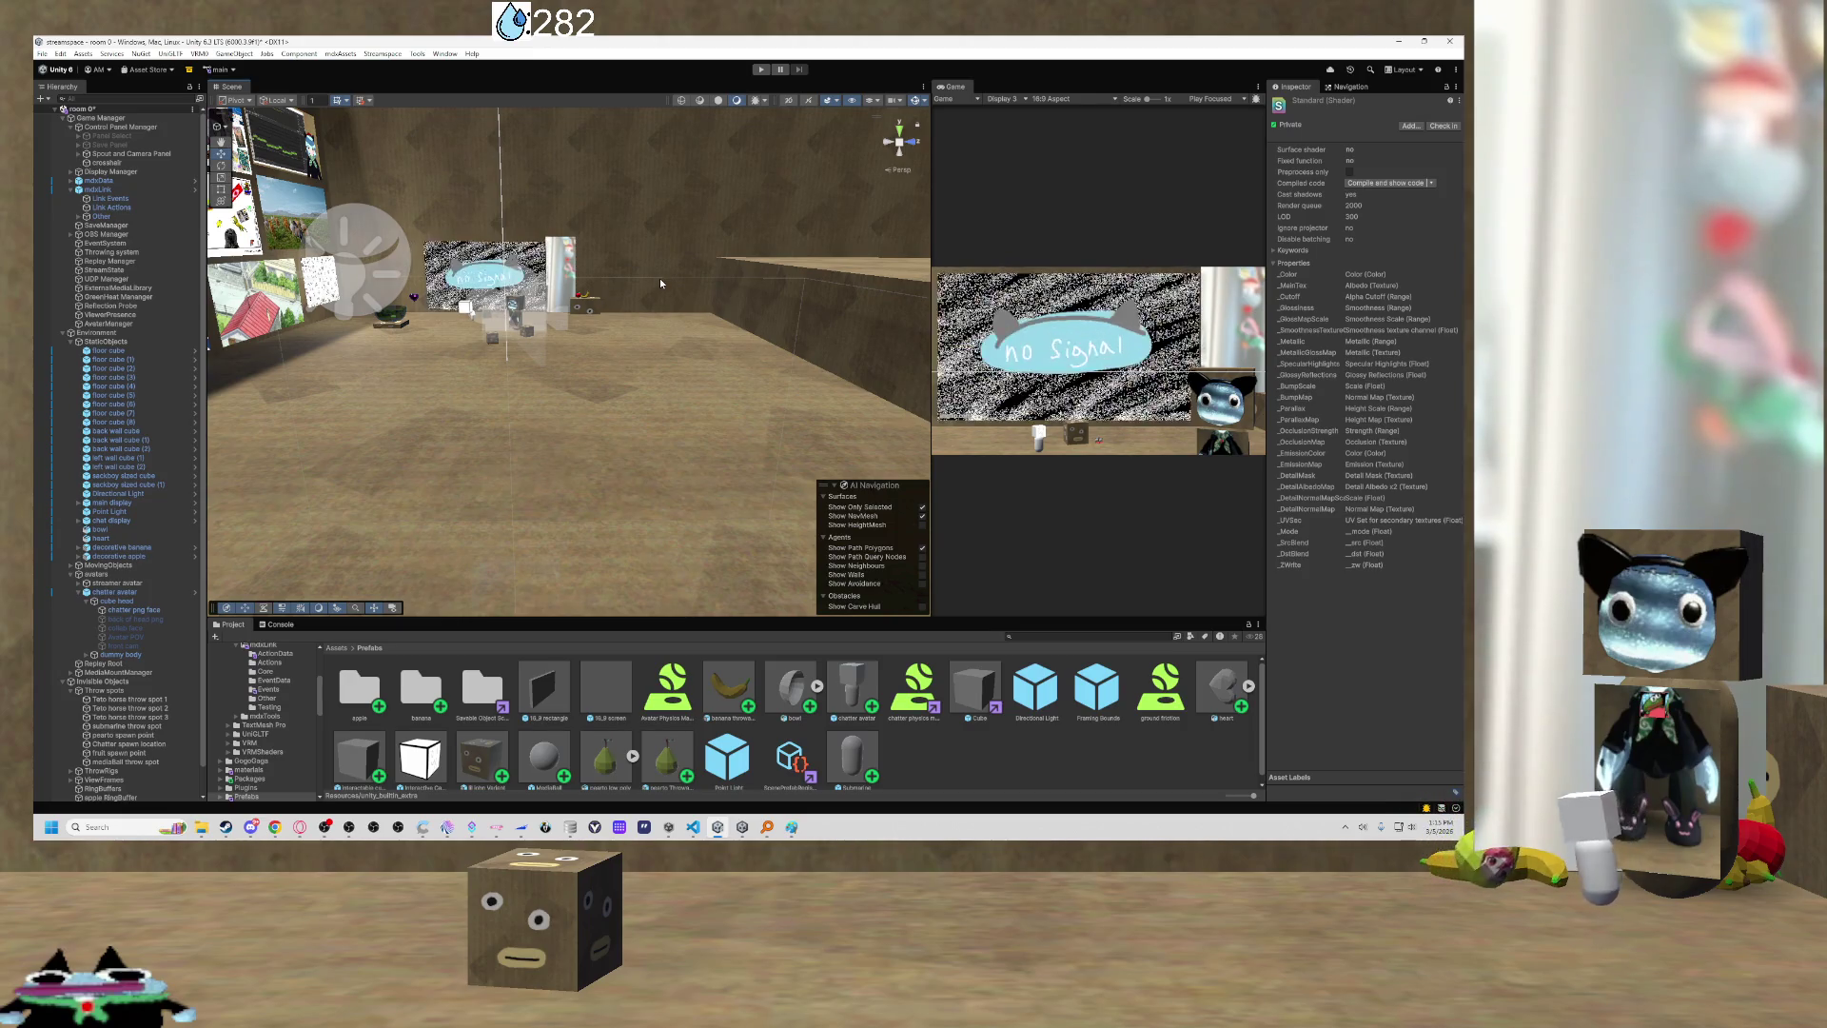
Fly the Scene view up to the no-signal main display and select it.
key("w")
key("w")
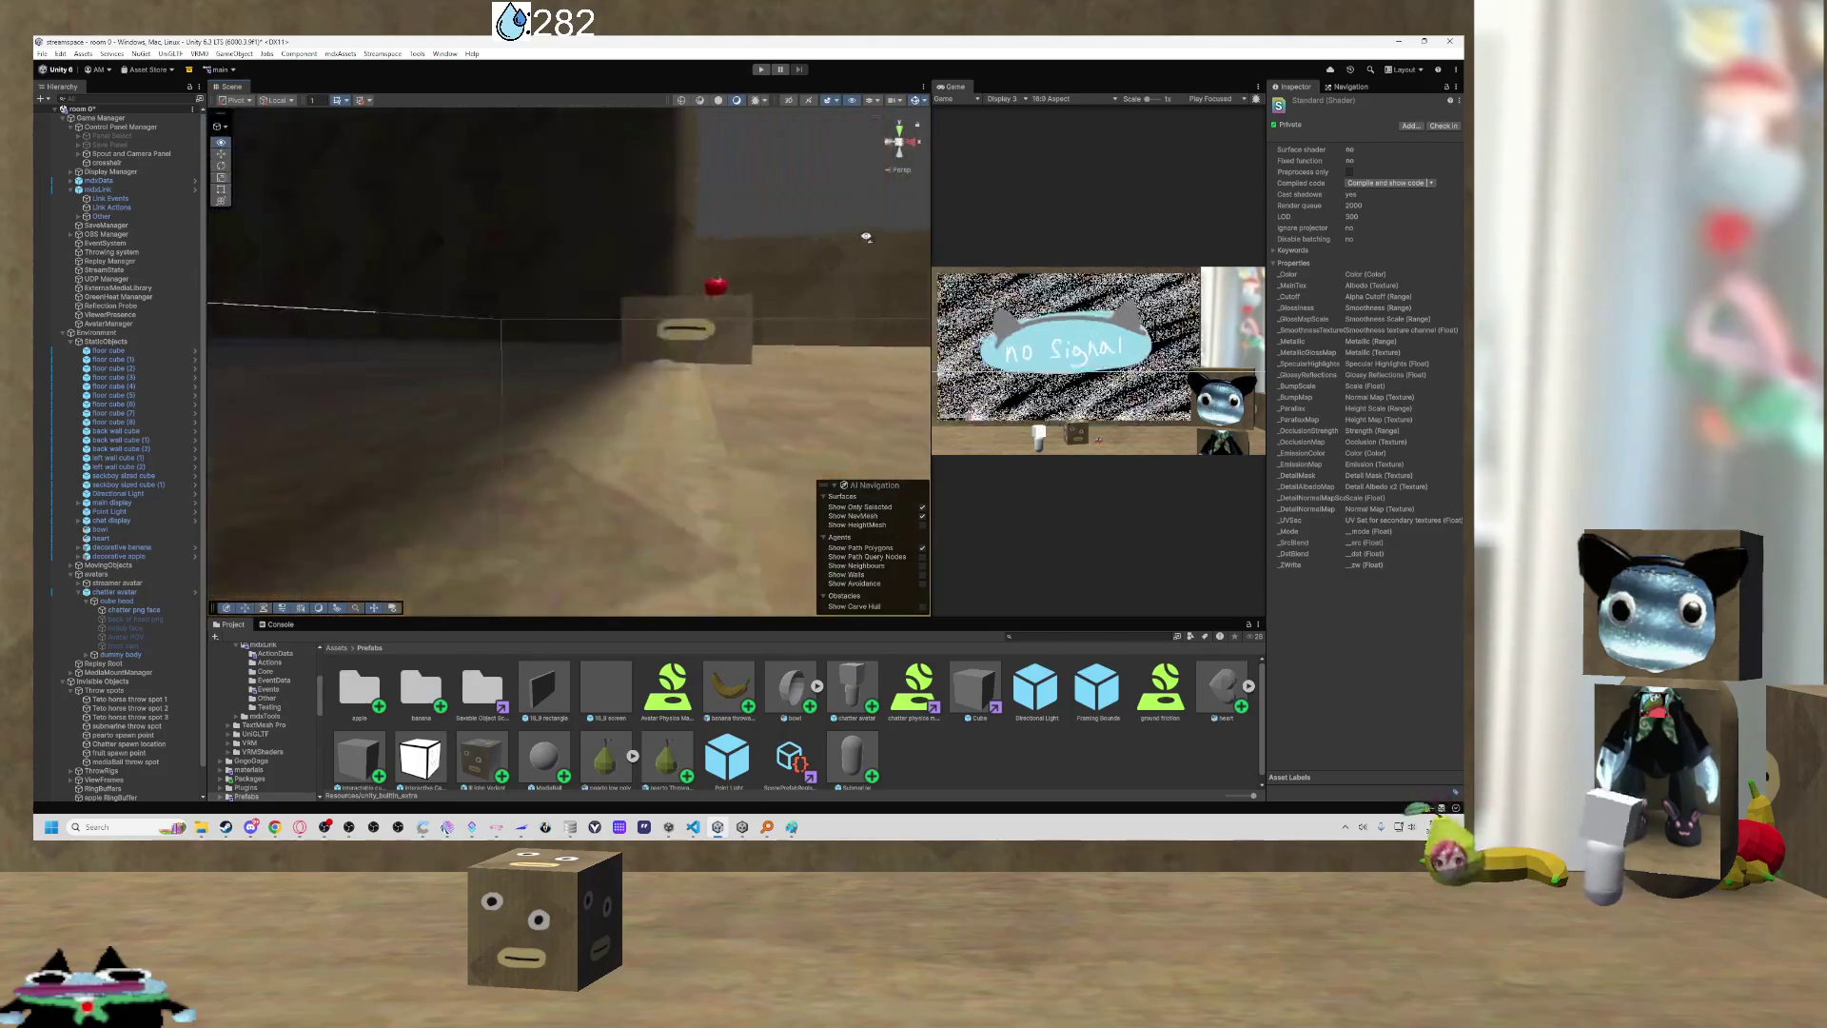
key("w")
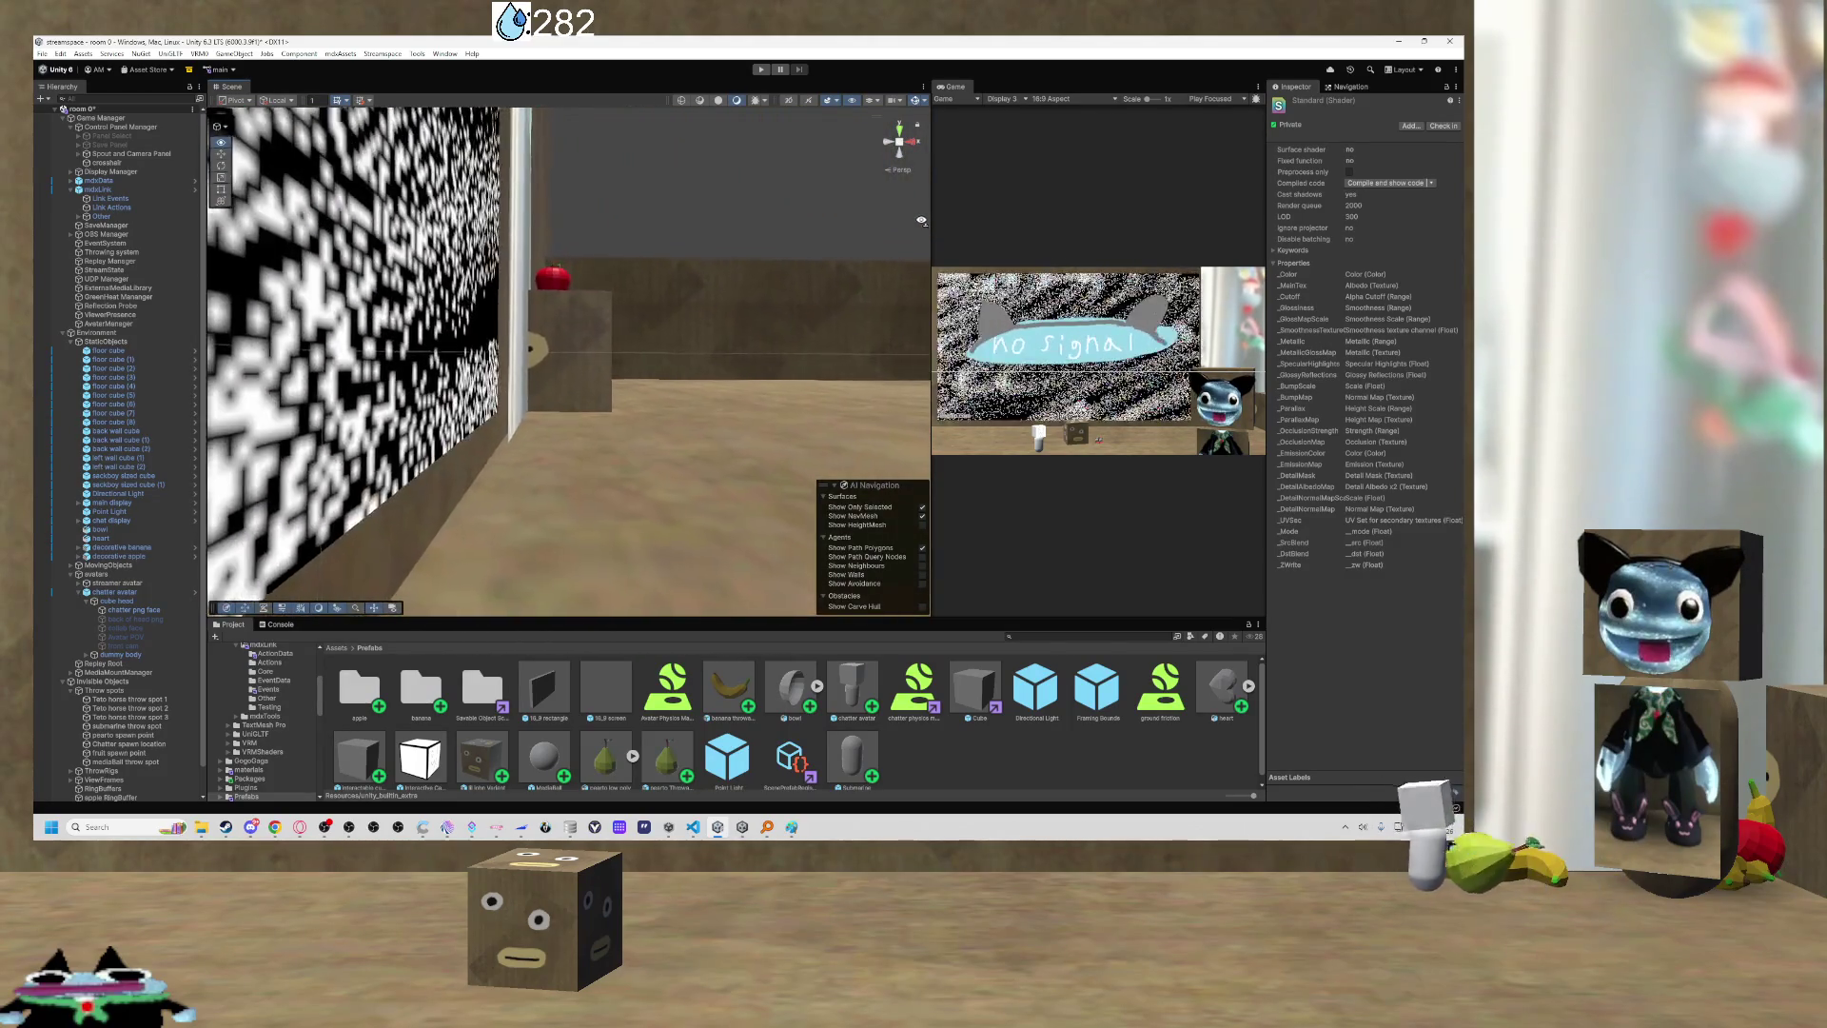
key("w")
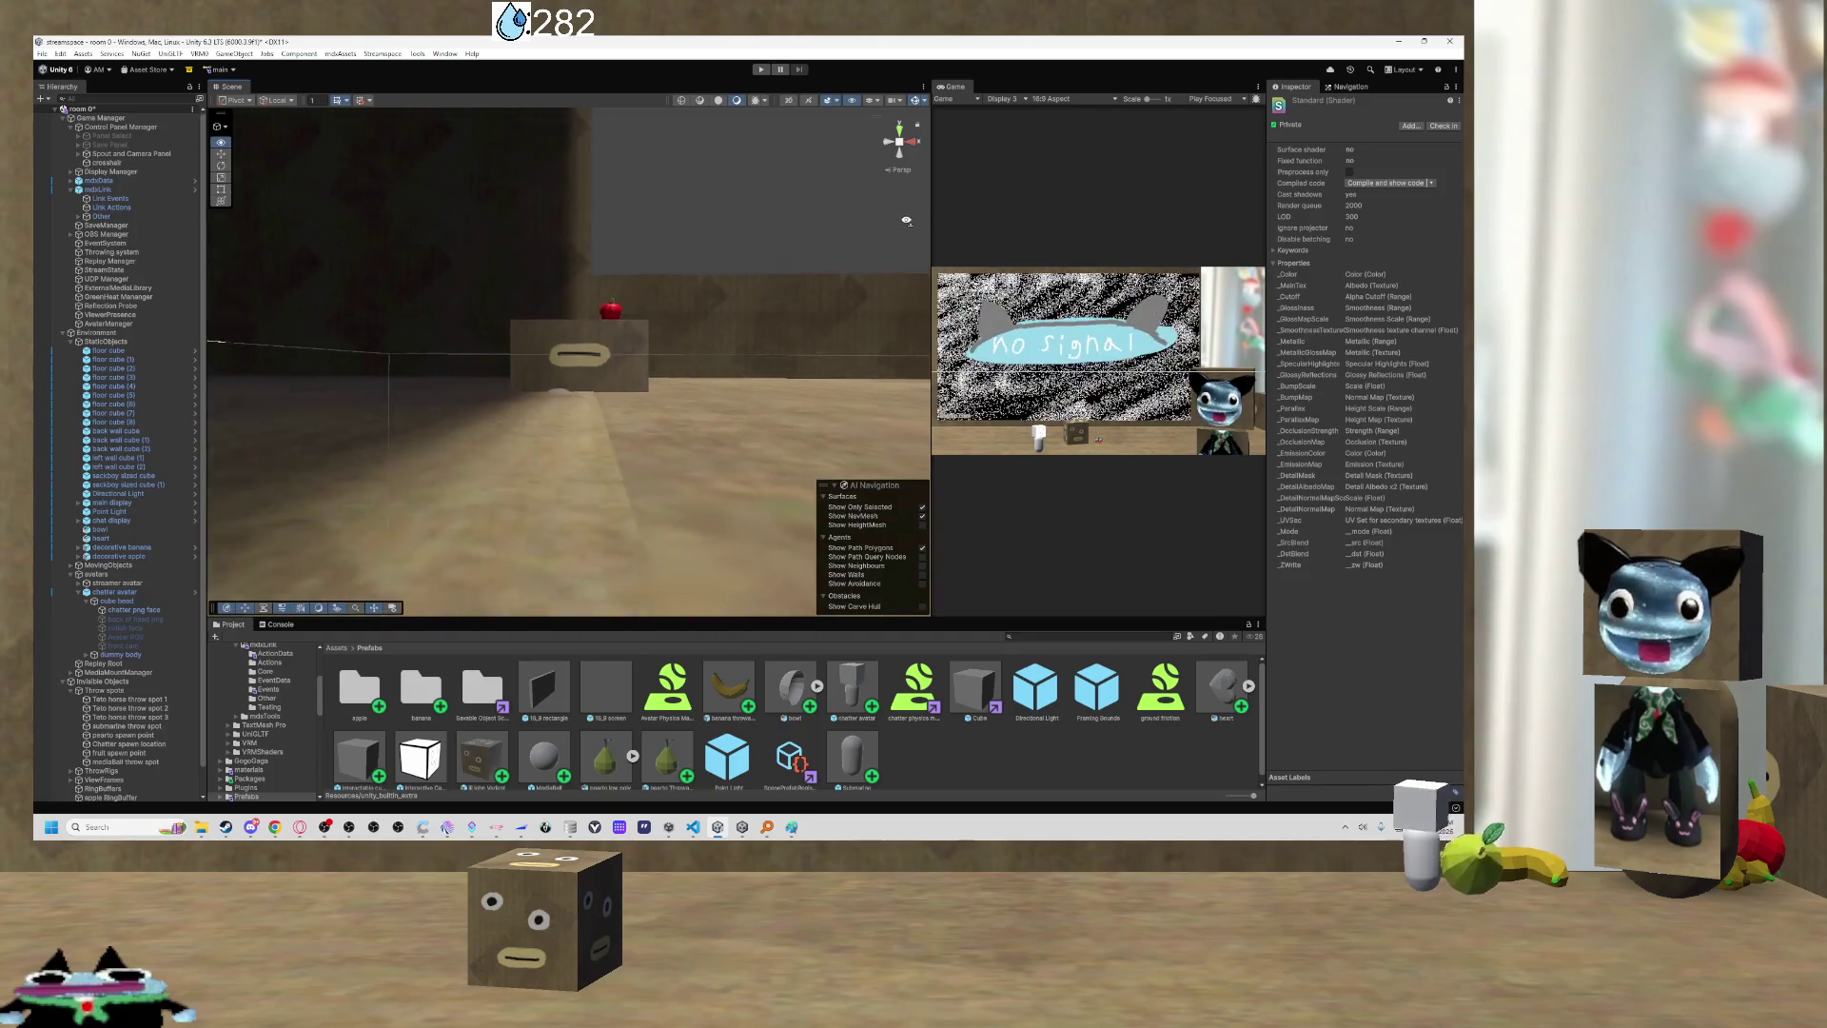
Undo an accidental X shift of the main display so its position stays unchanged.
key("w")
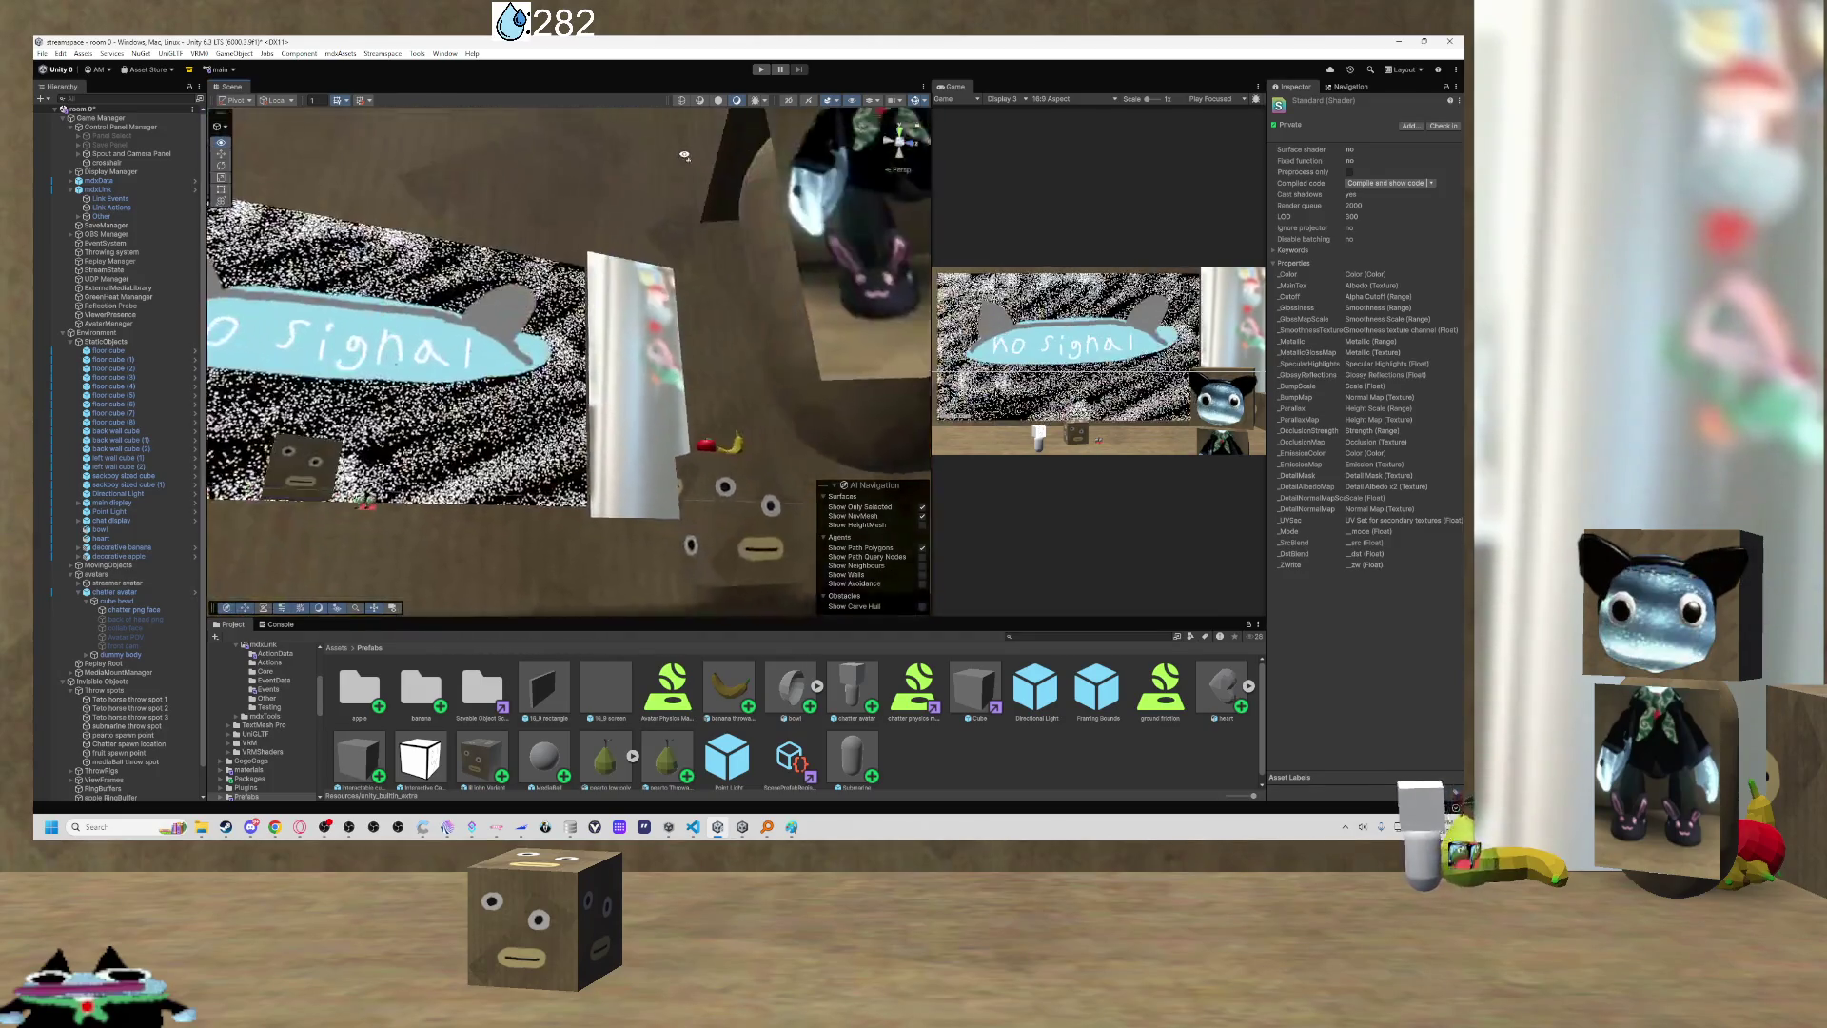
left_click(664, 349)
key("w")
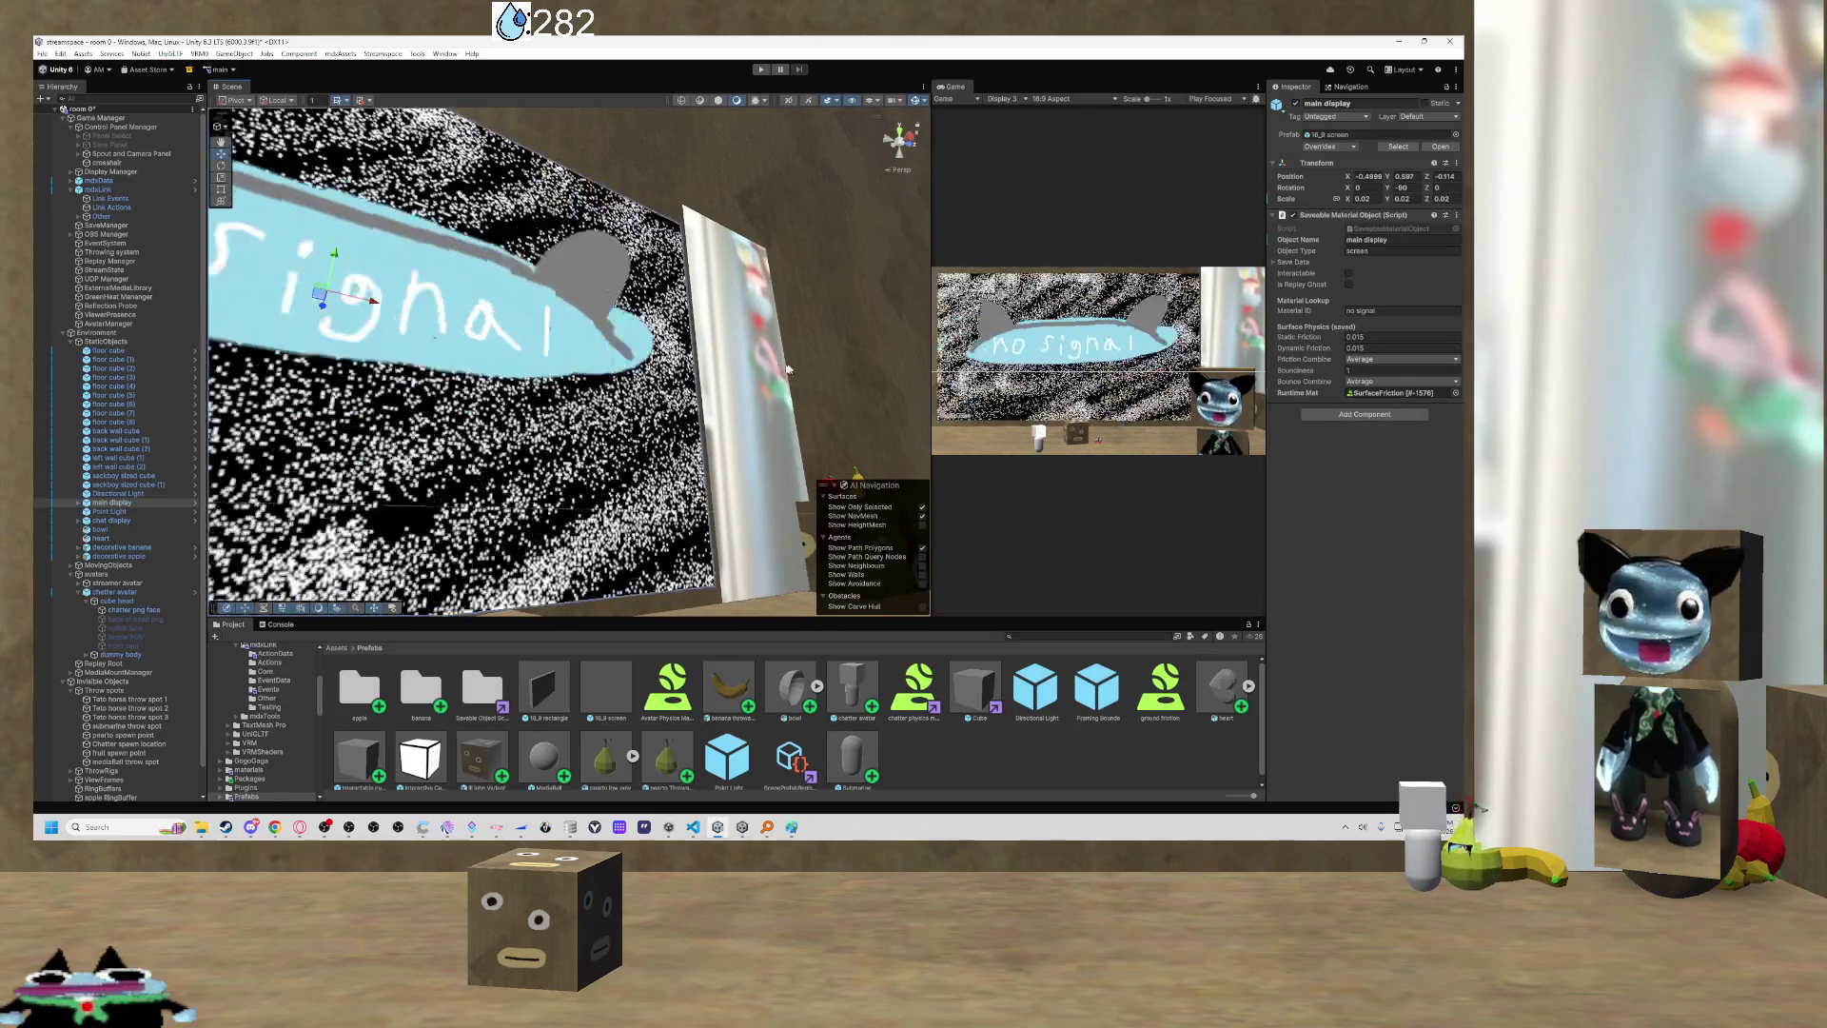
key("w")
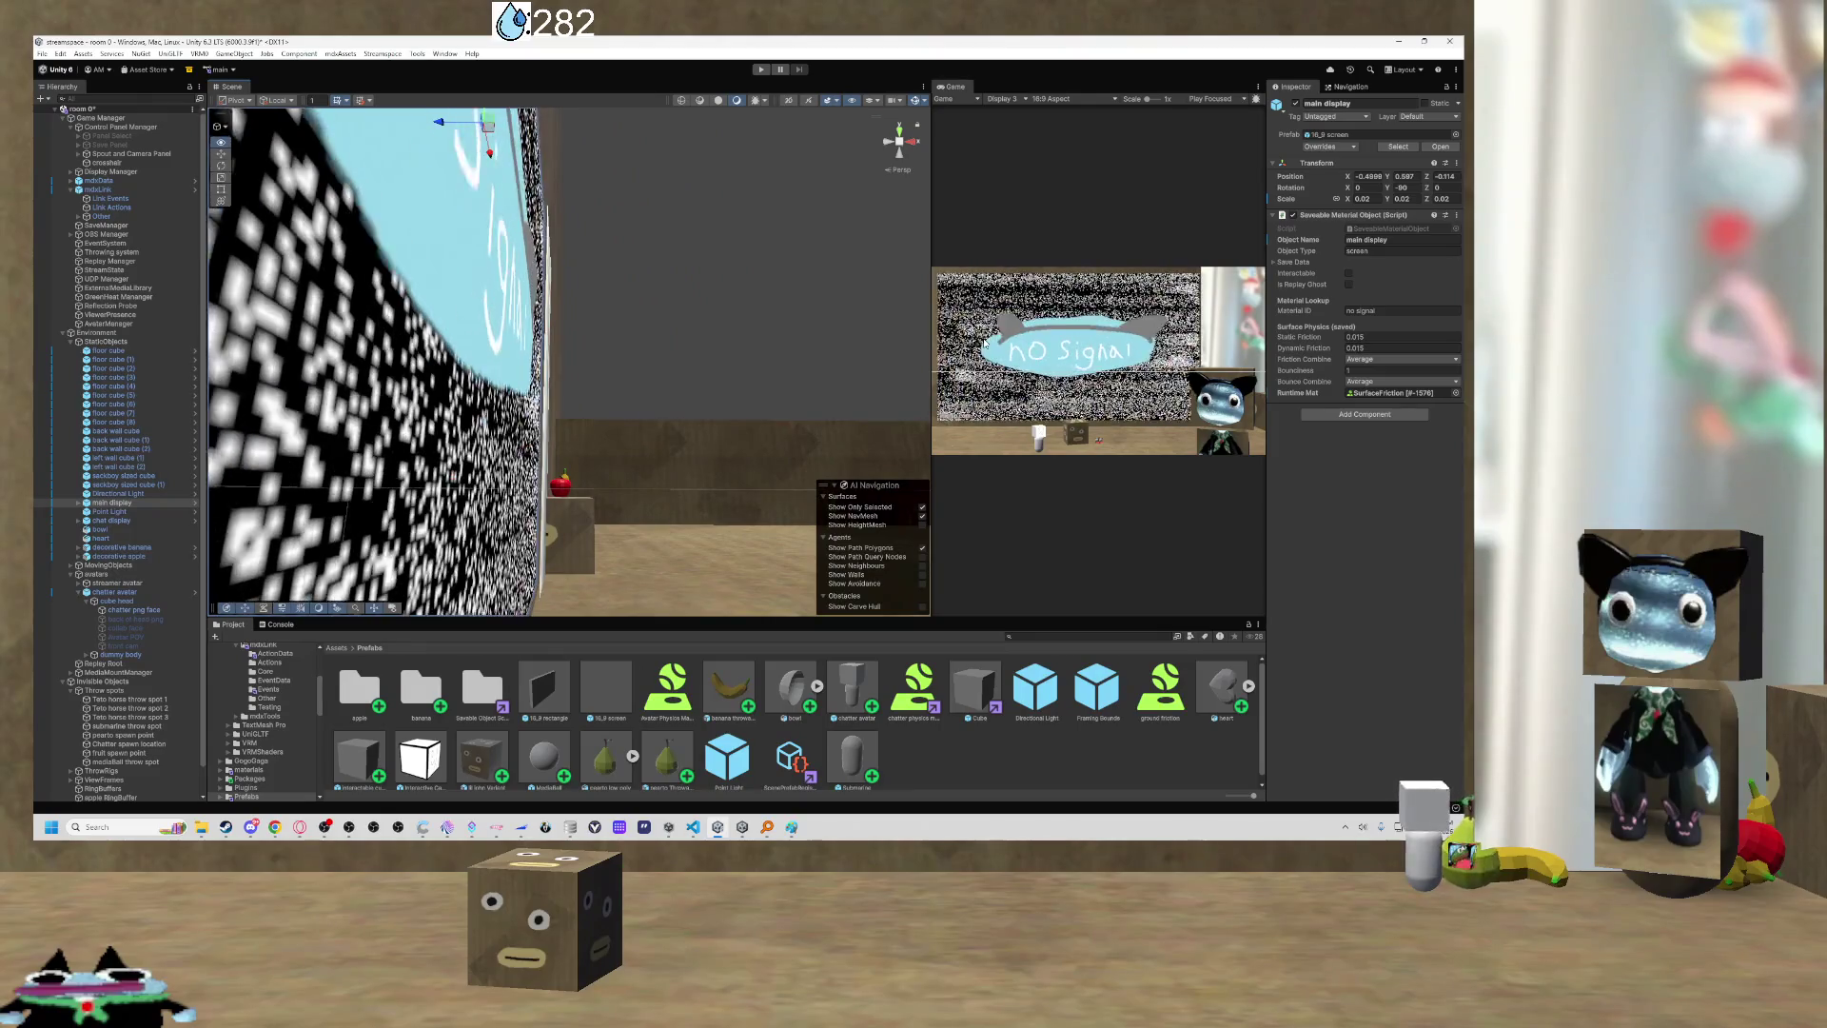
key("w")
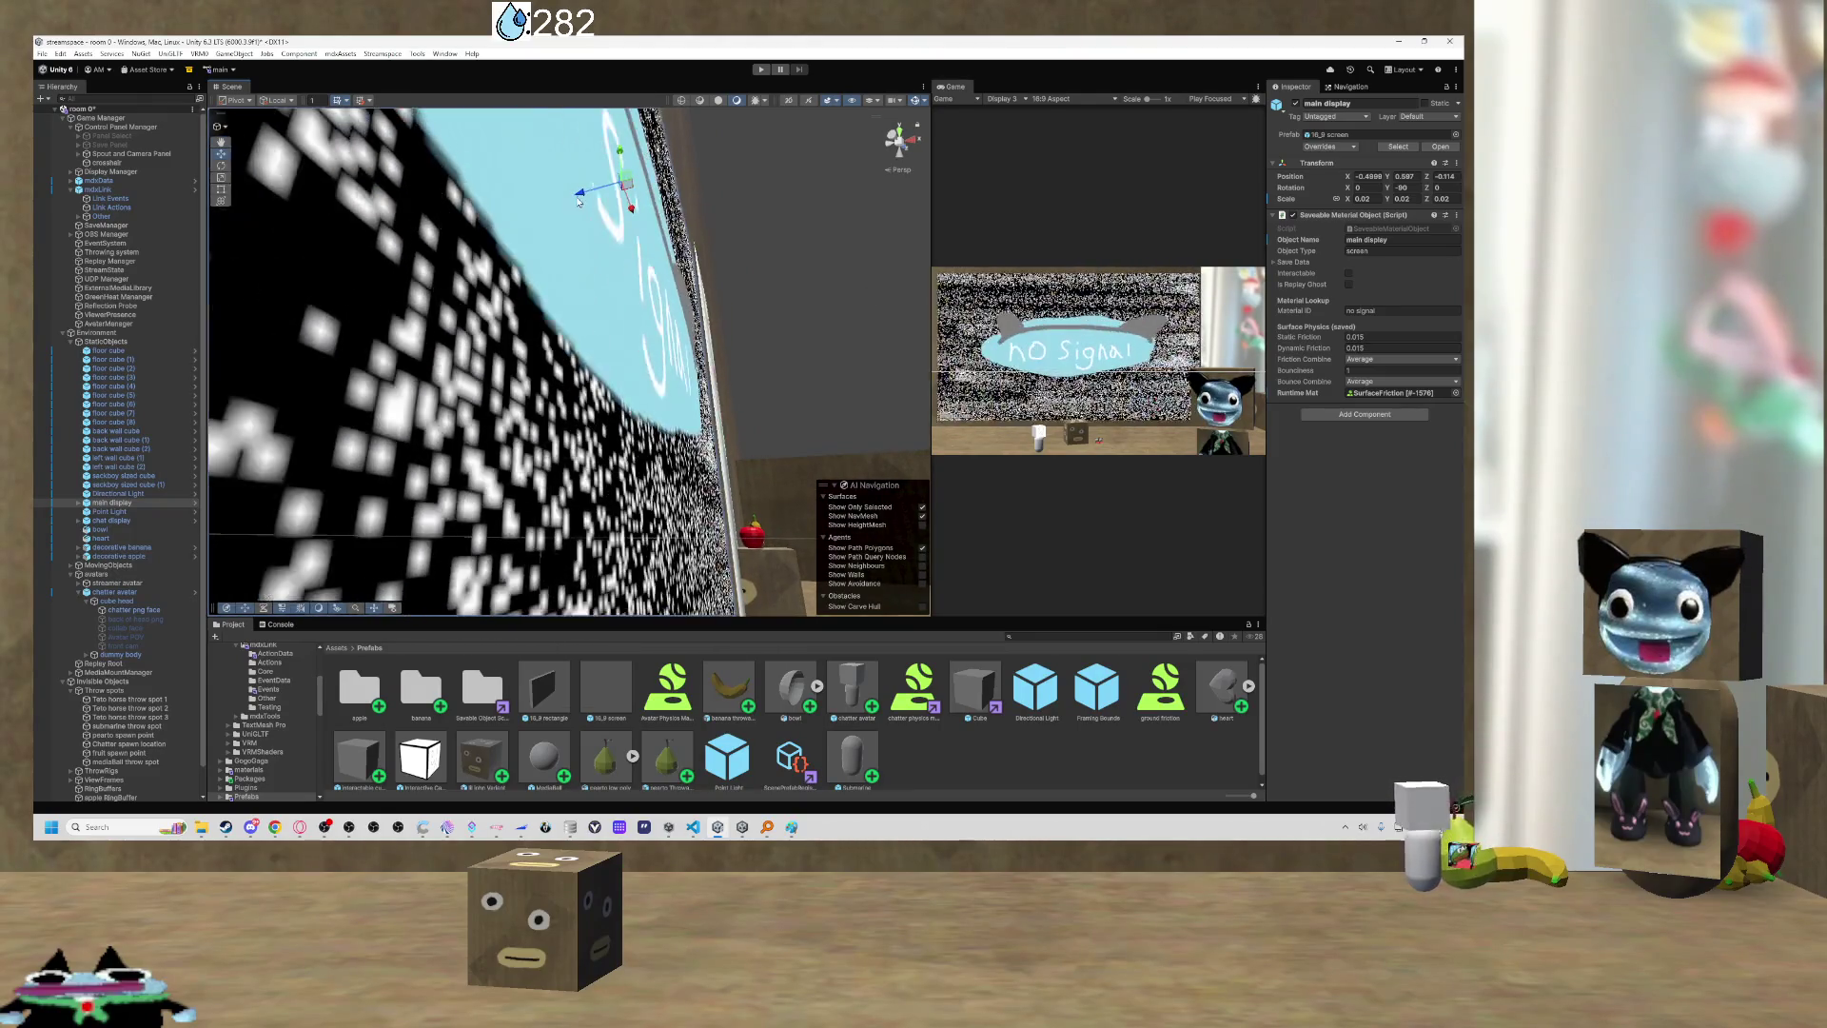
mouse_move(632, 207)
left_mouse_down()
mouse_move(591, 181)
mouse_move(634, 212)
left_mouse_up()
key("ctrl+z")
key("s")
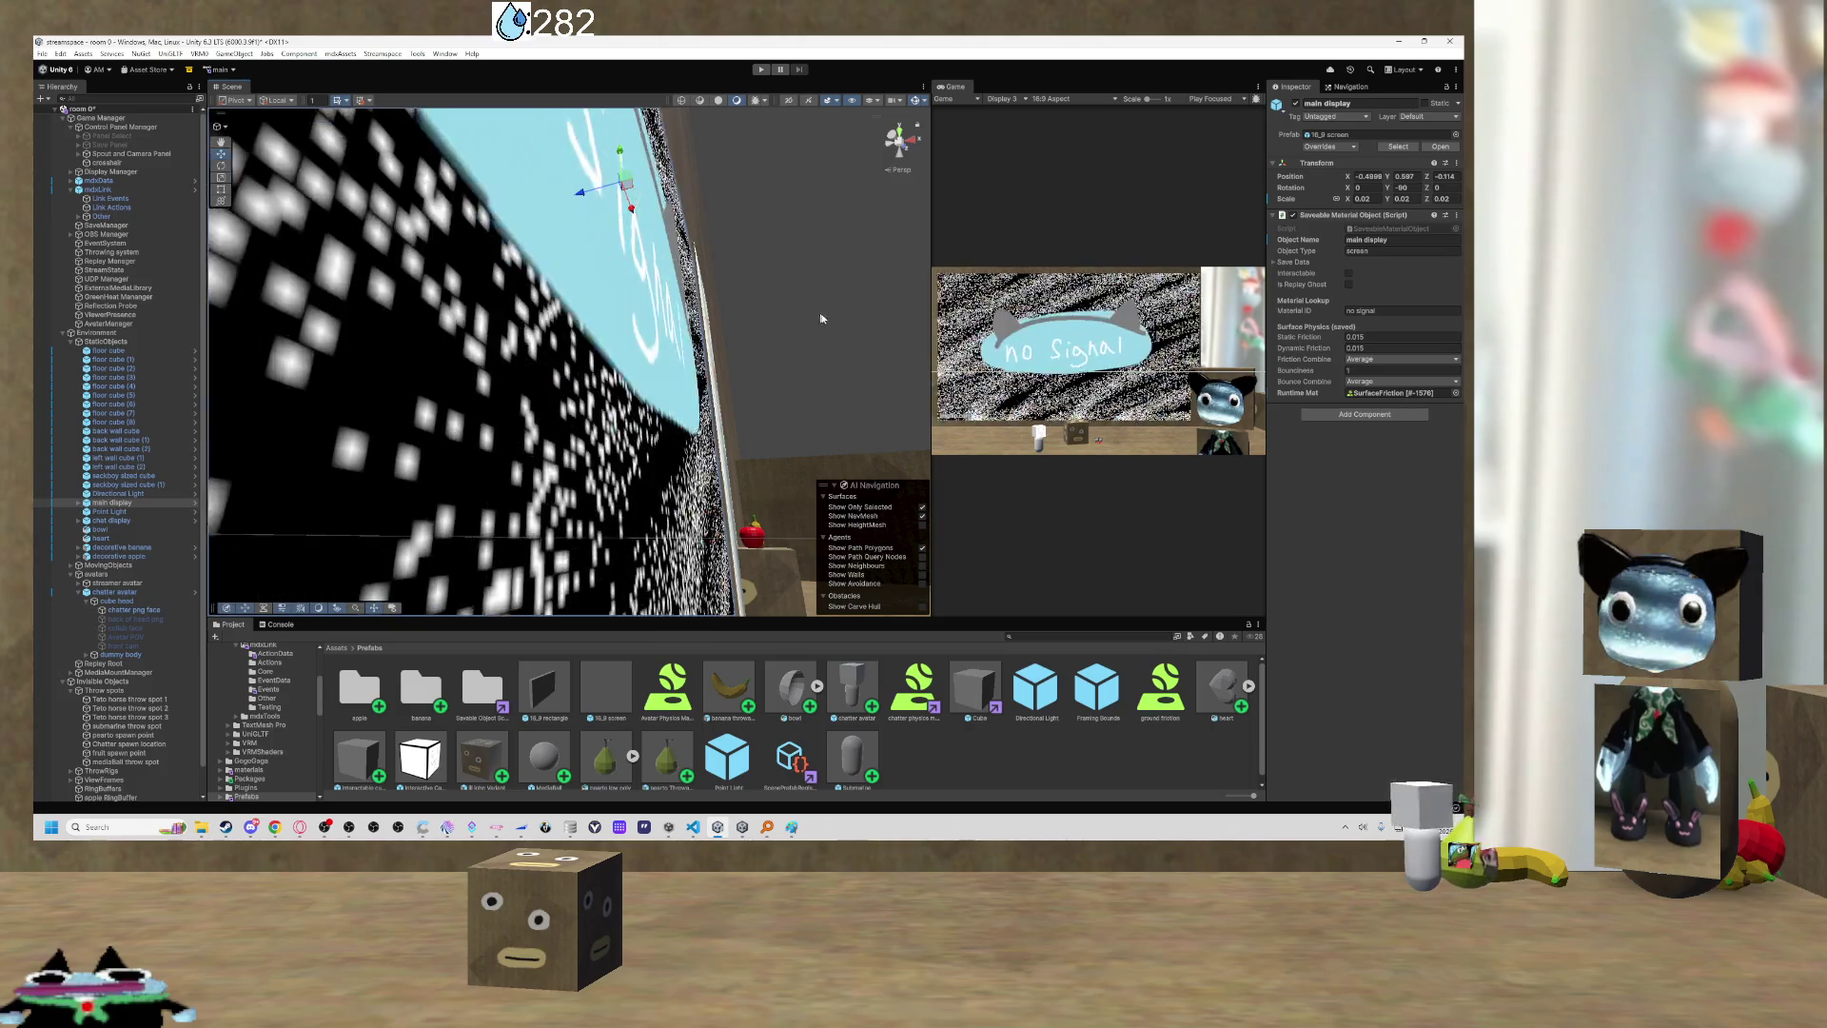
key("w")
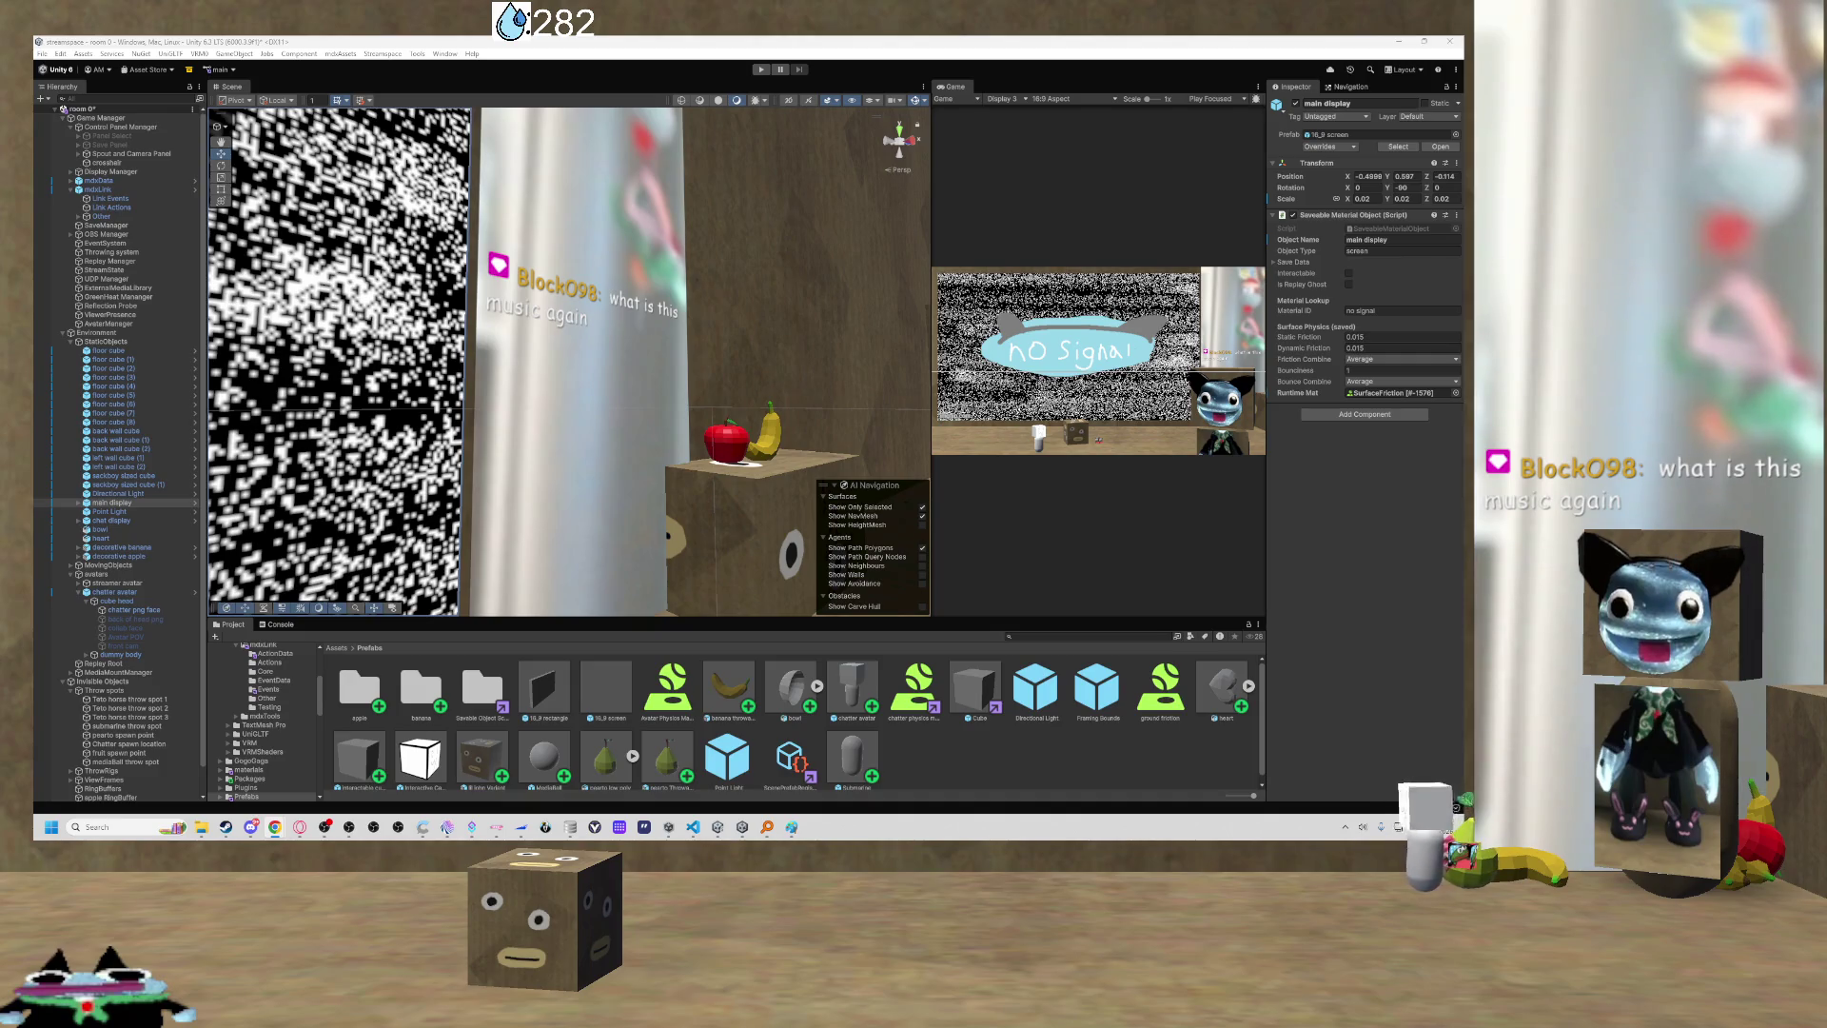
Switch from Unity to the Paint window with the BRB ADS chatter sketch.
key("alt+Tab")
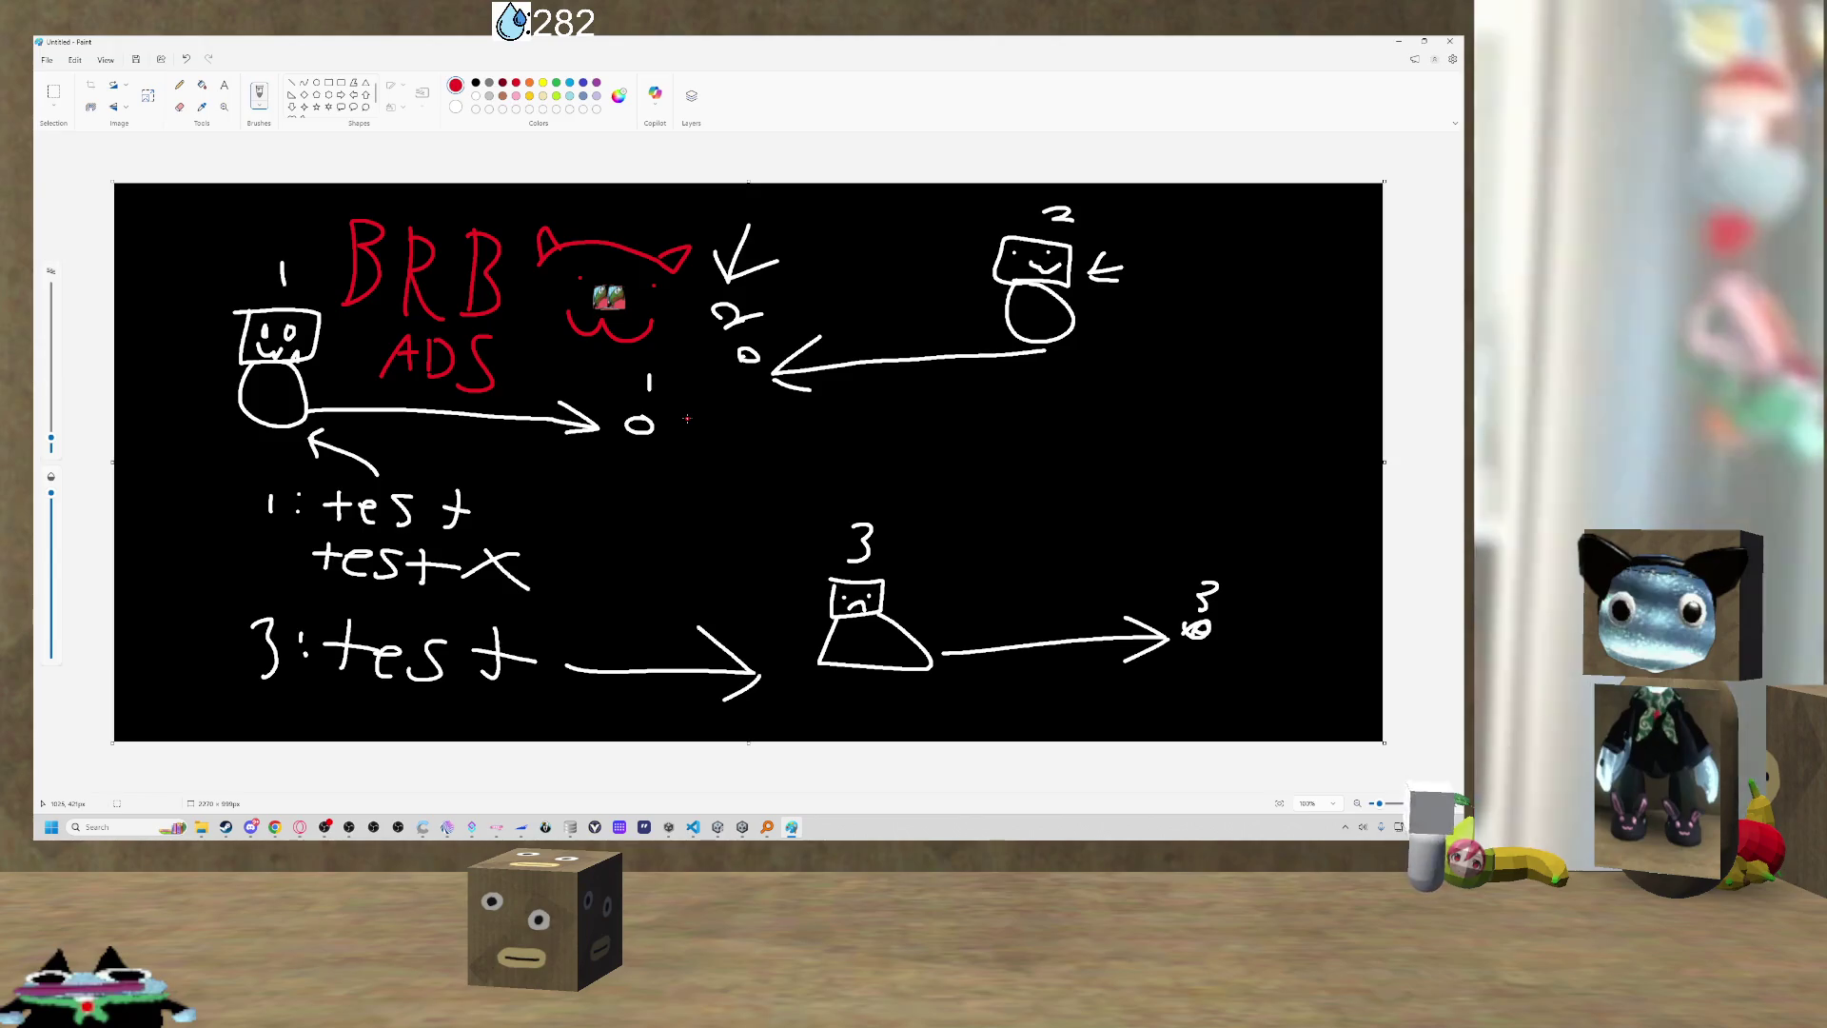
Undo the red cat doodle and BRB ADS lettering in Paint, then return to Unity.
key("XF86AudioLowerVolume")
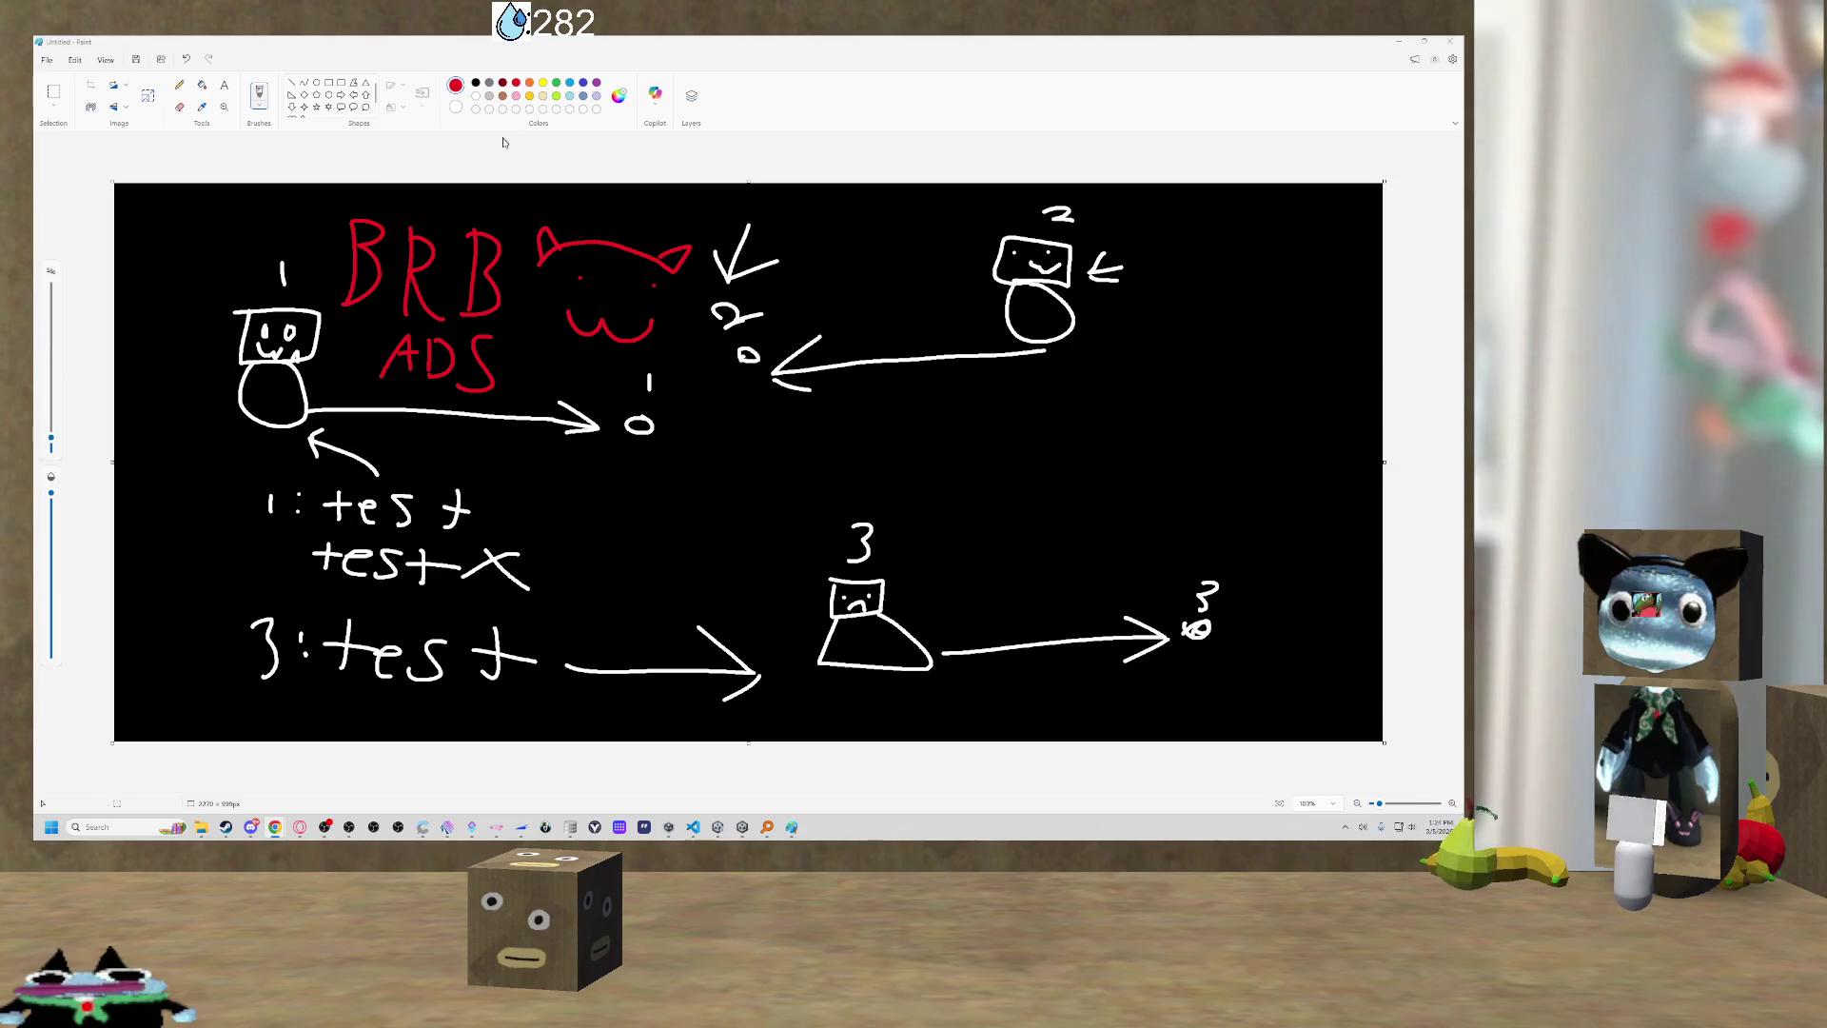
key("ctrl+z")
key("ctrl+z")
key("ctrl+z")
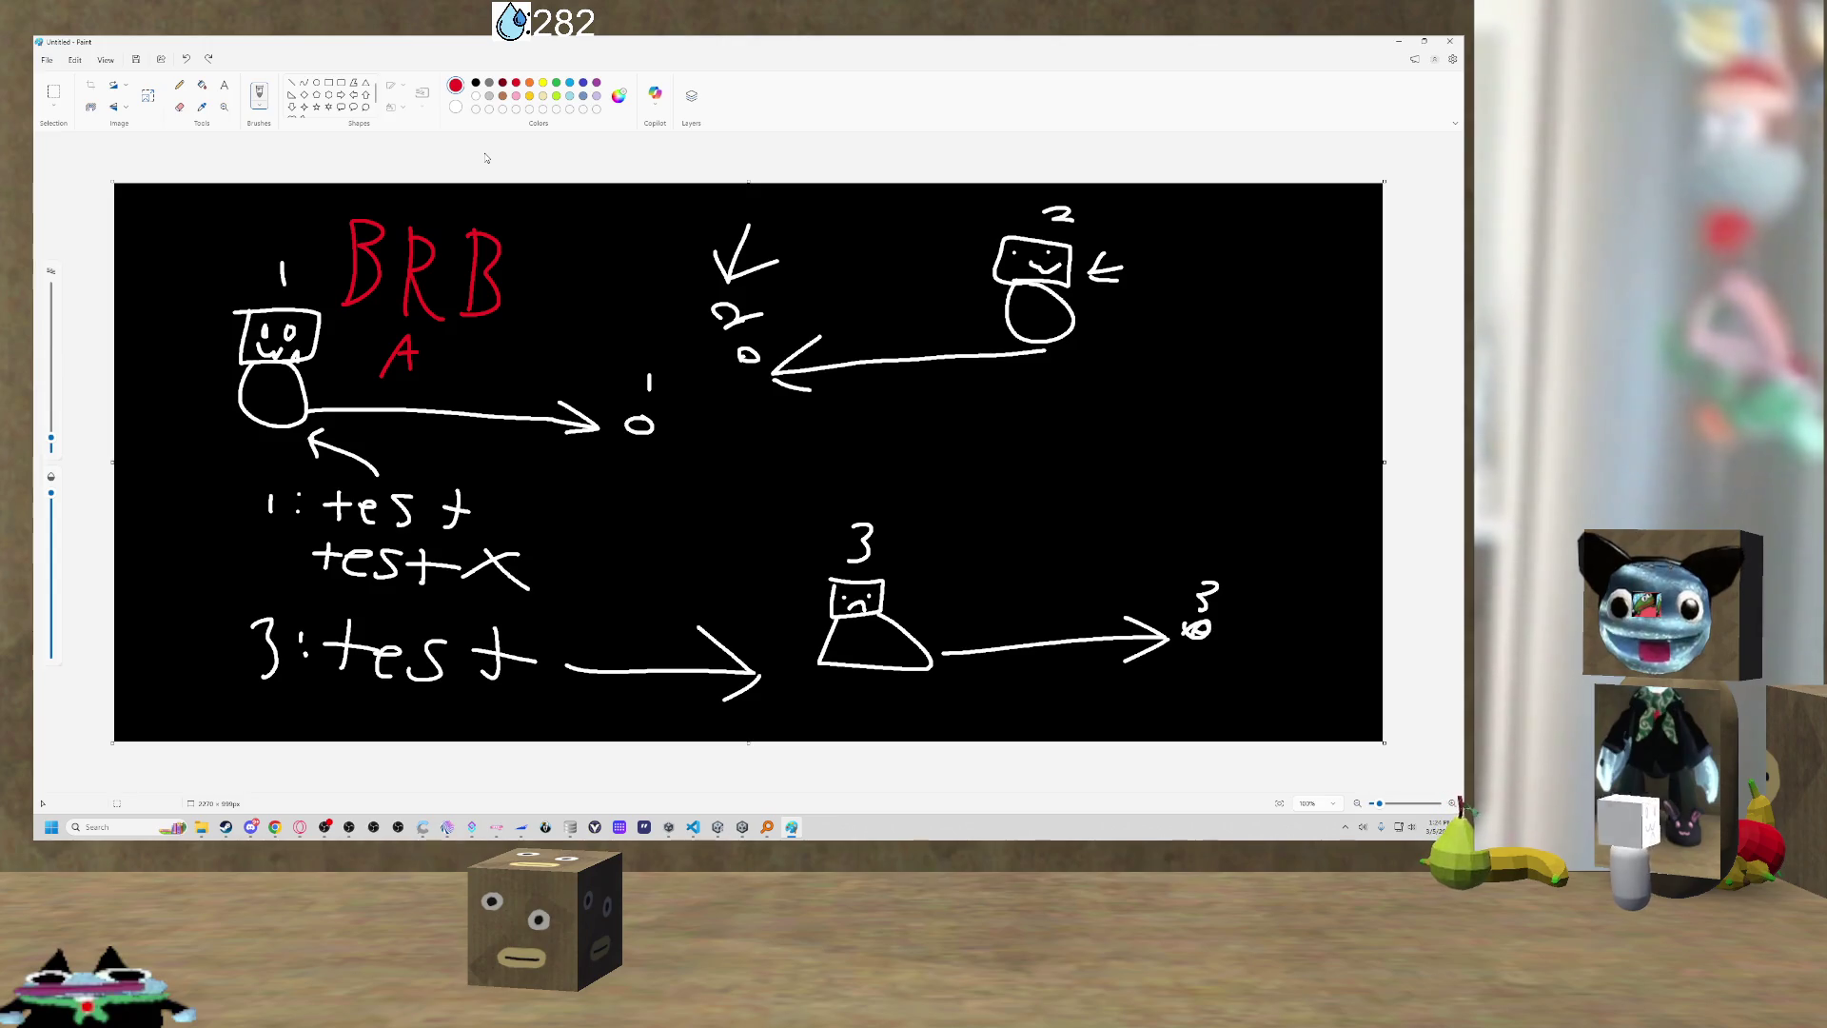
key("ctrl+z")
key("ctrl+z")
key("ctrl+z")
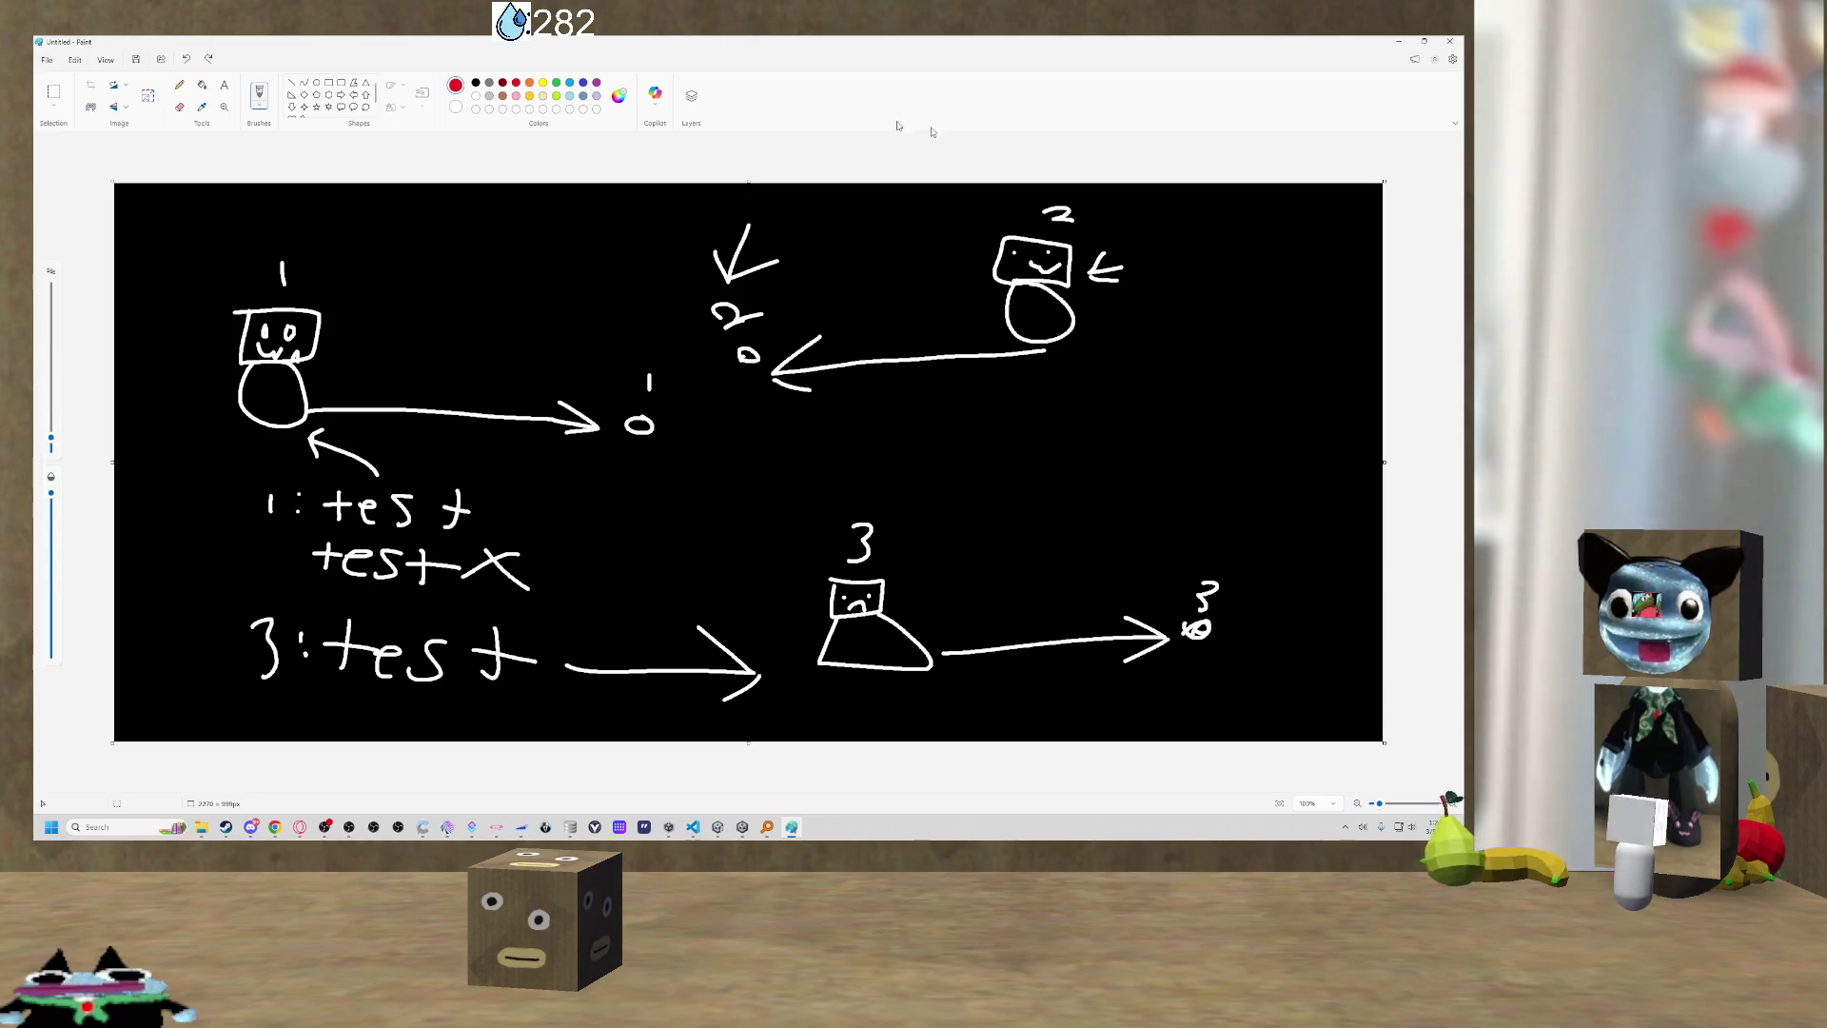
key("alt+Tab")
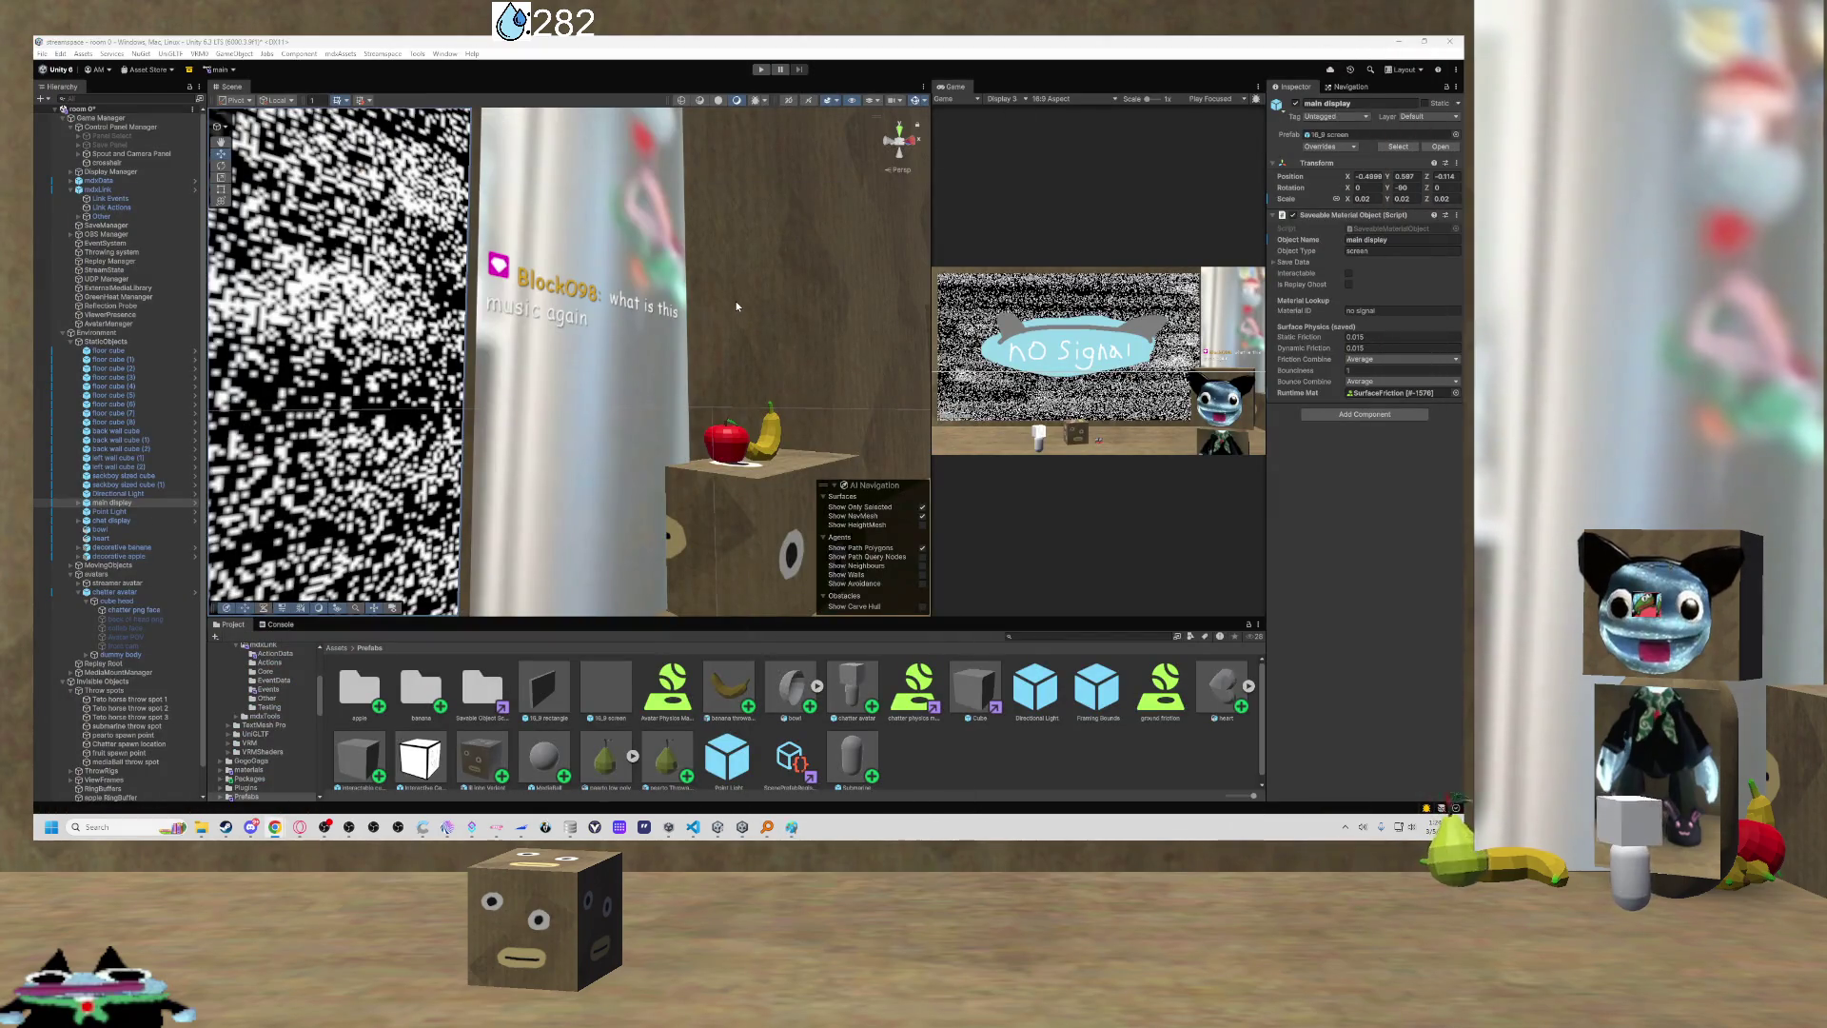
Frame the NO Signal main display in the Scene view, then switch to the ChatterAvatarController script.
left_click_drag(737, 307, 678, 364)
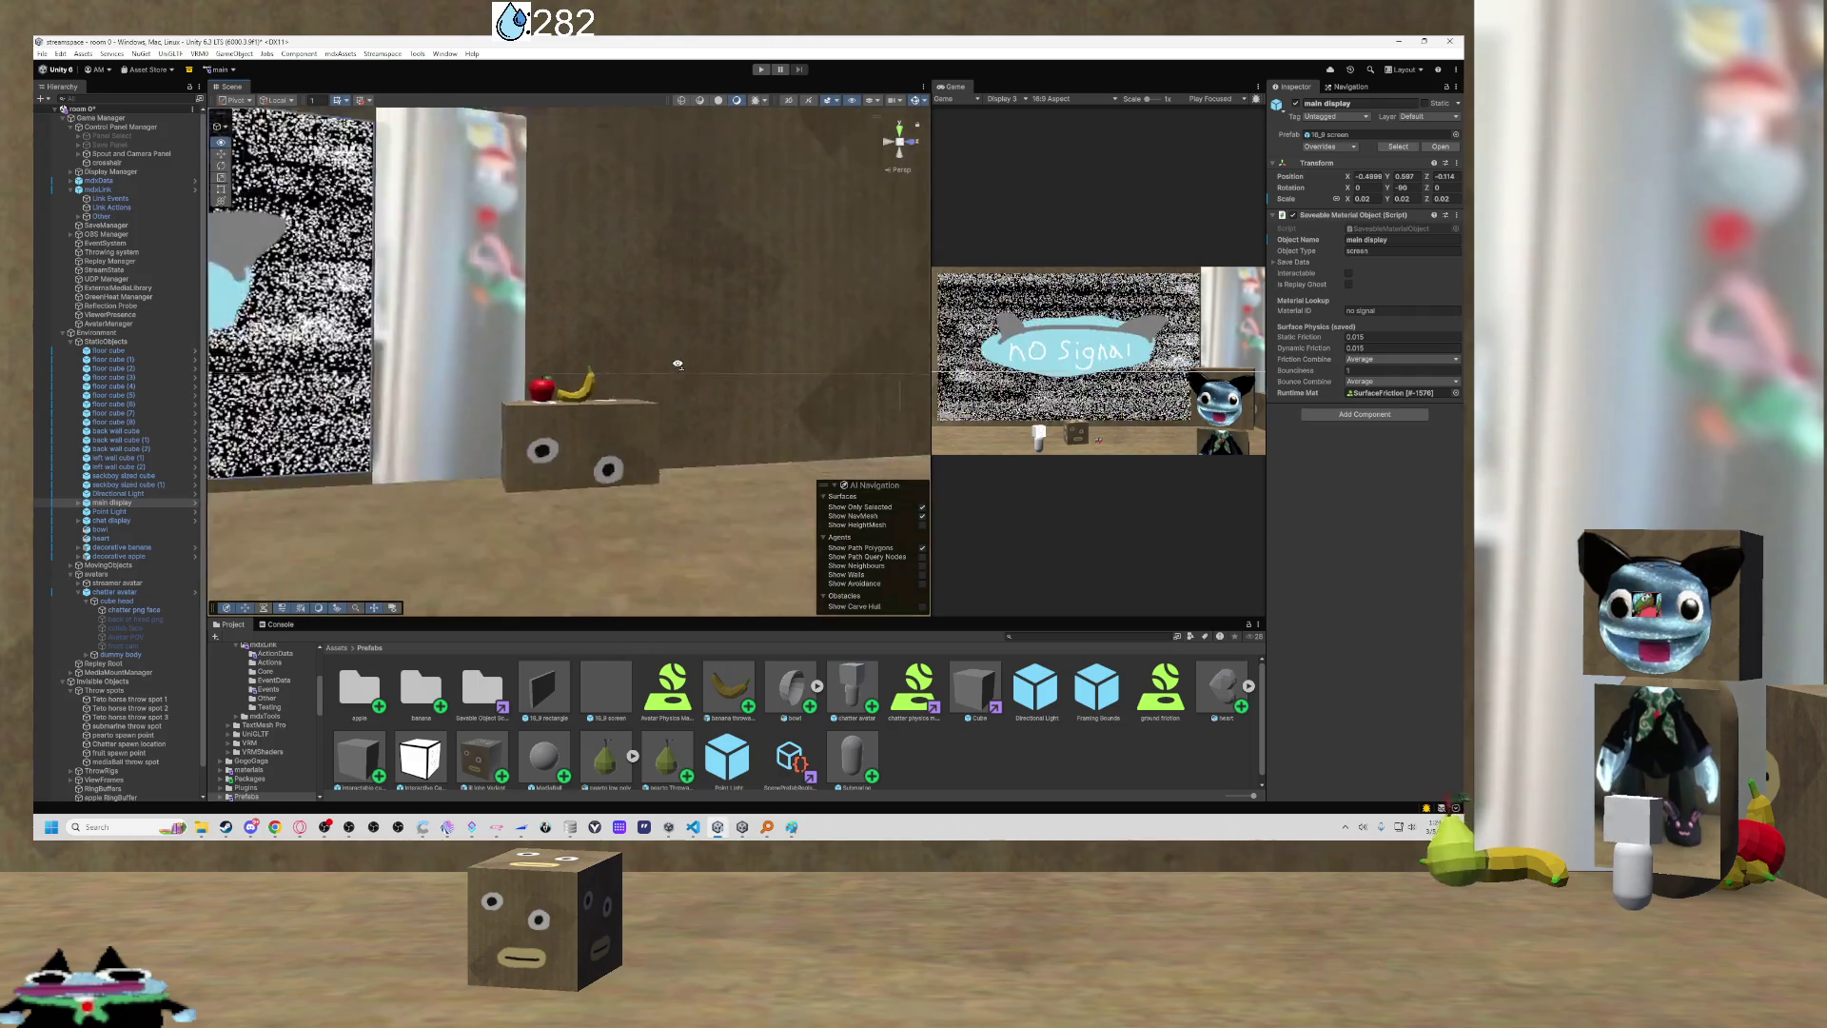
key("f")
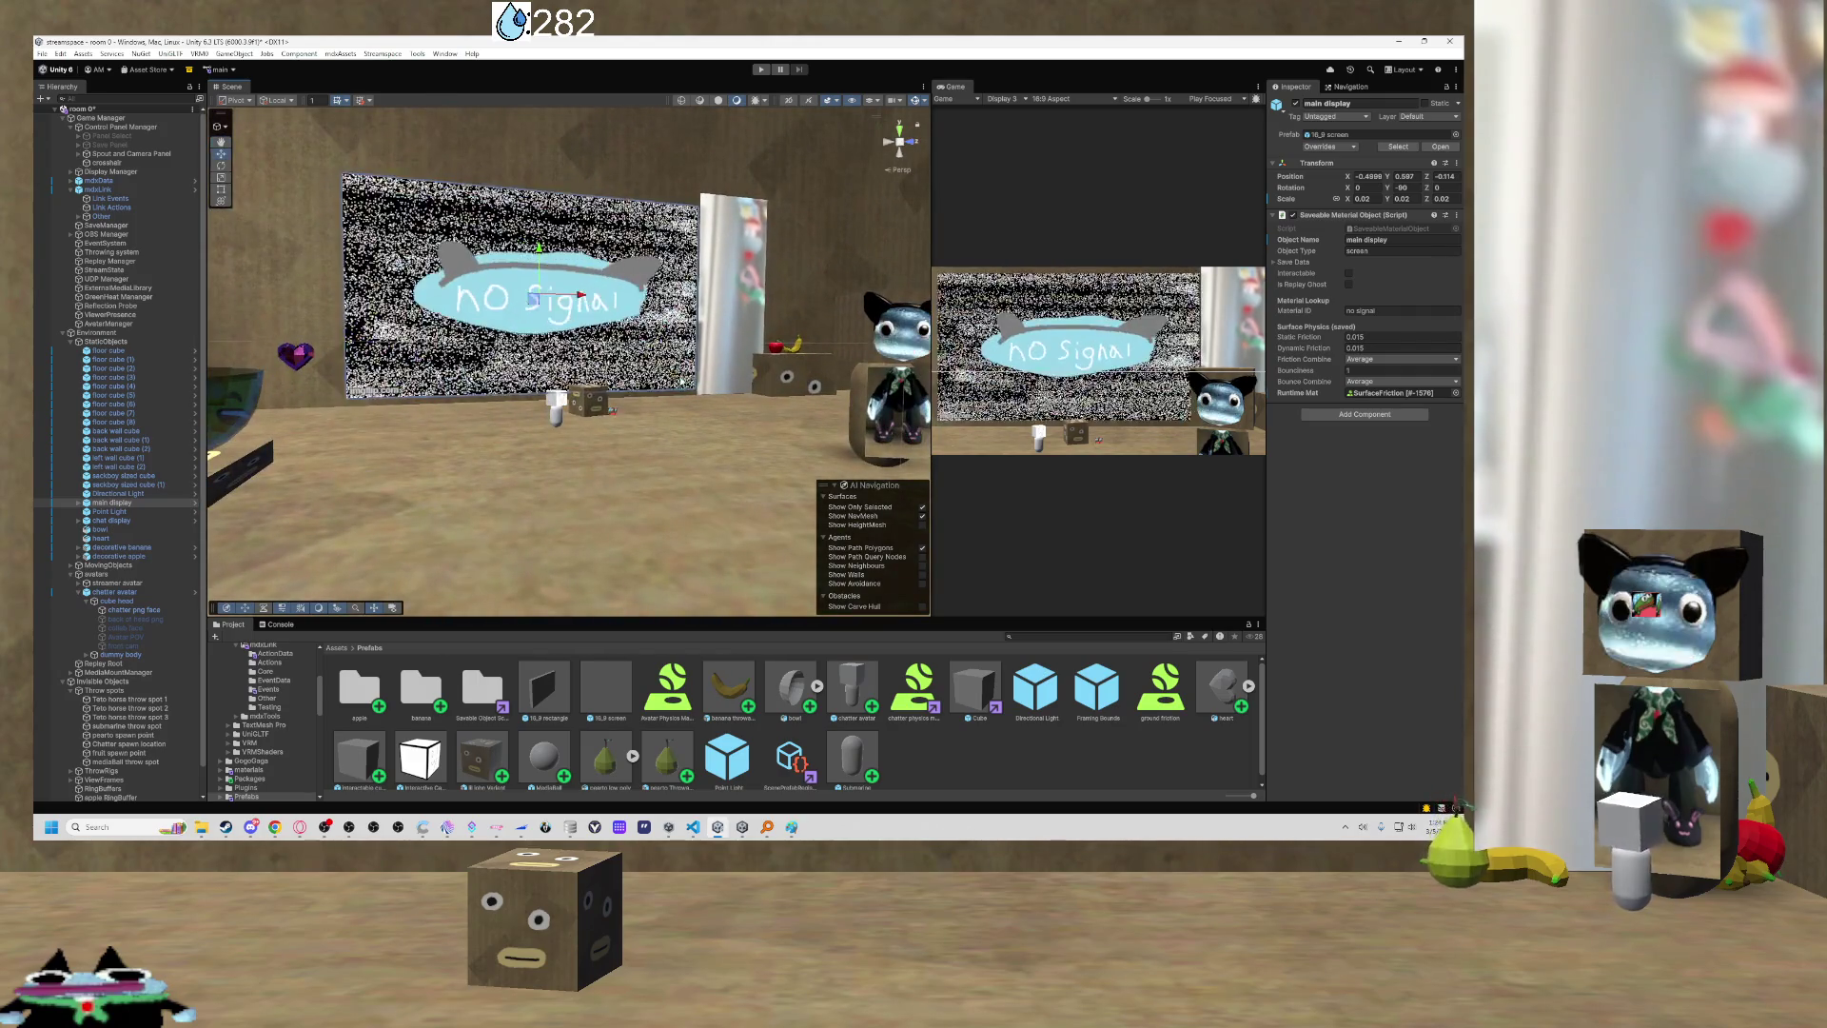
key("alt+Tab")
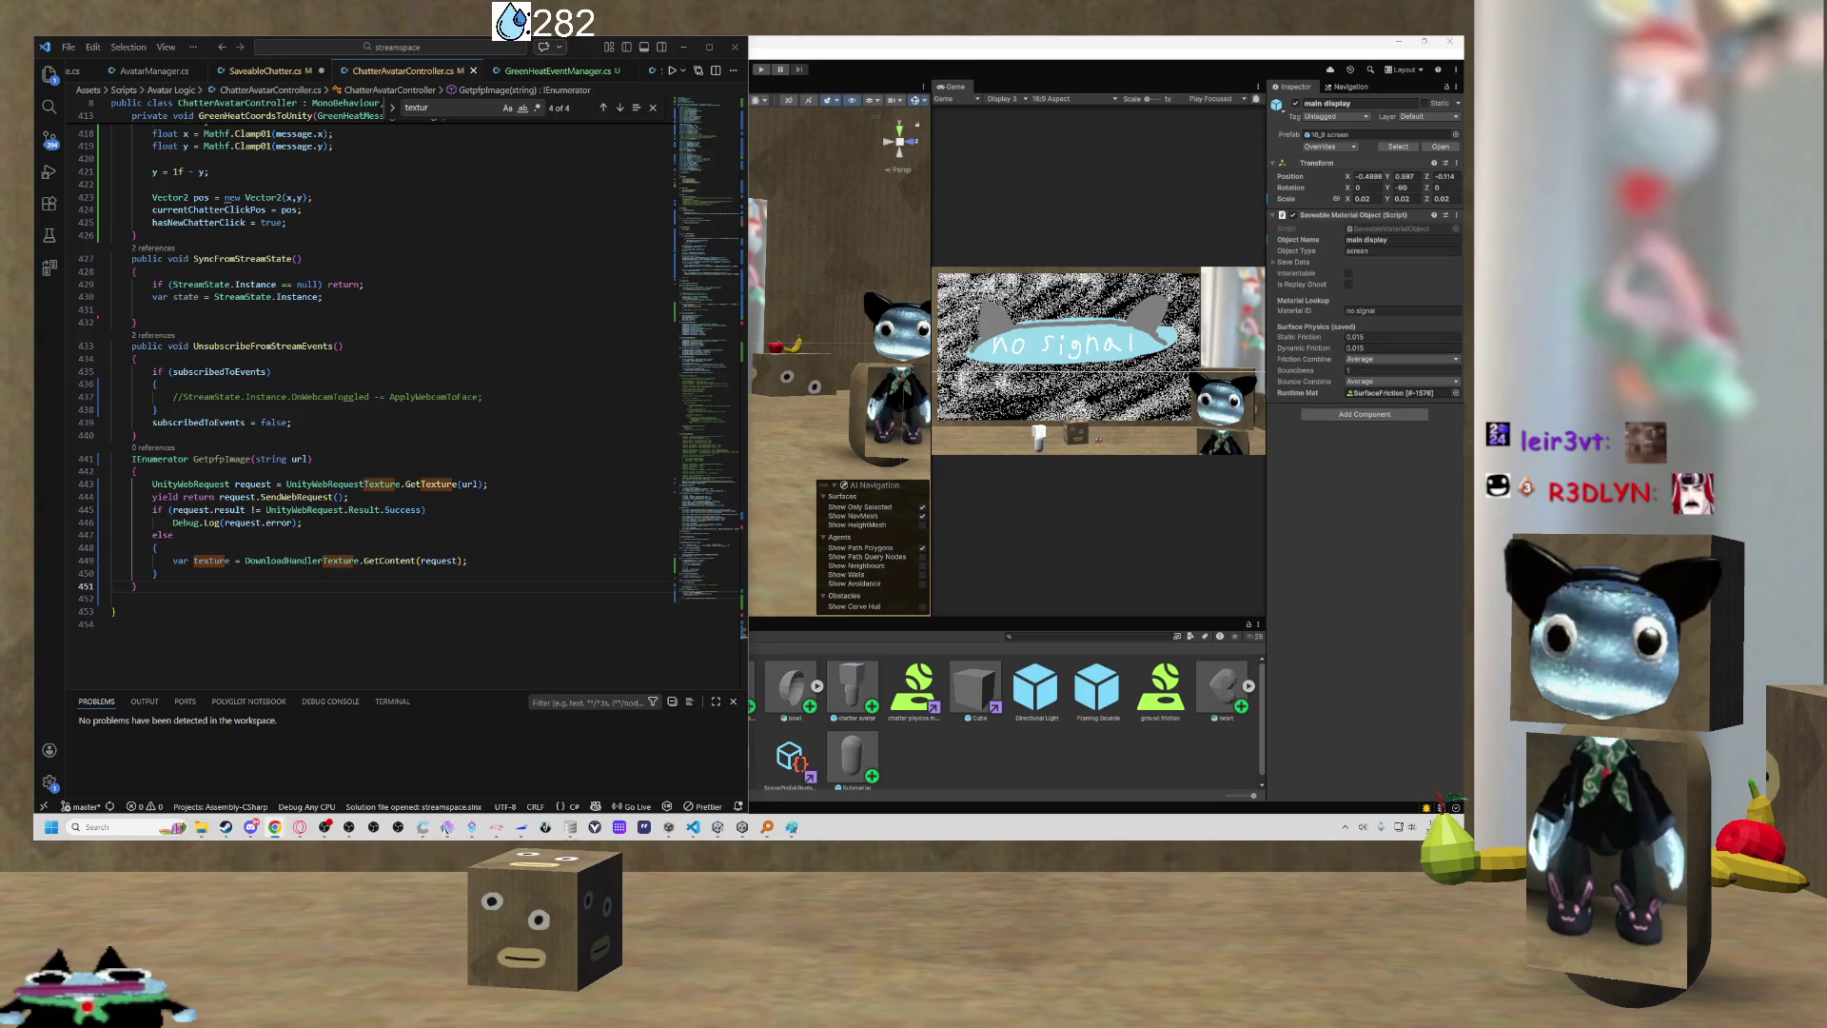
Highlight UnityWebRequest in the GetPfpImage coroutine to check its usages.
double_click(190, 484)
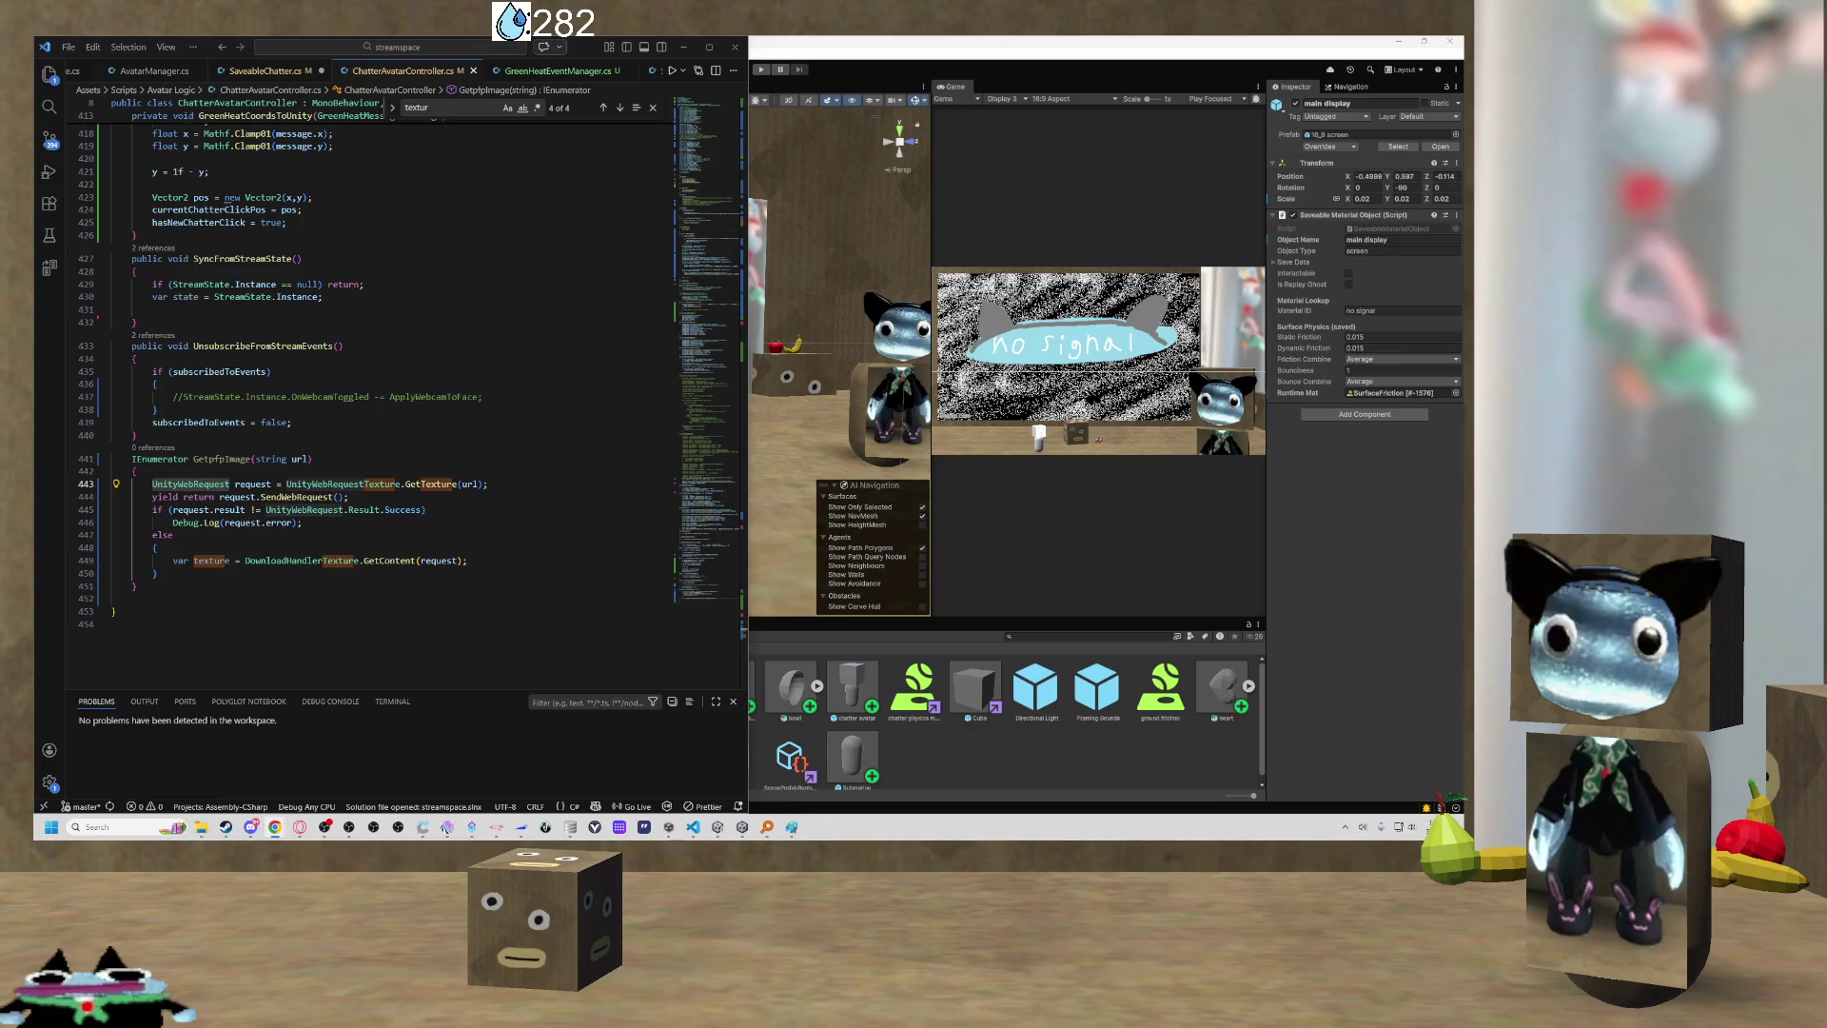
Switch from Visual Studio Code back to the Unity room scene.
key("alt+Tab")
left_click(566, 404)
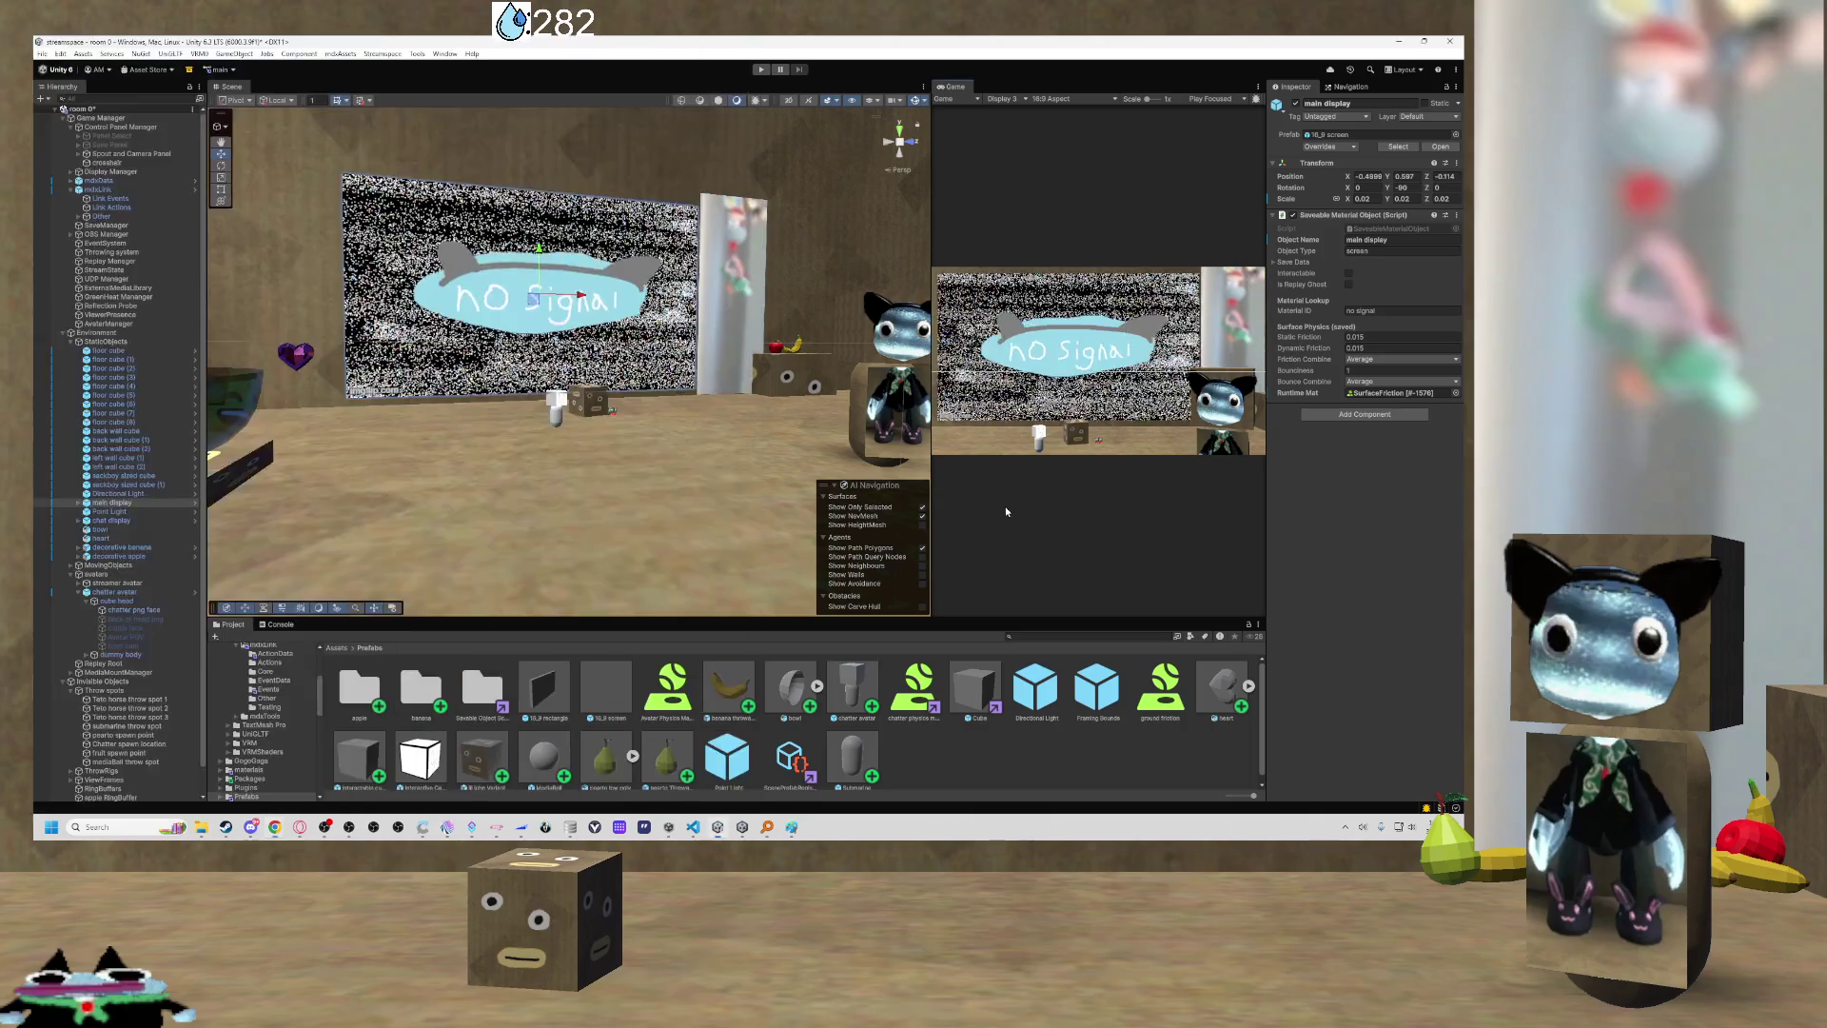
Select chatter png face under the chatter avatar's cube head to inspect it.
scroll(565, 404, "up", 4)
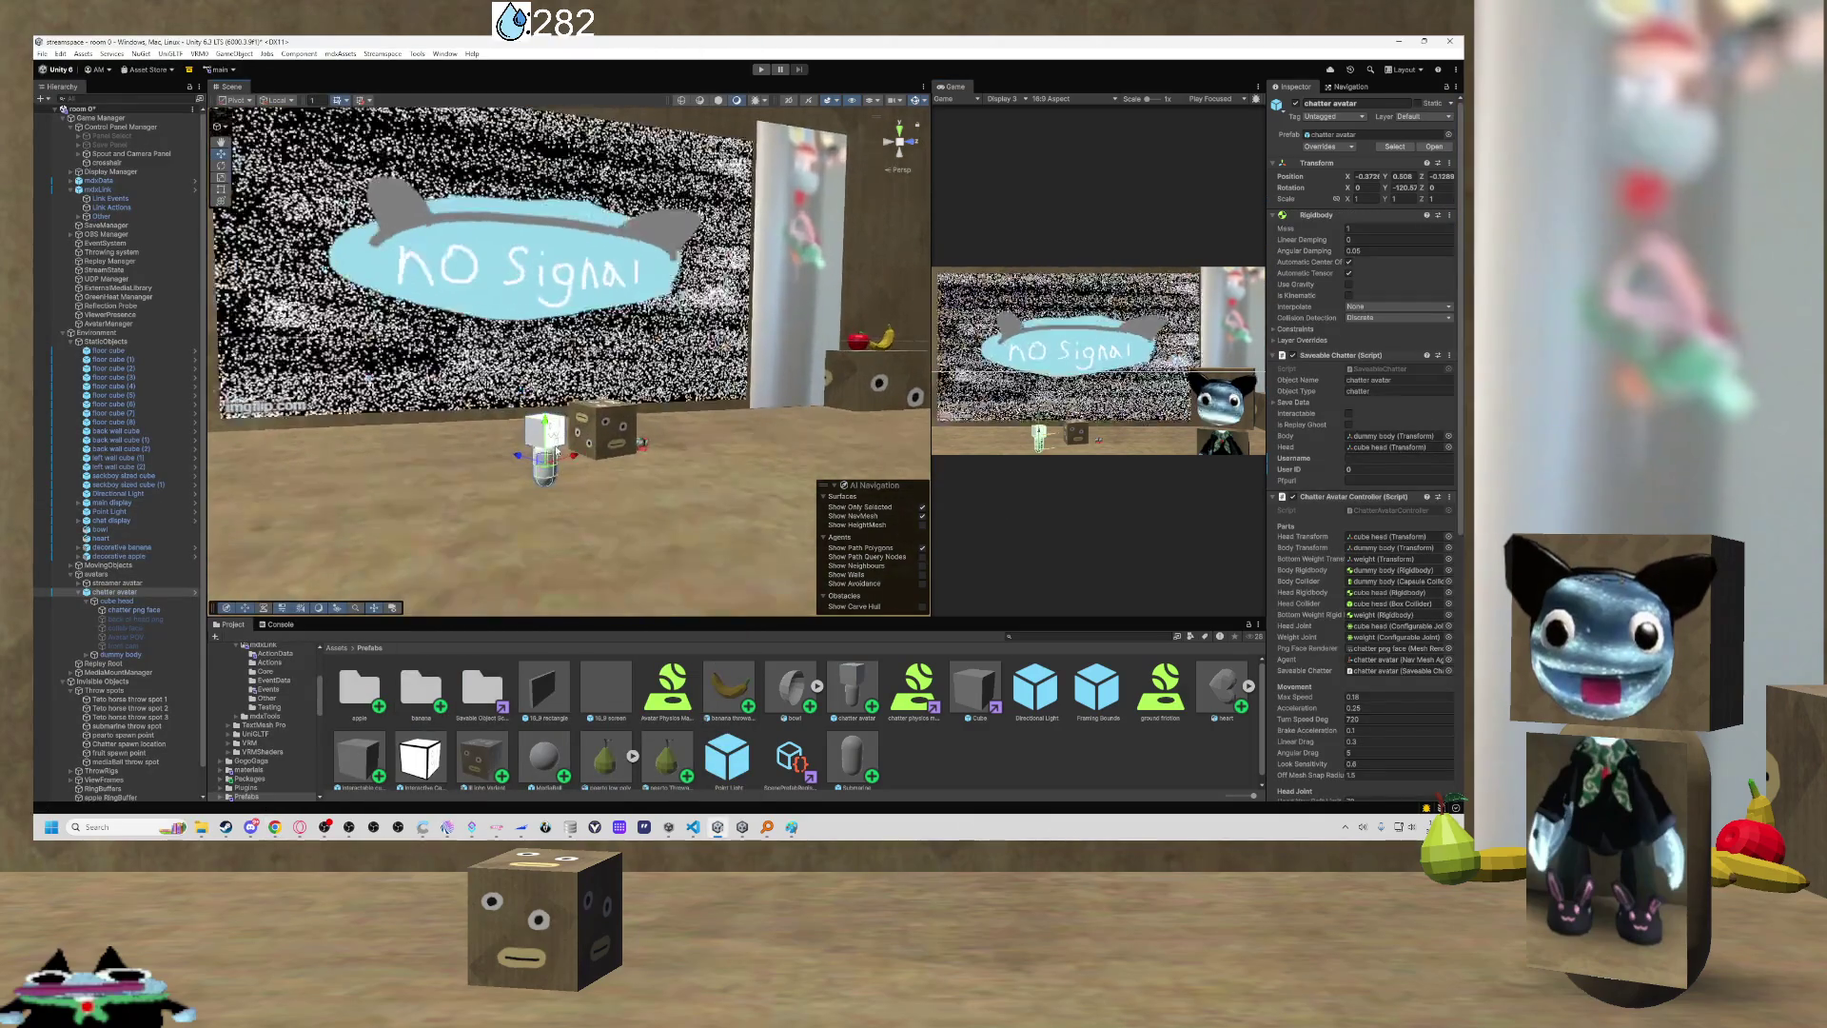
left_click(575, 433)
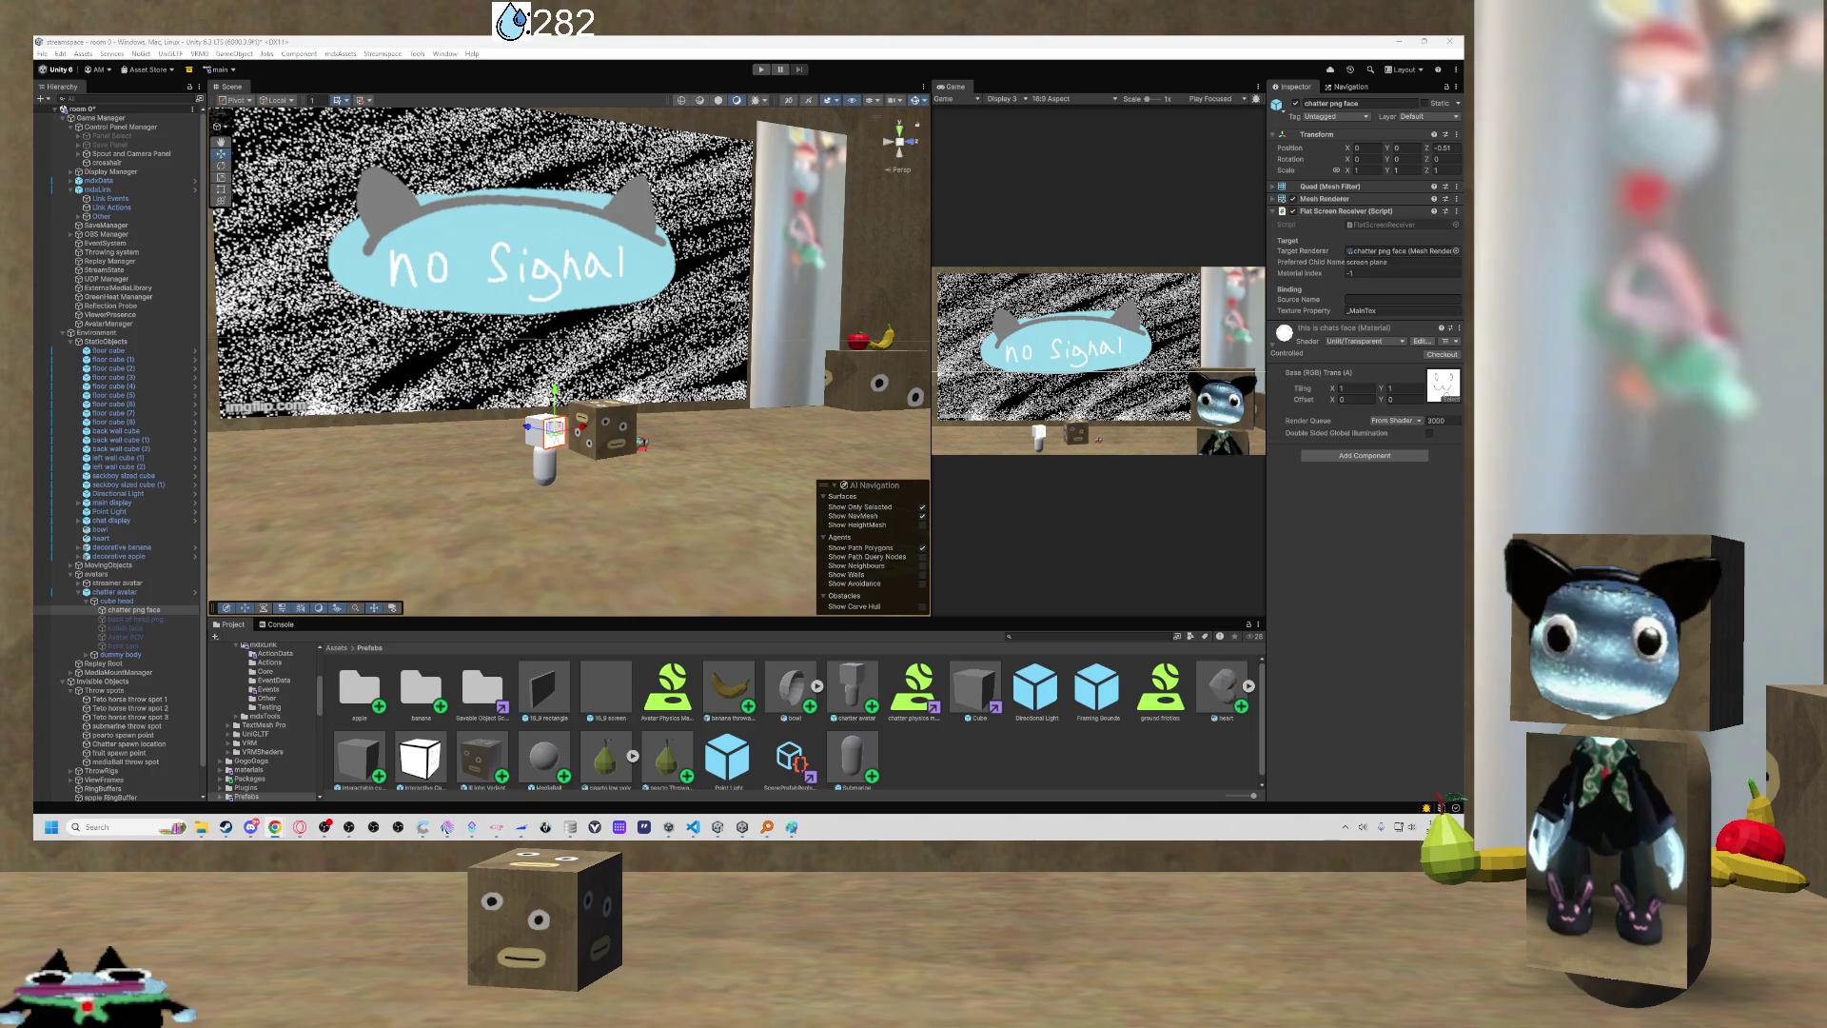
left_click(1308, 352)
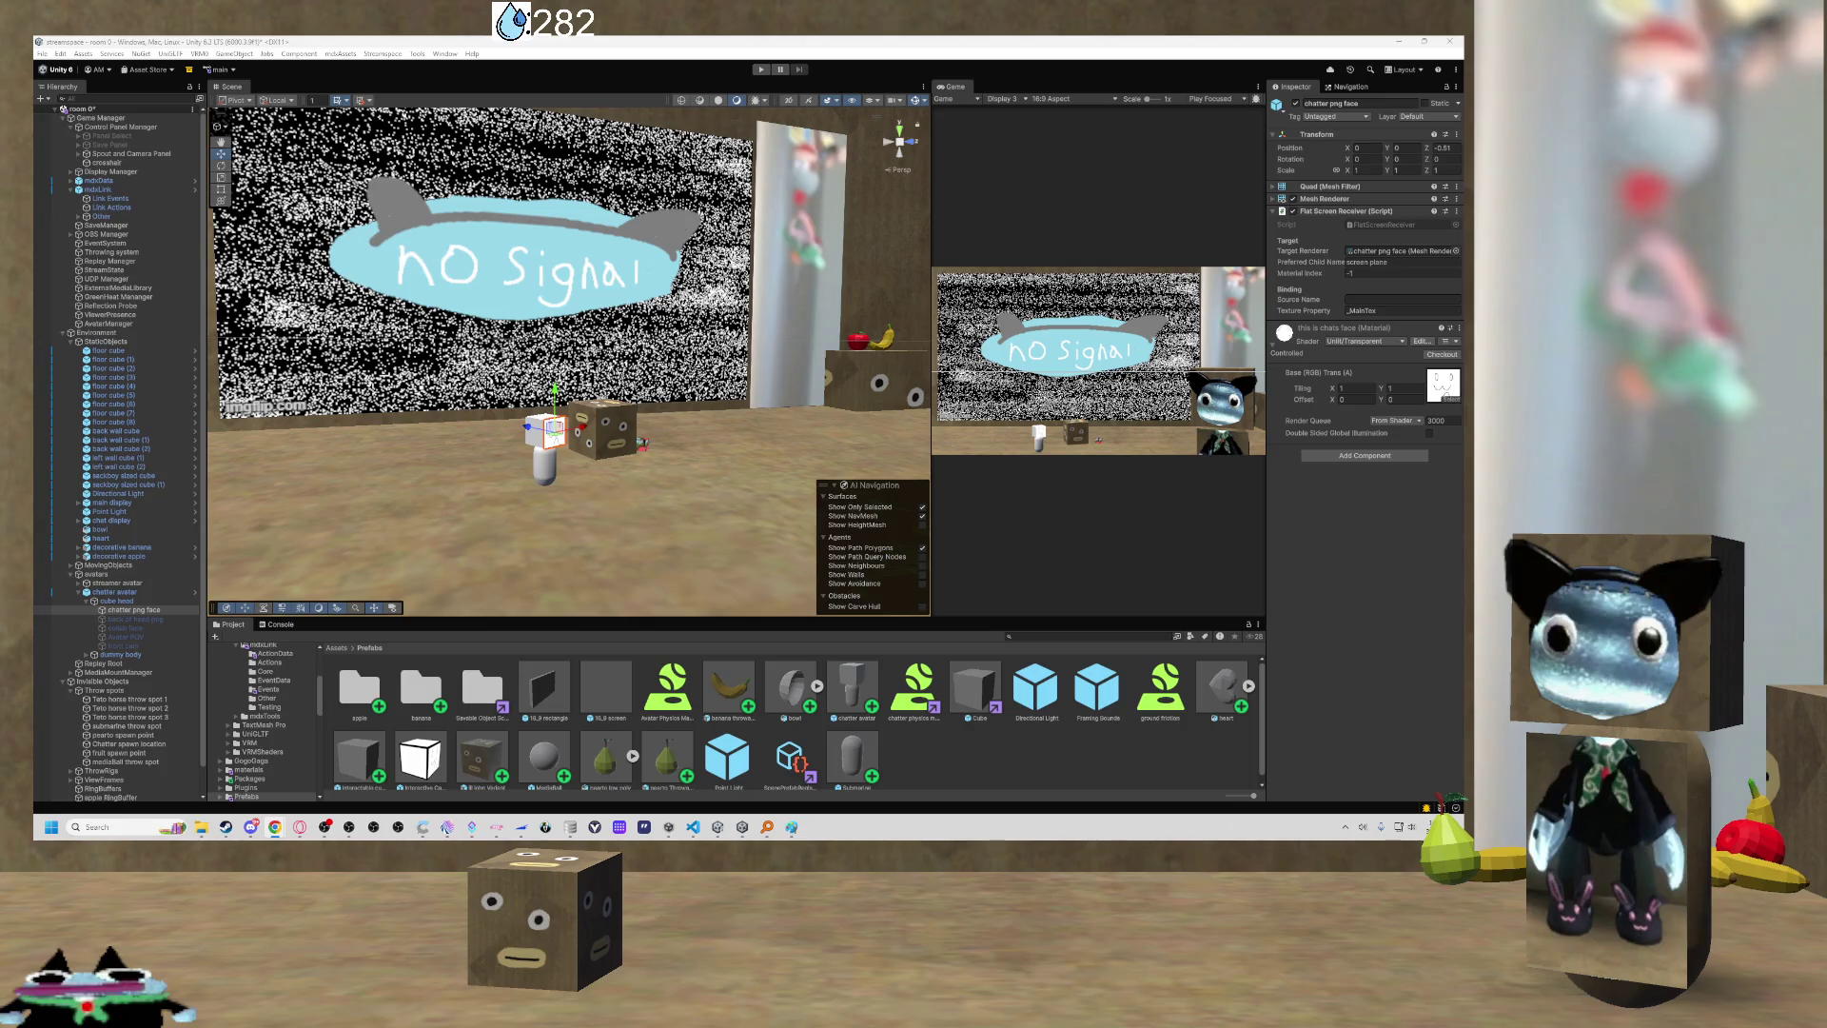
Fly the scene camera close to the chatter avatar and face cube, then open the Assets folder.
key("w")
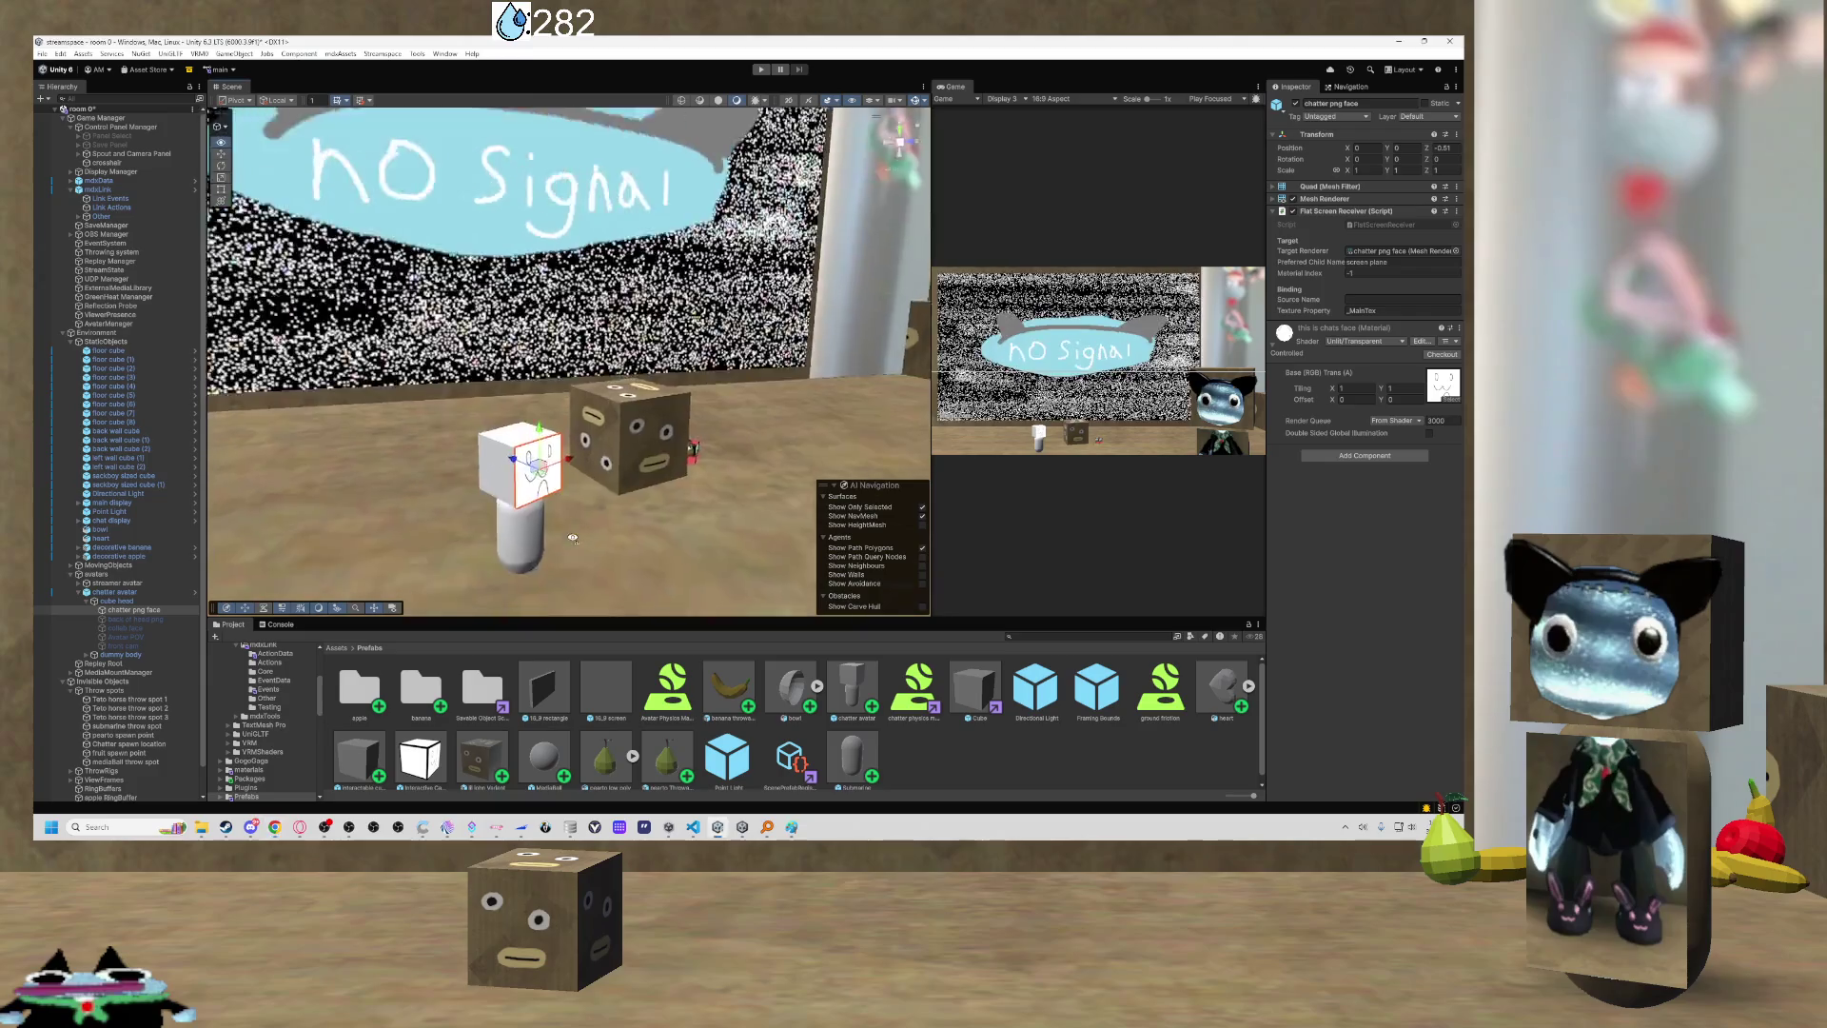
key("w")
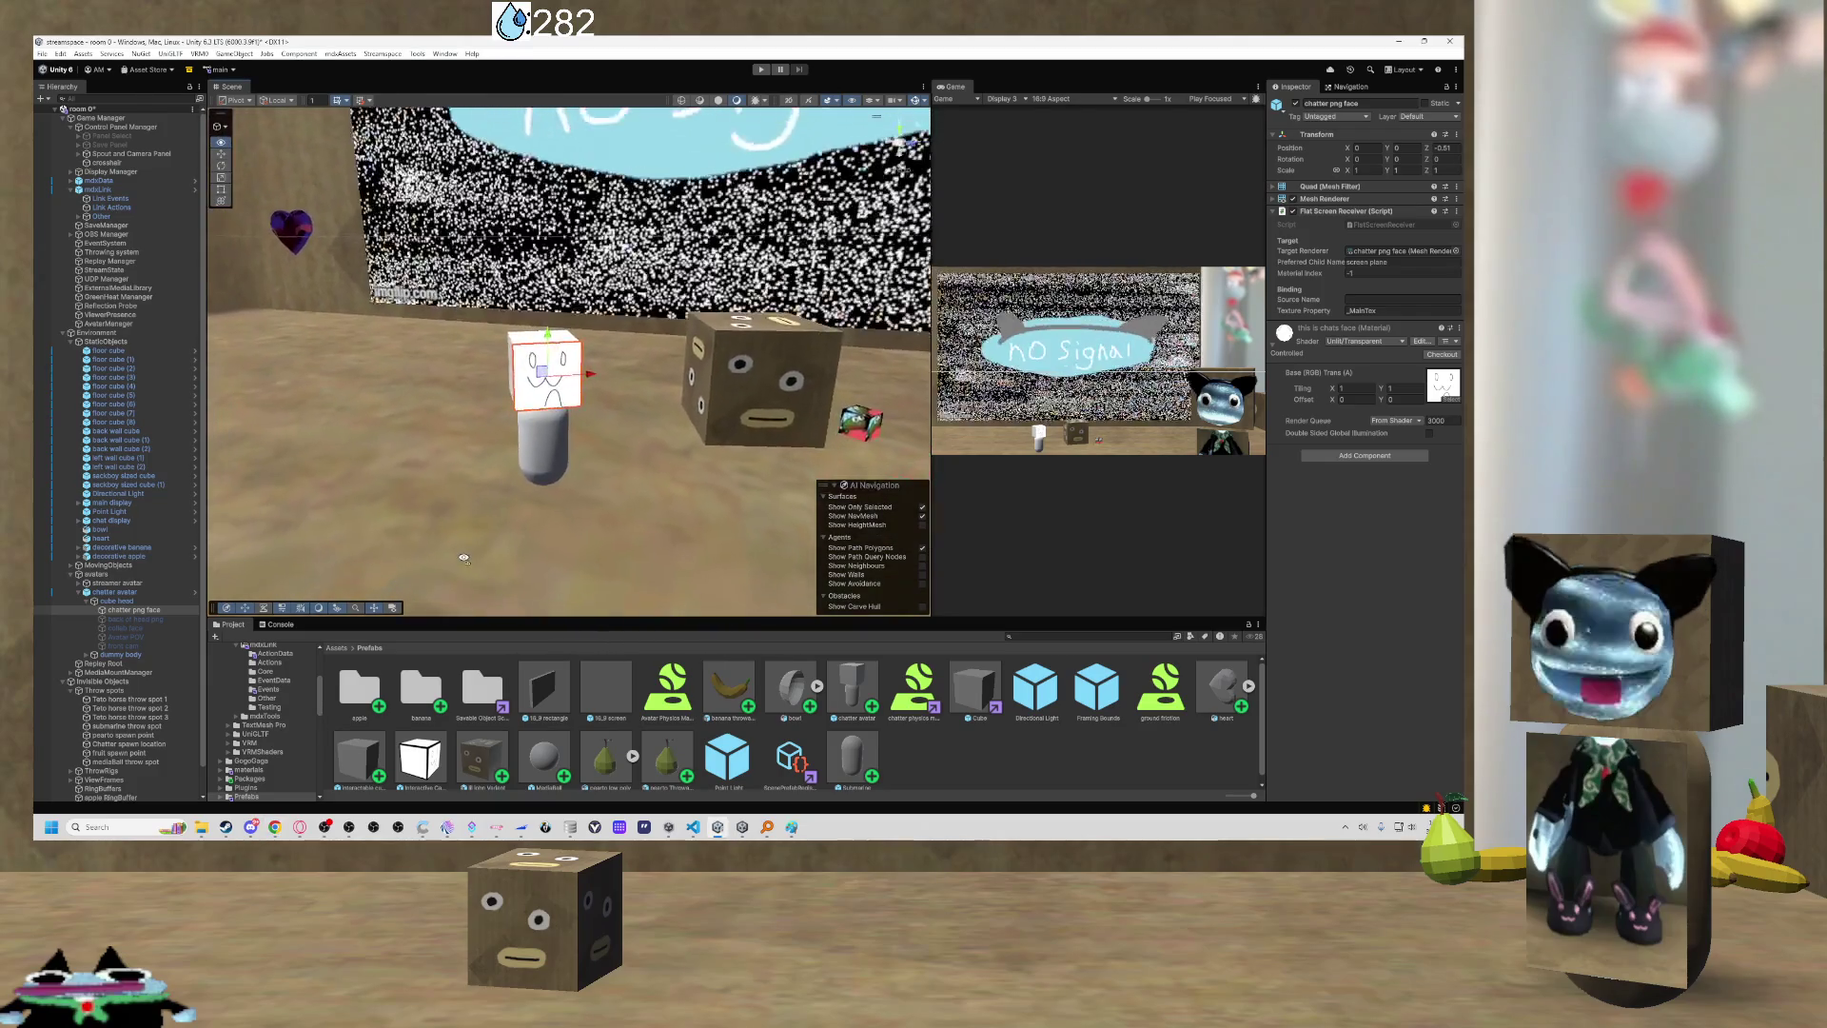
key("s")
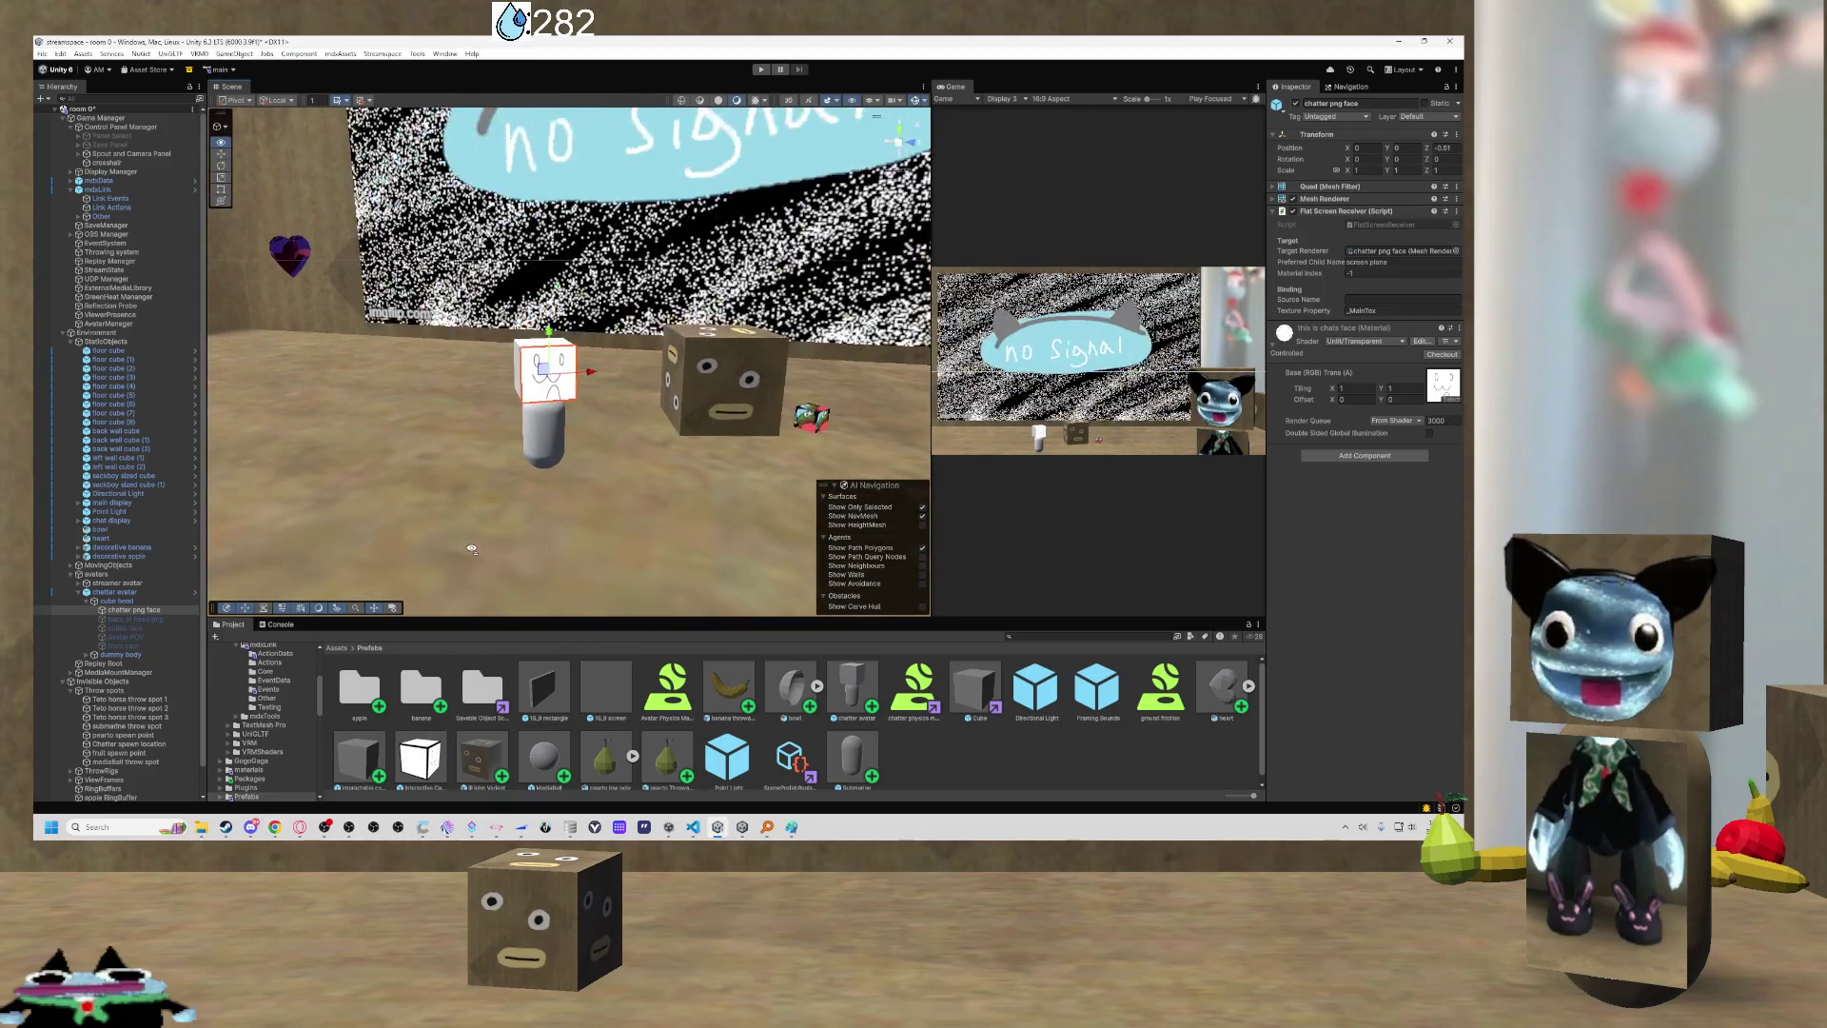
key("w")
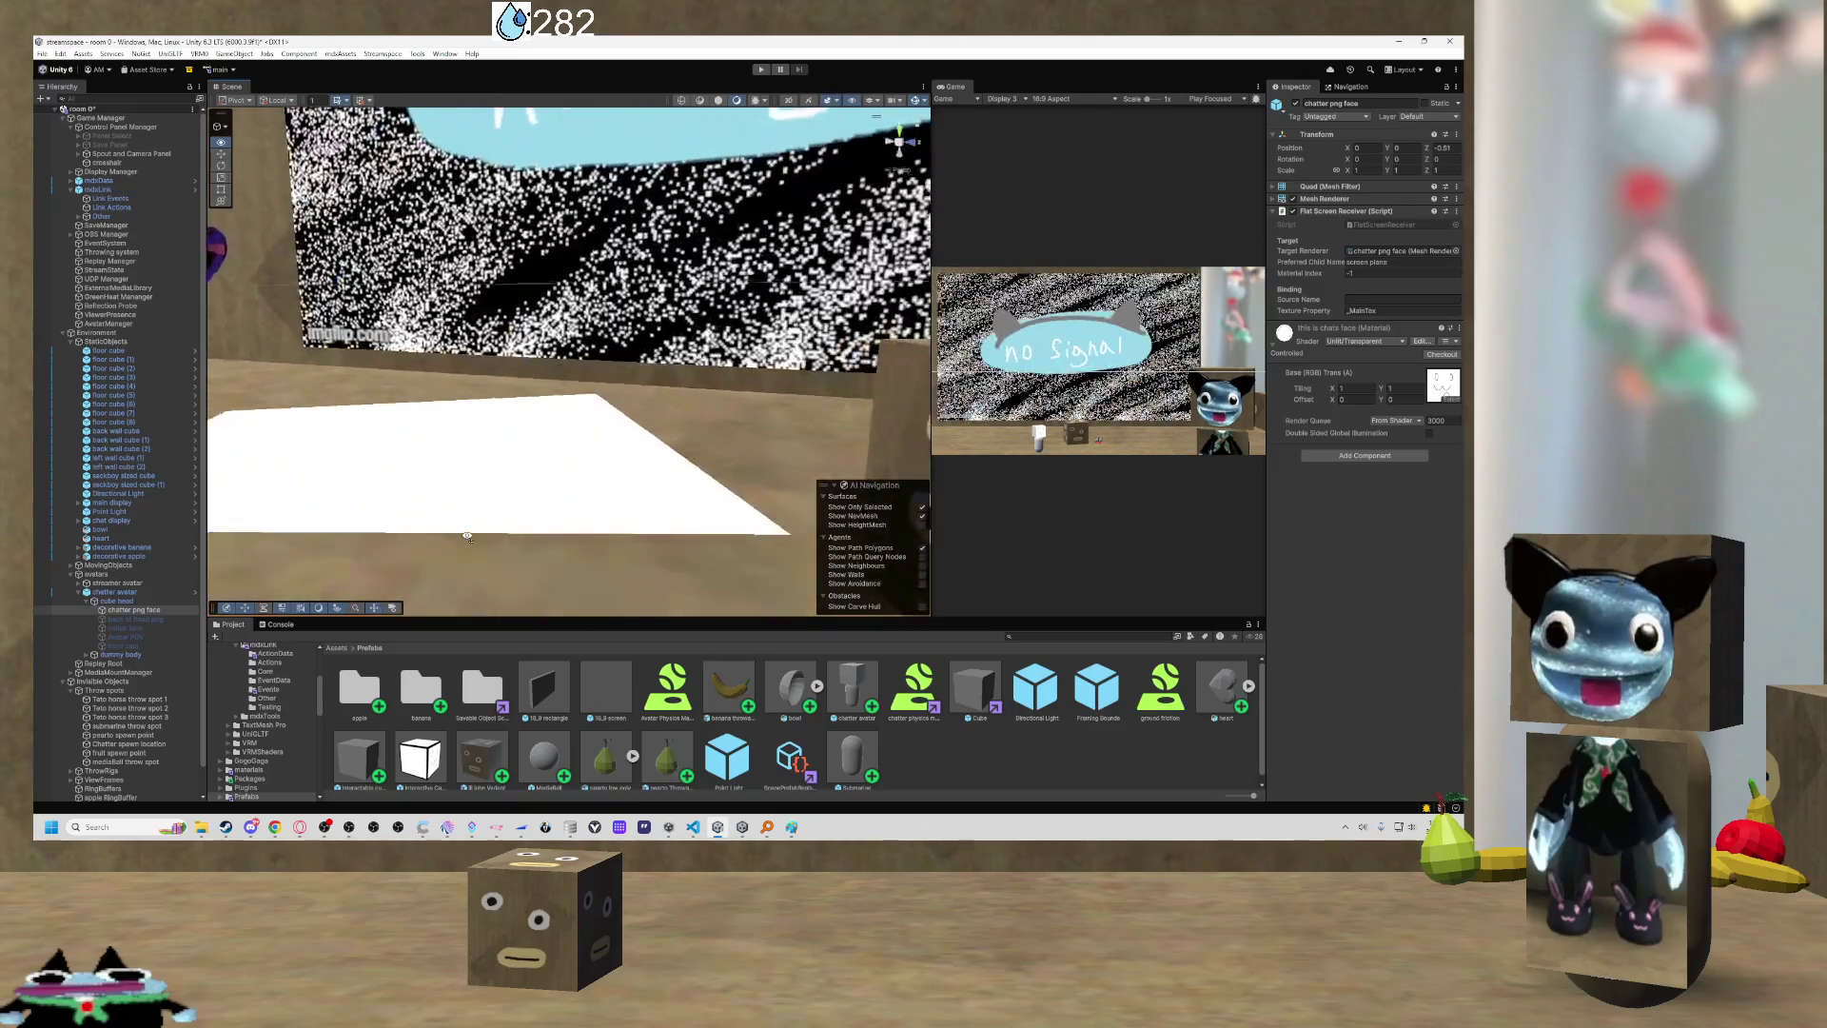
key("w")
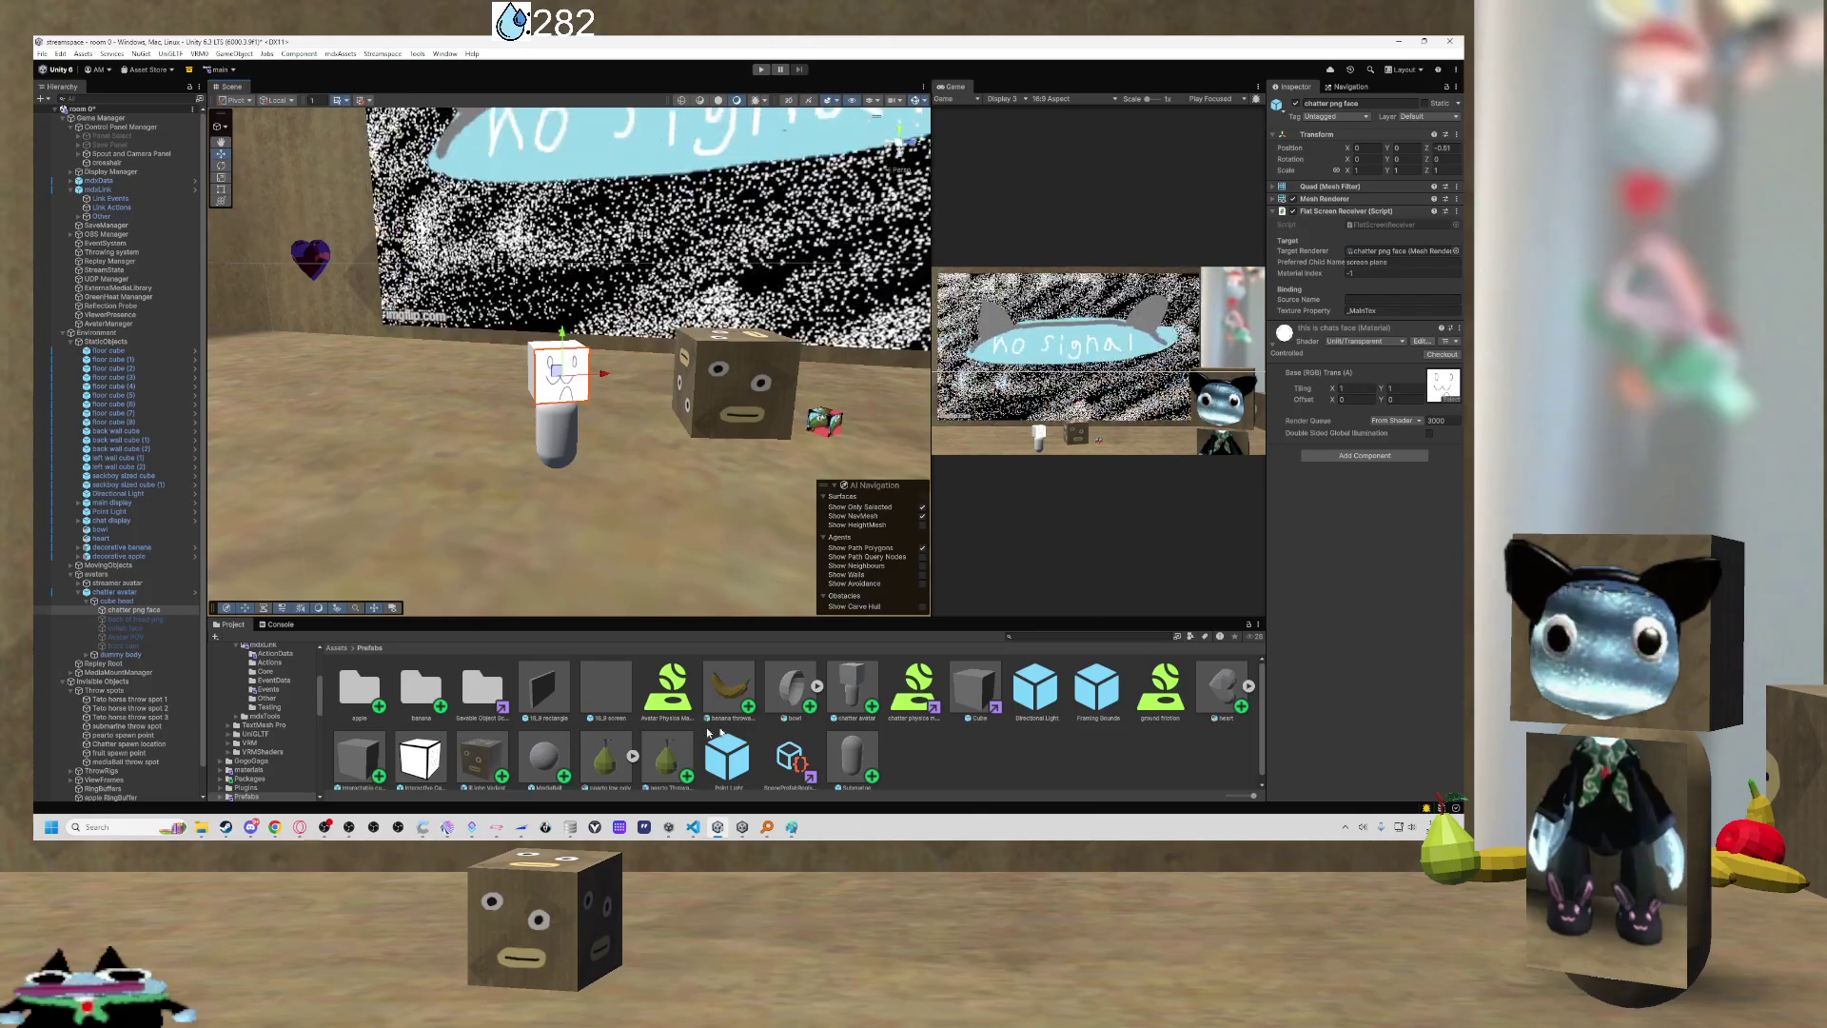
left_click(338, 649)
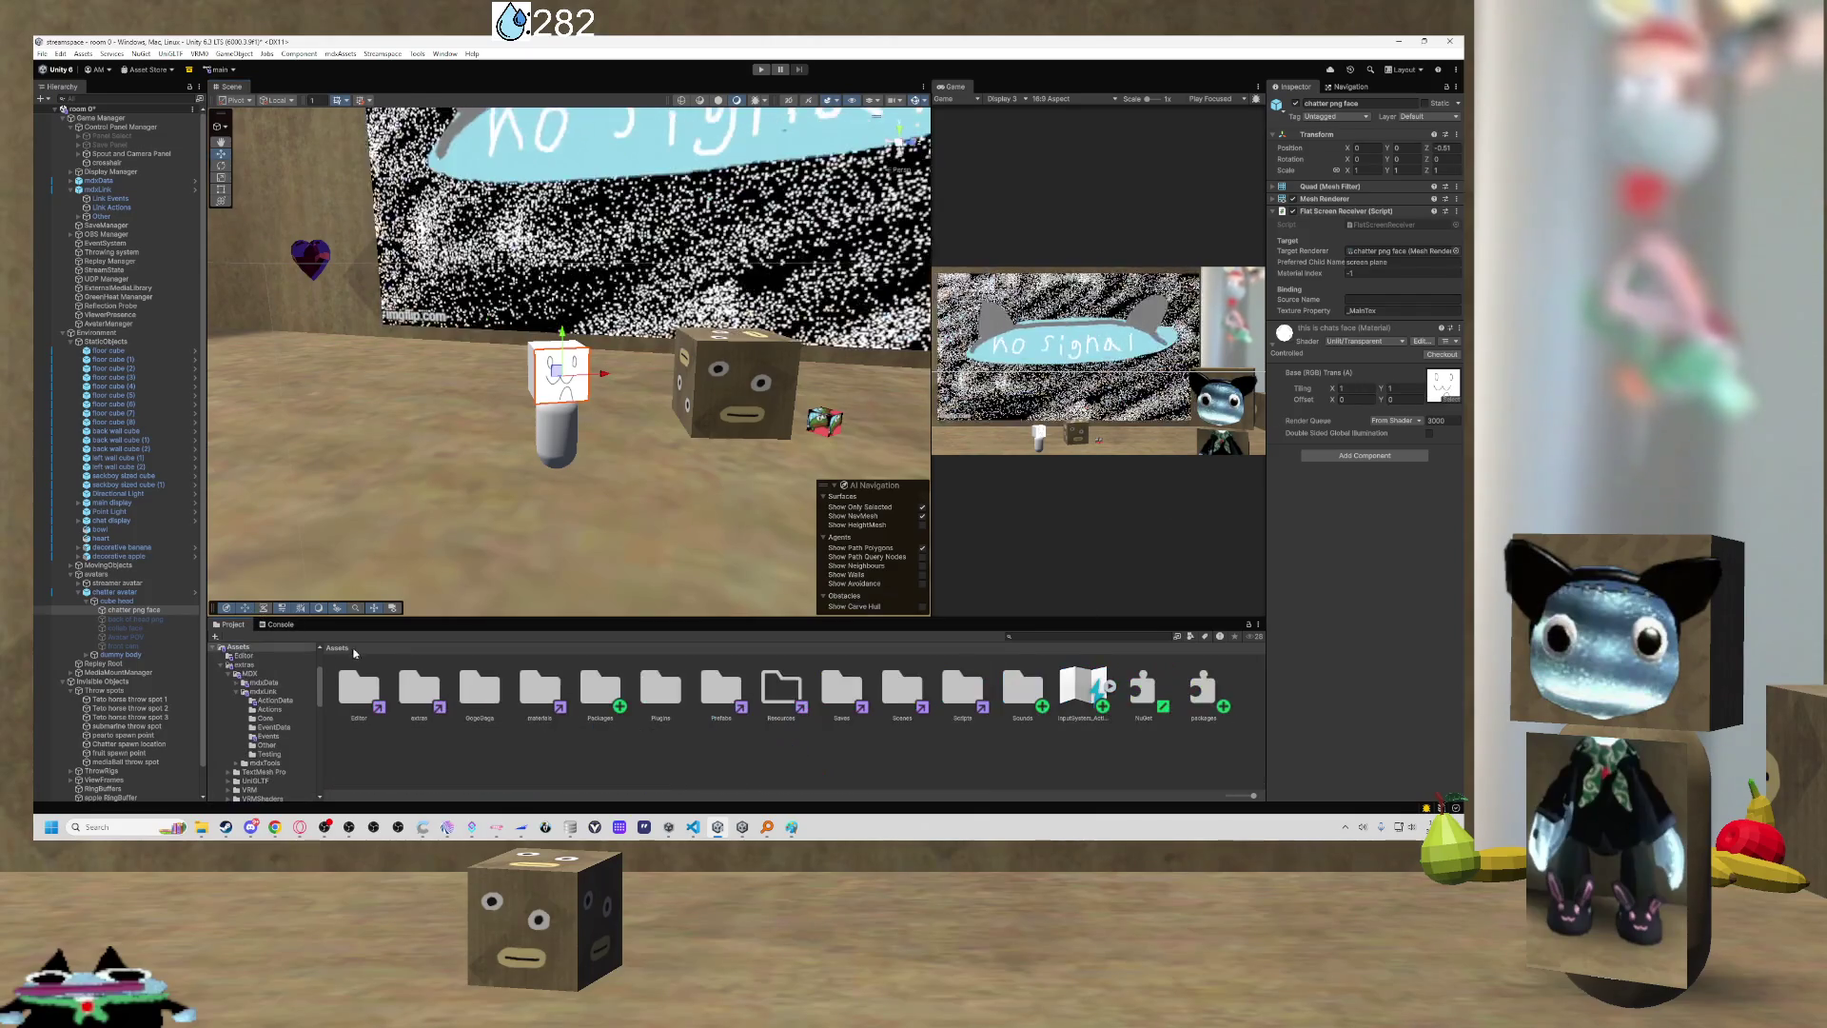
Inspect the 'this is chats face' material's preview and shader list, then open the textures folder.
double_click(540, 687)
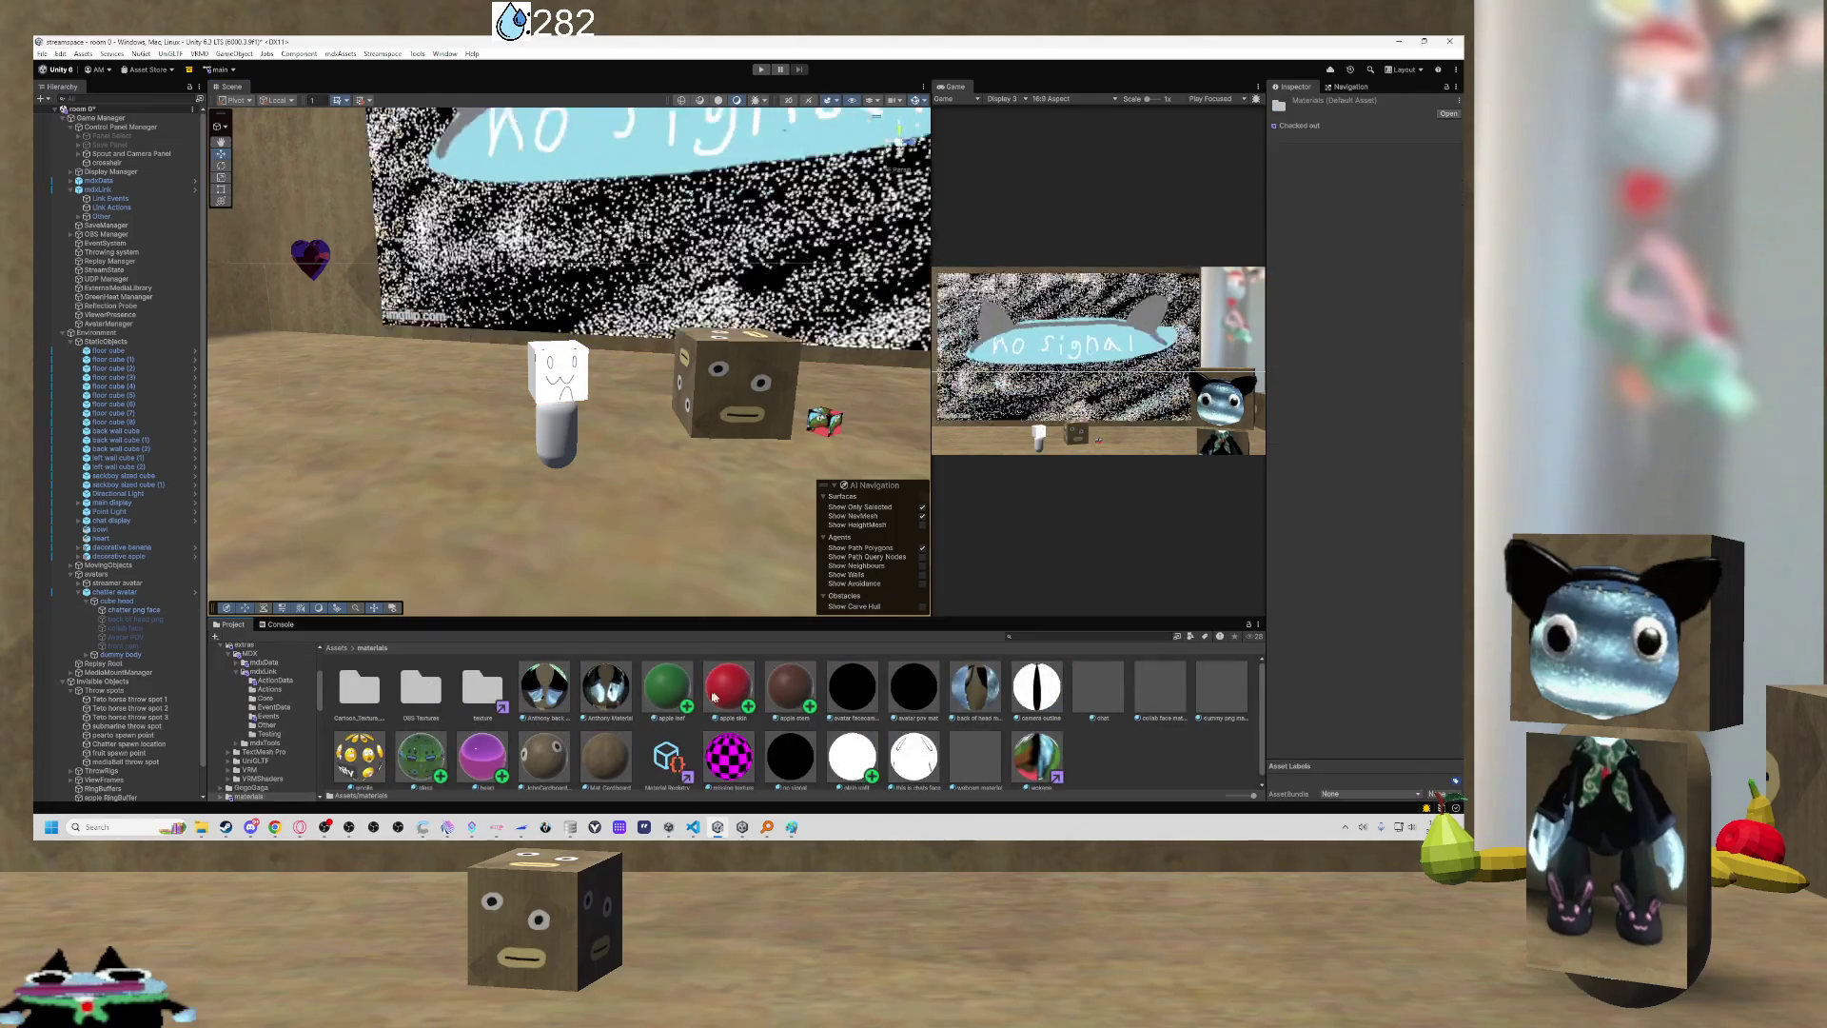
left_click(914, 751)
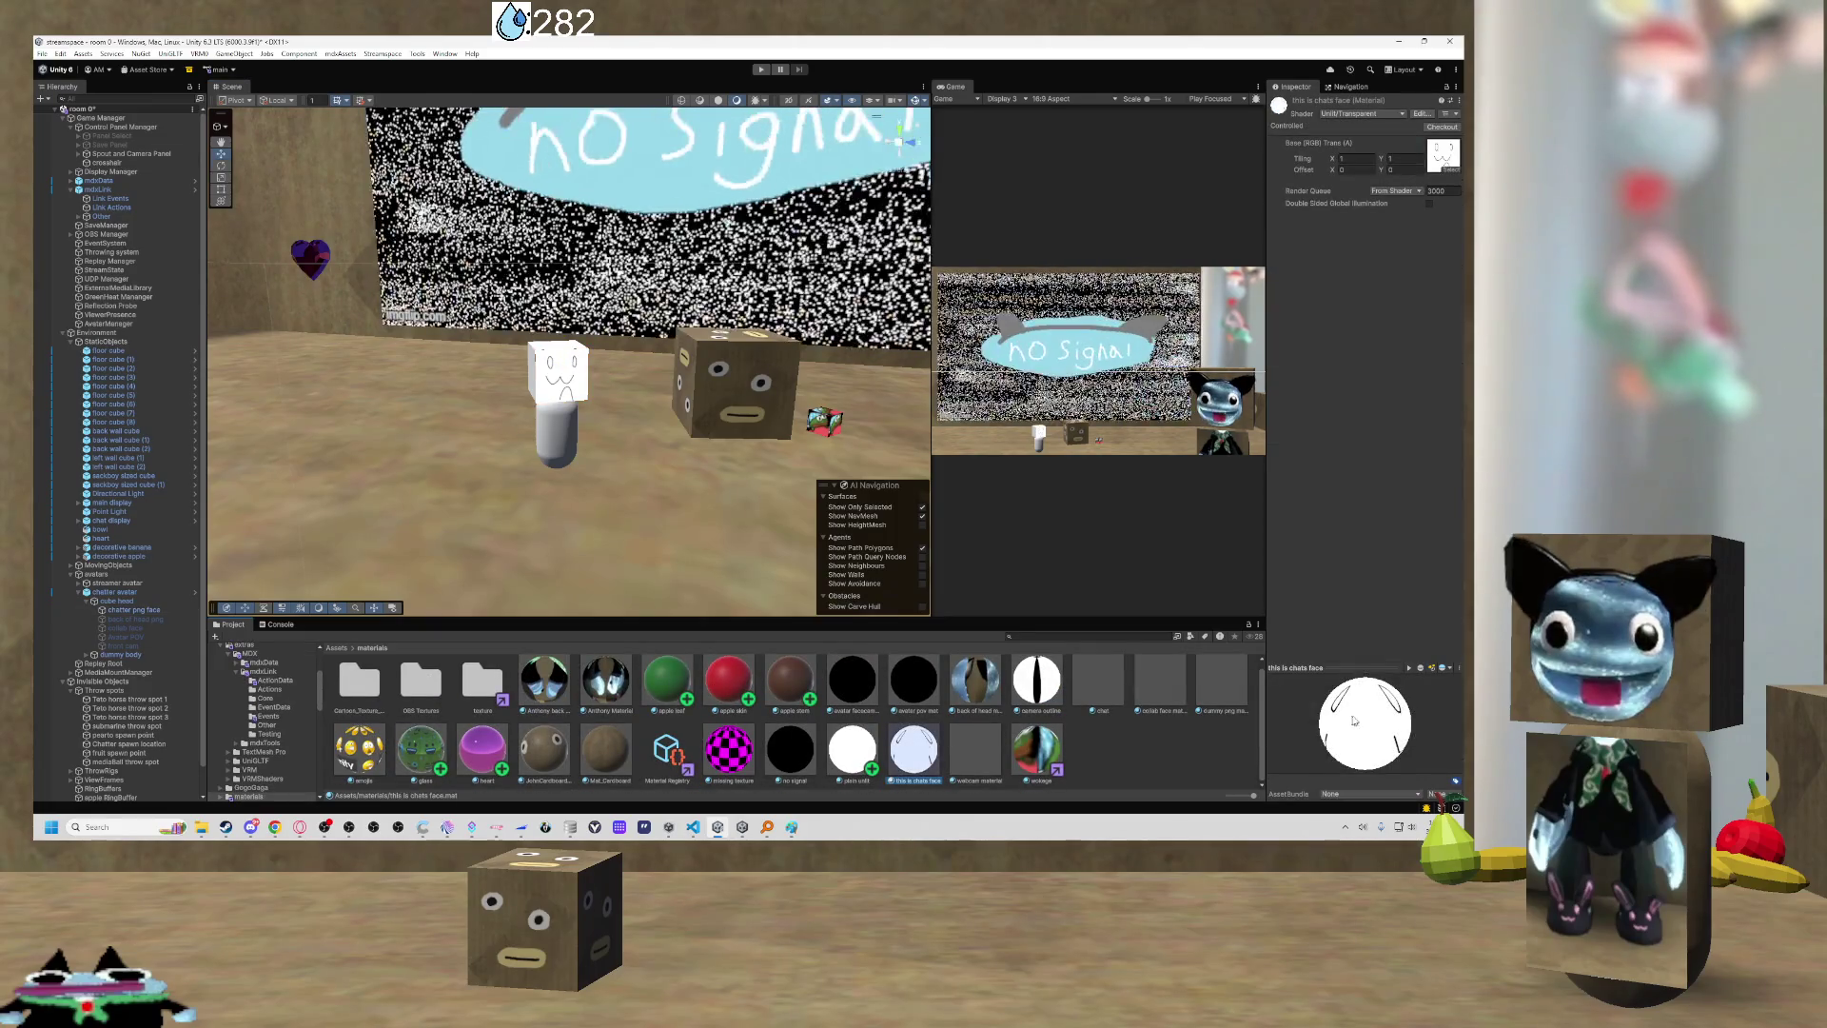
mouse_move(1389, 747)
left_mouse_down()
mouse_move(1361, 752)
mouse_move(1315, 698)
mouse_move(1342, 723)
mouse_move(1371, 716)
mouse_move(1338, 728)
mouse_move(1308, 702)
mouse_move(1352, 731)
mouse_move(1304, 704)
mouse_move(1332, 725)
mouse_move(1301, 723)
mouse_move(1380, 723)
mouse_move(1288, 697)
mouse_move(1323, 719)
mouse_move(1361, 709)
mouse_move(1396, 669)
mouse_move(1388, 552)
mouse_move(1296, 585)
left_mouse_up()
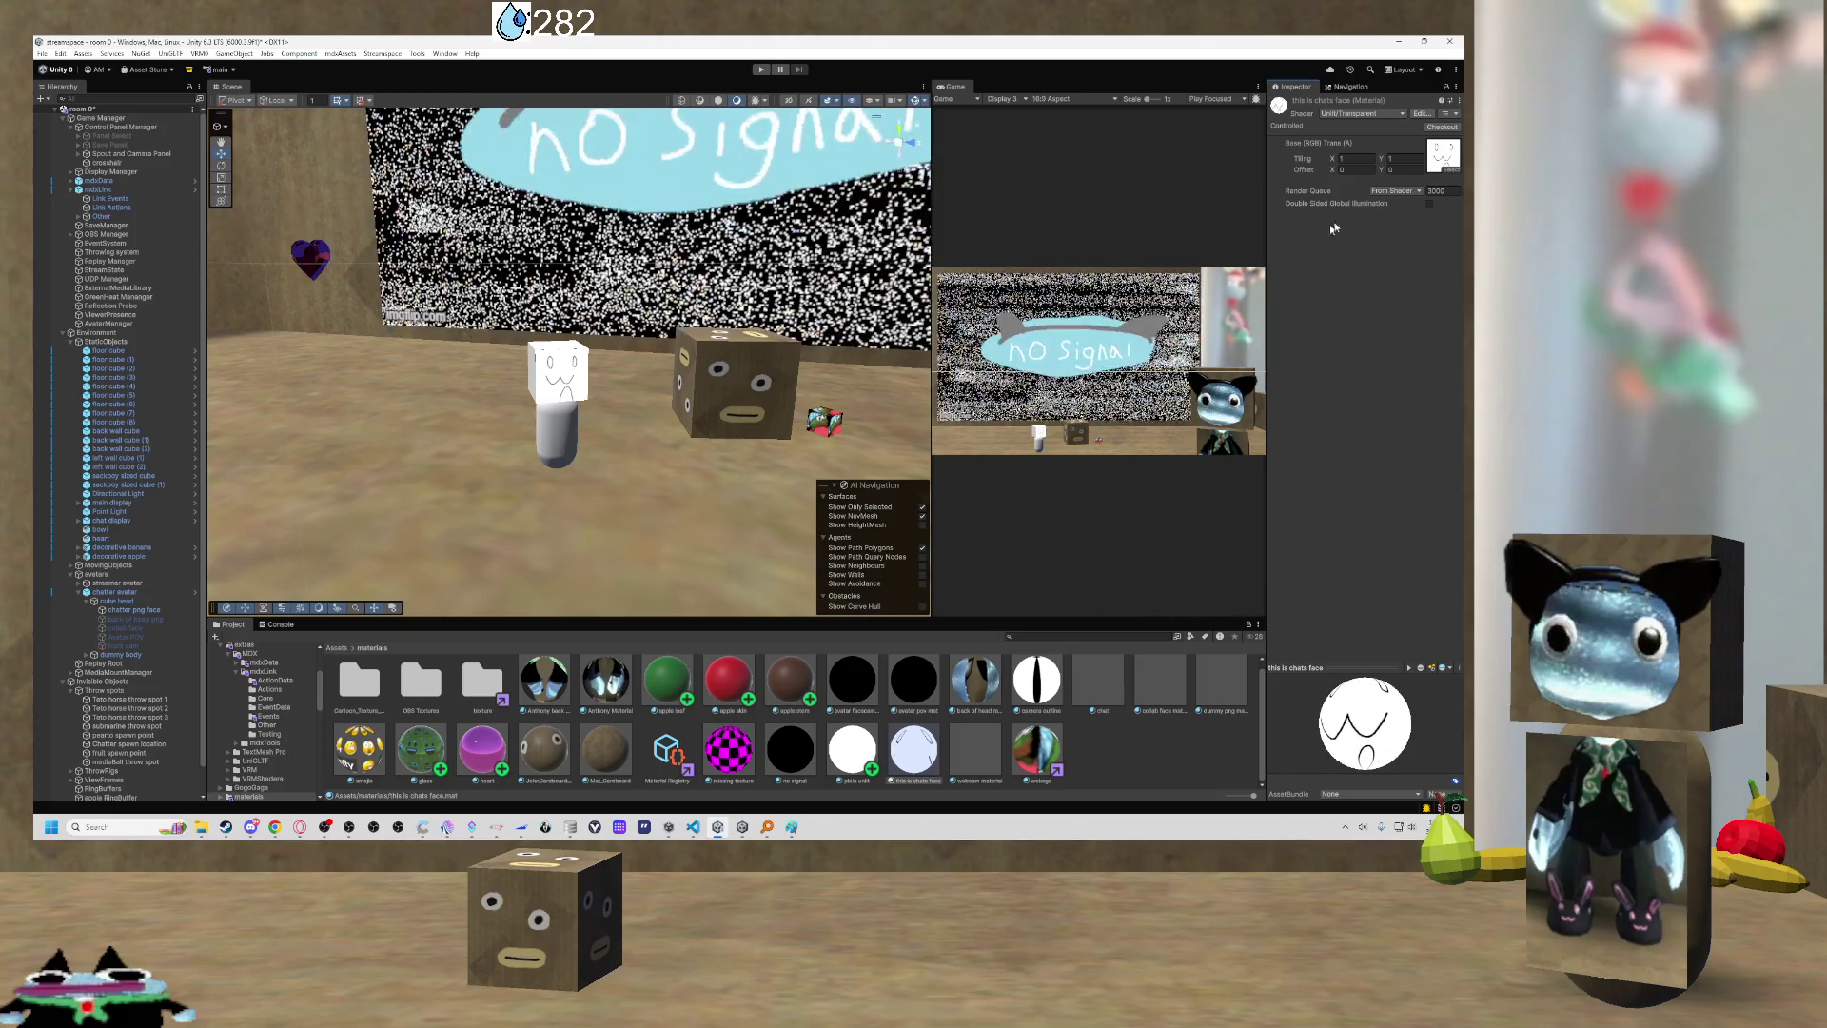
left_click(1379, 114)
left_click(1294, 369)
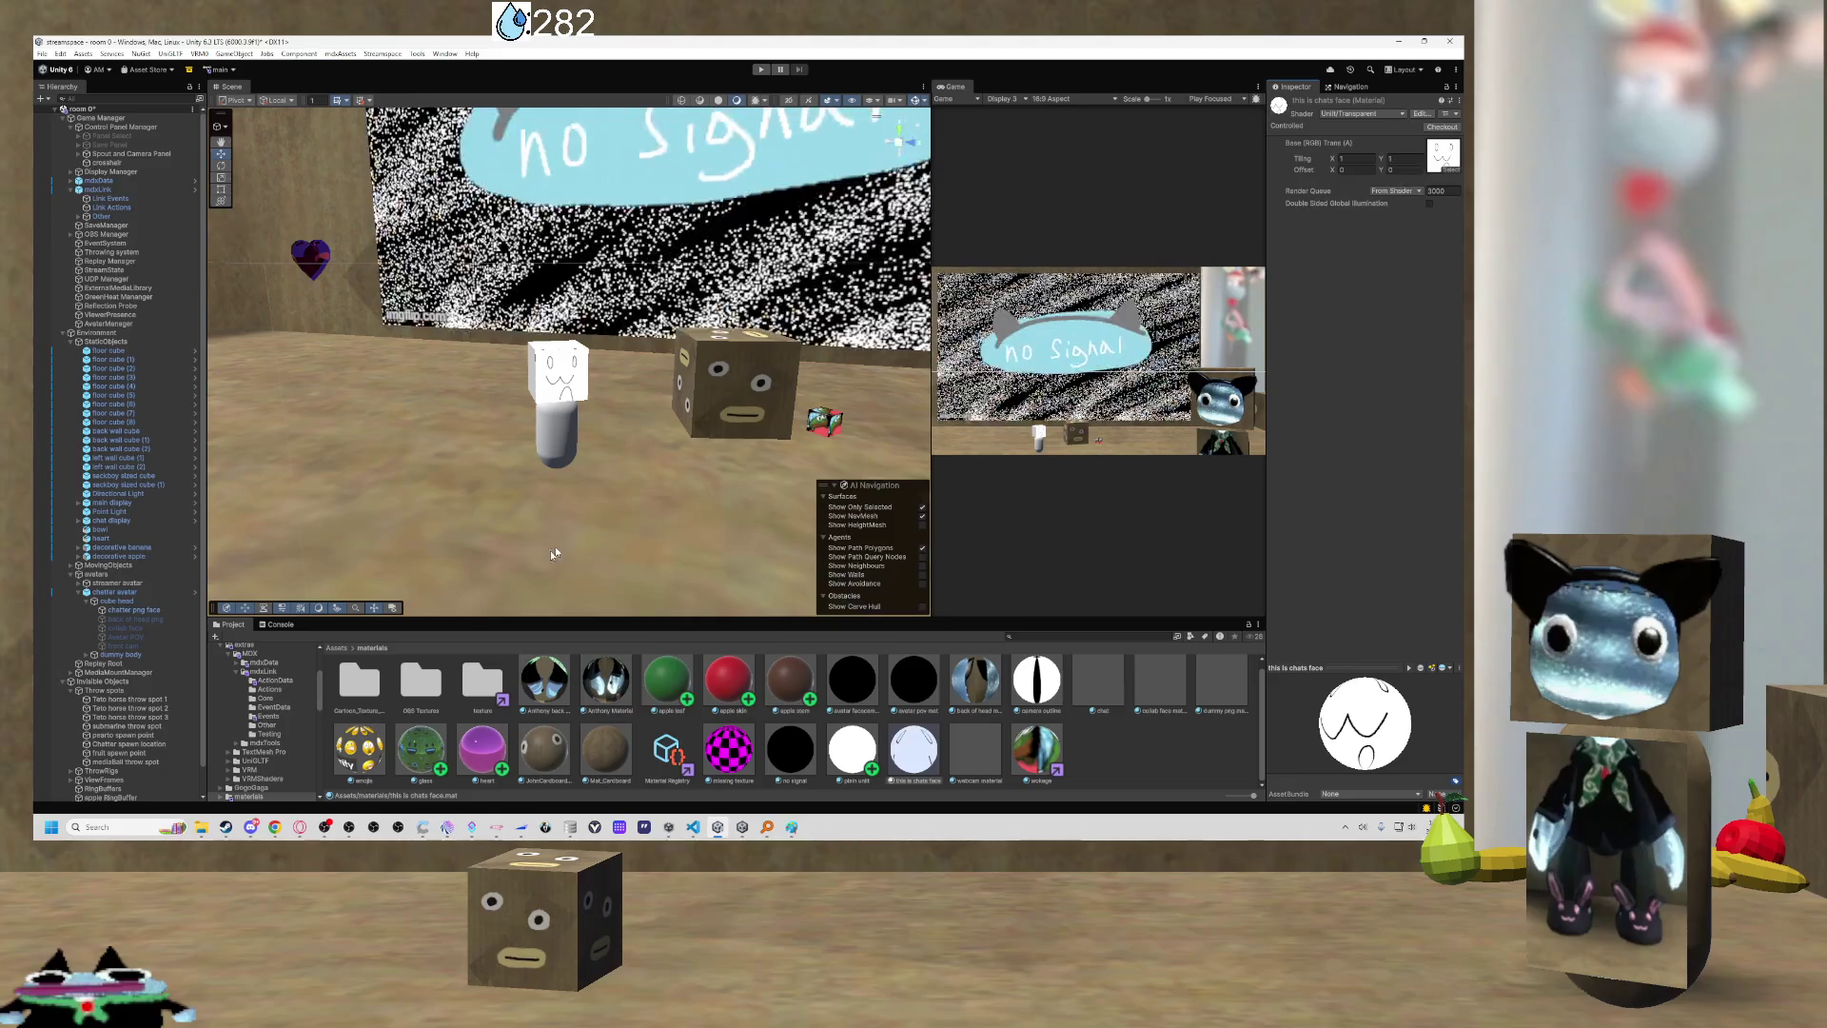
double_click(482, 680)
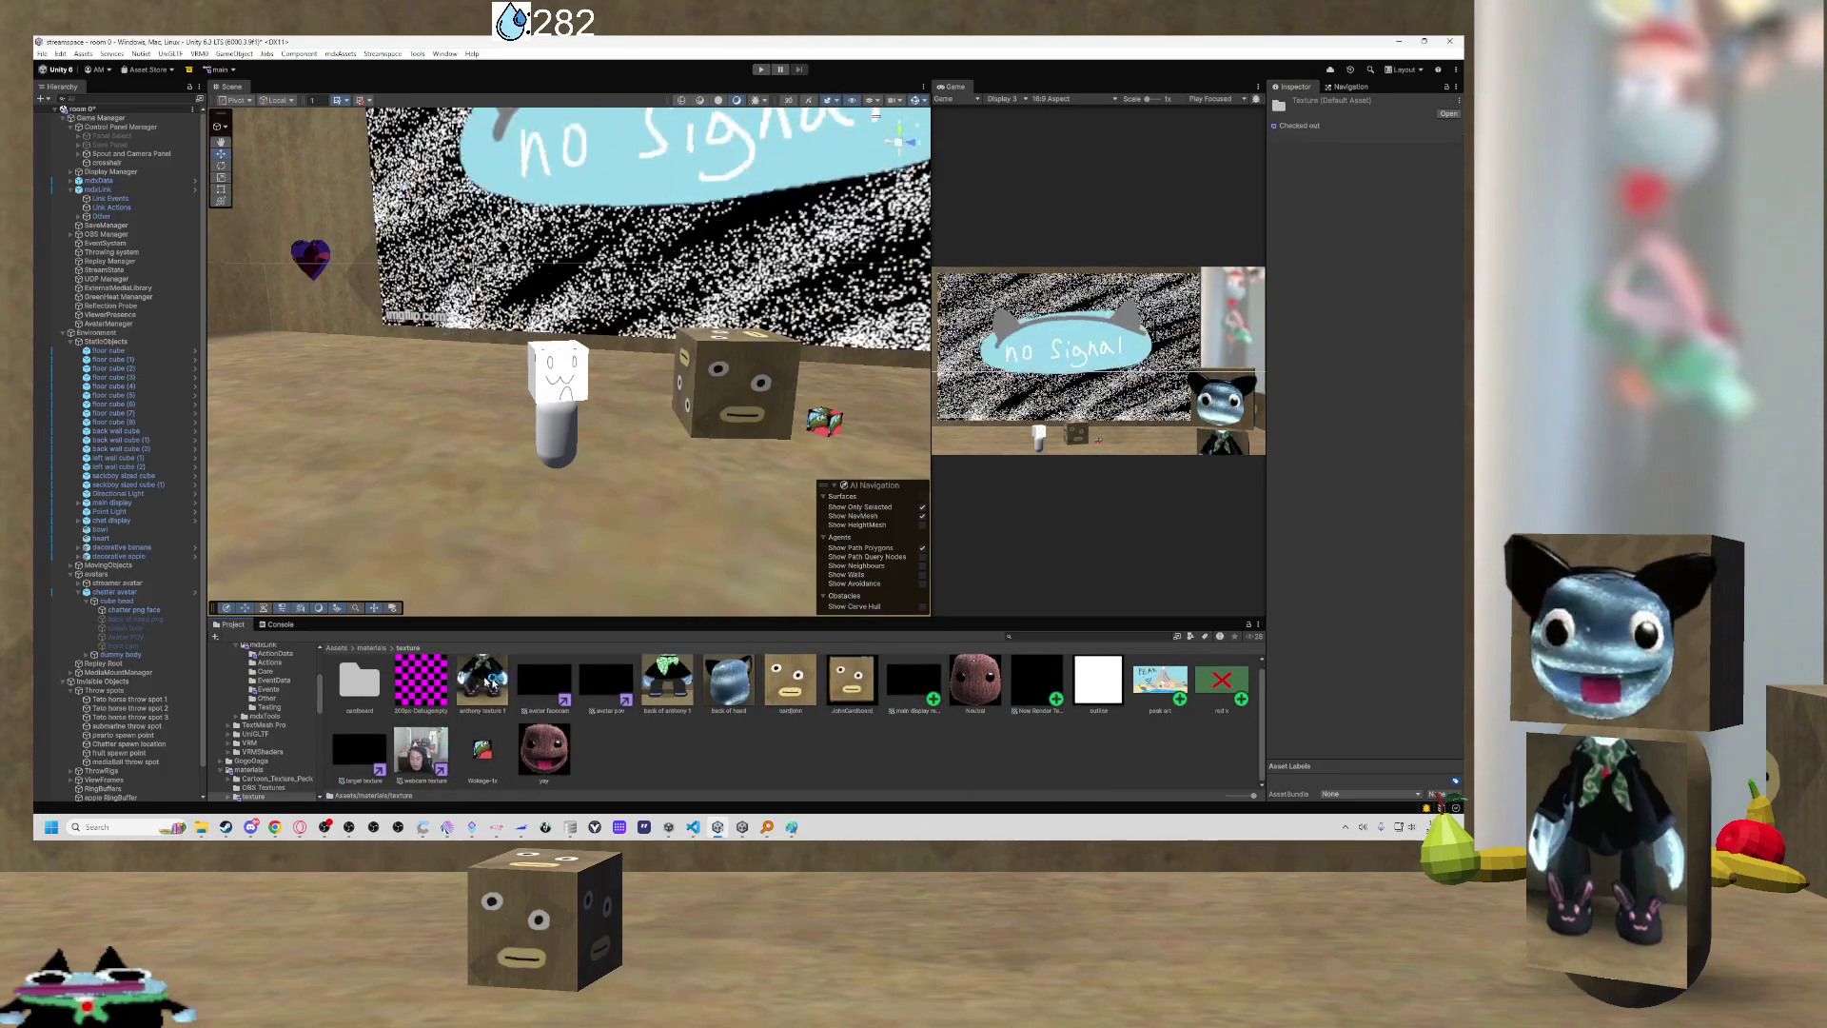
left_click(371, 648)
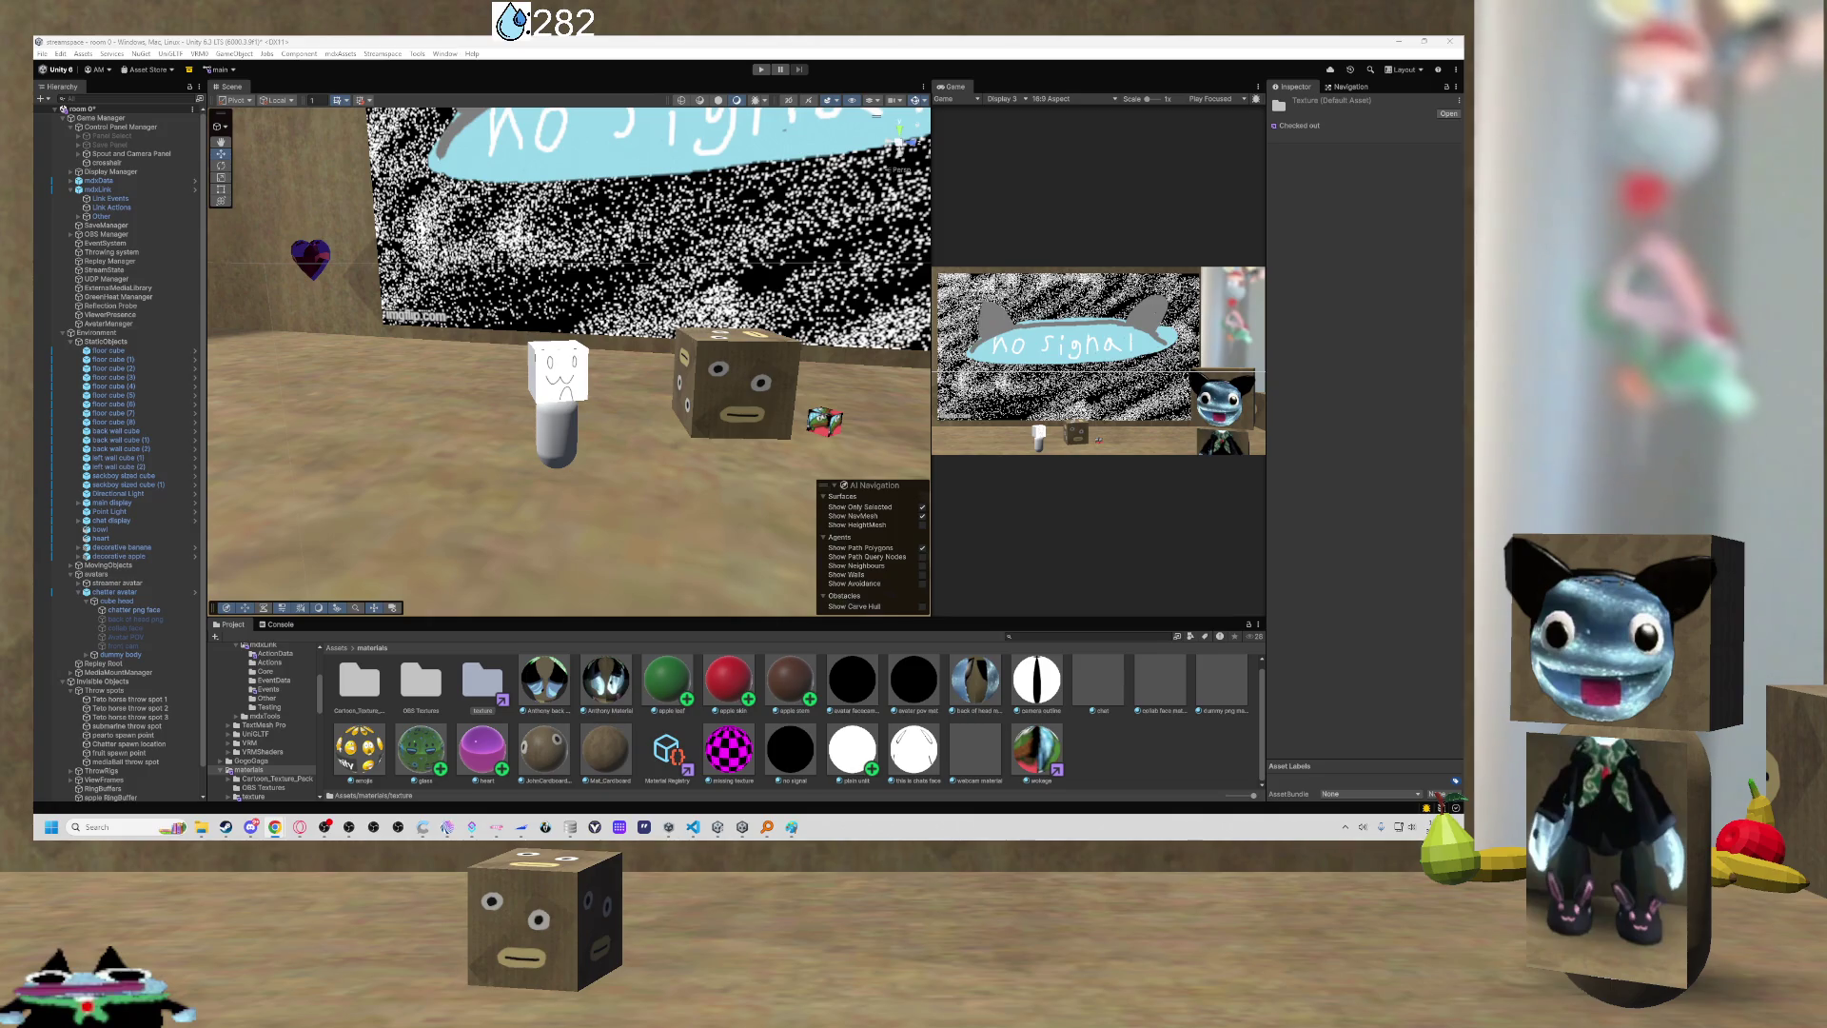
Check the avatar's face material, then orbit down the room floor and select floor cube (5).
left_click(557, 433)
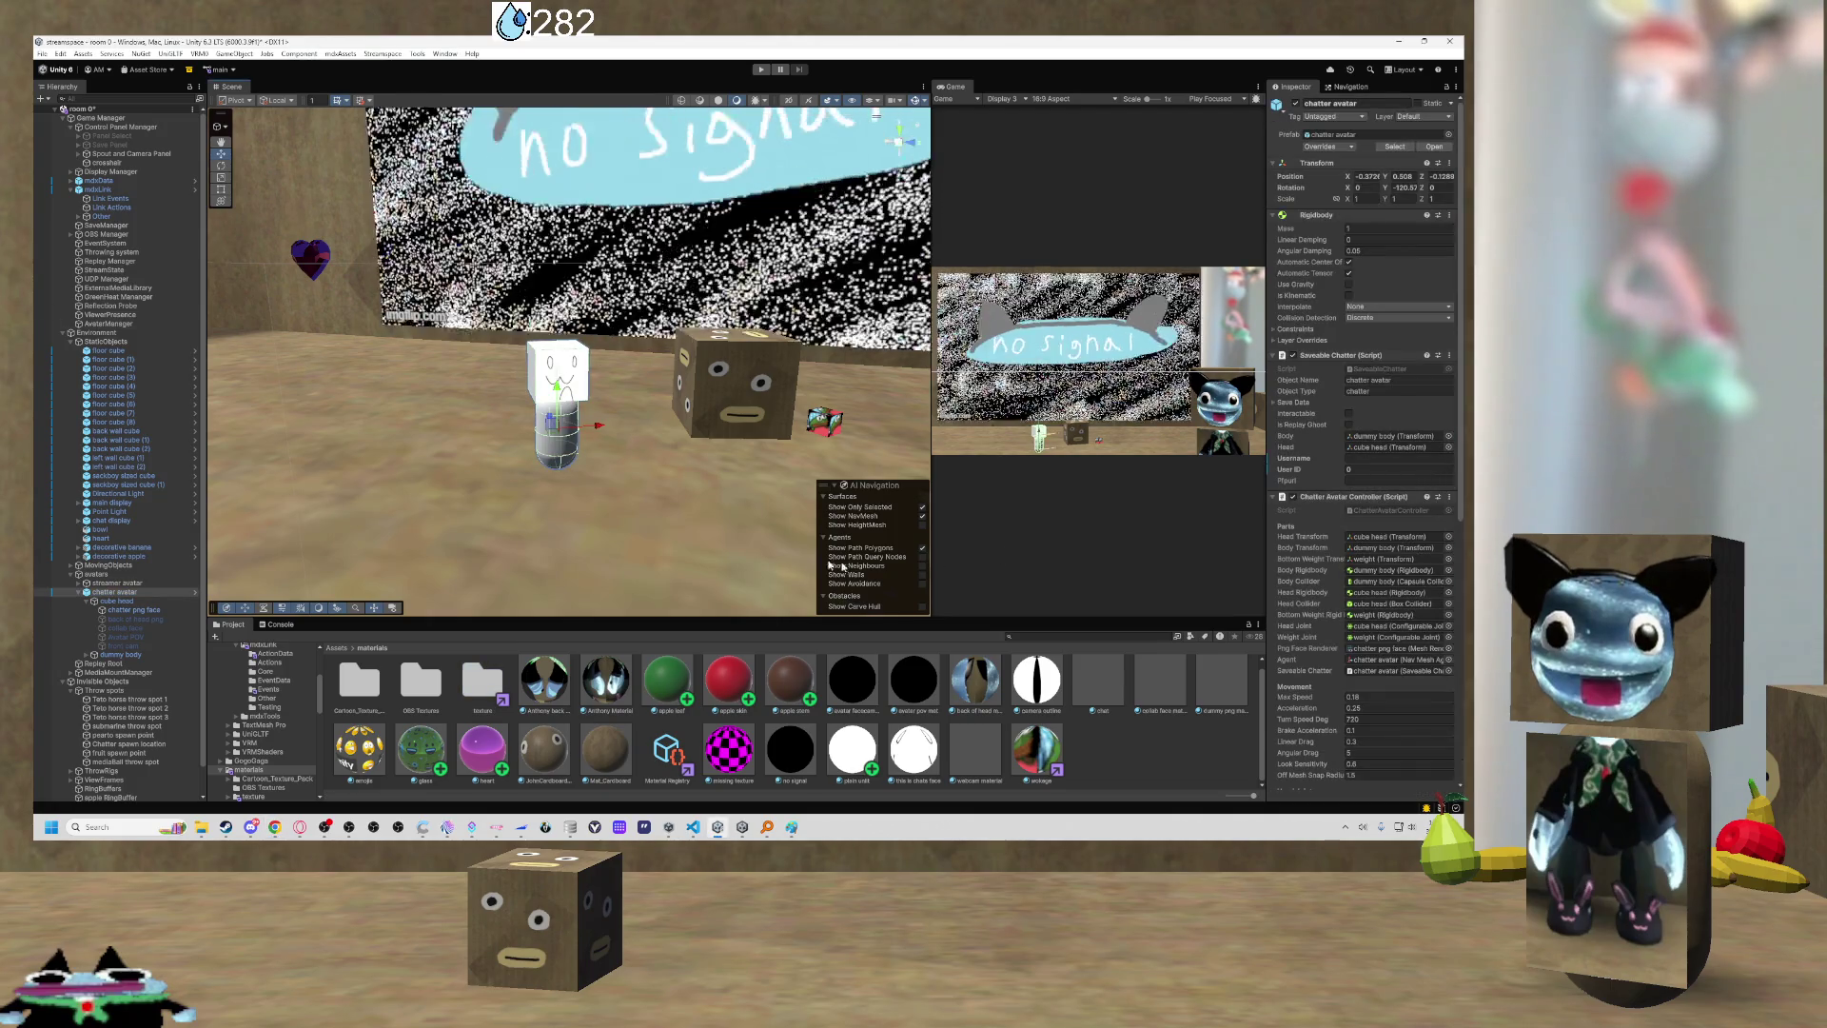
left_click(906, 738)
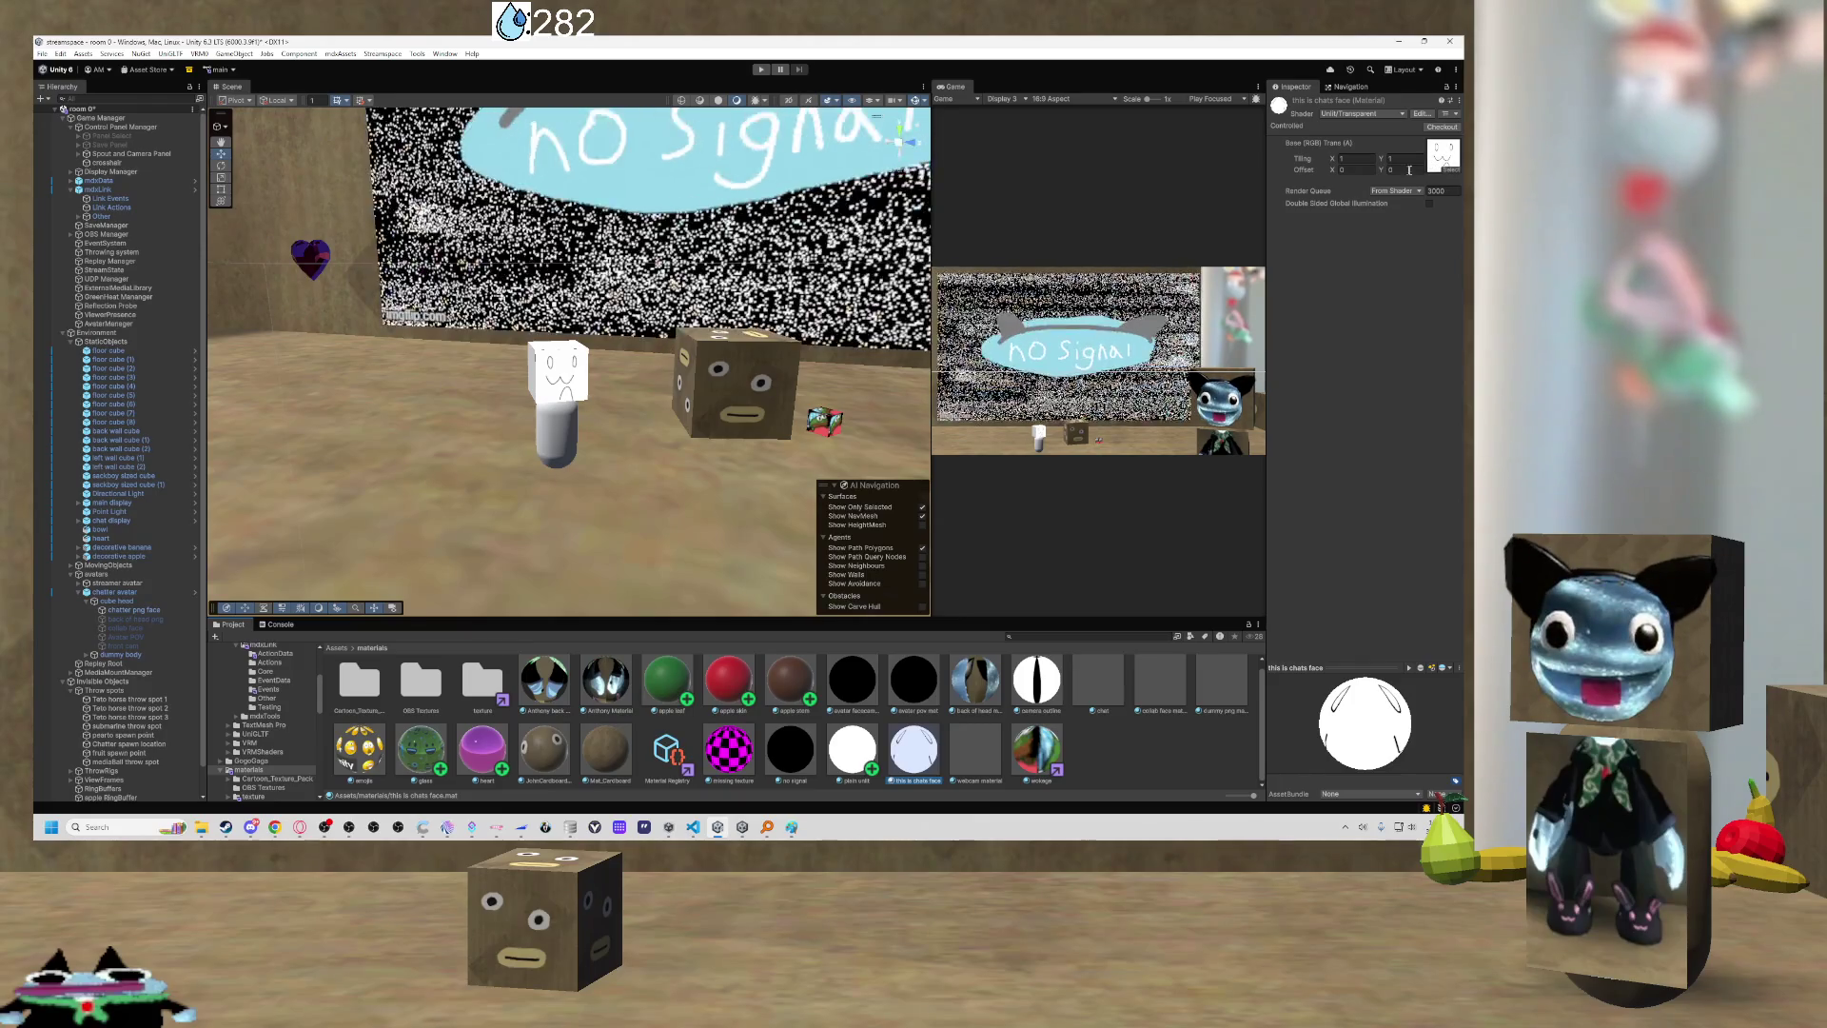
mouse_move(723, 423)
left_mouse_down()
mouse_move(755, 438)
mouse_move(800, 395)
mouse_move(697, 436)
mouse_move(620, 349)
mouse_move(810, 397)
mouse_move(805, 437)
left_mouse_up()
left_click(700, 433)
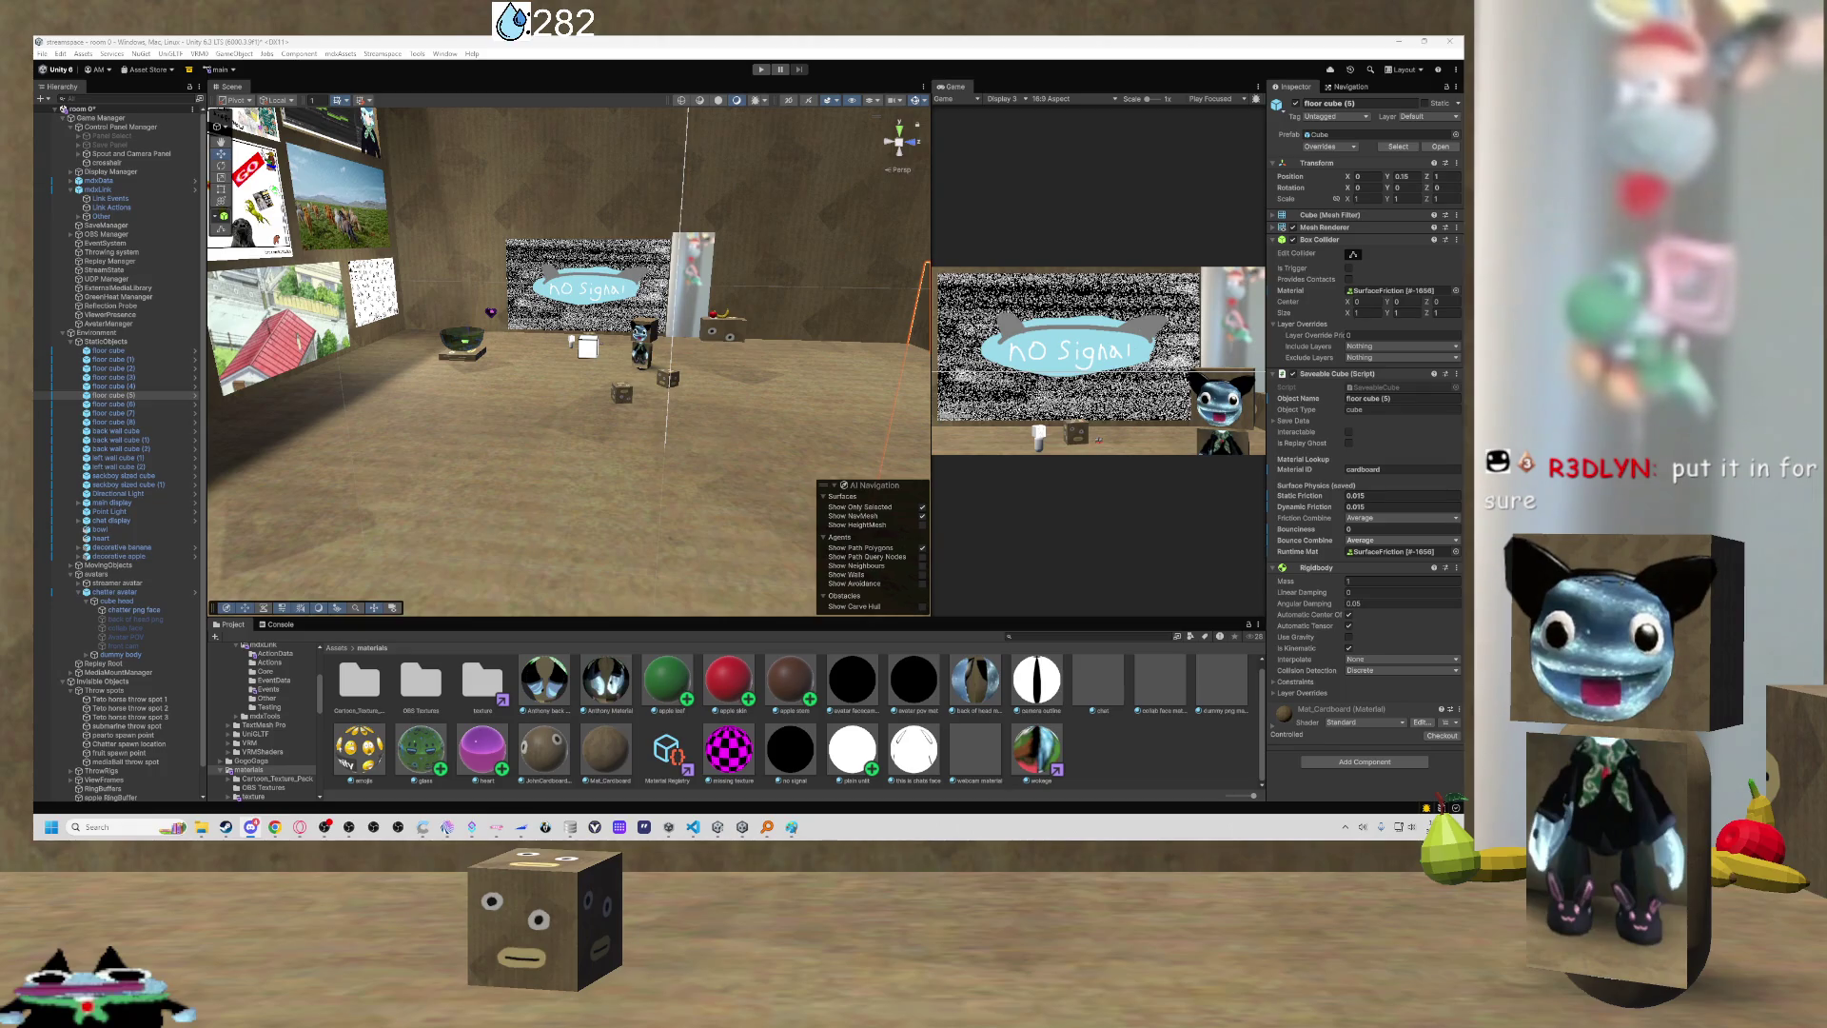
Switch from the Unity editor over to Discord.
key("alt+Tab")
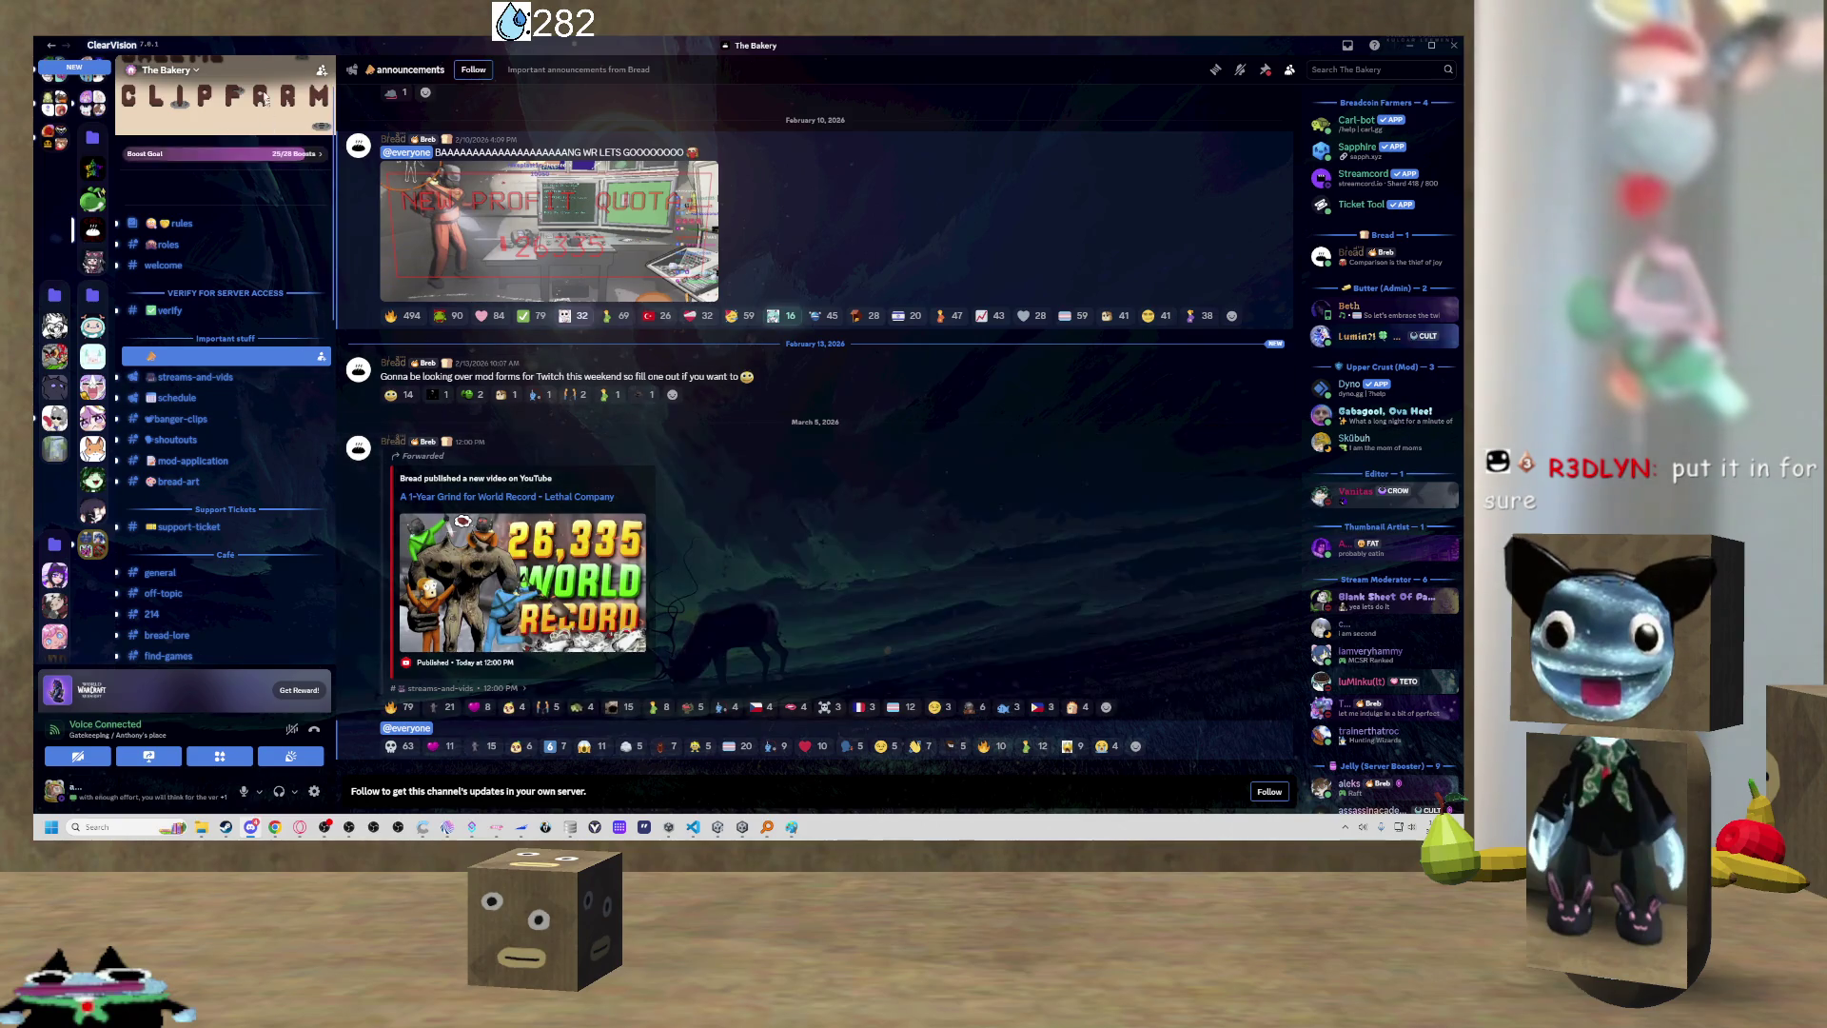
Leave The Bakery's #announcements channel and return to the Unity editor.
key("alt+Tab")
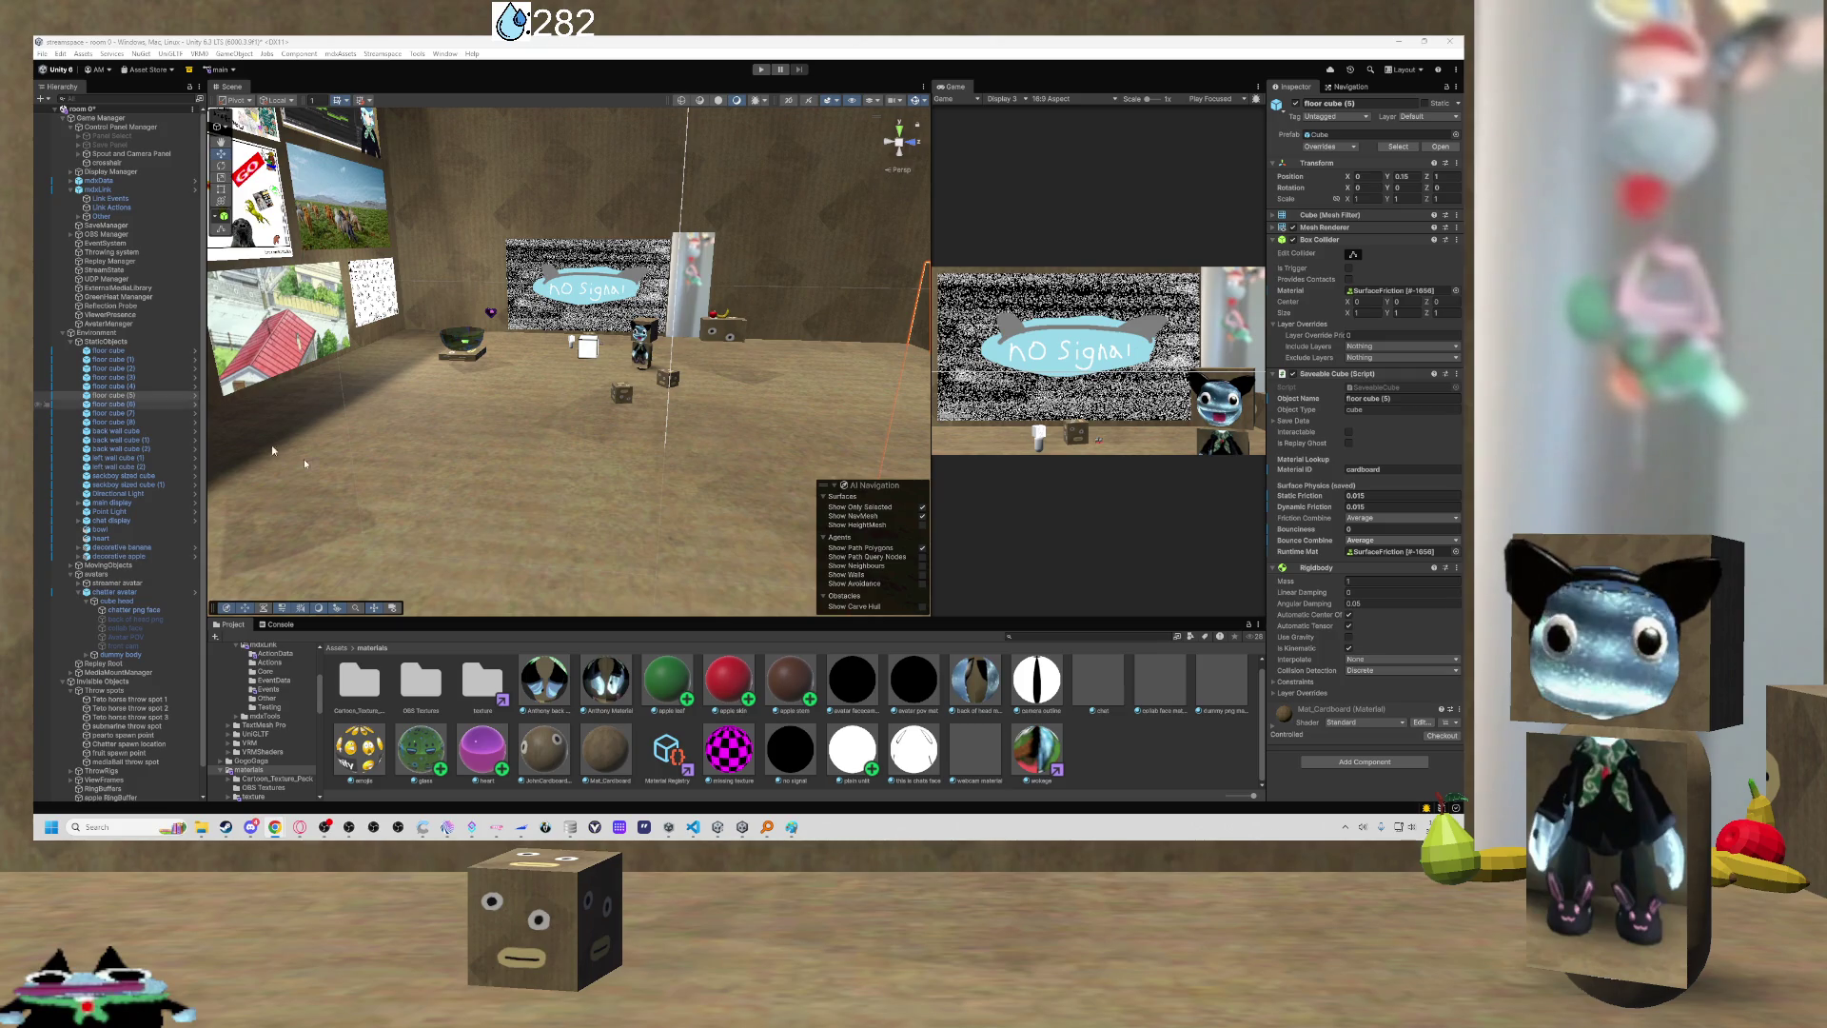
left_click(792, 827)
Maximize VS Code and add a blank line after GetPfpImage's texture download line.
left_click(792, 827)
left_click(693, 827)
key("super+Up")
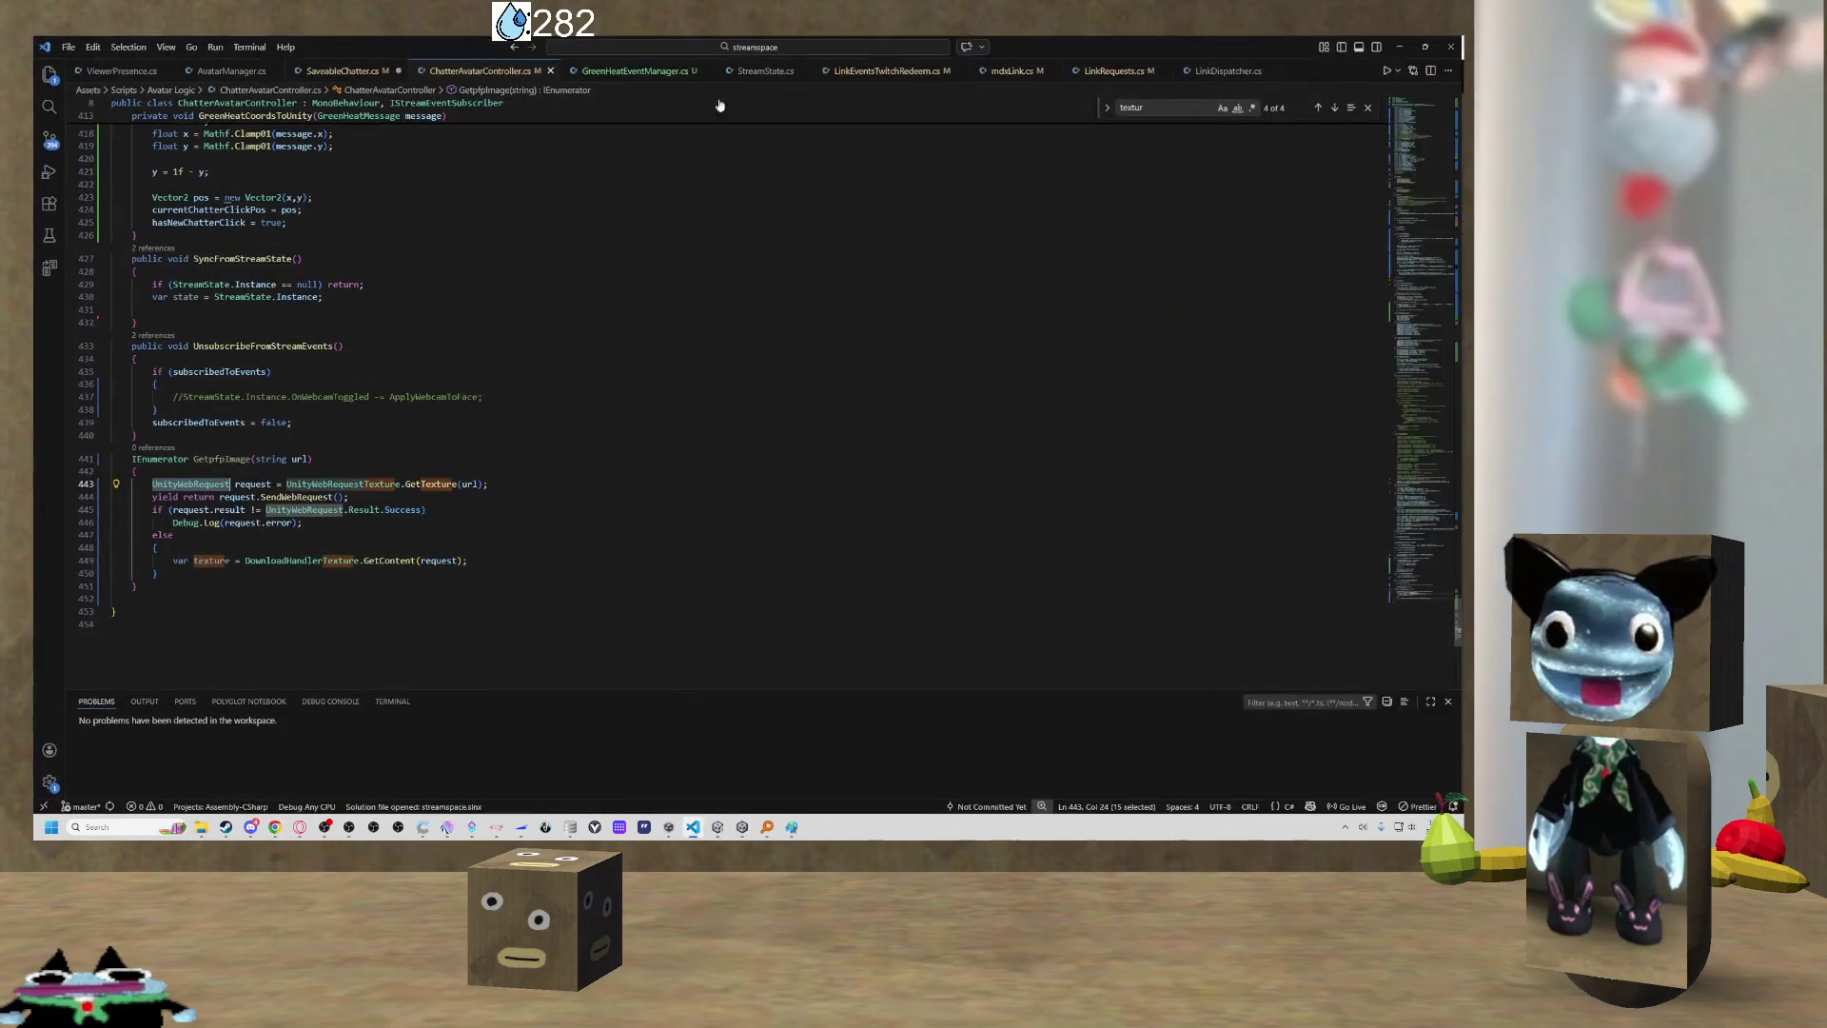
scroll(233, 502, "down", 1)
left_click(193, 540)
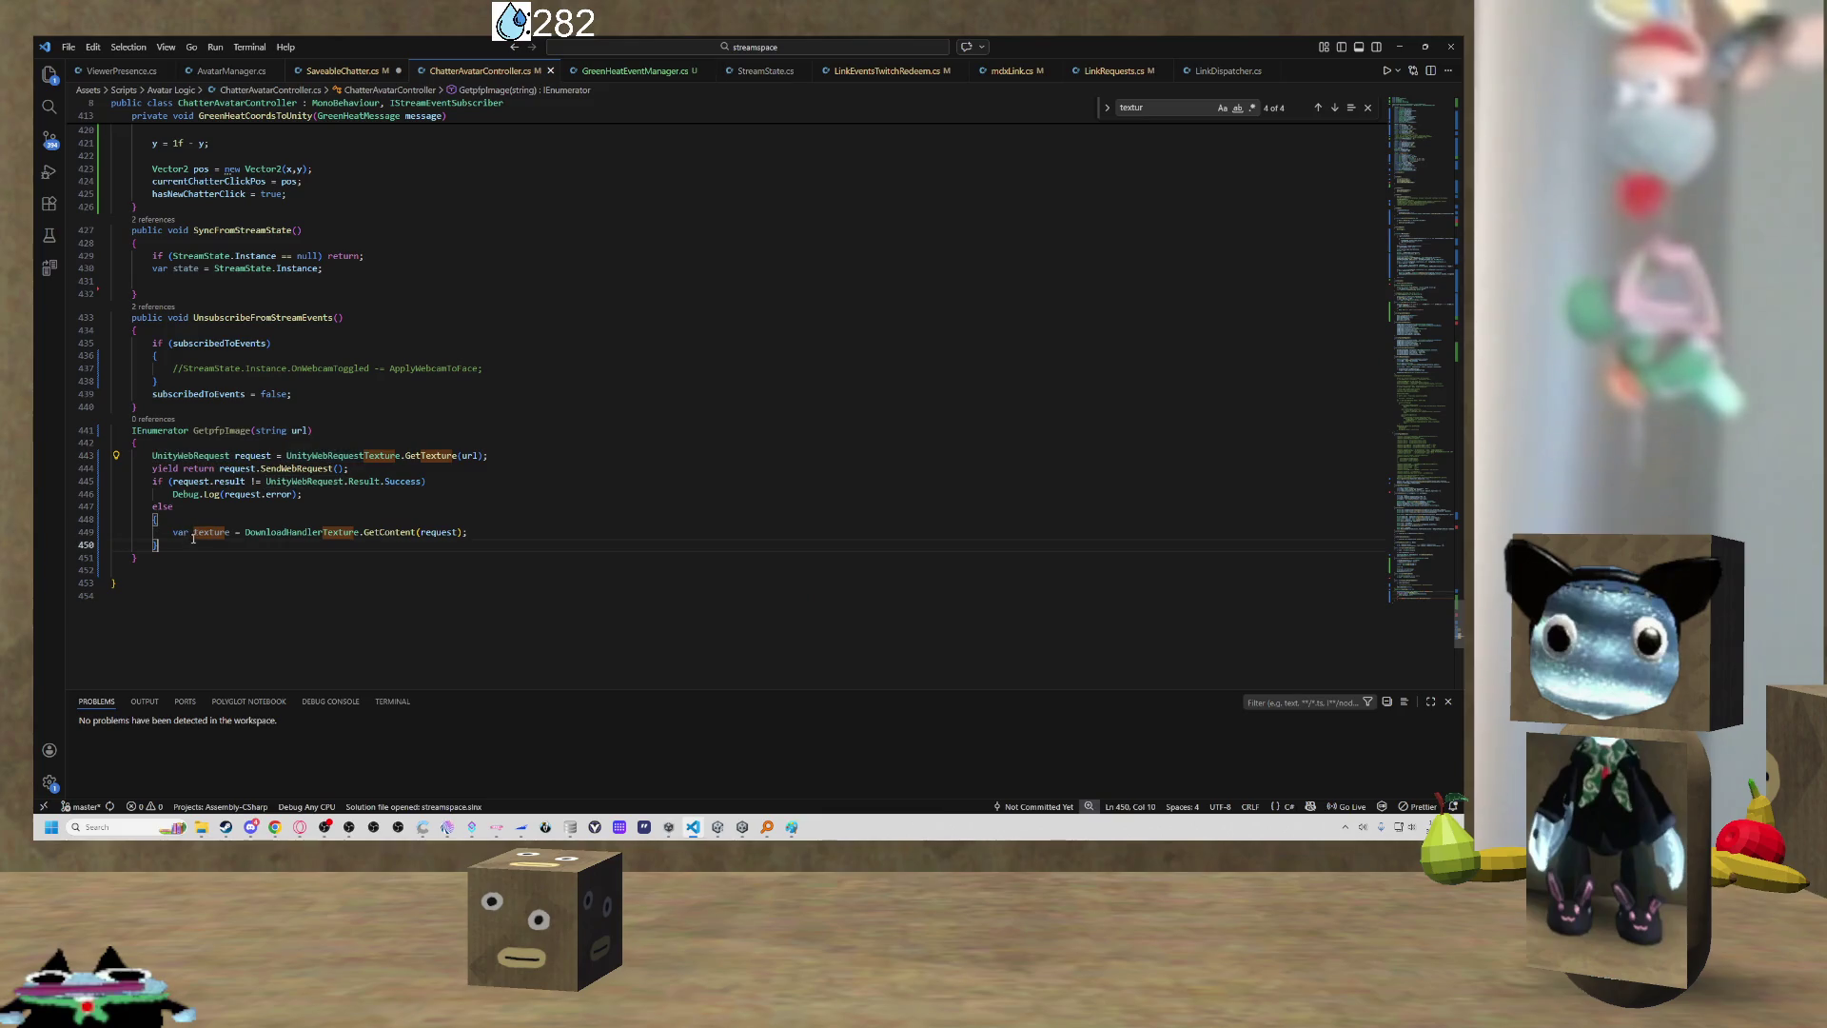
key("Return")
Find the pngFaceRenderer field declaration with Ctrl+F, then go back to Unity.
scroll(501, 334, "up", 3)
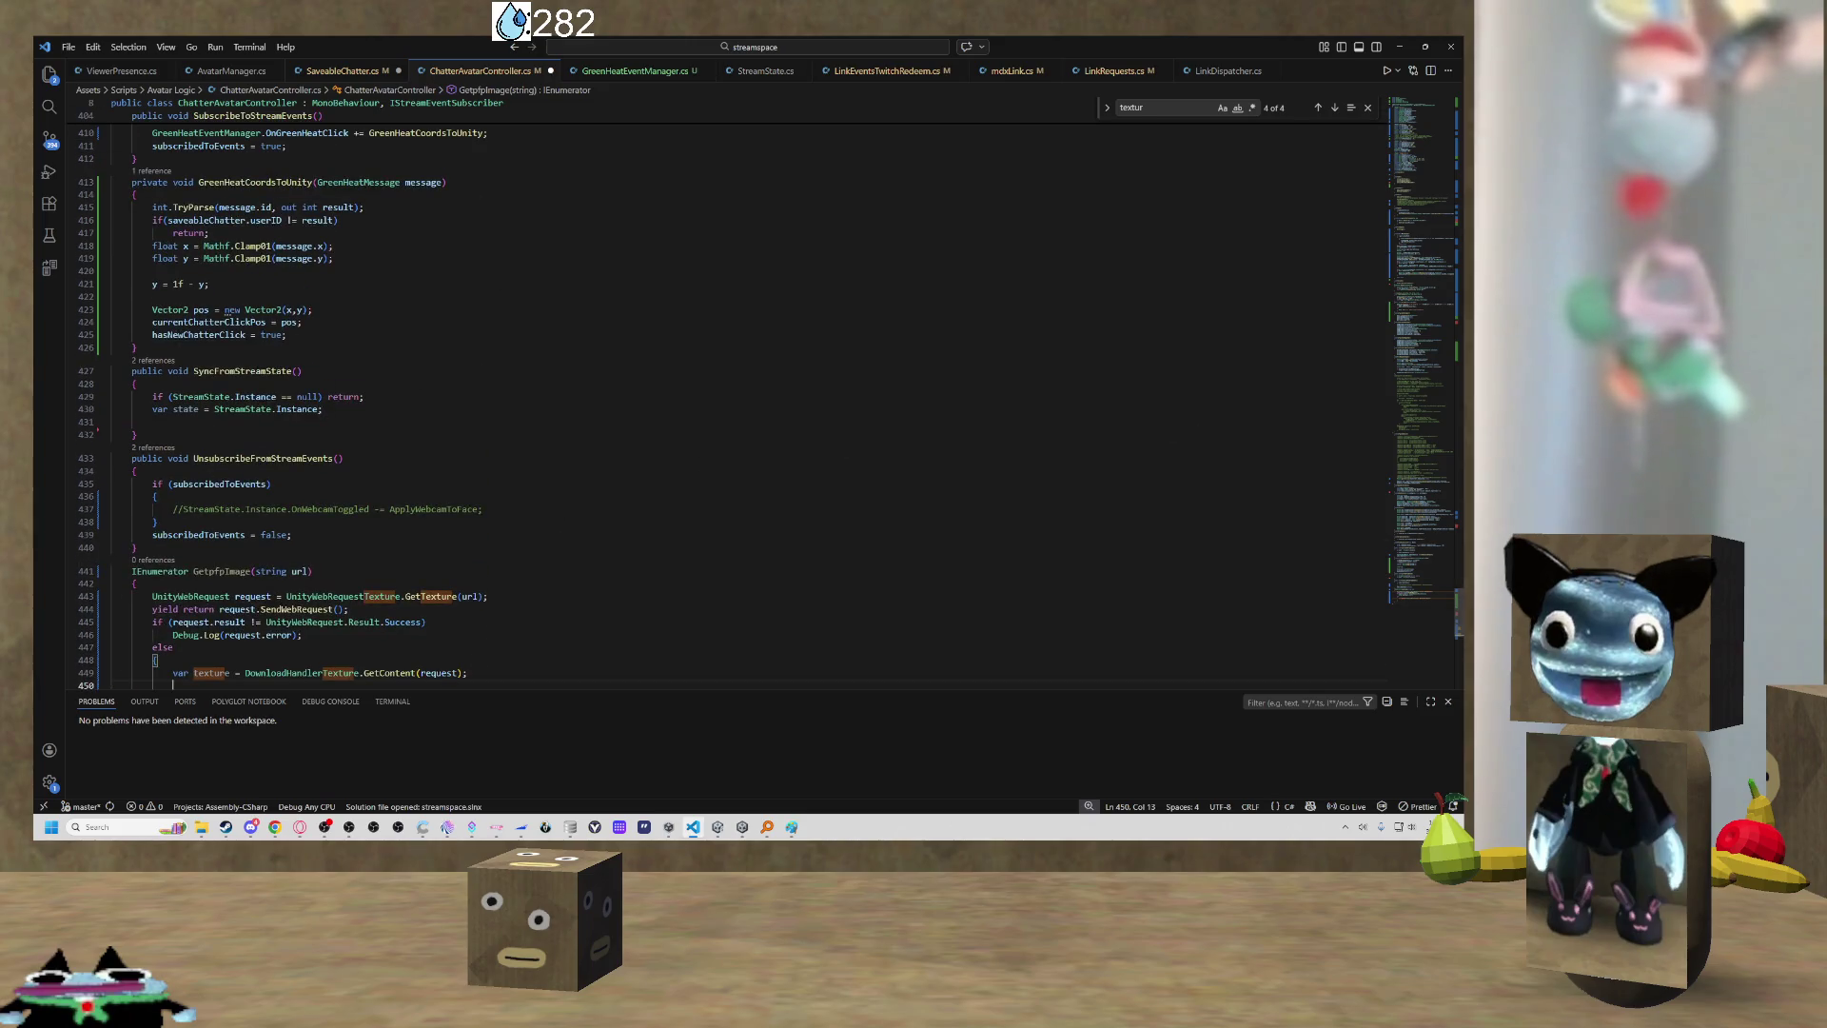
left_click_drag(1458, 597, 1420, 99)
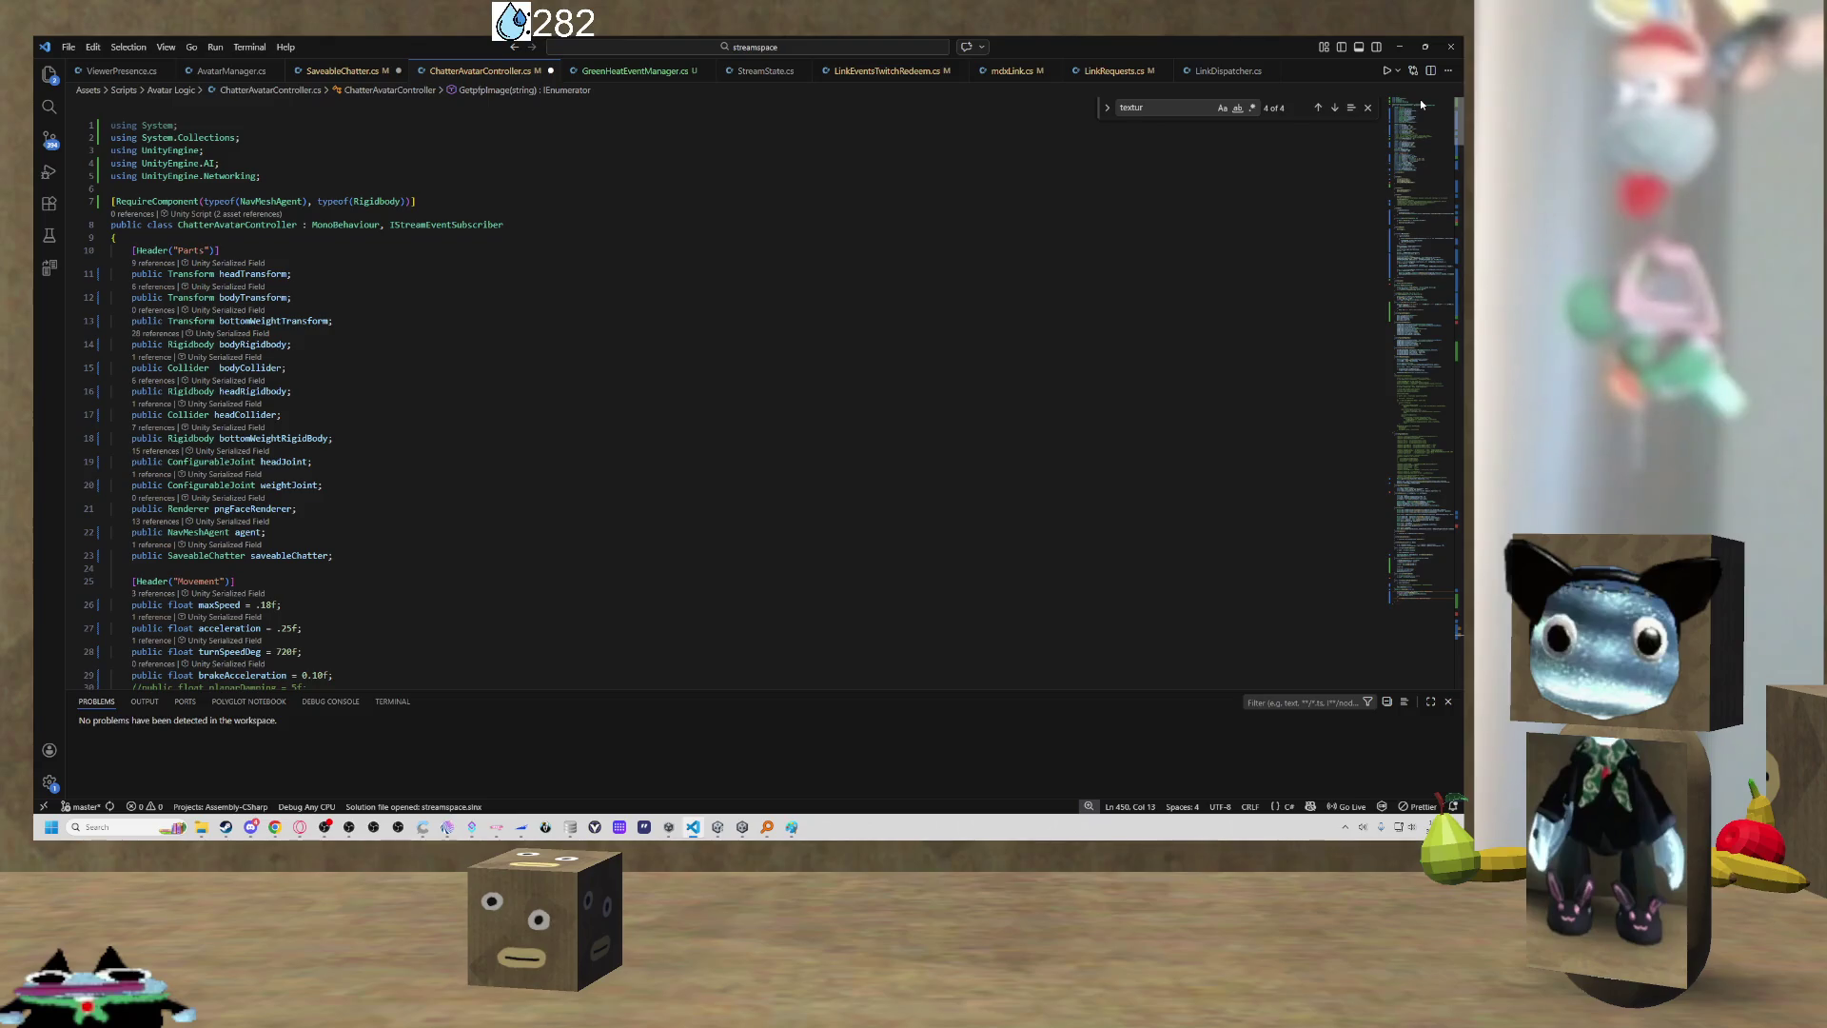
left_click(270, 509)
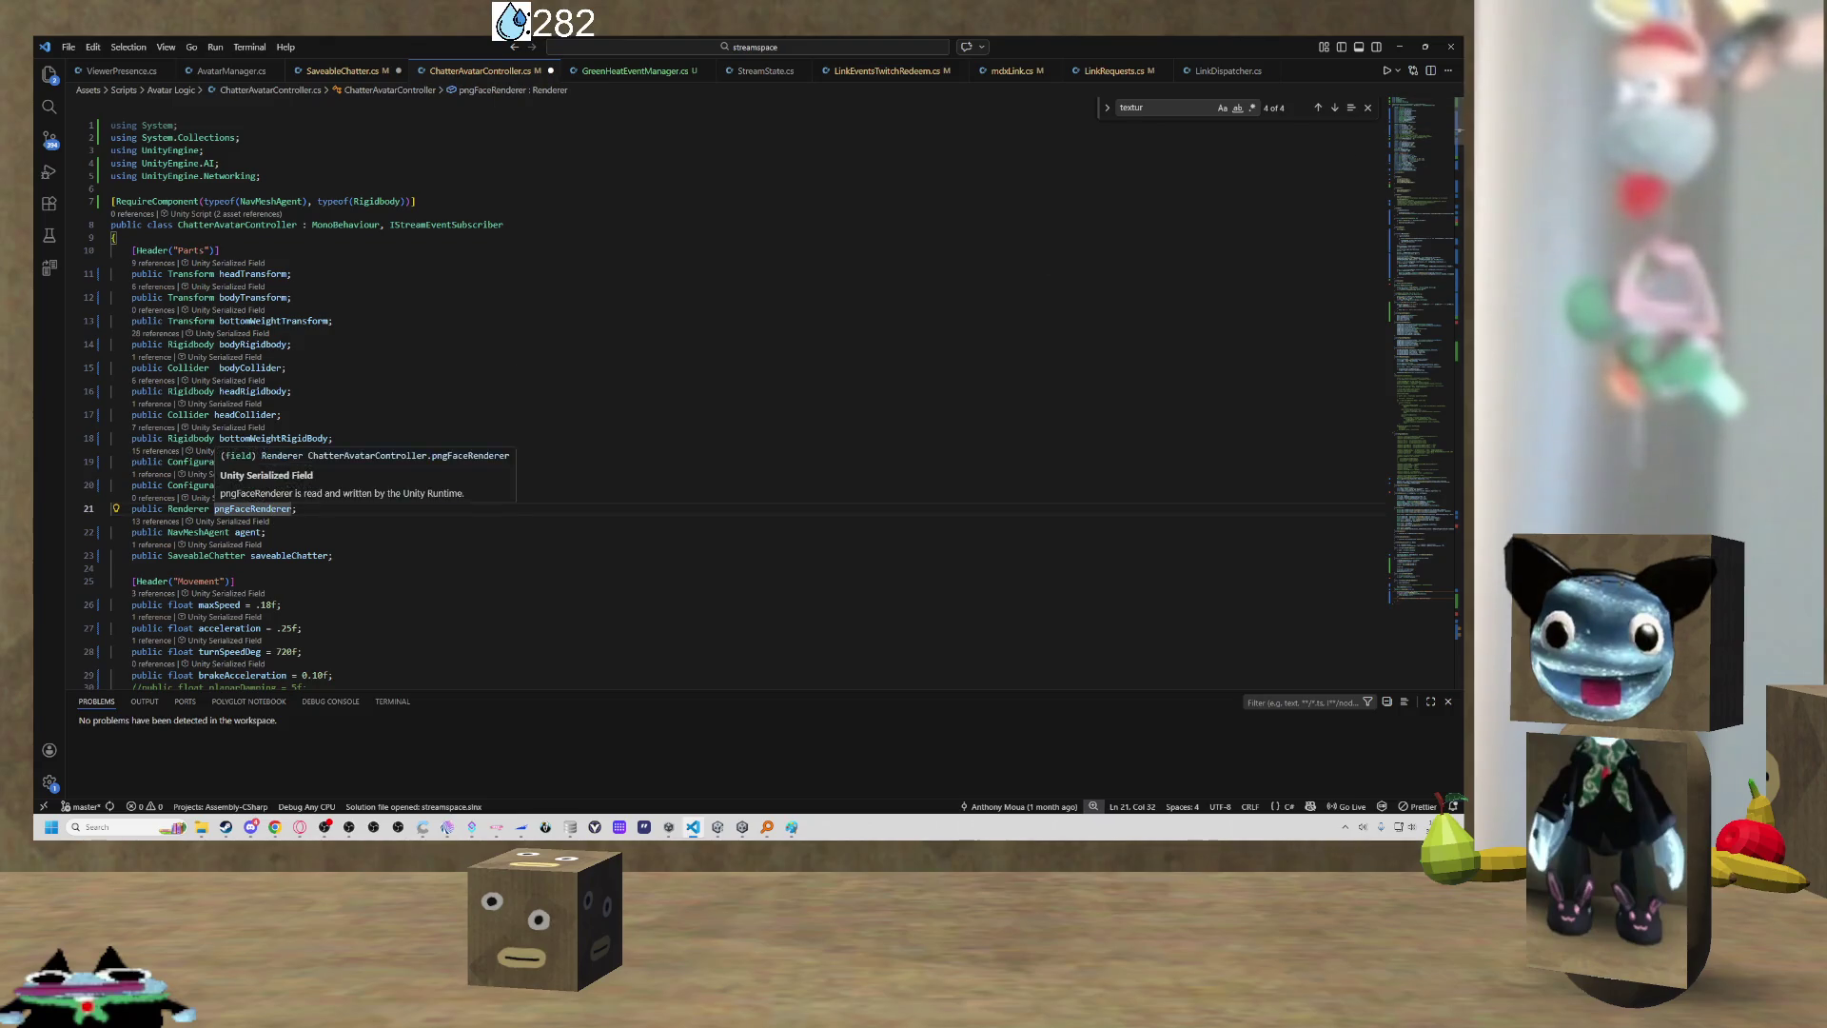
key("ctrl+f")
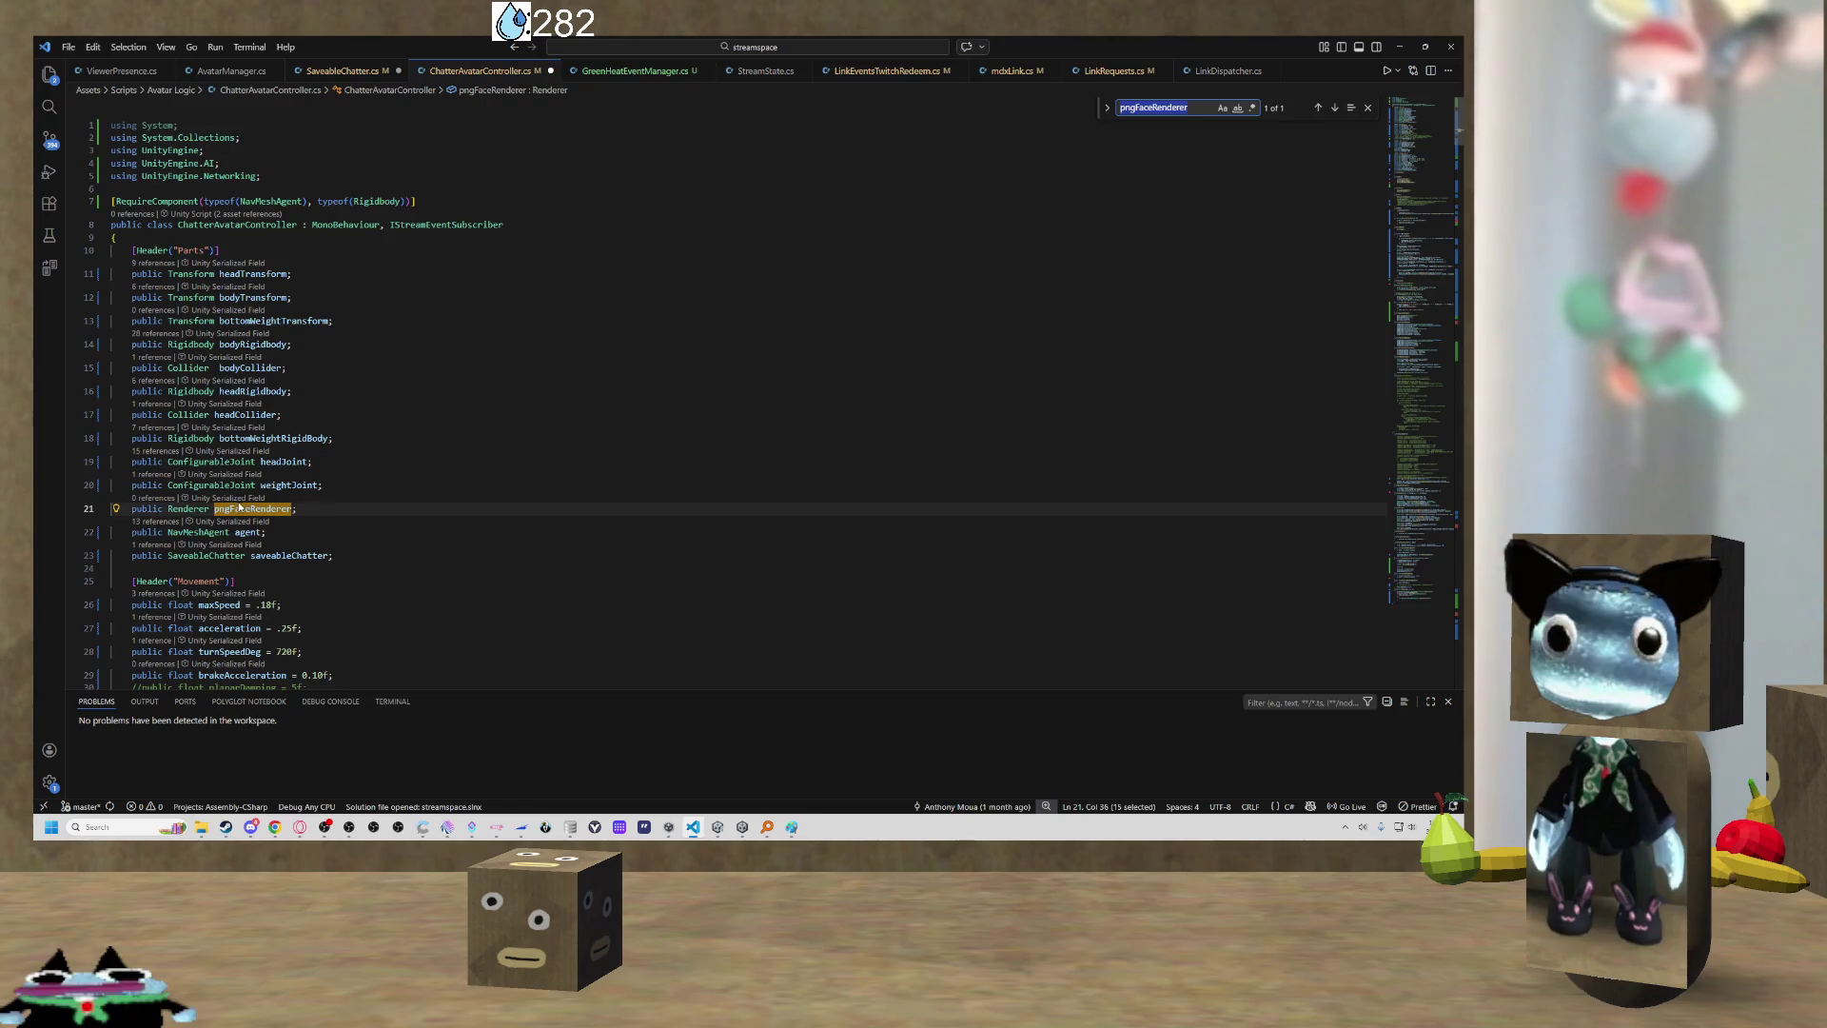
key("alt+Tab")
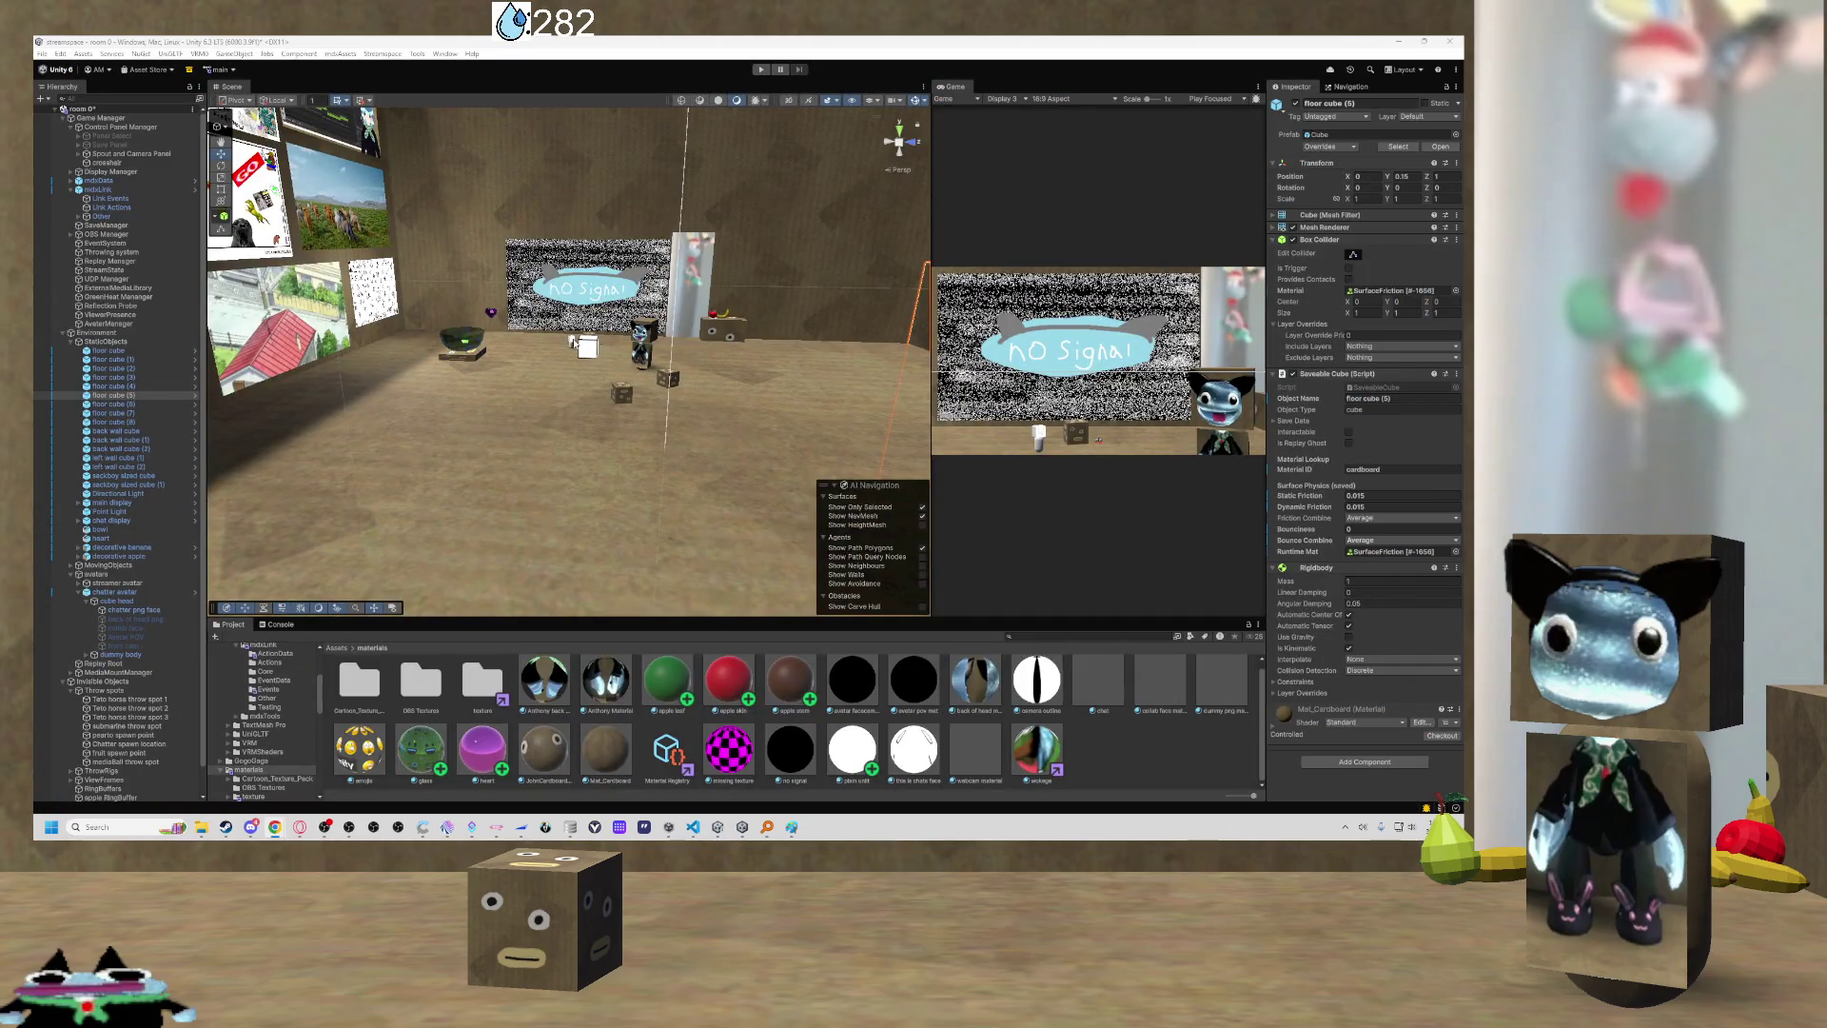
Frame the chatter avatar in the Scene view and inspect its chatter png face quad.
left_click(583, 347)
key("f")
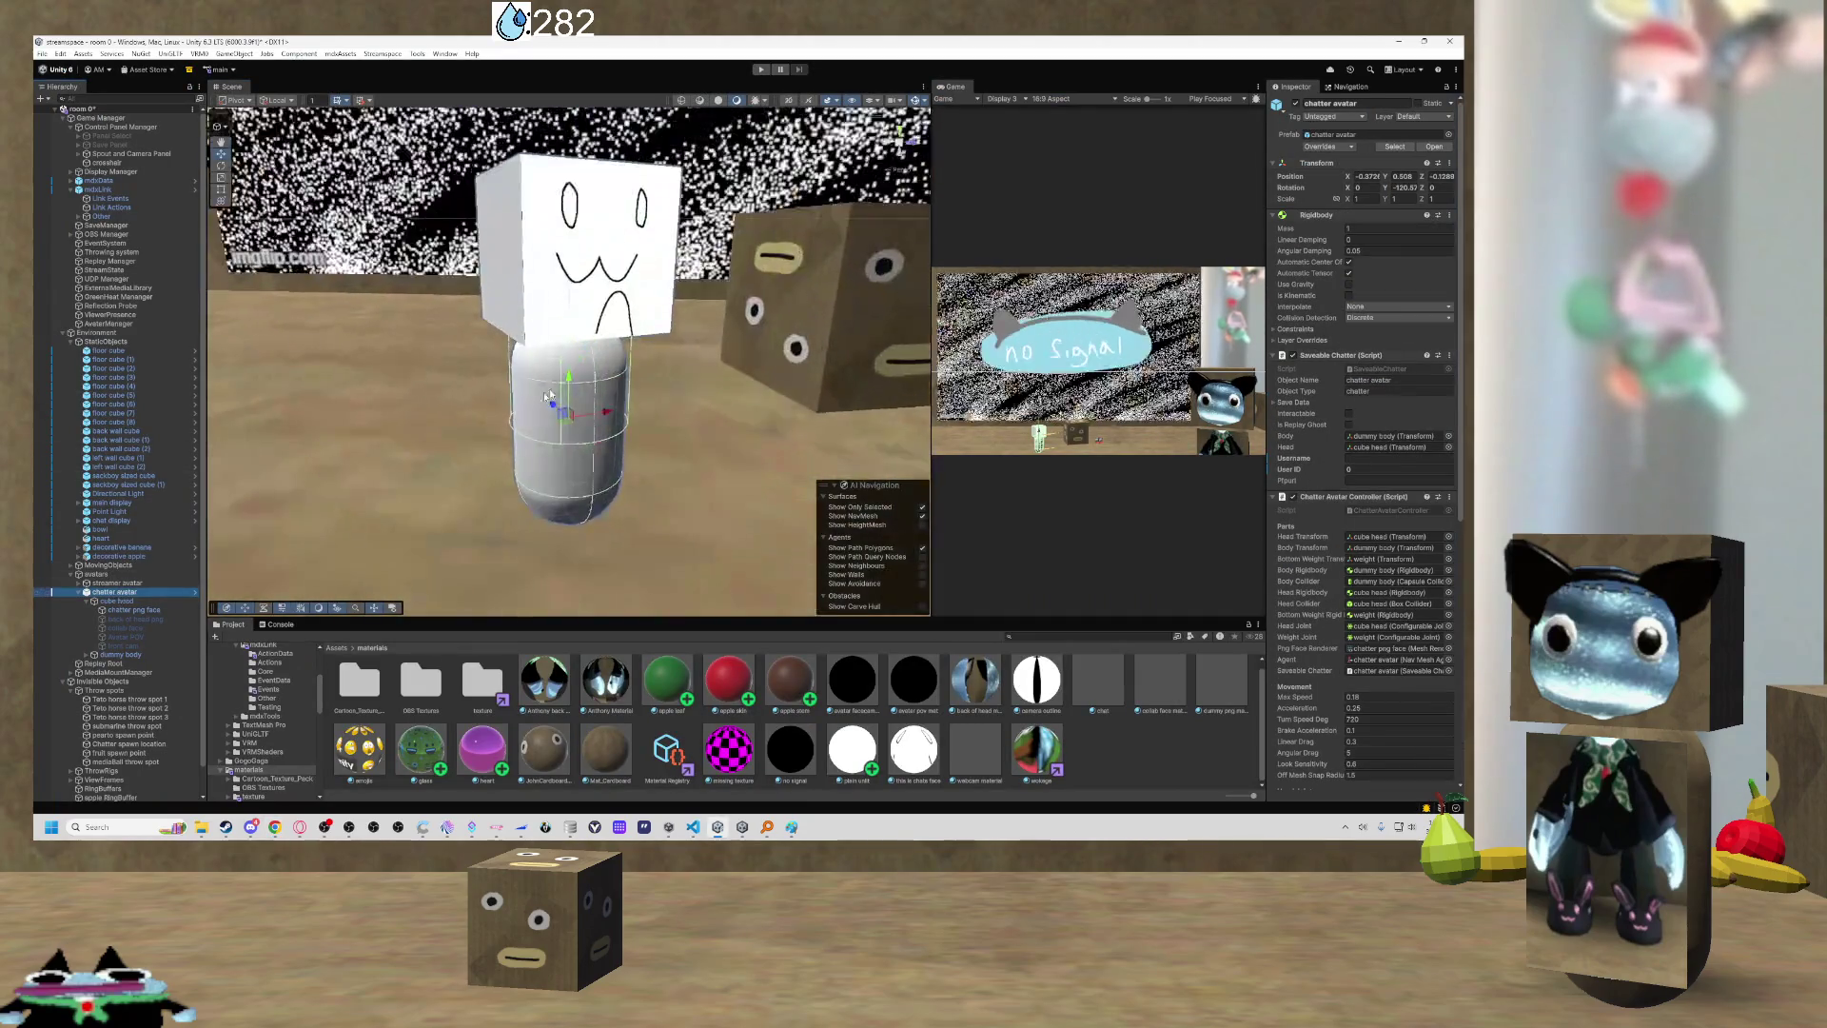
left_click(581, 314)
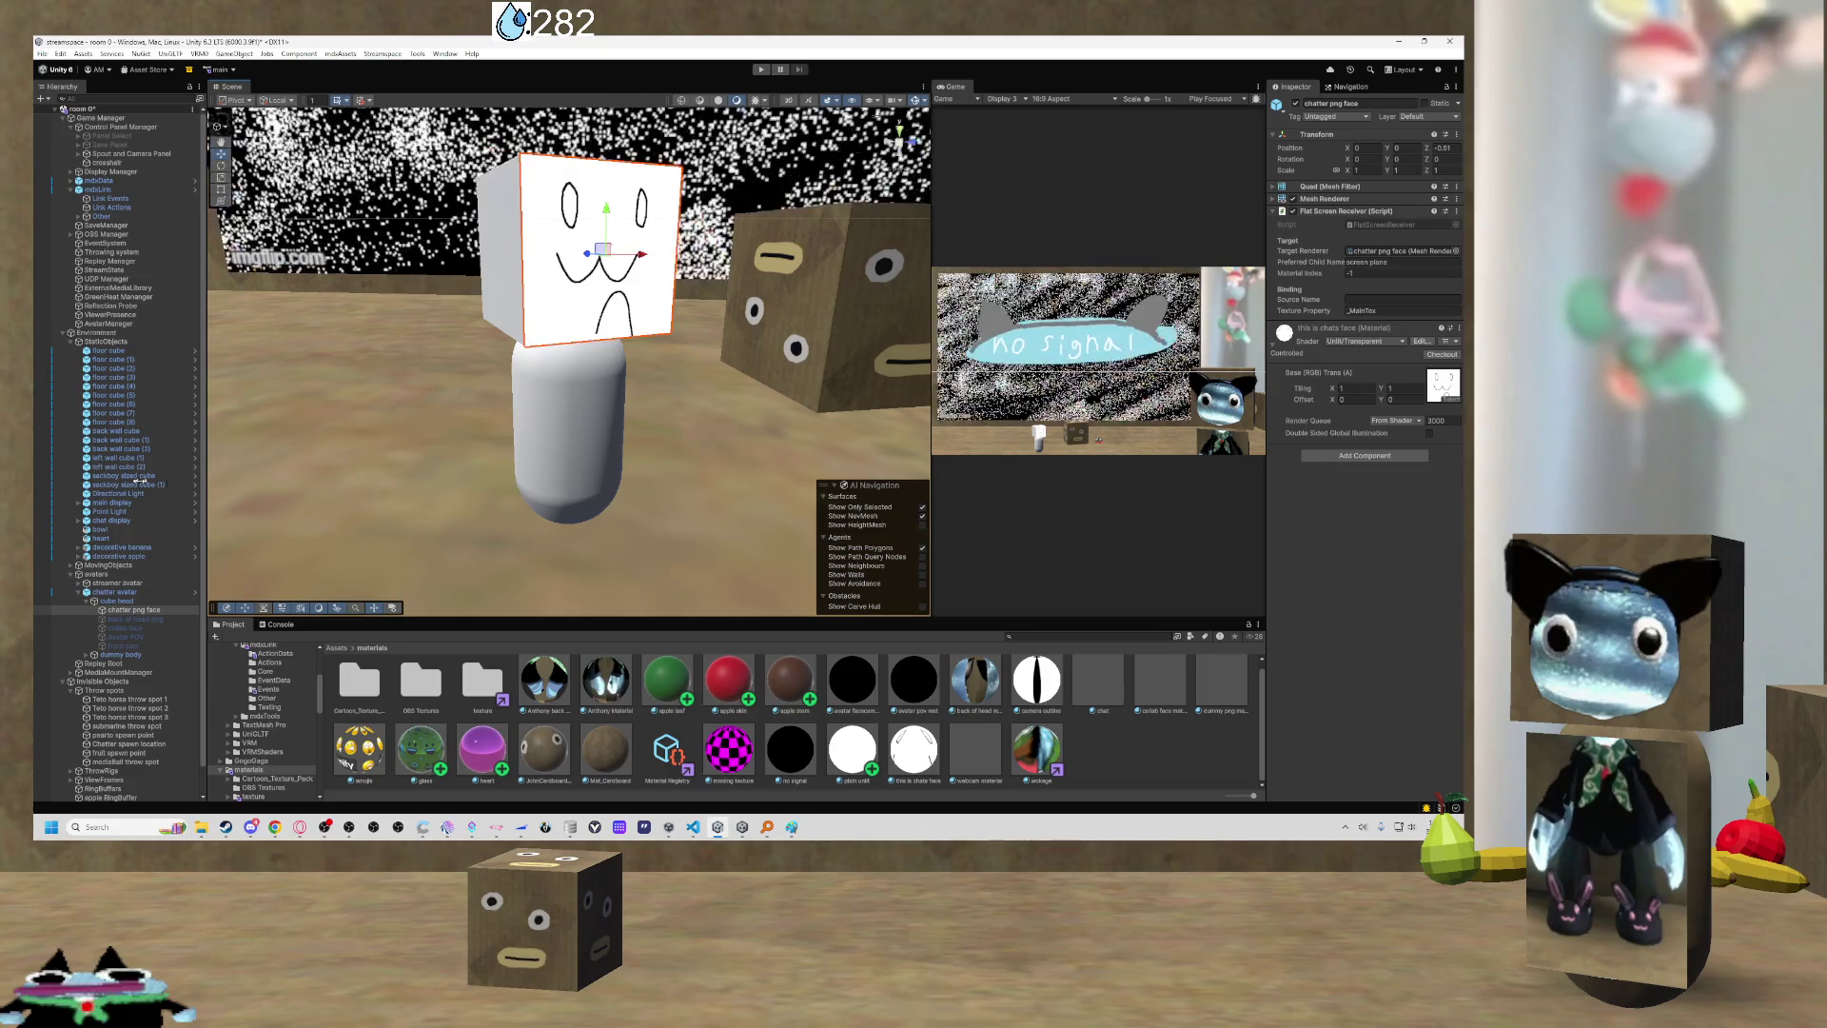
left_click(130, 594)
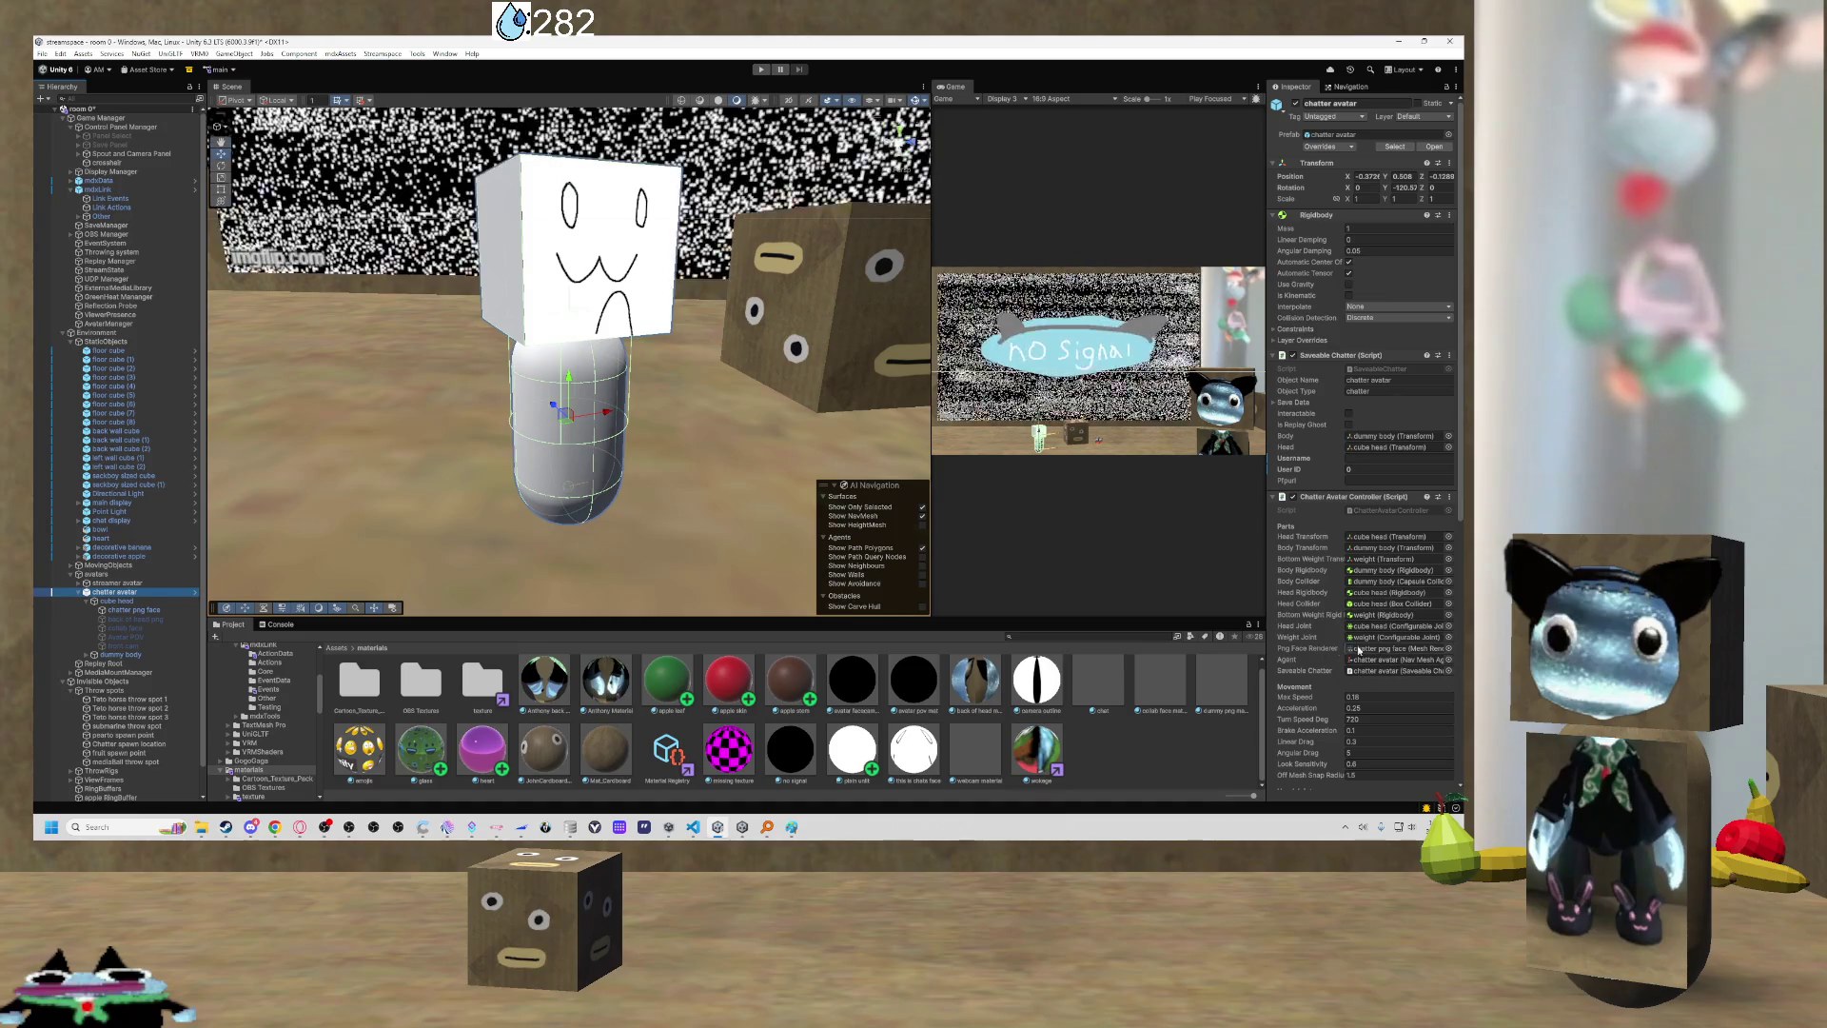
Expand the png face's Mesh Filter and Mesh Renderer, then return to ChatterAvatarController.cs.
left_click(1359, 650)
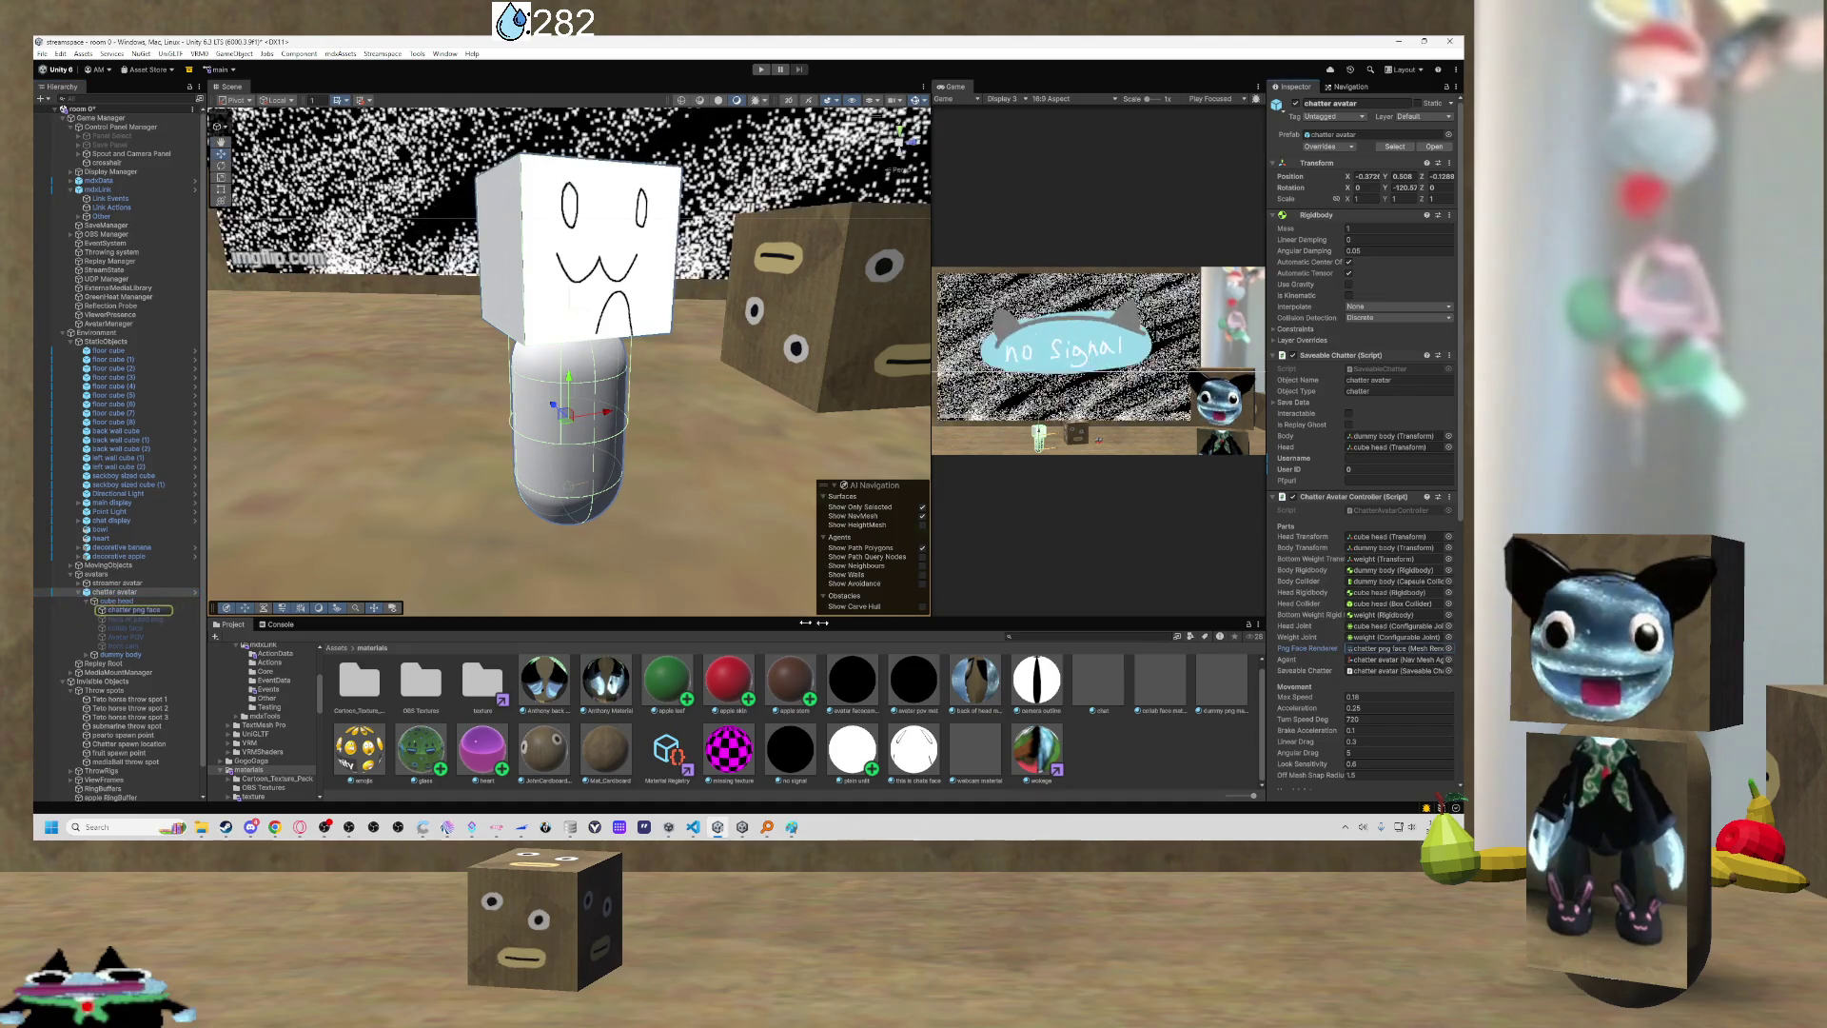
left_click(133, 610)
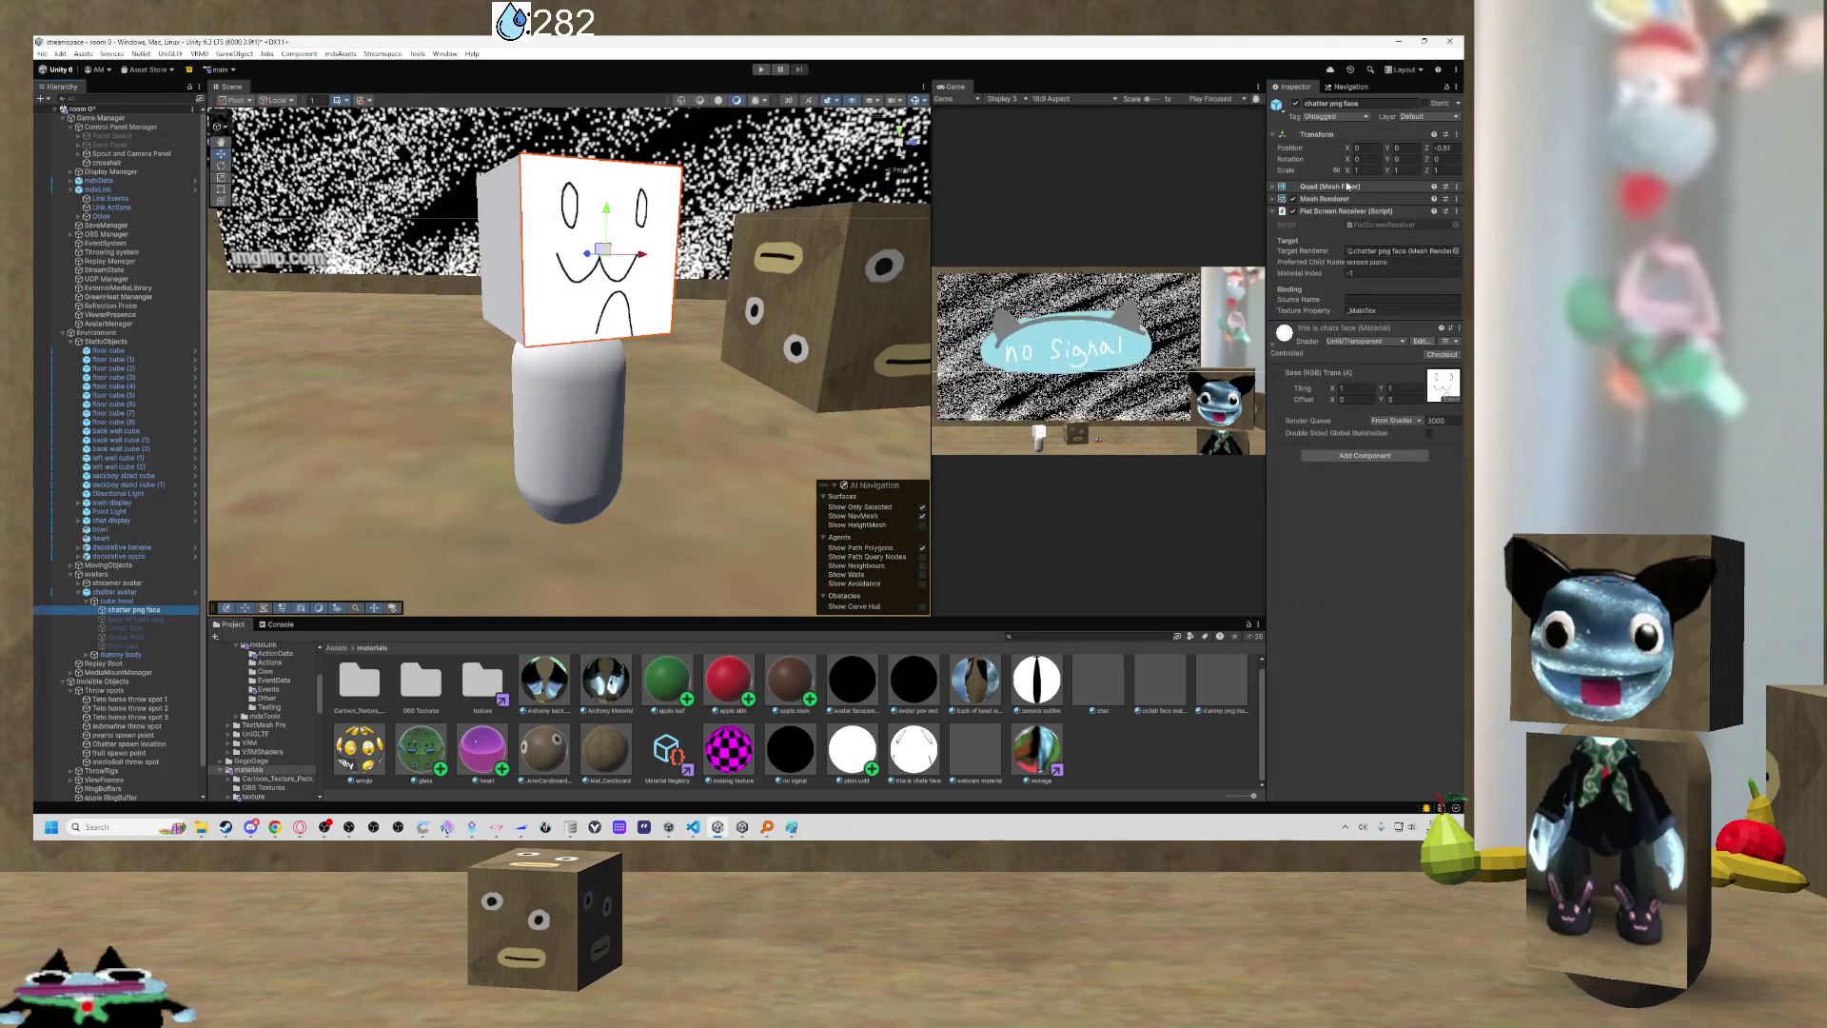
left_click(1344, 186)
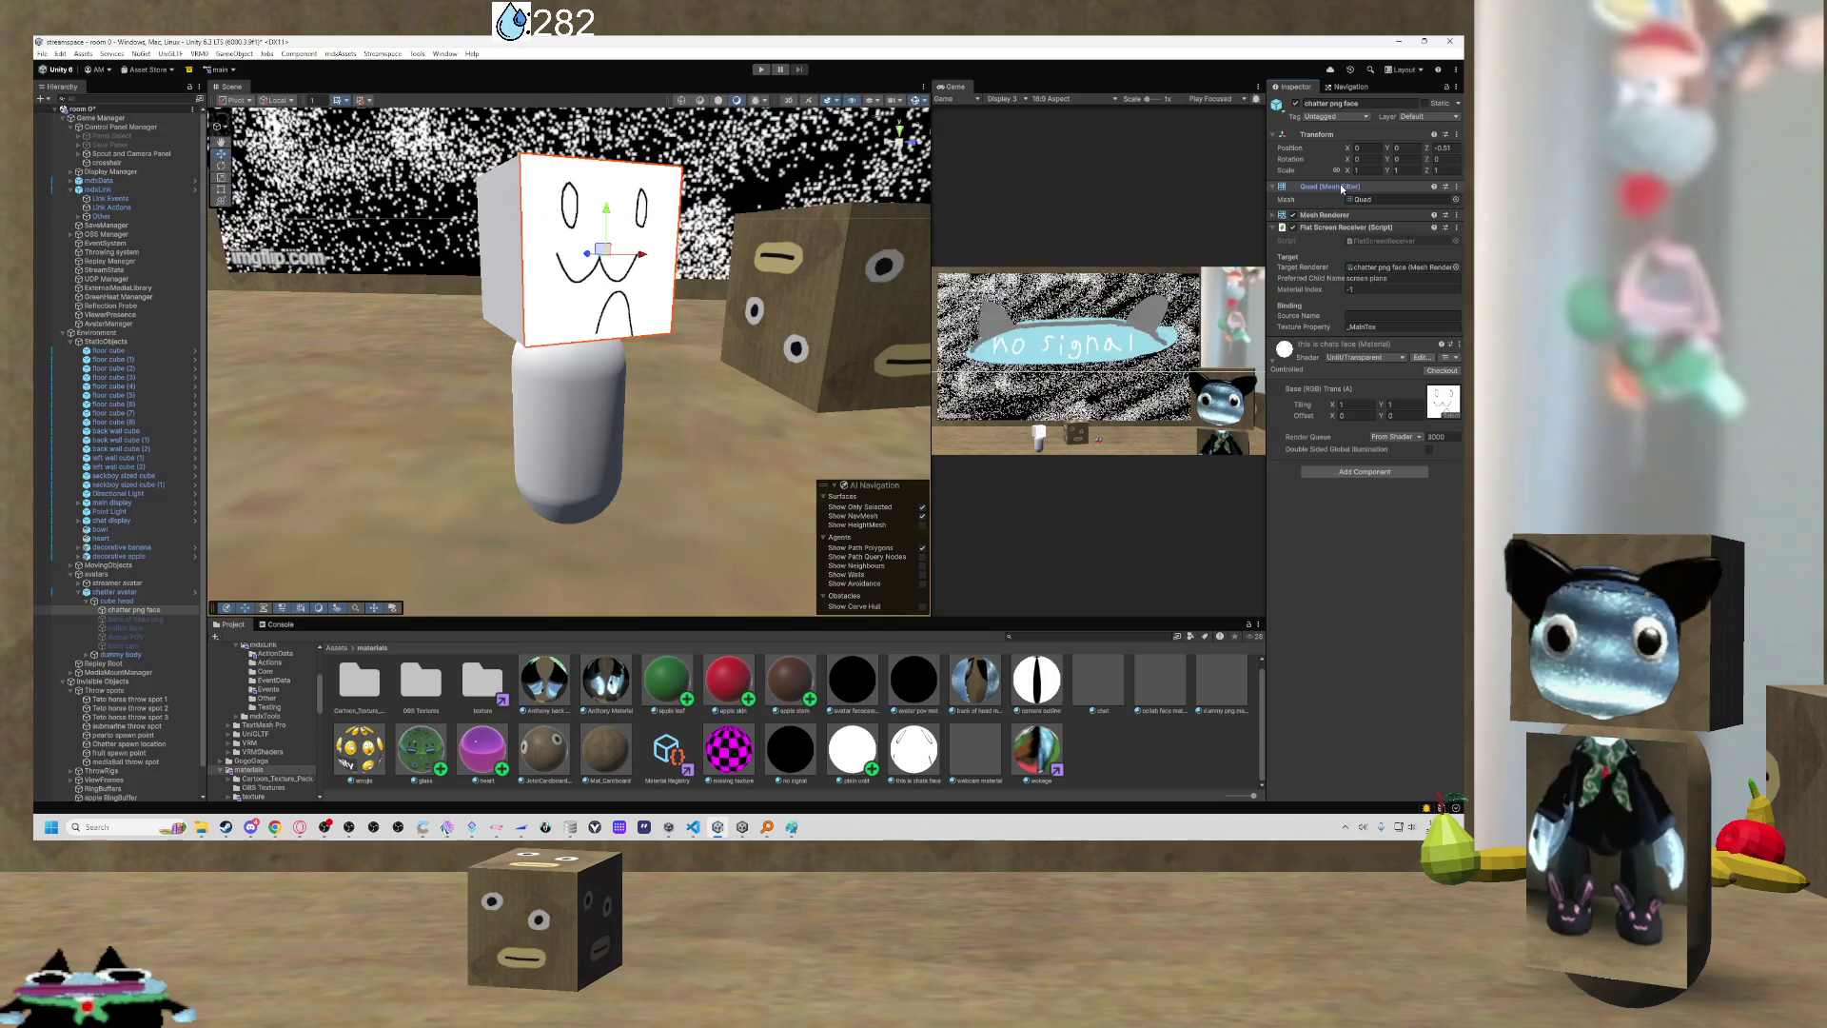
left_click(1330, 216)
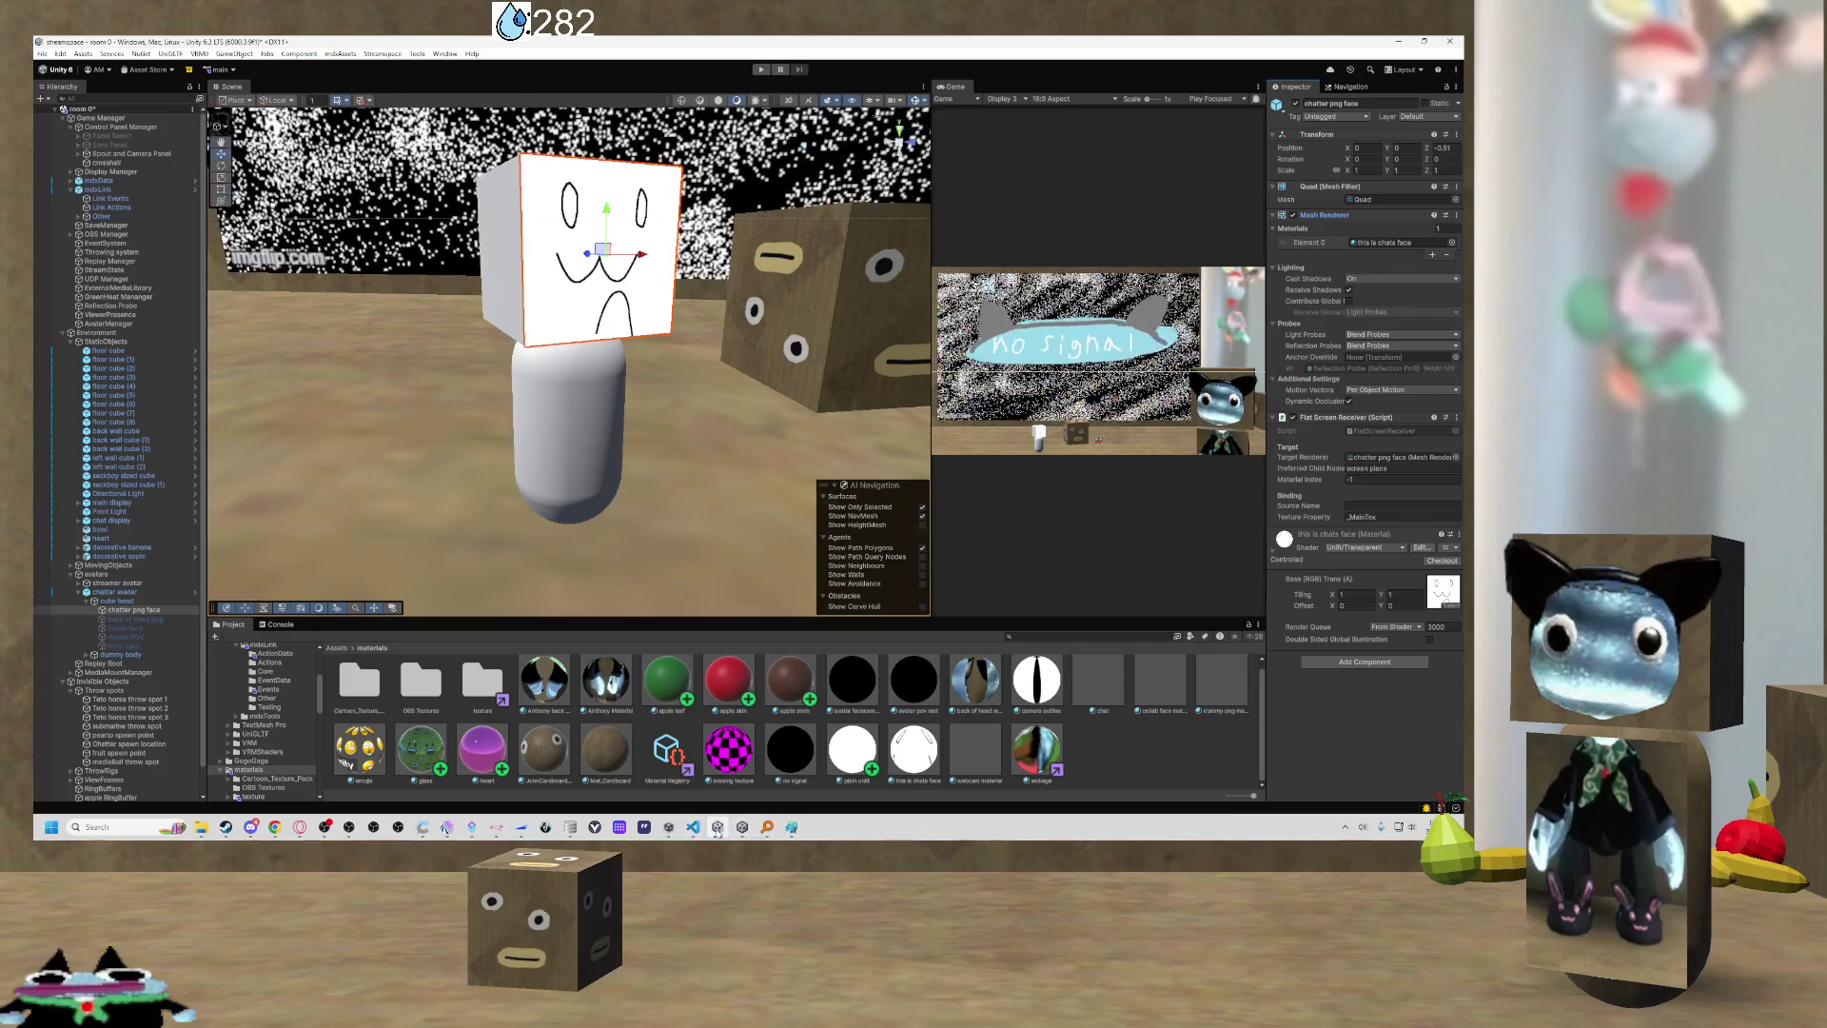
left_click(693, 827)
scroll(738, 464, "down", 5)
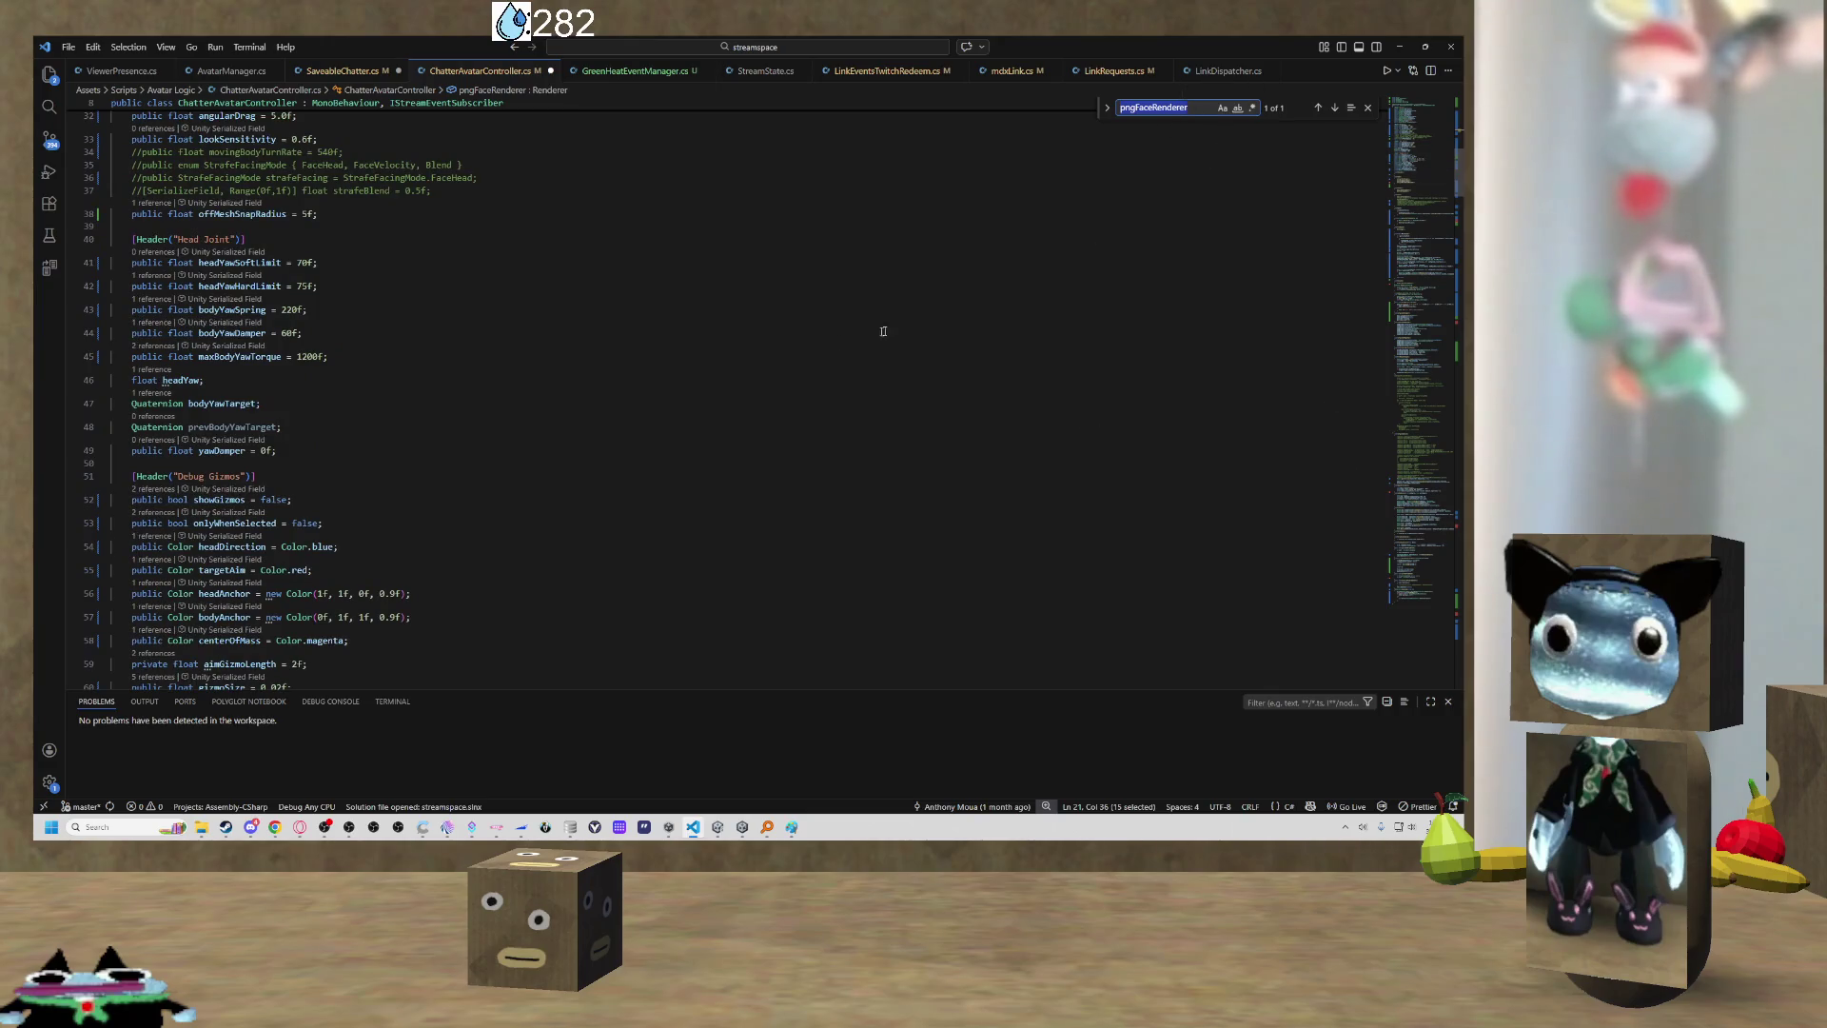
Search the script for 'var' to reach the GetpfpImage code around line 406.
key("BackSpace")
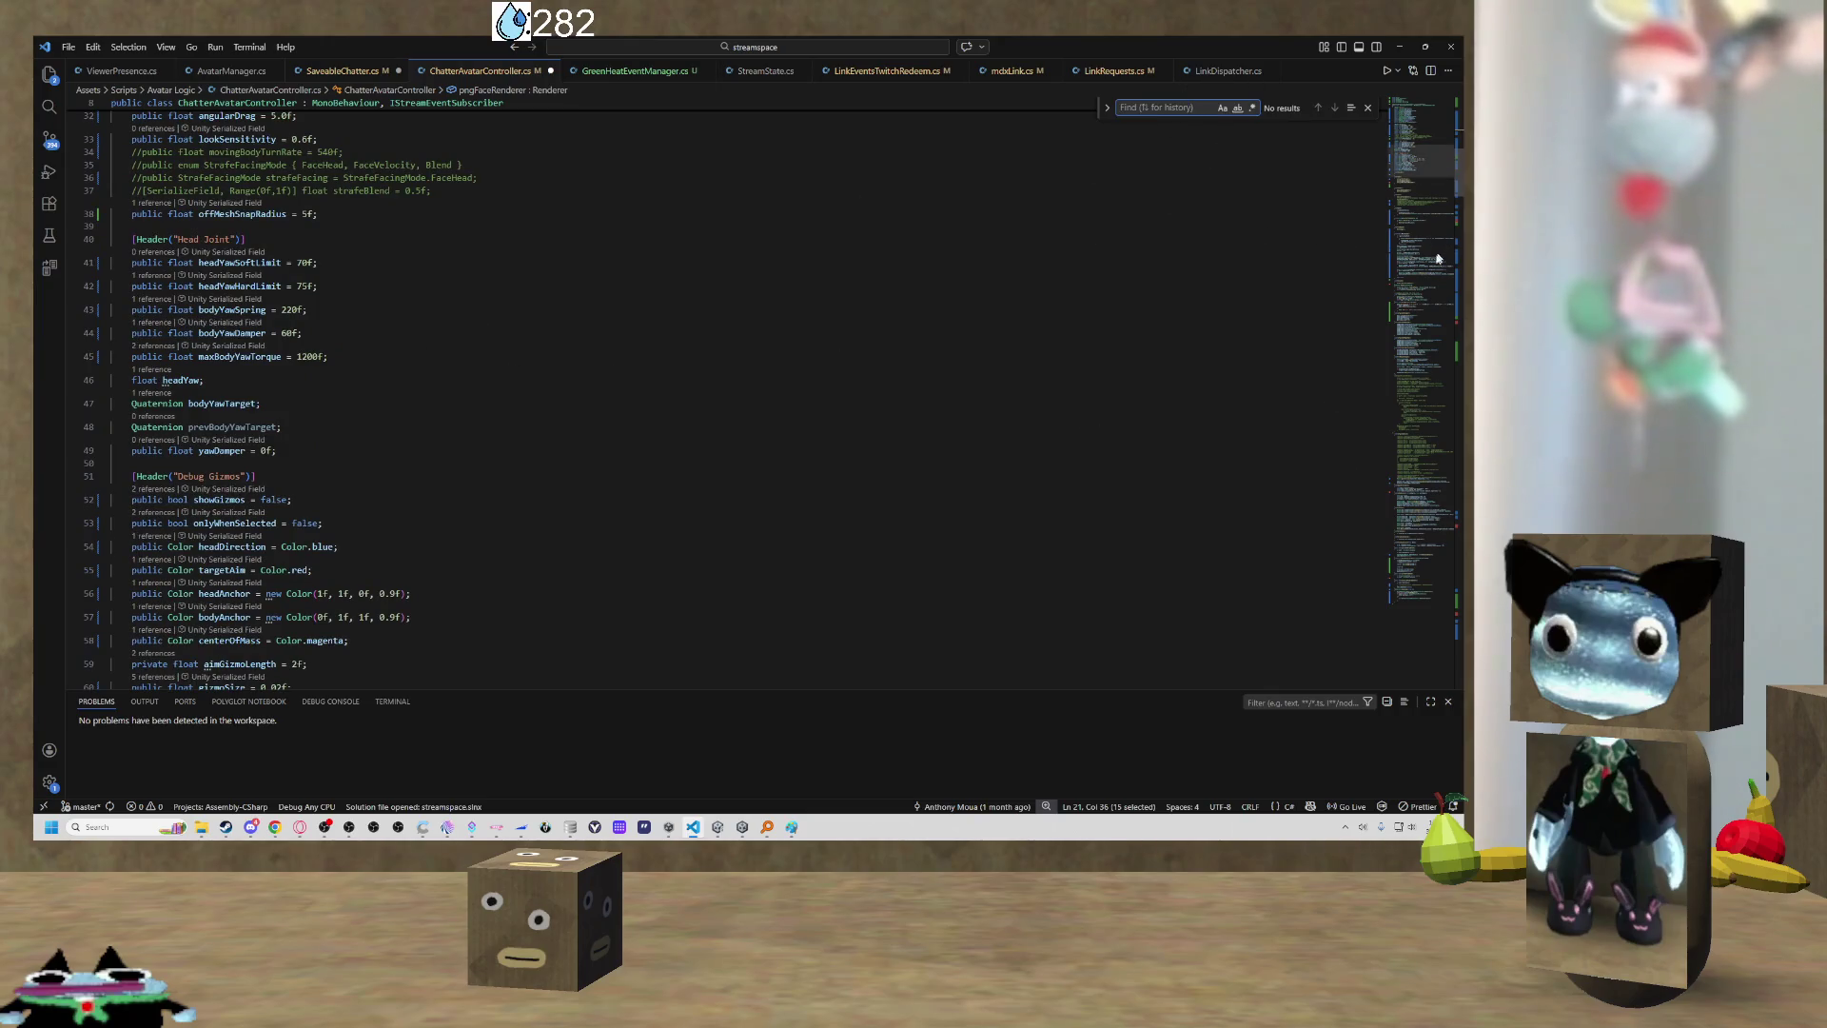
left_click(1401, 588)
scroll(804, 498, "down", 10)
scroll(804, 498, "up", 8)
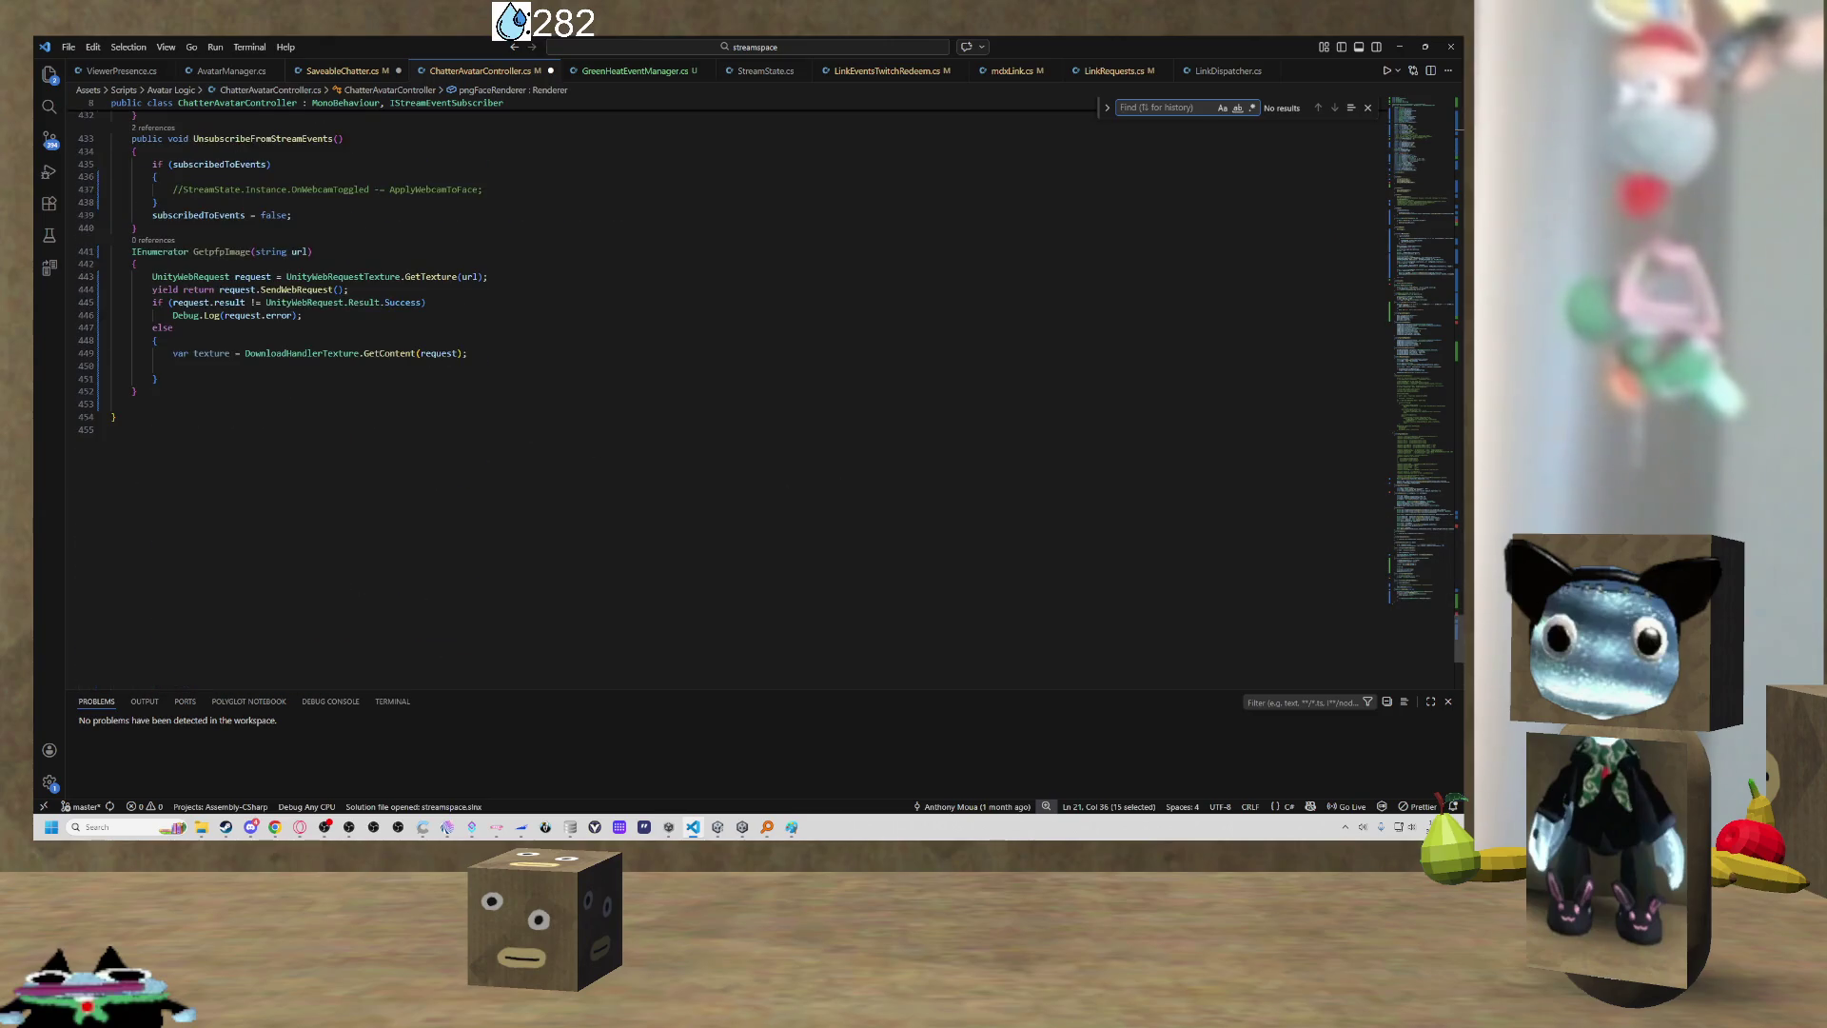
scroll(803, 497, "up", 10)
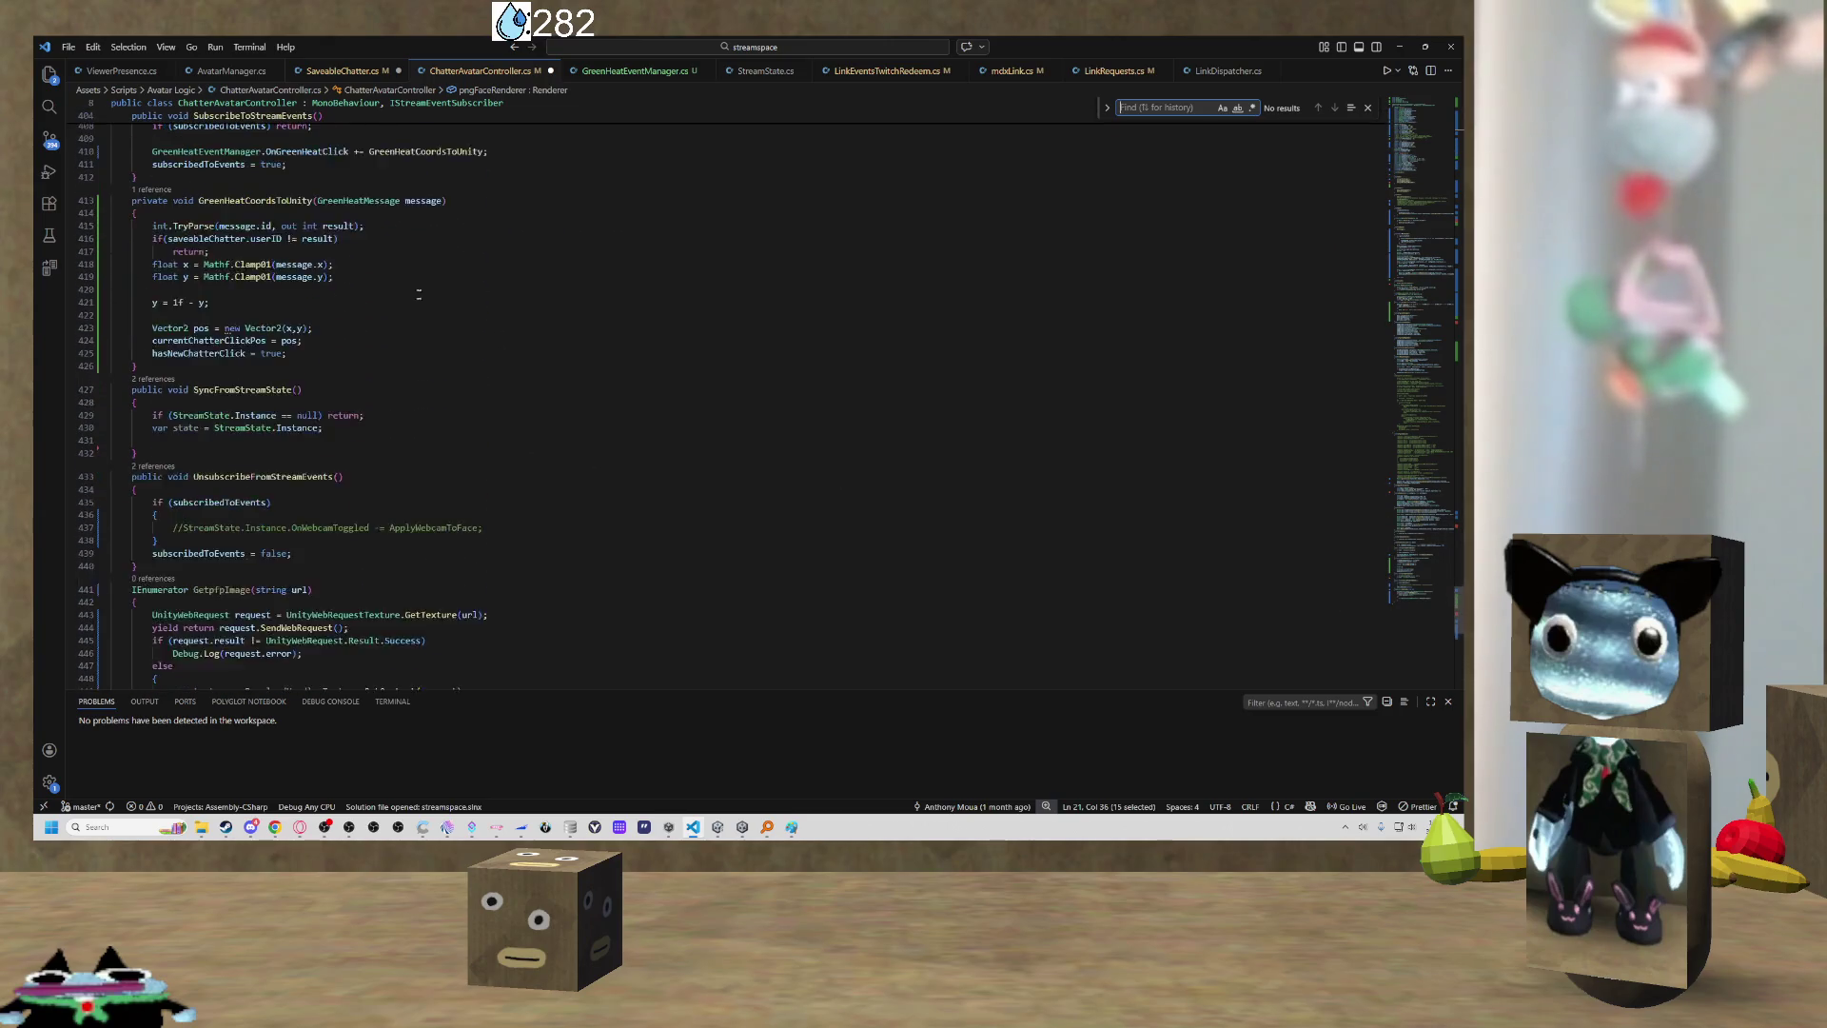
scroll(803, 497, "up", 3)
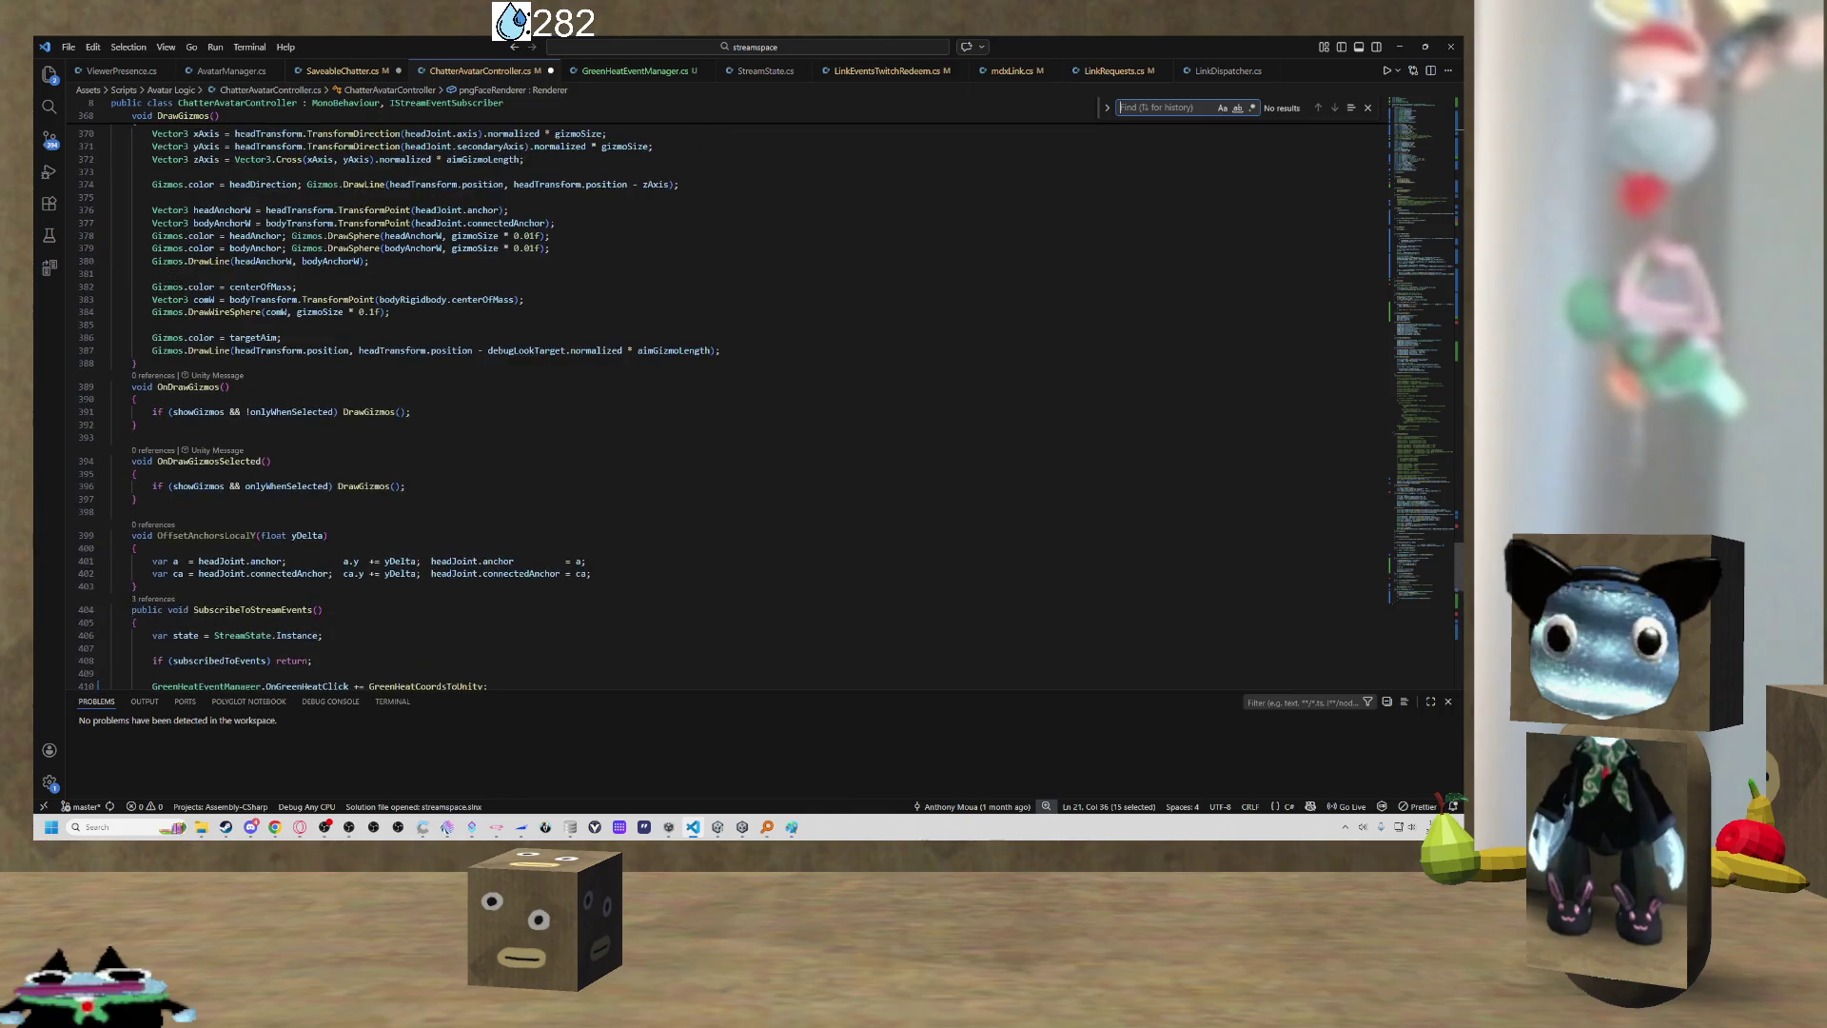
type("var")
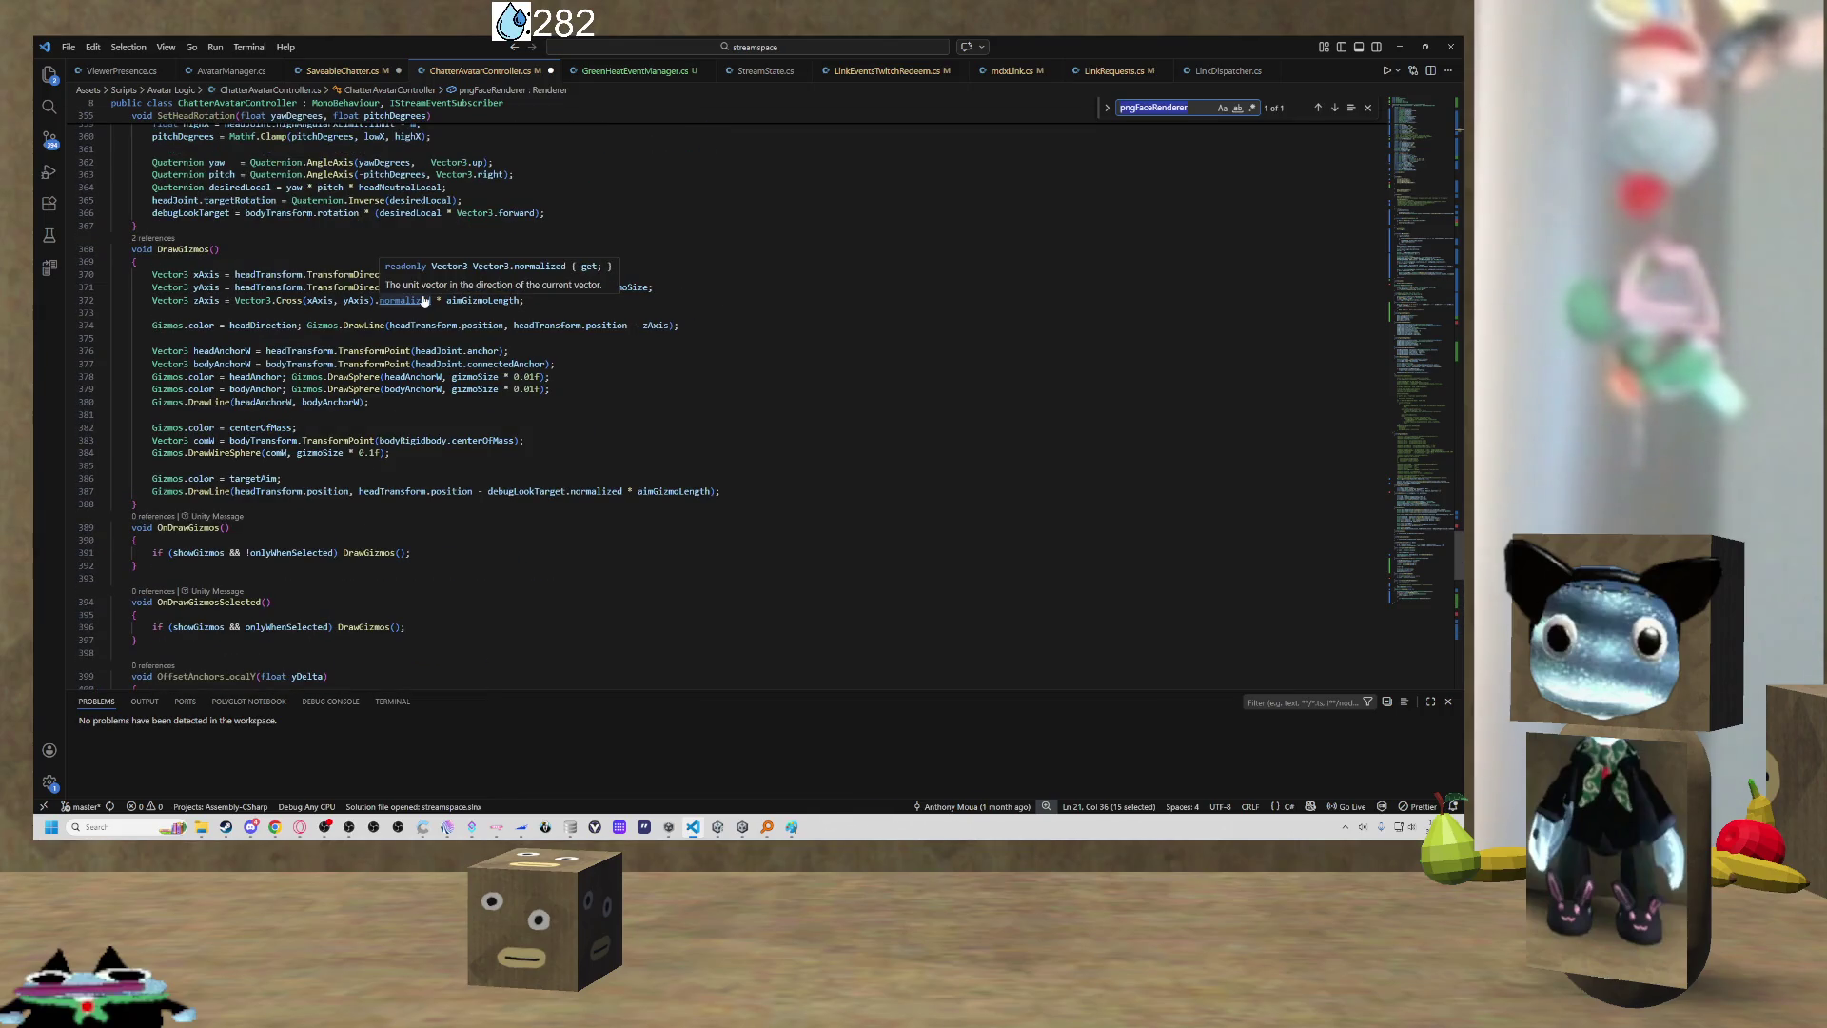
key("Return")
key("Return")
key("Return")
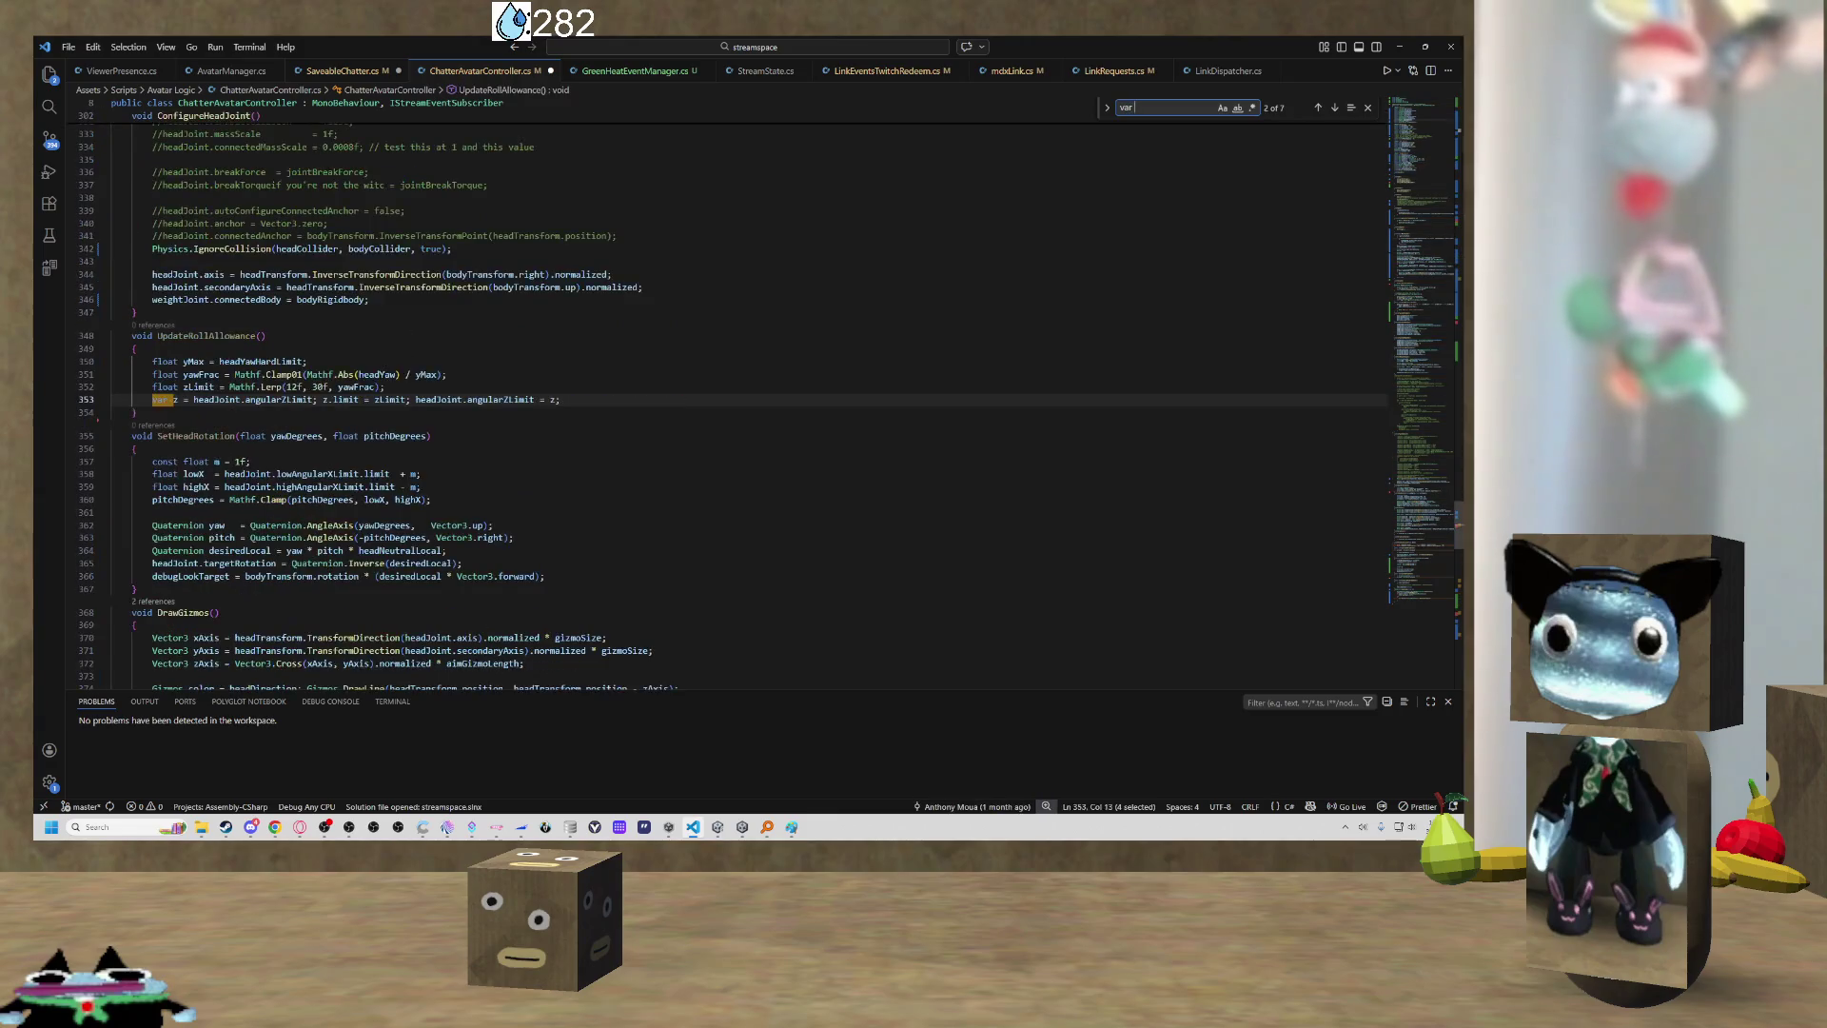
scroll(723, 399, "down", 5)
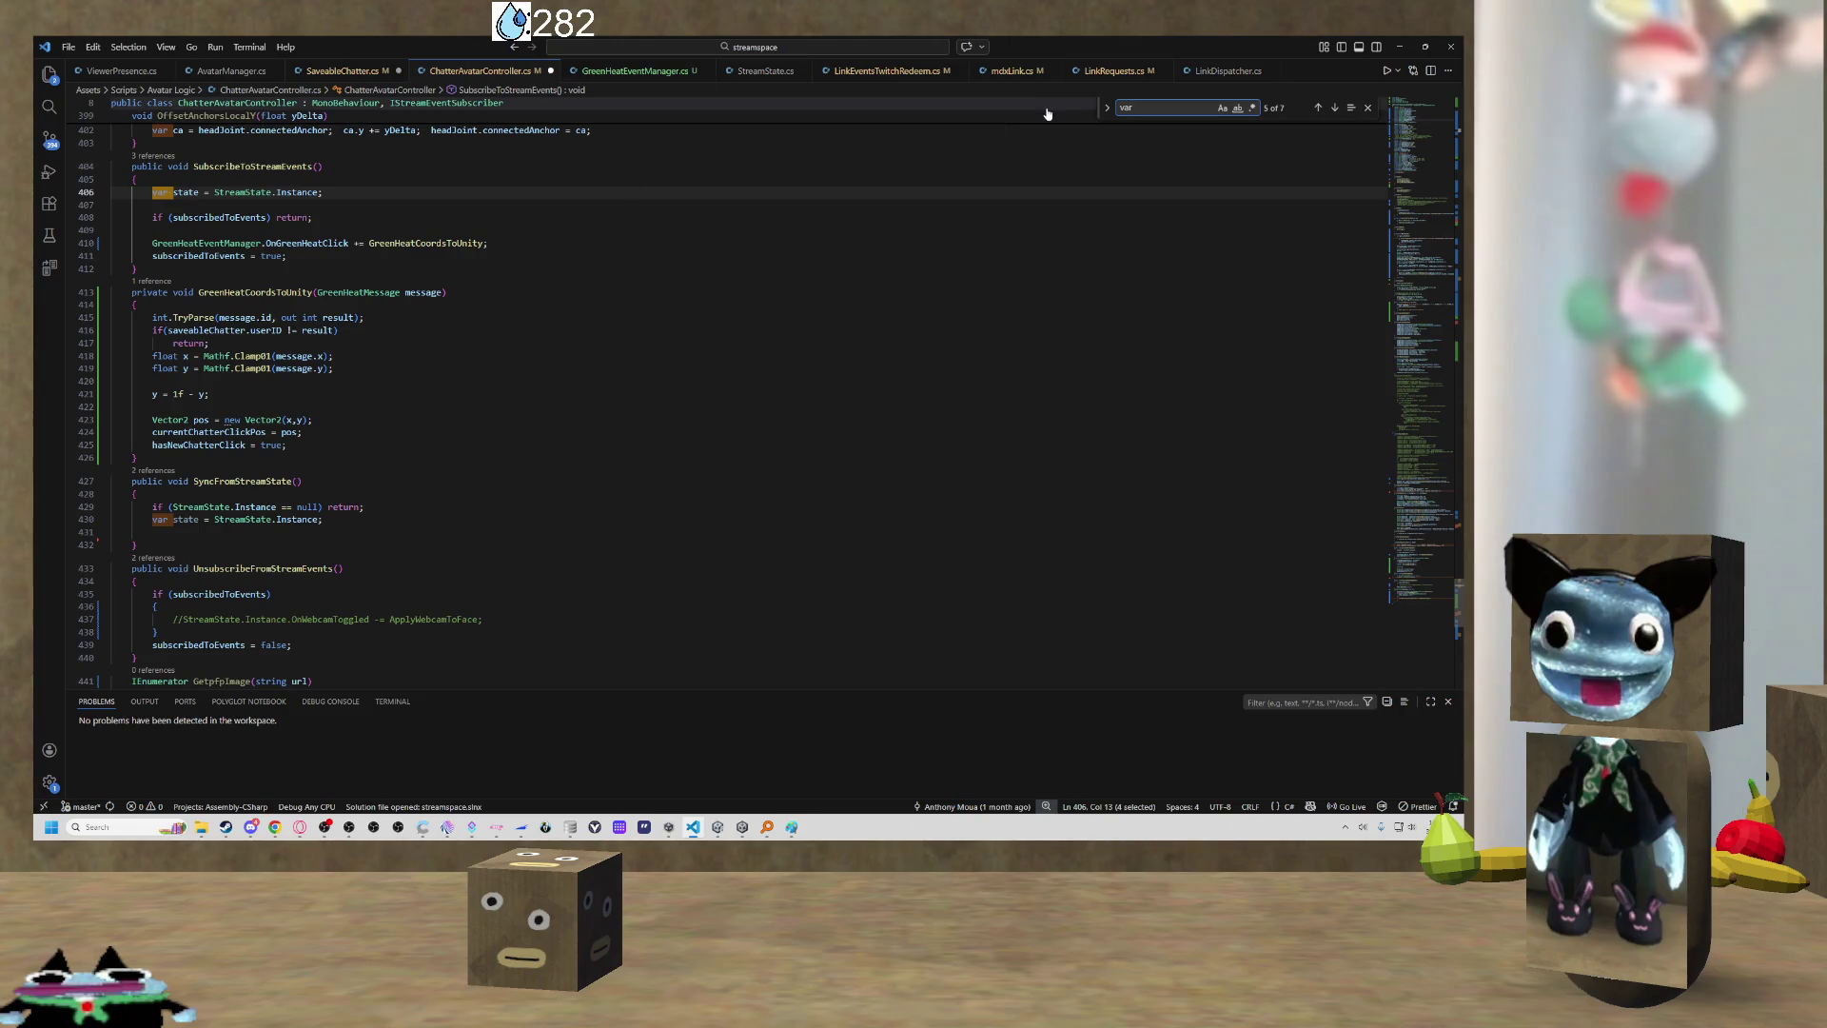
Find 'texture' and add pngFaceRenderer.GetPropertyBlock(); in the else branch with a blank line above.
key("ctrl+f")
type("texture")
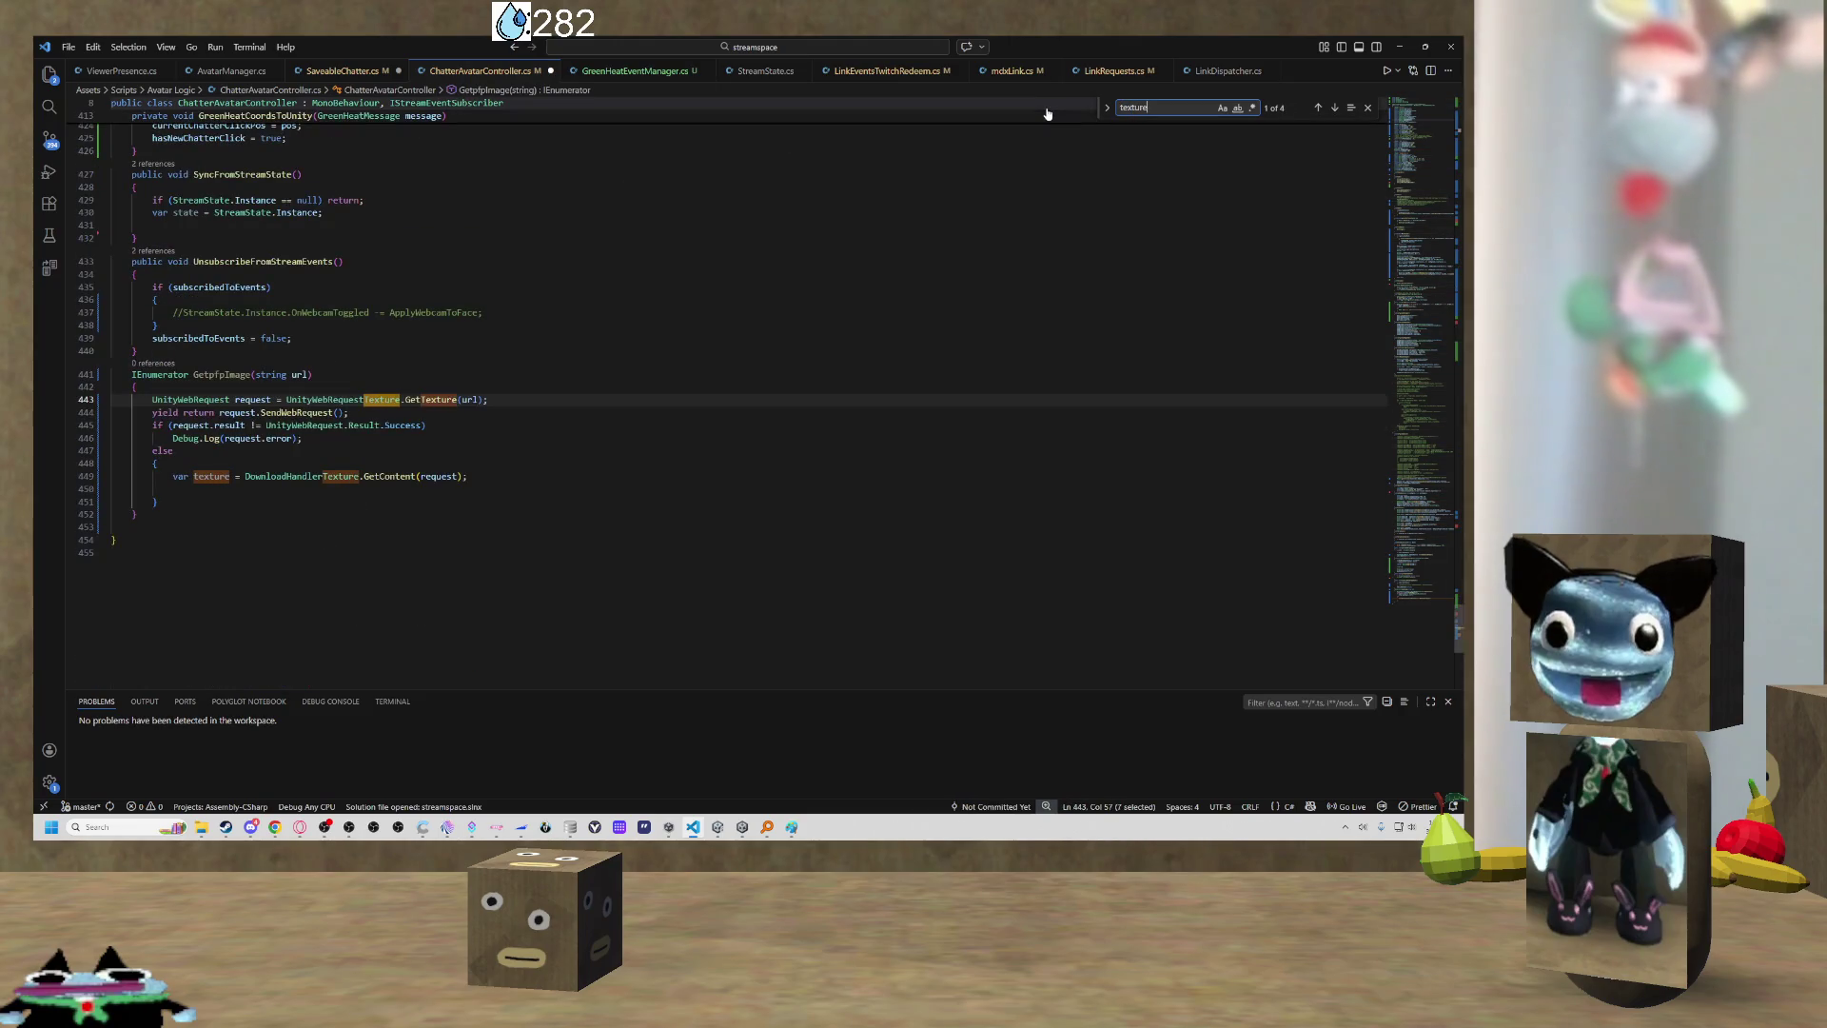
type("pngFaceRenderer")
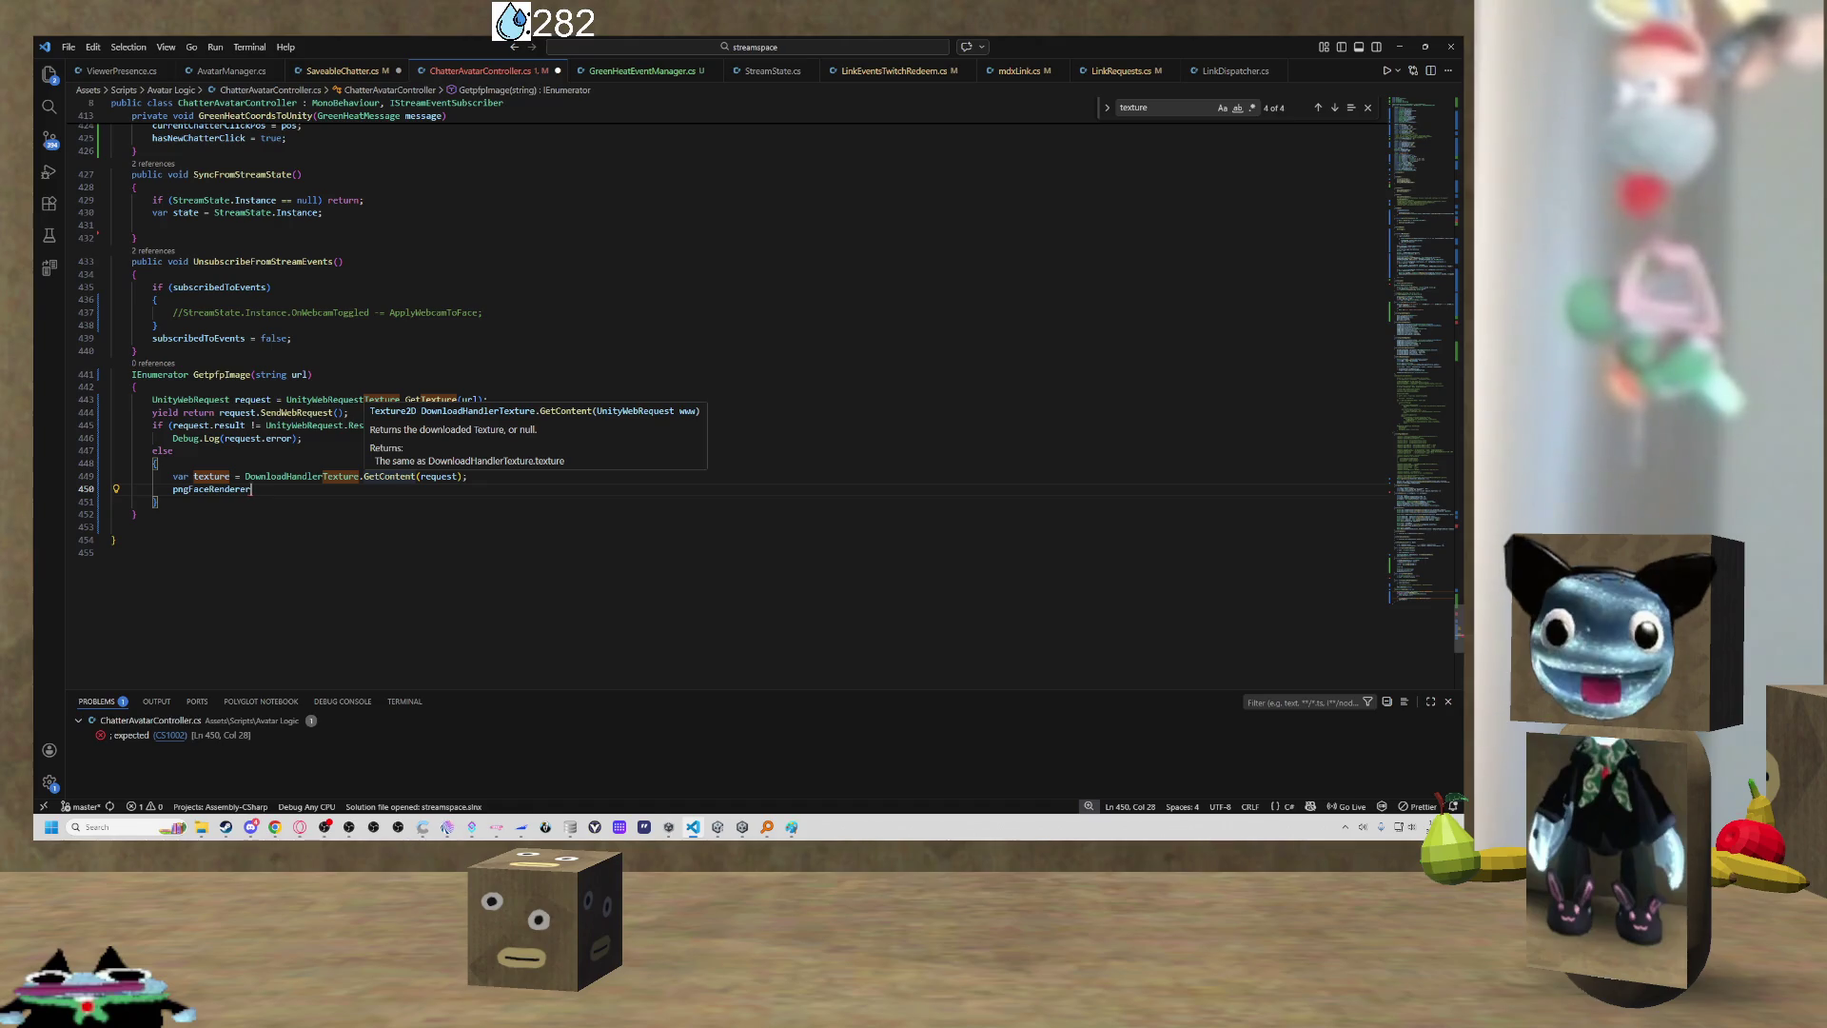
type(".")
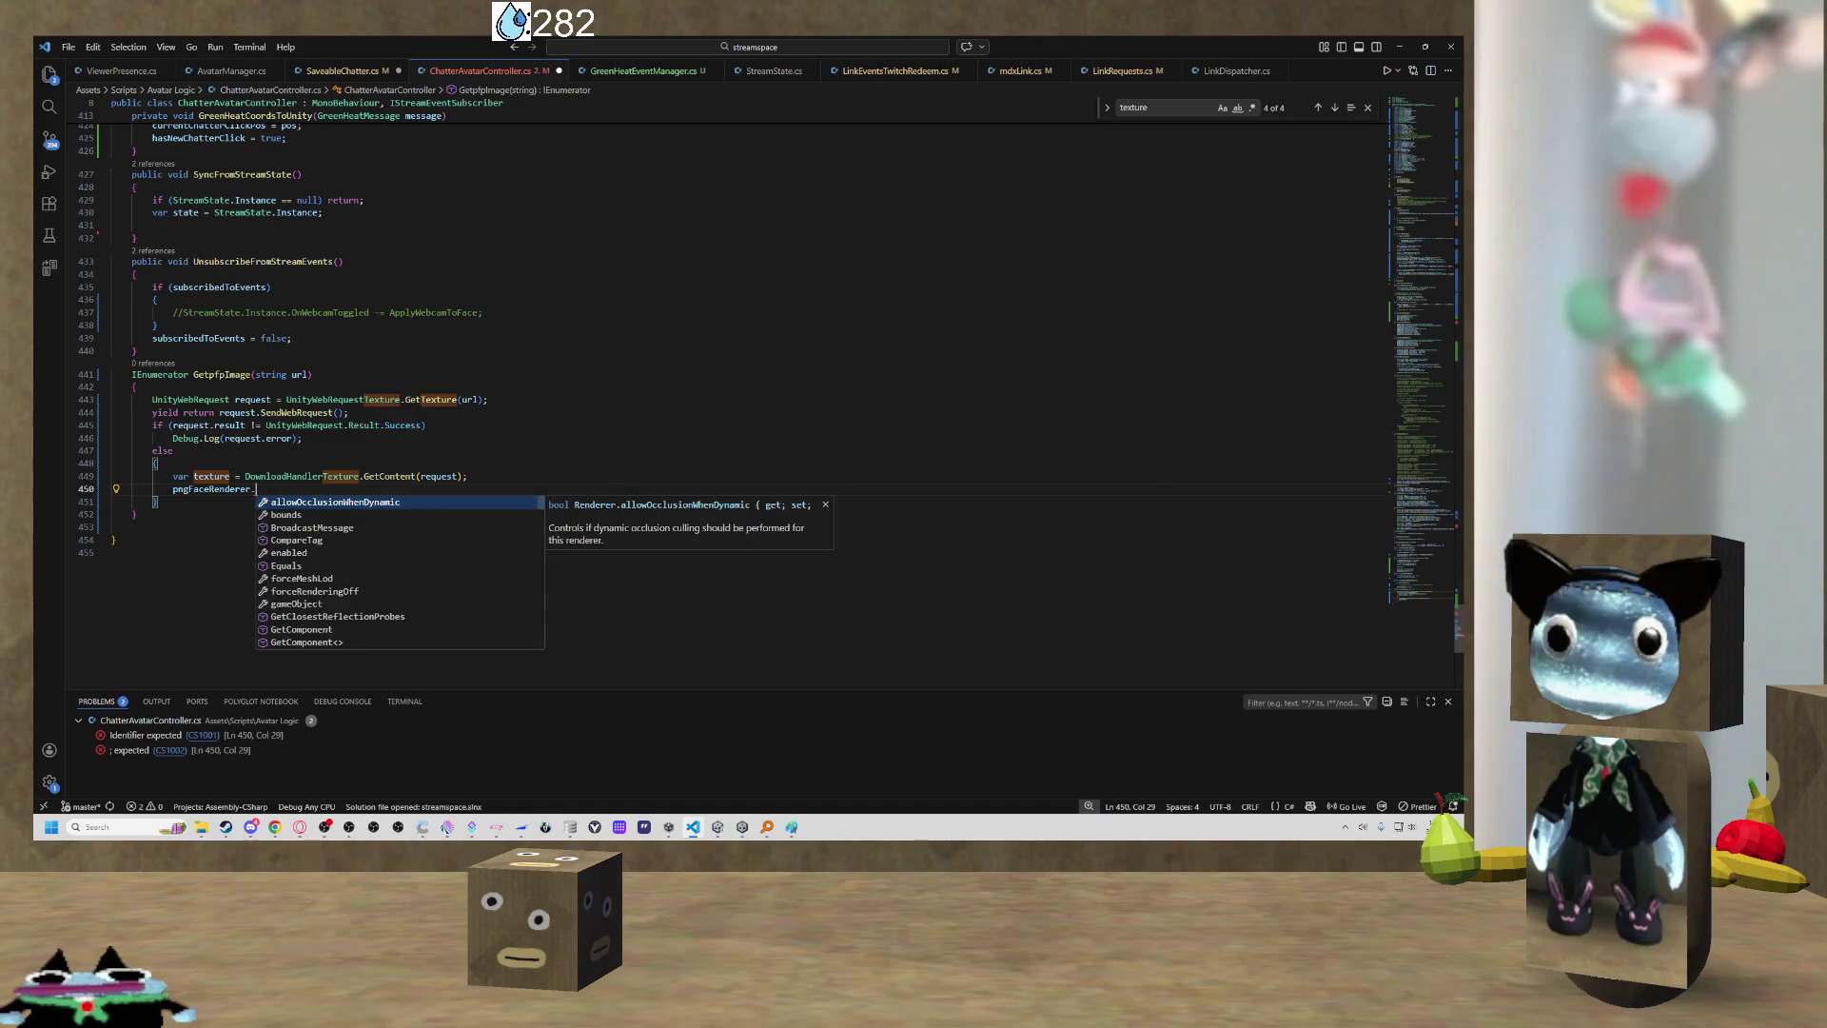
type("GetProp")
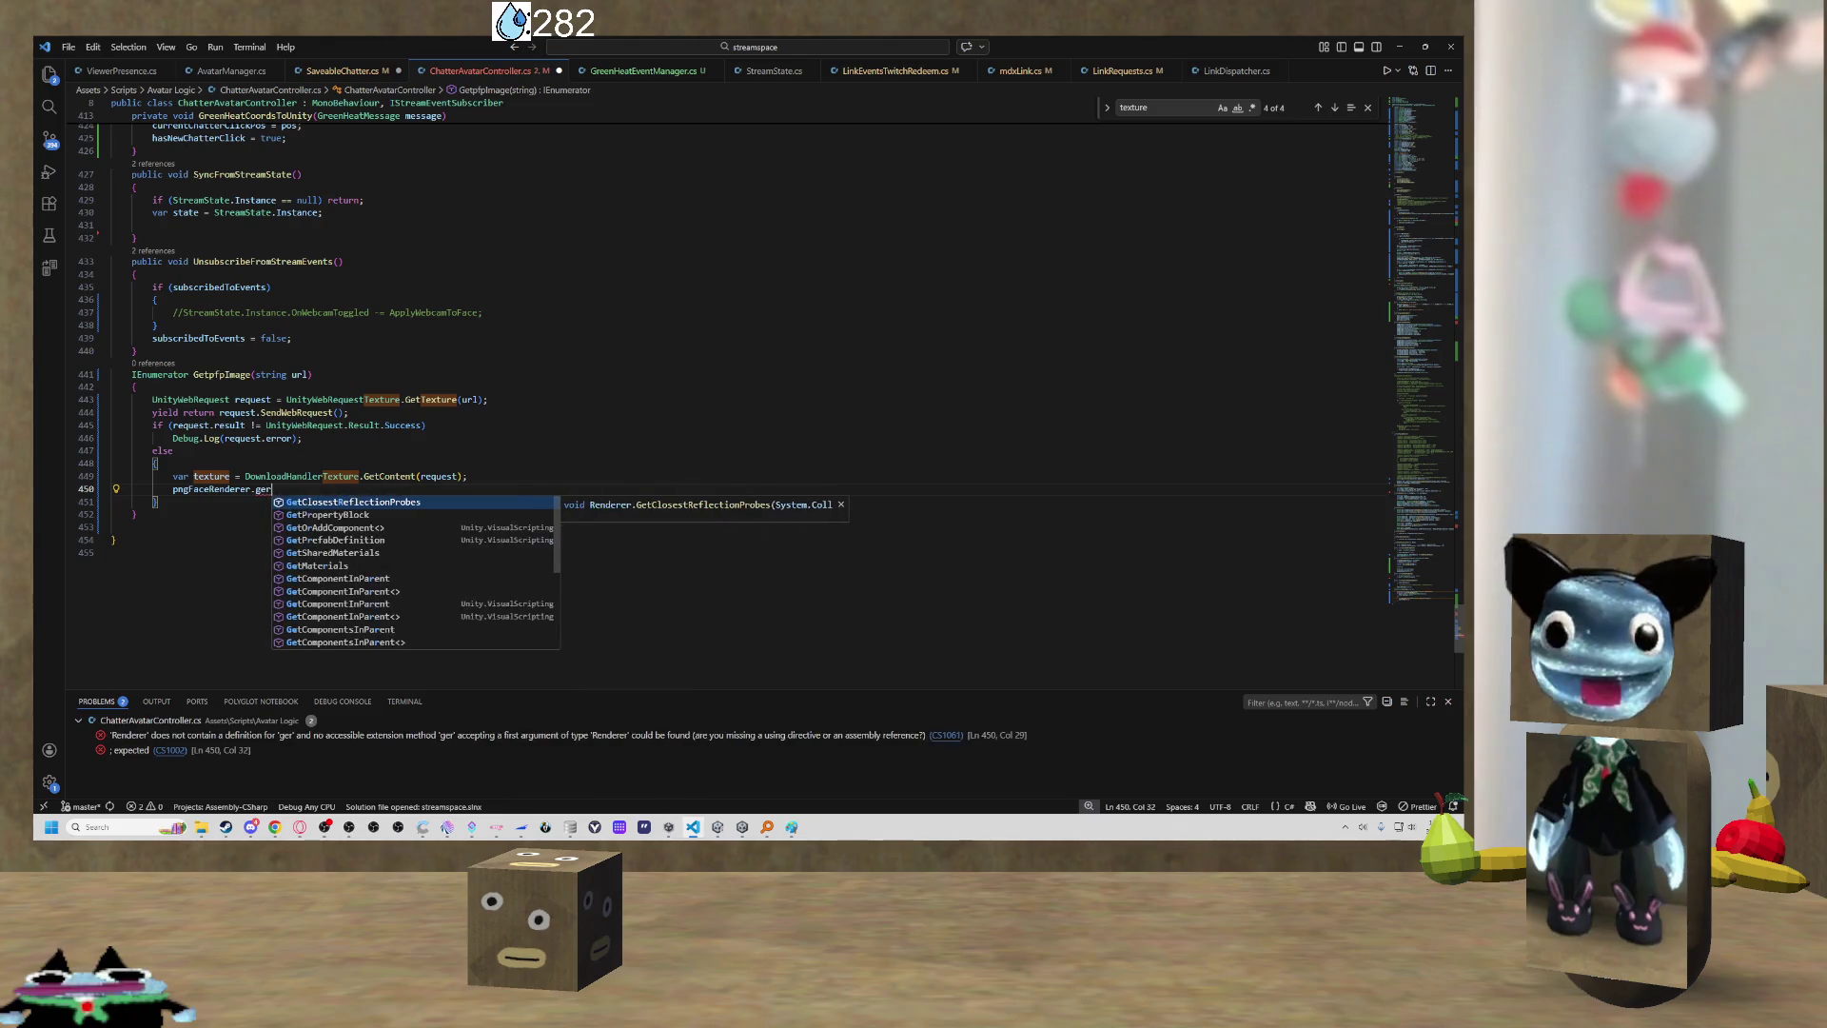
key("Tab")
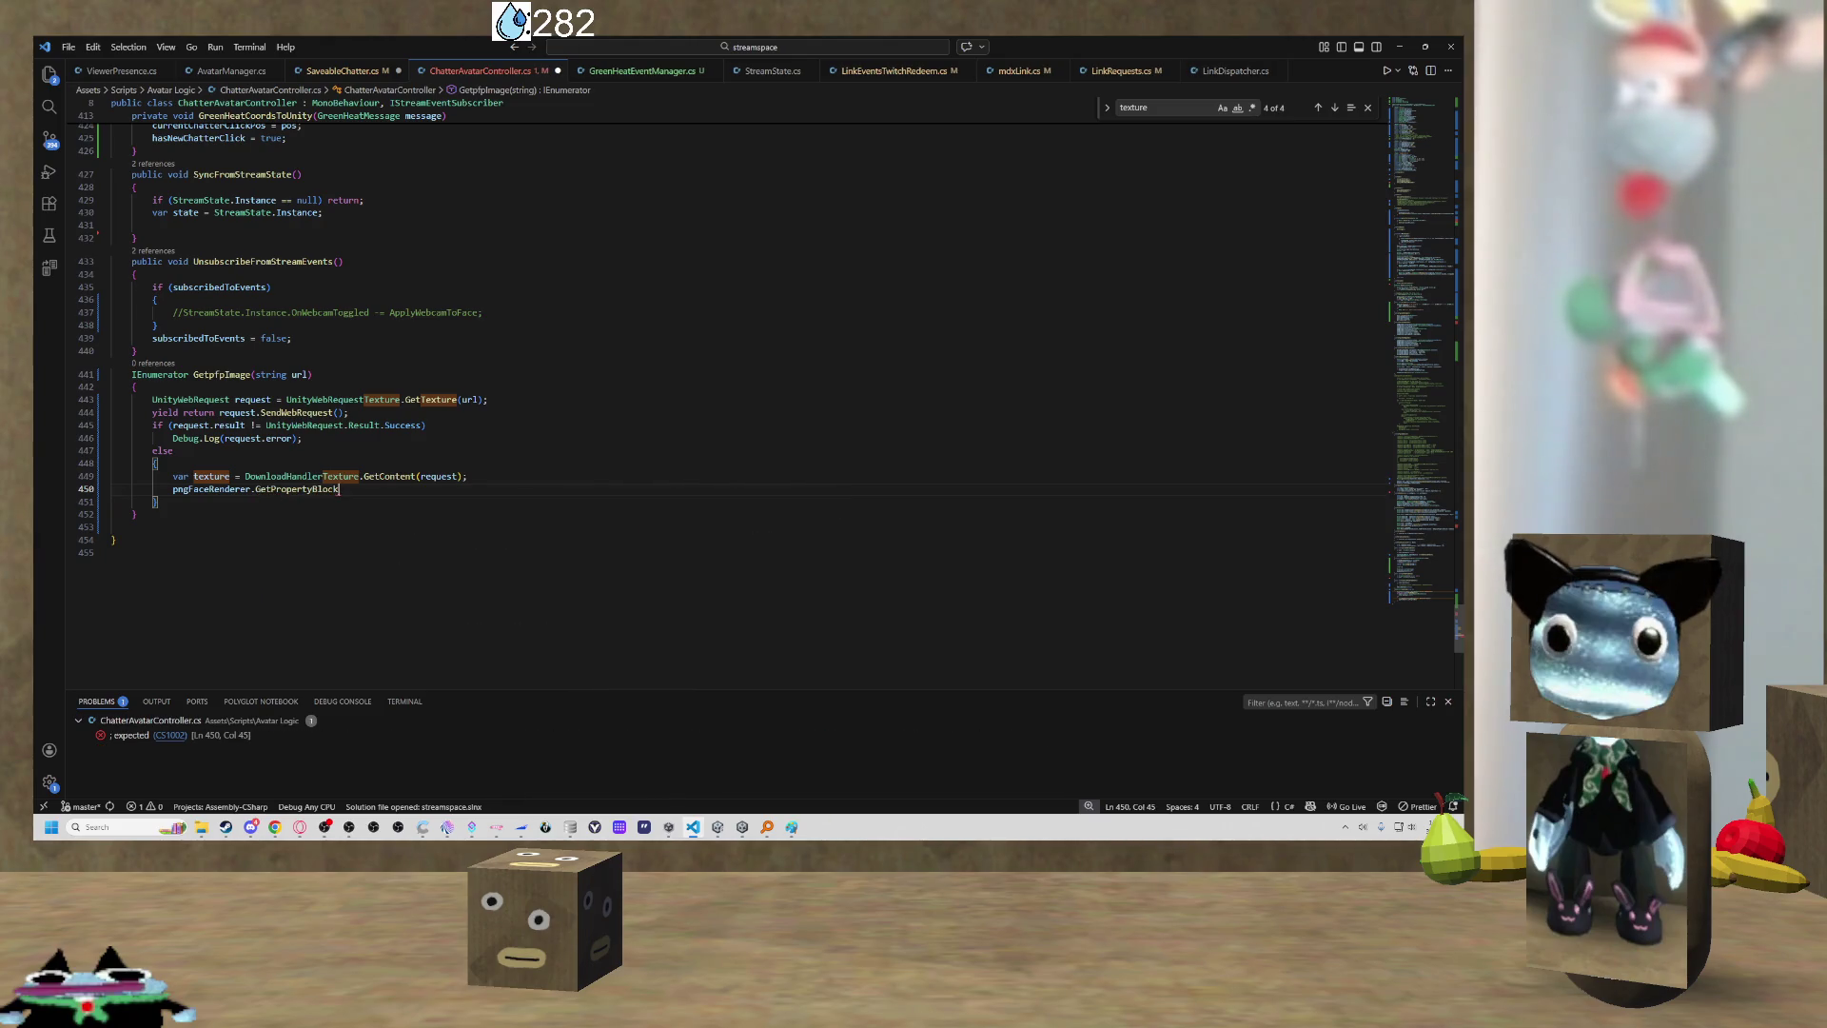
type("();")
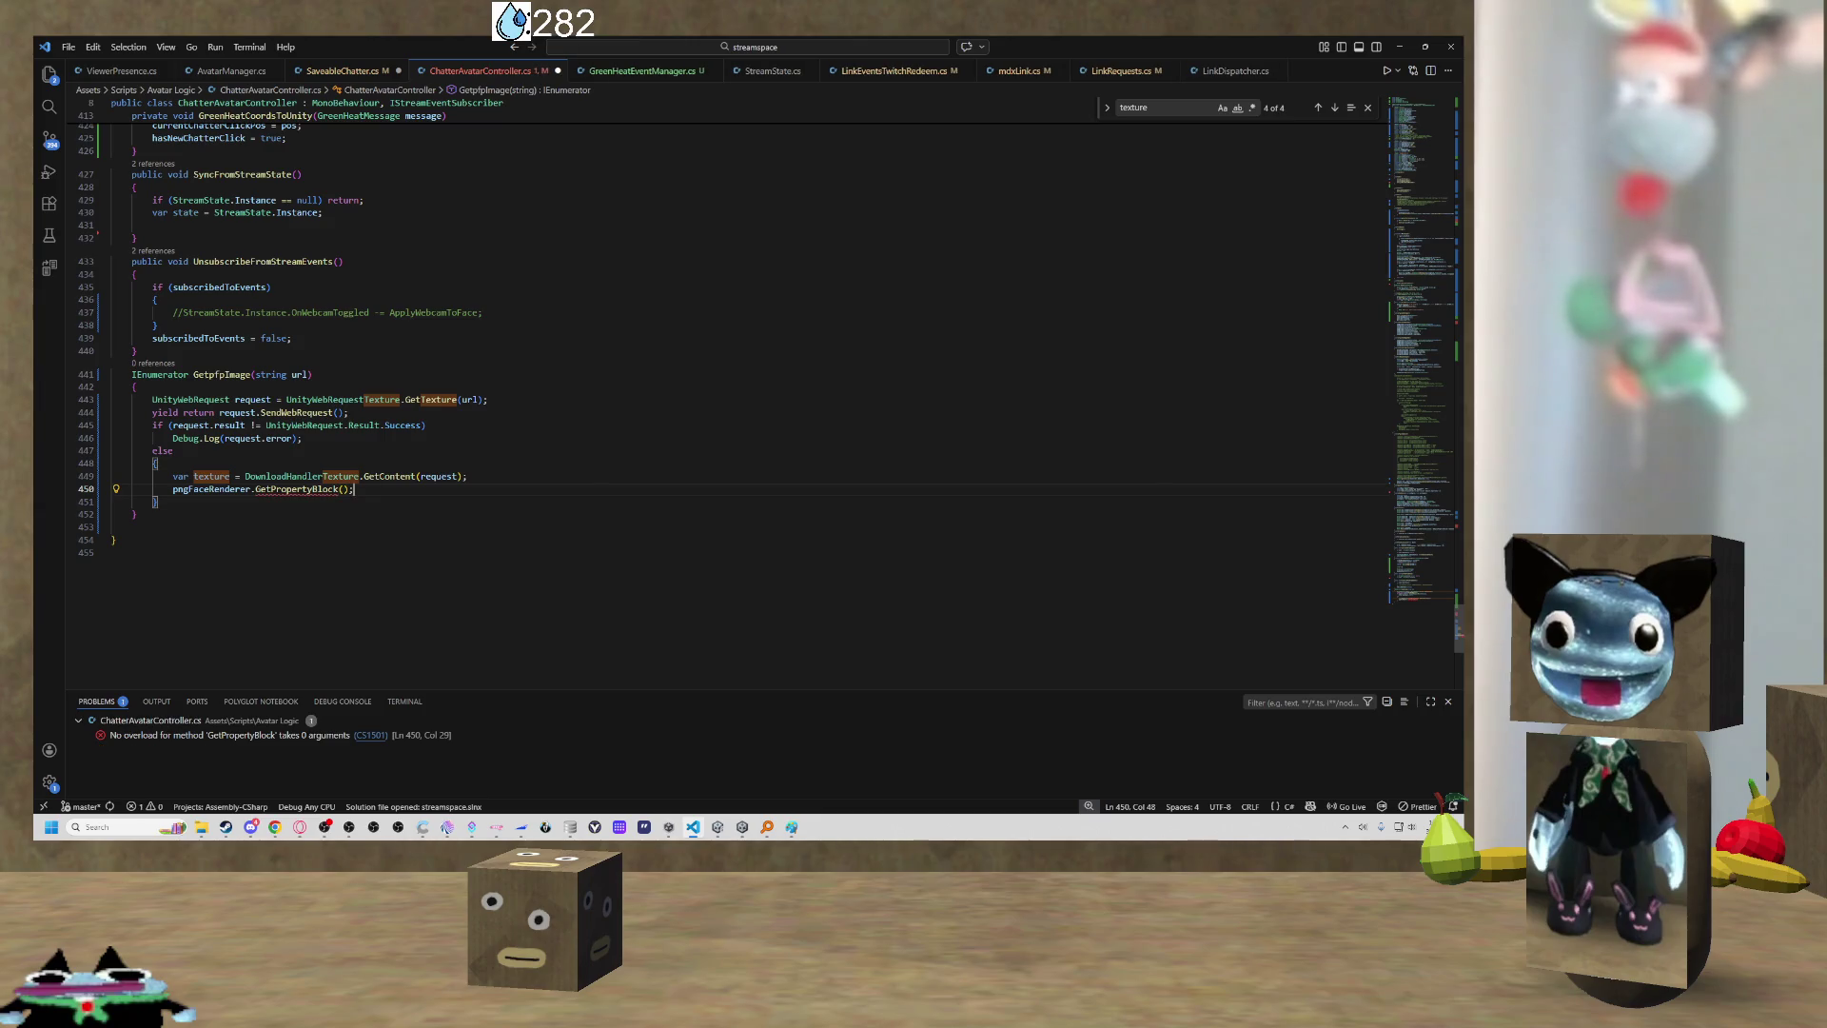
left_click(492, 475)
key("Return")
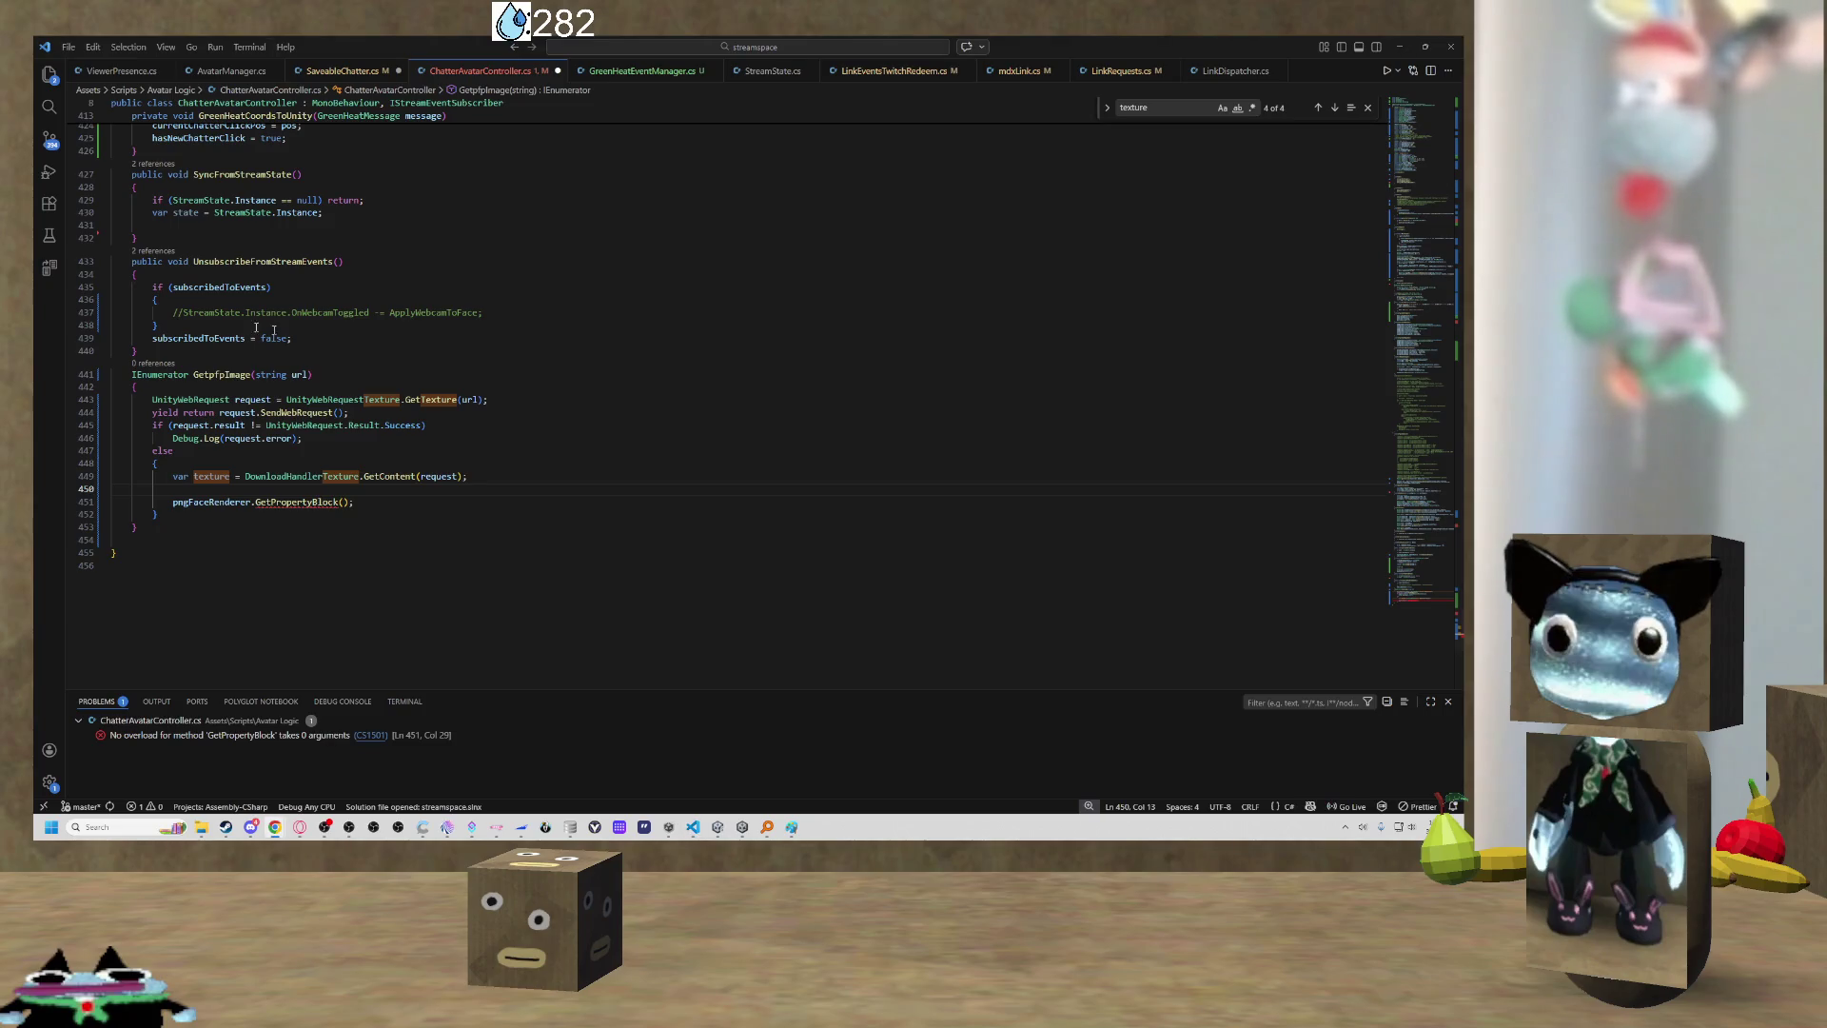
Open a new line below the saveableChatter field near the top of the class.
scroll(274, 330, "up", 20)
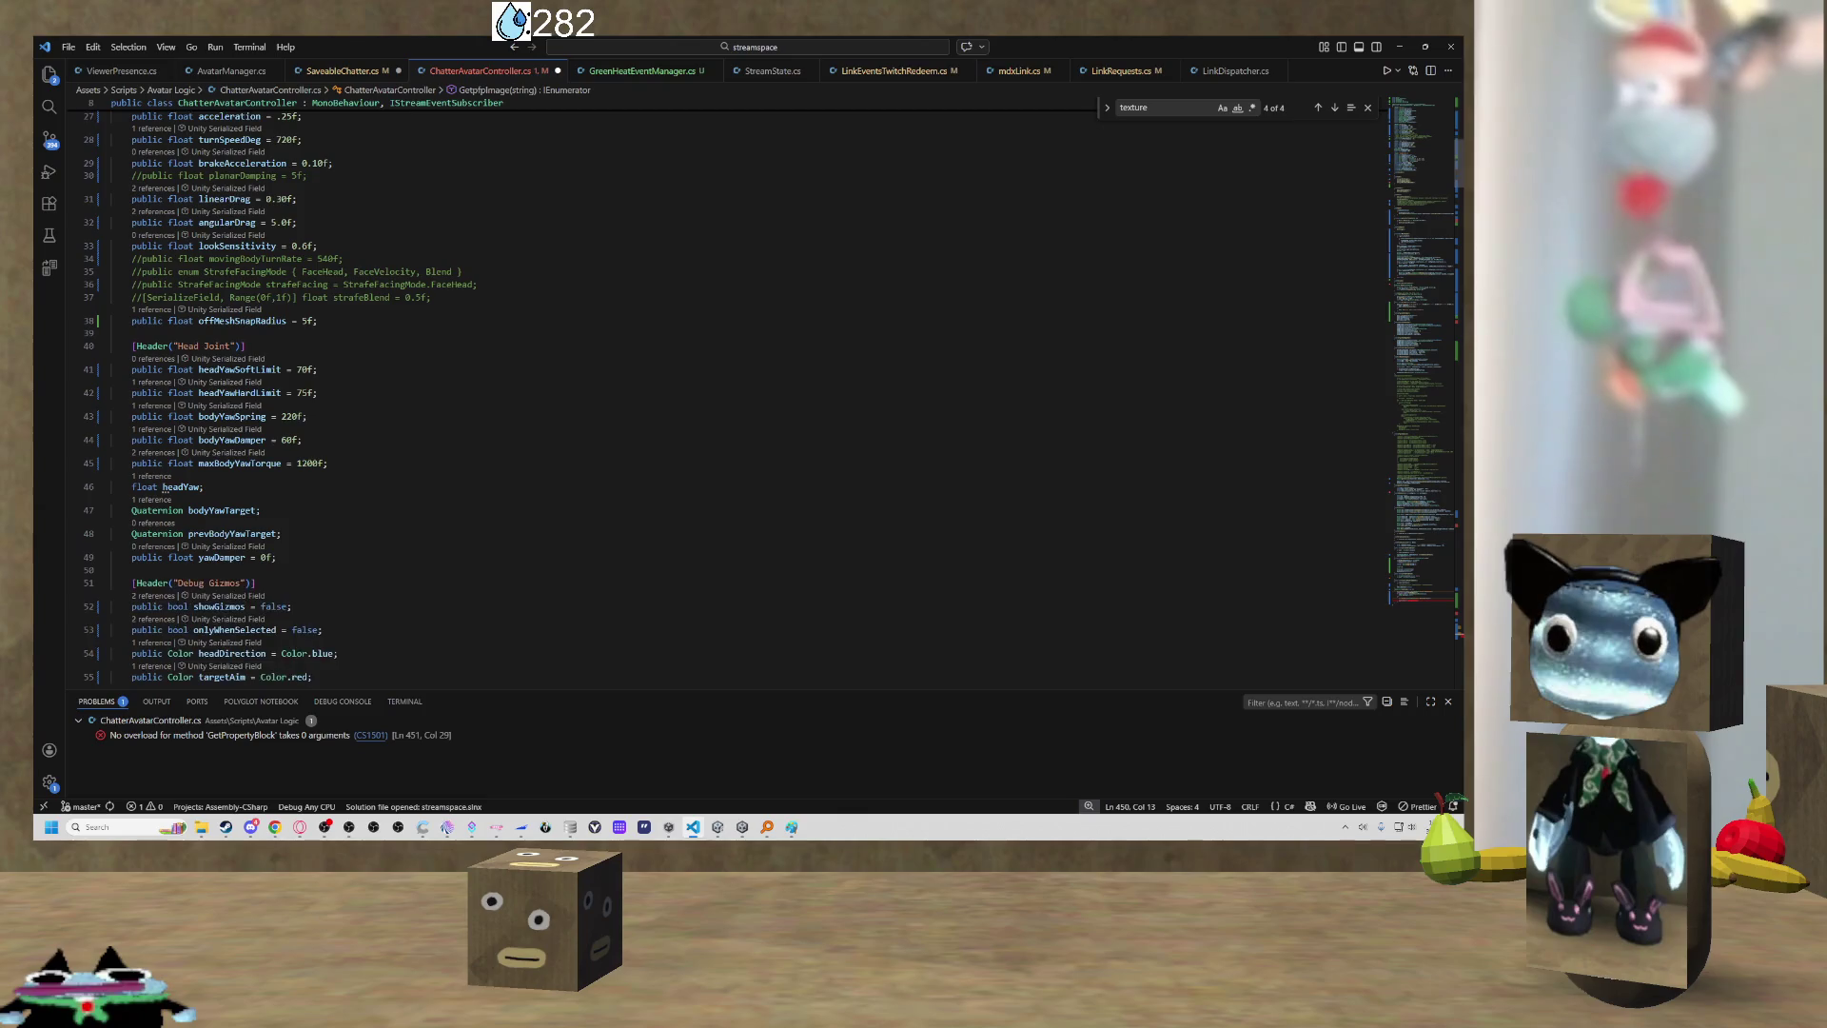
scroll(380, 381, "up", 9)
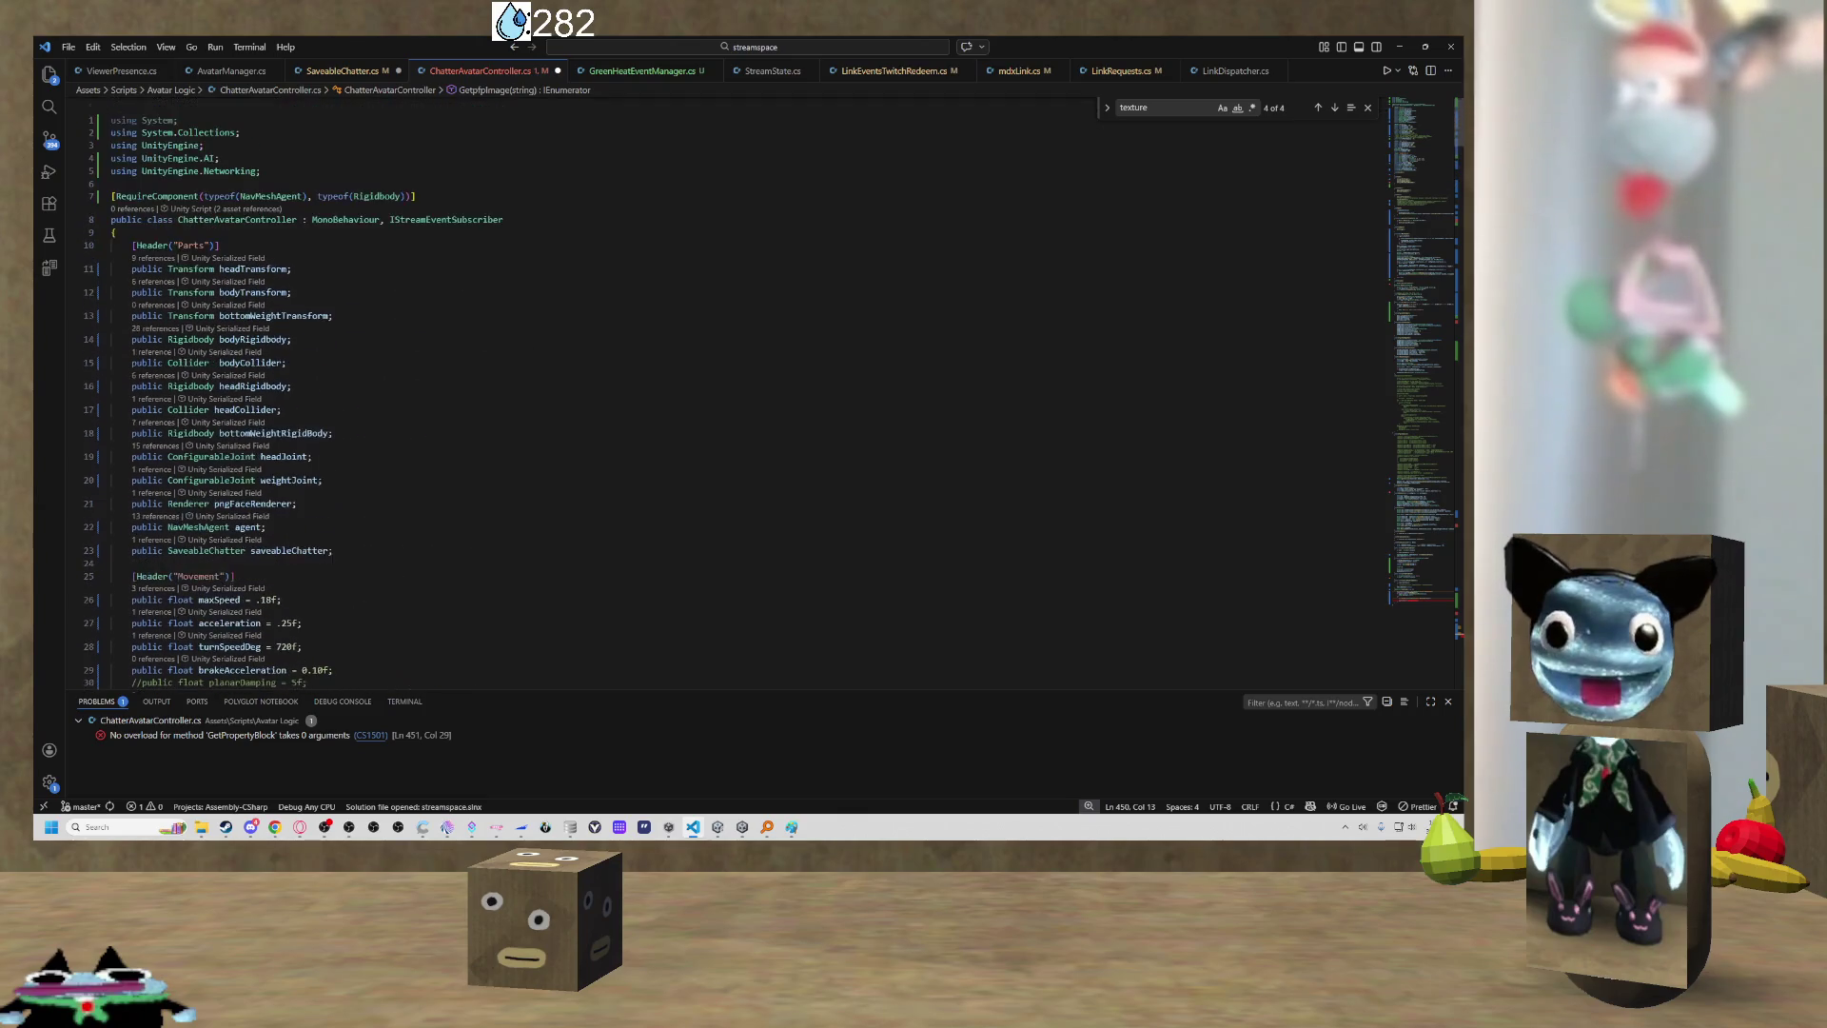
scroll(381, 381, "down", 18)
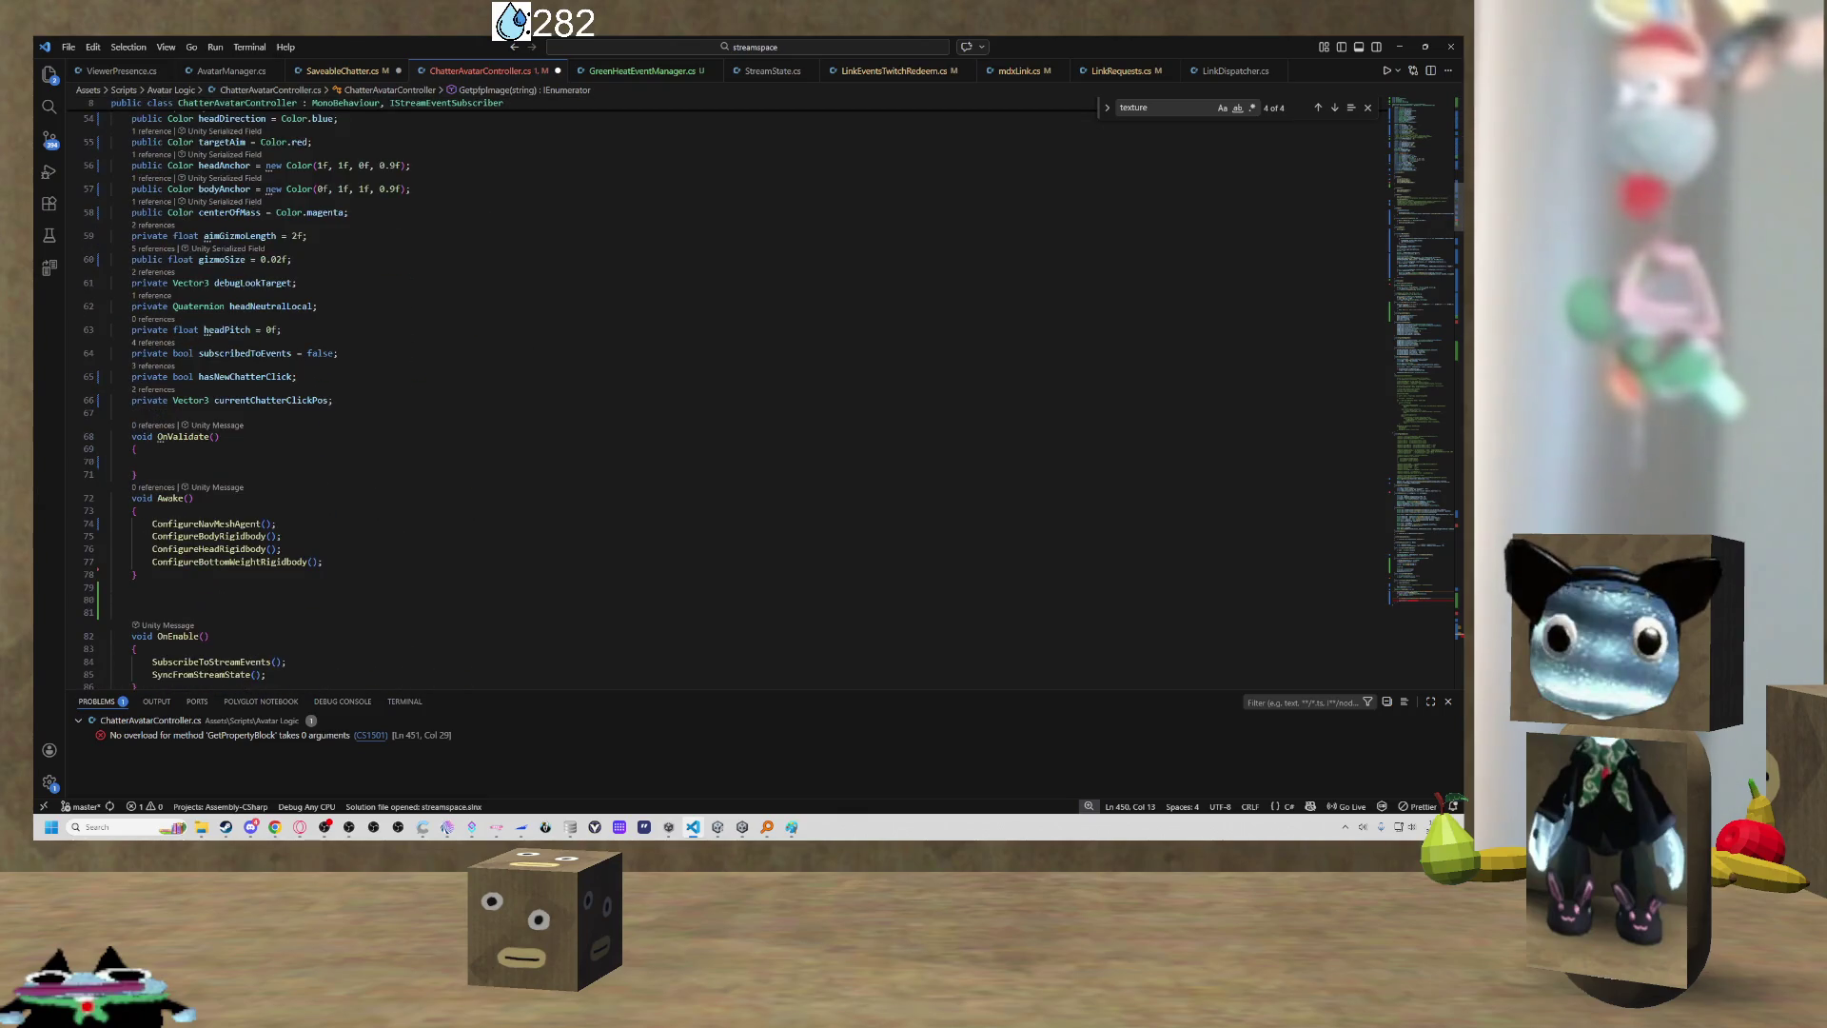
scroll(380, 381, "up", 18)
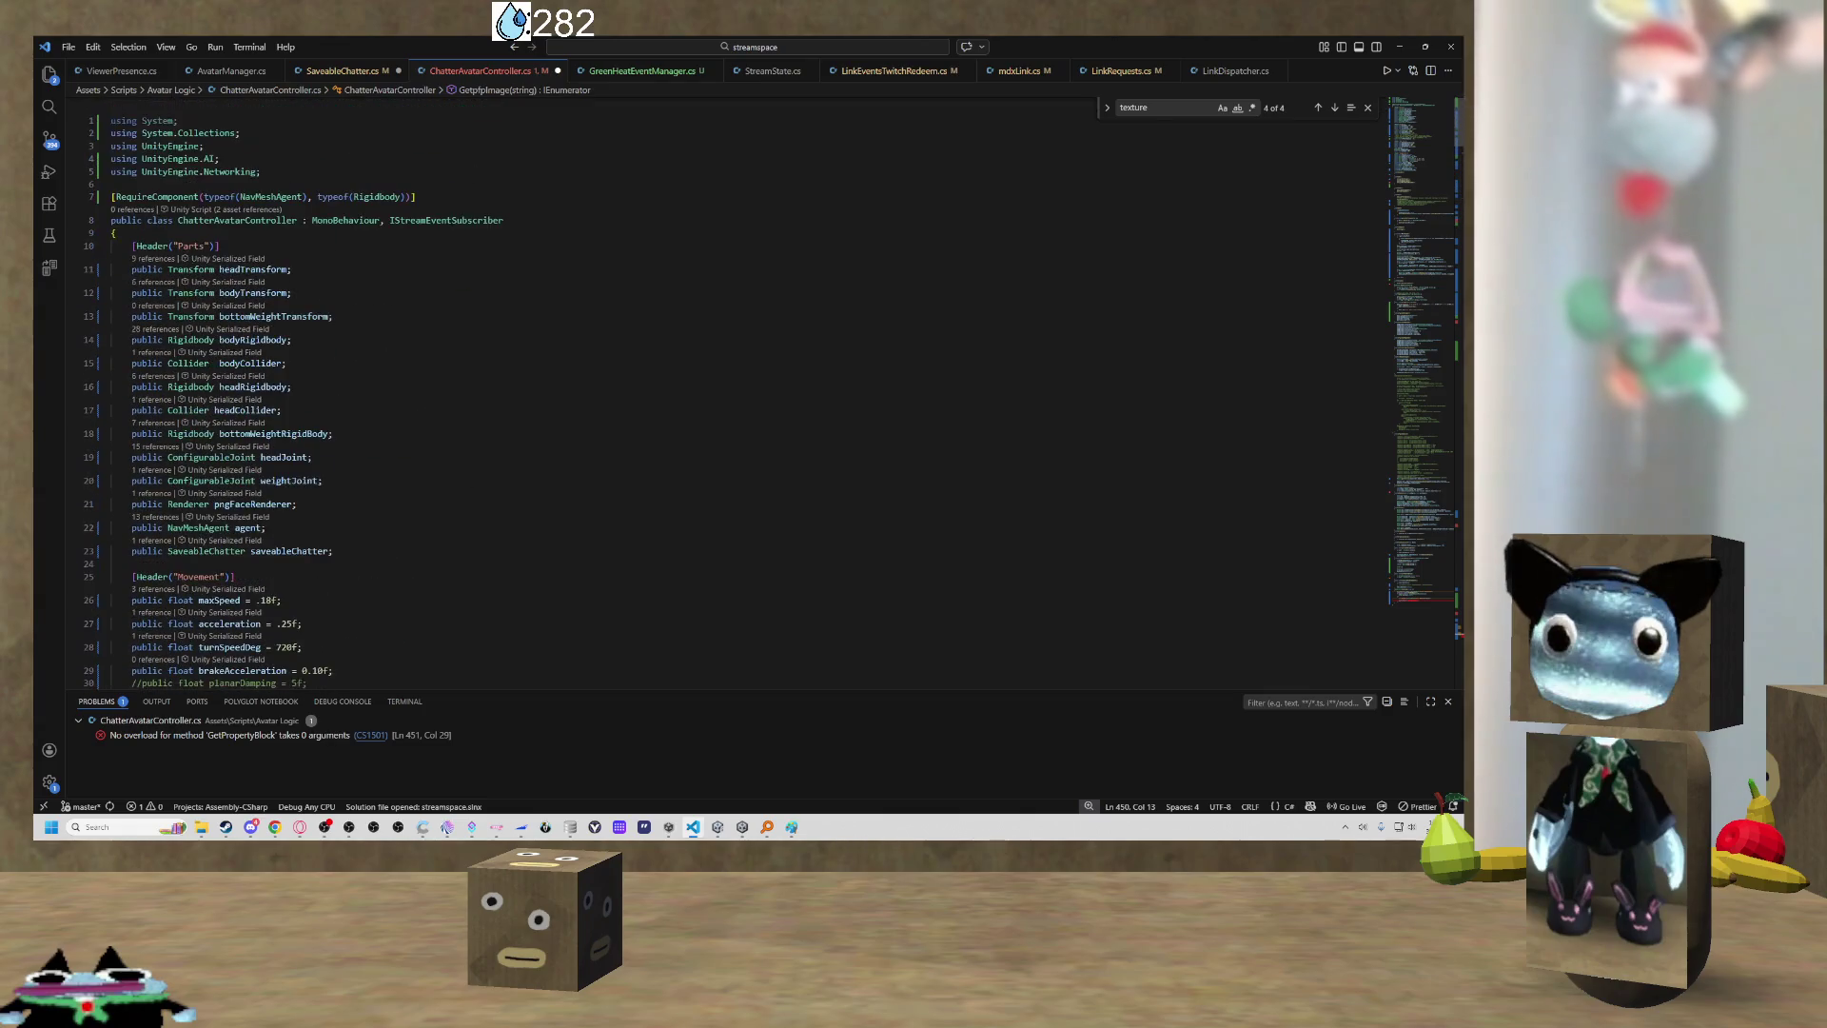
left_click(381, 552)
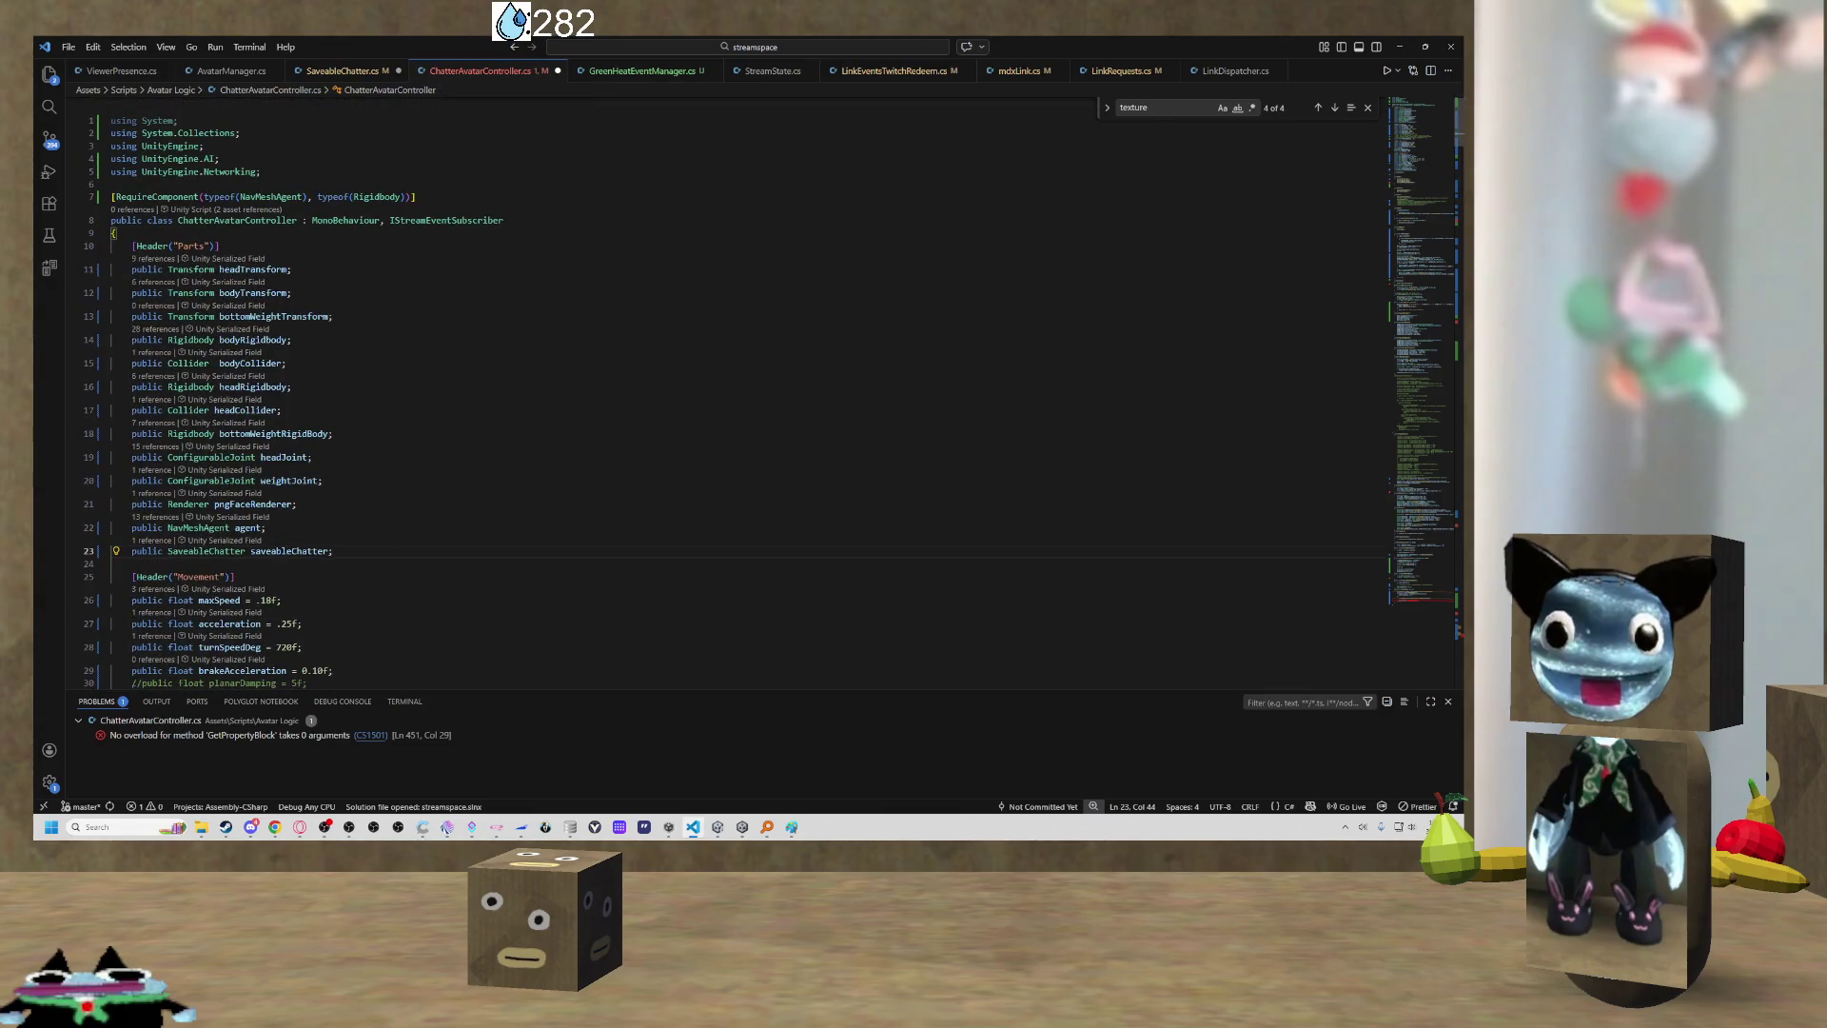
key("Return")
Declare 'private MaterialPropertyBlock mpb;' there and jump back to GetpfpImage.
type("privca")
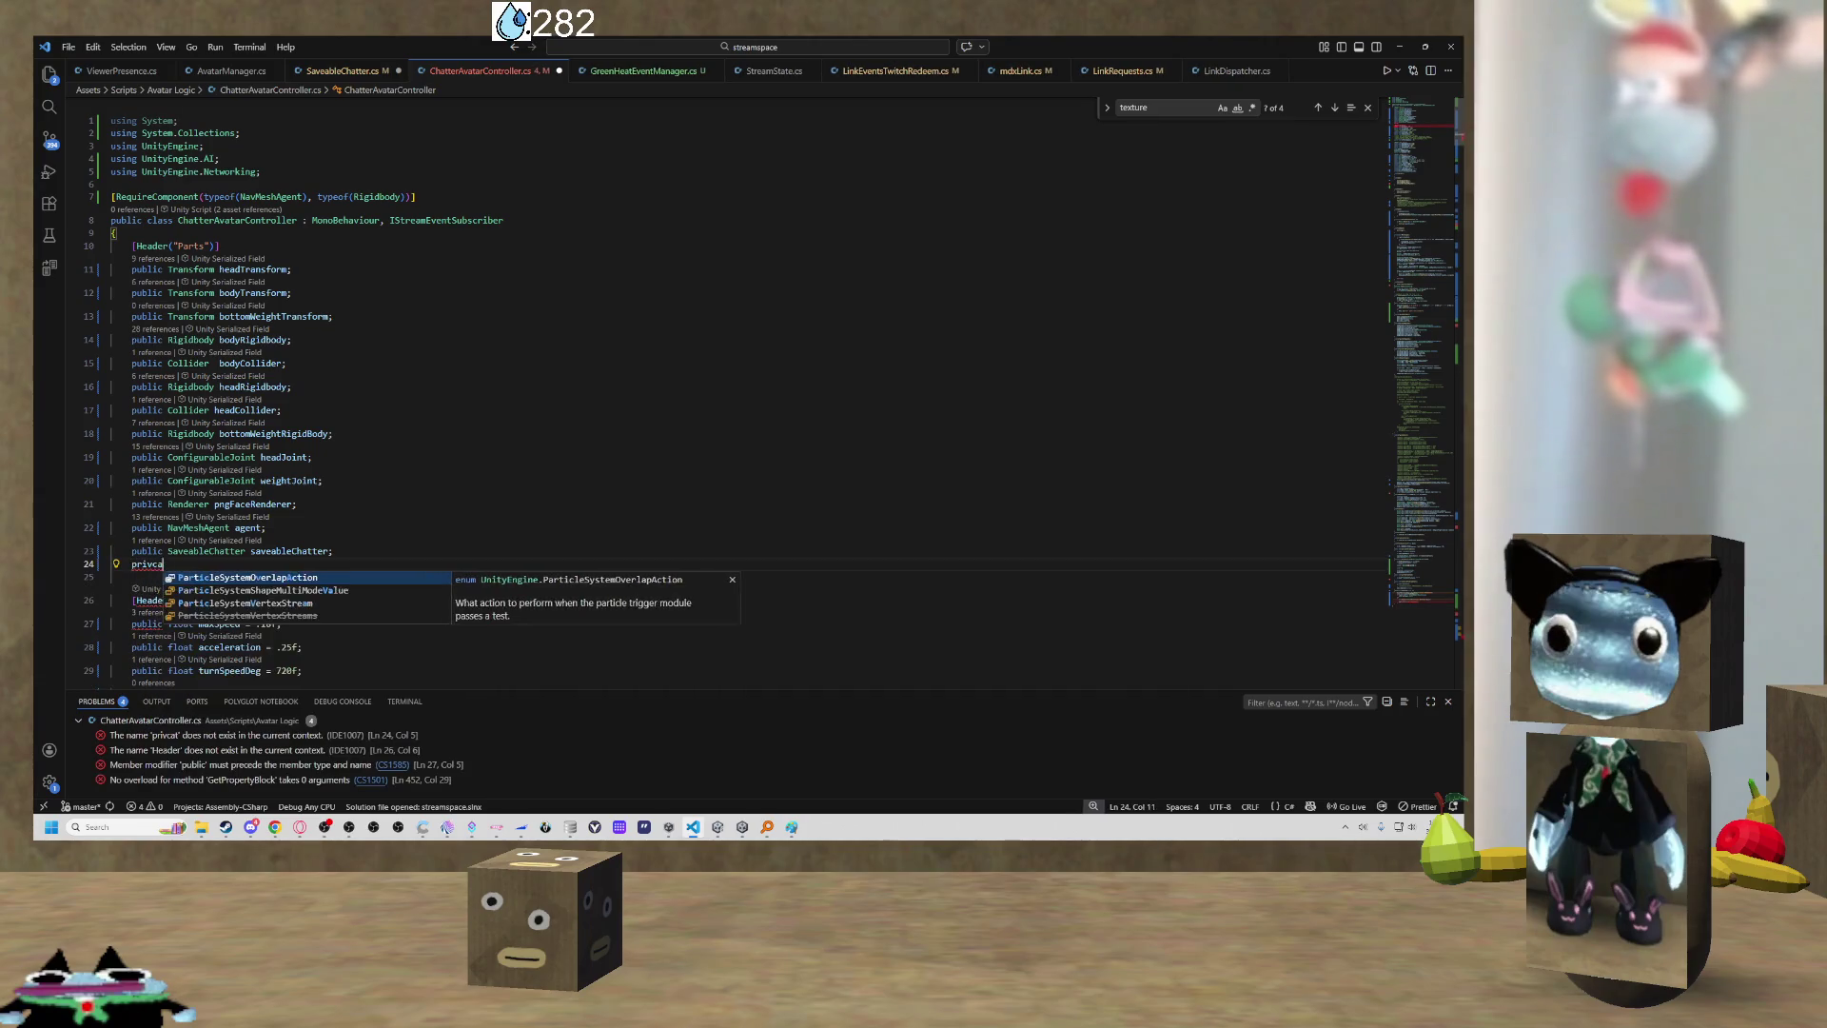
key("BackSpace")
key("BackSpace")
type("ate")
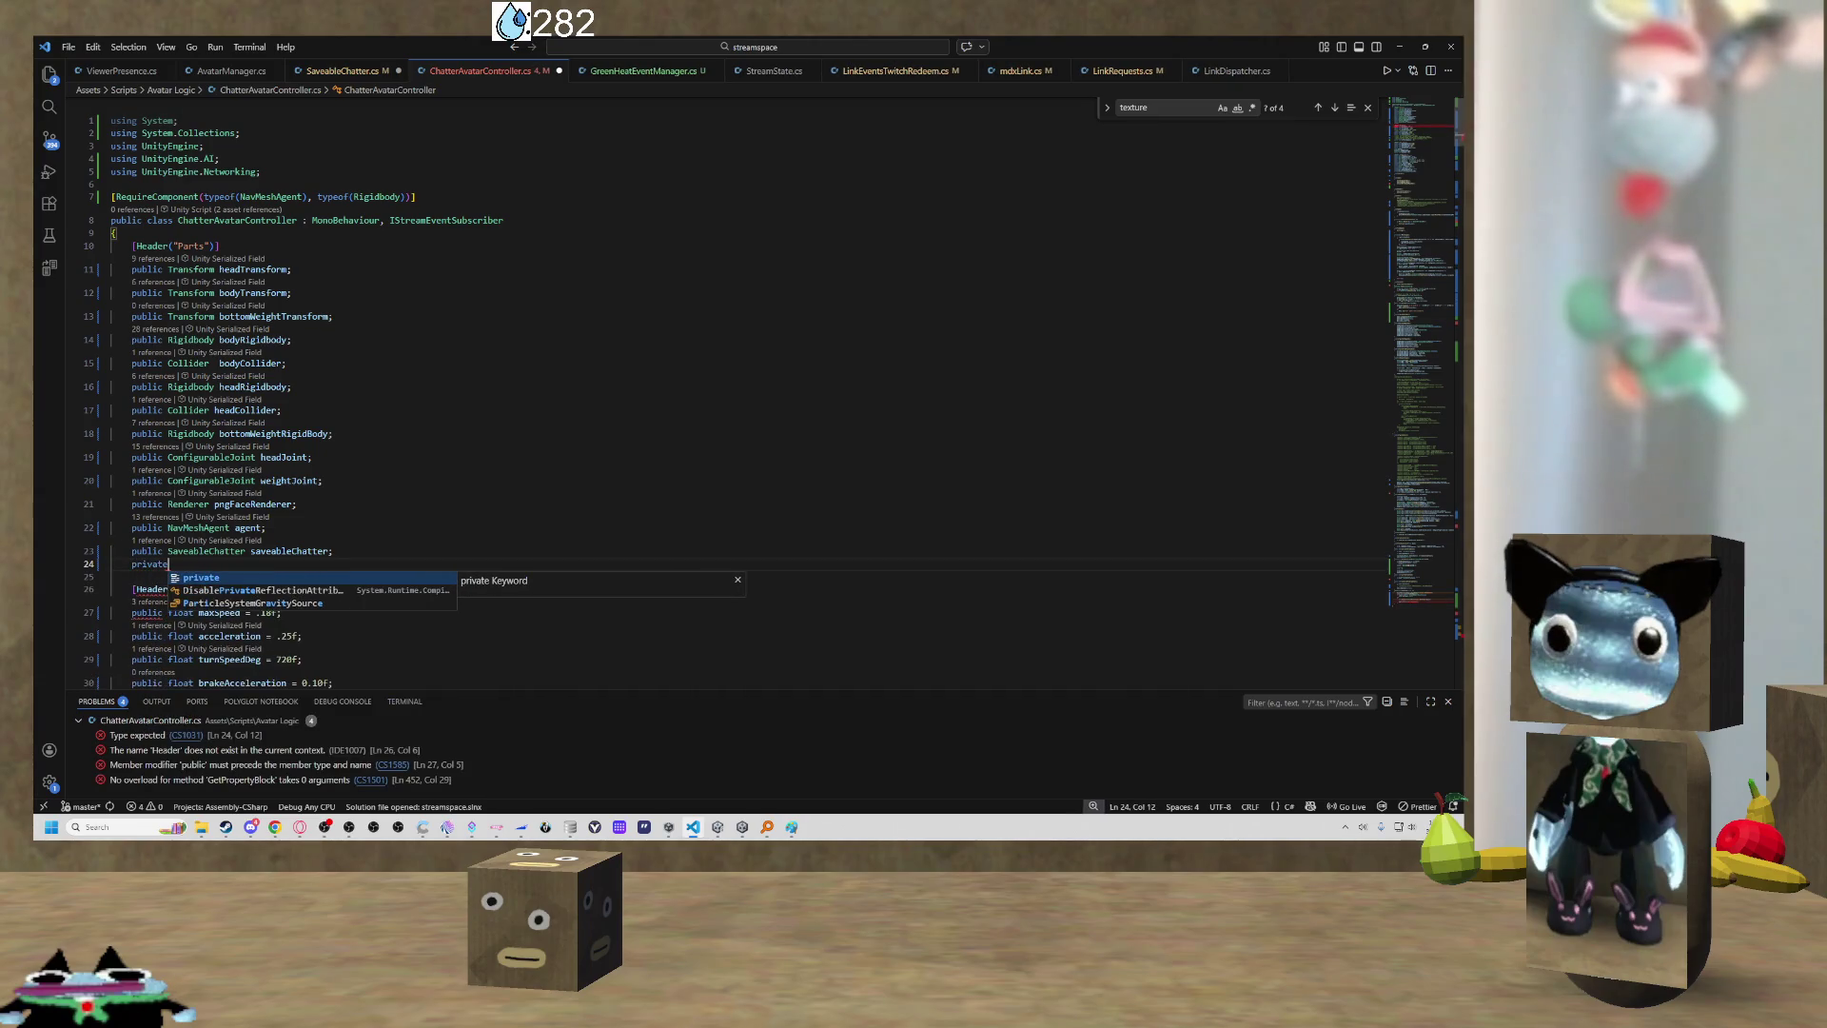
type(" materiabl")
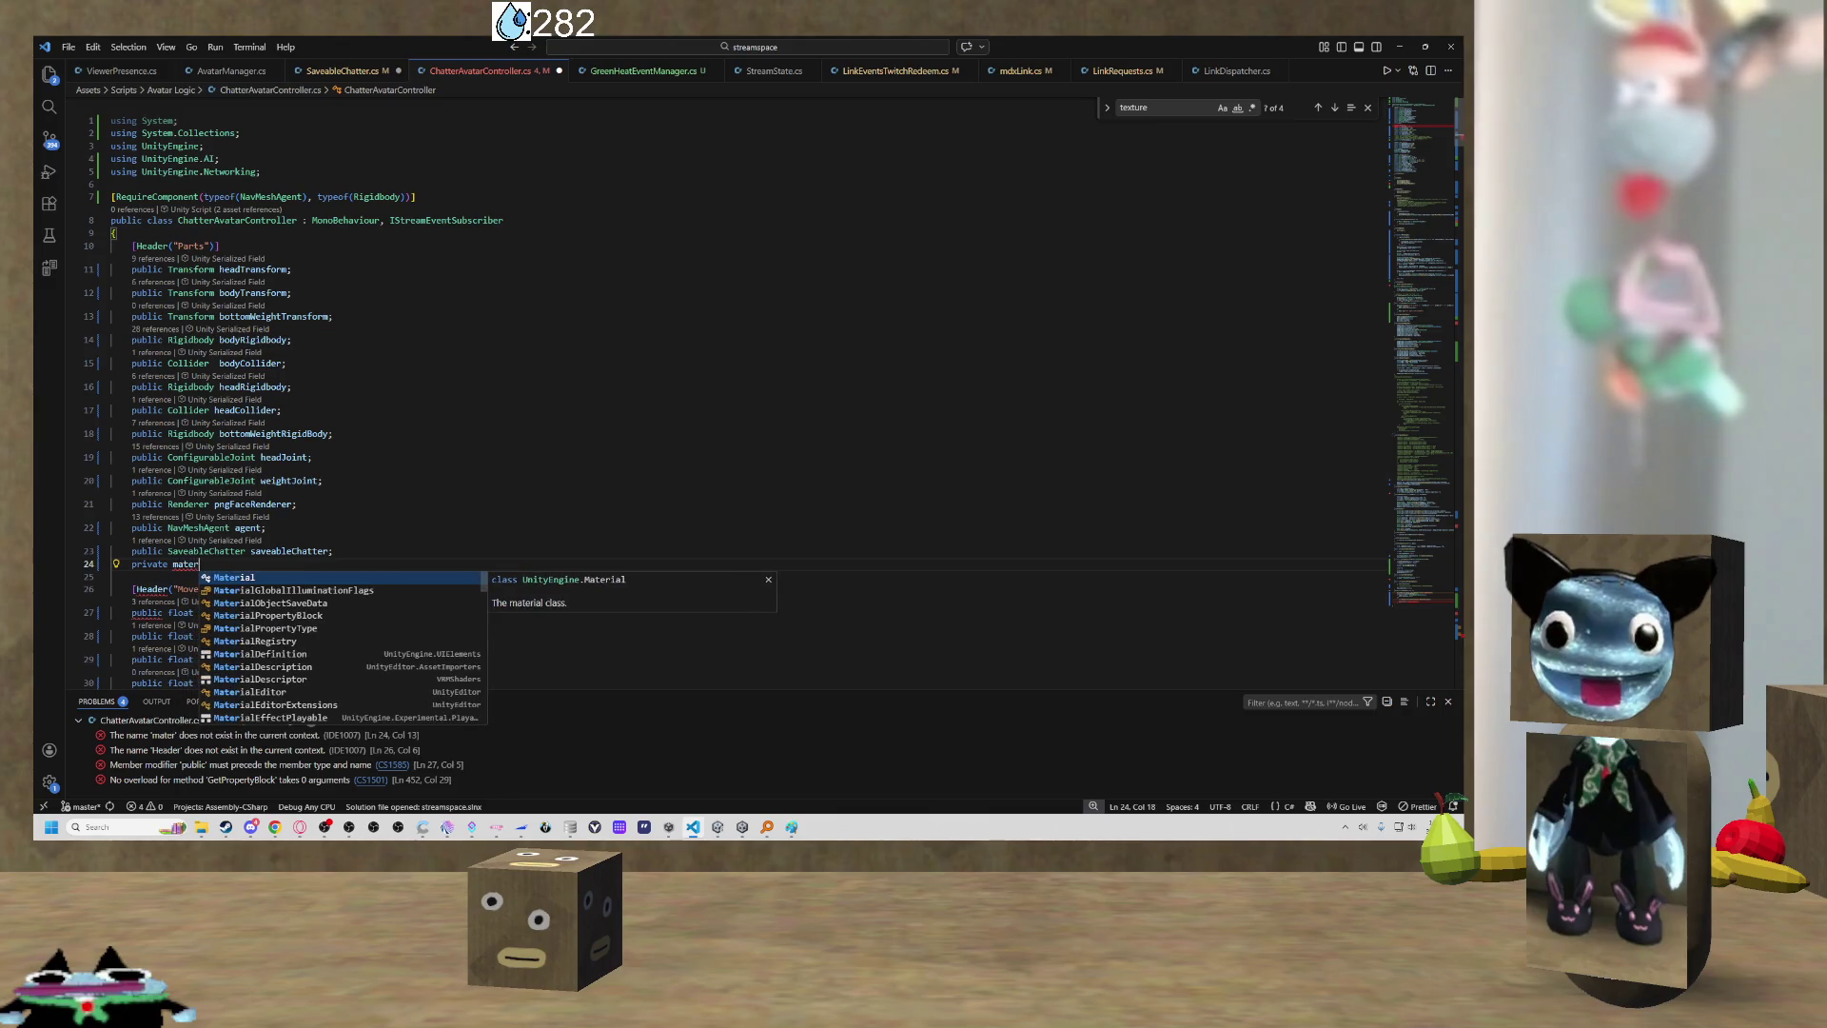
key("BackSpace")
key("BackSpace")
type("a")
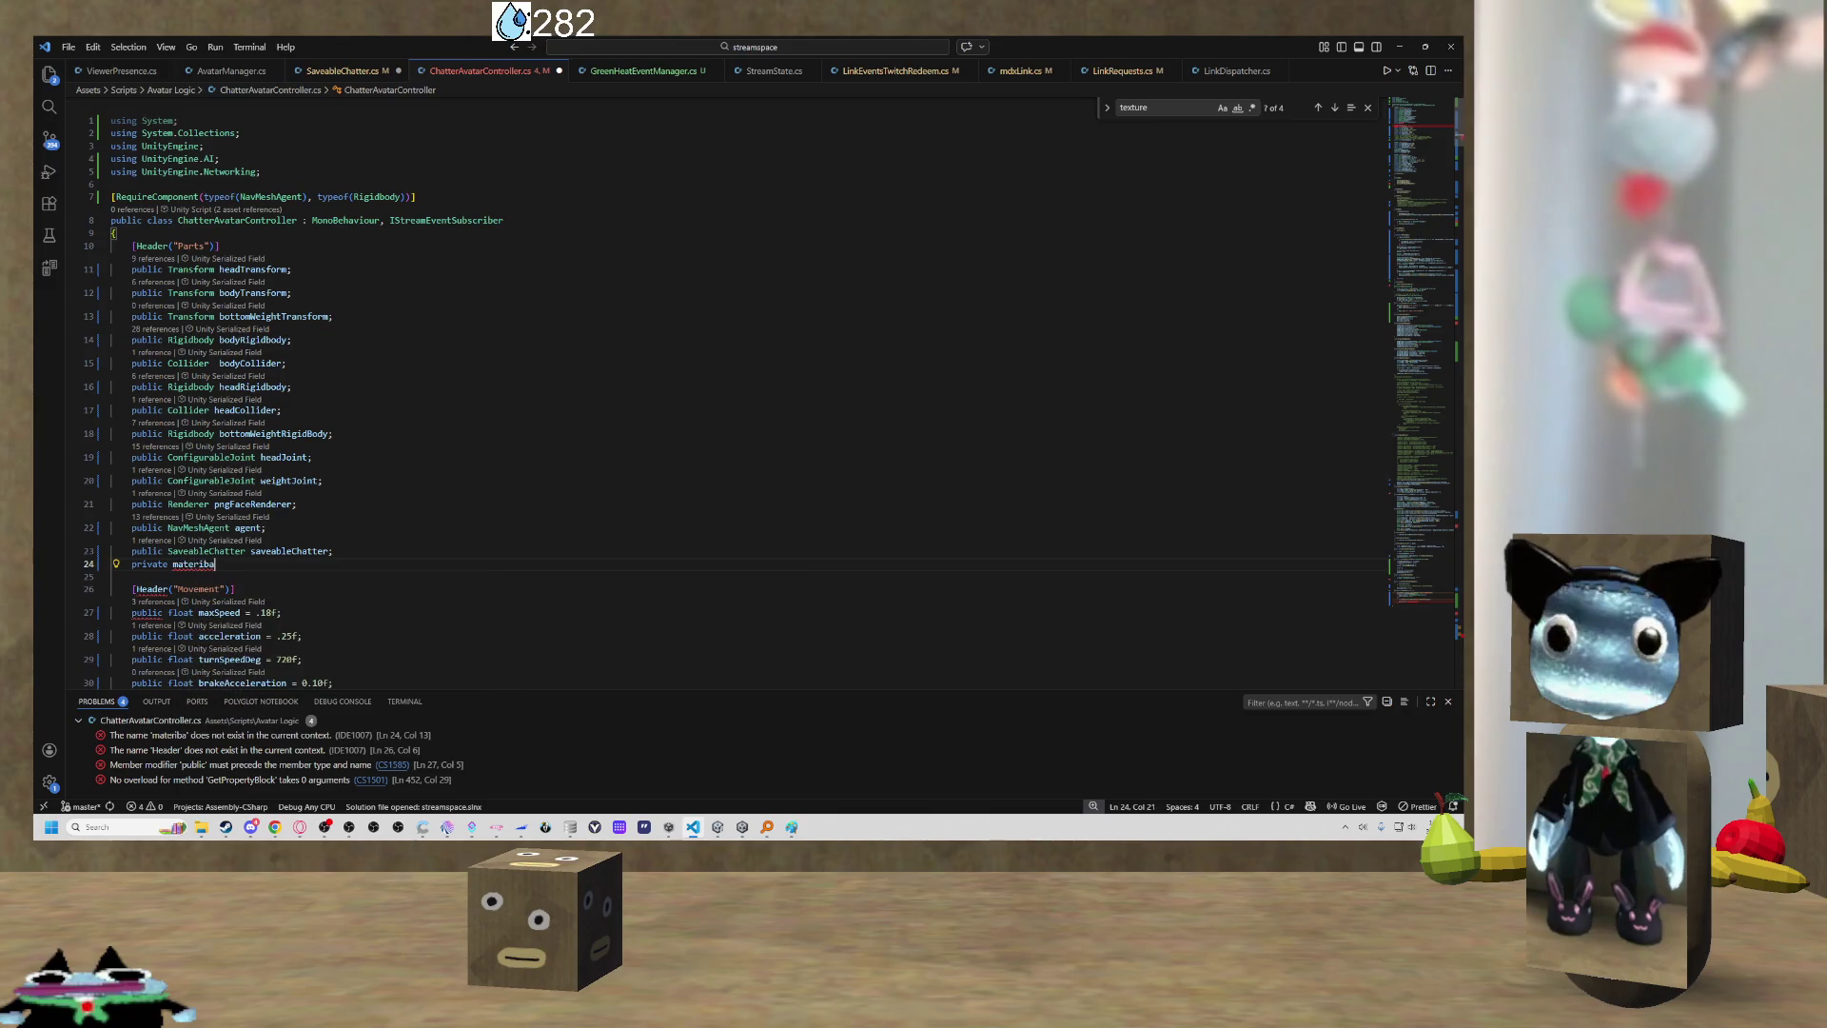
key("BackSpace")
key("BackSpace")
type("alp")
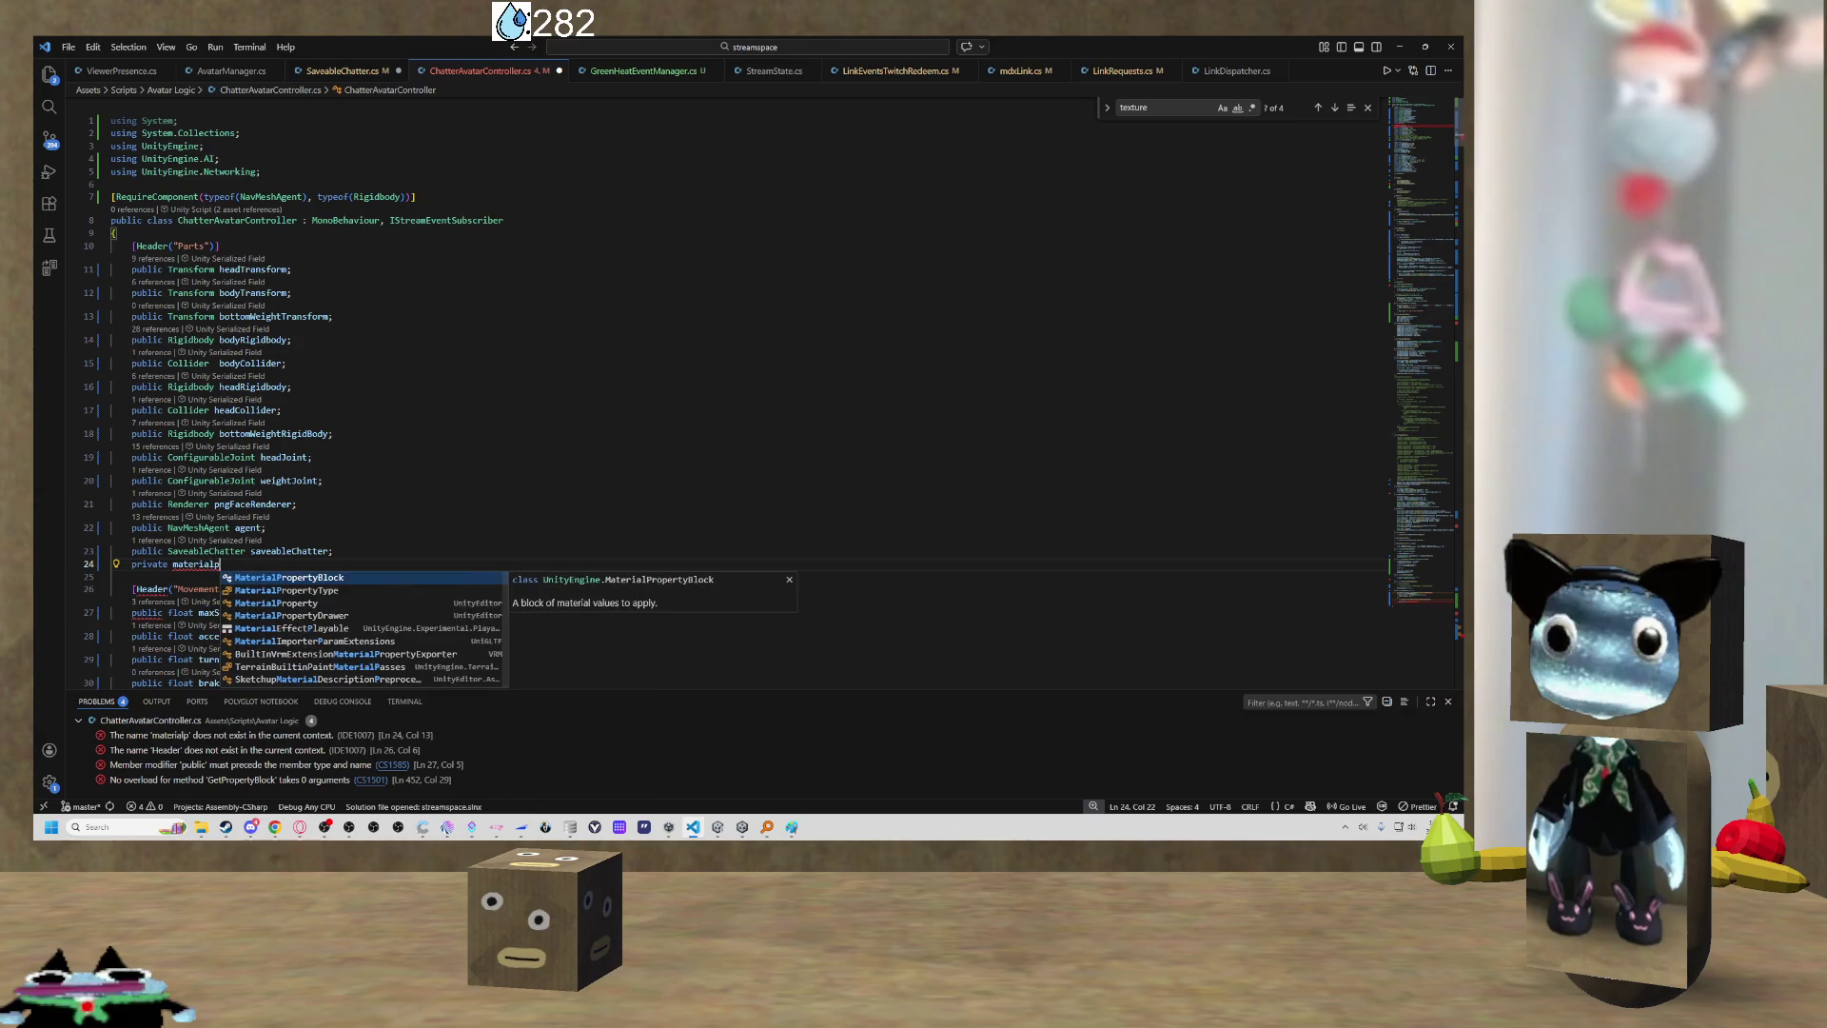
key("Tab")
type("mpb")
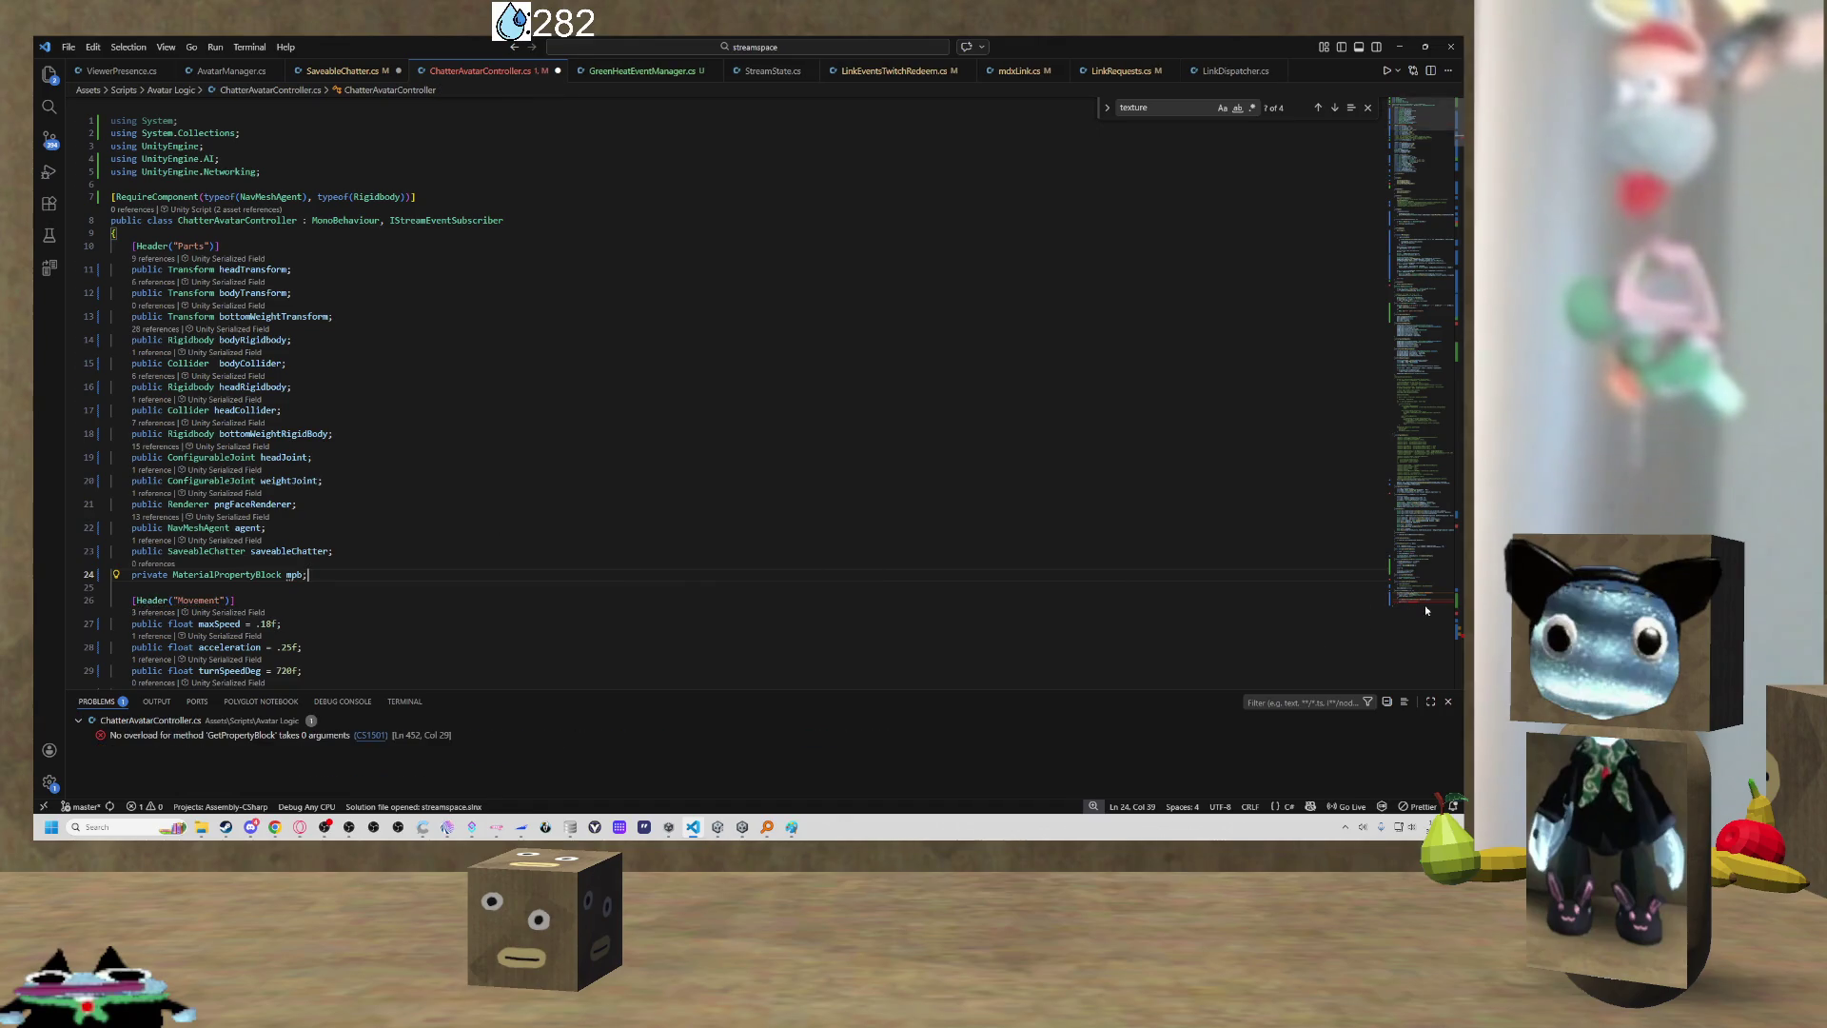
key("alt+Left")
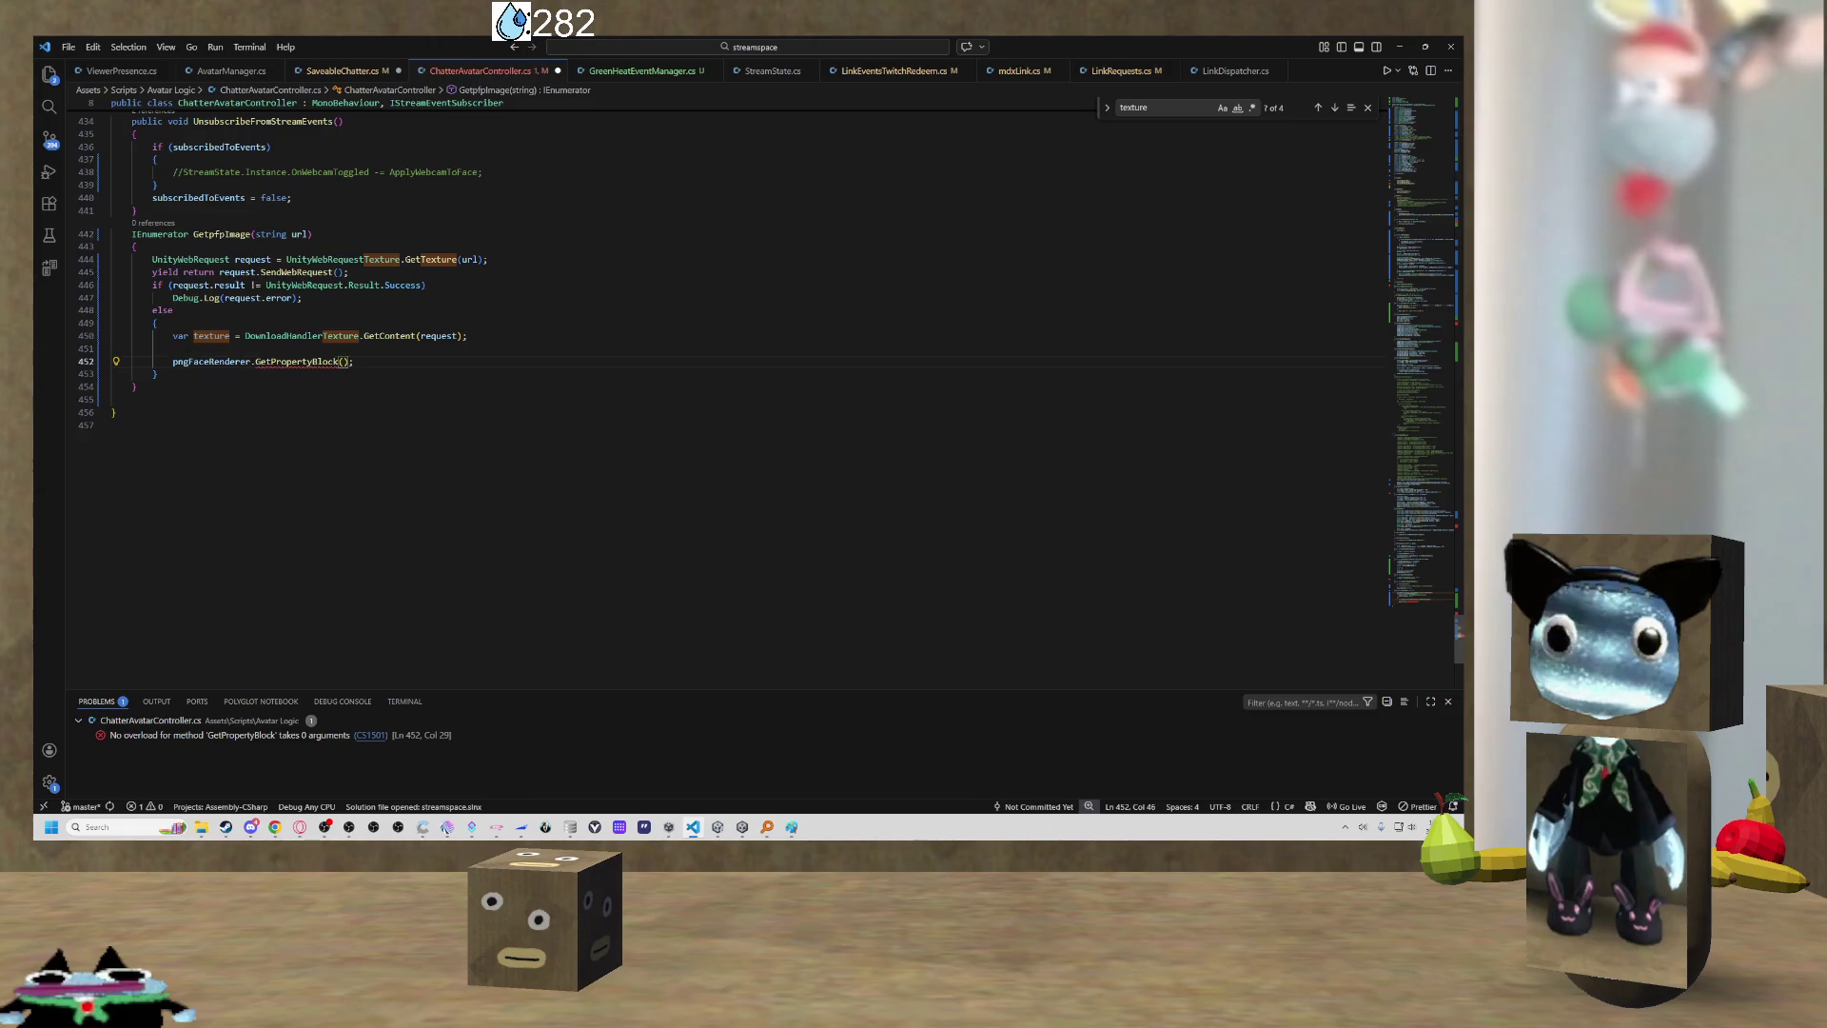
Add 'if (mpb == null) mpb = new MaterialPropertyBlock();' before the GetPropertyBlock call.
left_click(172, 349)
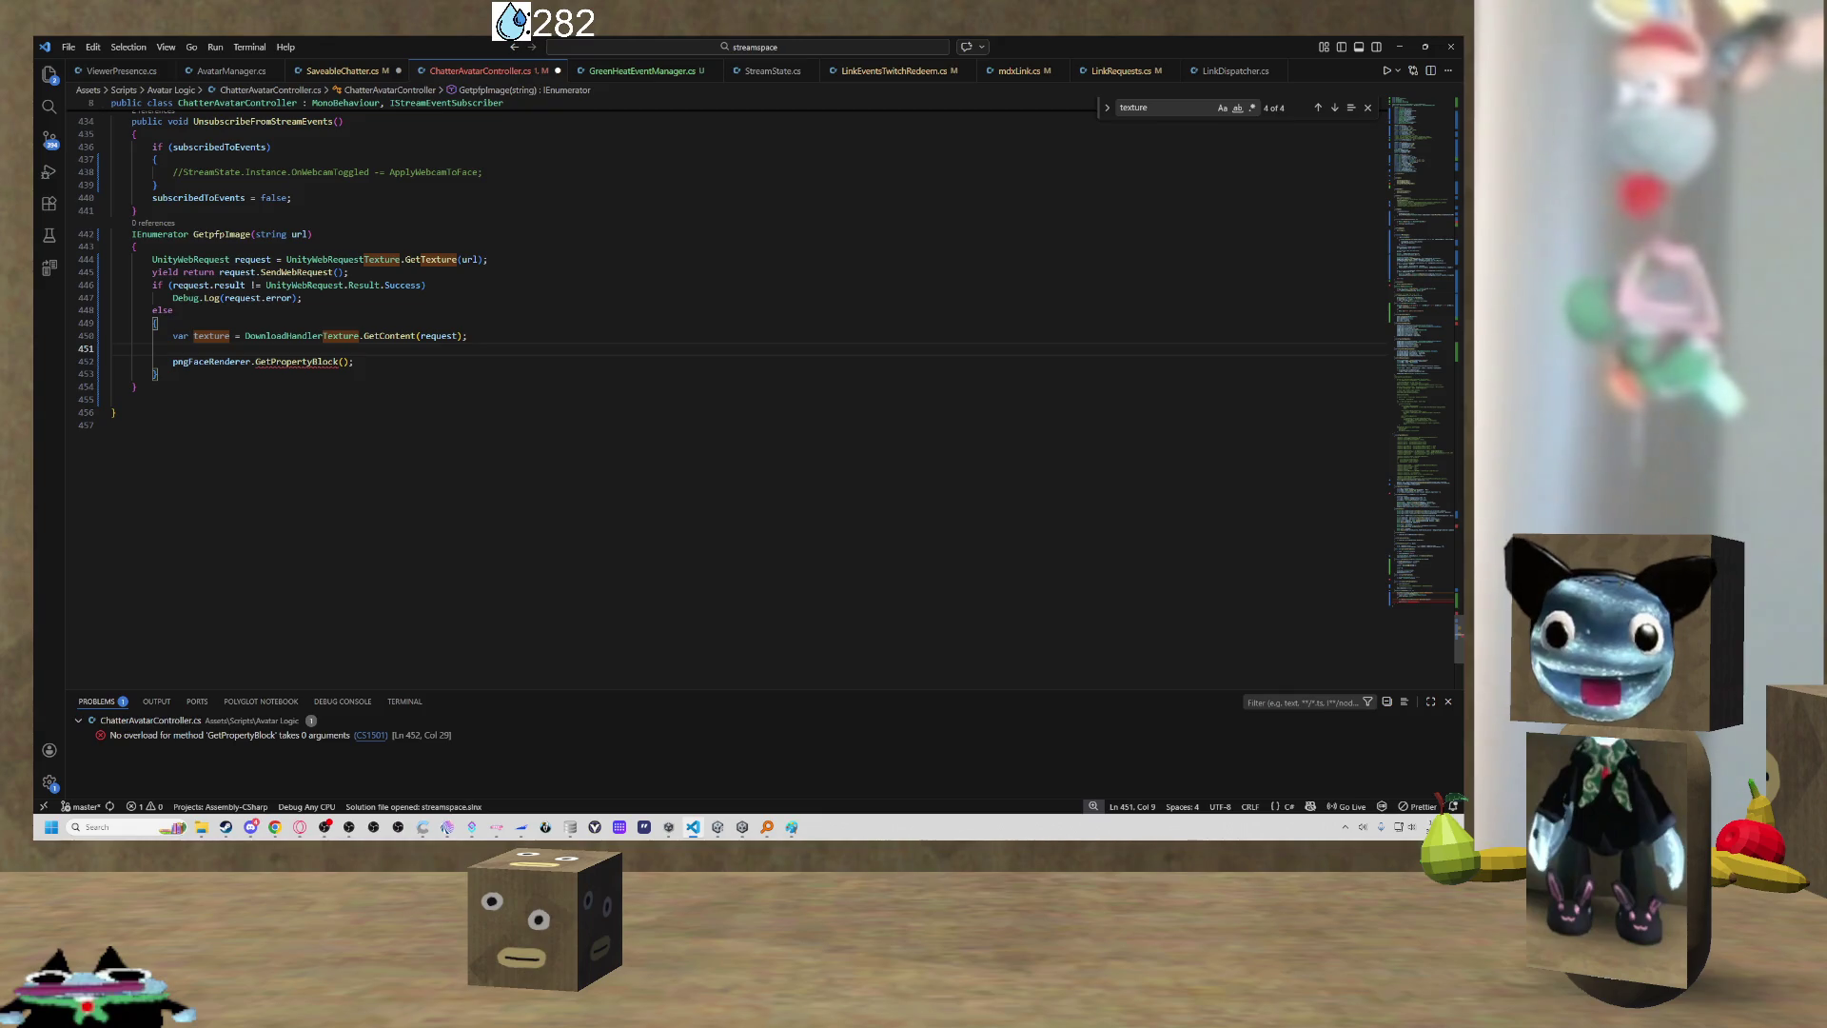
type("mpb")
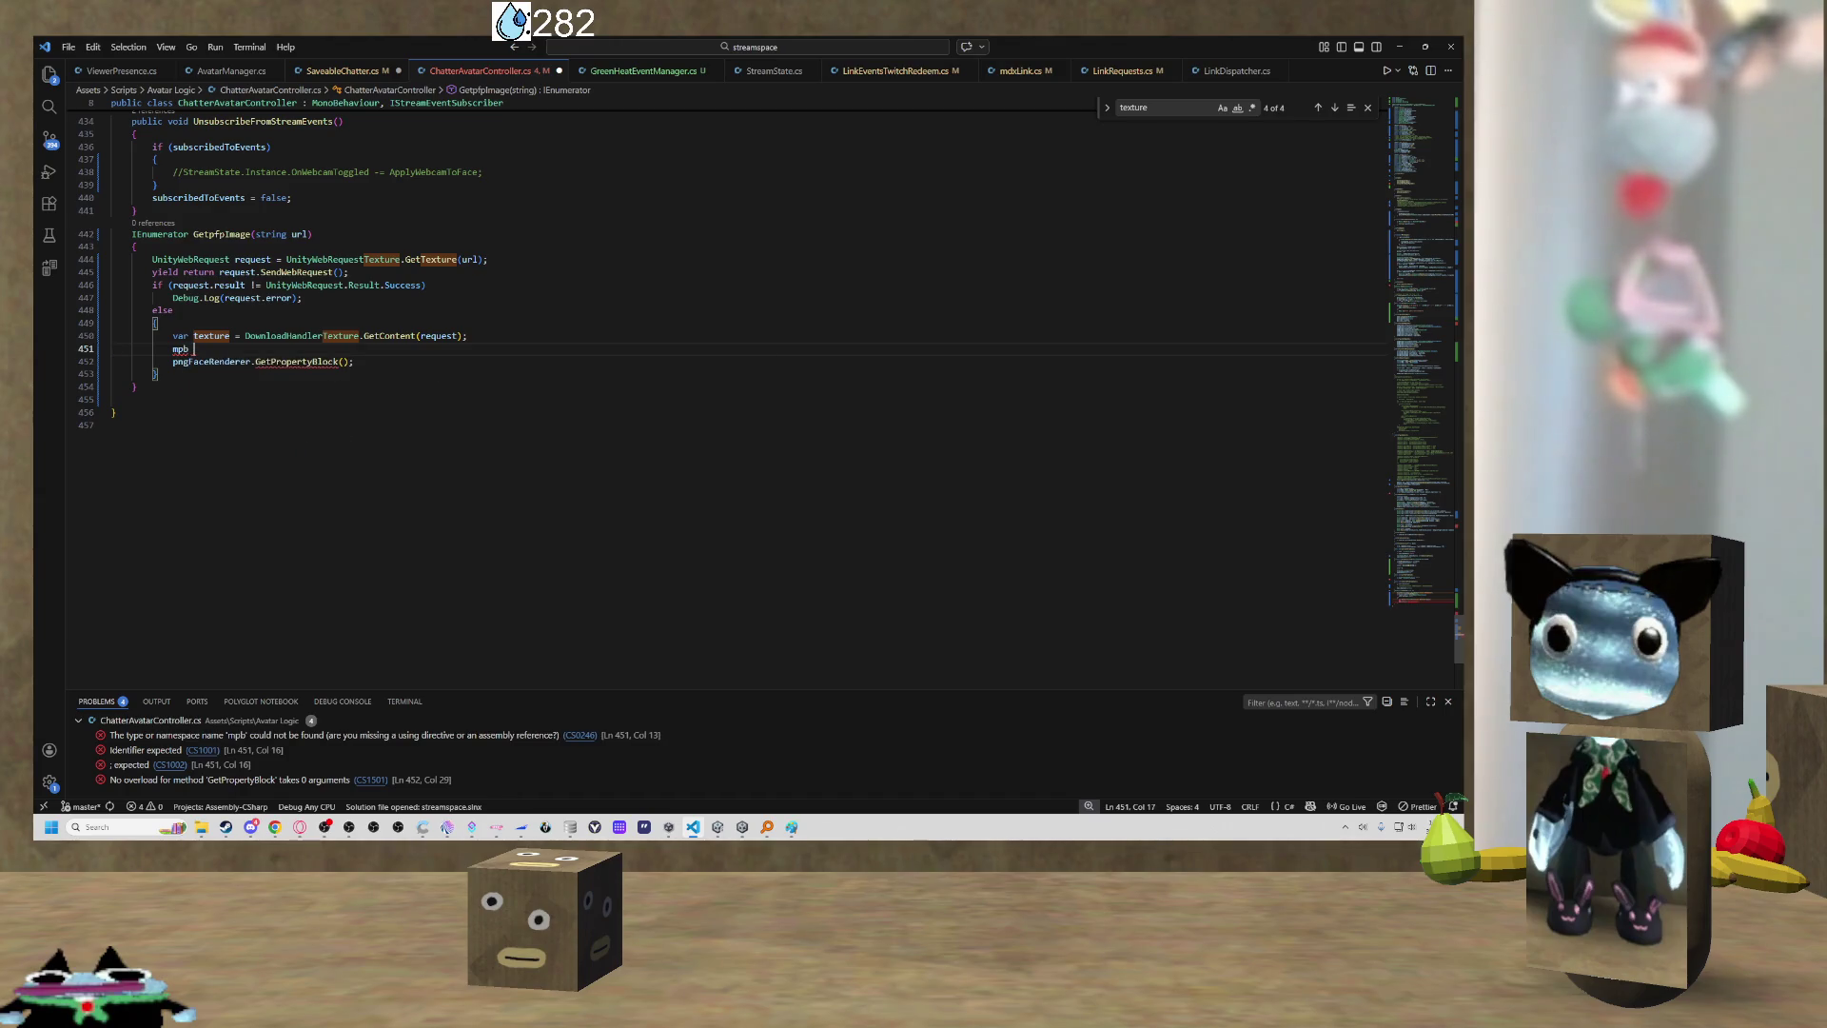
key("BackSpace")
key("BackSpace")
key("BackSpace")
type("if")
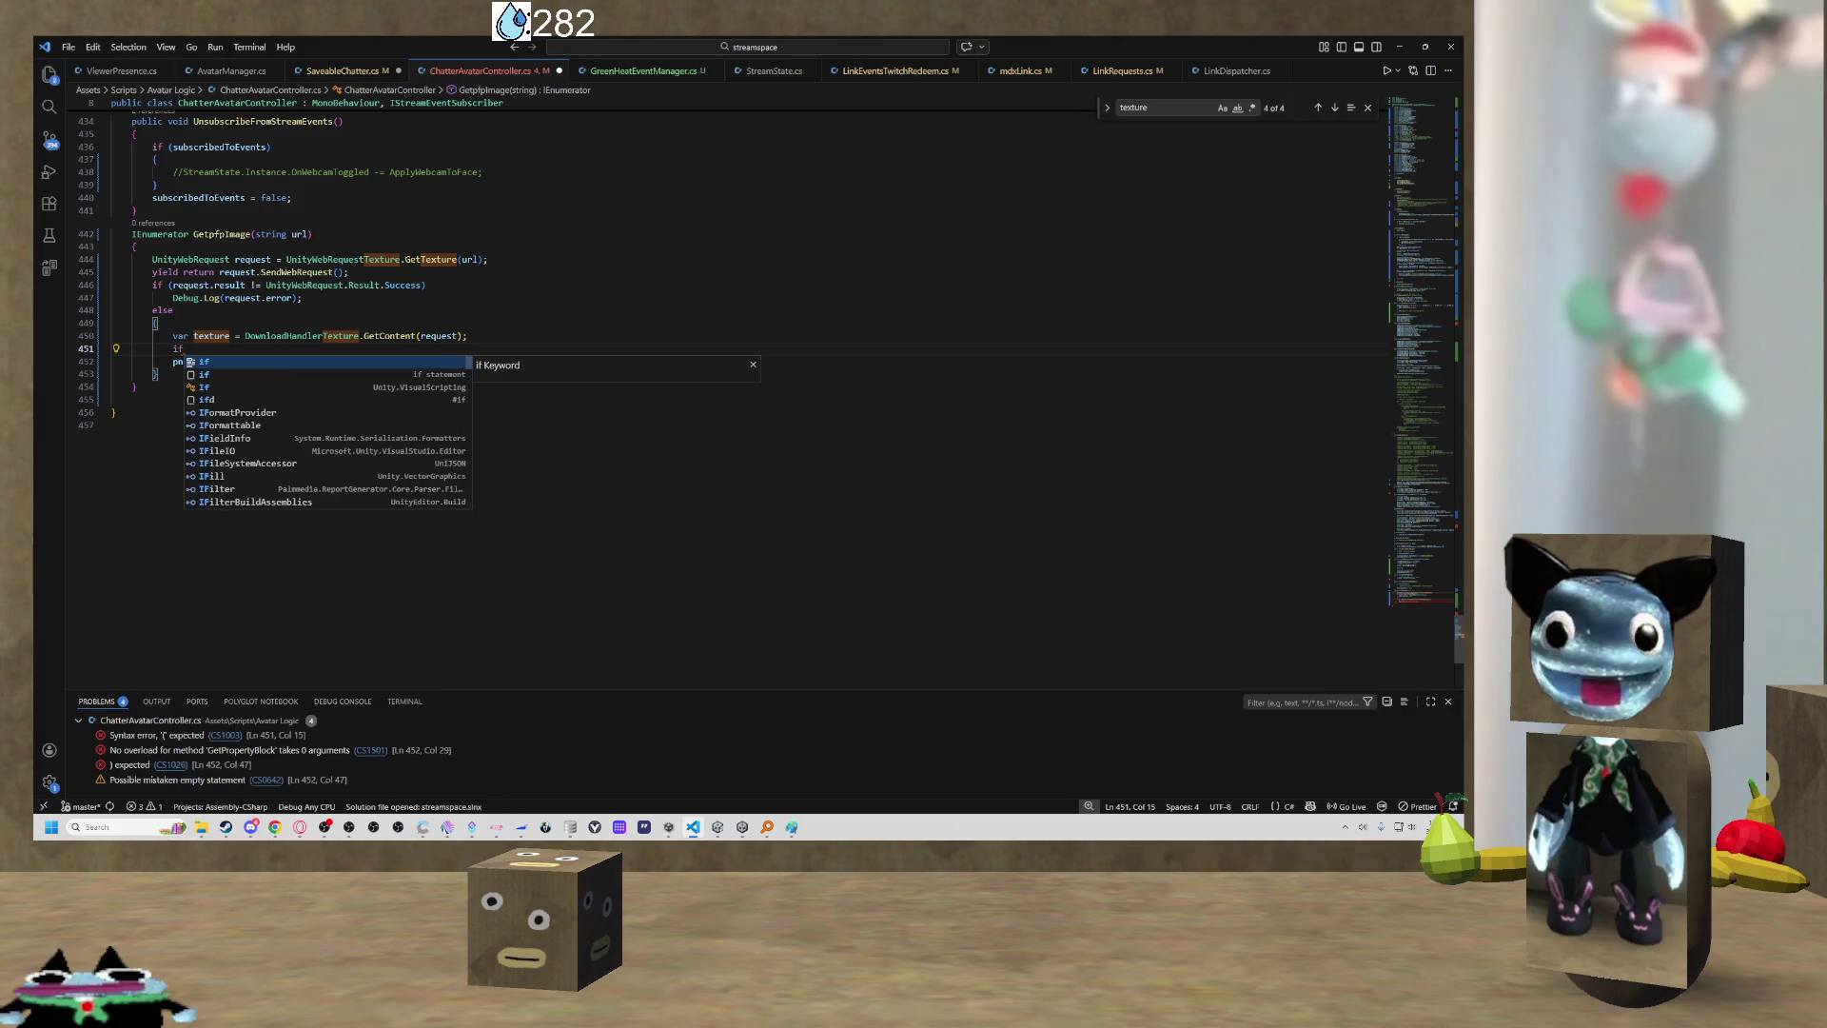
type("(")
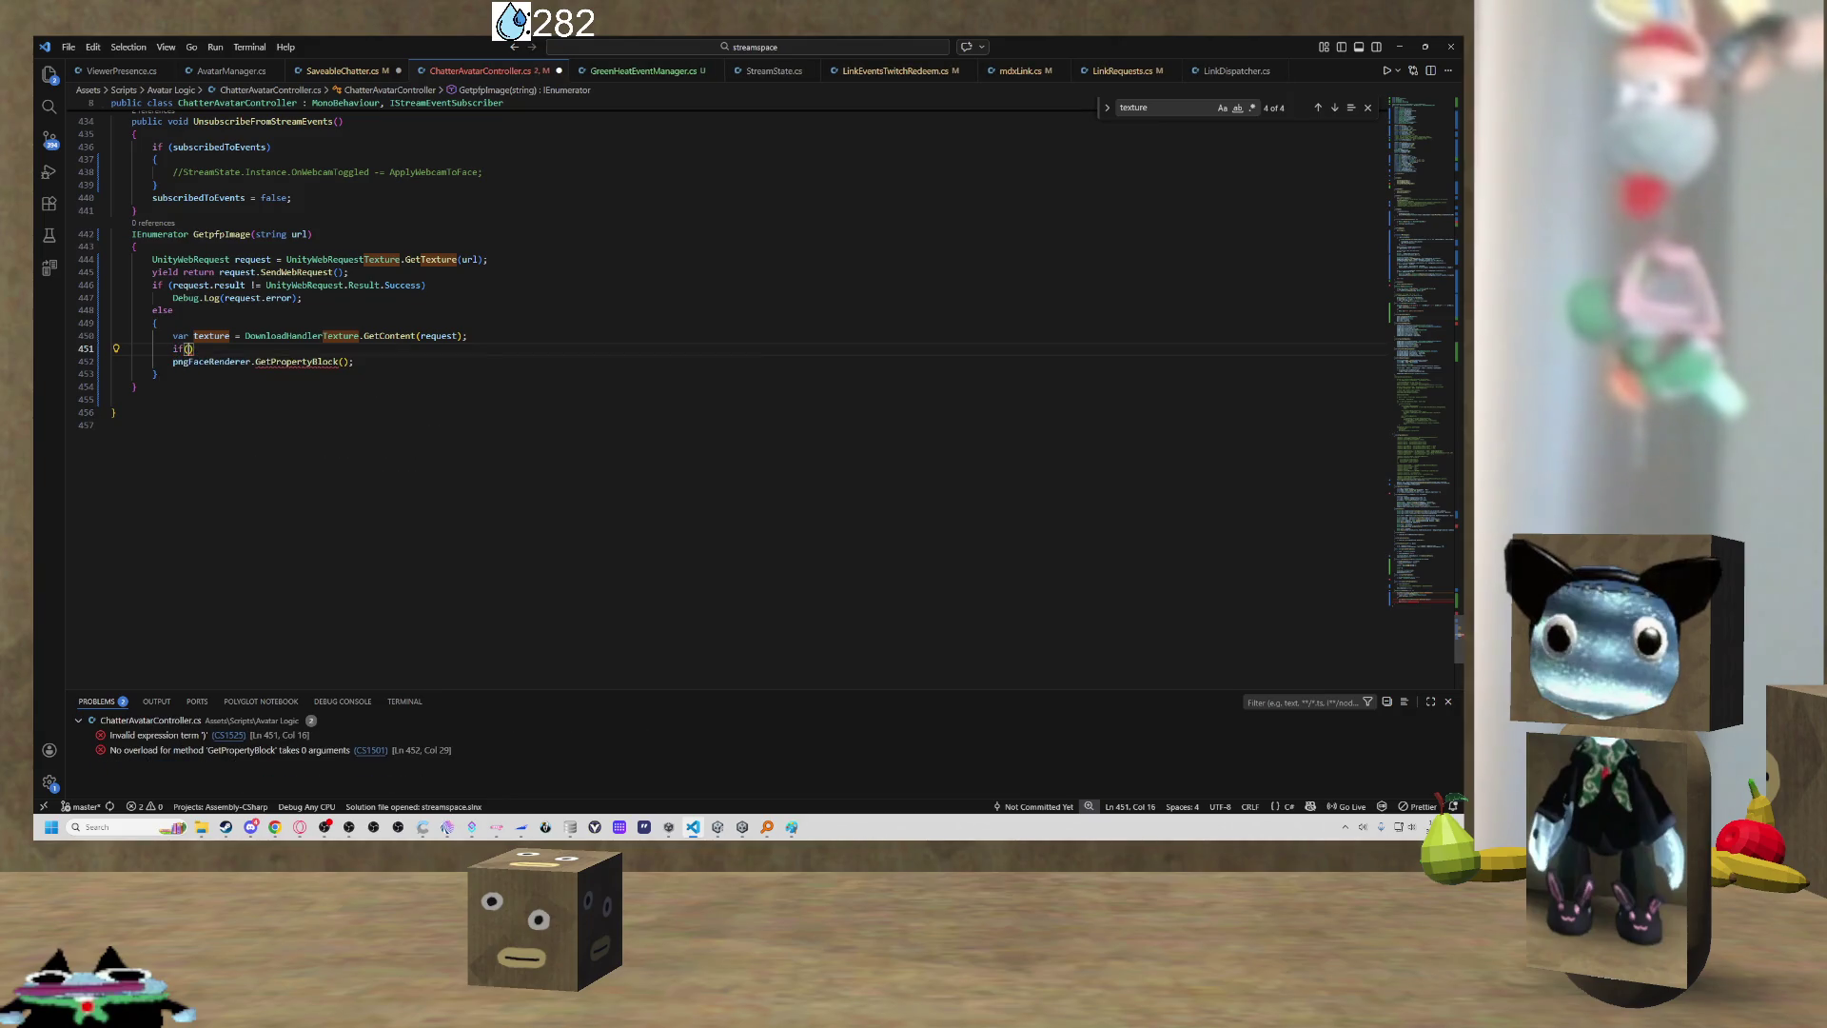
type("mp")
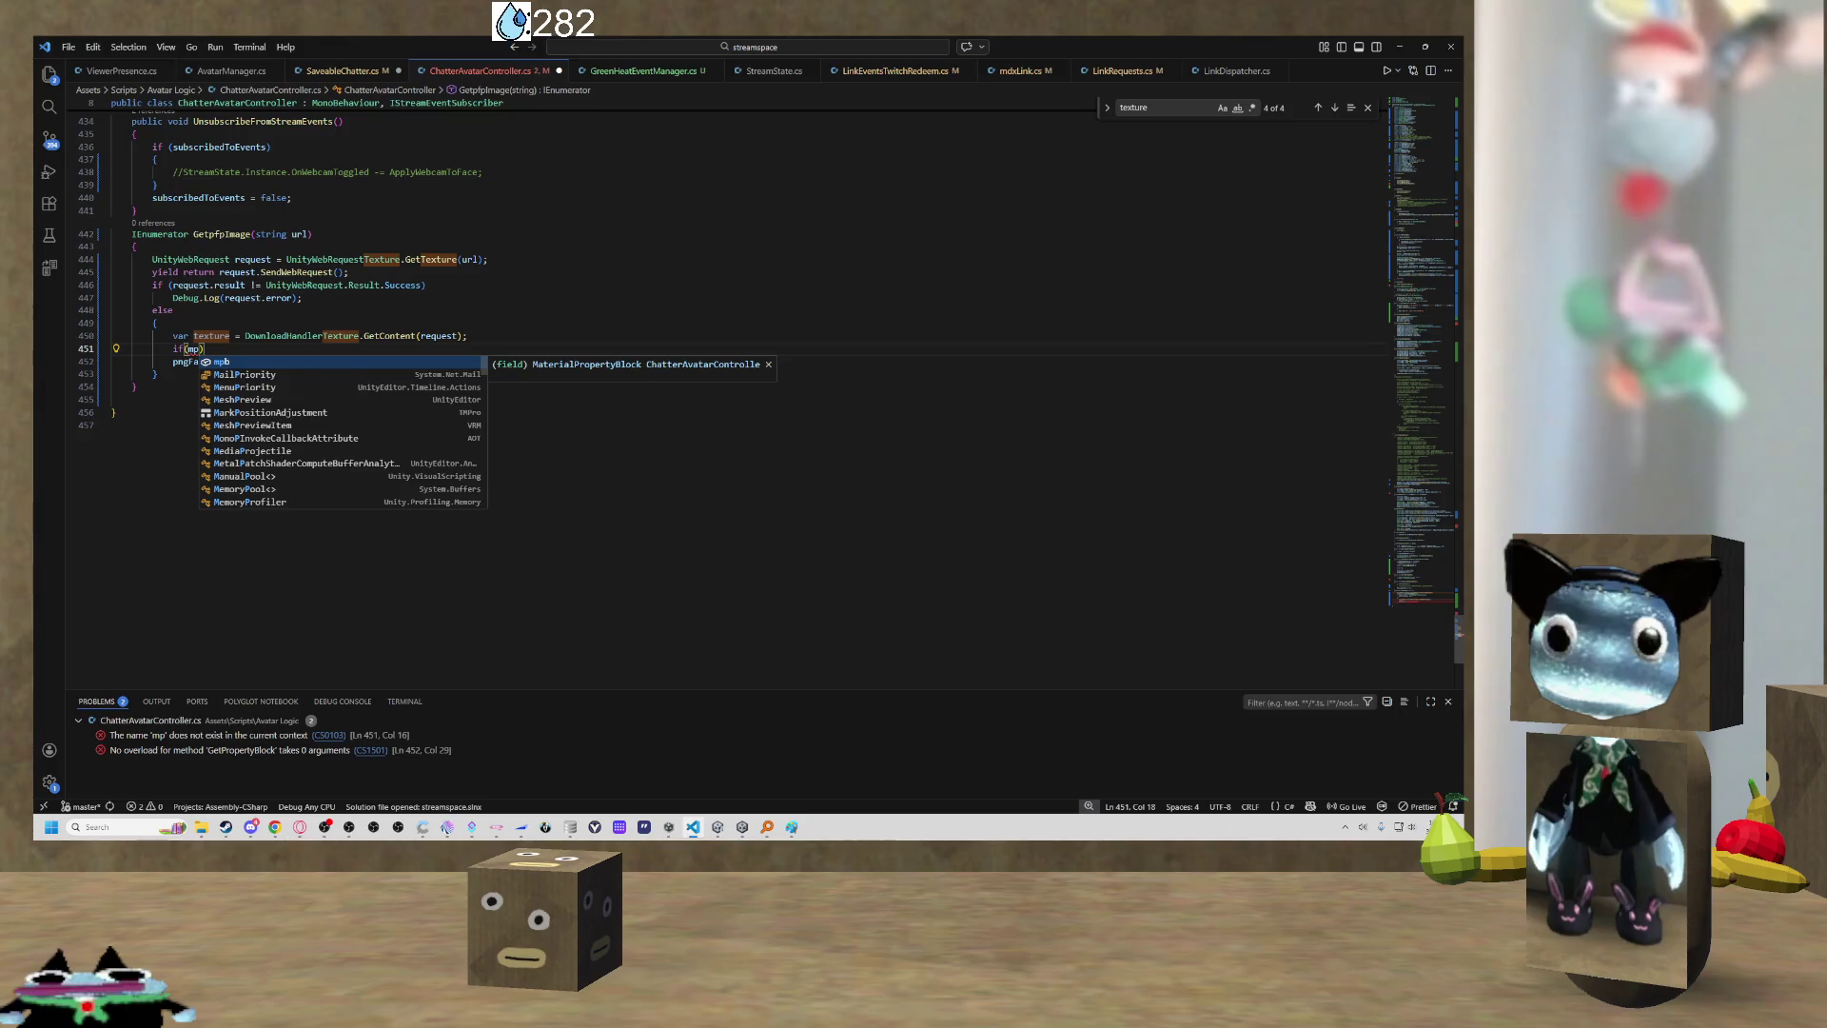
key("Tab")
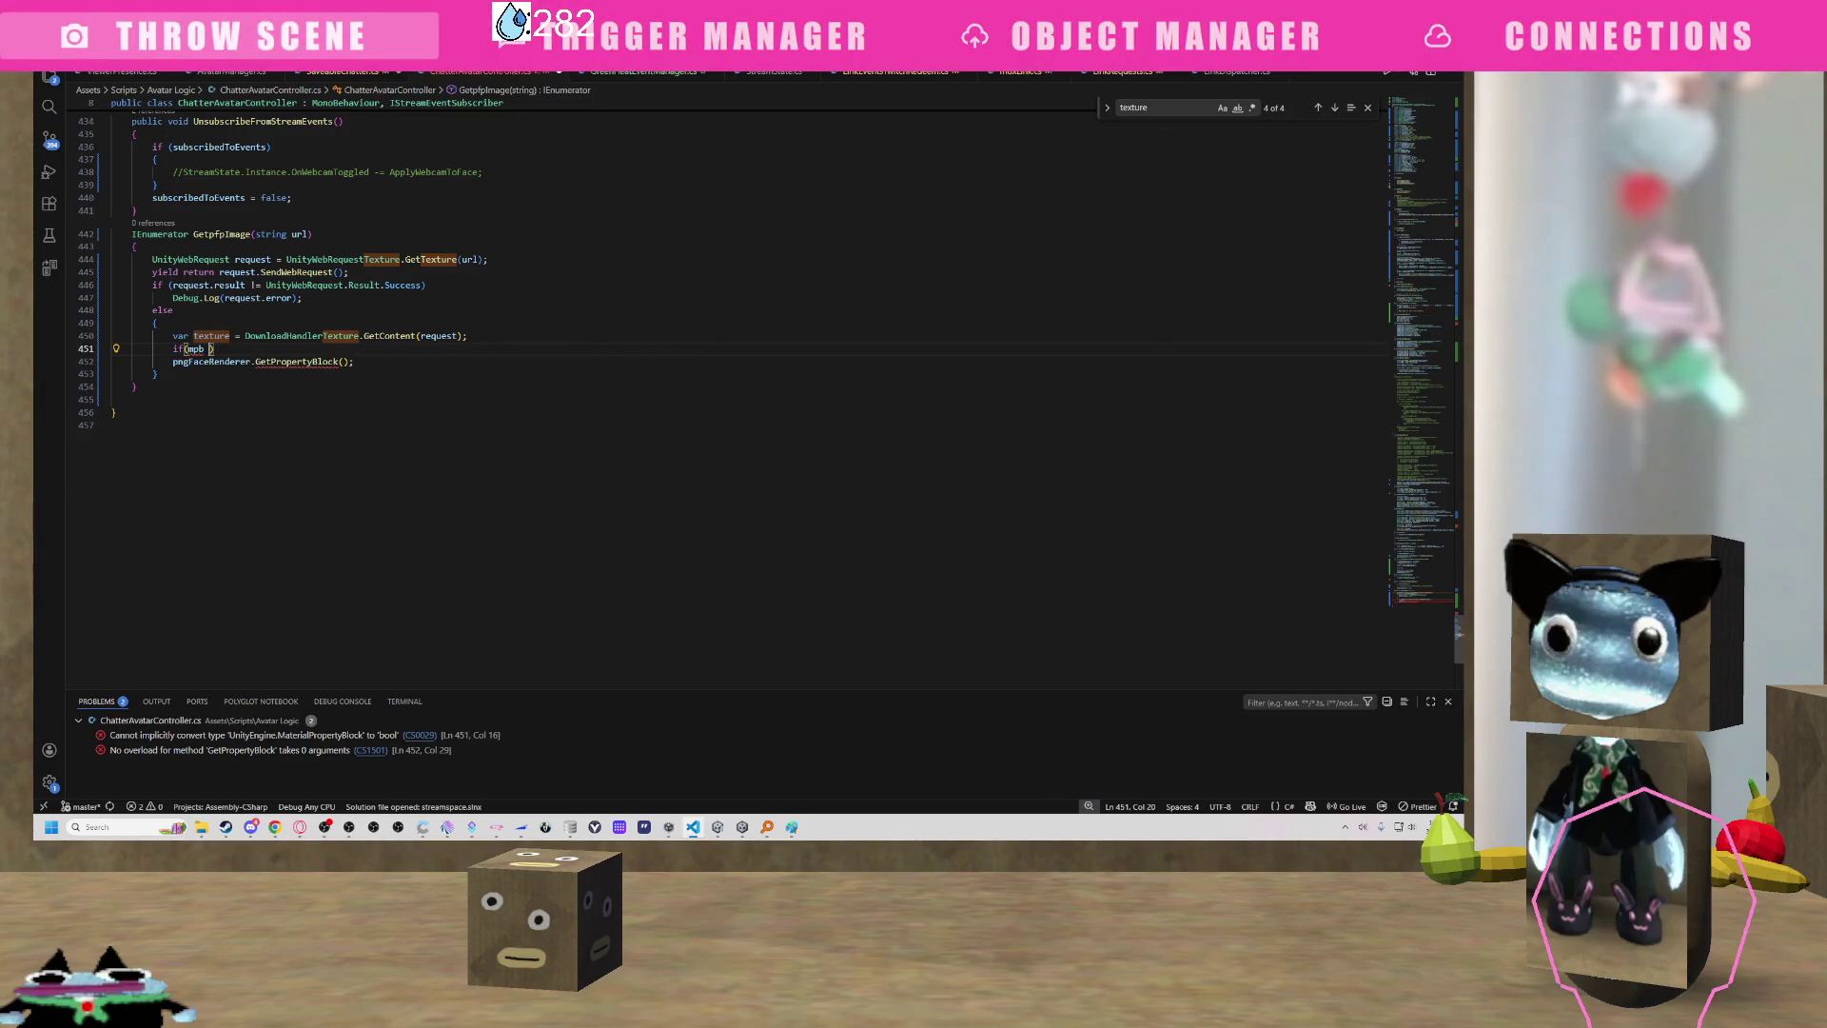
type("== null)")
key("Return")
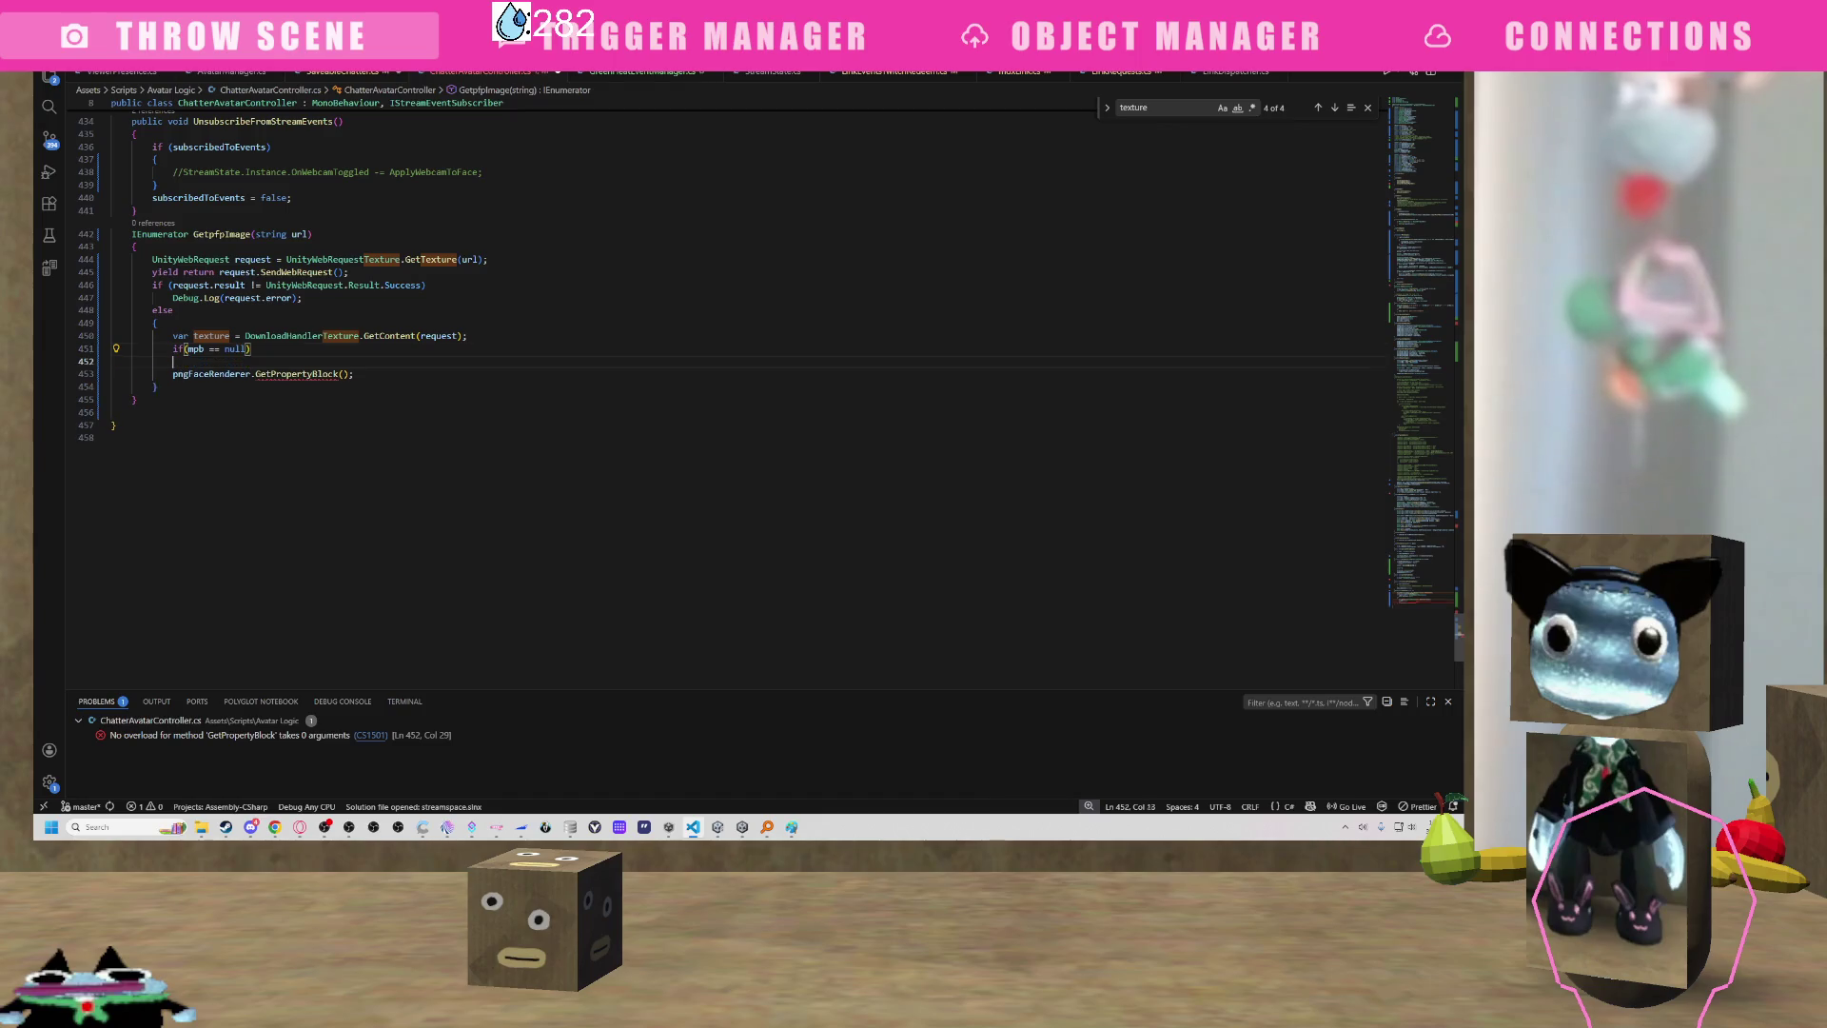
type("mp")
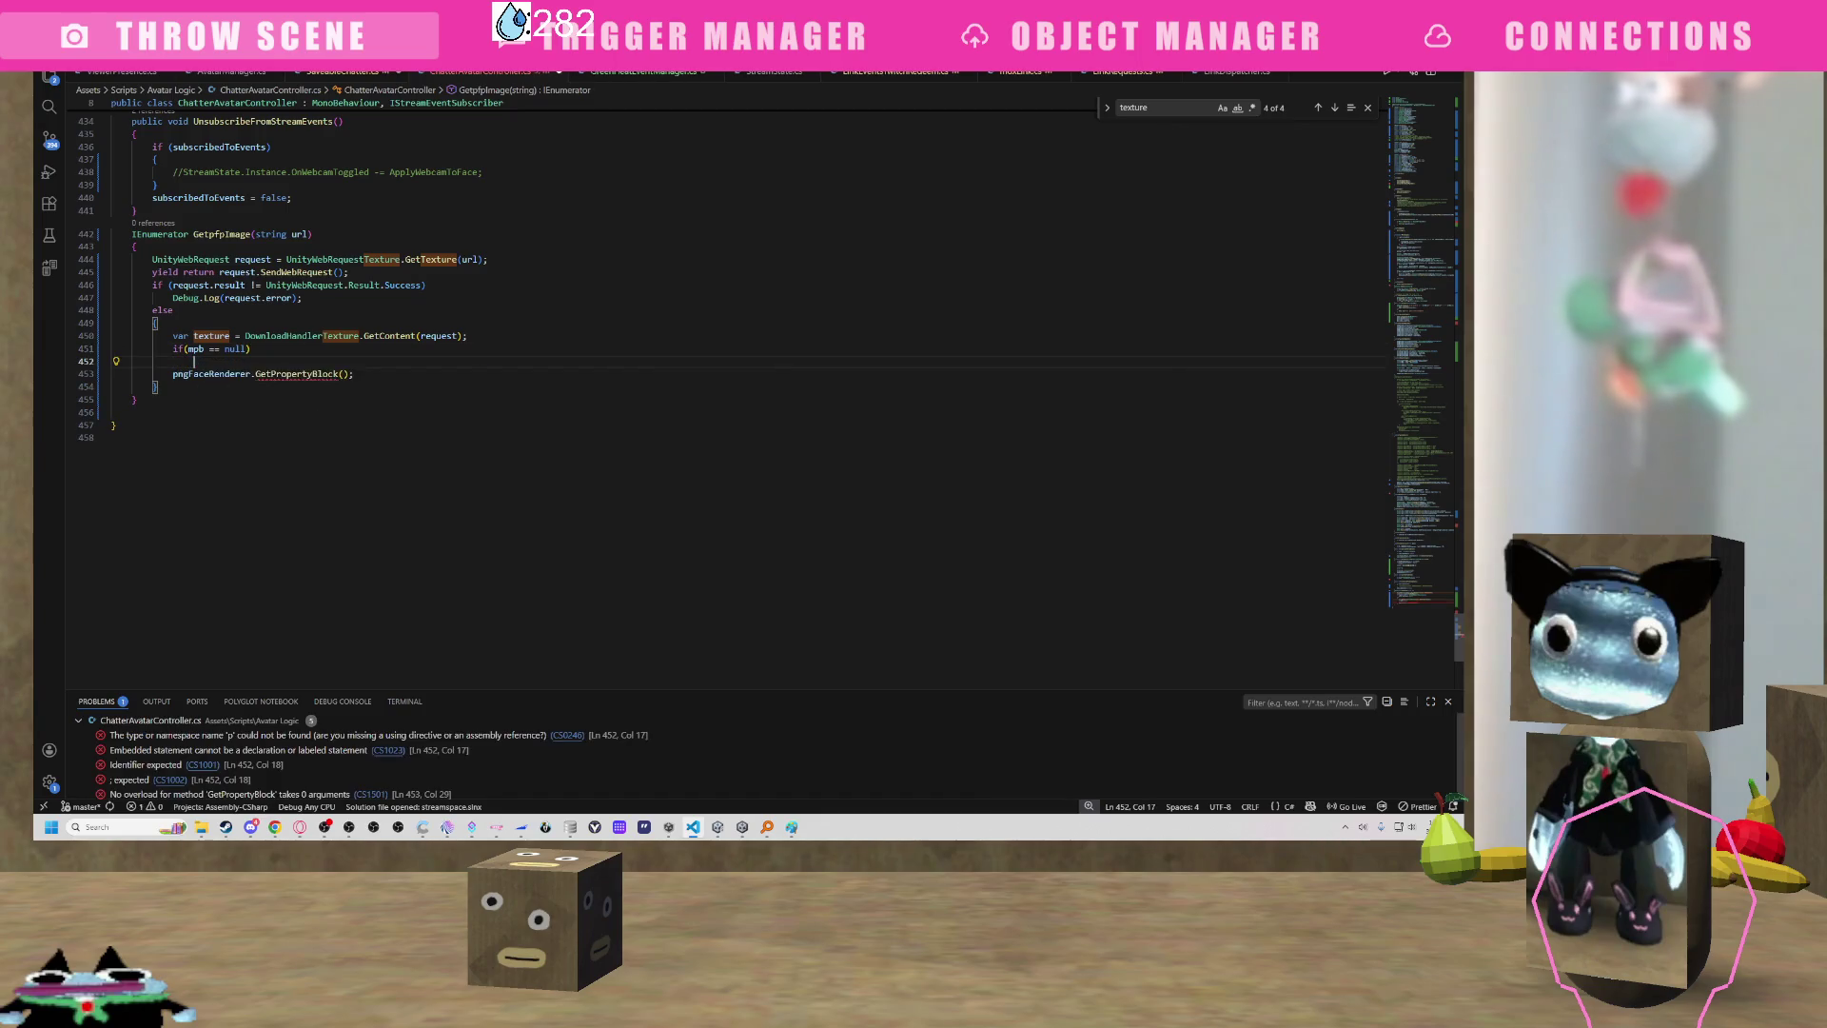
type("b = new")
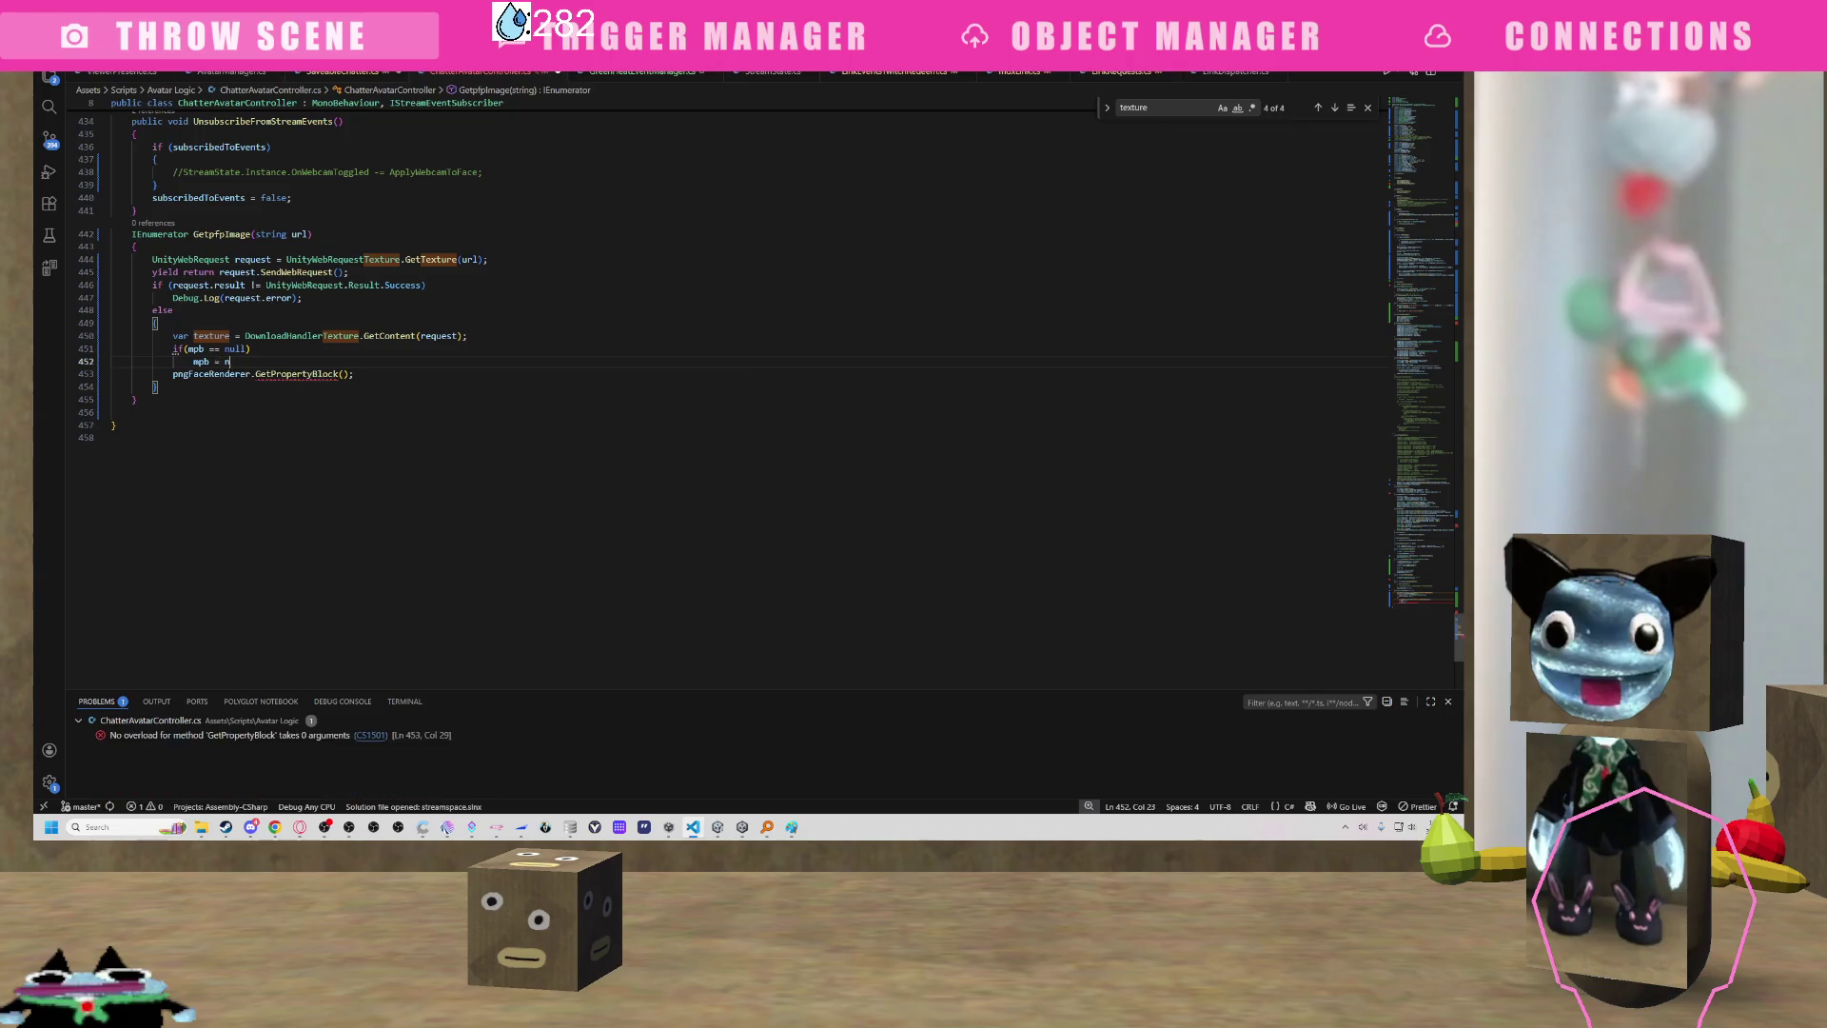
key("Tab")
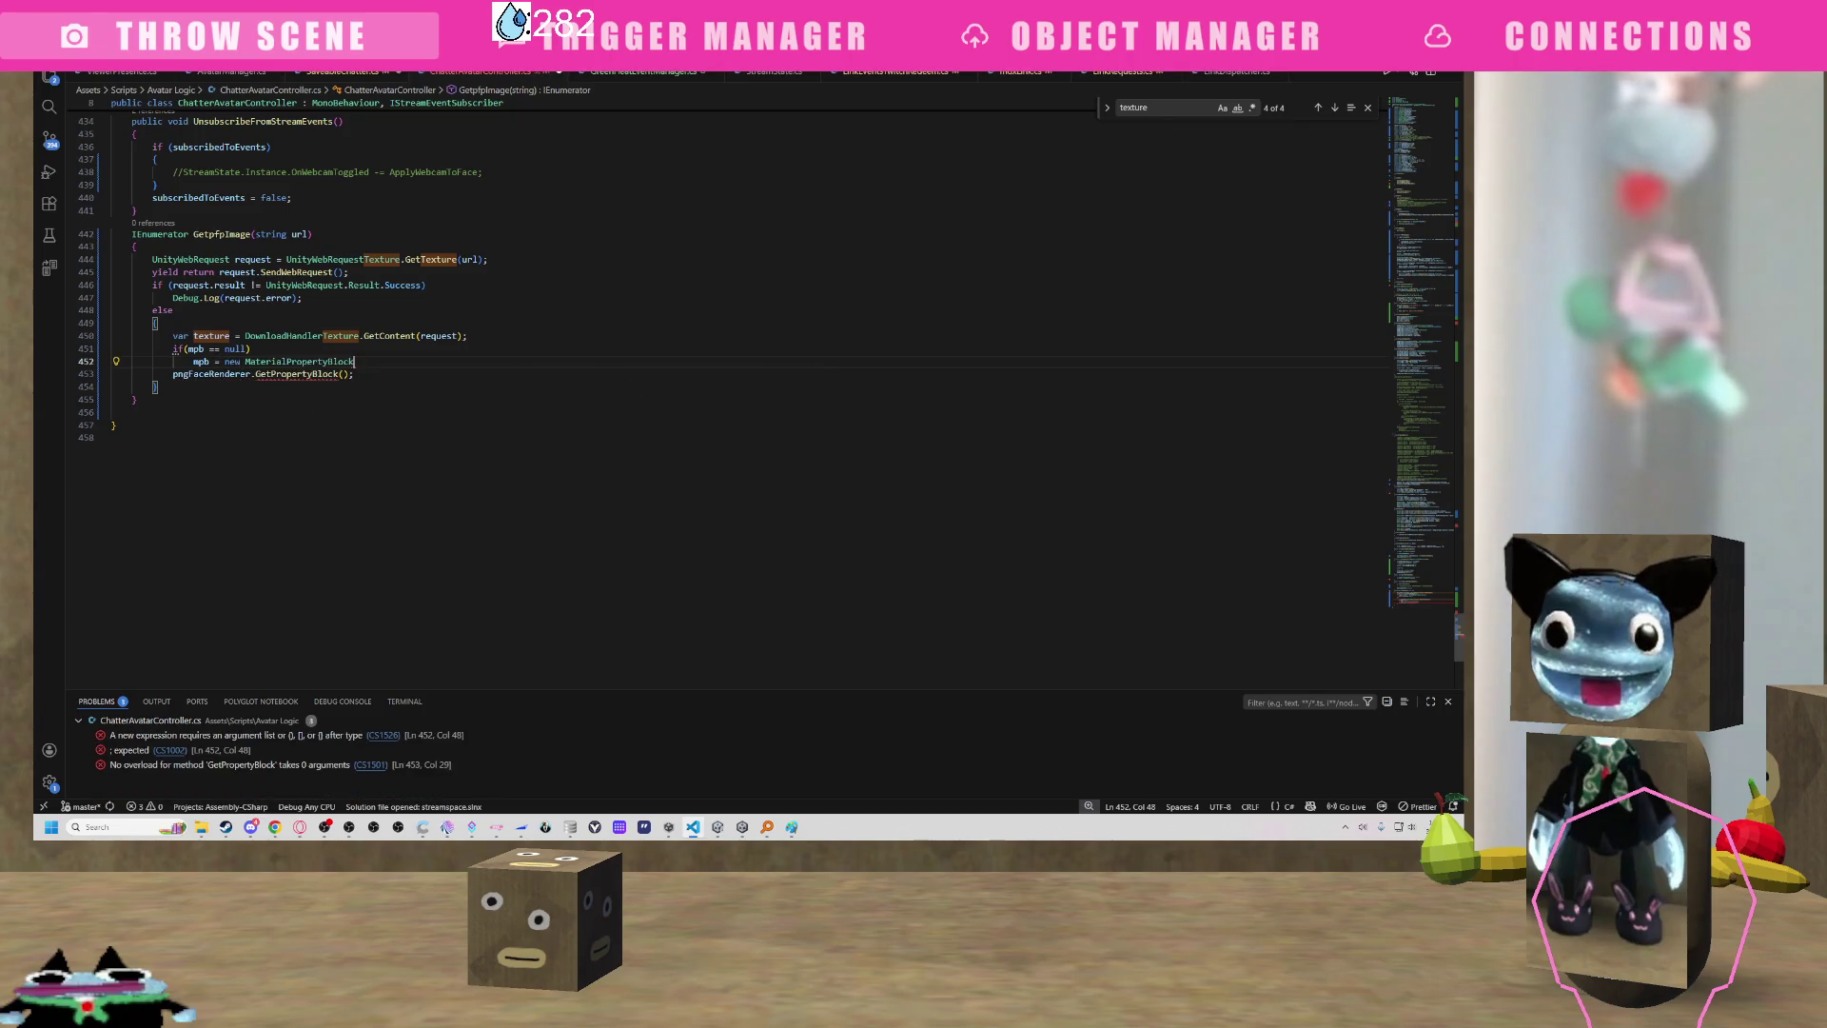
type(");")
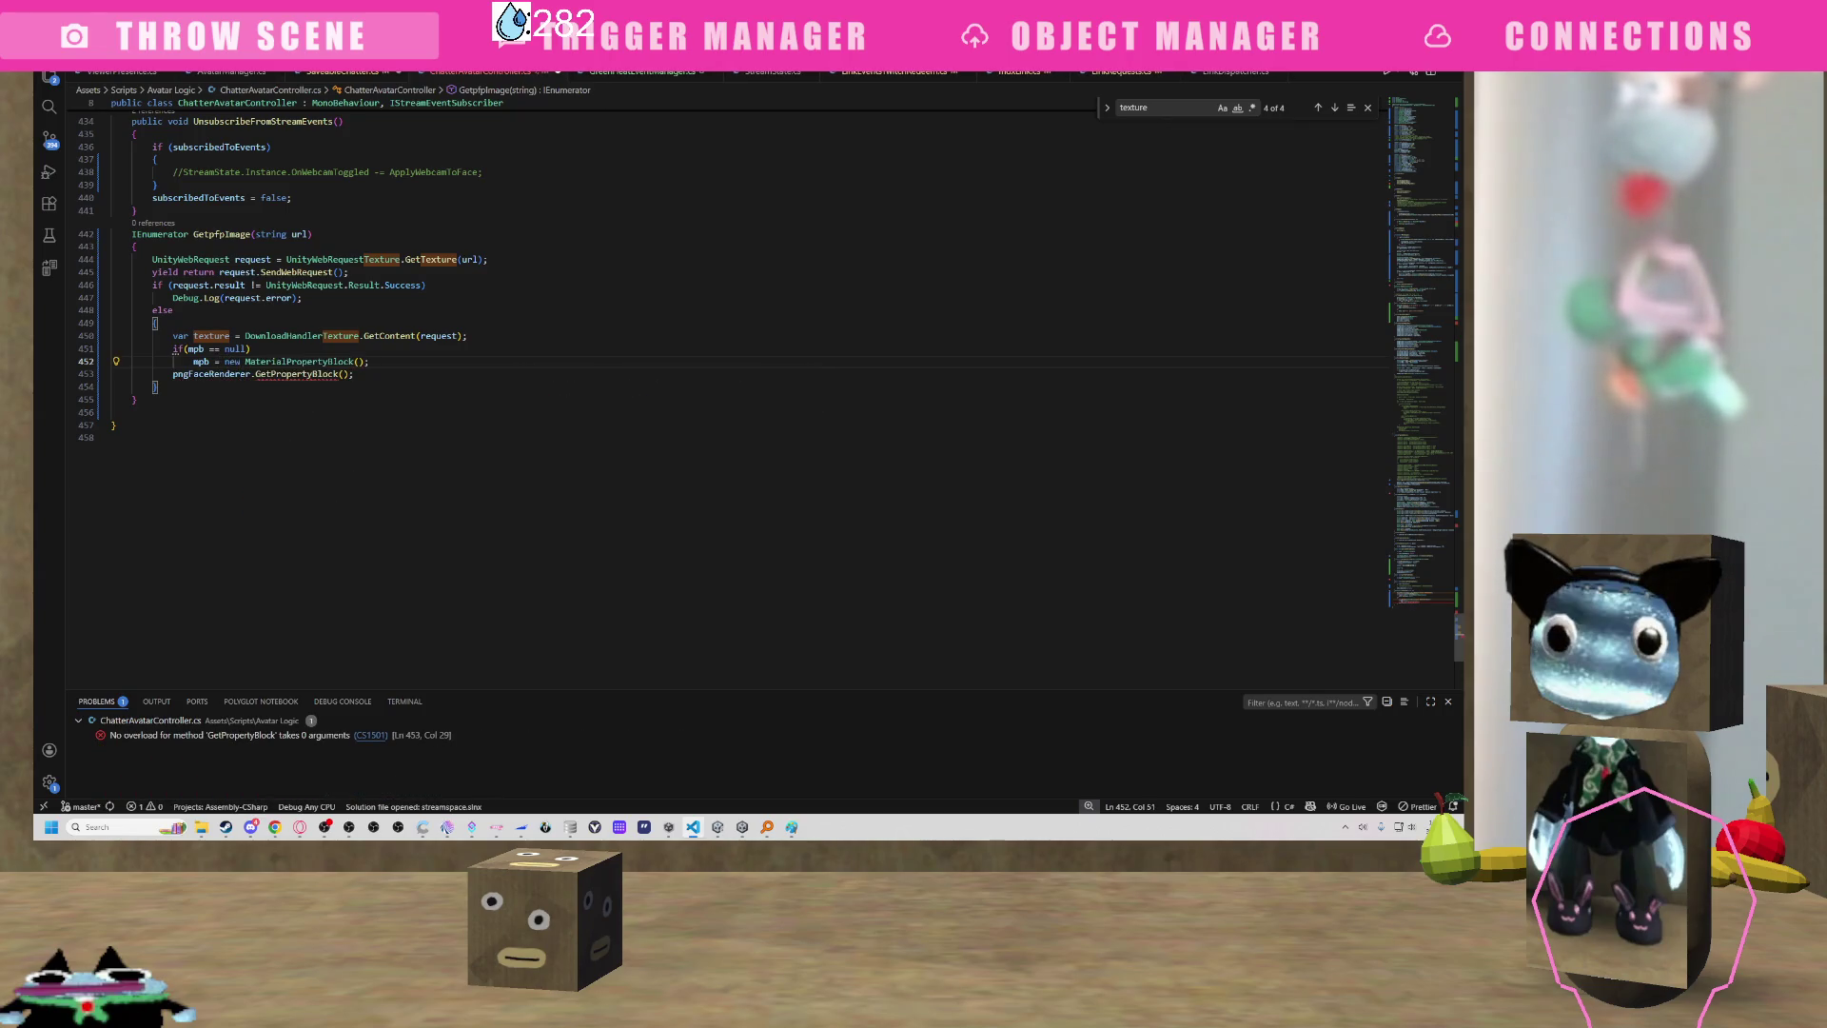
Pass mpb into pngFaceRenderer.GetPropertyBlock(mpb) and start a new line after it.
key("Down")
key("Left")
key("Left")
type("mpb")
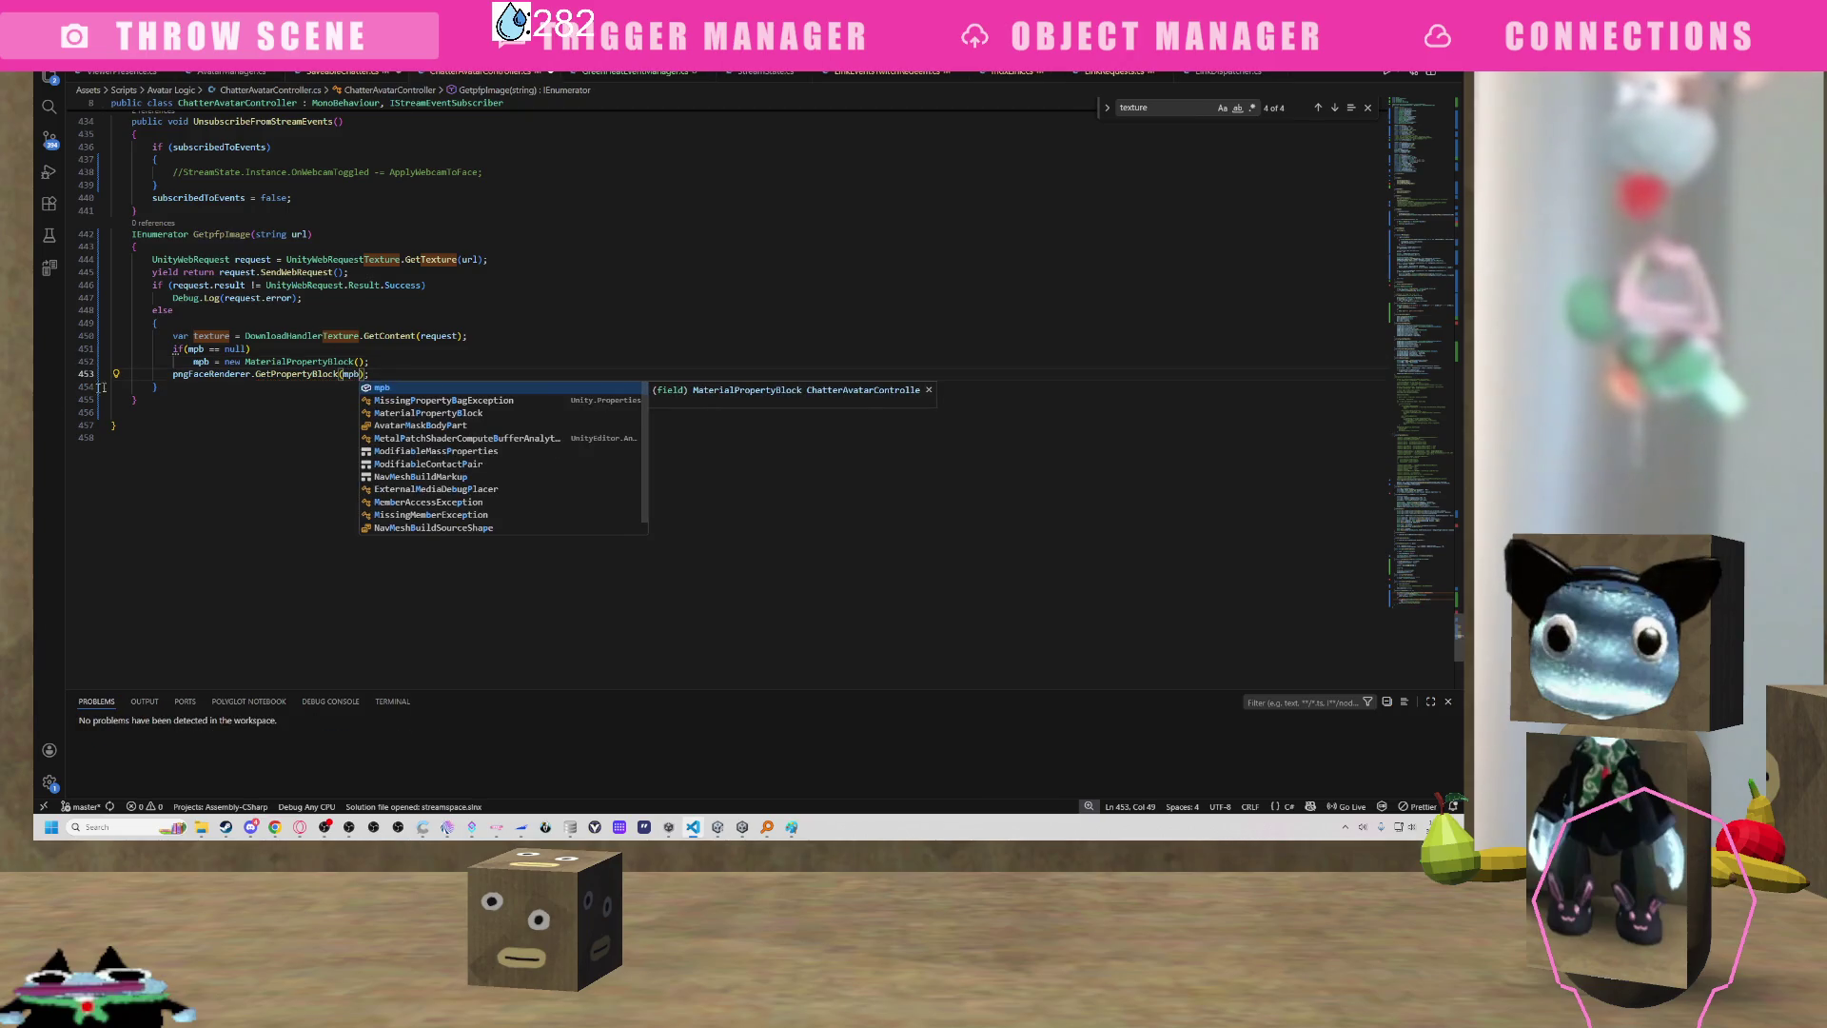
key("Escape")
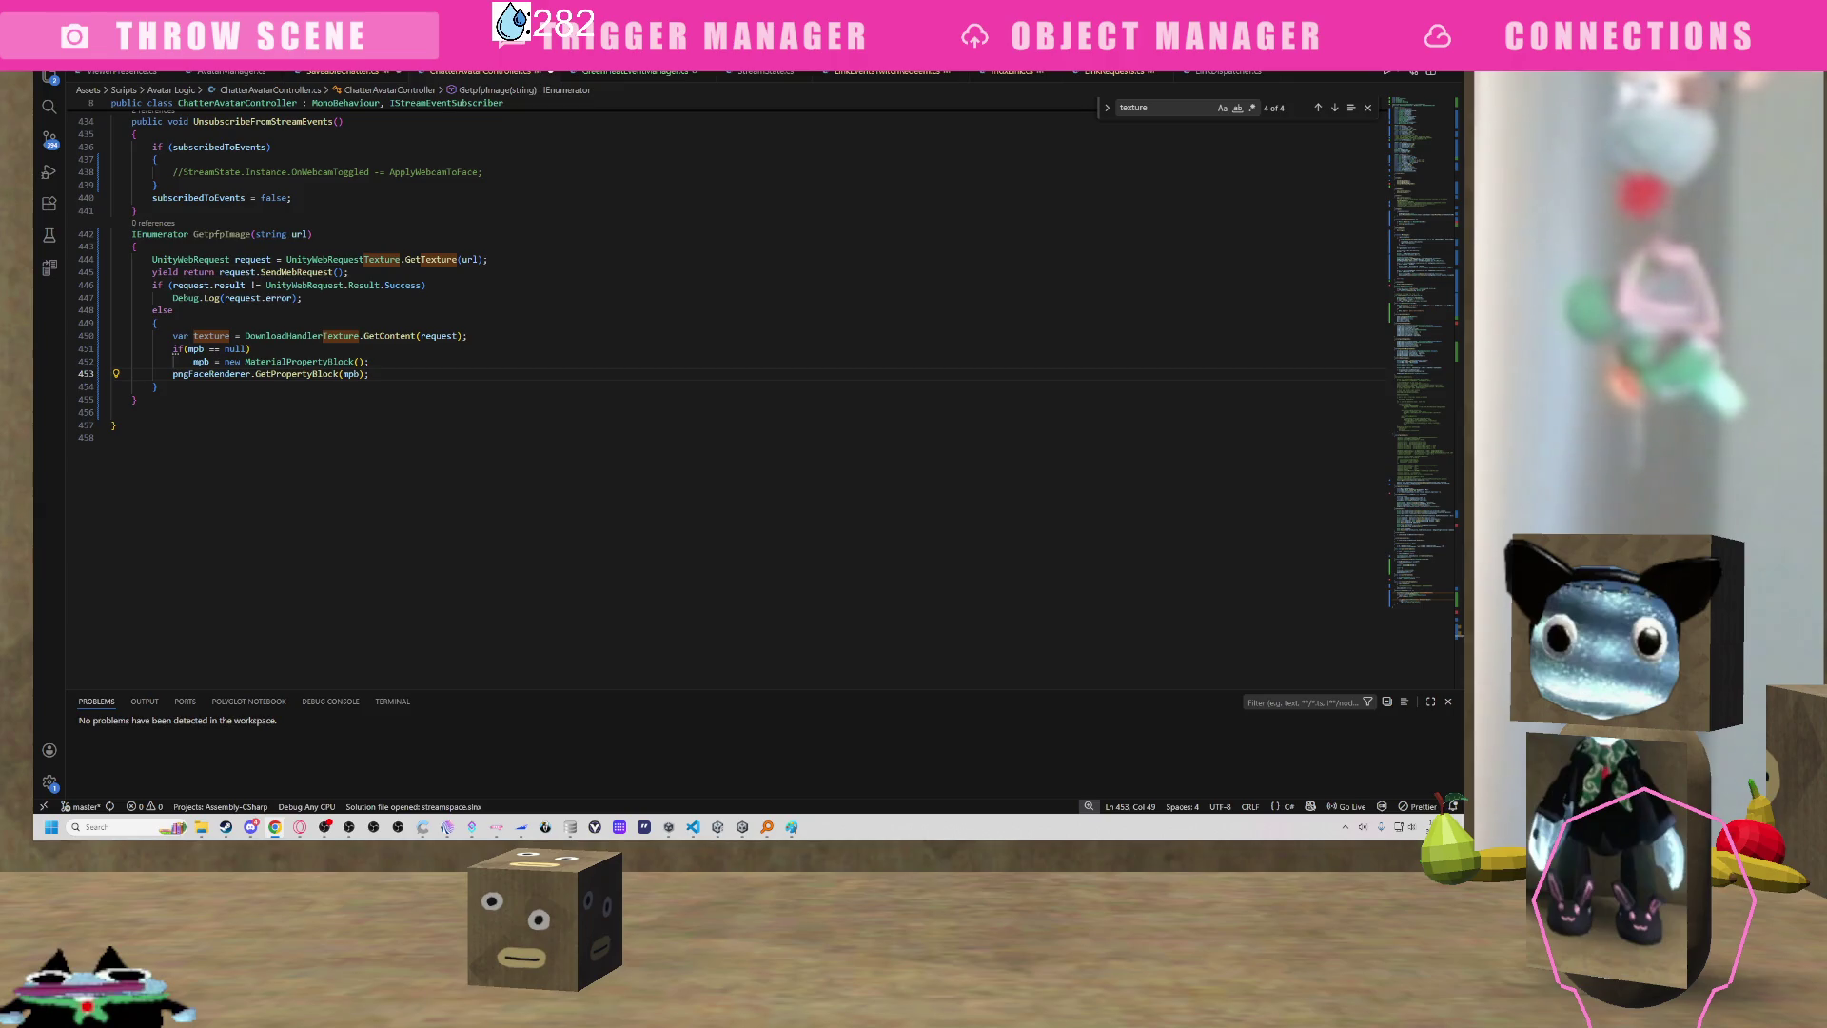
key("Return")
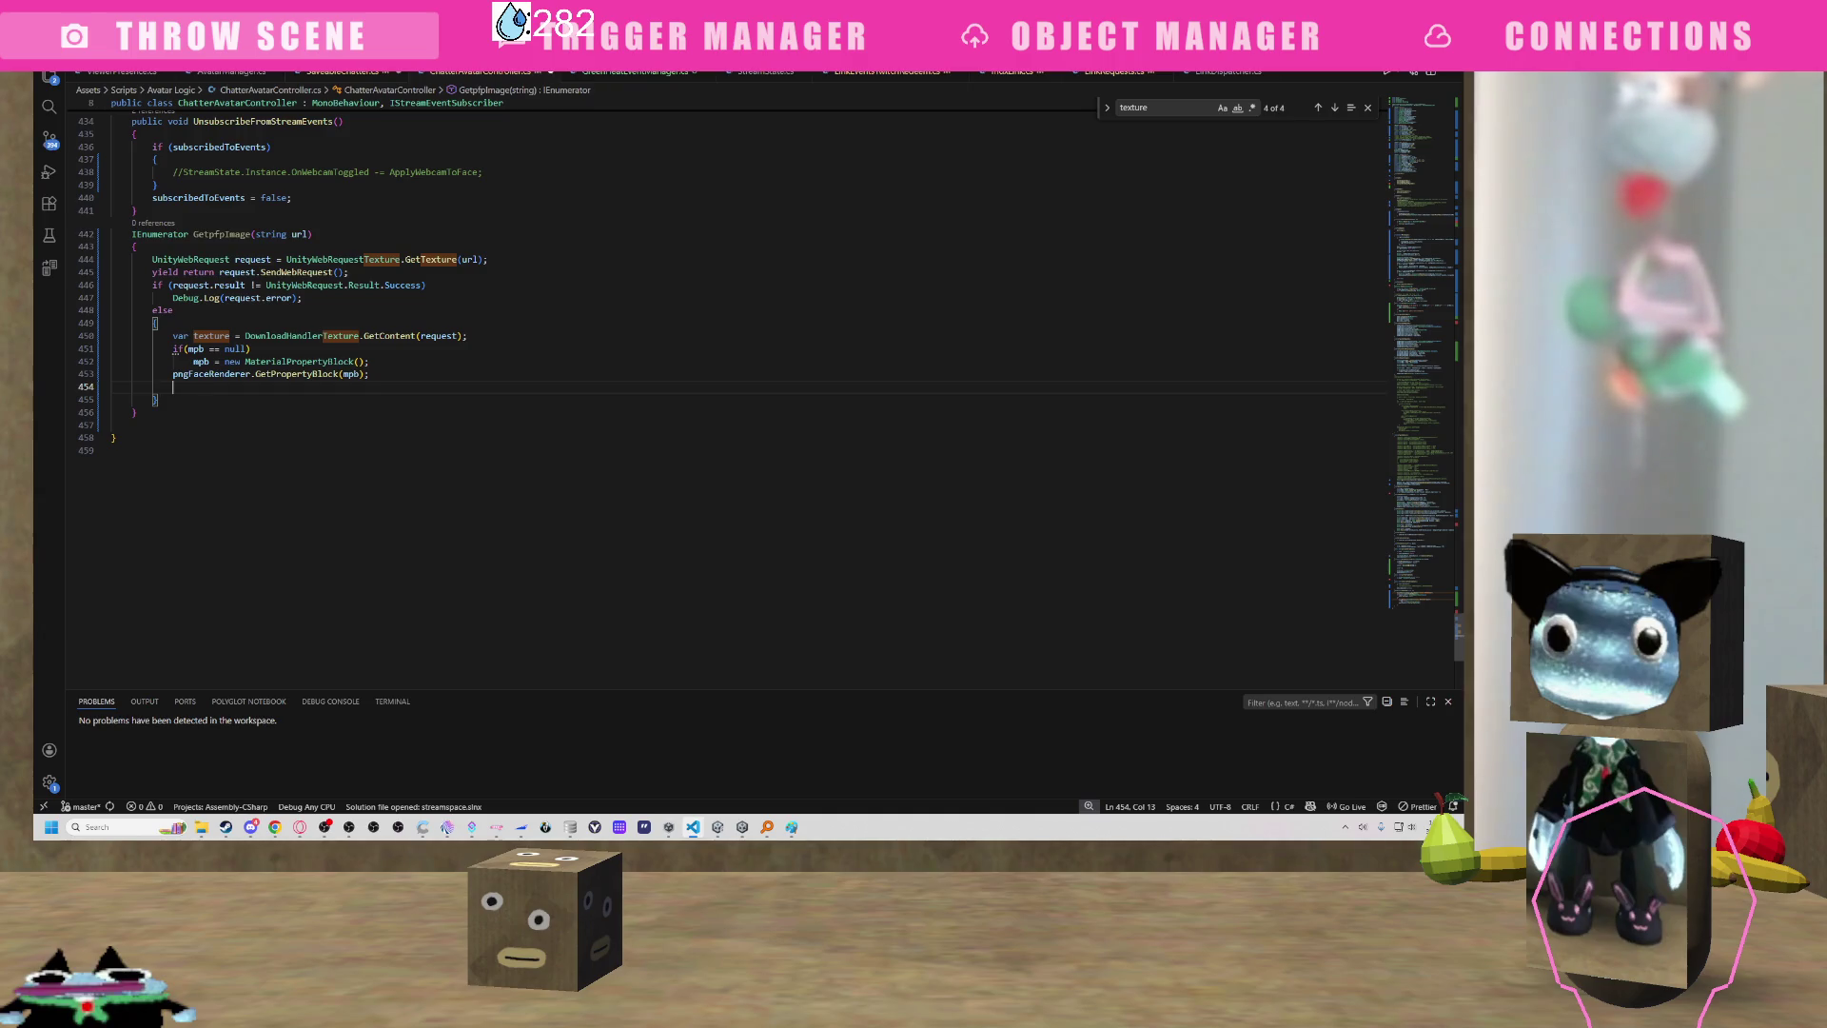
Tidy the blank lines, leaving an empty line right after the GetPropertyBlock call.
left_click(430, 362)
key("Return")
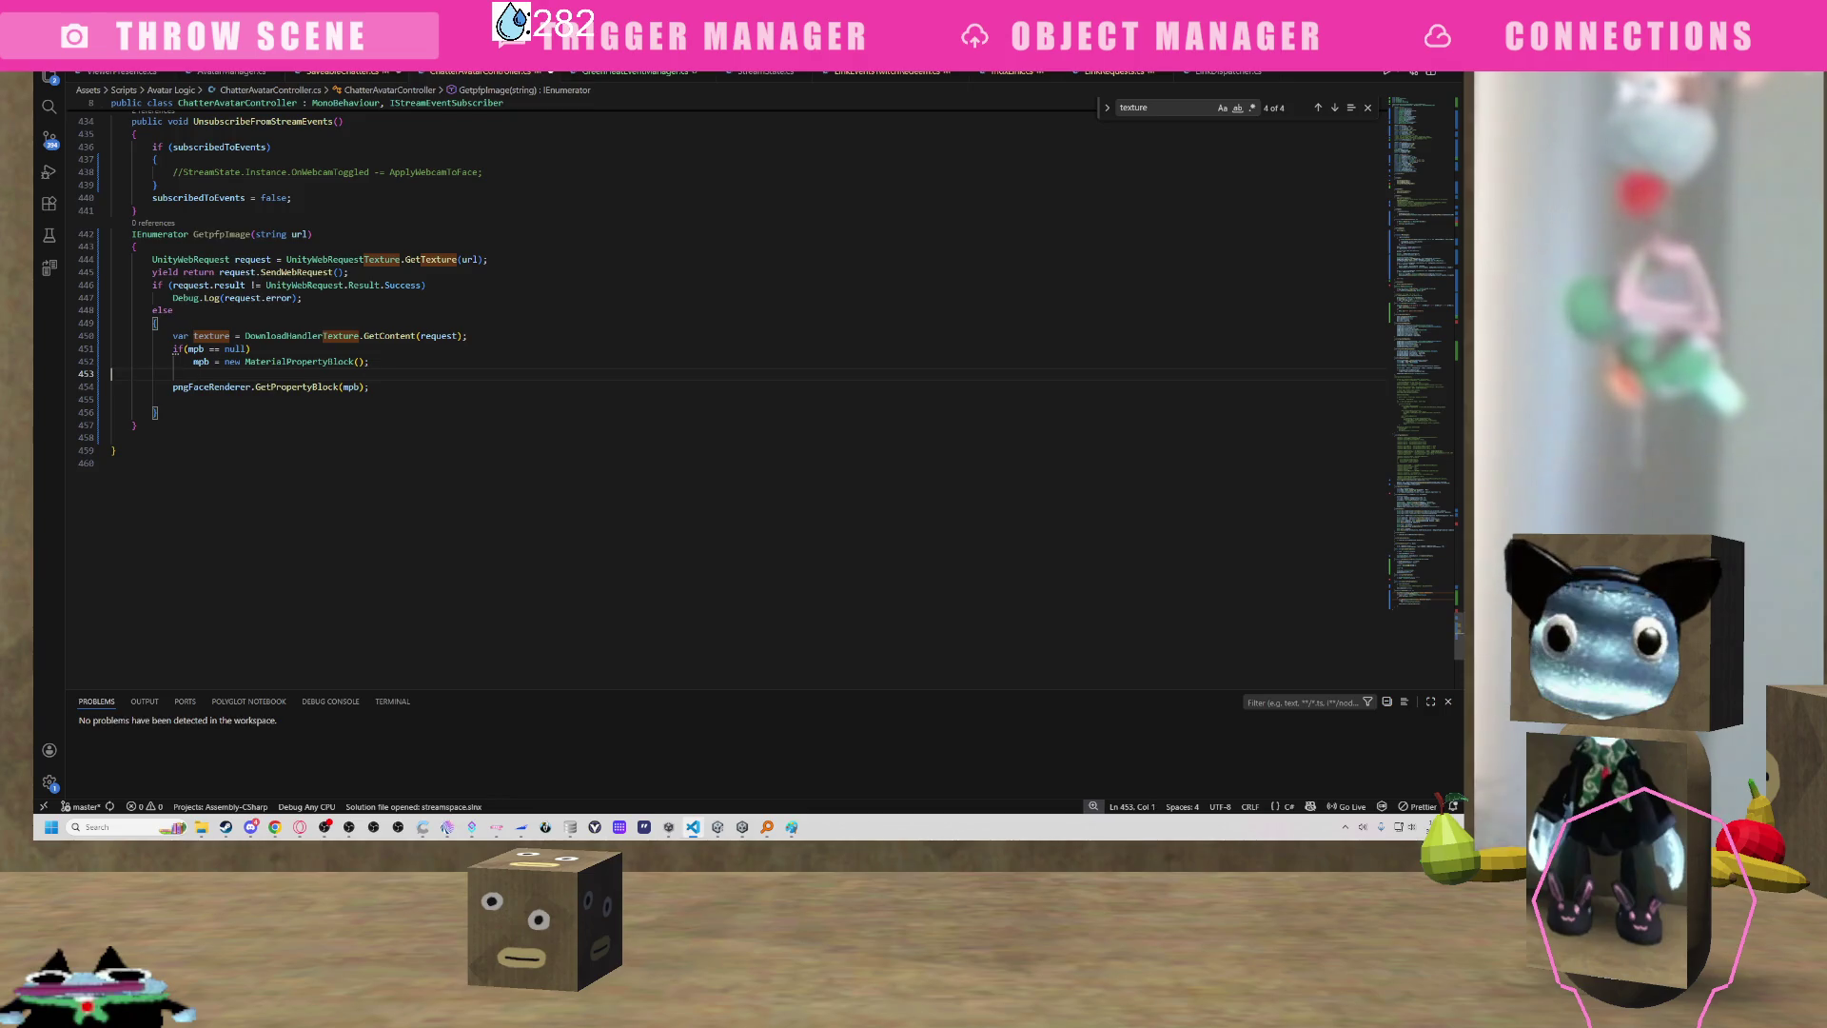
key("BackSpace")
mouse_move(297, 374)
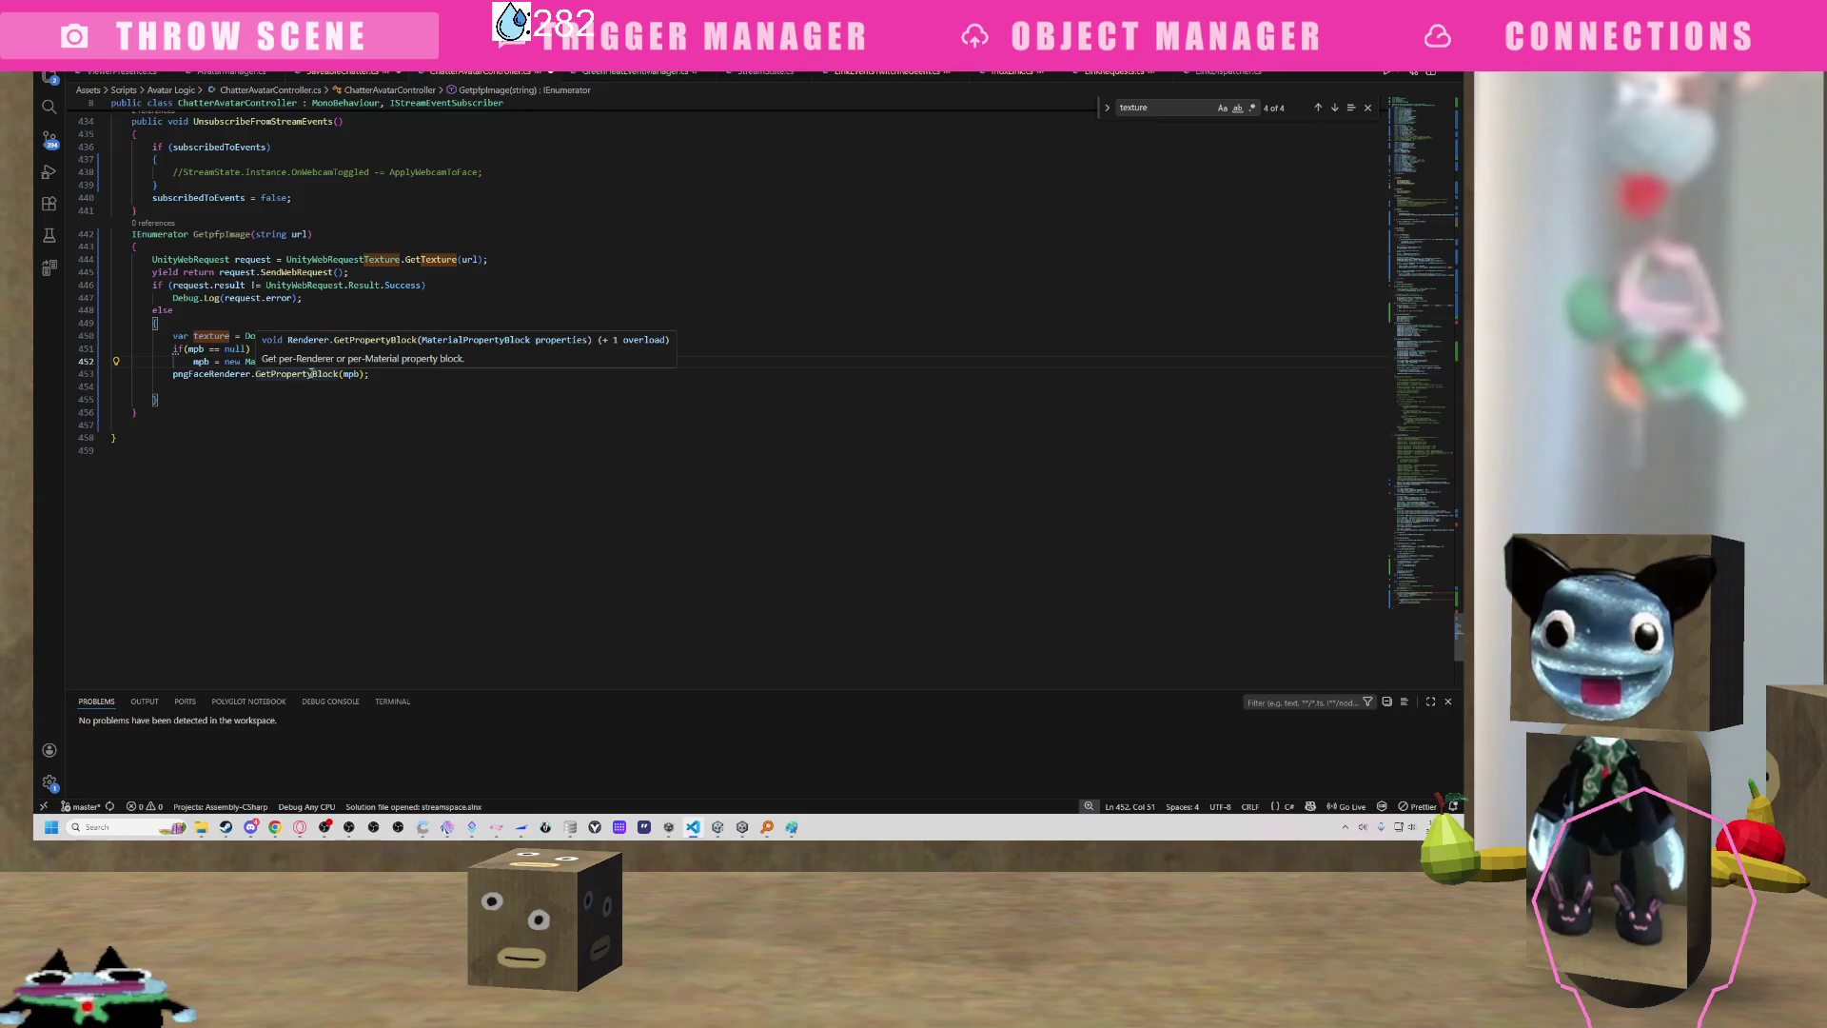
key("Down")
key("Return")
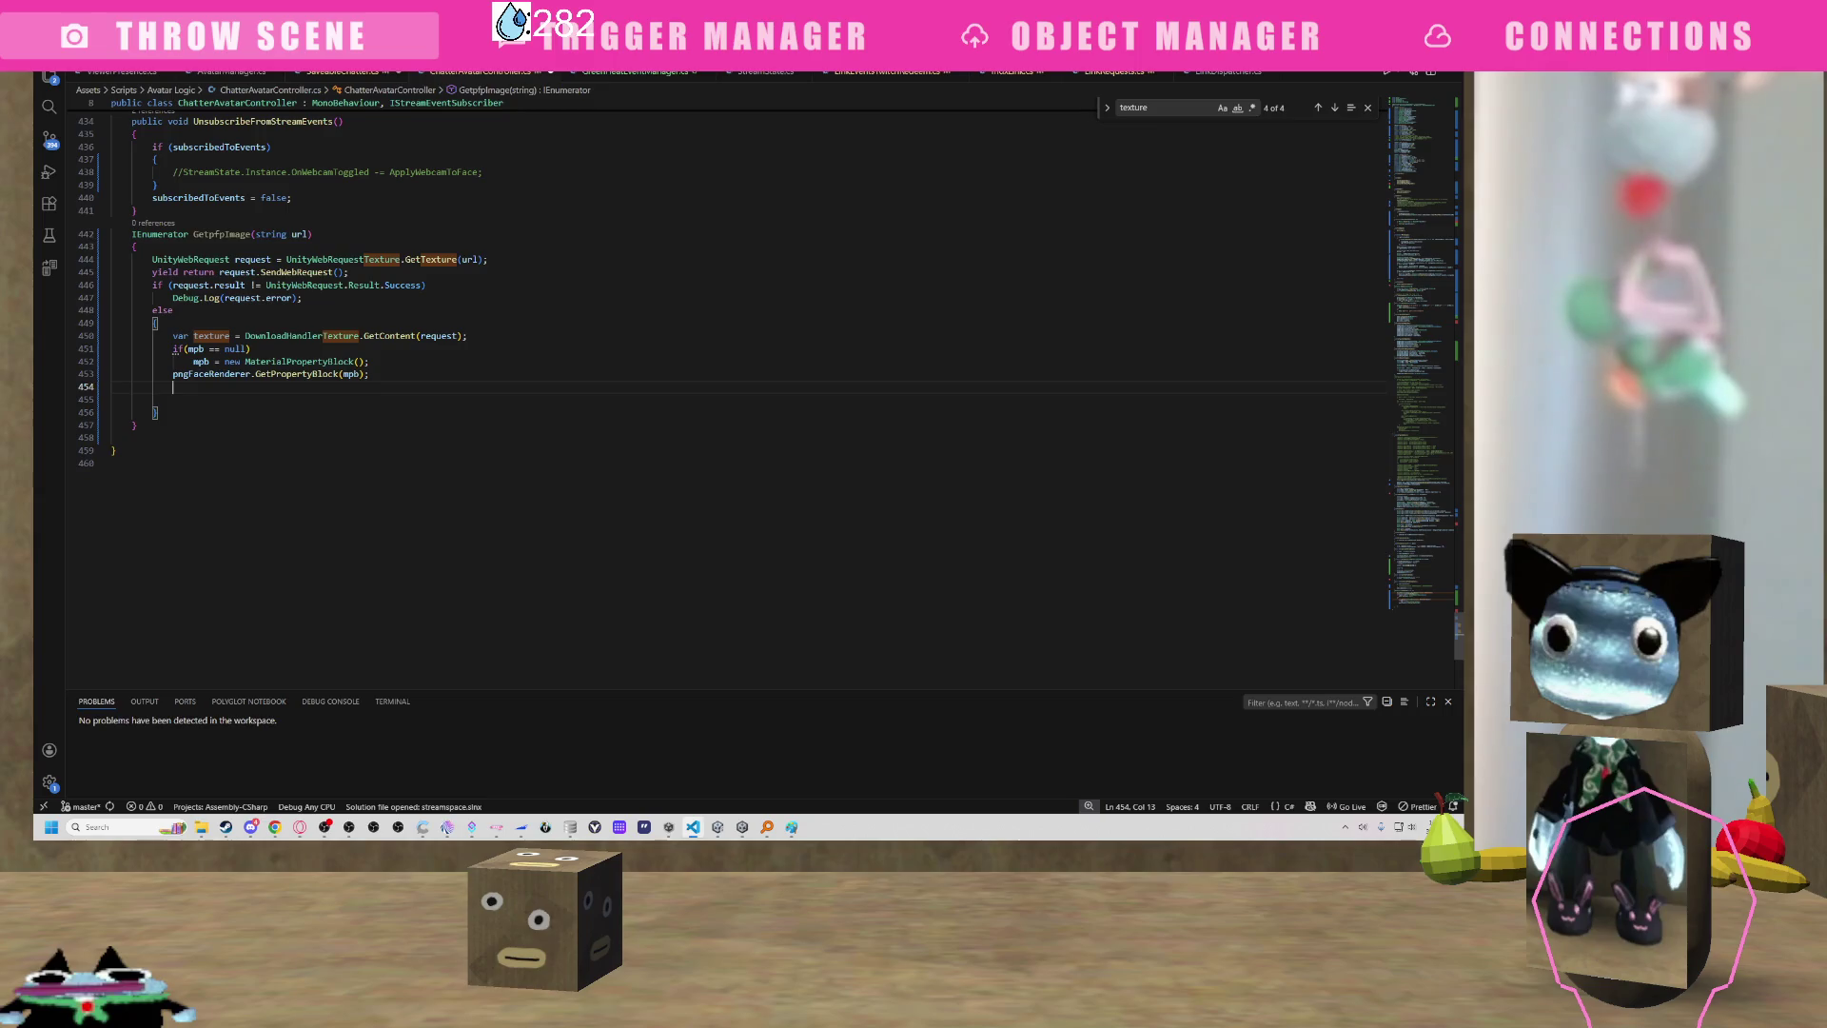
Write 'mpb.SetTexture(texture);' after the GetPropertyBlock call using IntelliSense.
type("mpb.")
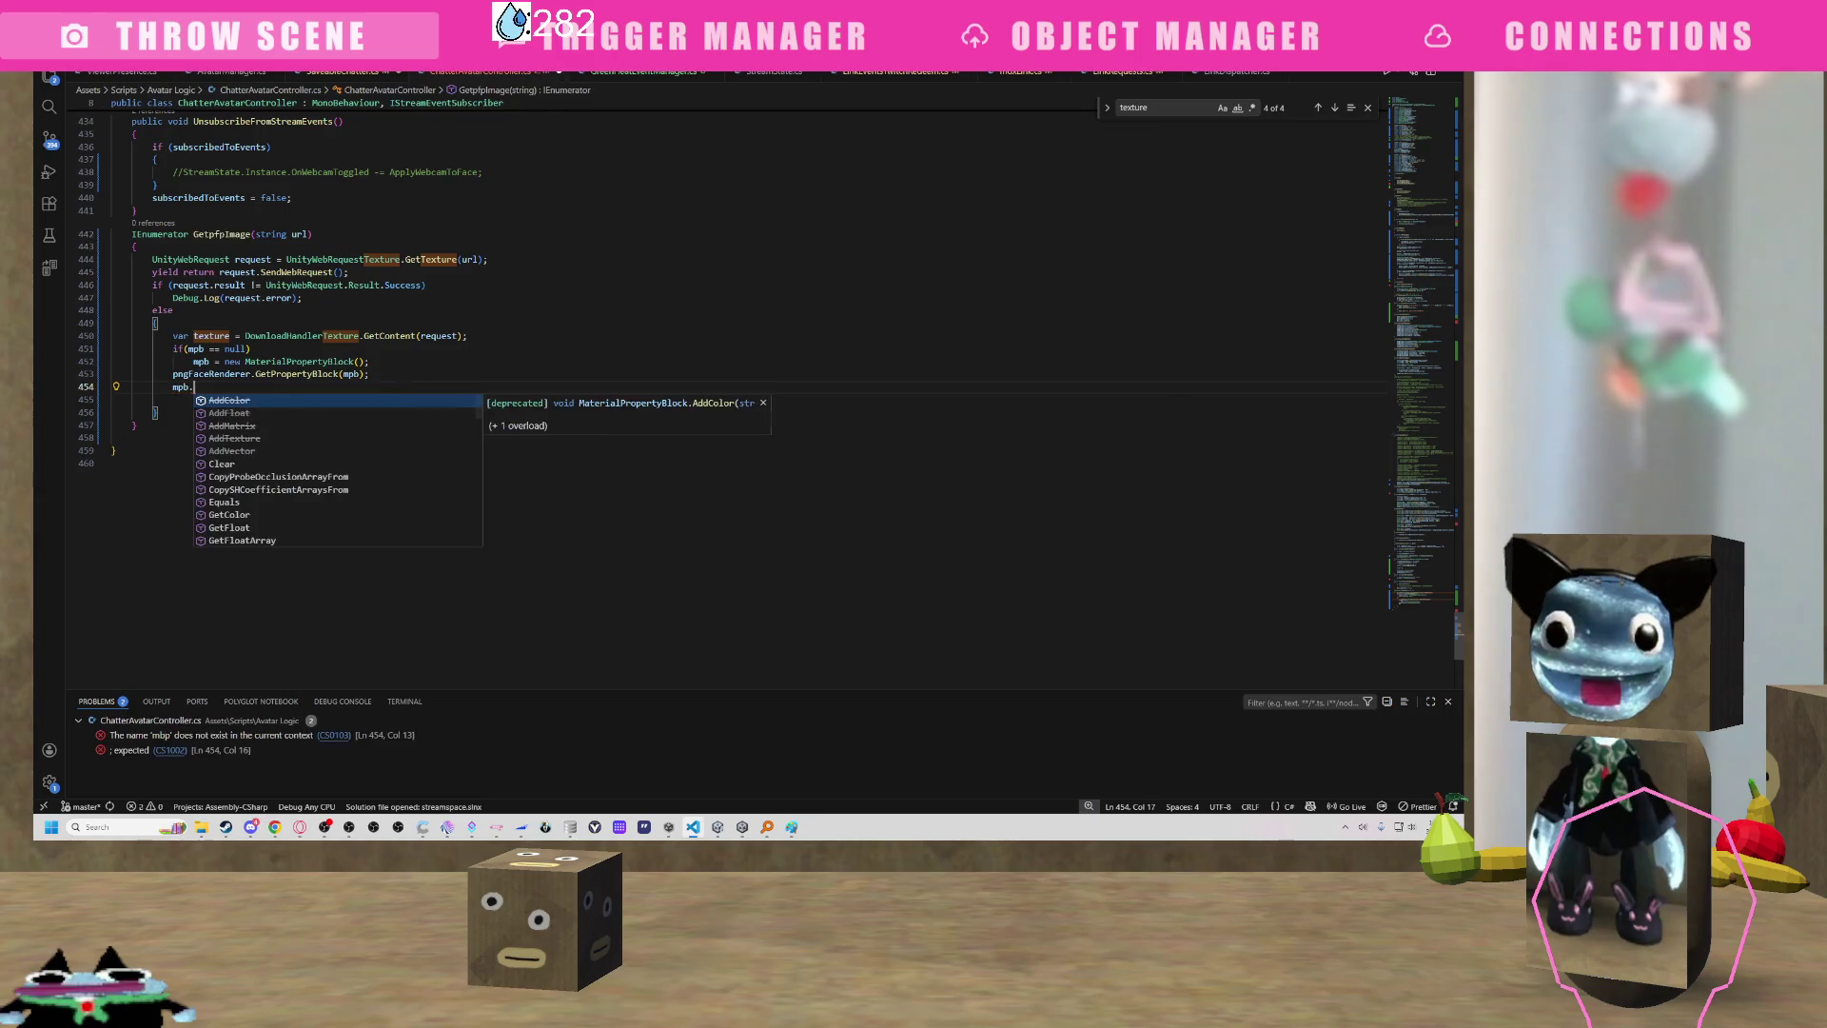
type("settex")
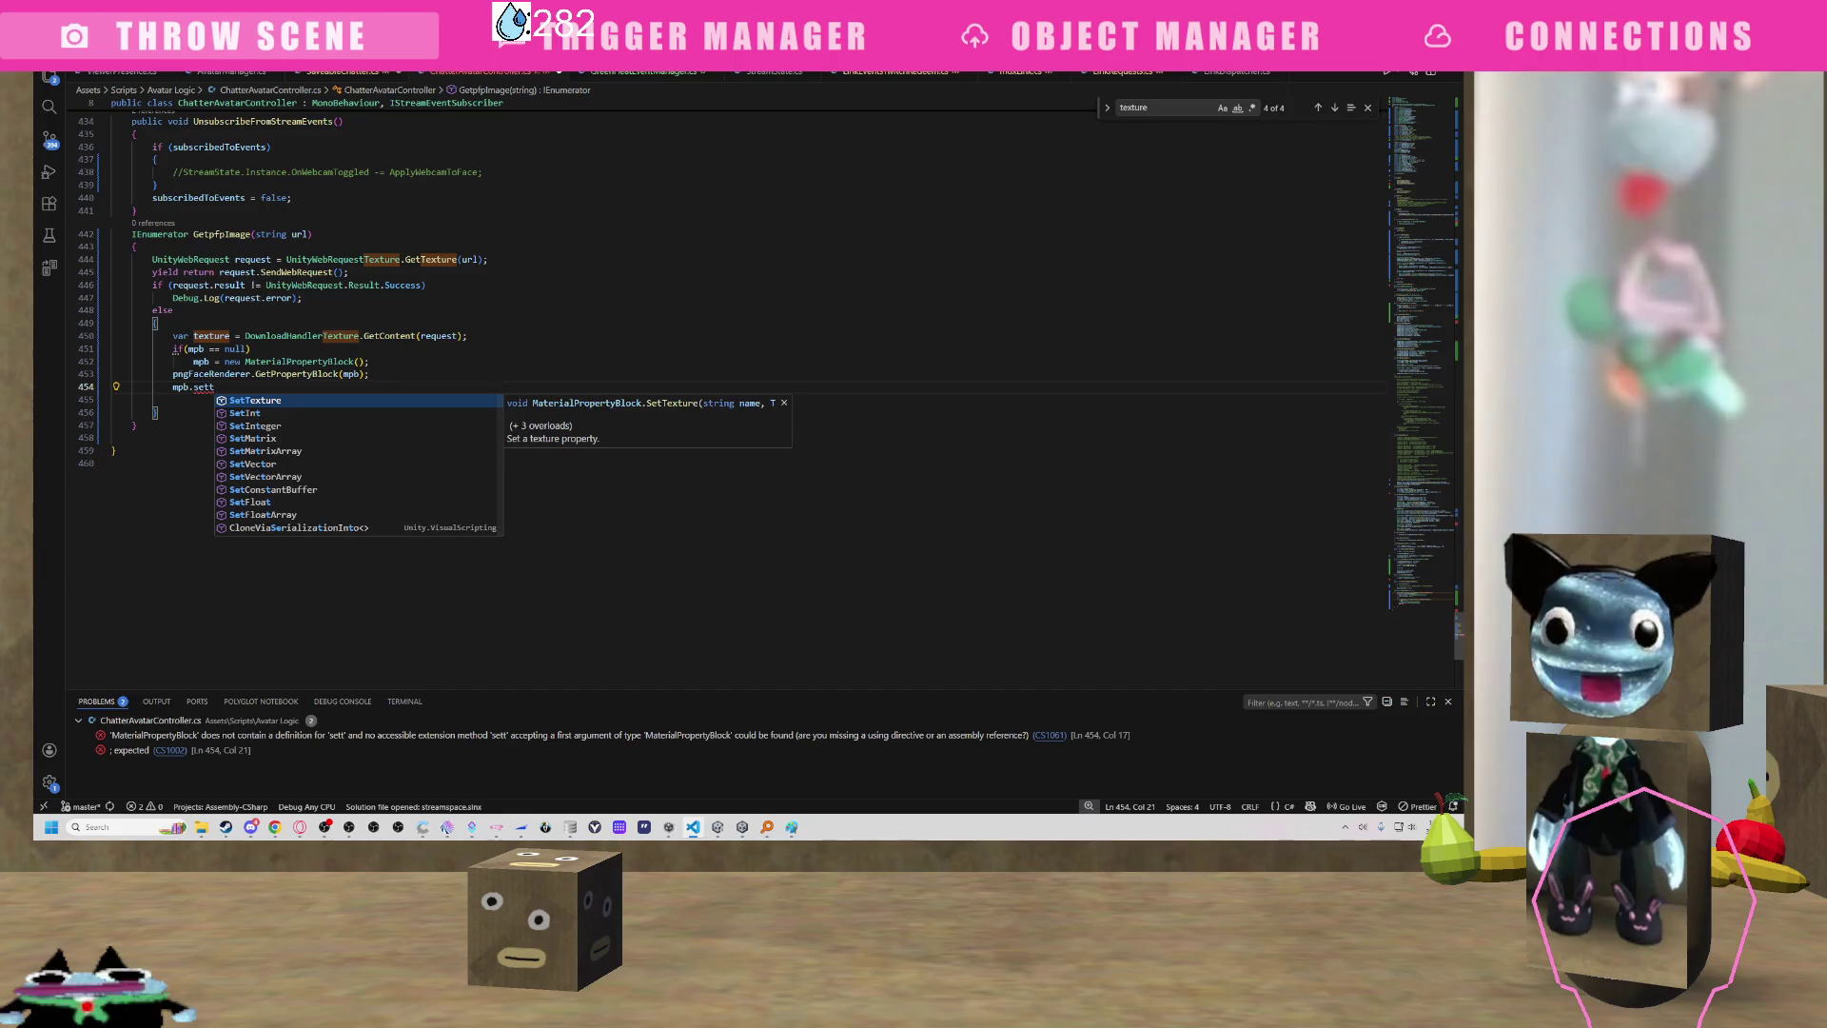
key("Tab")
type("(tex")
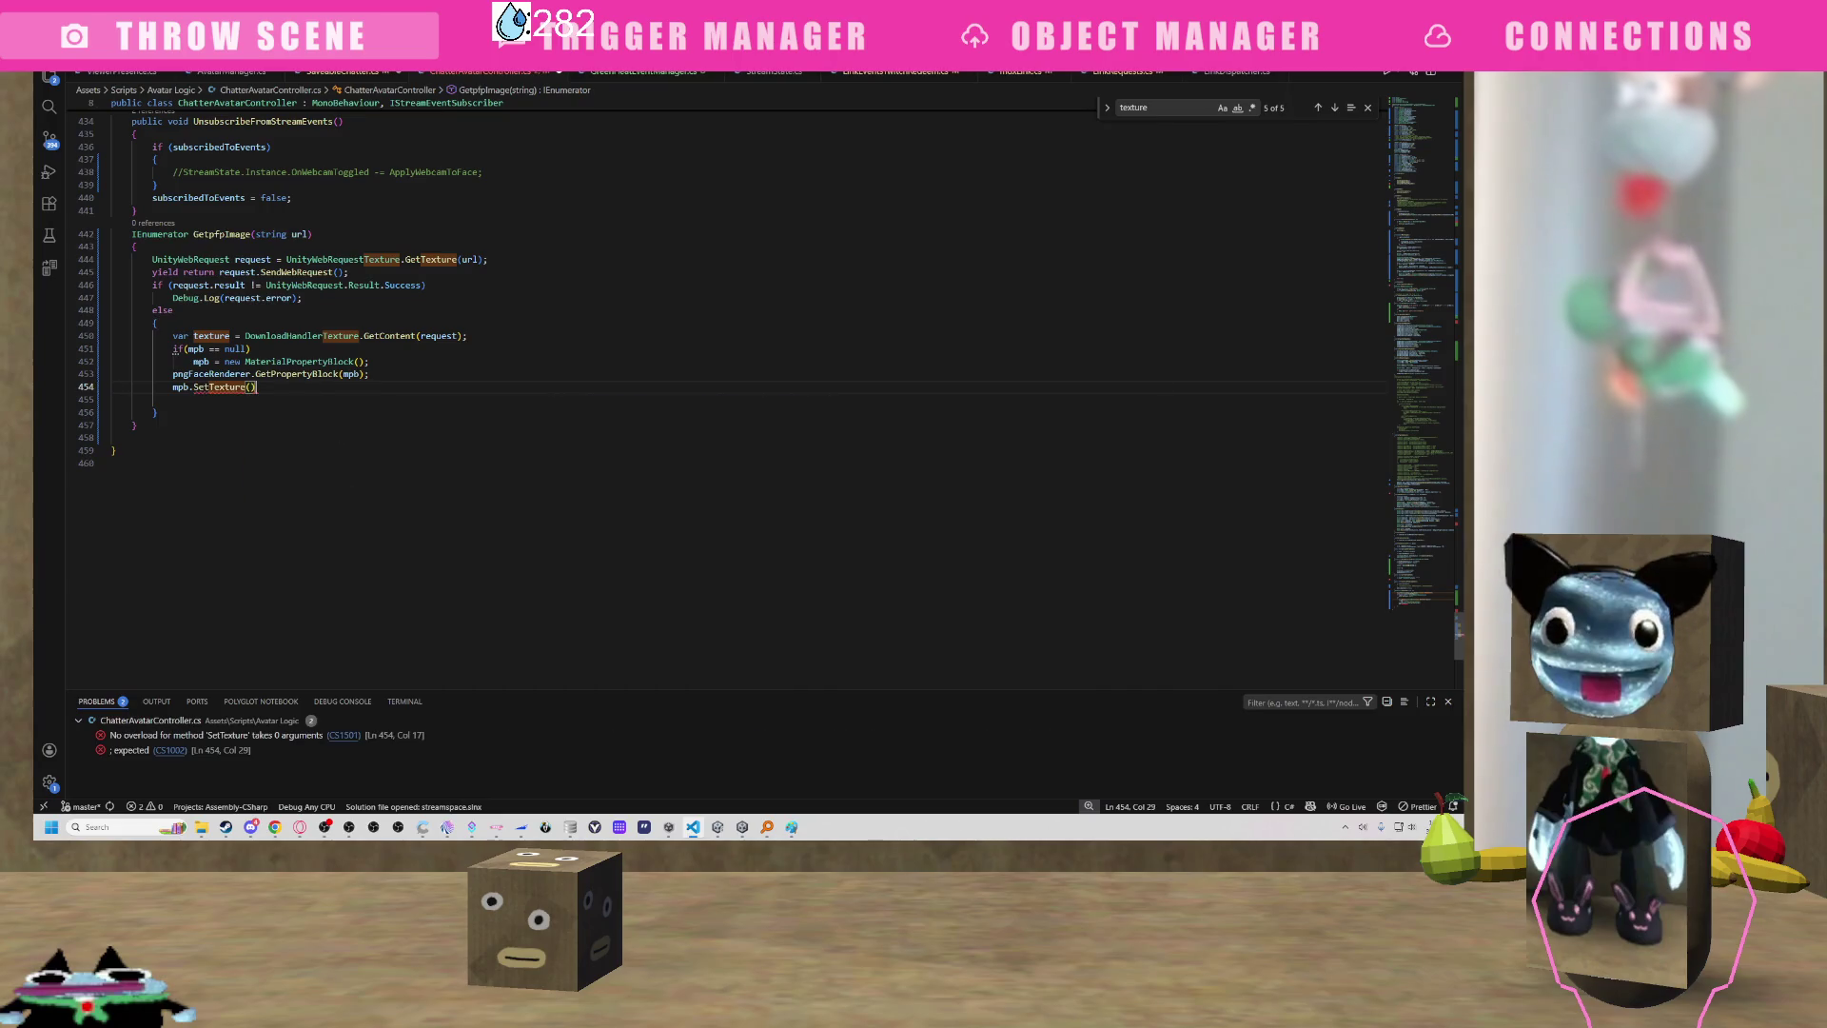
key("Tab")
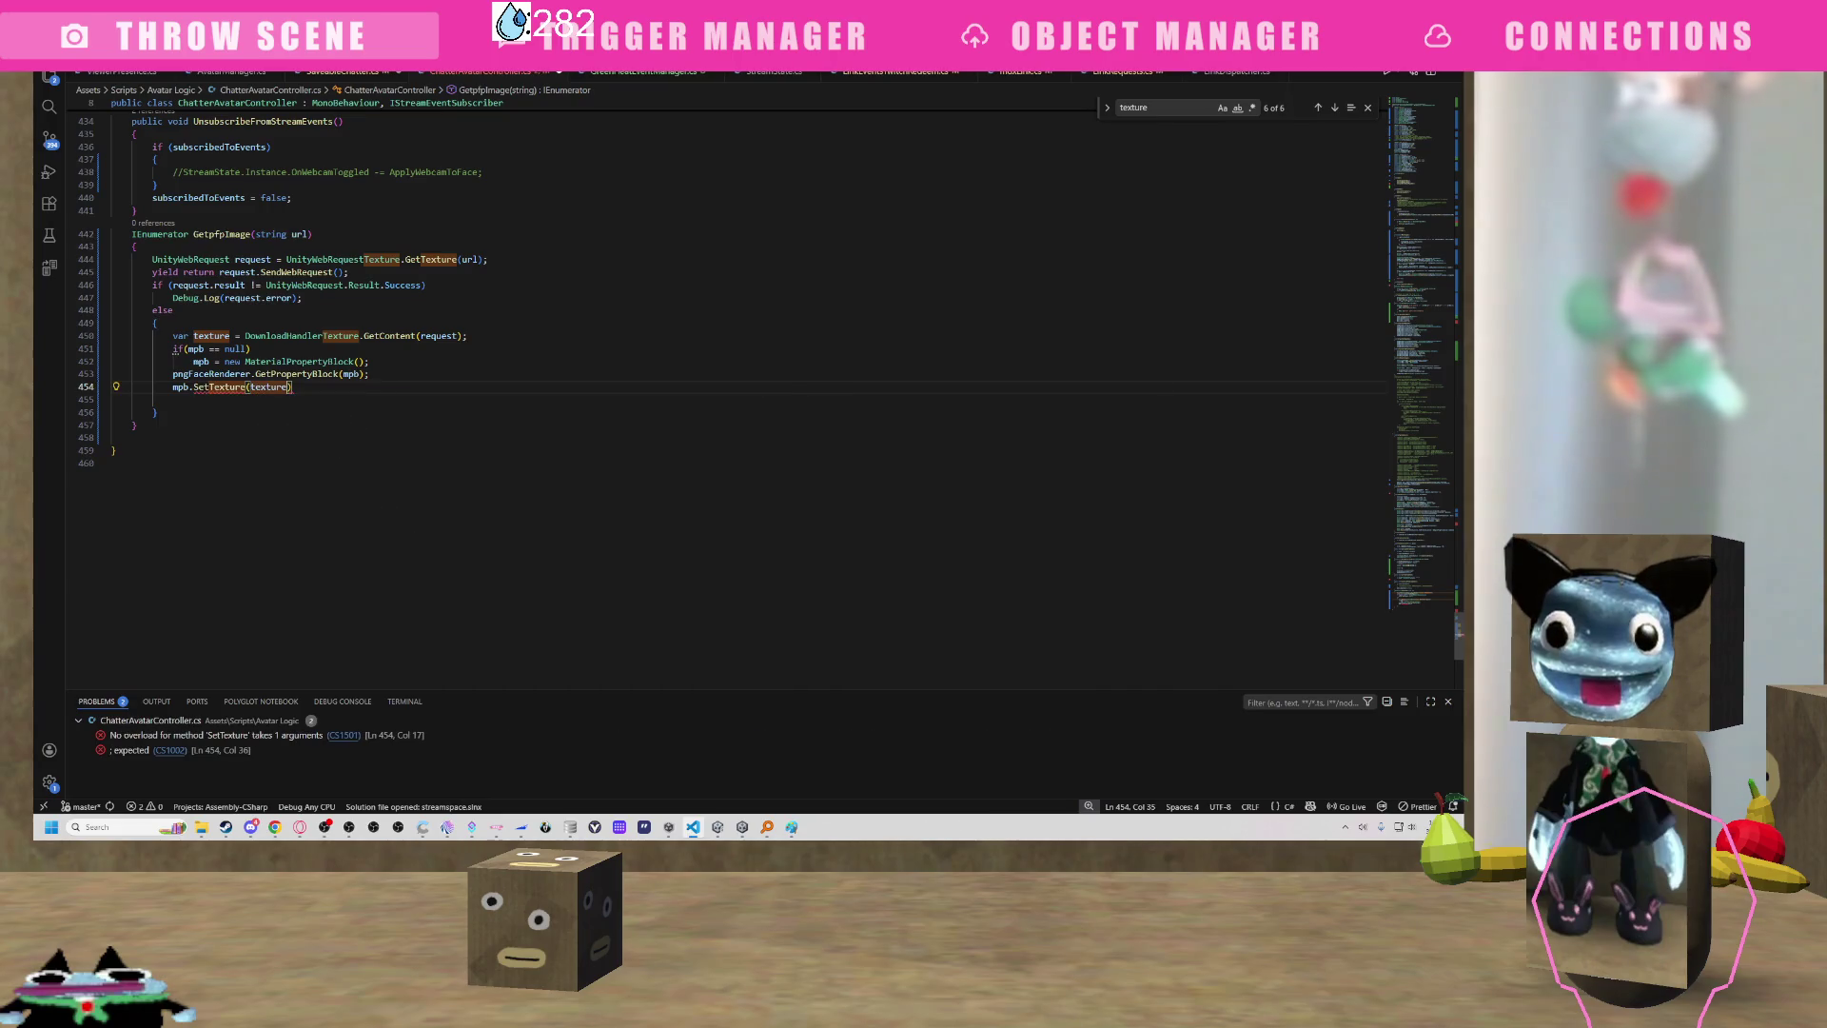
type(";")
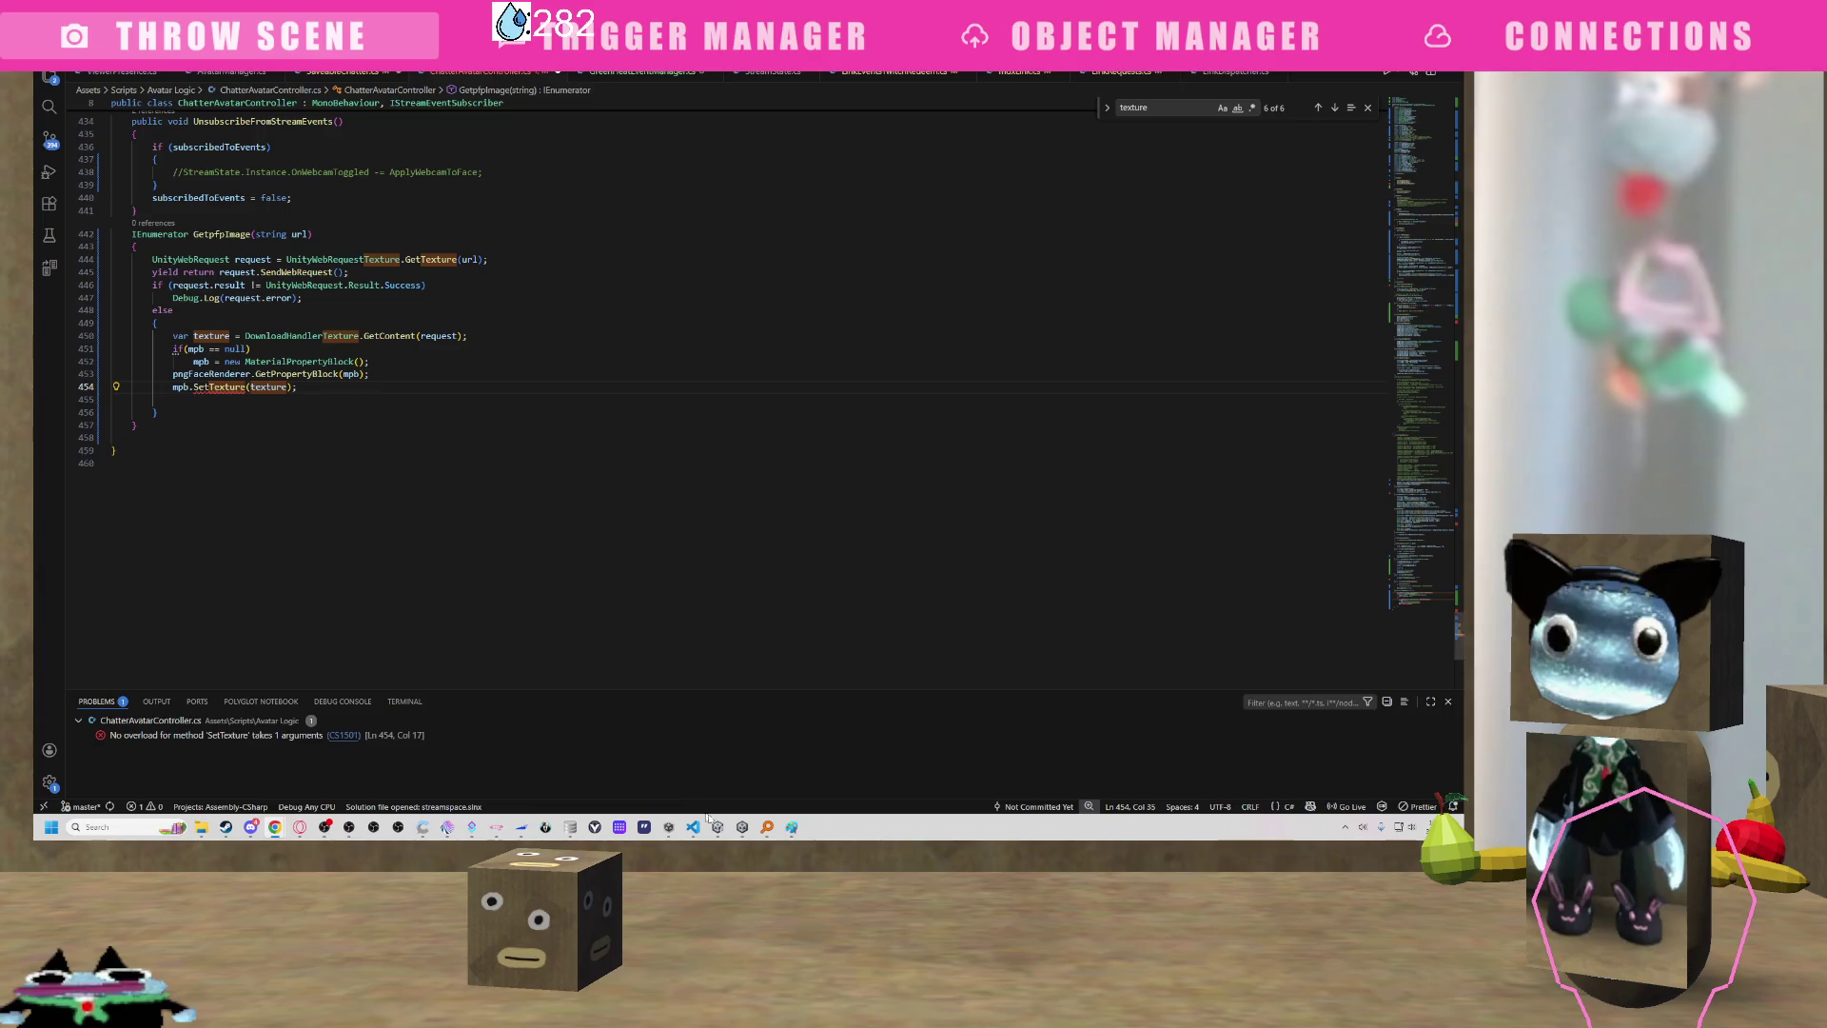
mouse_move(669, 831)
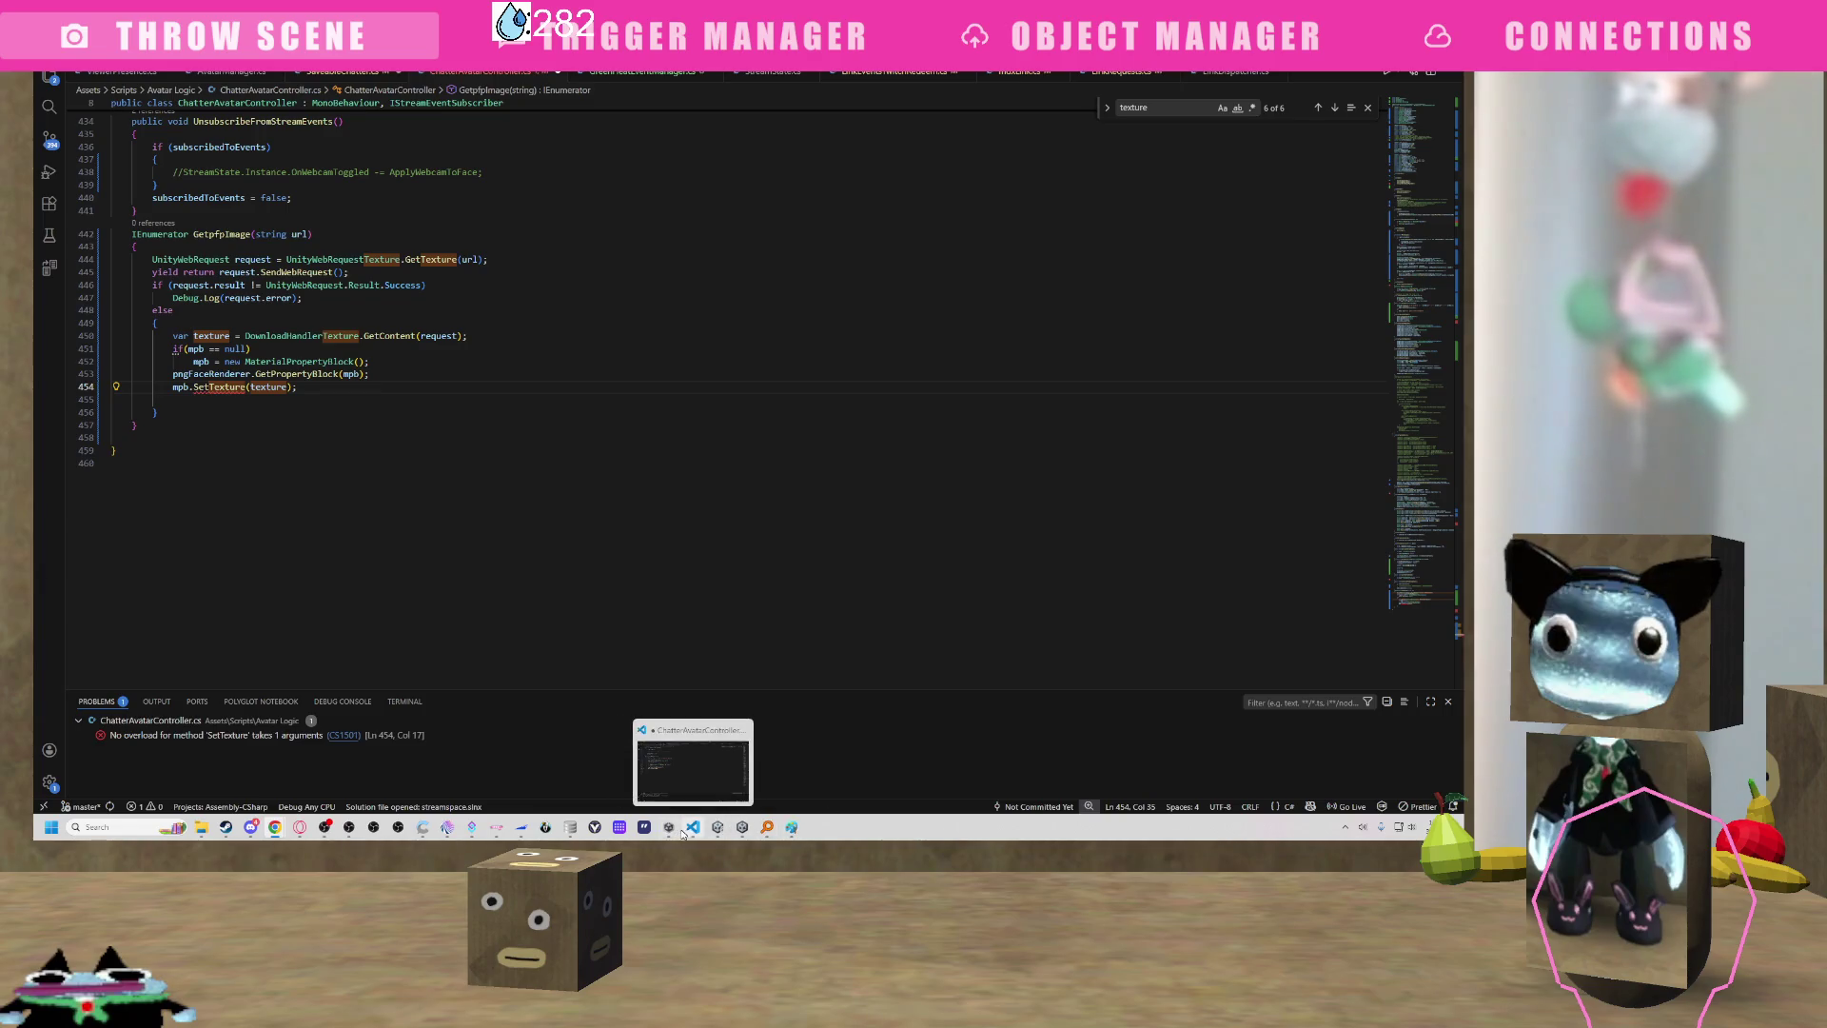
left_click(772, 723)
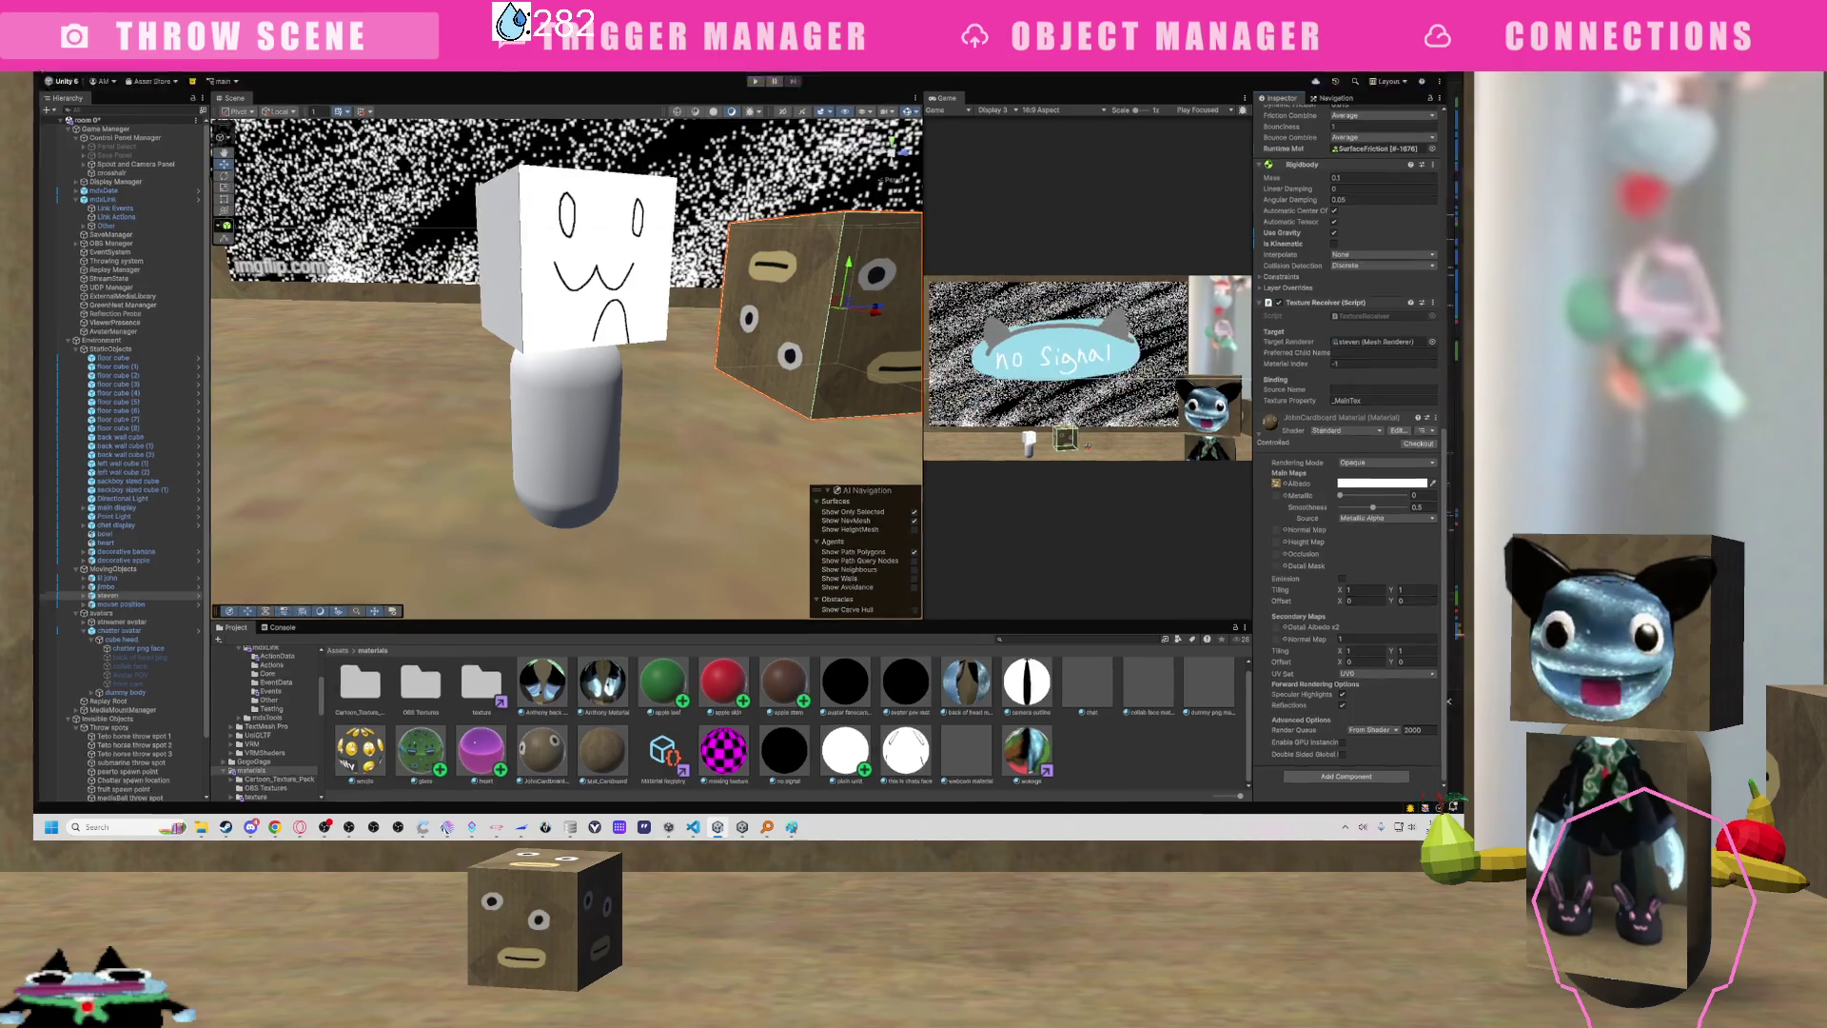
key("alt+Tab")
left_click_drag(1455, 637, 1406, 173)
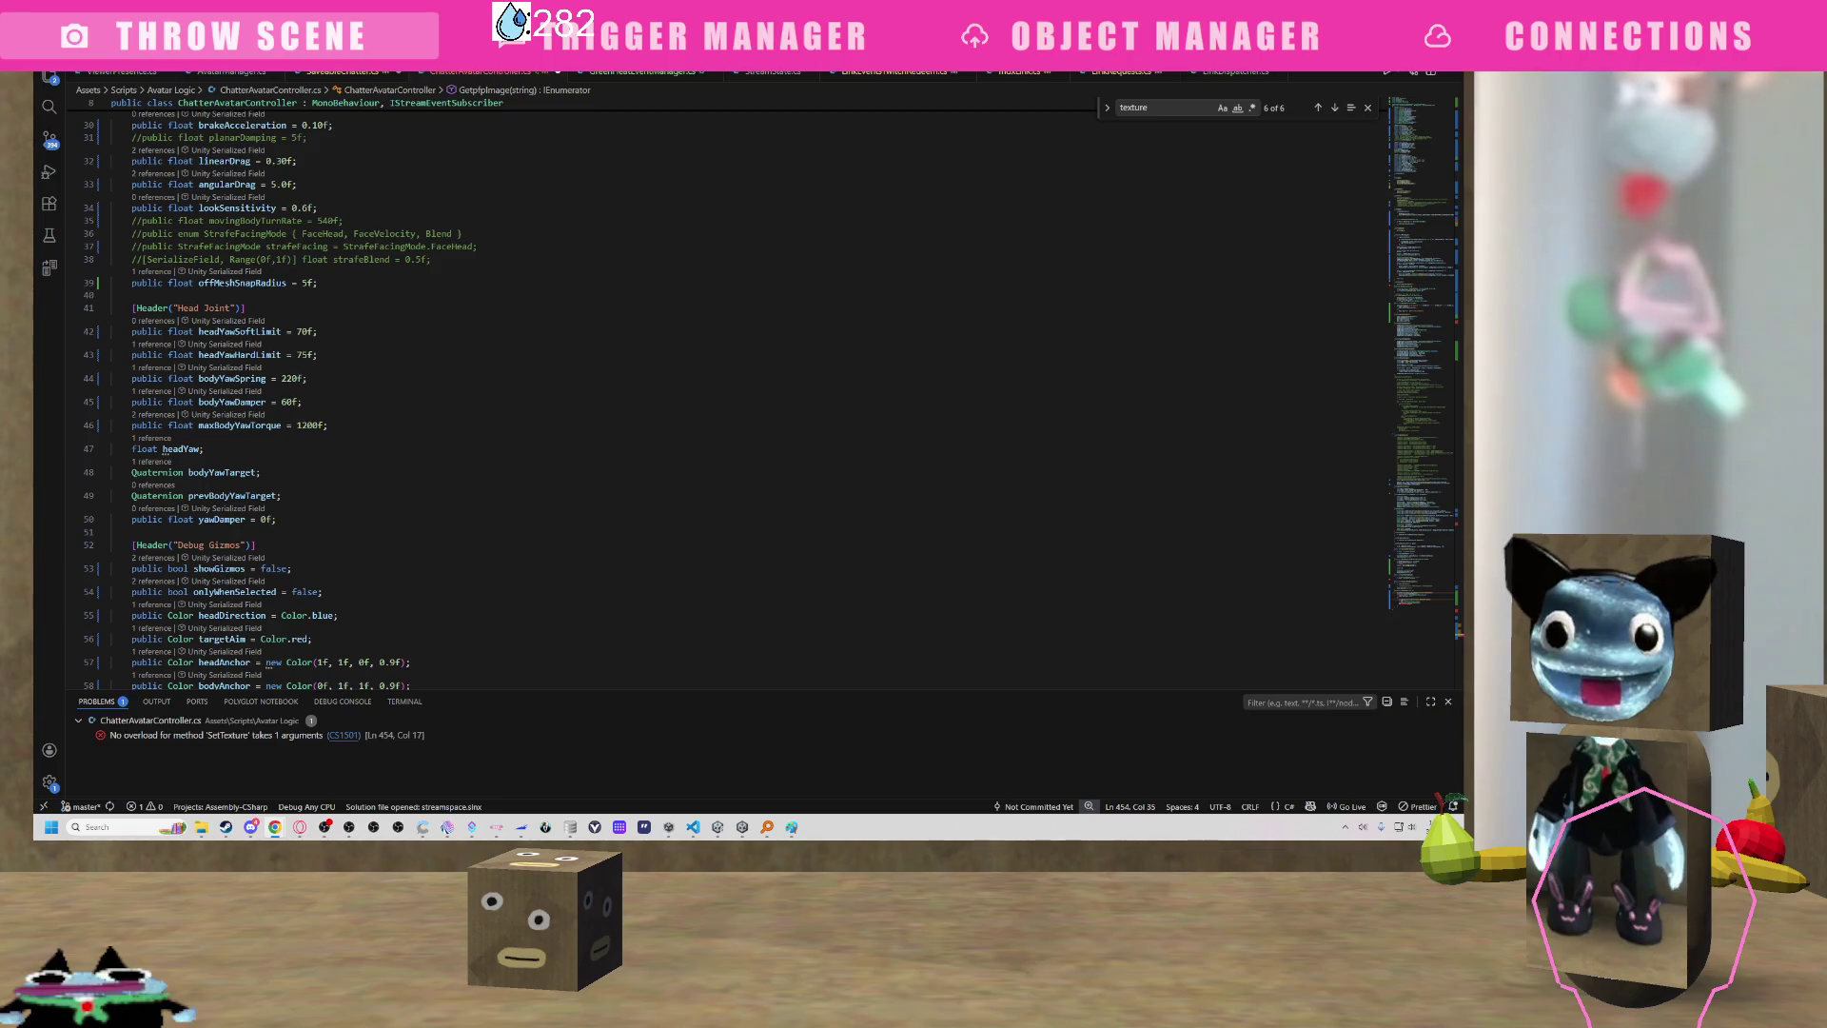
Paste the BaseMapId and MainTexId Shader.PropertyToID fields below the mpb declaration.
scroll(723, 400, "up", 4)
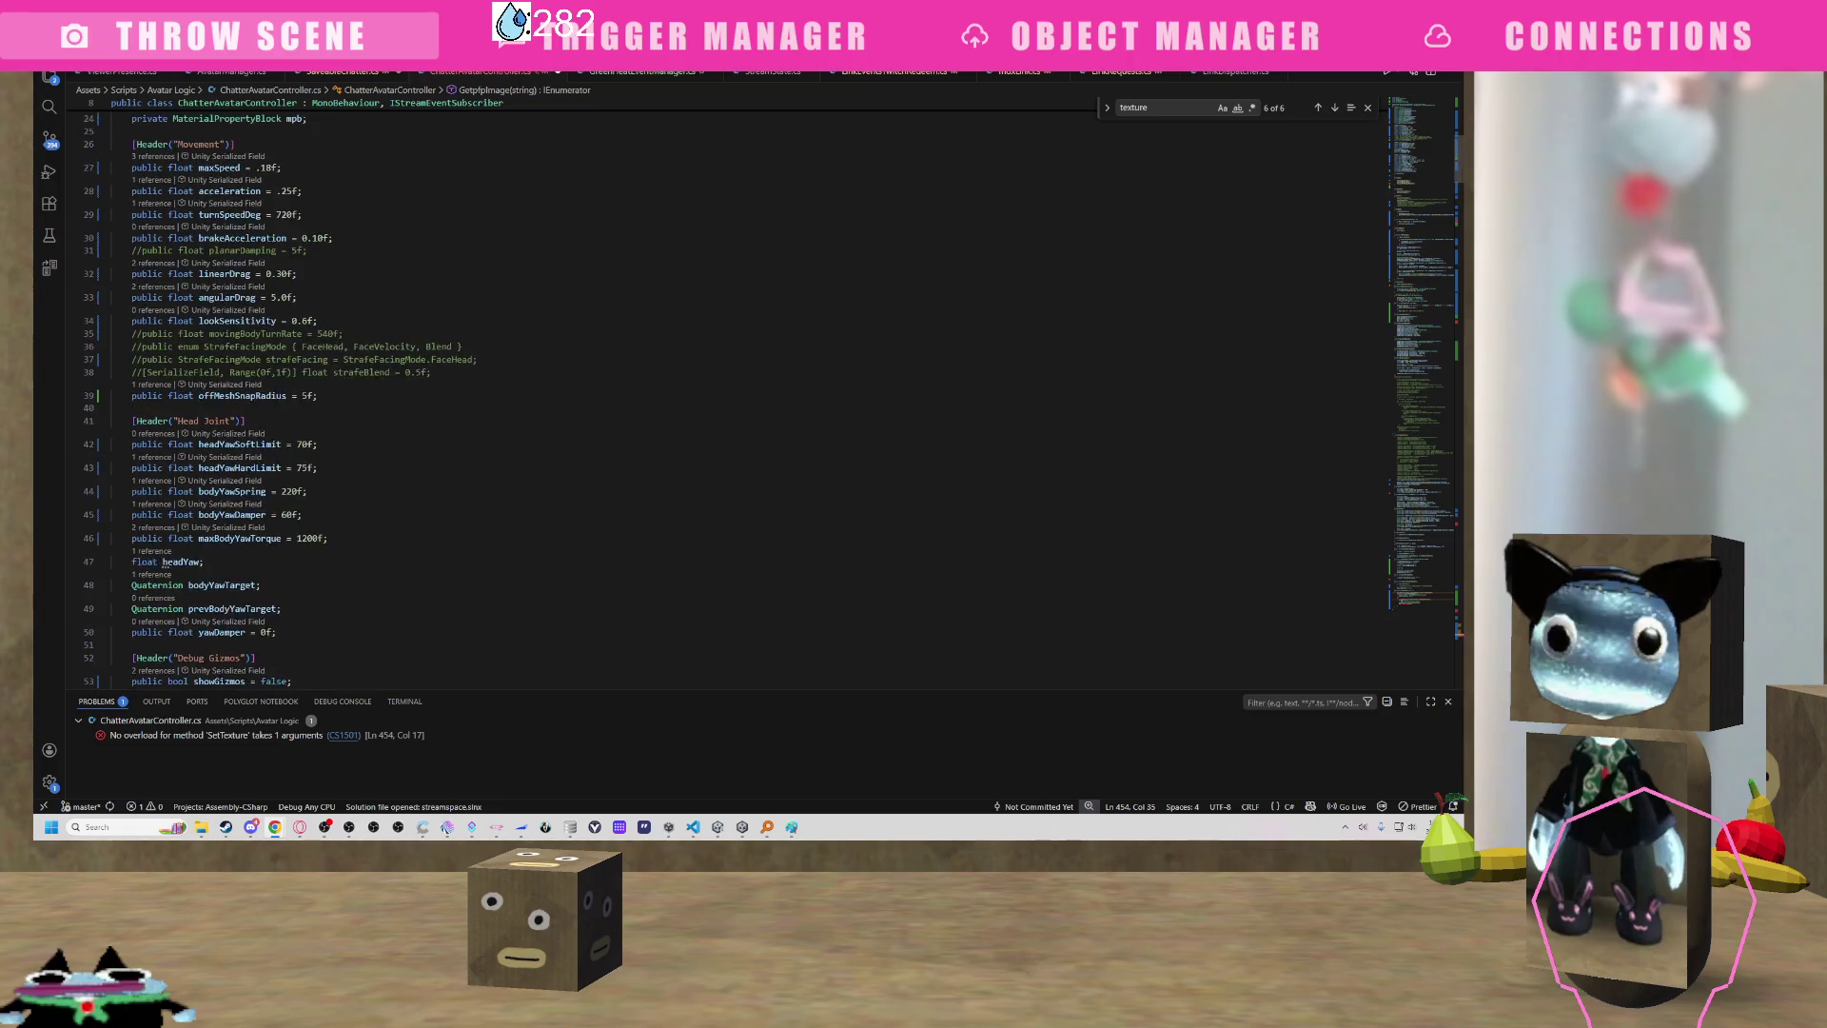
scroll(403, 434, "up", 5)
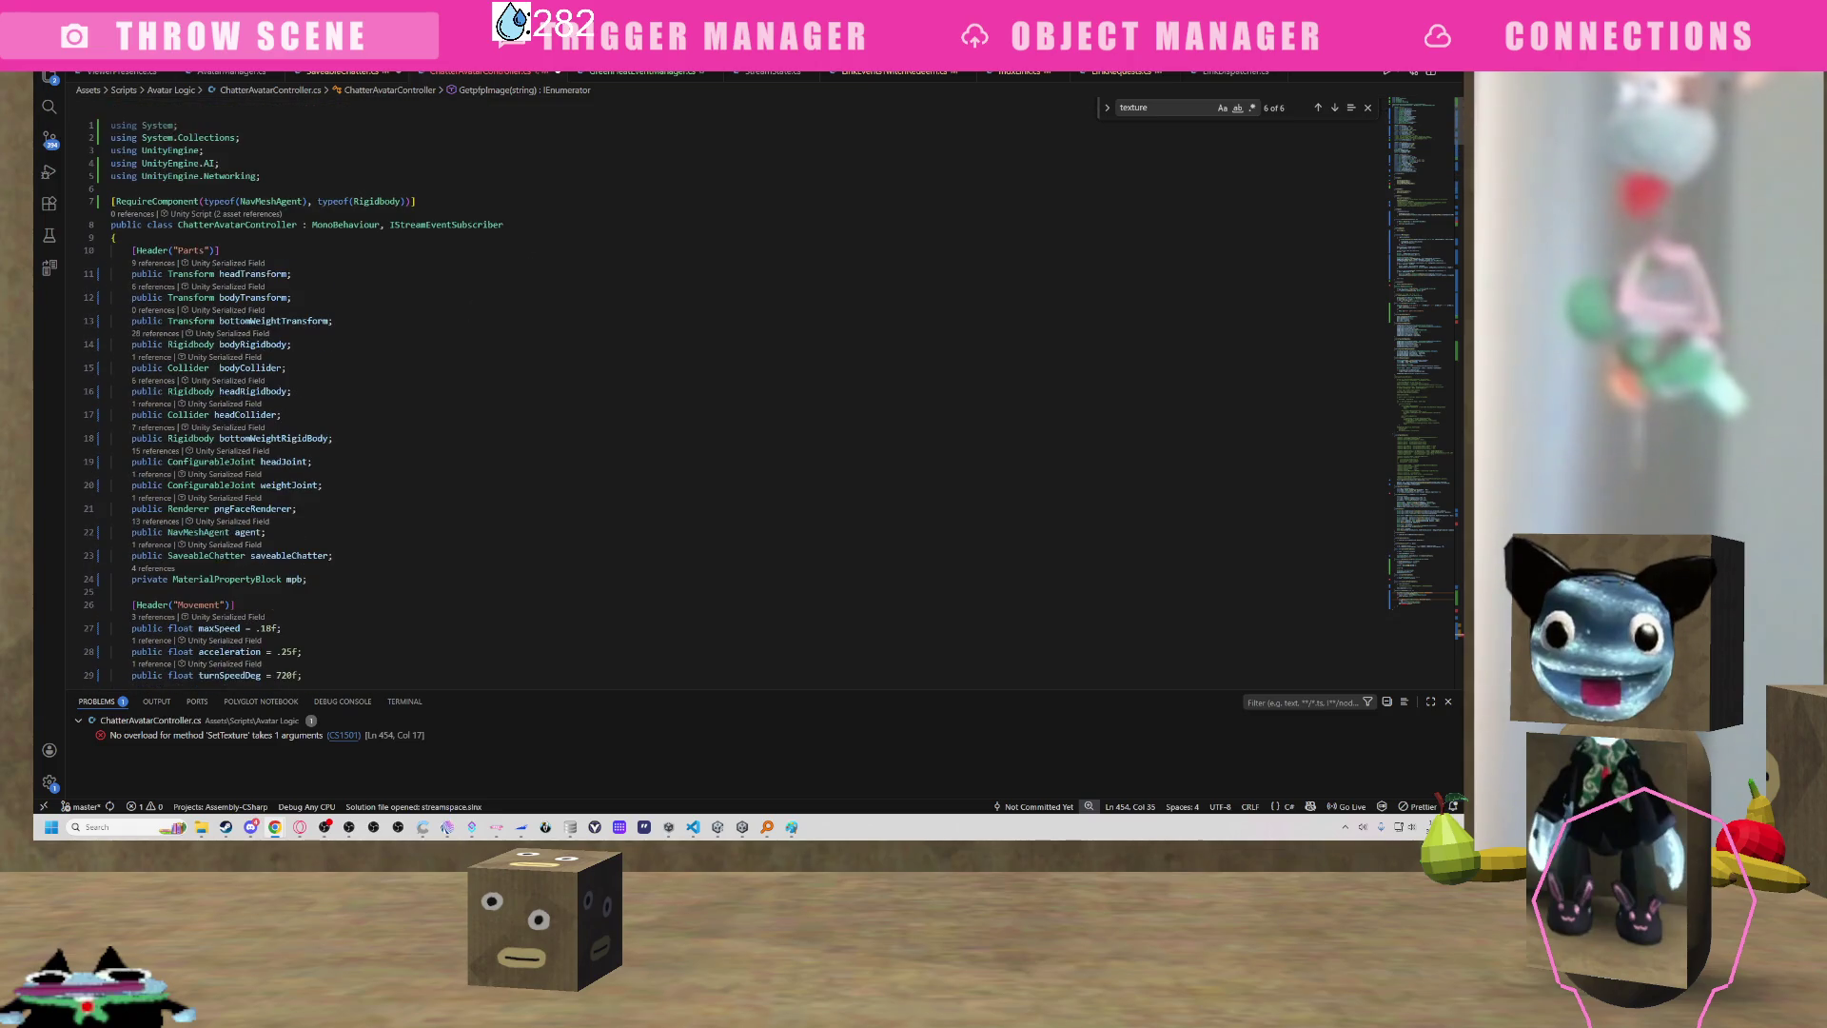
left_click(371, 575)
type("private static readonly int BaseMapId = Shader.PropertyToID(\"_BaseMap\");     private static readonly int MainTexId = Shader.PropertyToID(\"_MainTex\");")
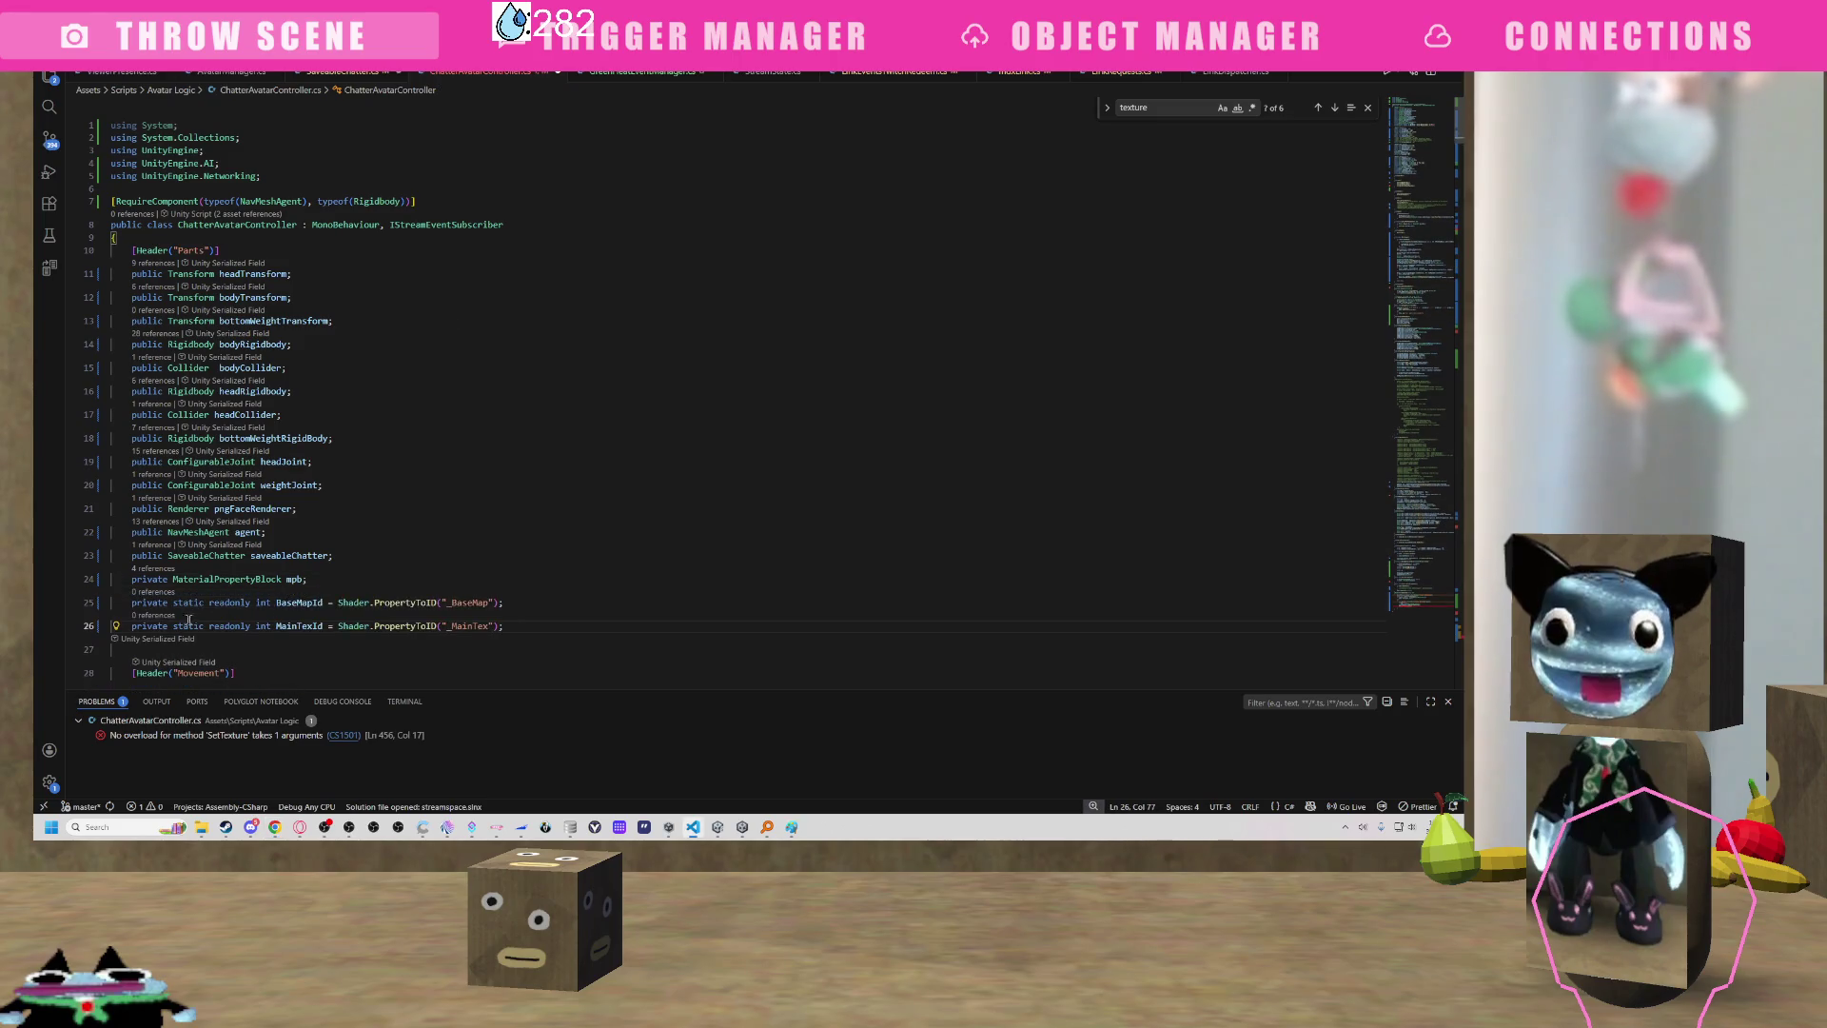
scroll(310, 612, "down", 1)
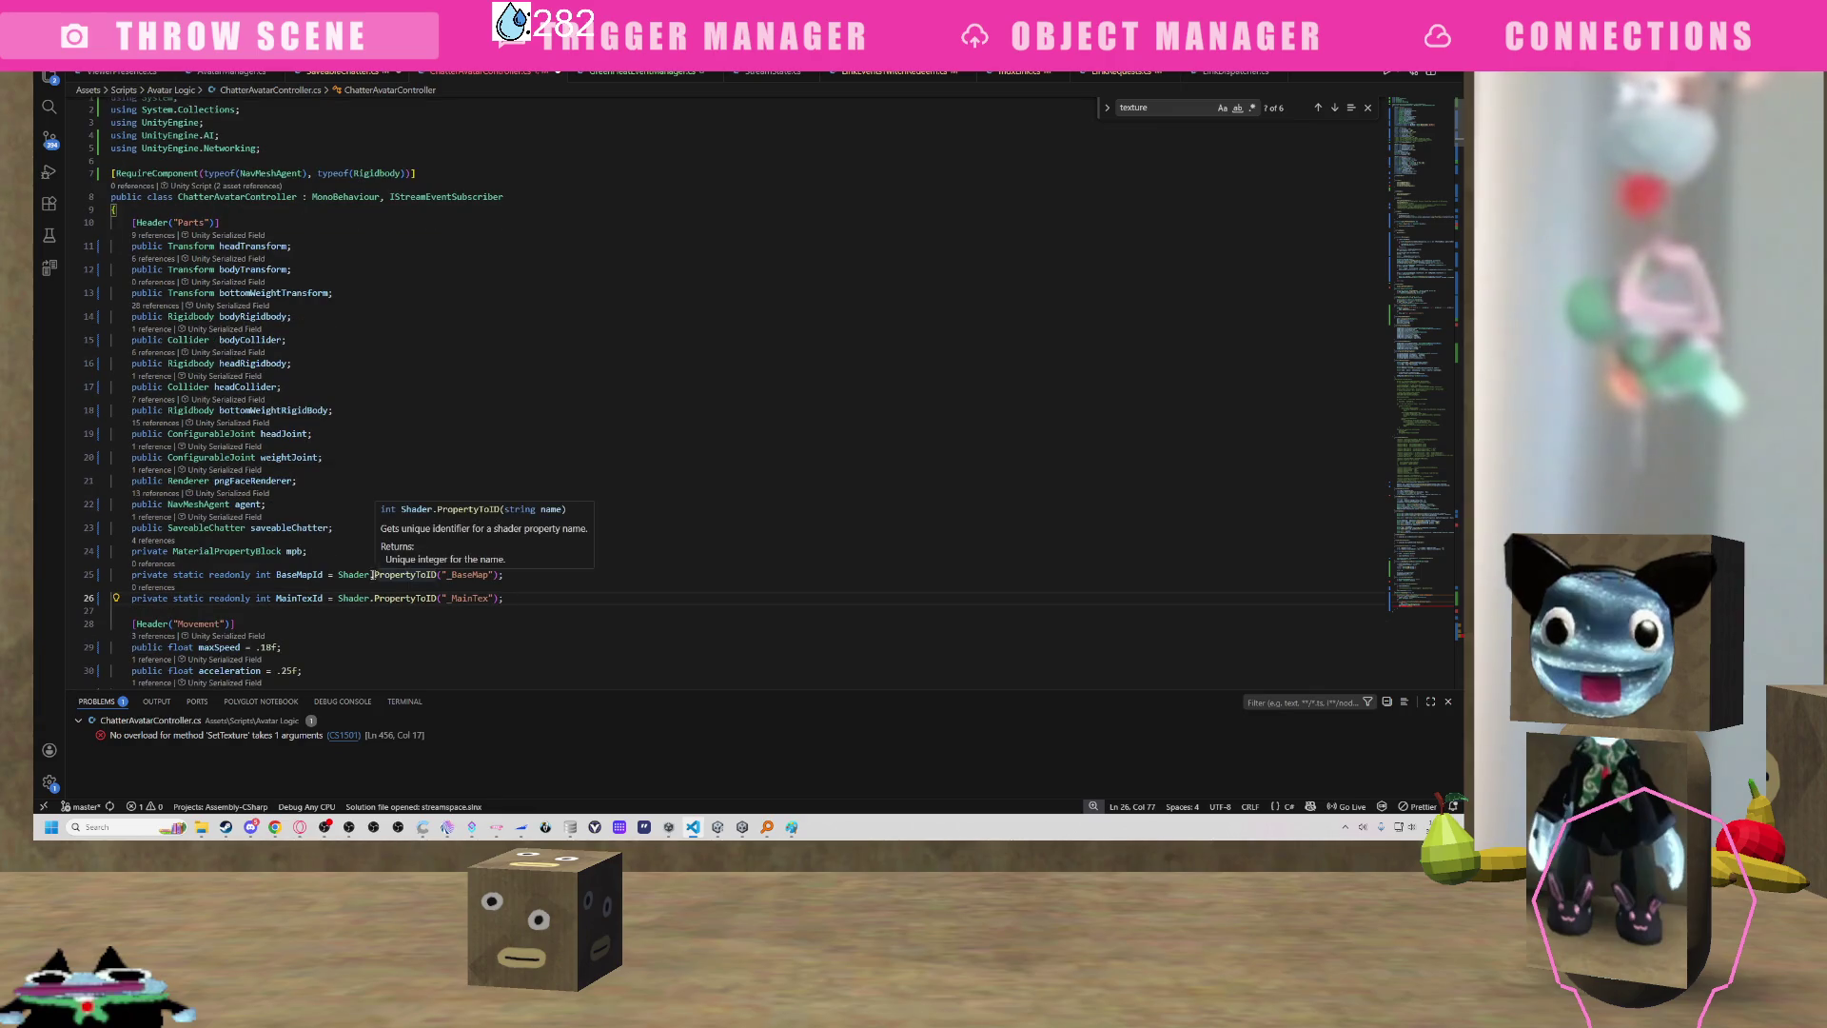
scroll(462, 559, "down", 1)
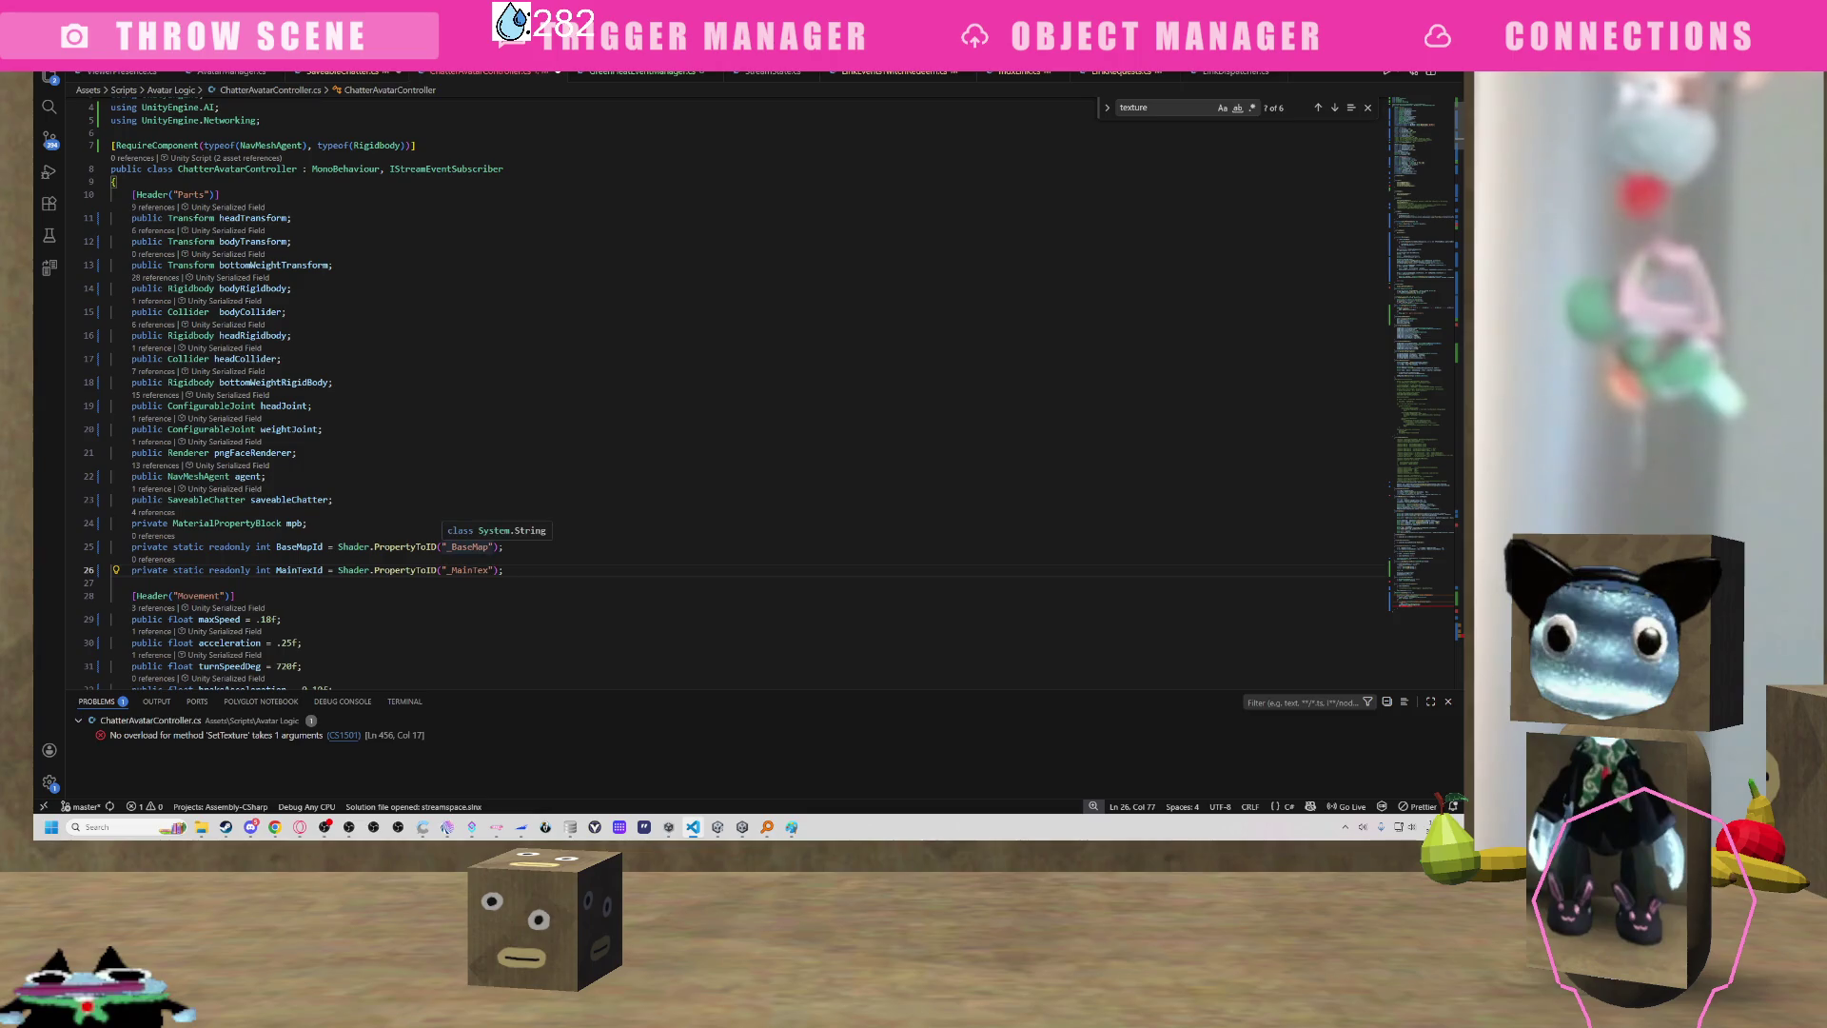
scroll(460, 538, "down", 2)
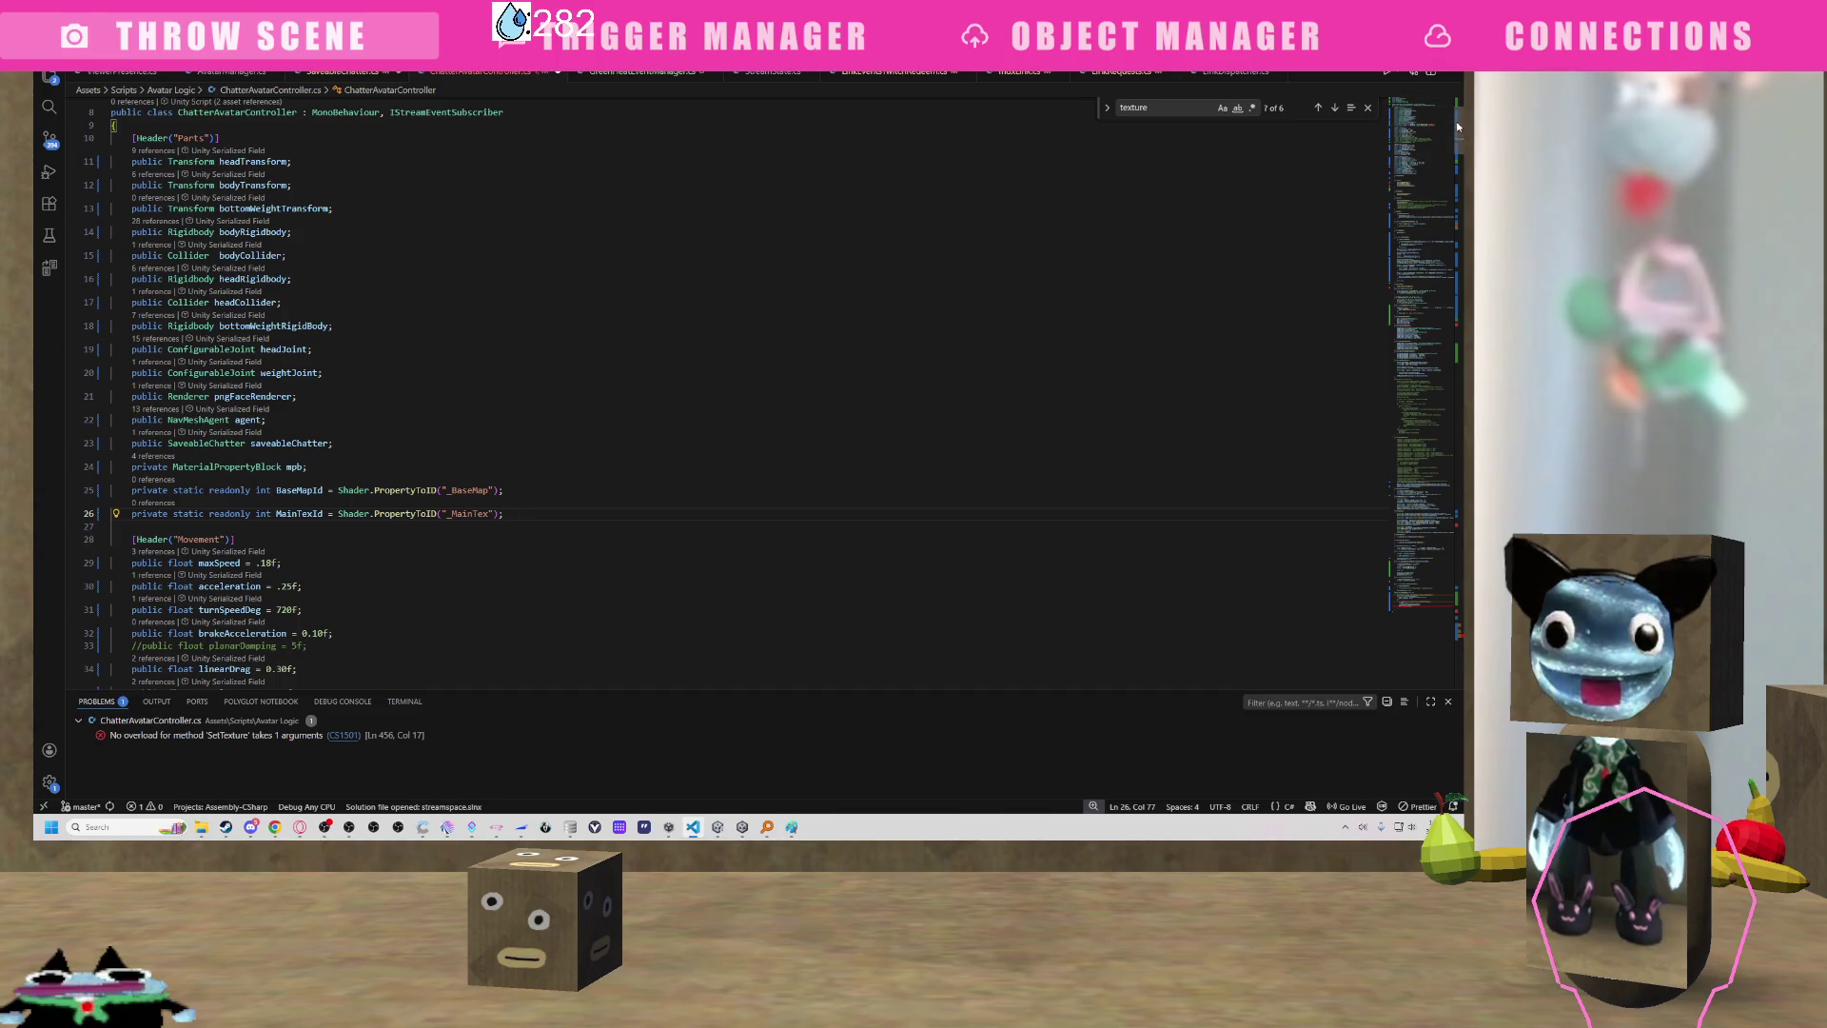
Scroll to the failing SetTexture call on line 456 and check which arguments it expects.
left_click_drag(1458, 124, 1455, 547)
scroll(837, 418, "down", 20)
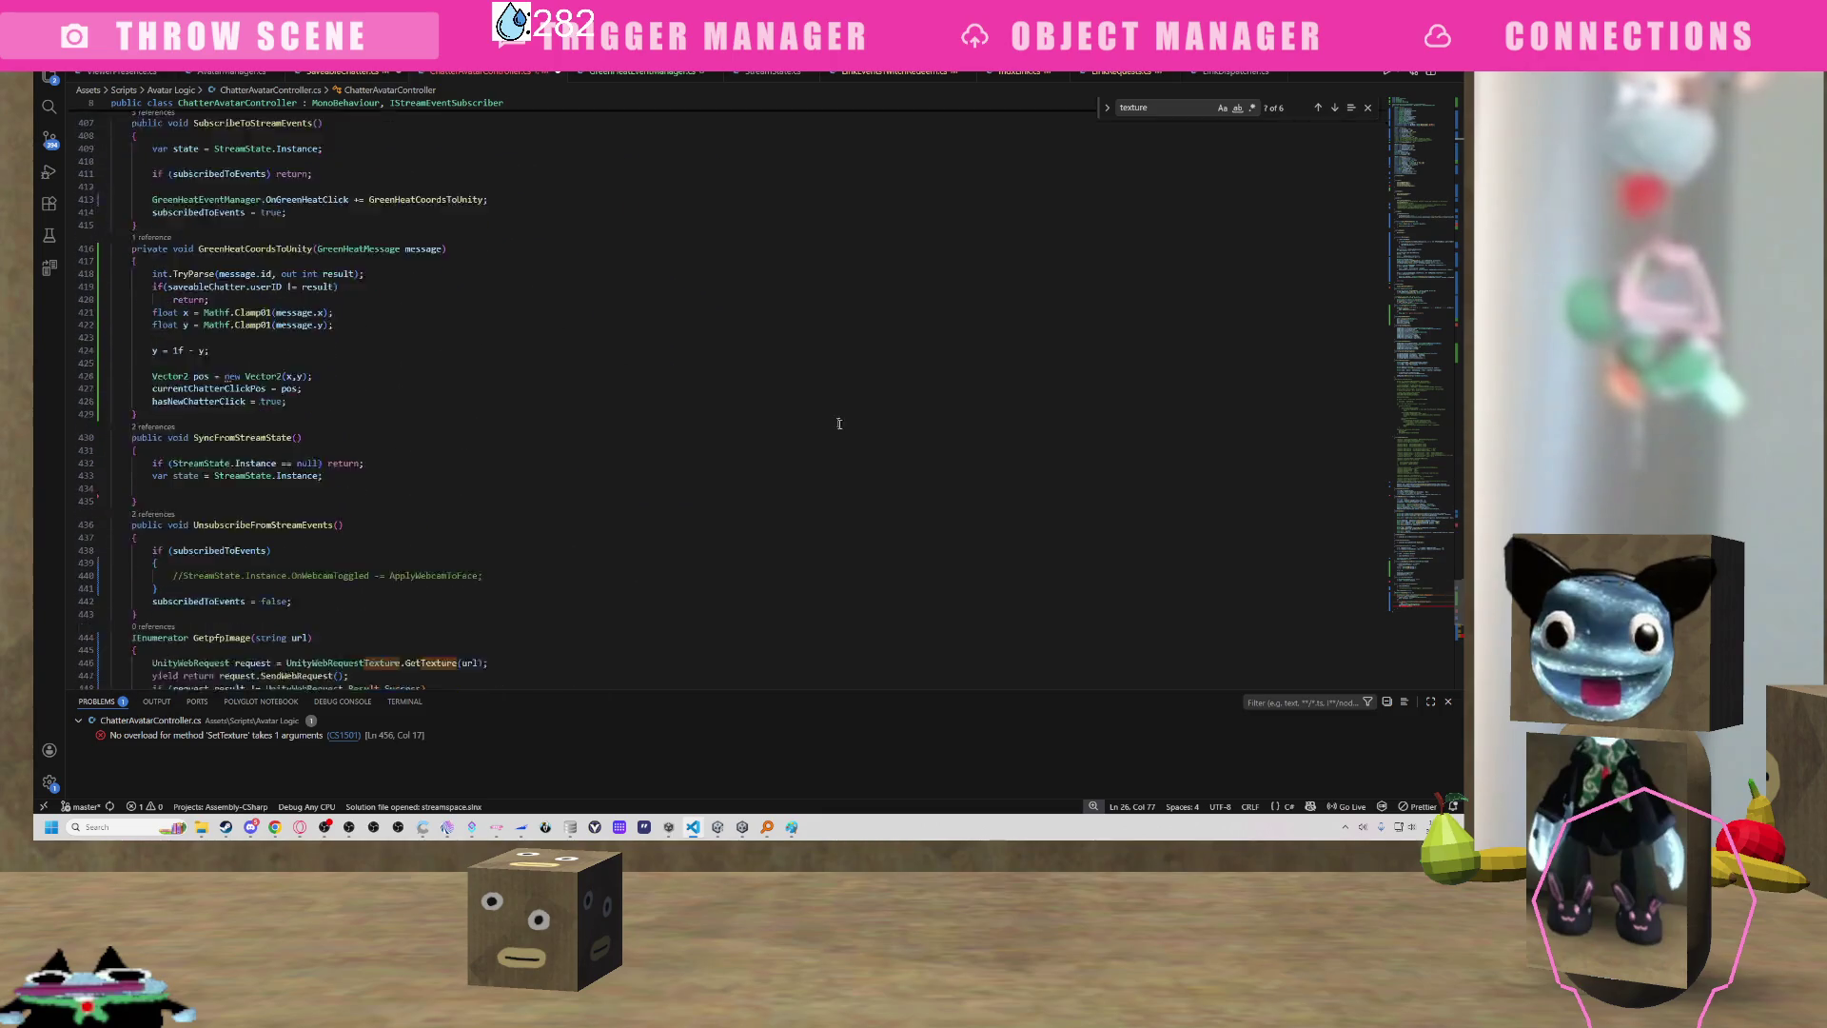
left_click(250, 538)
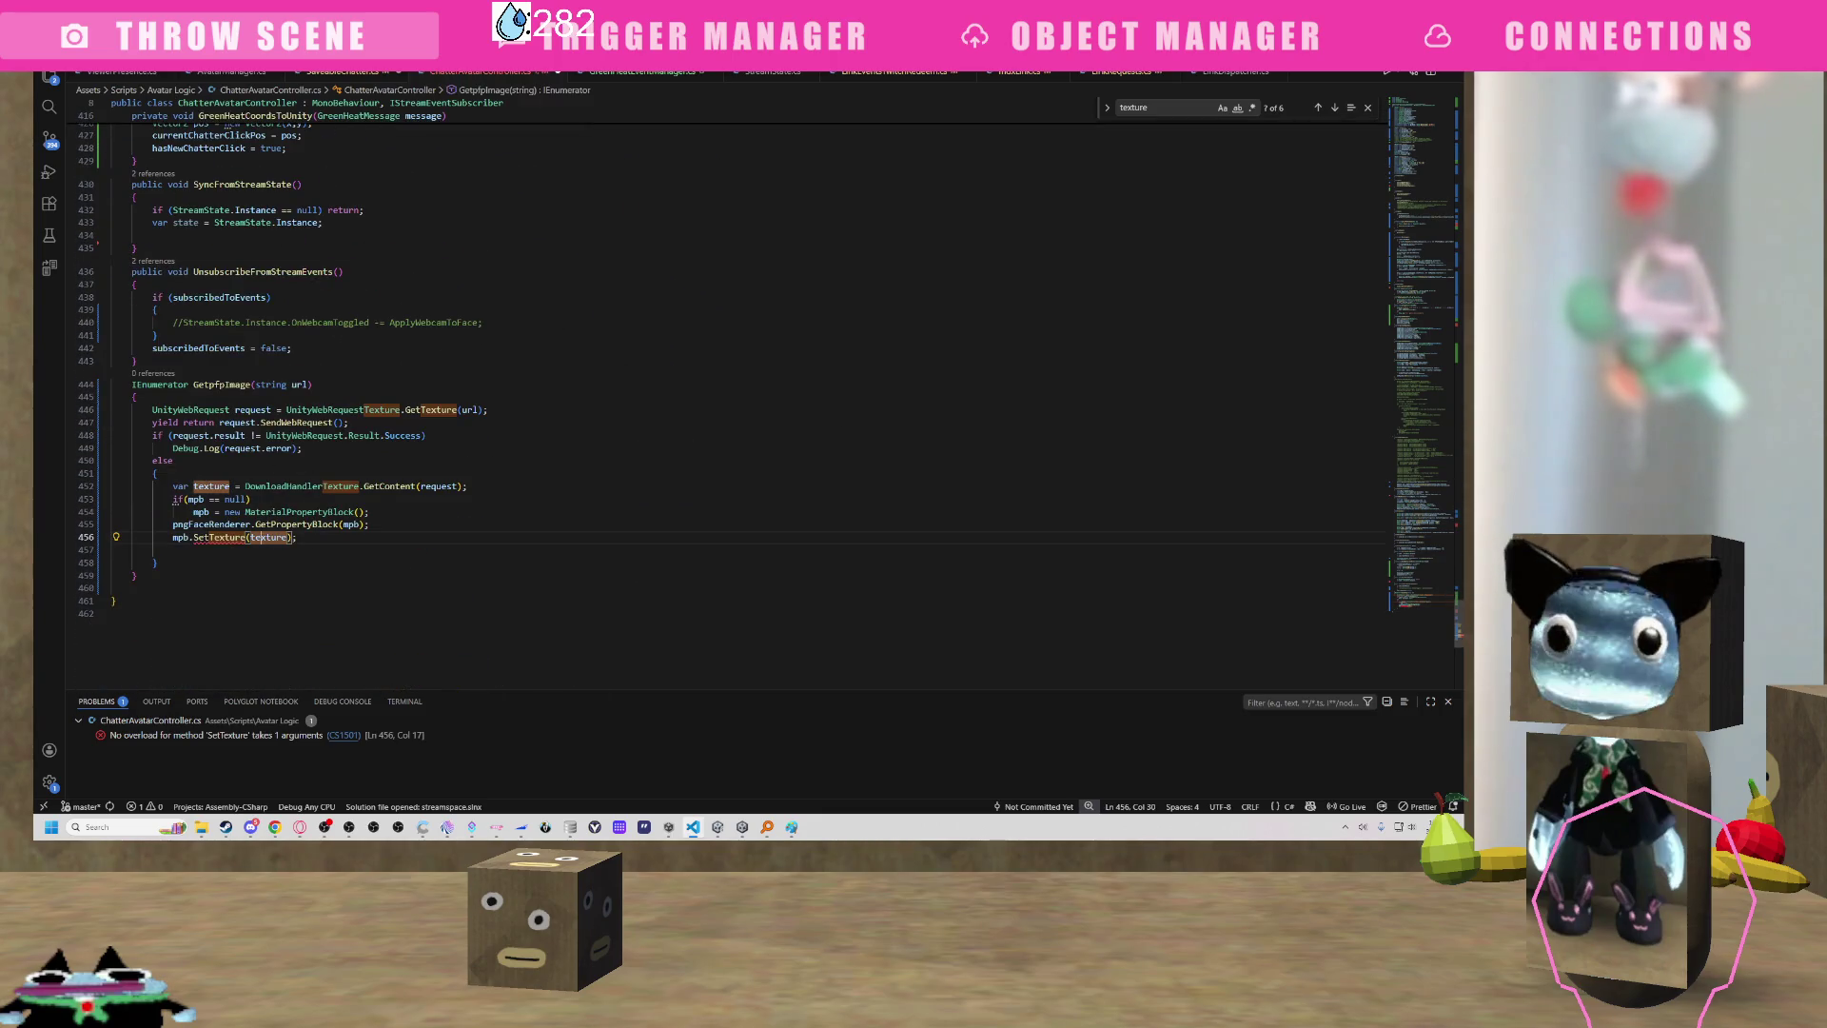
left_click(284, 538)
left_click(229, 538)
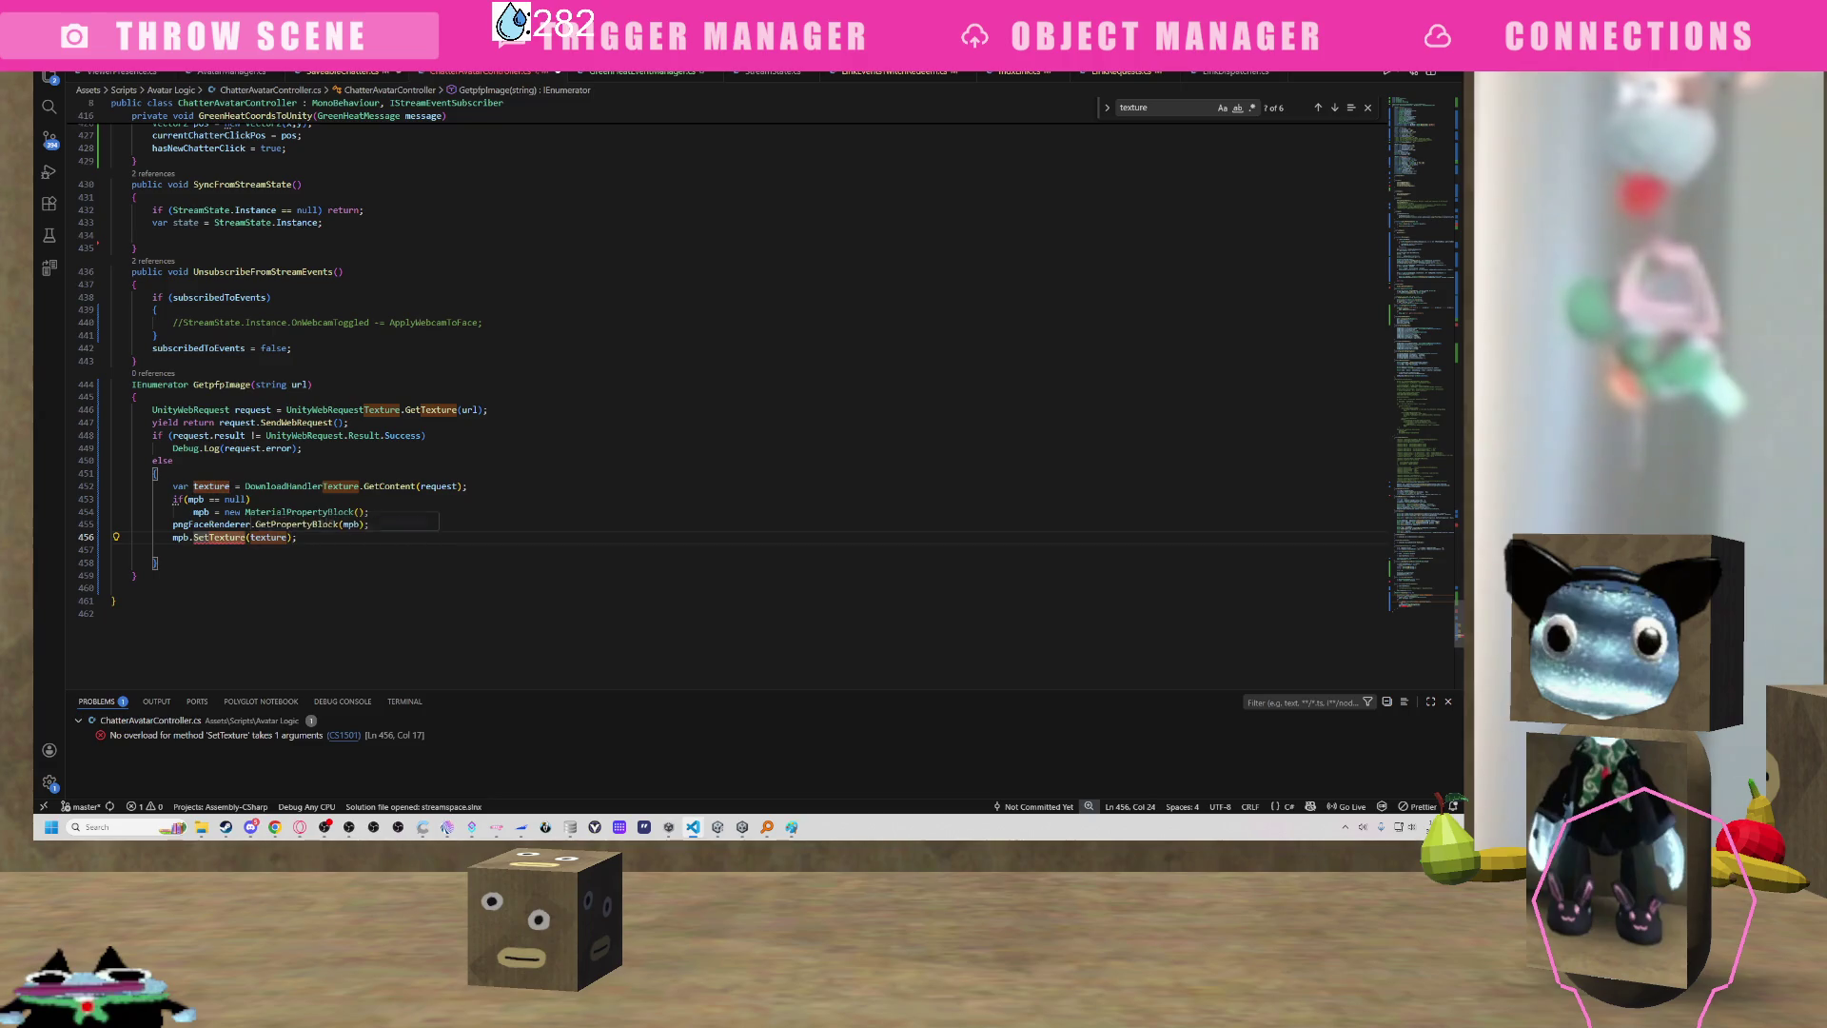
Insert BaseMapId as the first argument so the line reads mpb.SetTexture(BaseMapId, texture), then select the line.
left_click(250, 537)
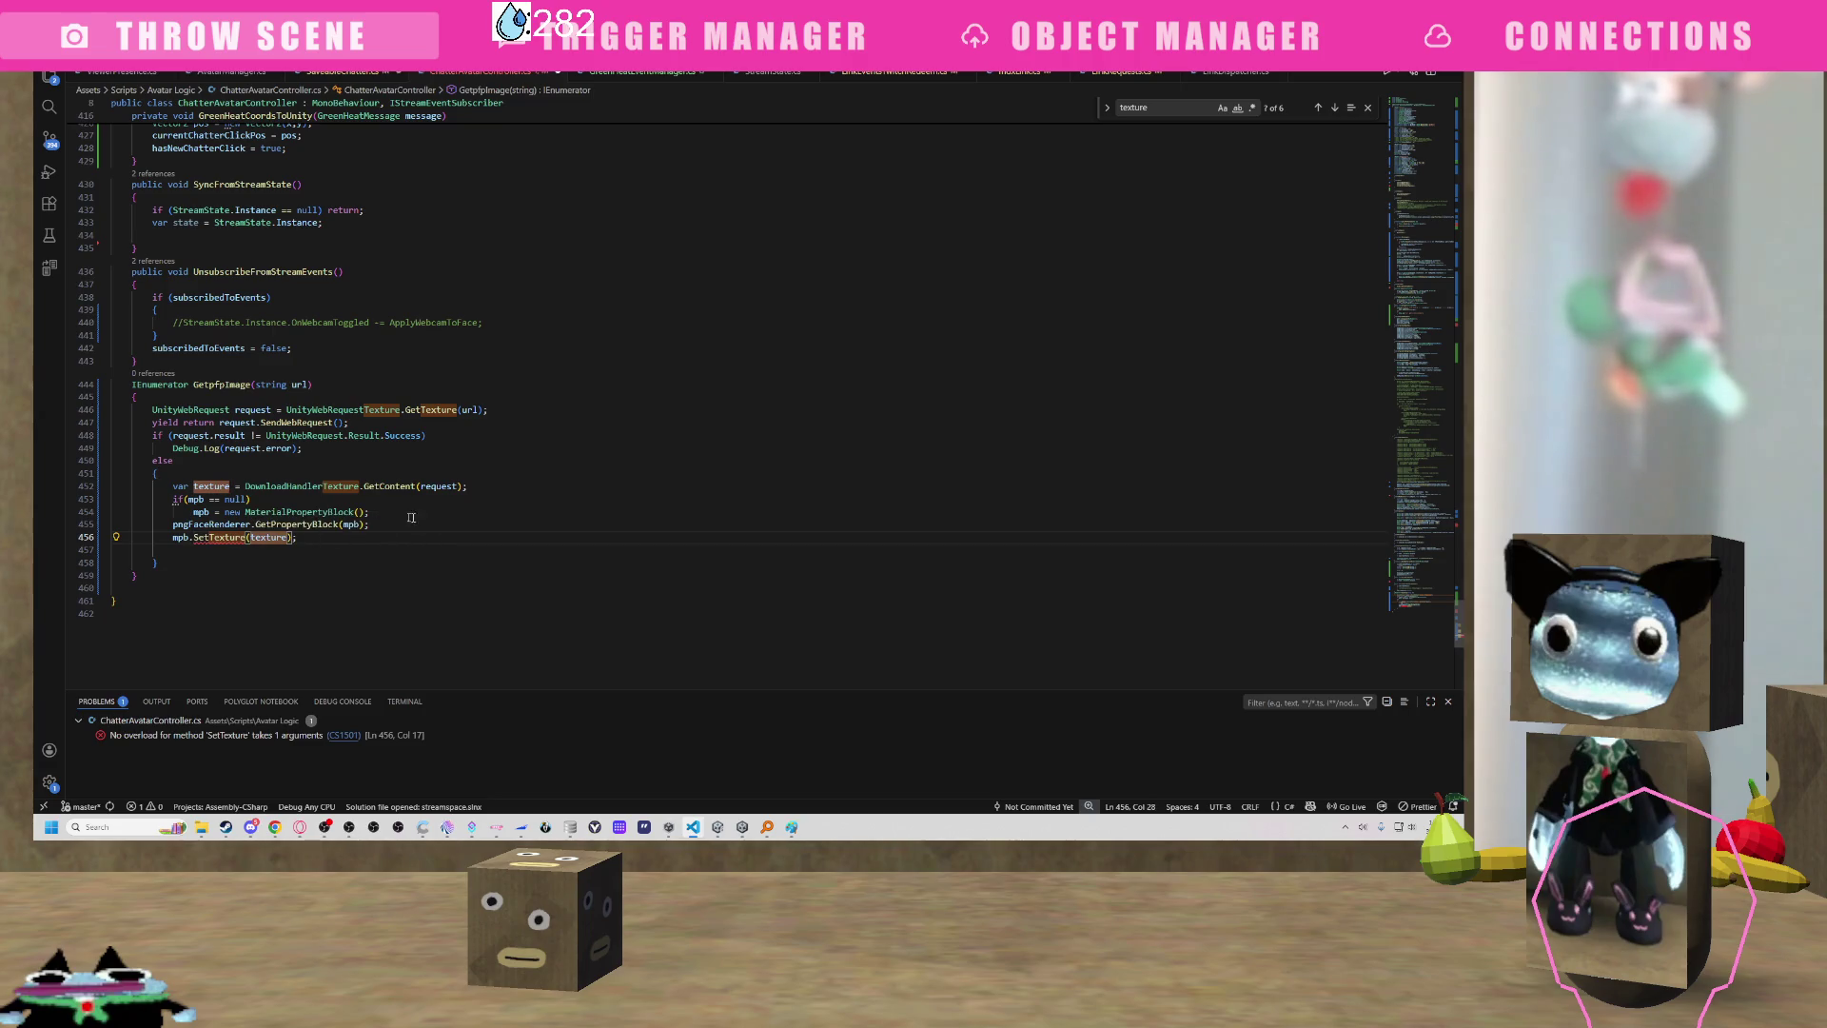
type("ba")
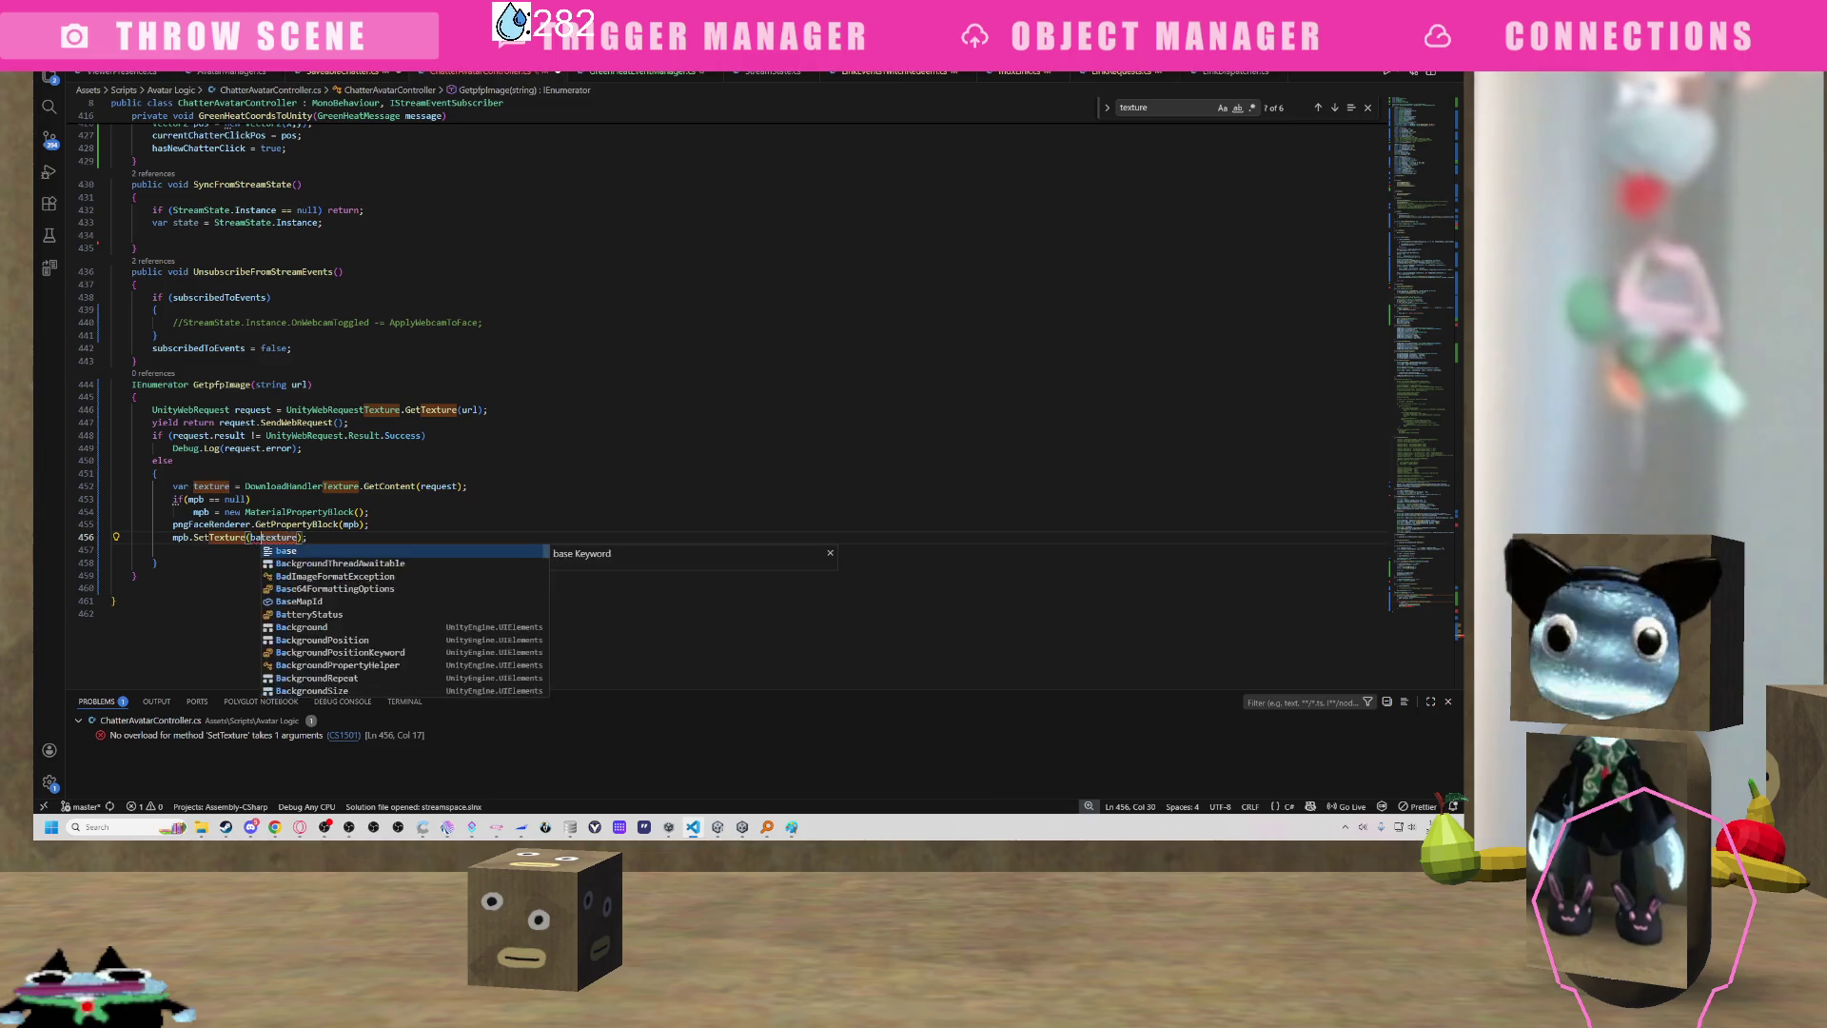
type("sem")
key("Tab")
type(".")
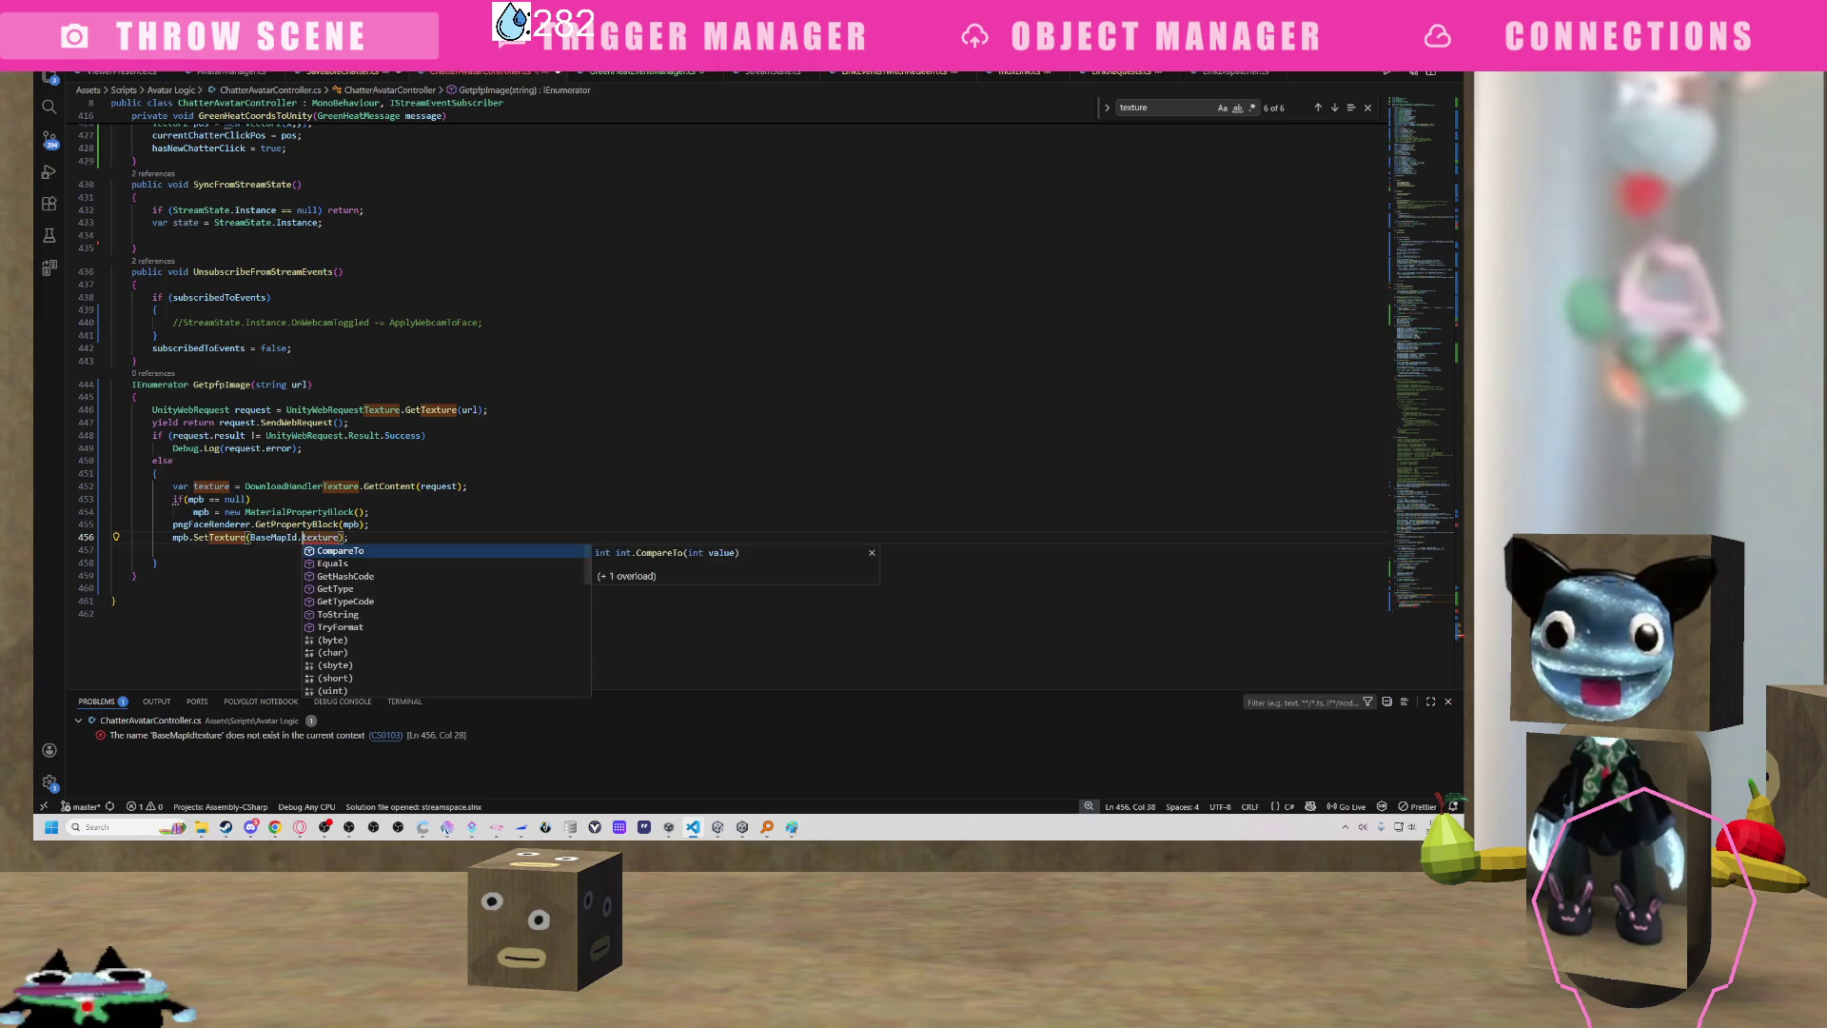
key("BackSpace")
type(",")
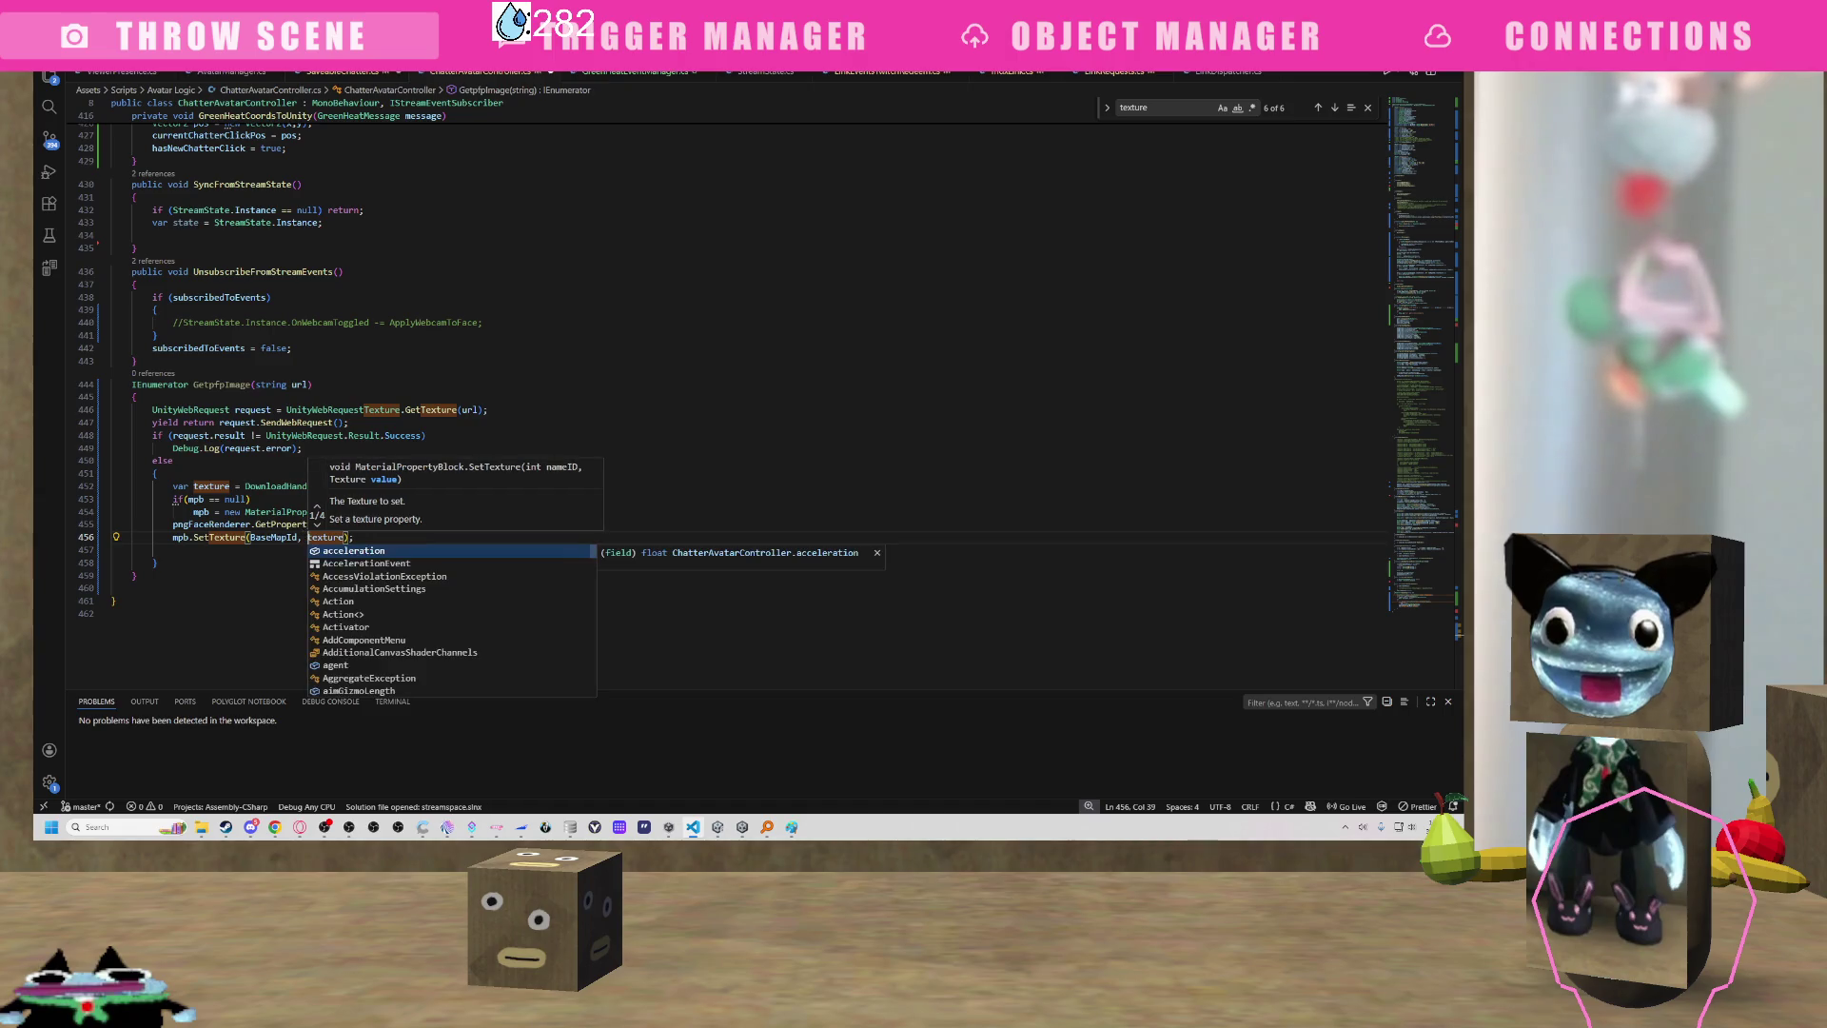
key("Escape")
left_click_drag(354, 537, 175, 538)
key("ctrl+c")
key("Right")
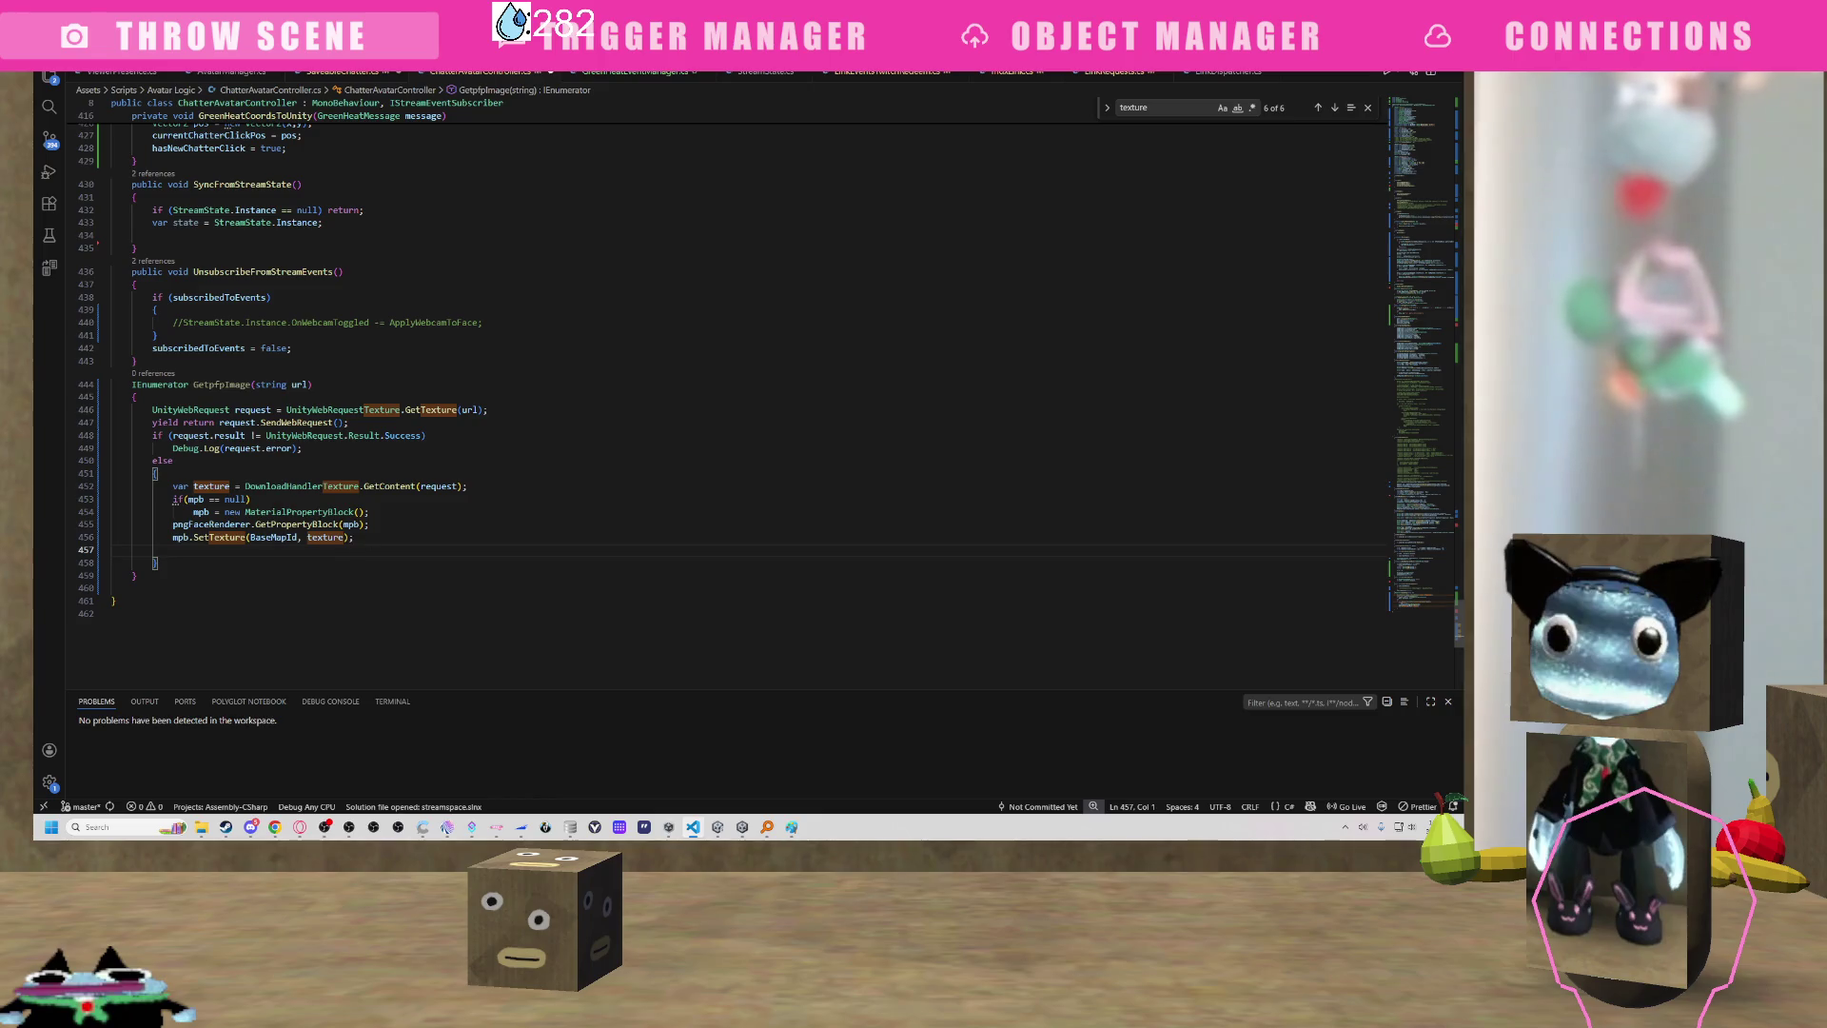
Paste a copy of the SetTexture line on line 457 and replace BaseMapId with MainTexId.
key("Down")
key("ctrl+v")
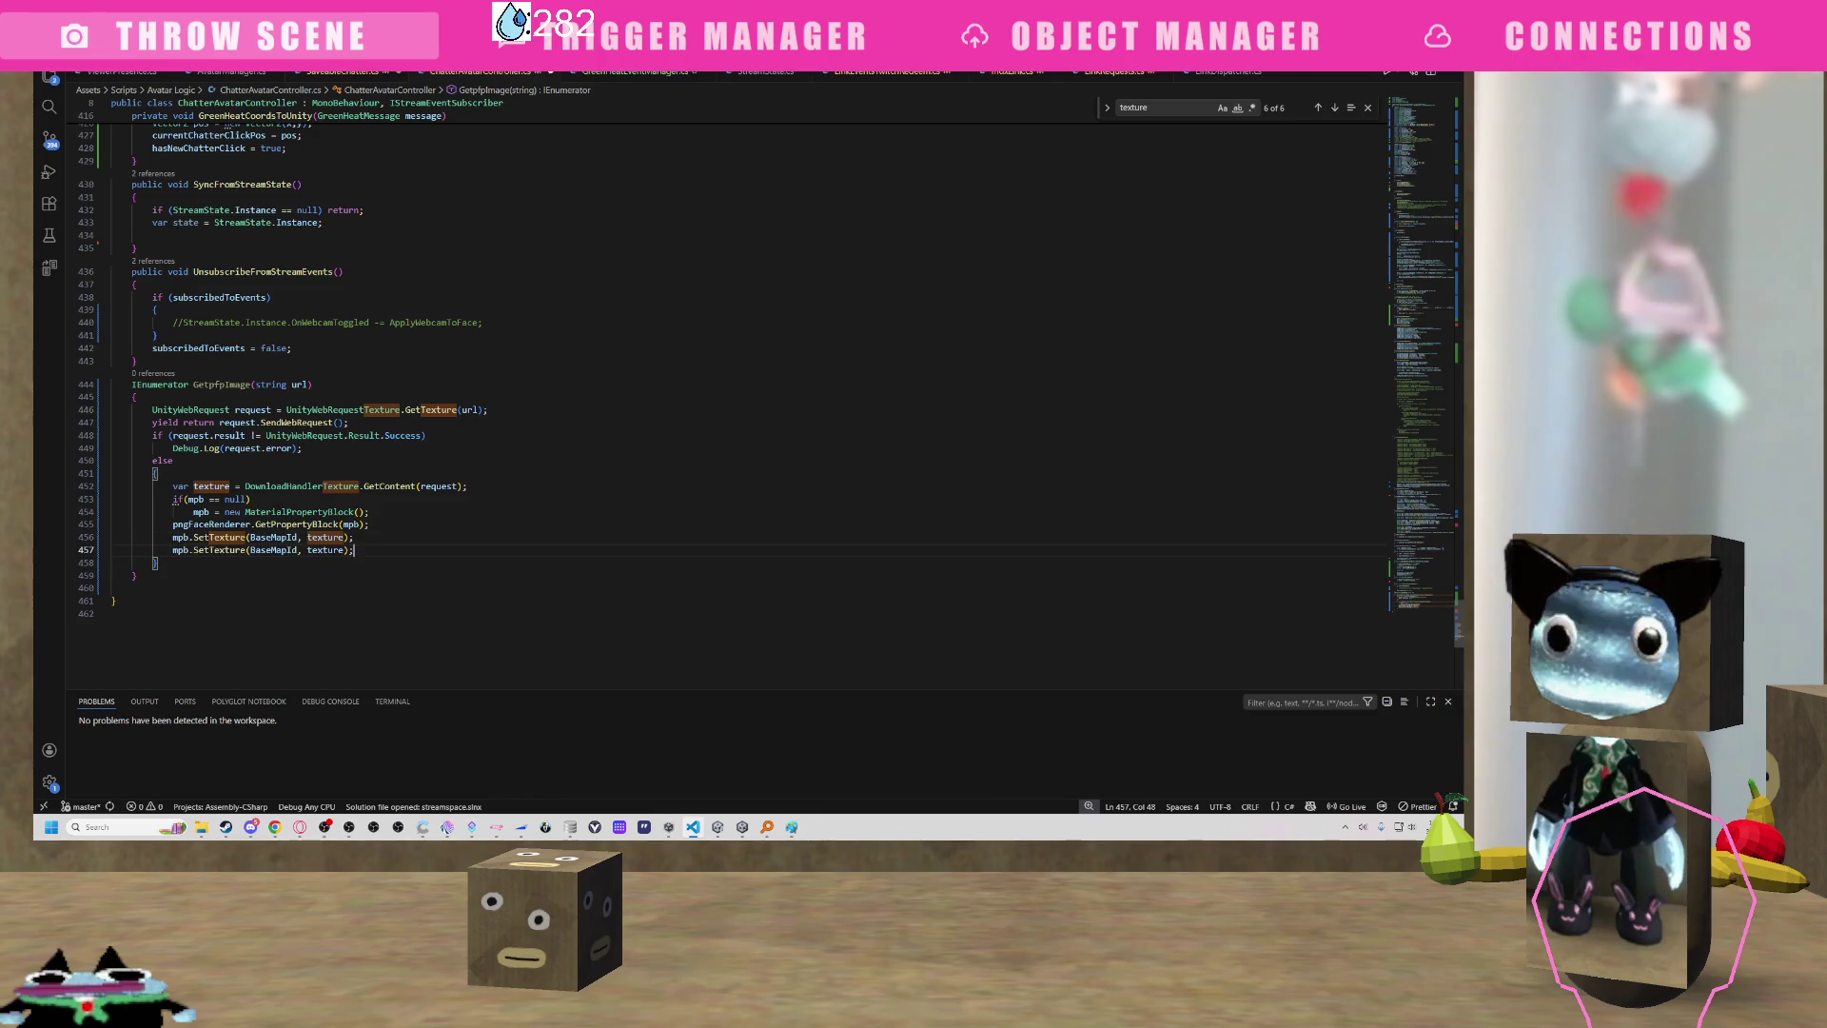
double_click(297, 550)
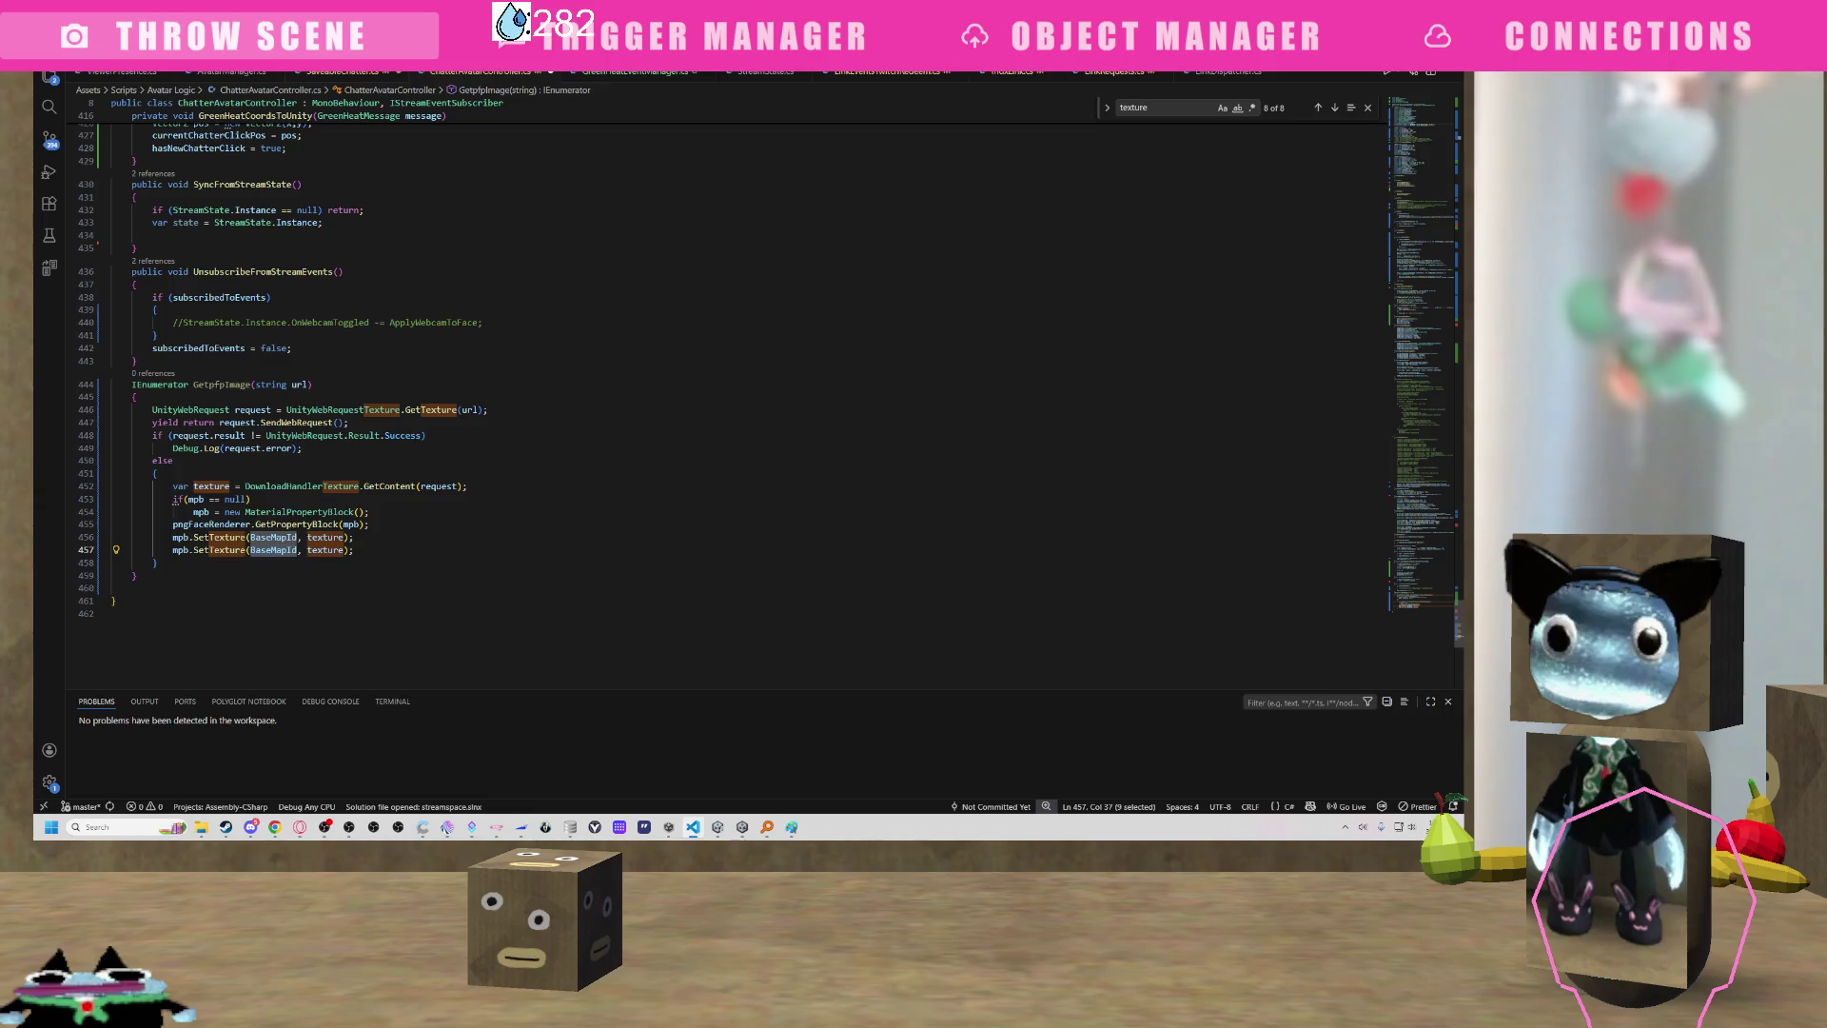
type("main")
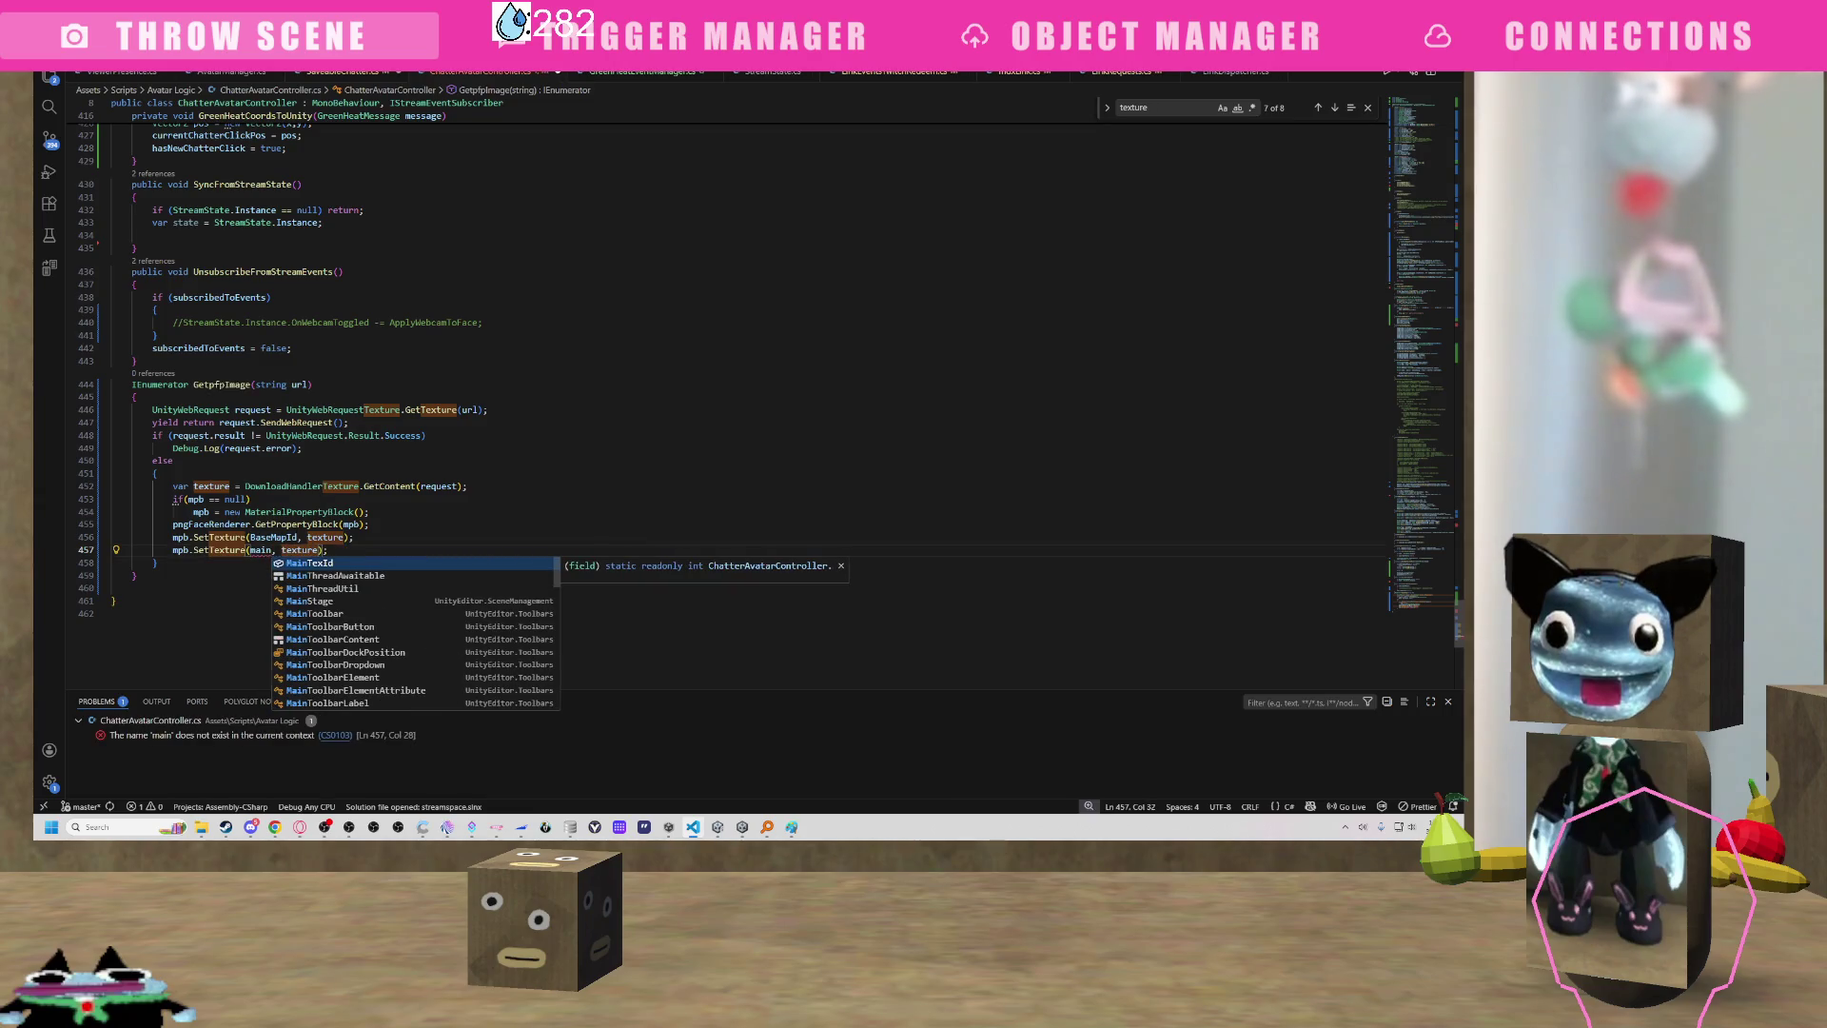
key("Tab")
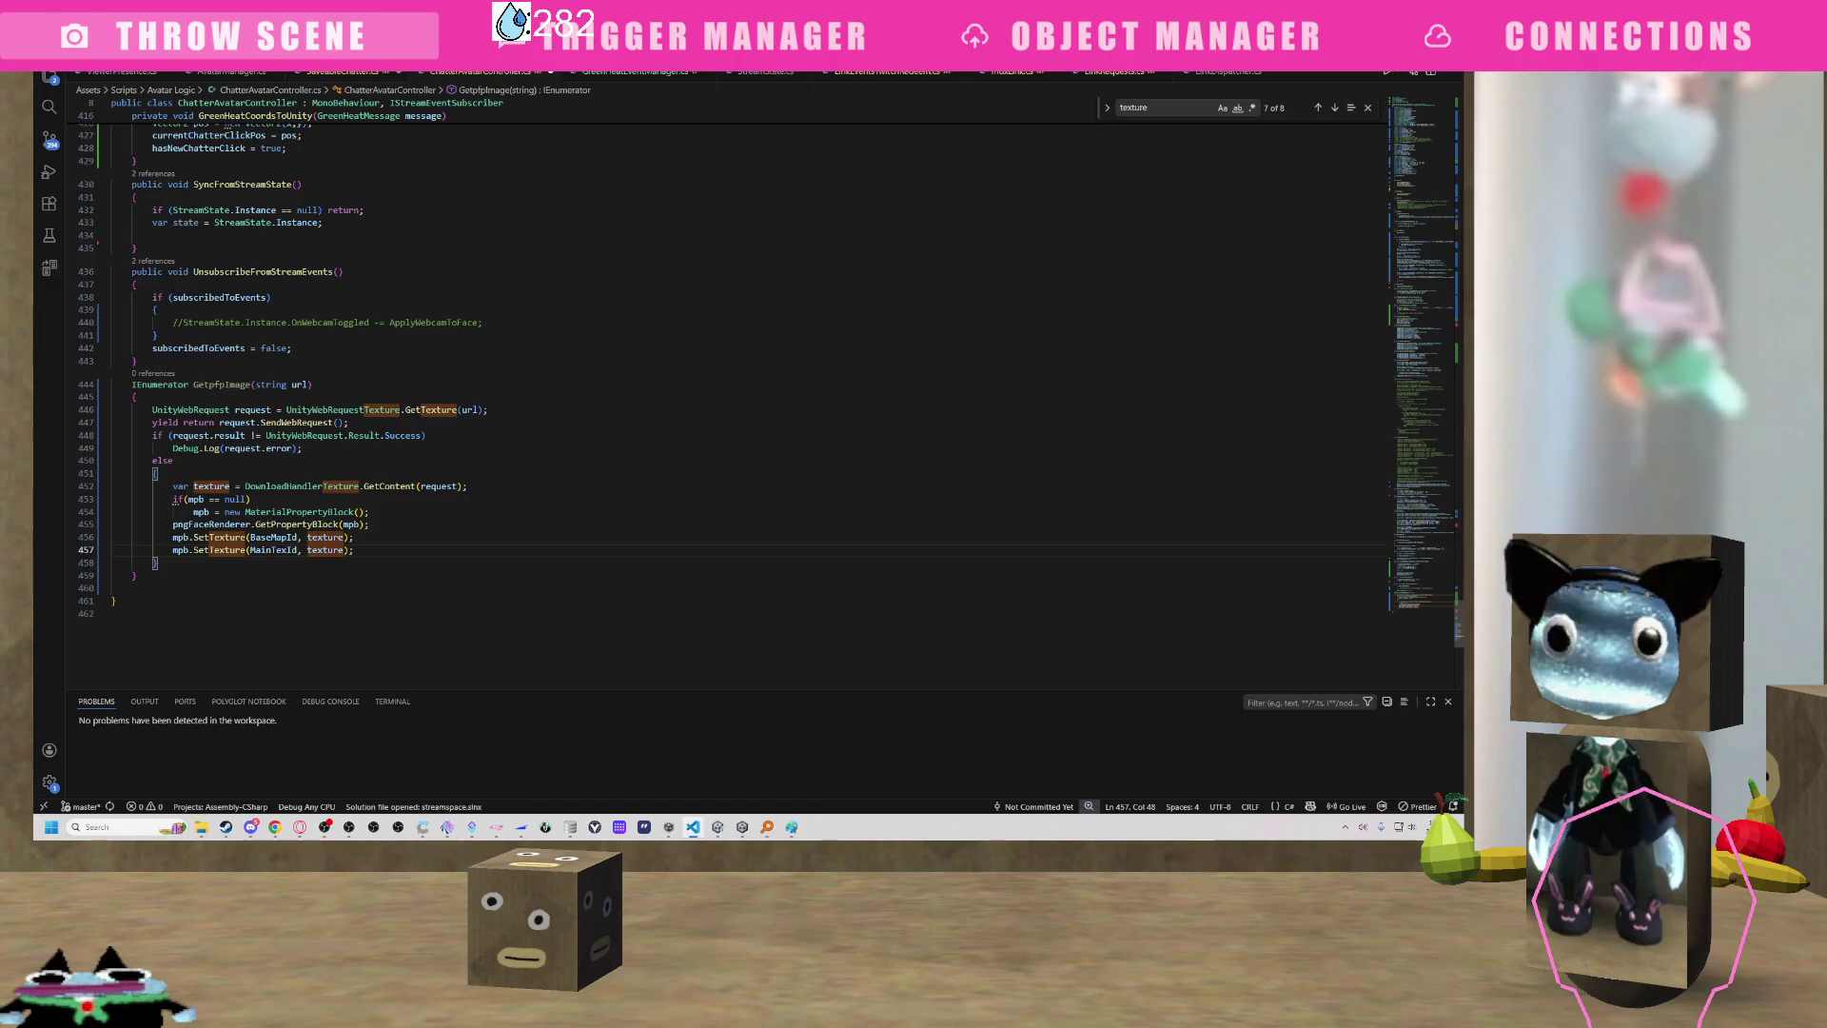
Add an empty line after the two SetTexture calls.
key("Up")
key("End")
key("shift+Left")
key("shift+Left")
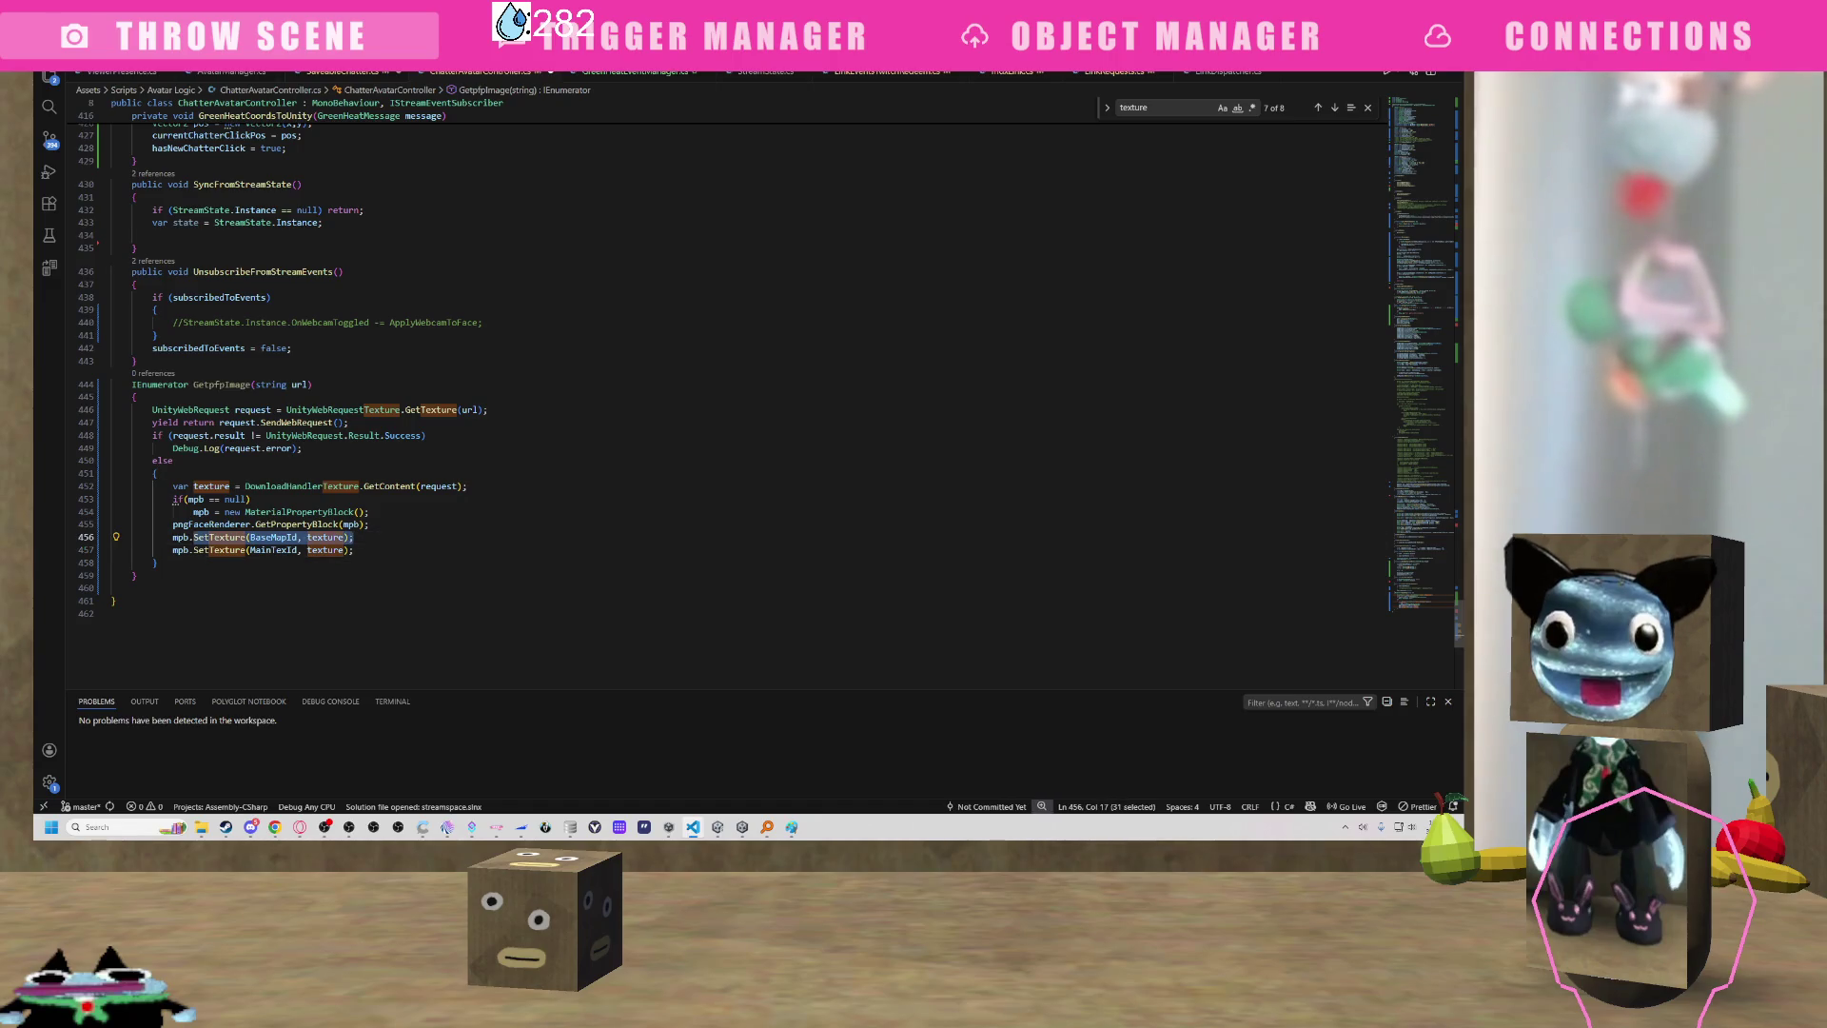
left_click(386, 554)
left_click_drag(386, 554, 177, 550)
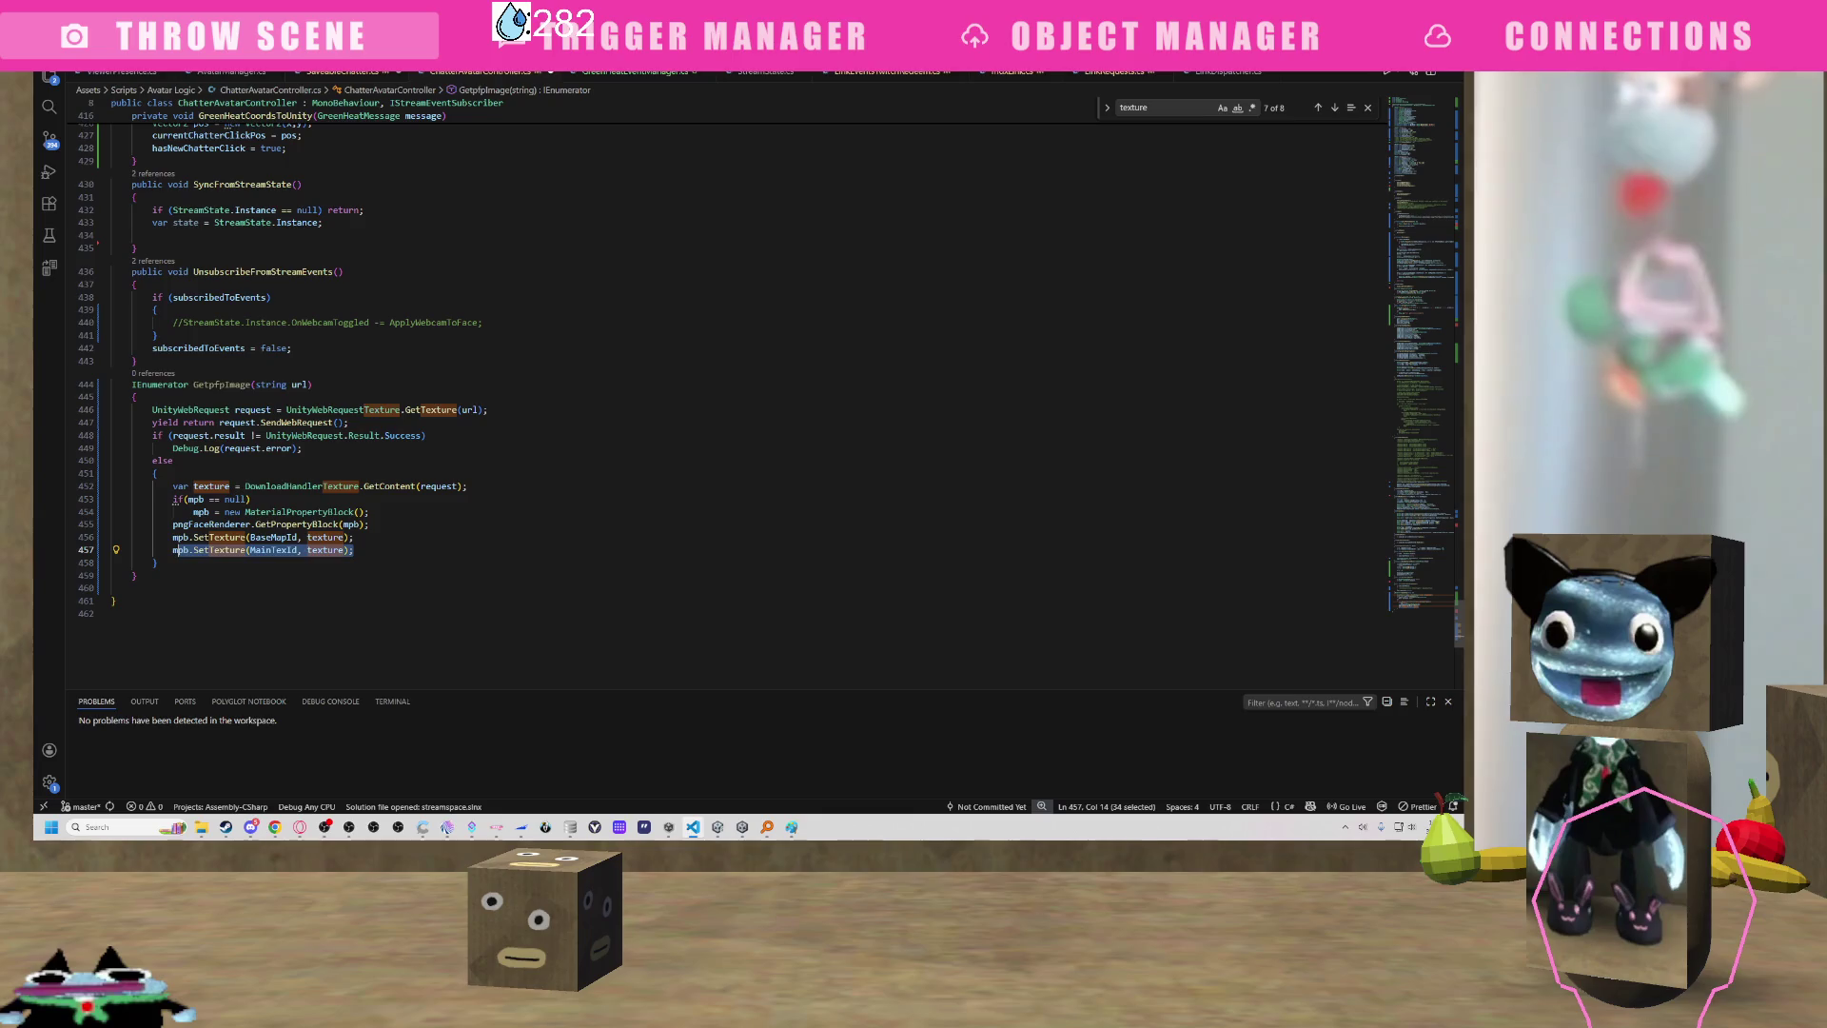
key("End")
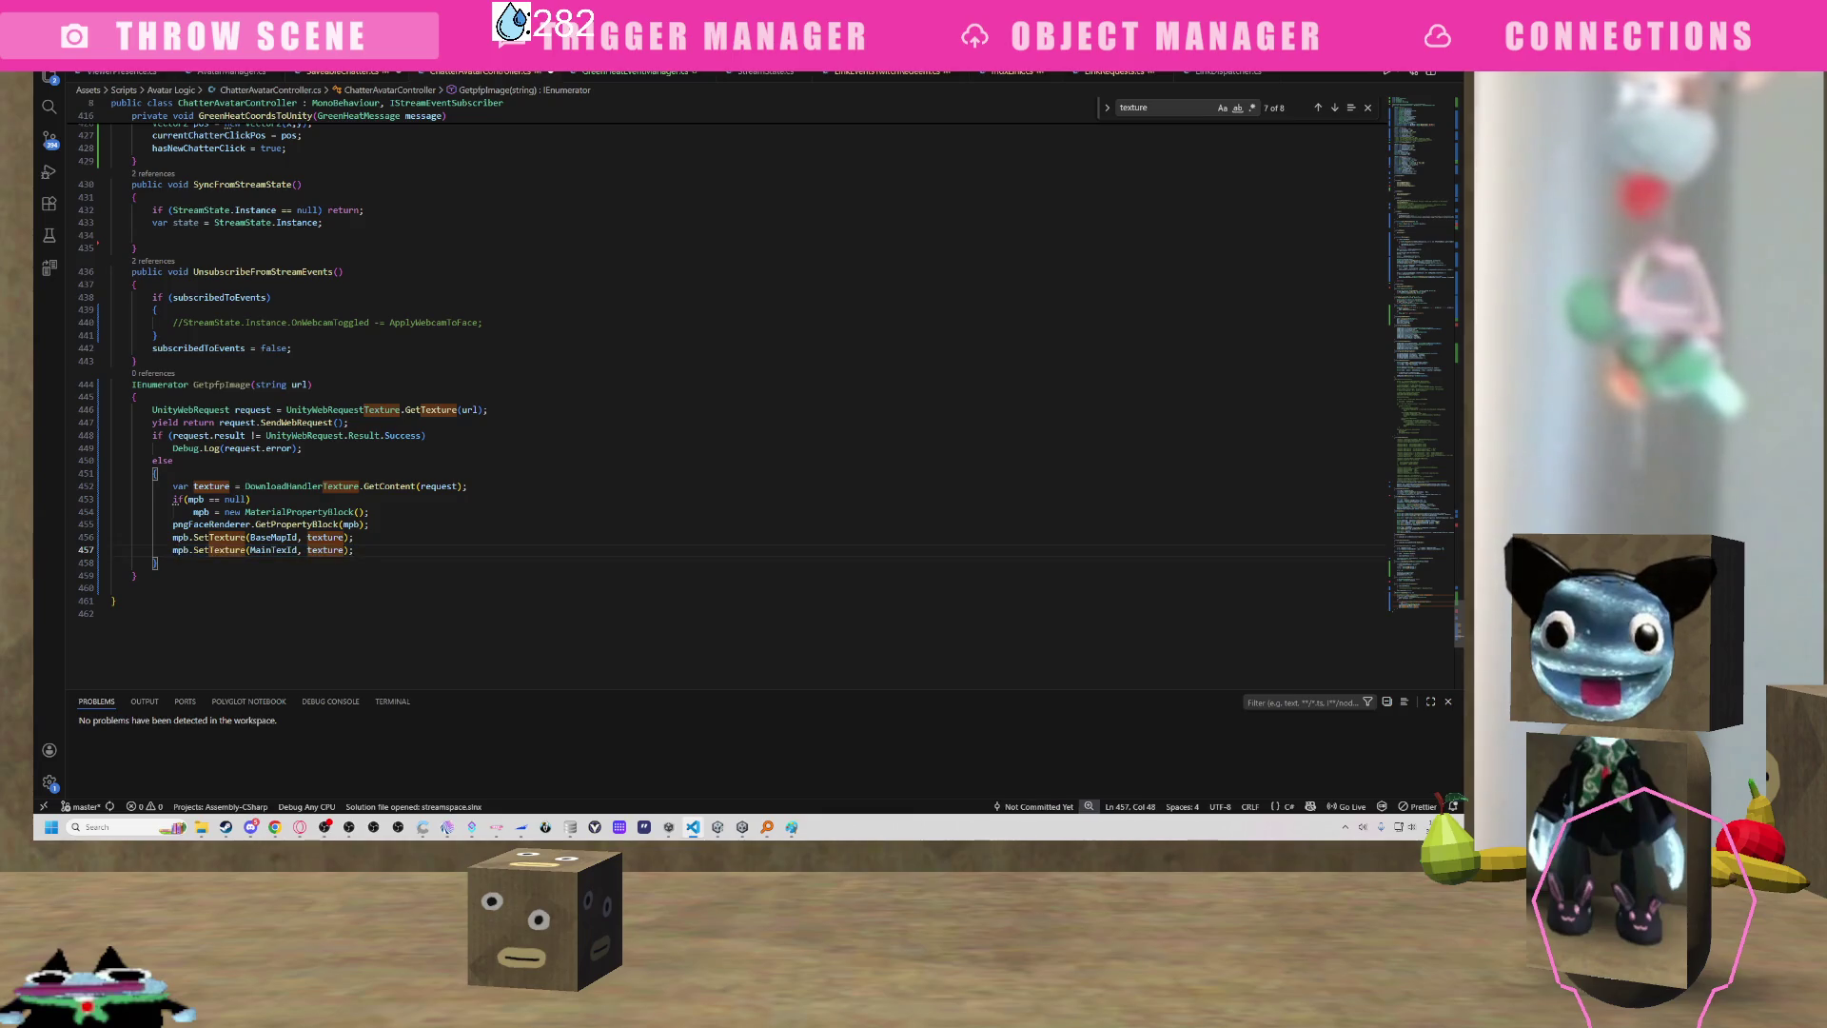
key("Return")
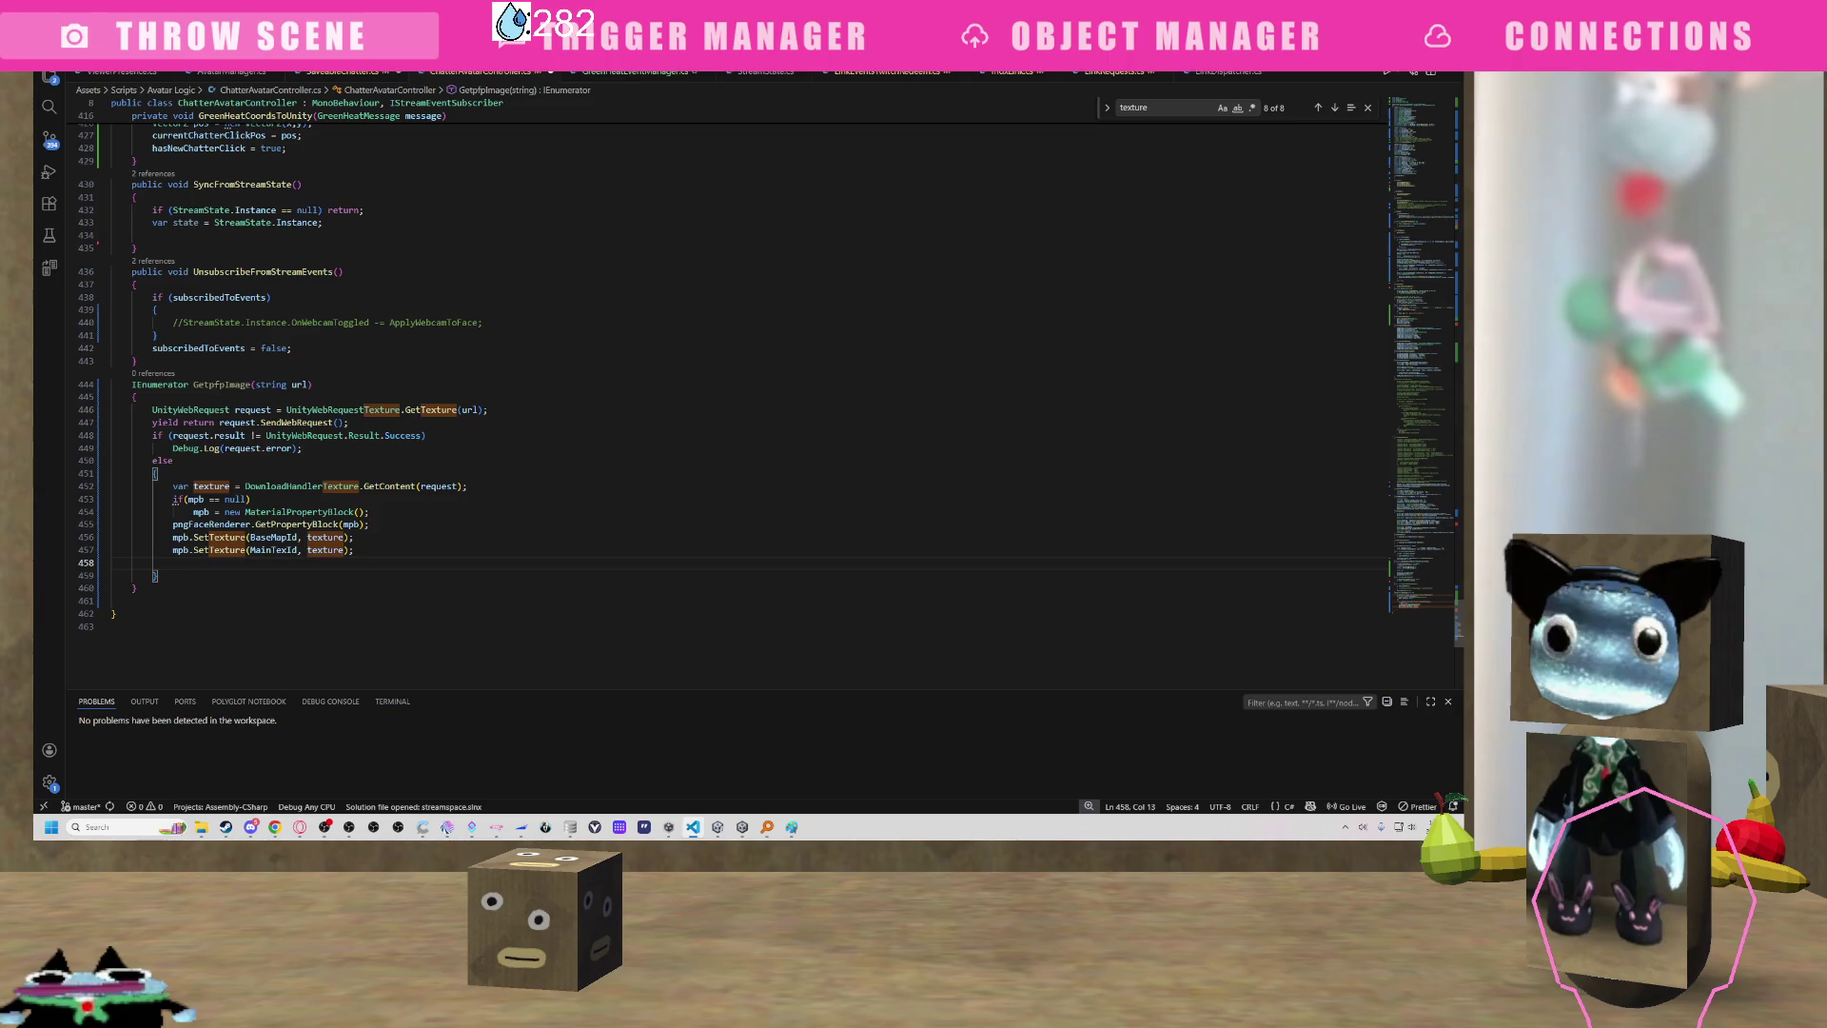
scroll(238, 458, "down", 1)
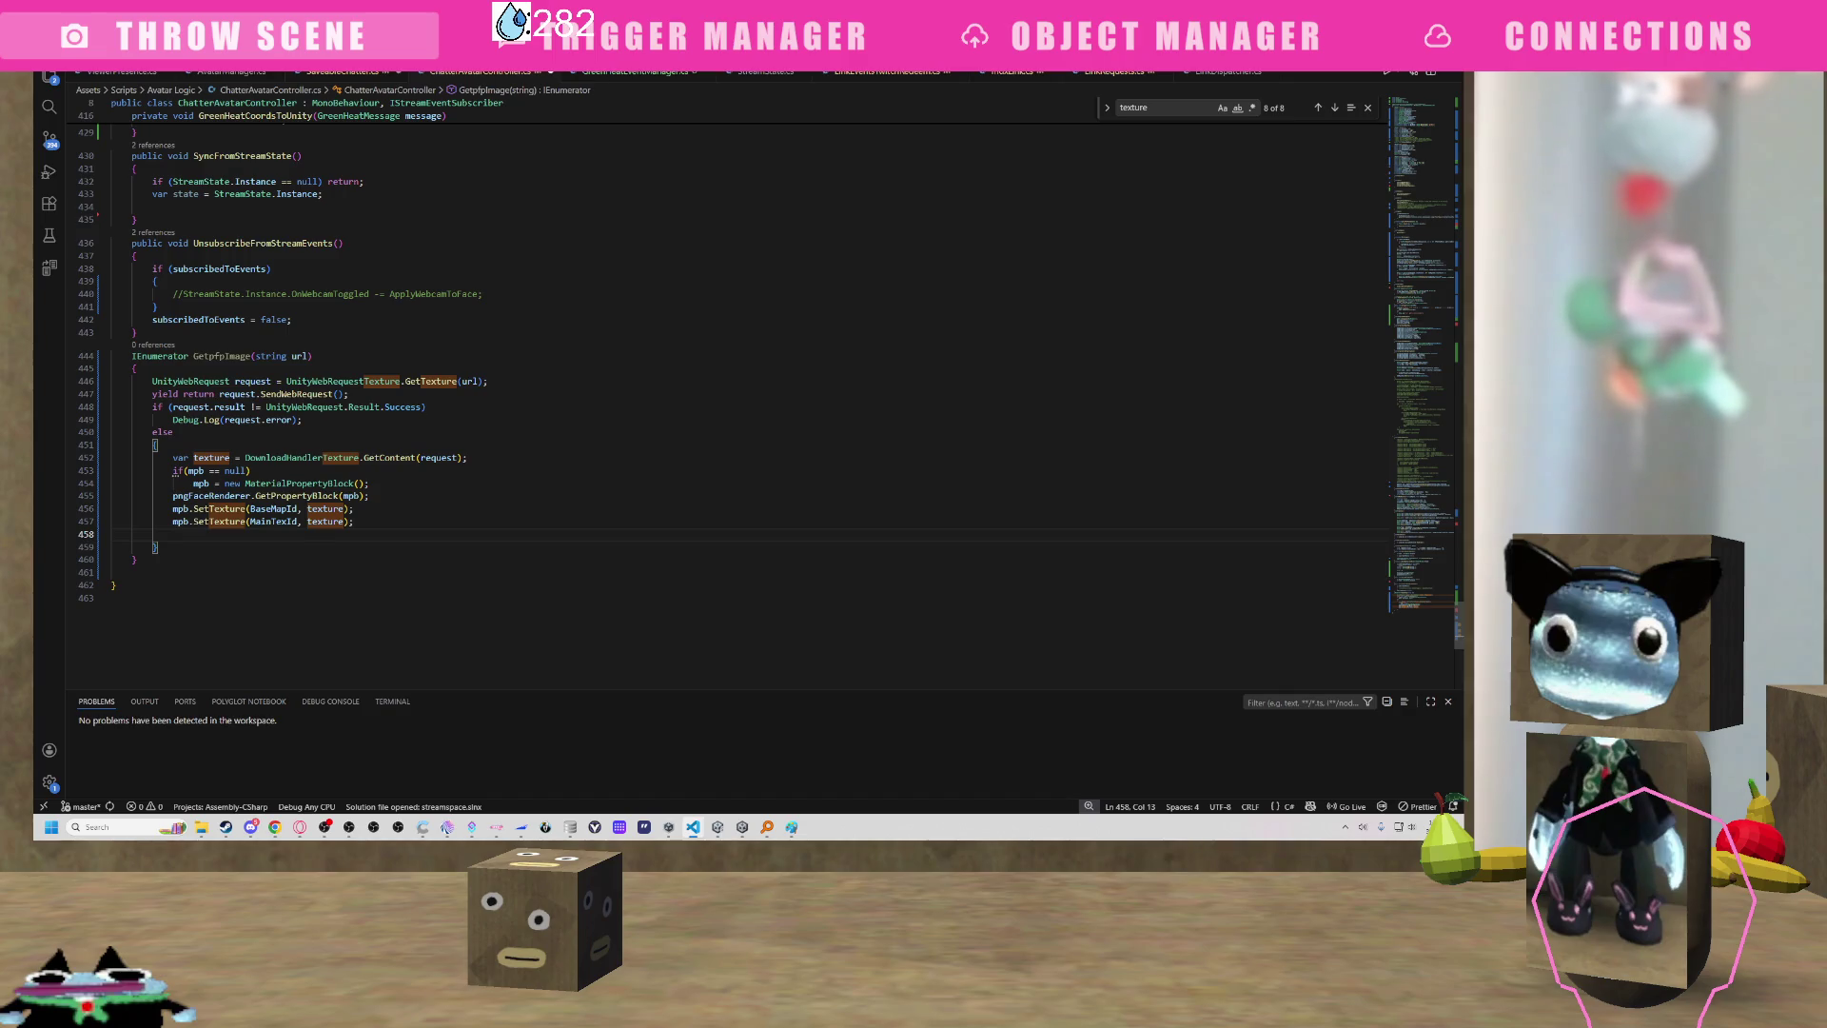
Write pngFaceRenderer.SetPropertyBlock(mbp); on line 458, copying pngFaceRenderer from line 455.
key("Up")
key("Up")
key("Up")
key("ctrl+shift+Right")
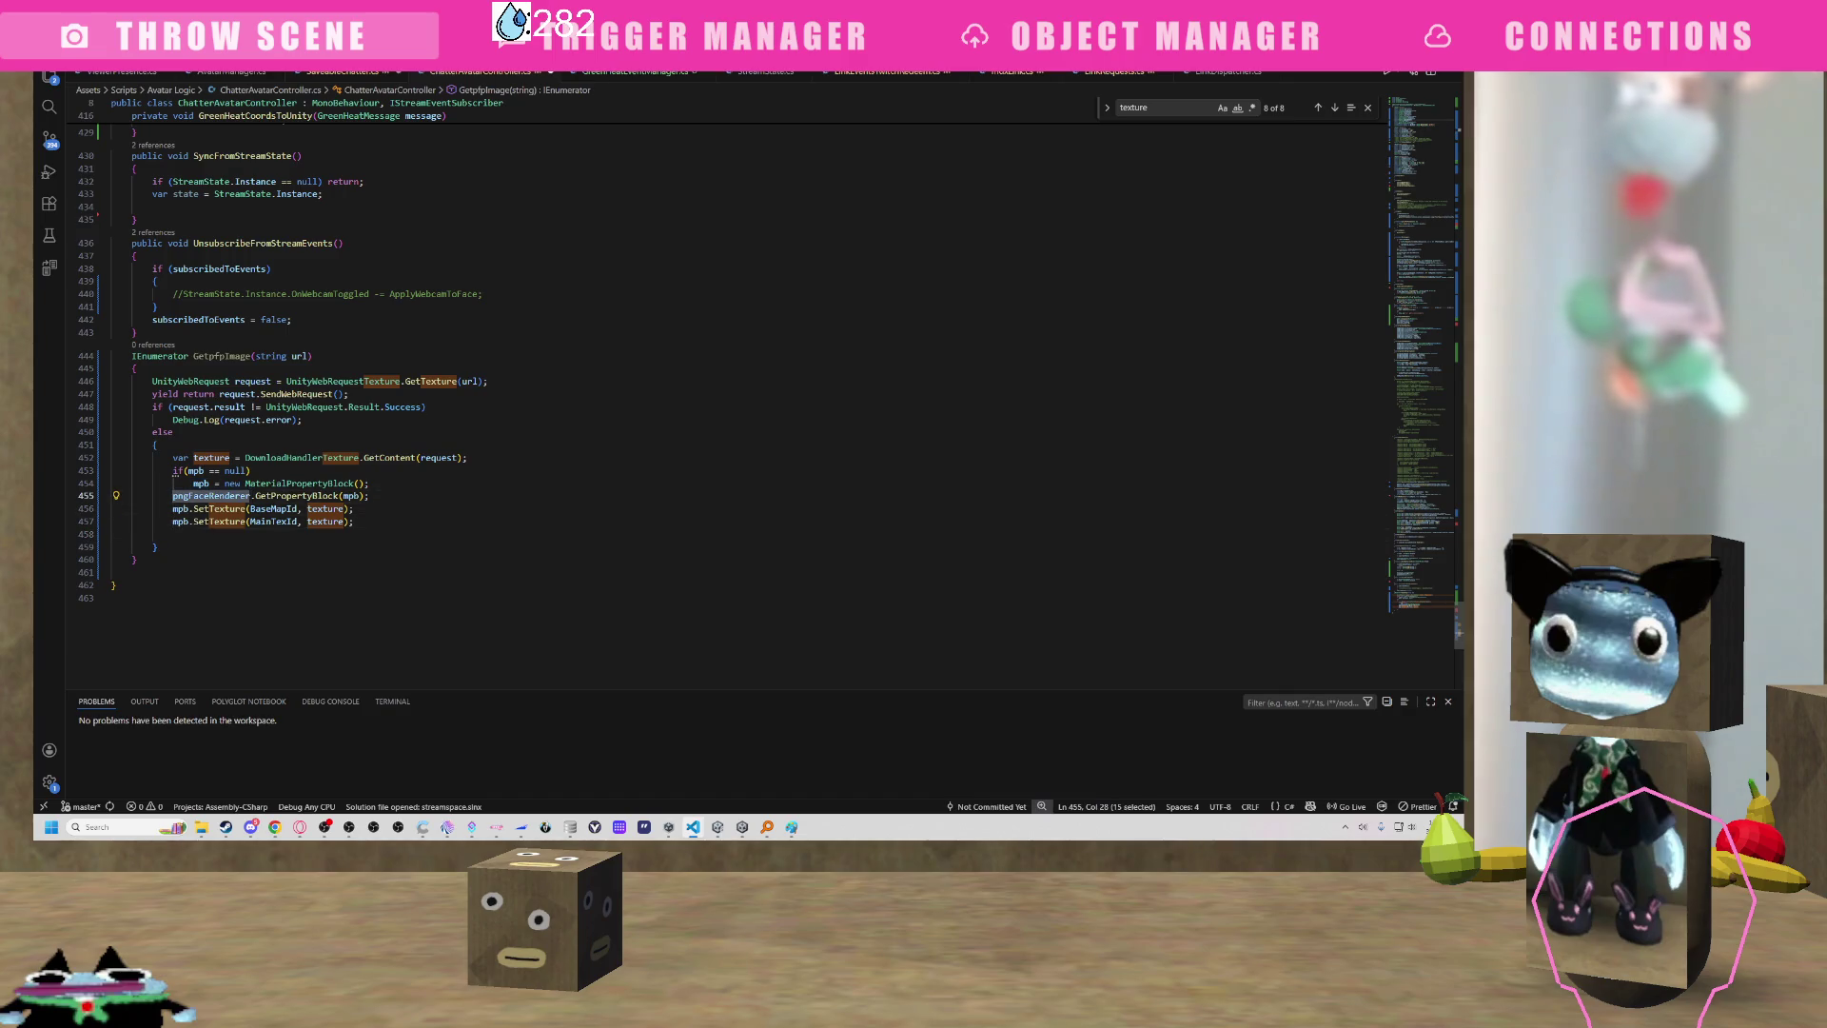
key("ctrl+c")
key("Down")
key("Down")
key("Down")
key("ctrl+v")
type(".")
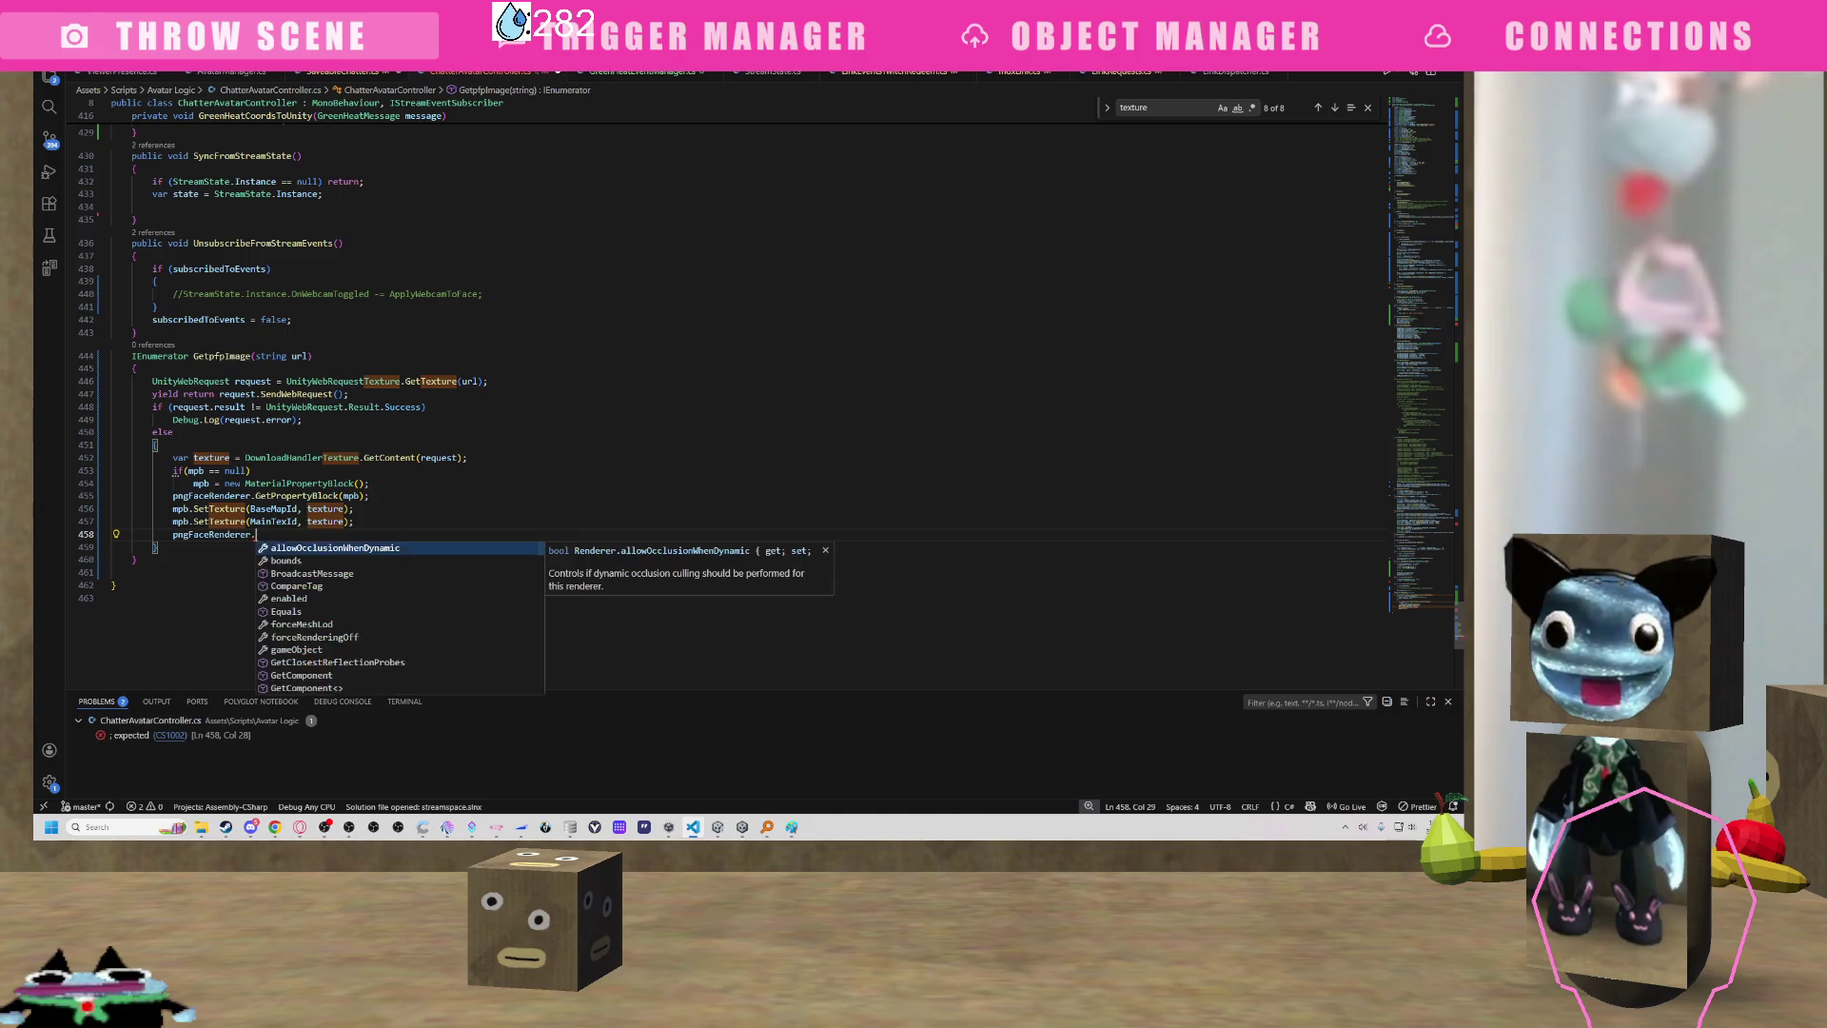
type("SetProp")
key("Tab")
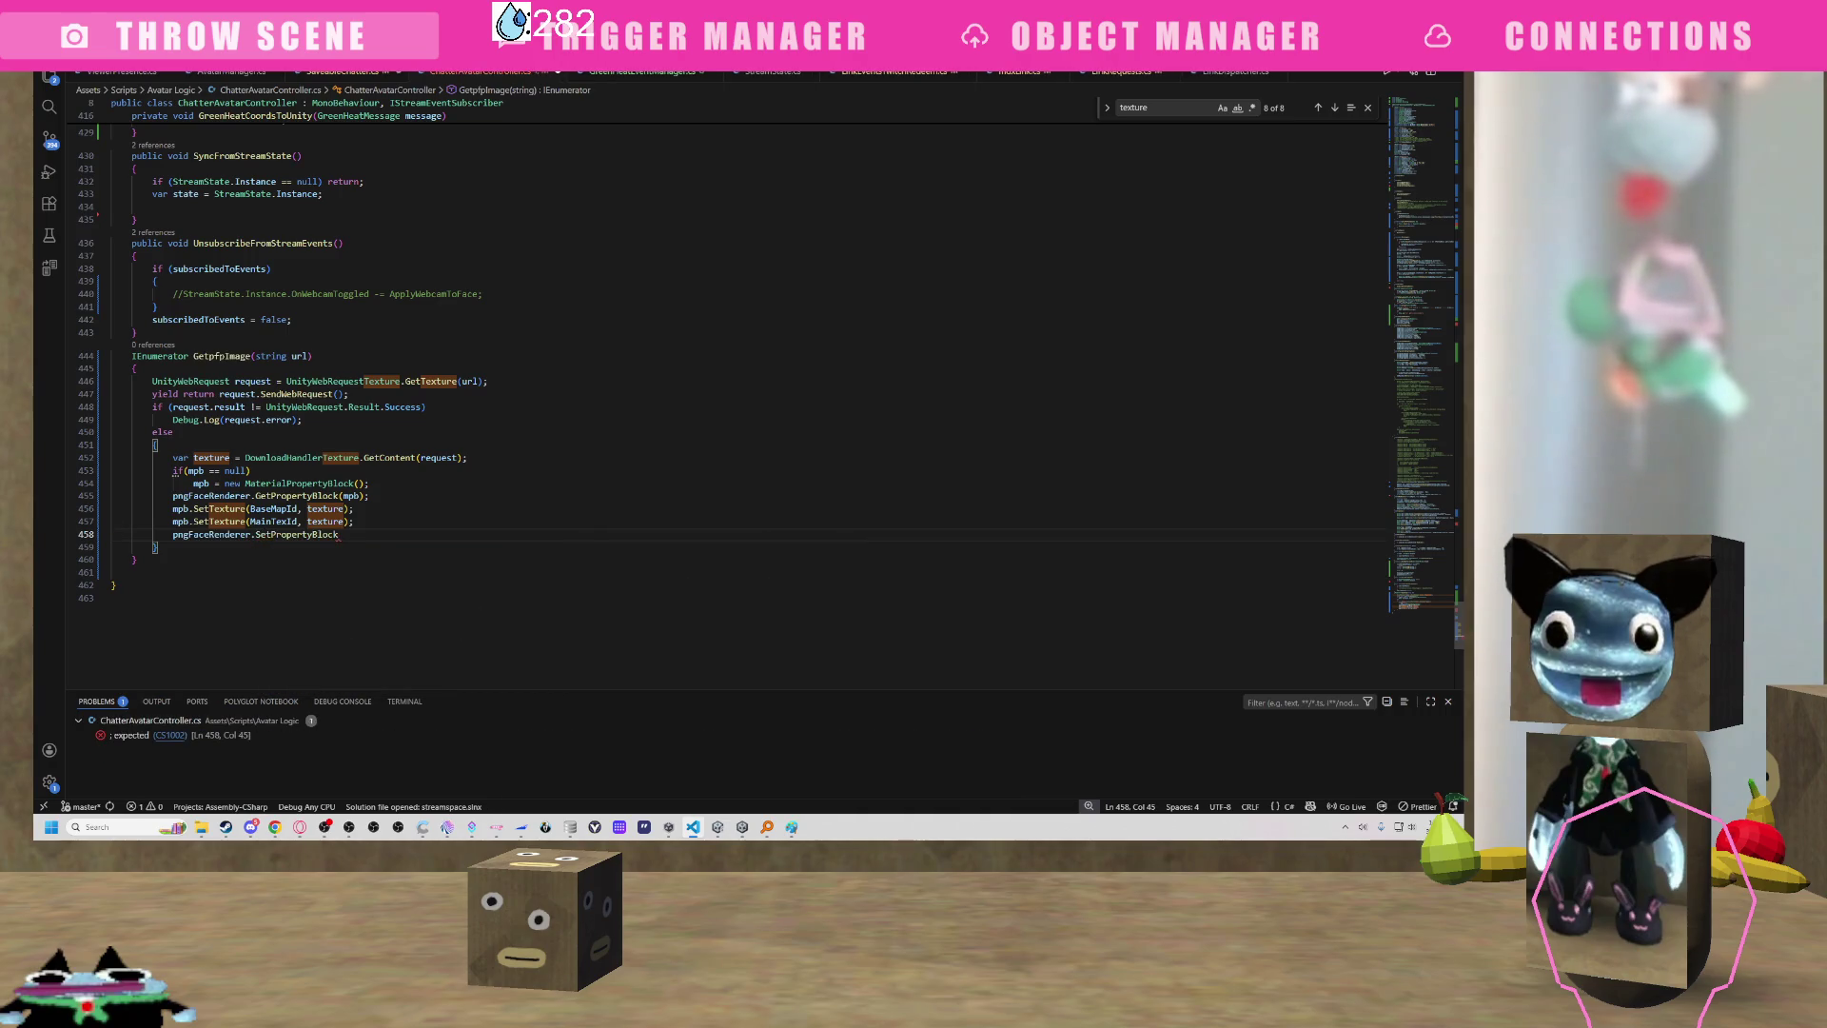
type("(b")
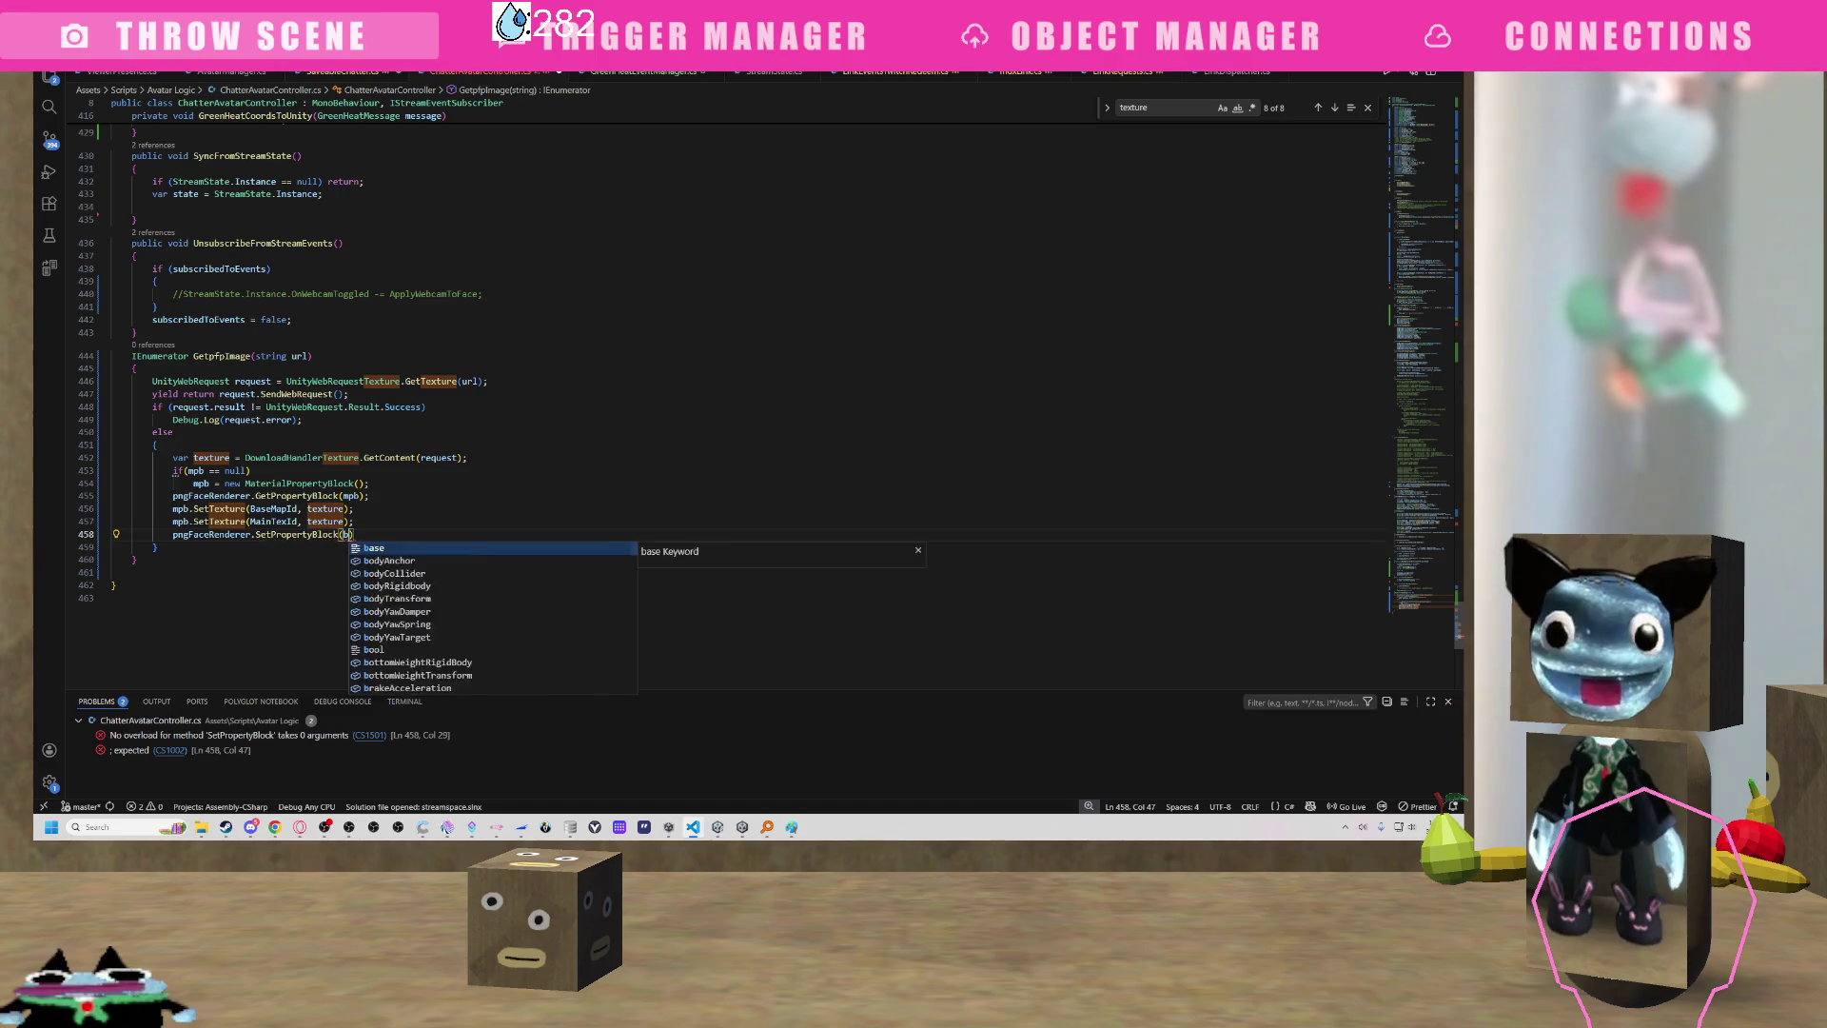
key("BackSpace")
key("Escape")
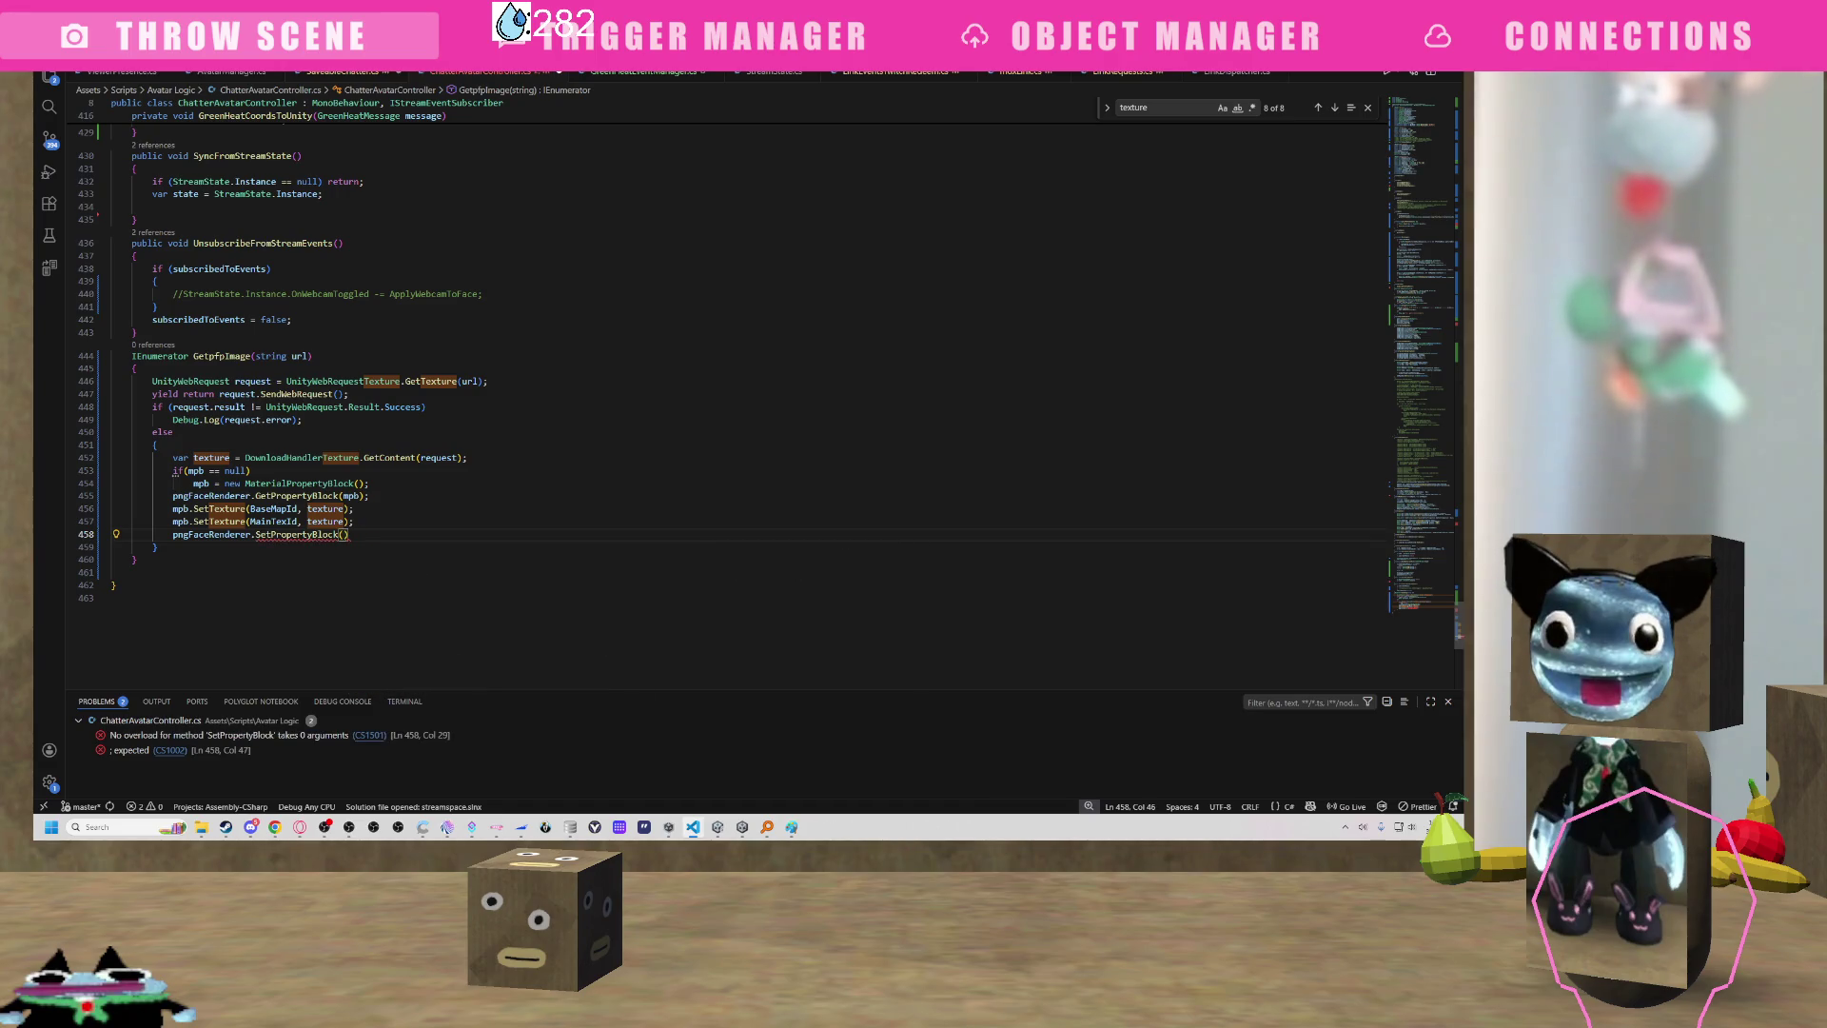
type("mbp);")
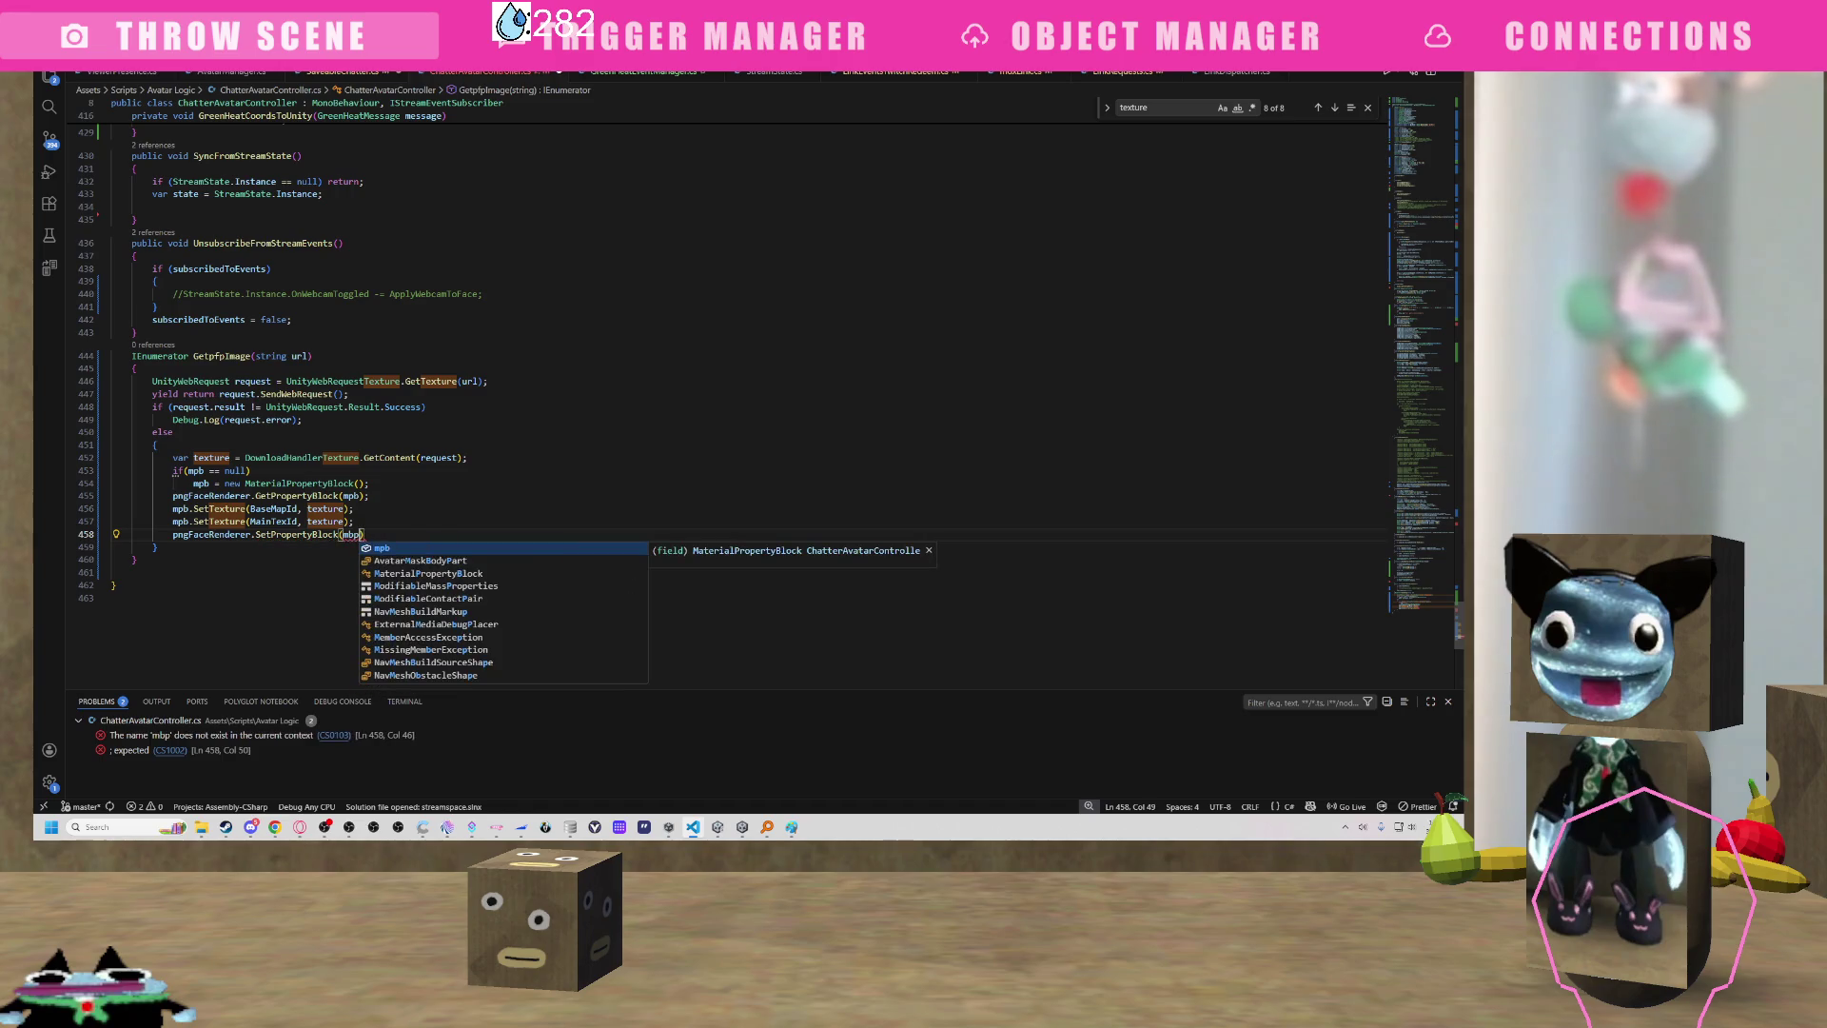
Correct the misspelled argument to mpb and go back to the GetpfpImage method name.
left_click(364, 523)
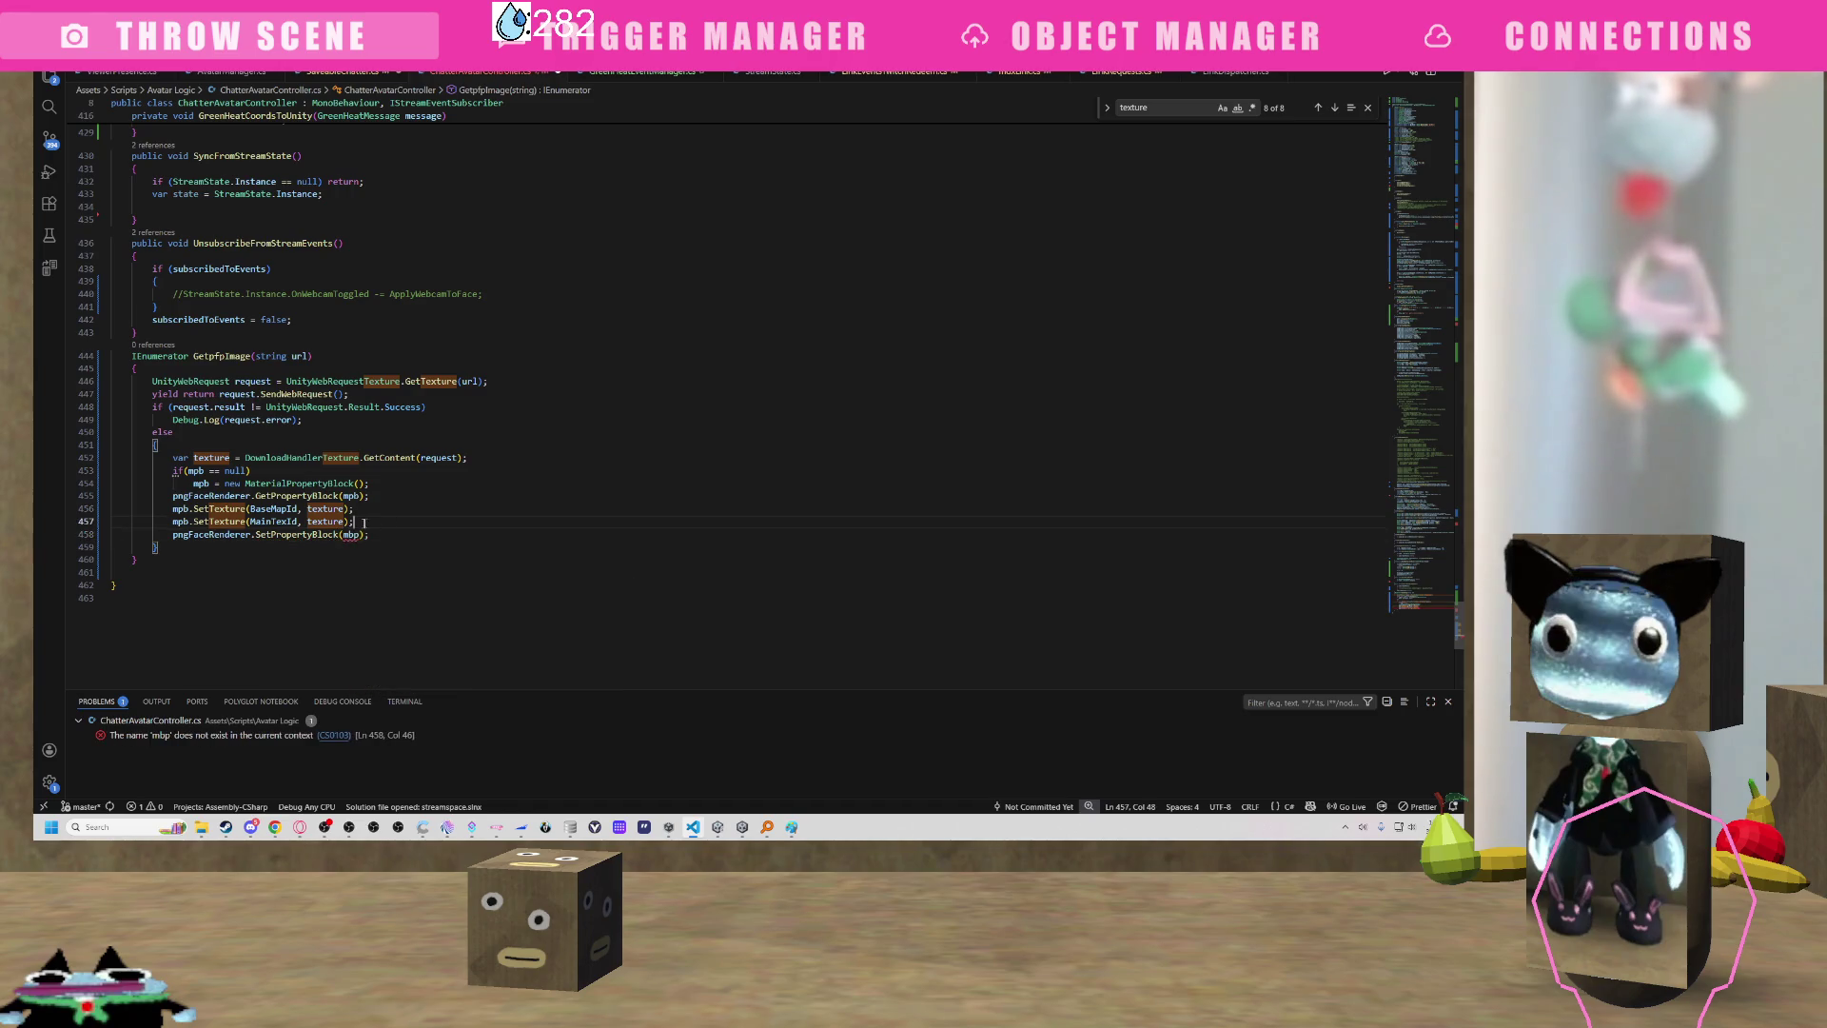
key("Down")
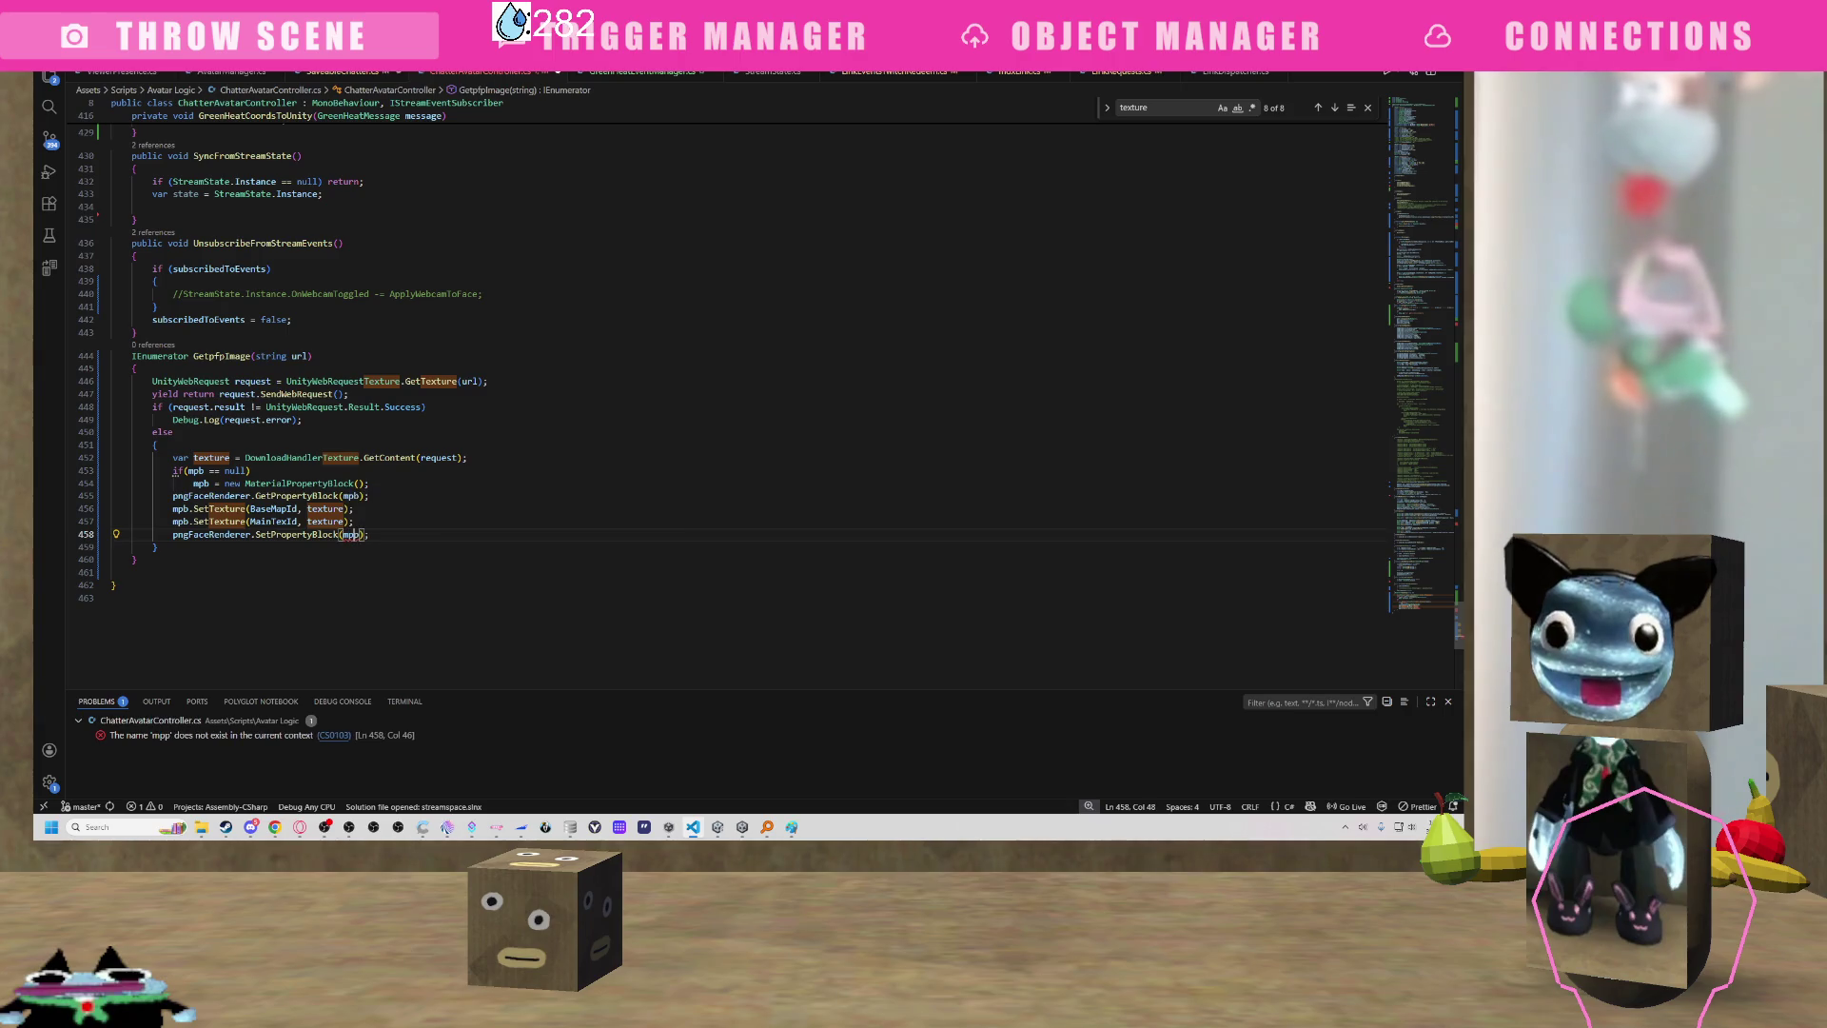
key("BackSpace")
key("Right")
type("pb")
key("Left")
key("BackSpace")
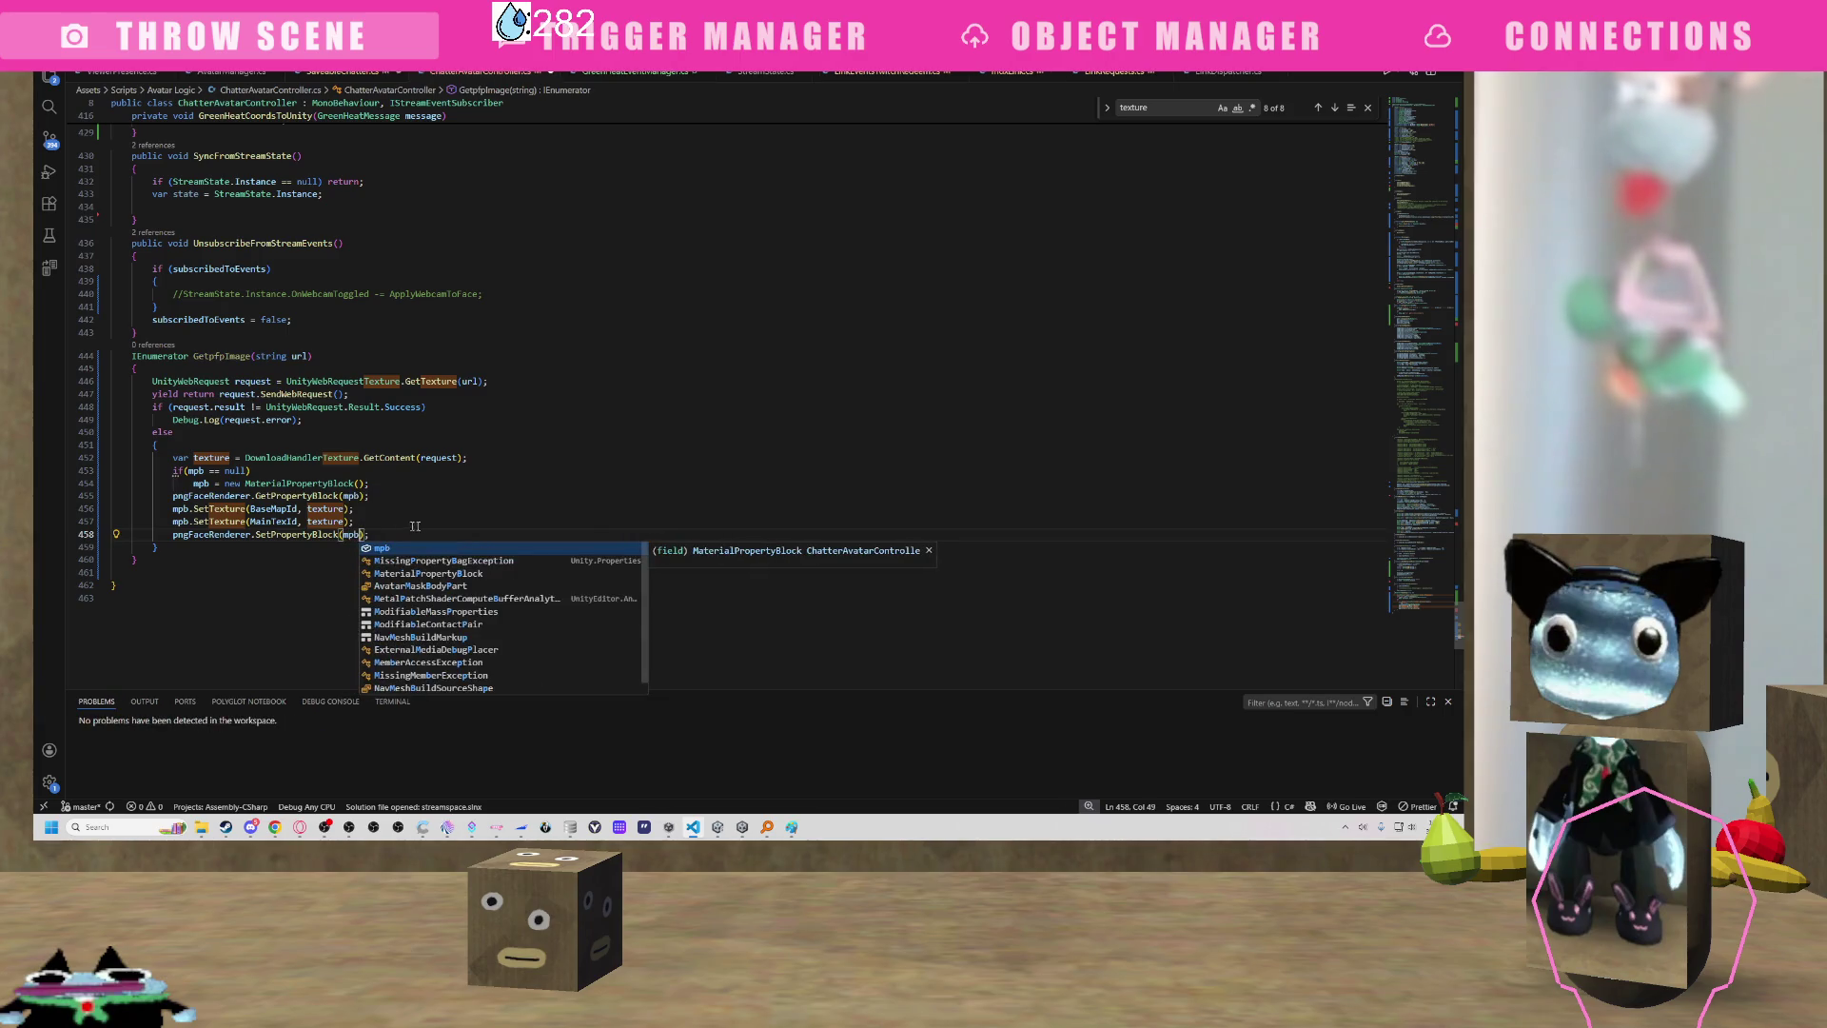
key("Escape")
key("Up")
key("Up")
key("Up")
key("Up")
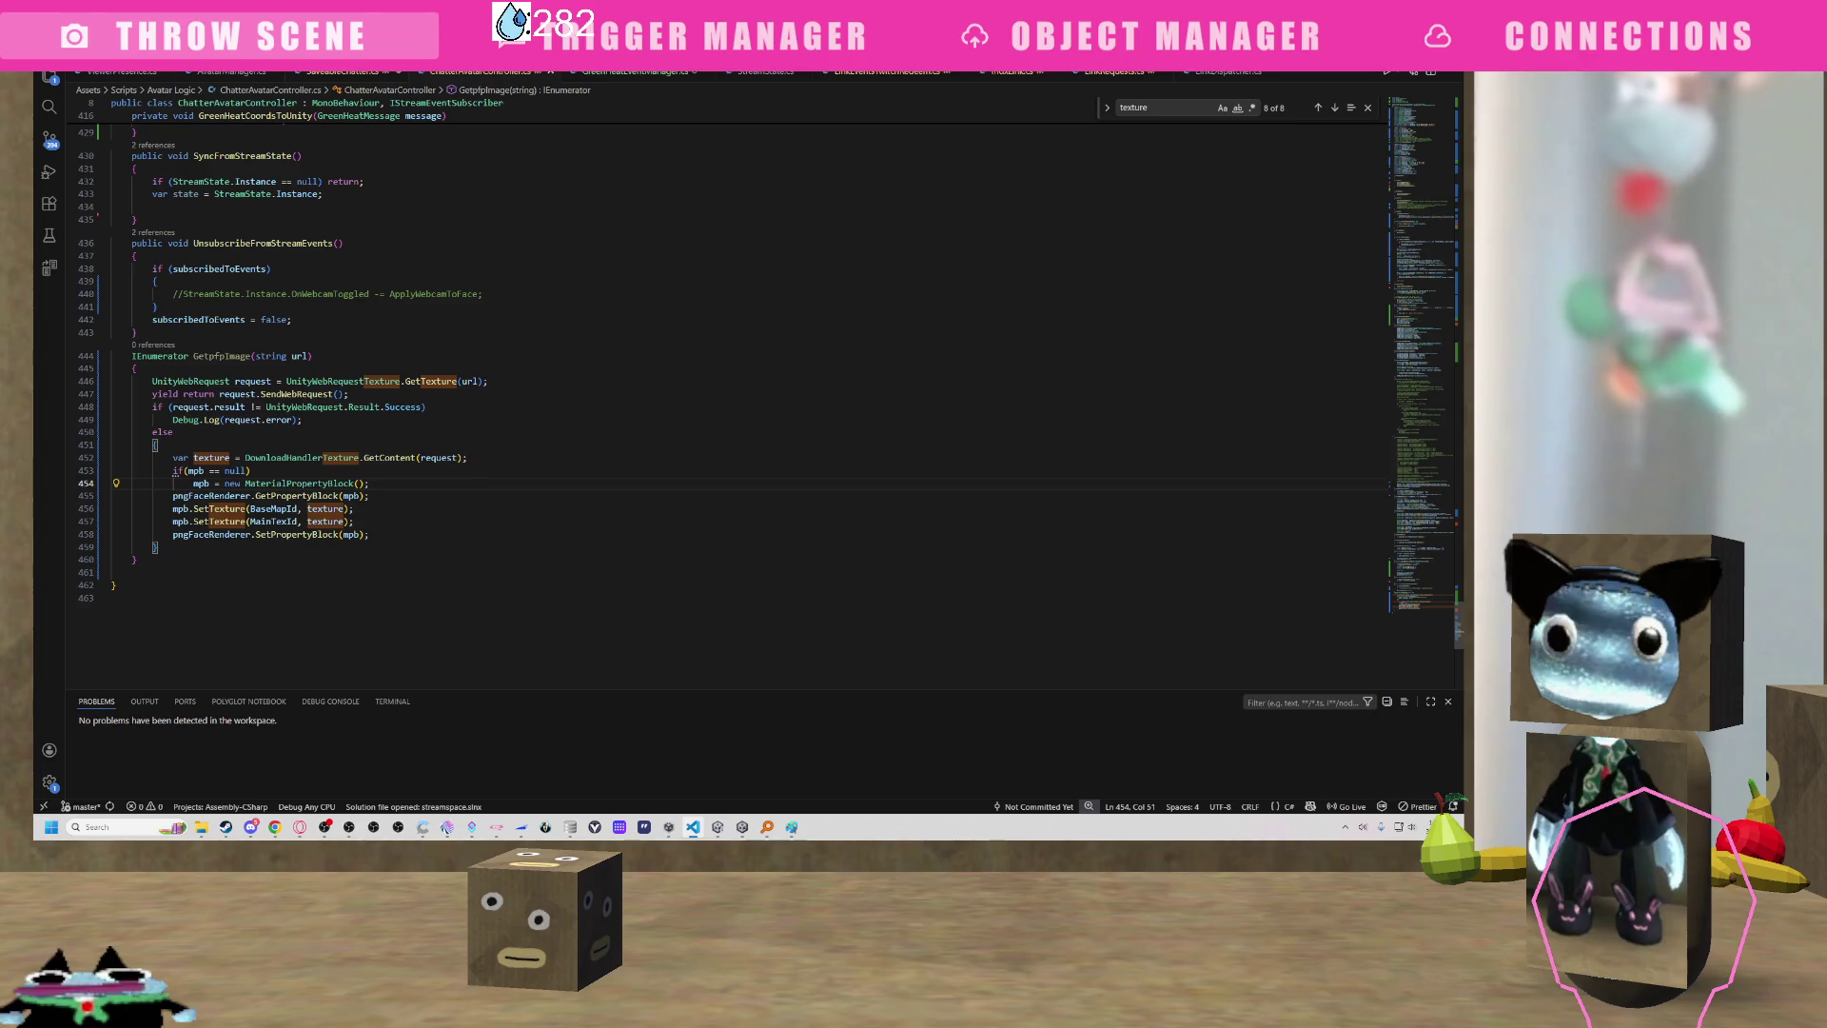
left_click(230, 356)
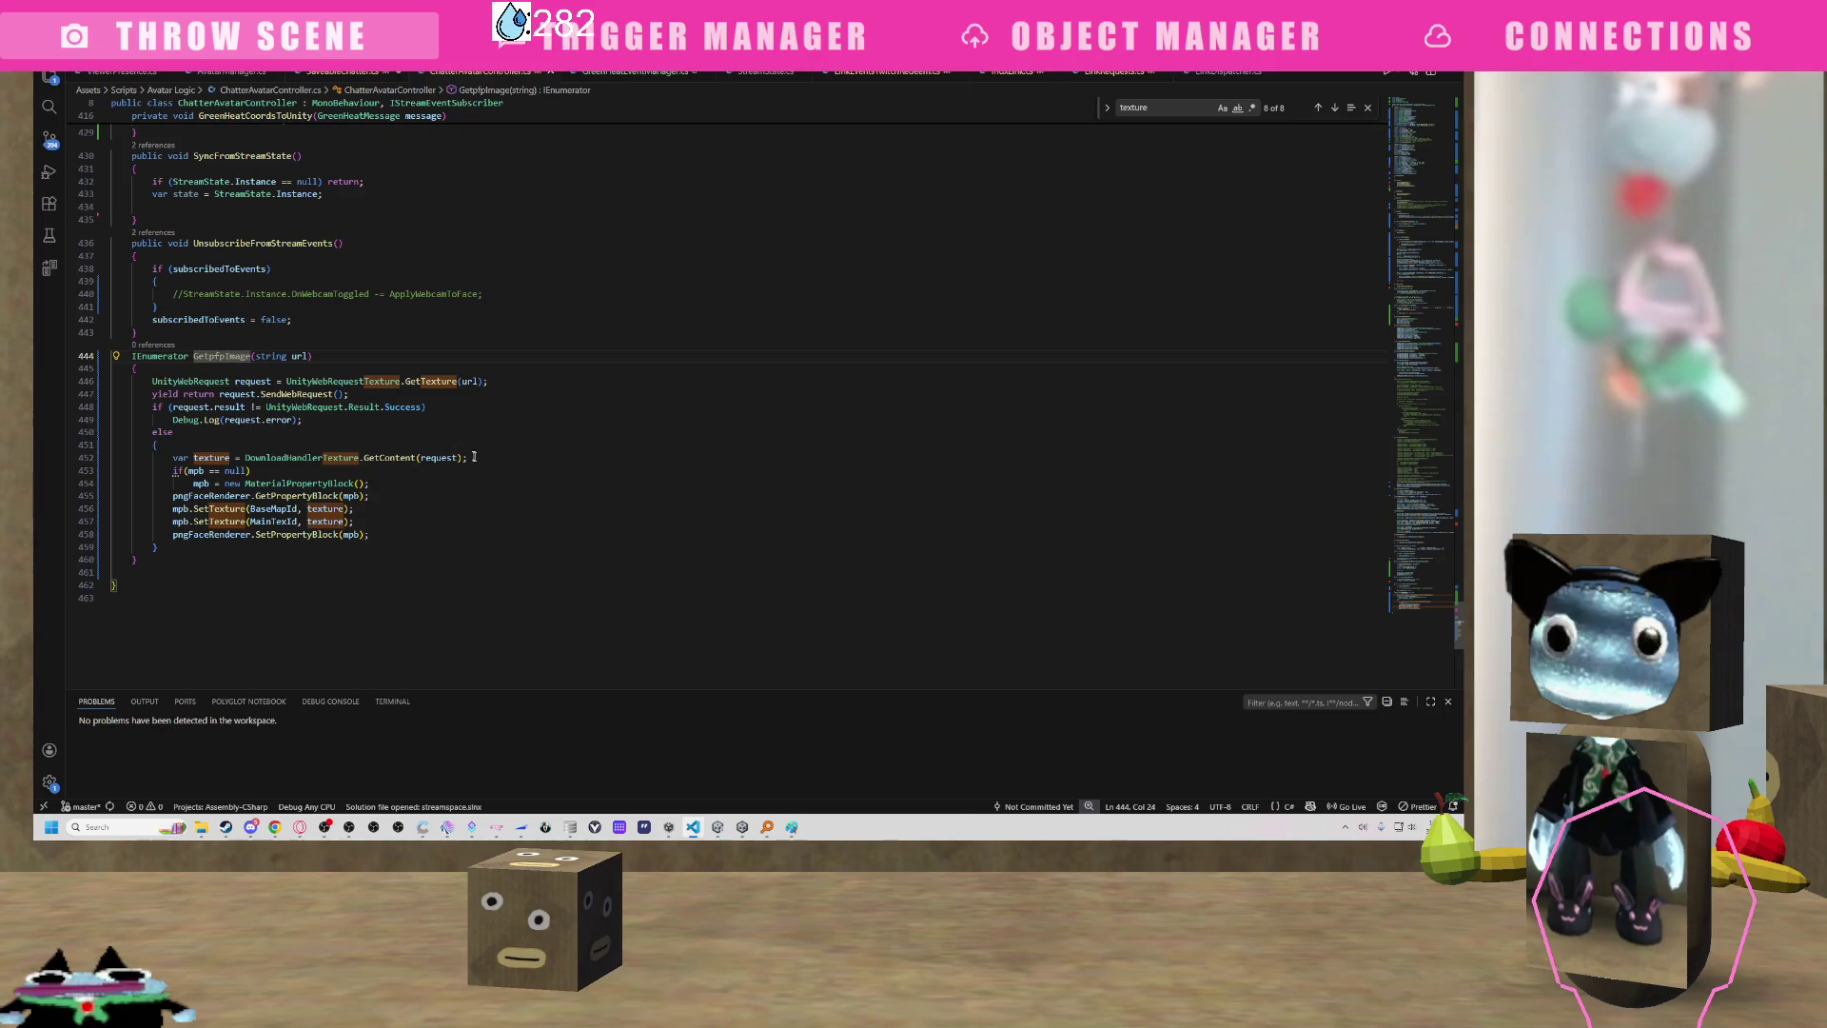
Scroll up past GreenHeatCoordsToUnity, then switch to SaveableChatter.cs to view its Initialize method.
scroll(200, 464, "up", 2)
scroll(220, 423, "up", 2)
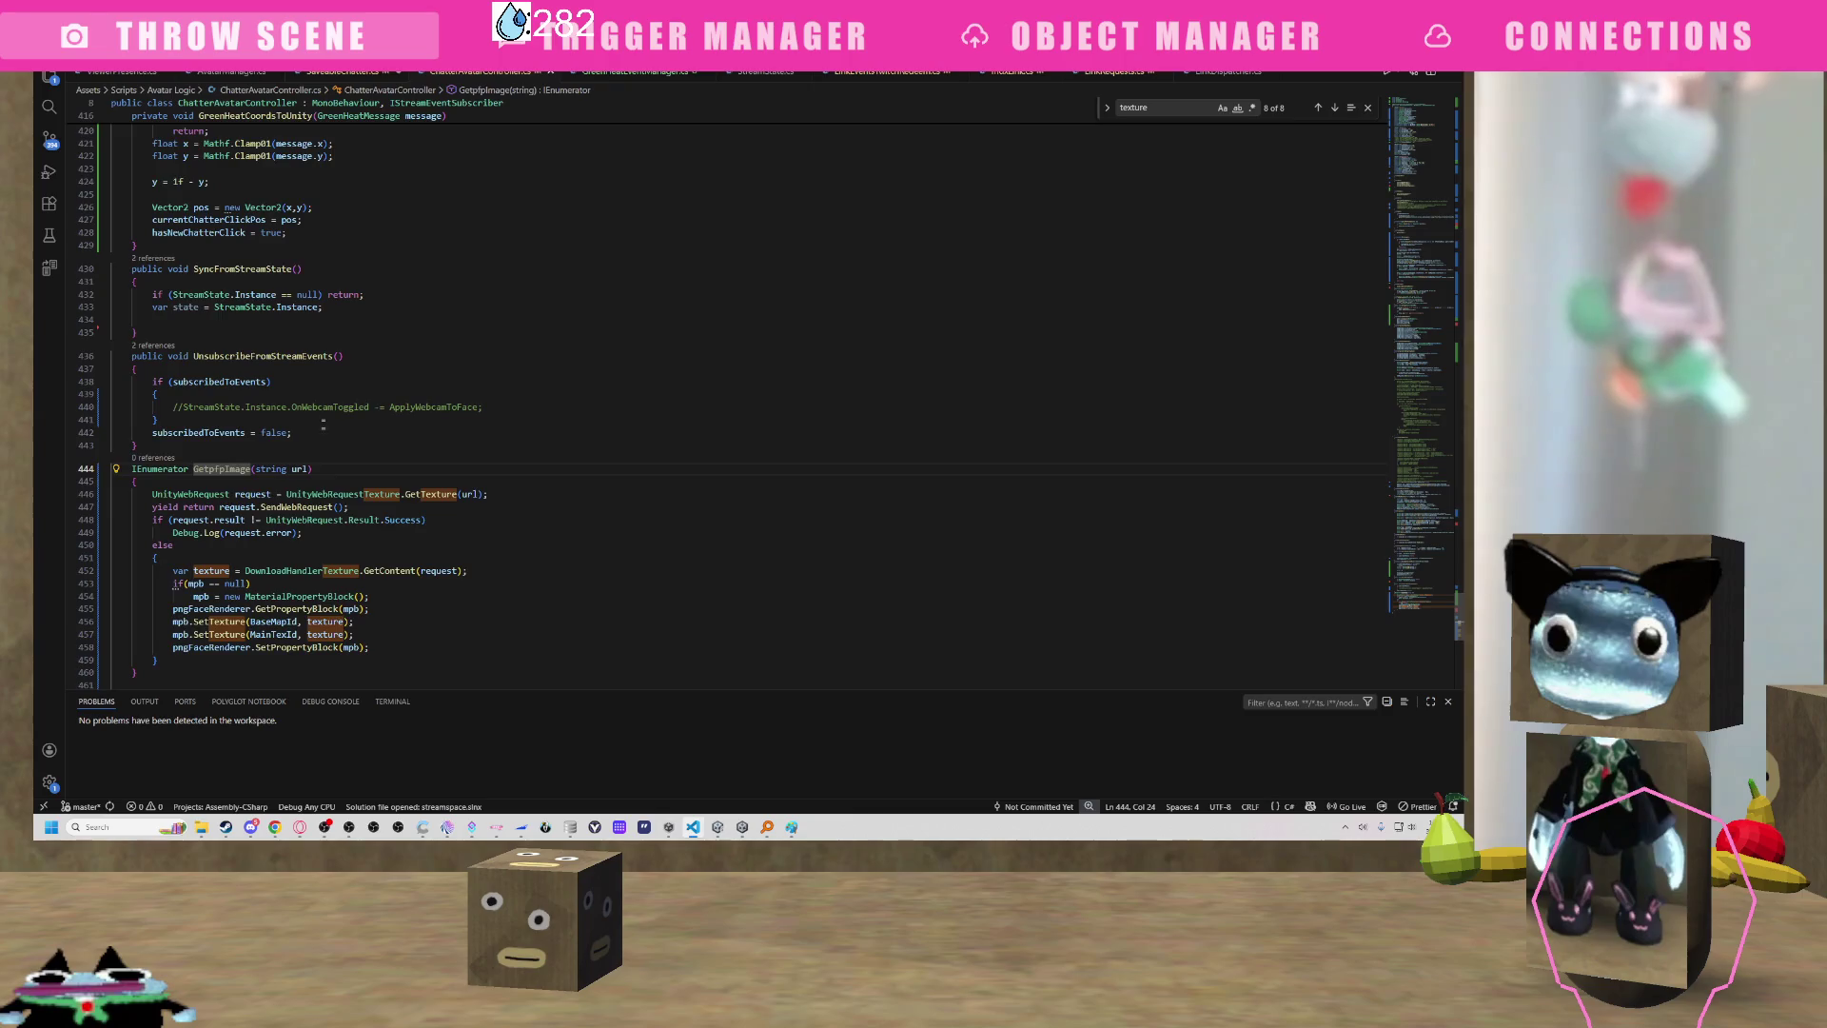
scroll(409, 380, "up", 3)
left_click(468, 354)
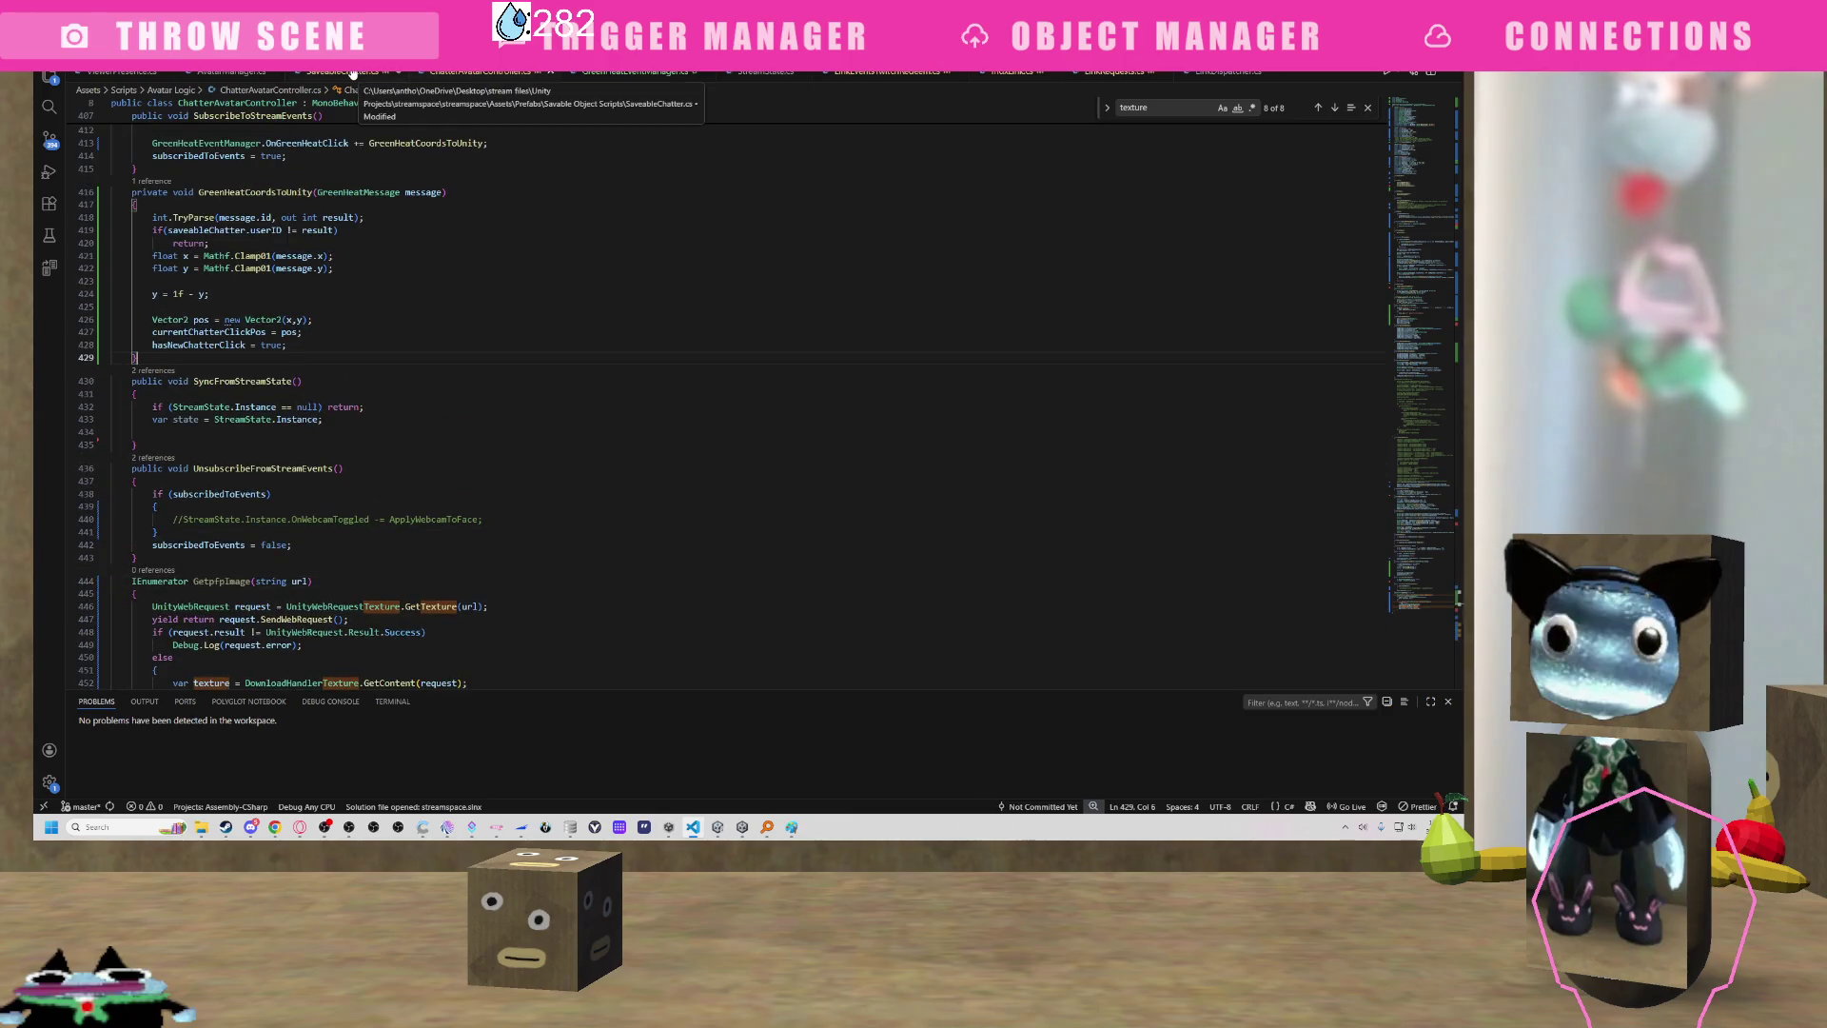
scroll(723, 400, "up", 15)
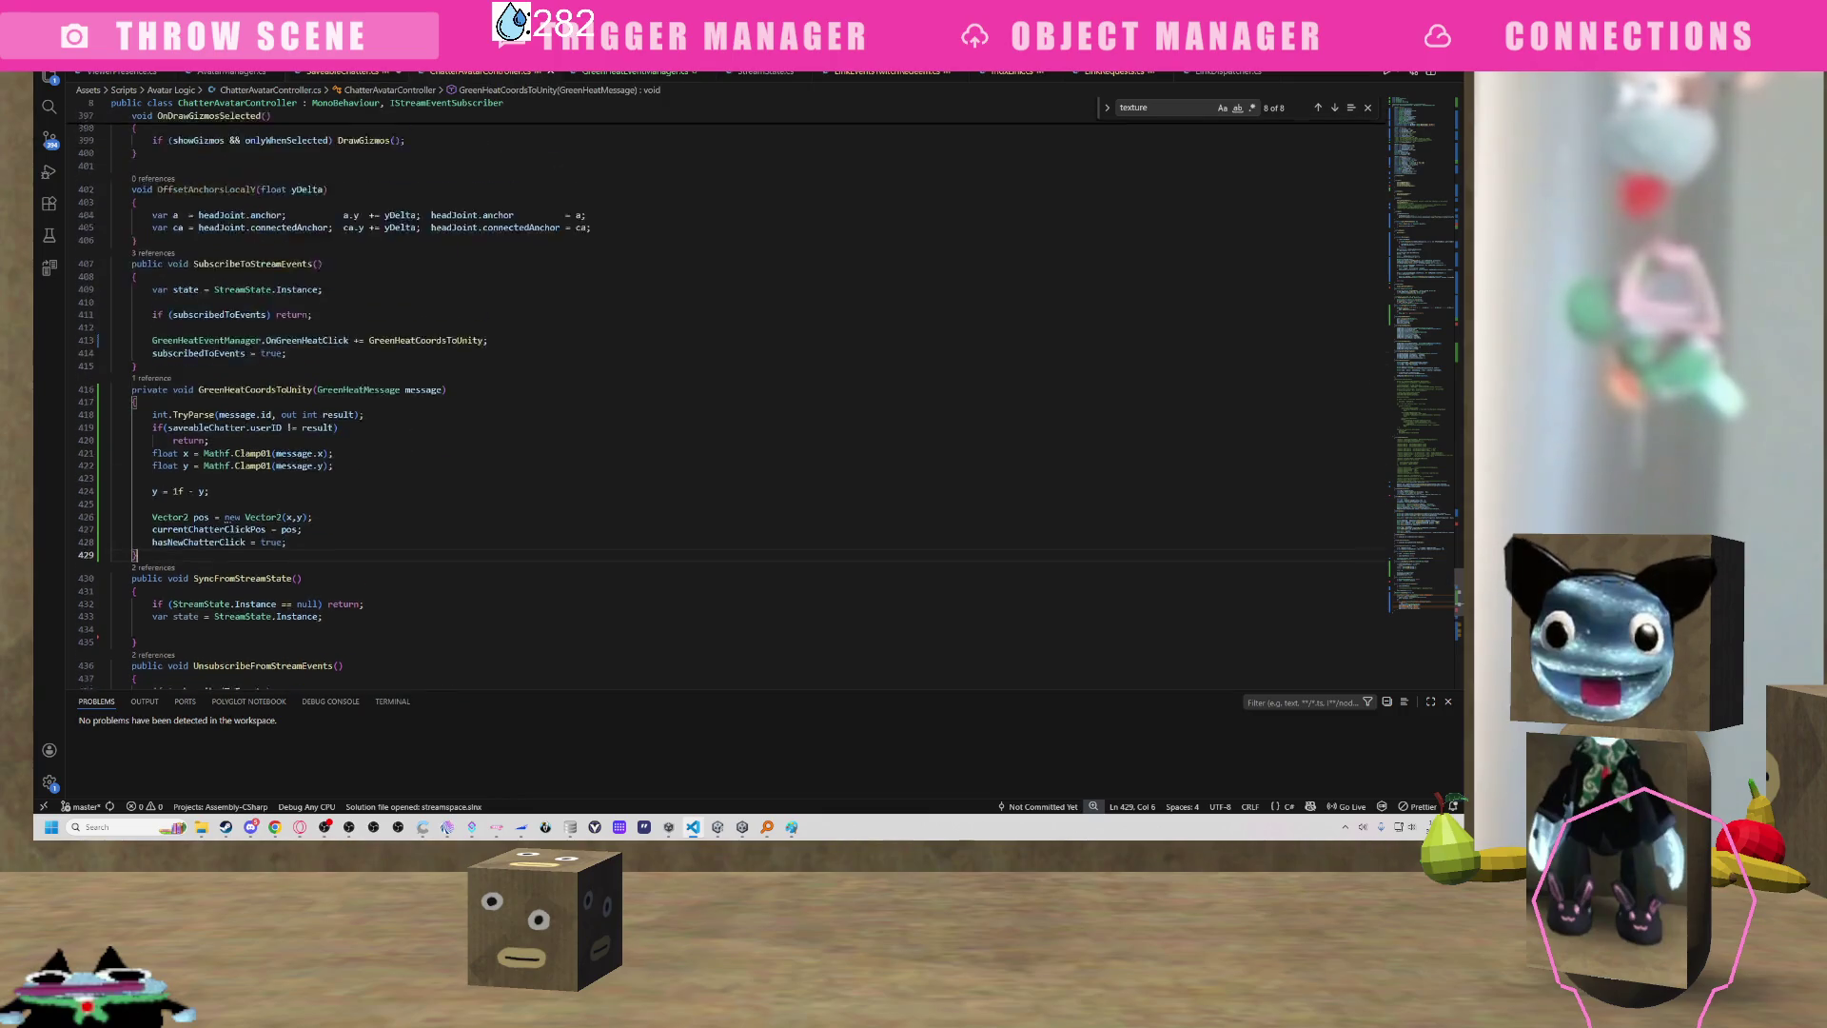
scroll(724, 400, "up", 6)
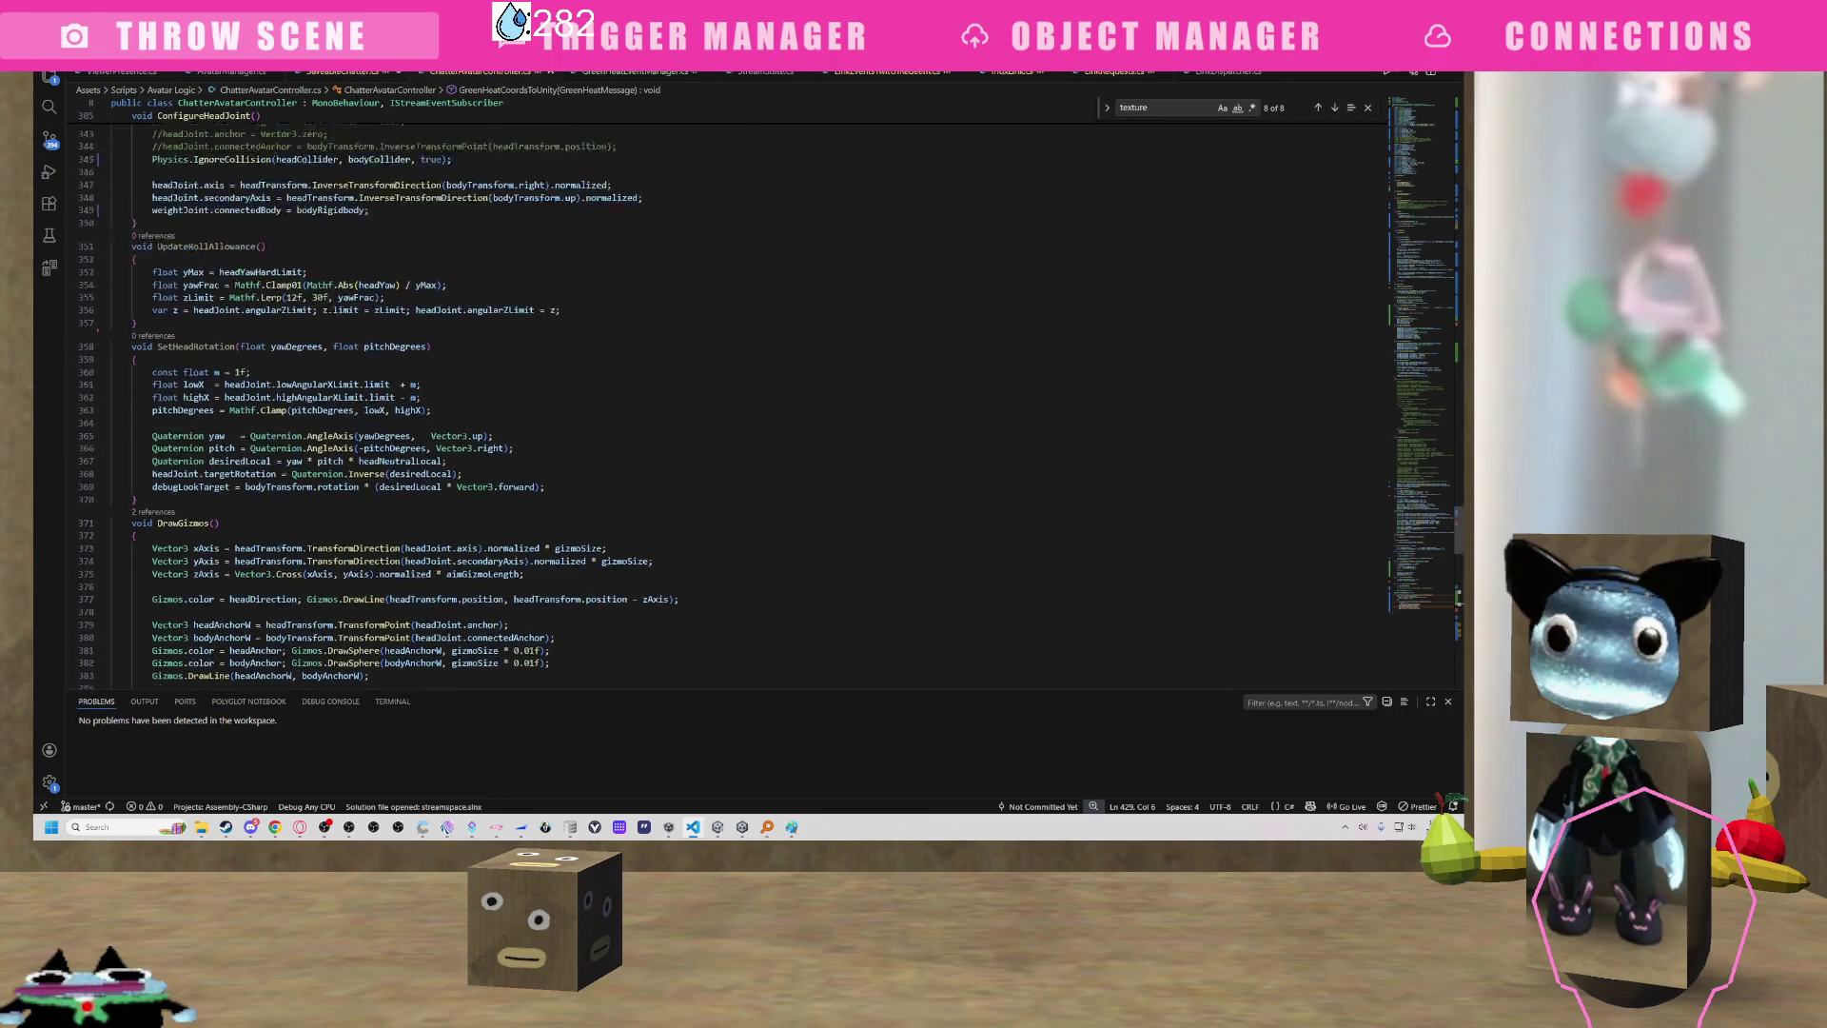
scroll(723, 400, "up", 14)
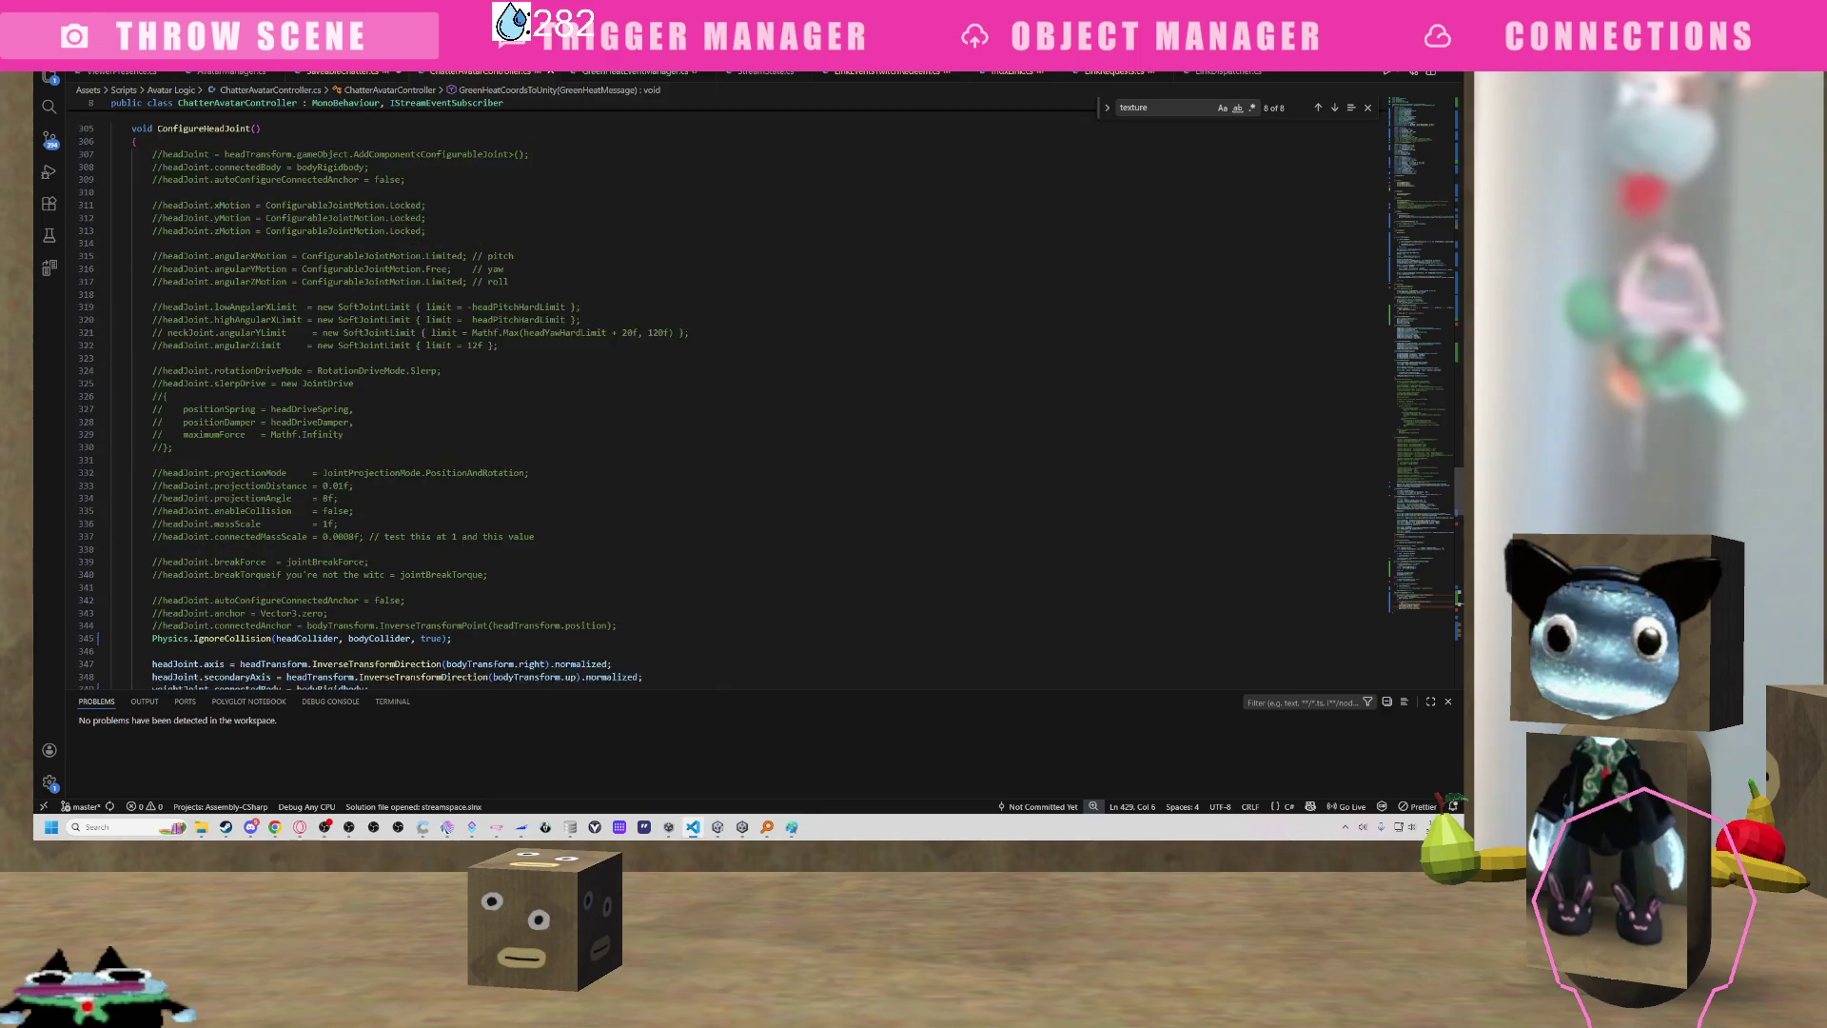
key("ctrl+Tab")
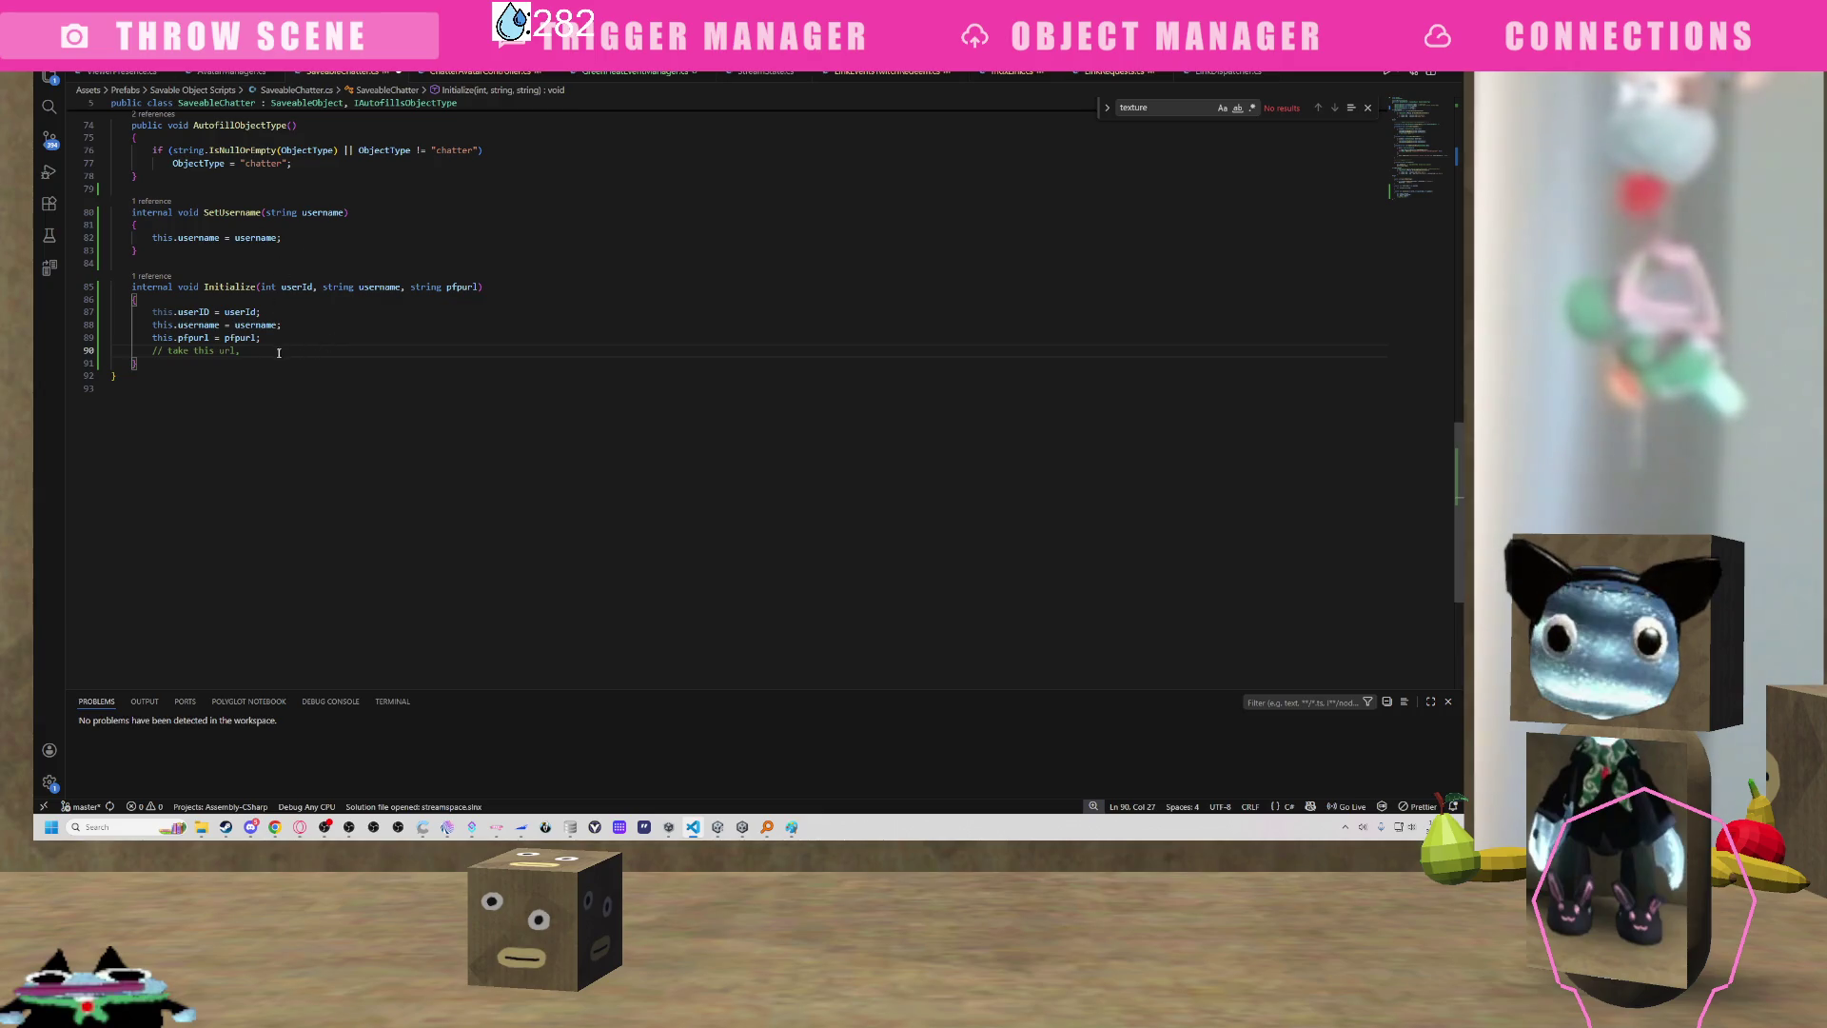
Delete the leftover comment line below the pfpurl assignment in Initialize.
left_click_drag(157, 350, 112, 350)
key("BackSpace")
key("BackSpace")
left_click(436, 76)
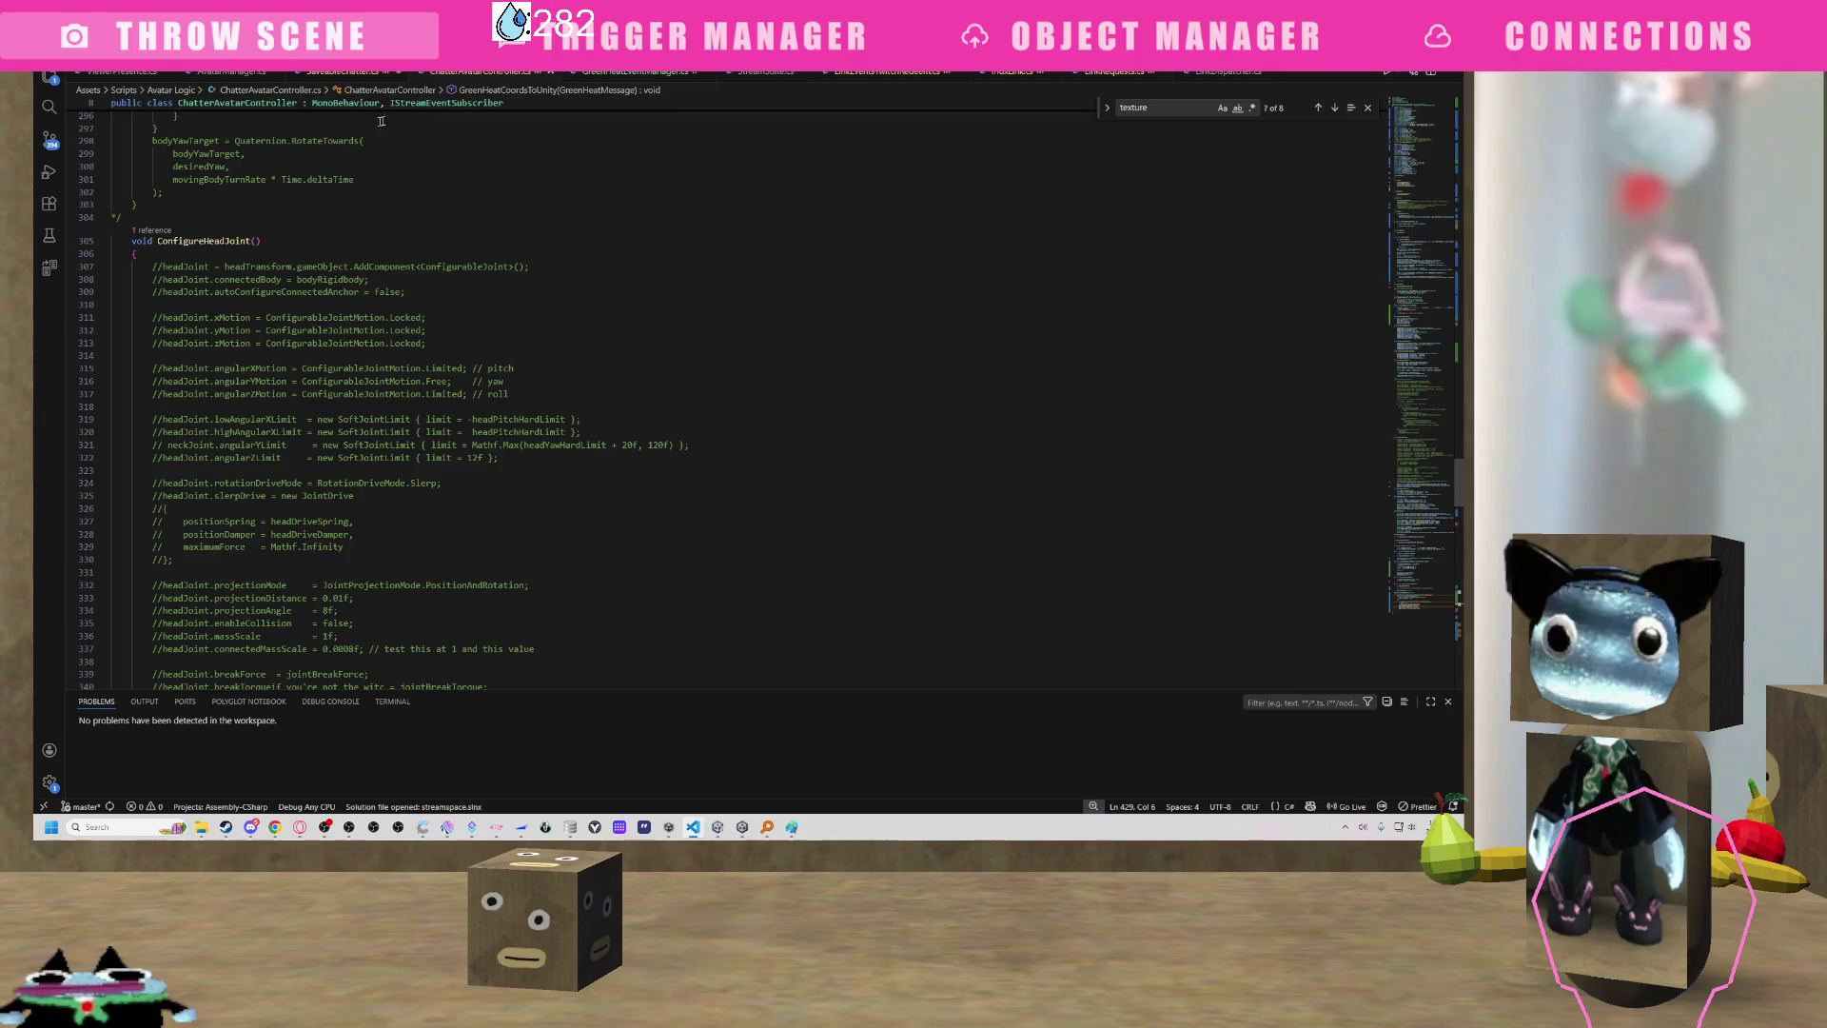
left_click(358, 76)
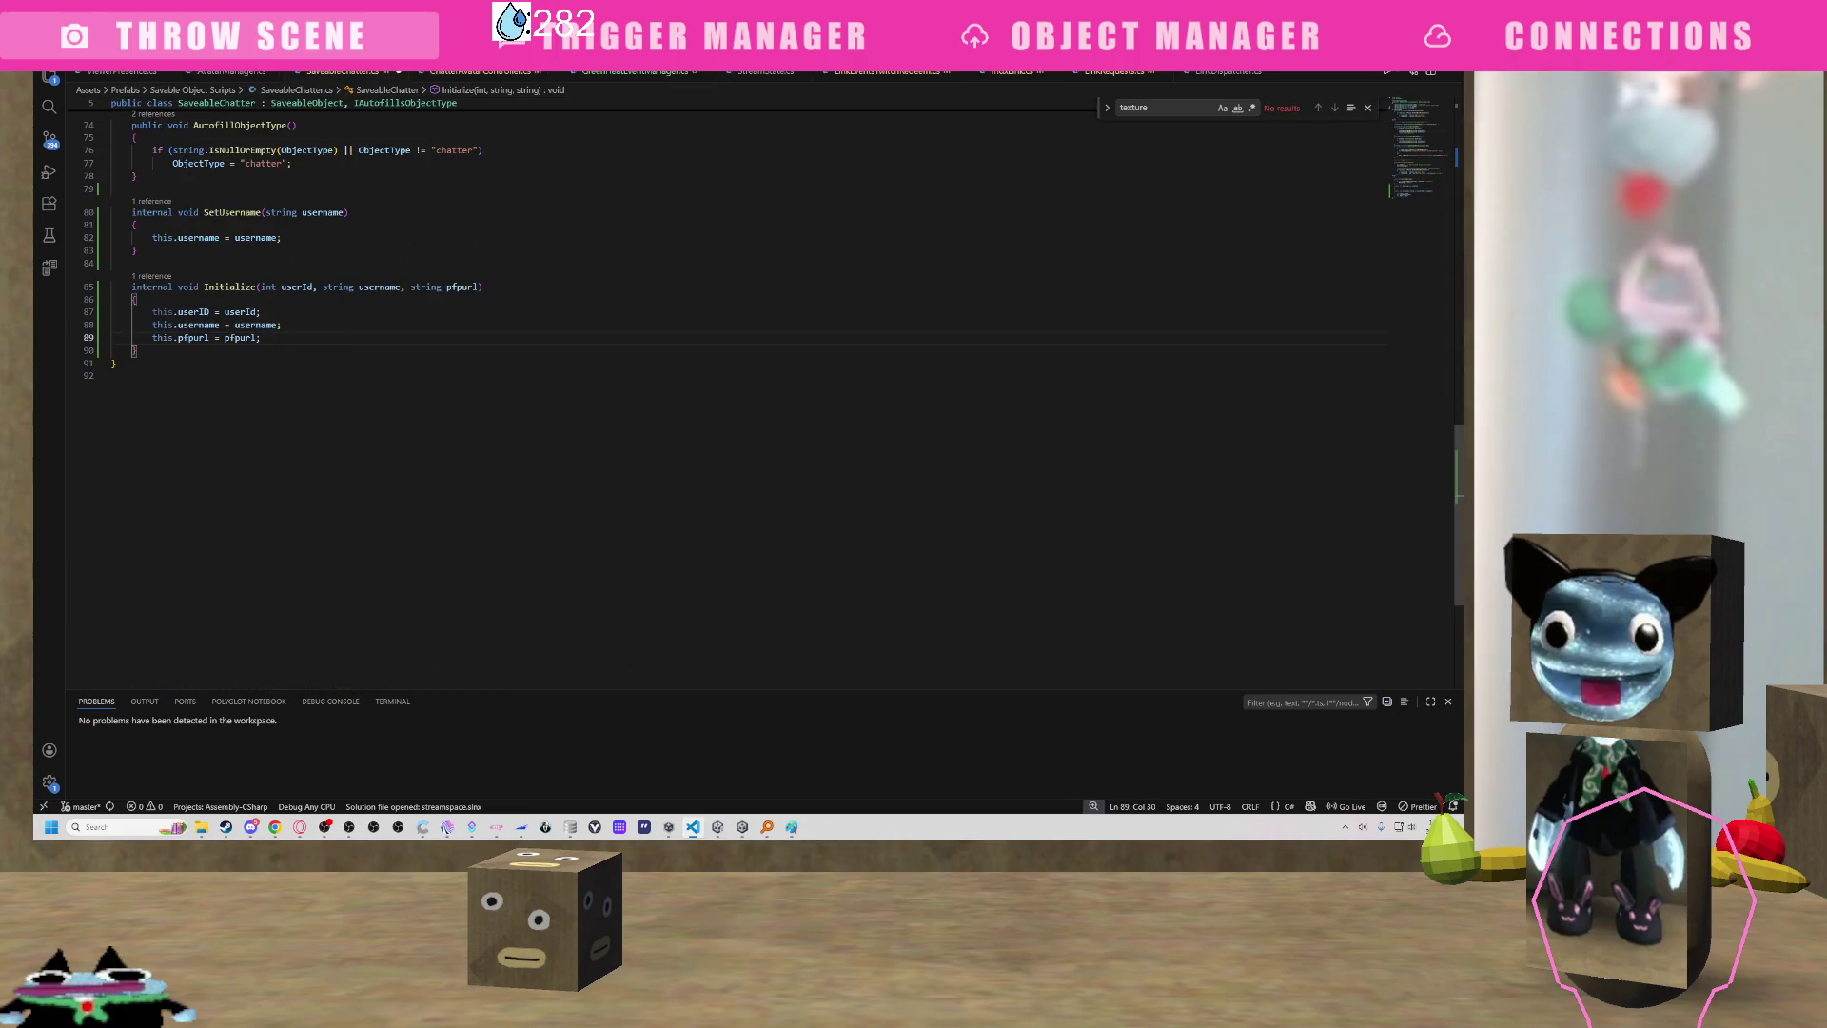
Briefly show the desktop, then return to ChatterAvatarController.cs.
scroll(124, 339, "up", 2)
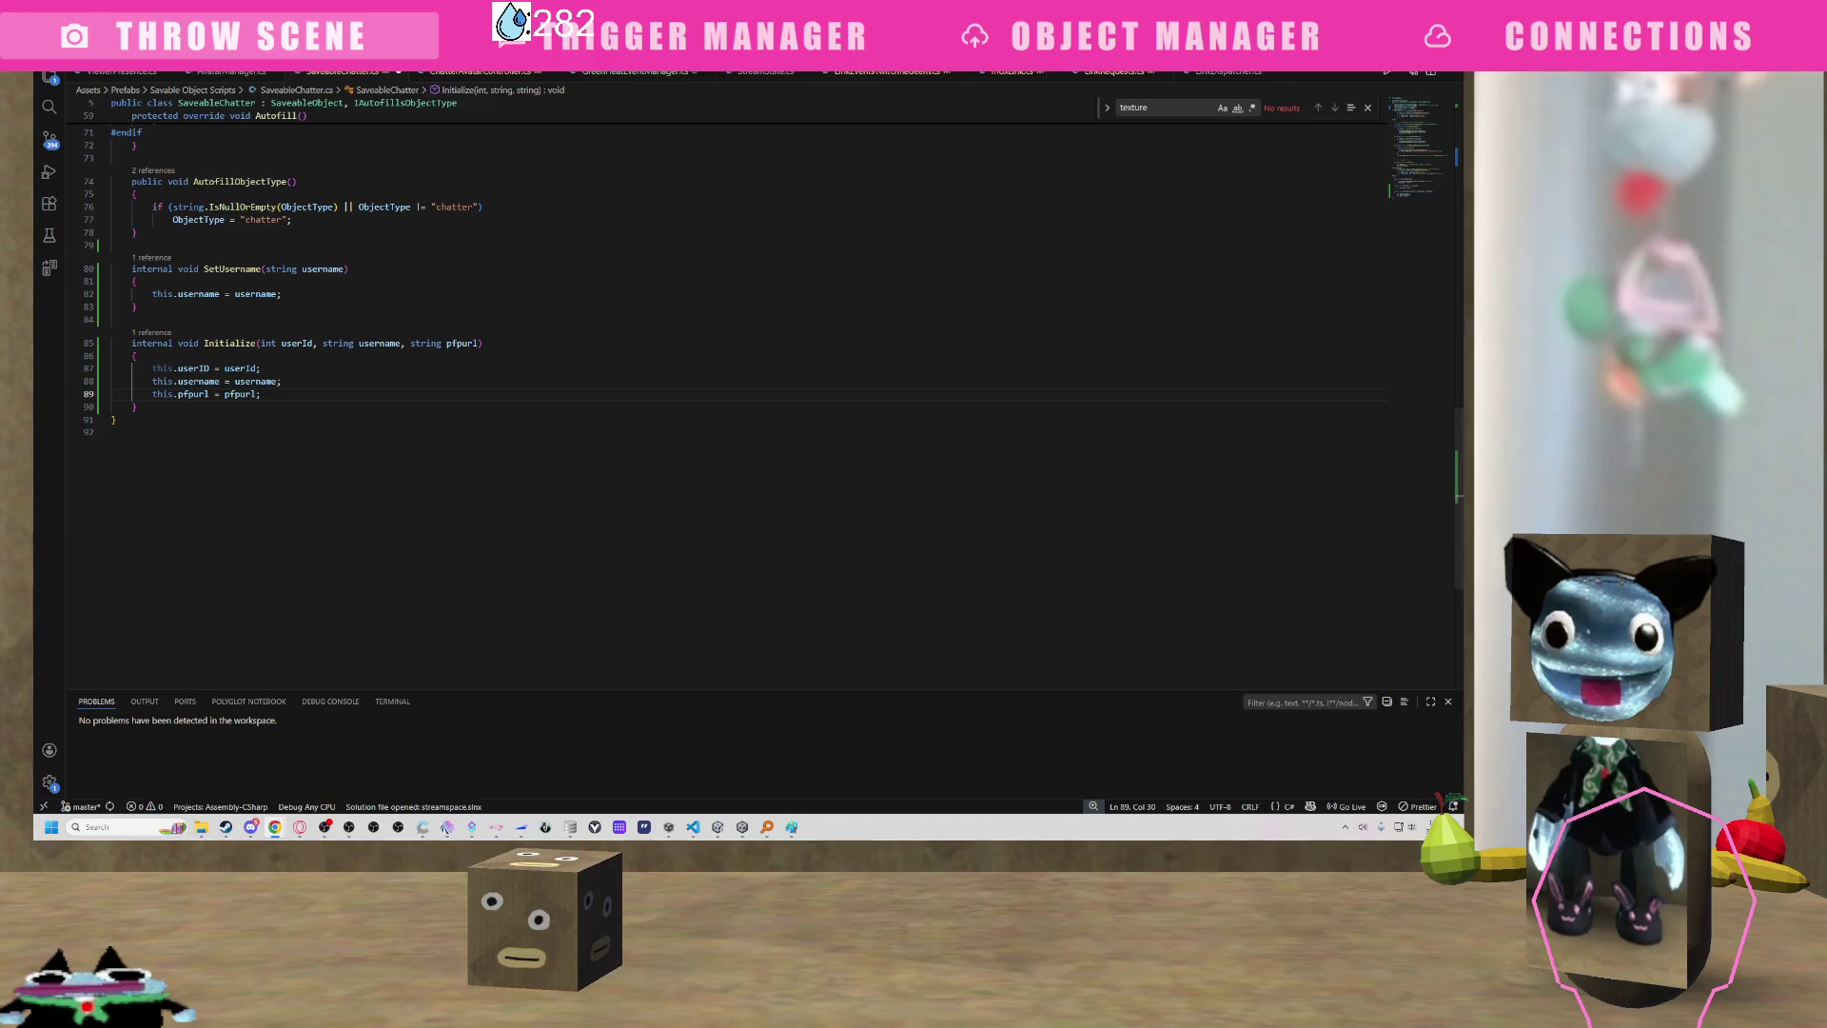
key("super+d")
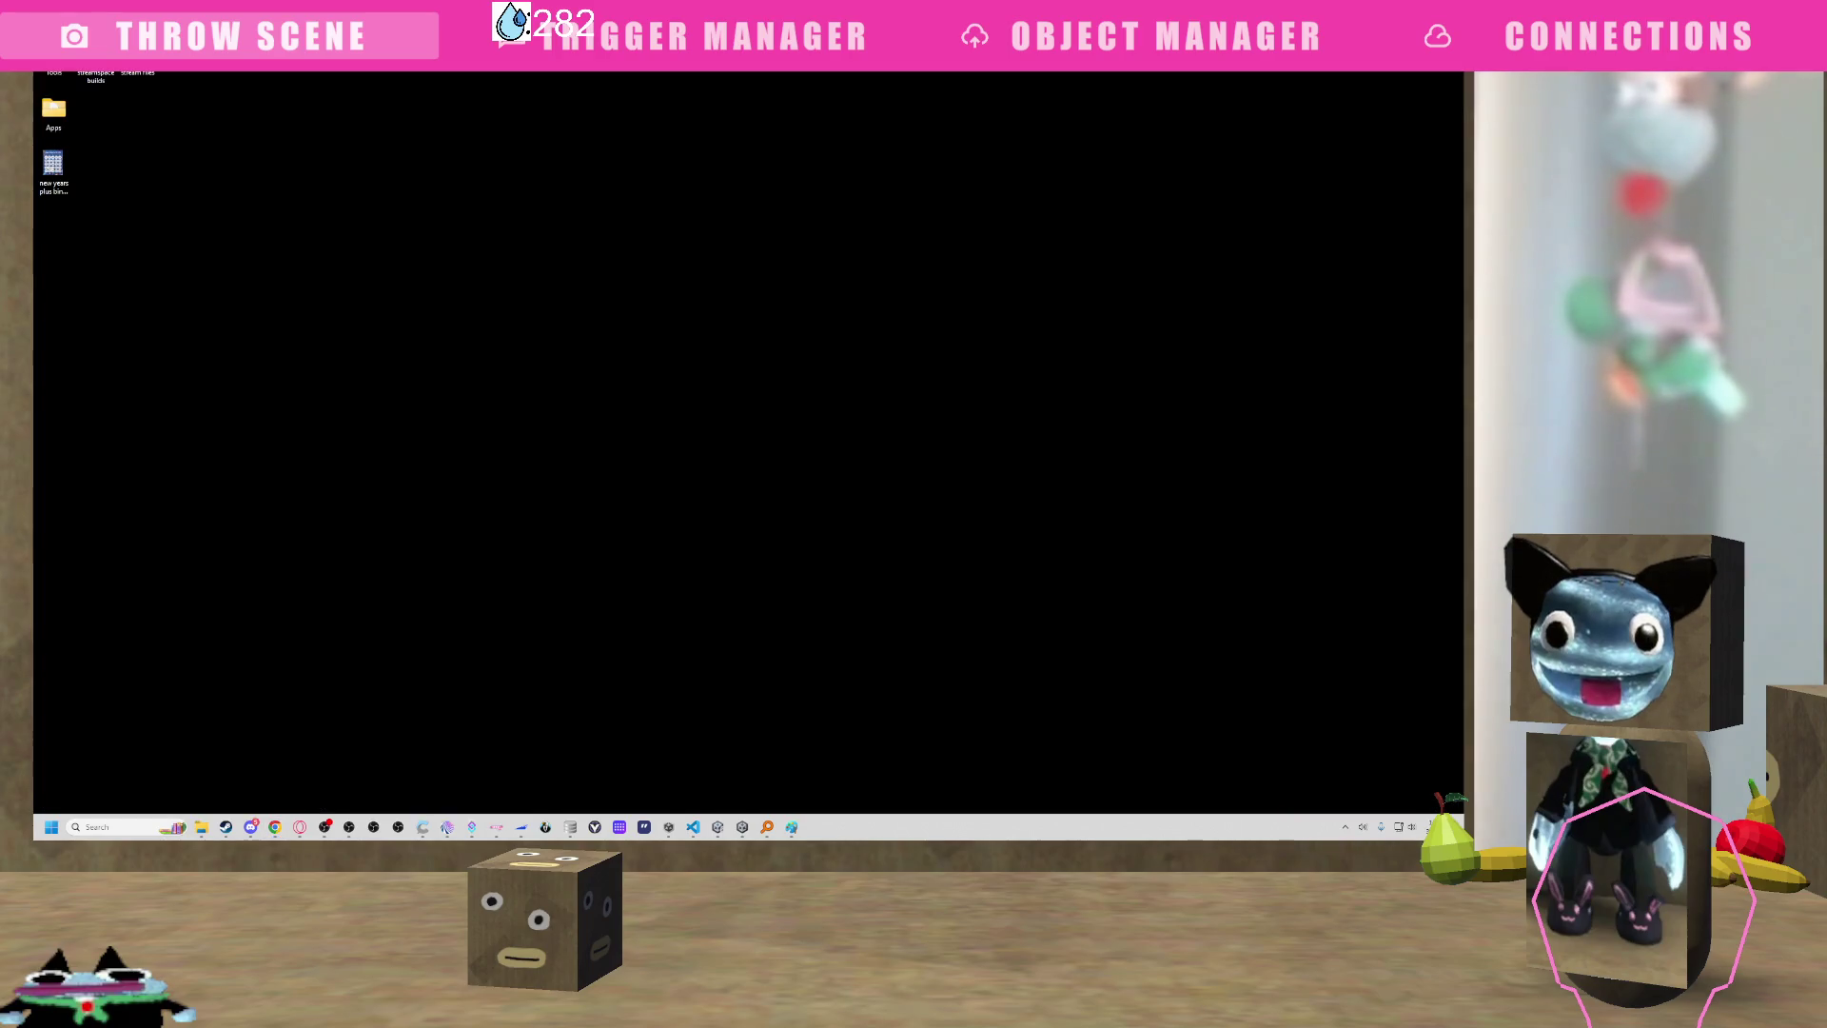
key("super+d")
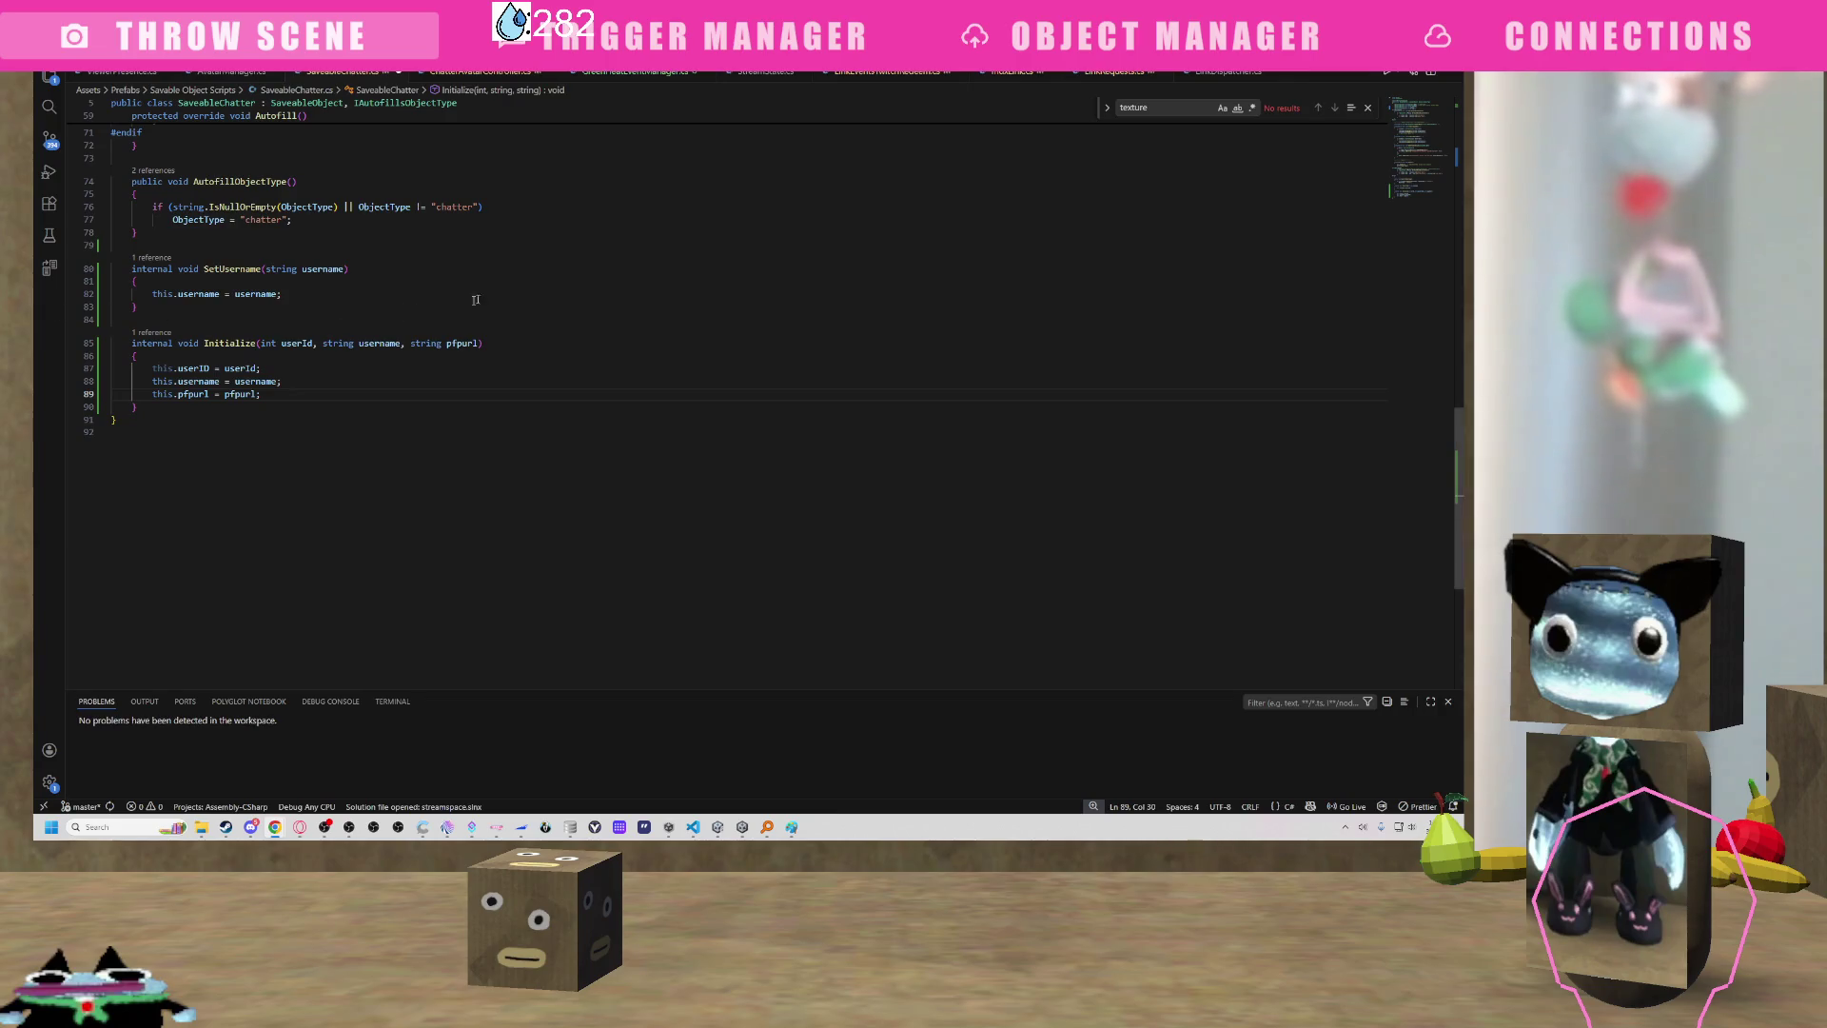
key("ctrl+Tab")
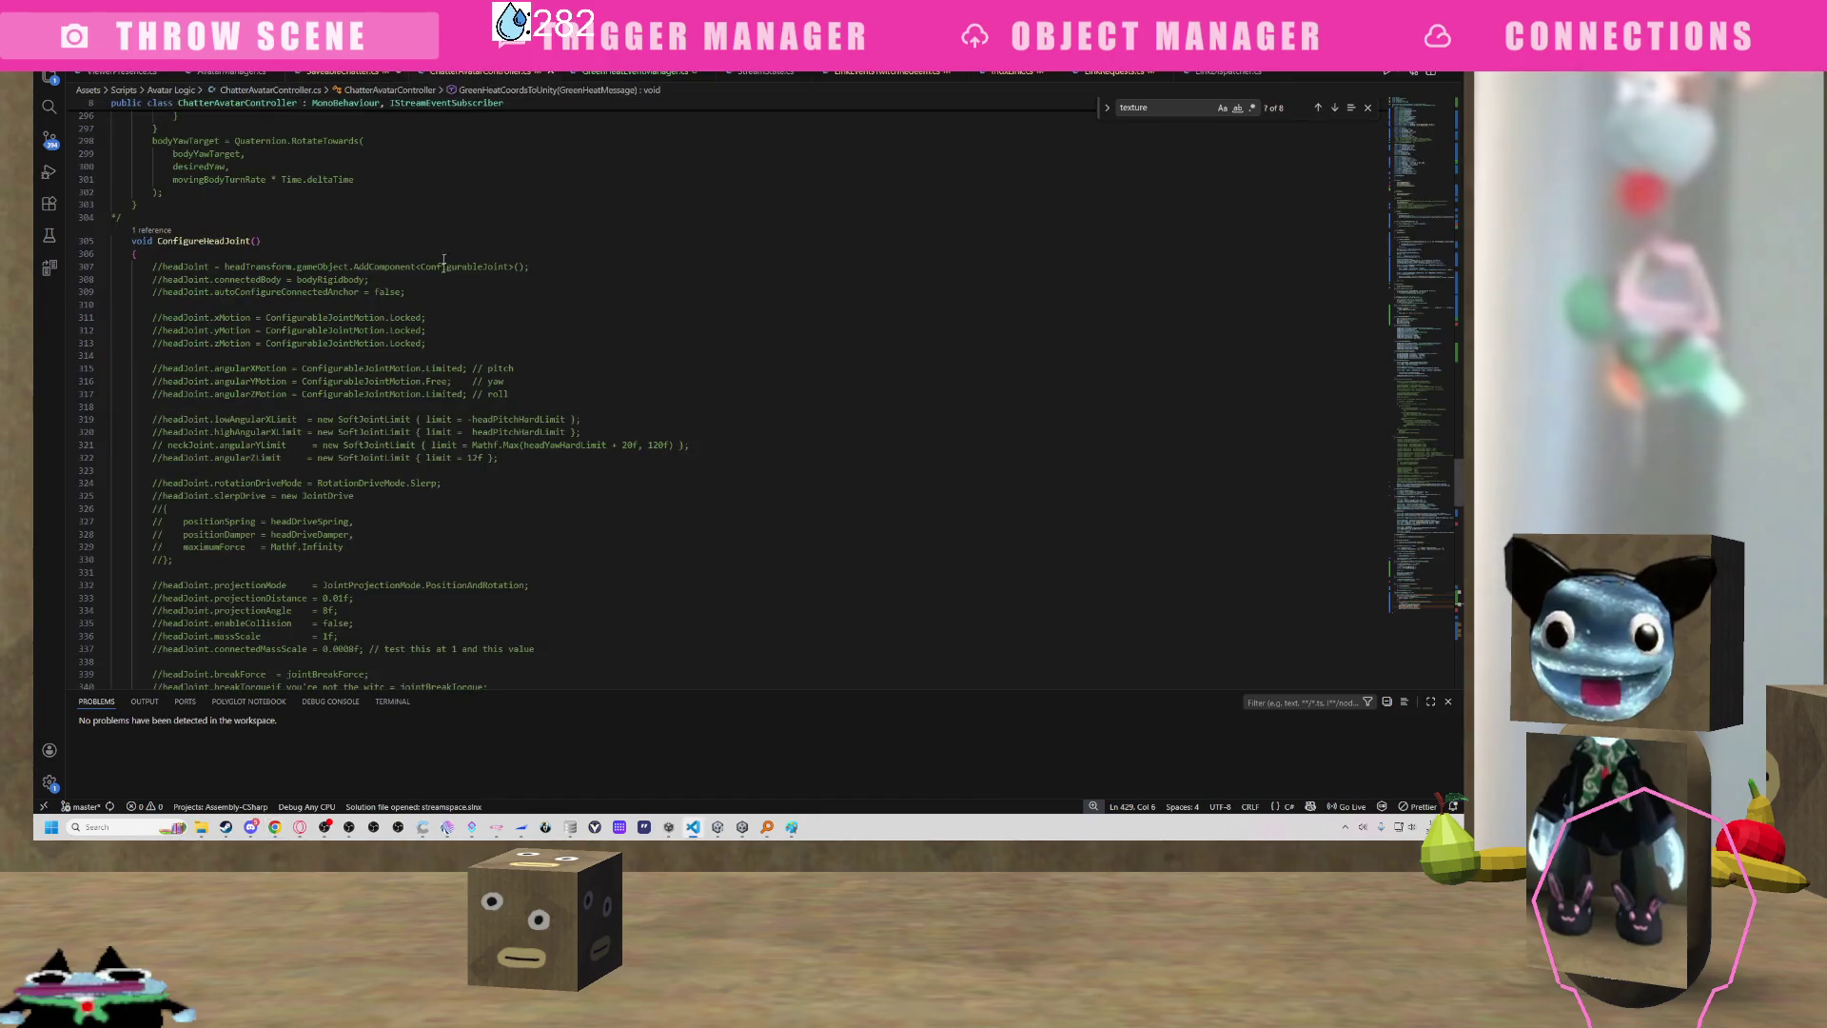
Search ChatterAvatarController.cs for the Start method and place the caret inside it.
scroll(461, 371, "down", 2)
scroll(460, 371, "down", 20)
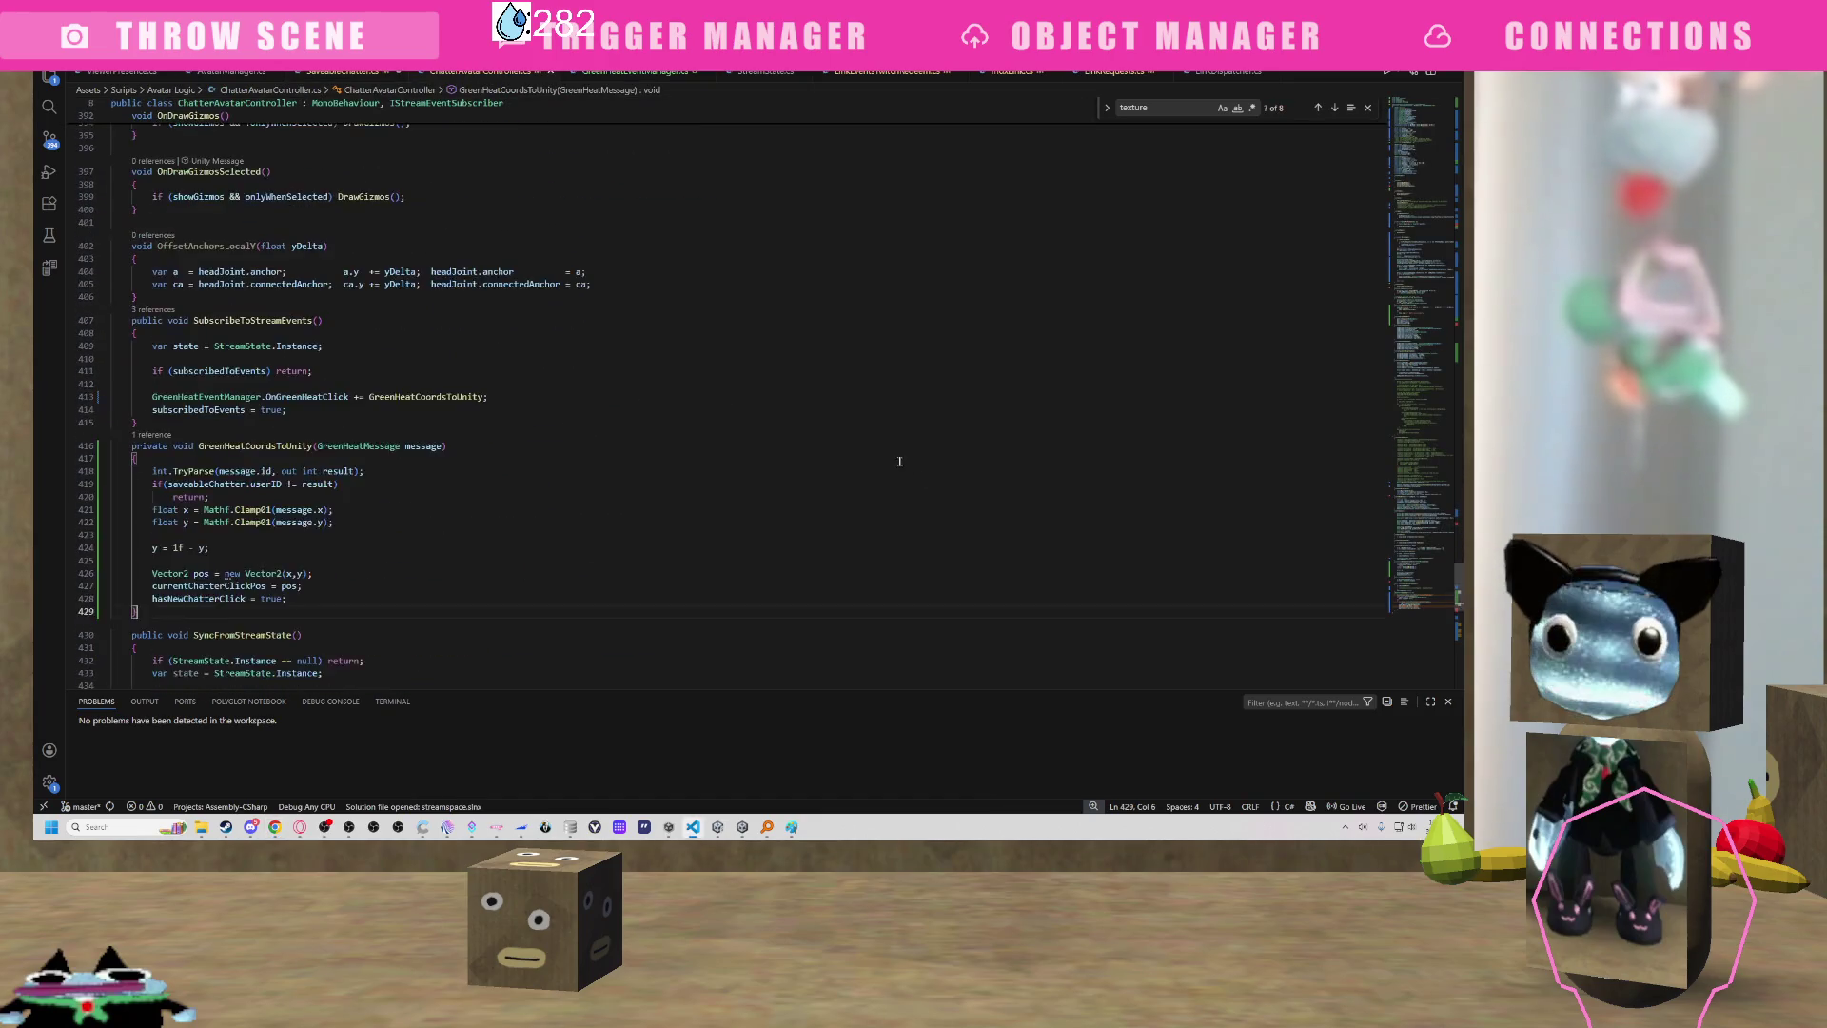
scroll(840, 457, "down", 5)
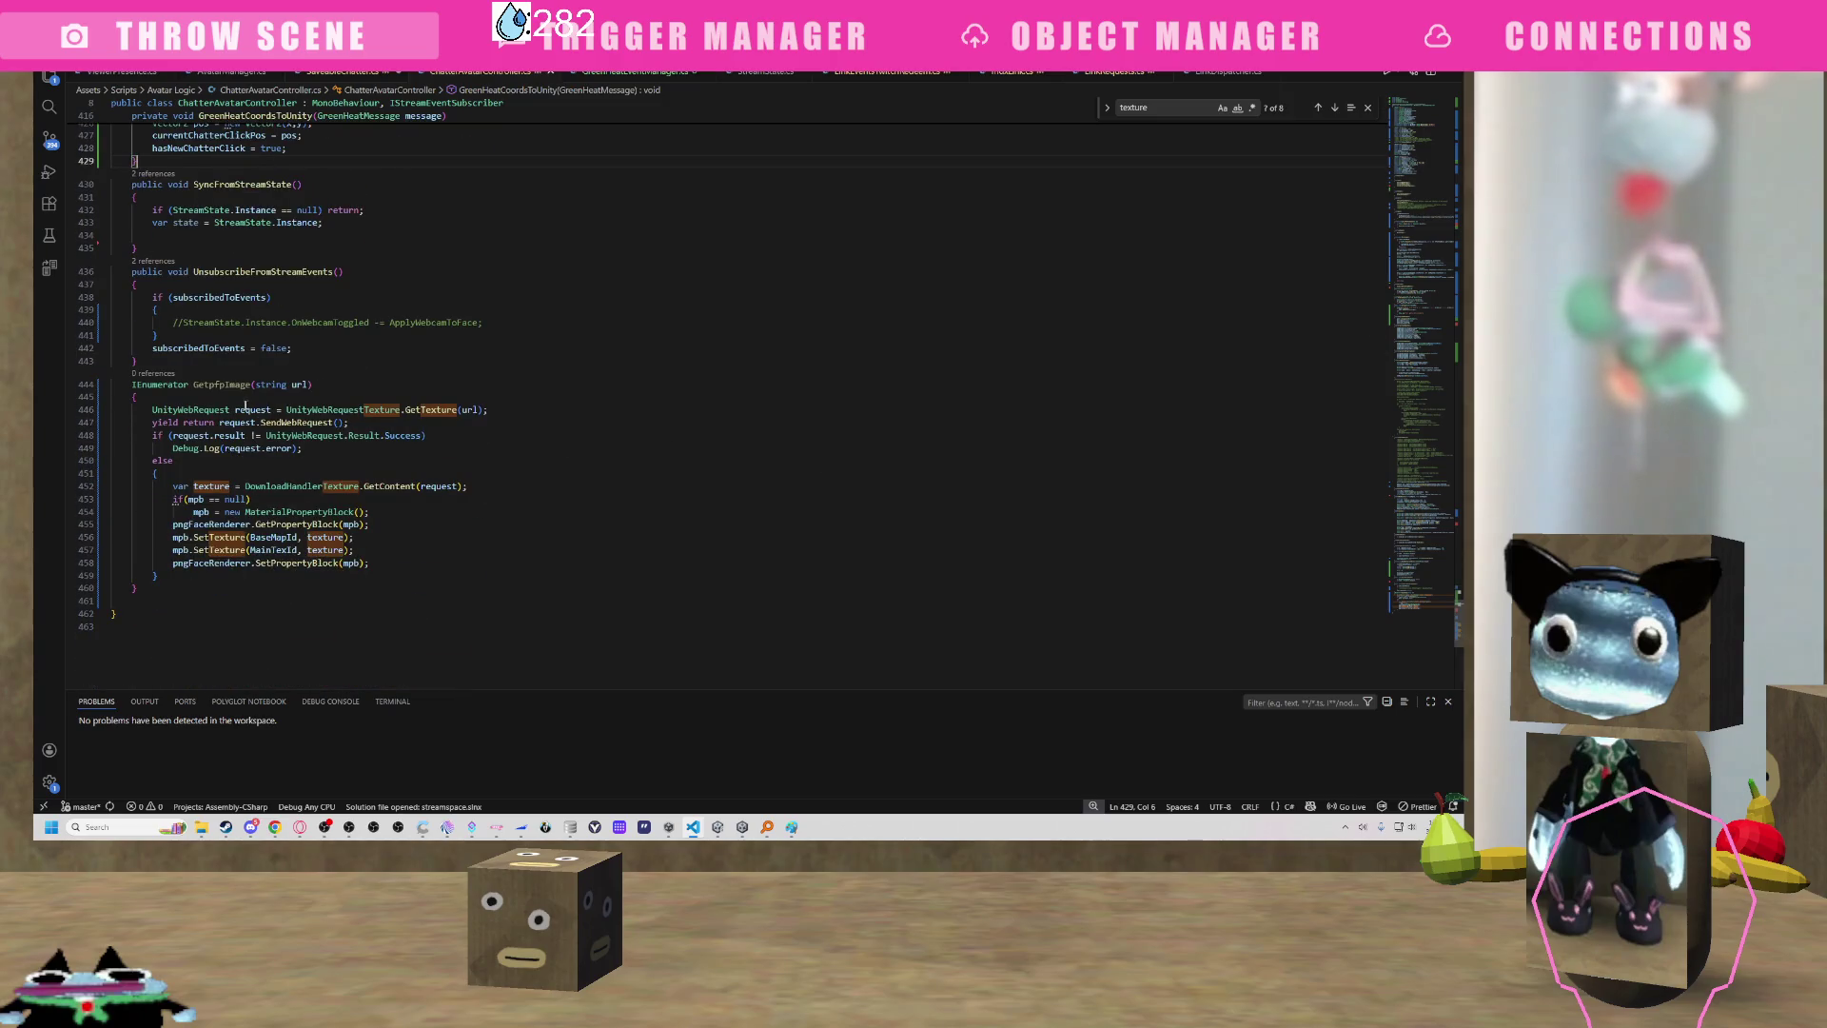
double_click(221, 384)
key("ctrl+f")
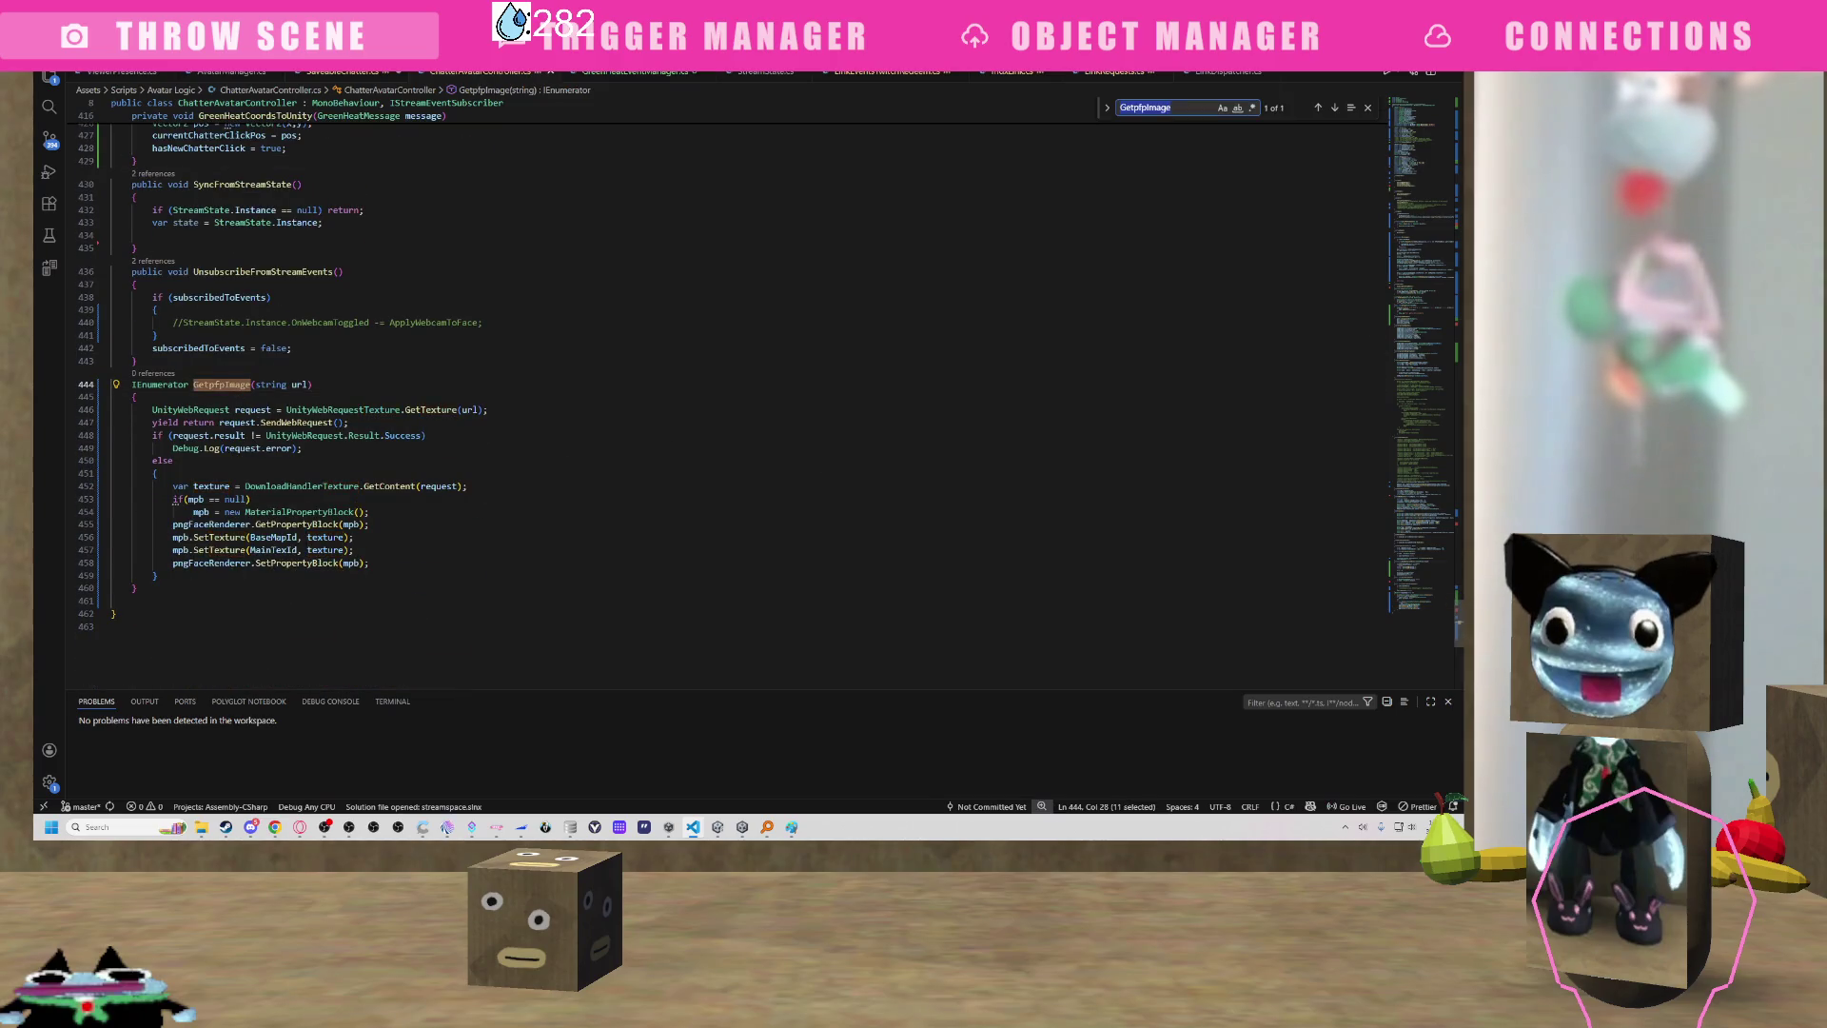
type("sat")
key("BackSpace")
key("BackSpace")
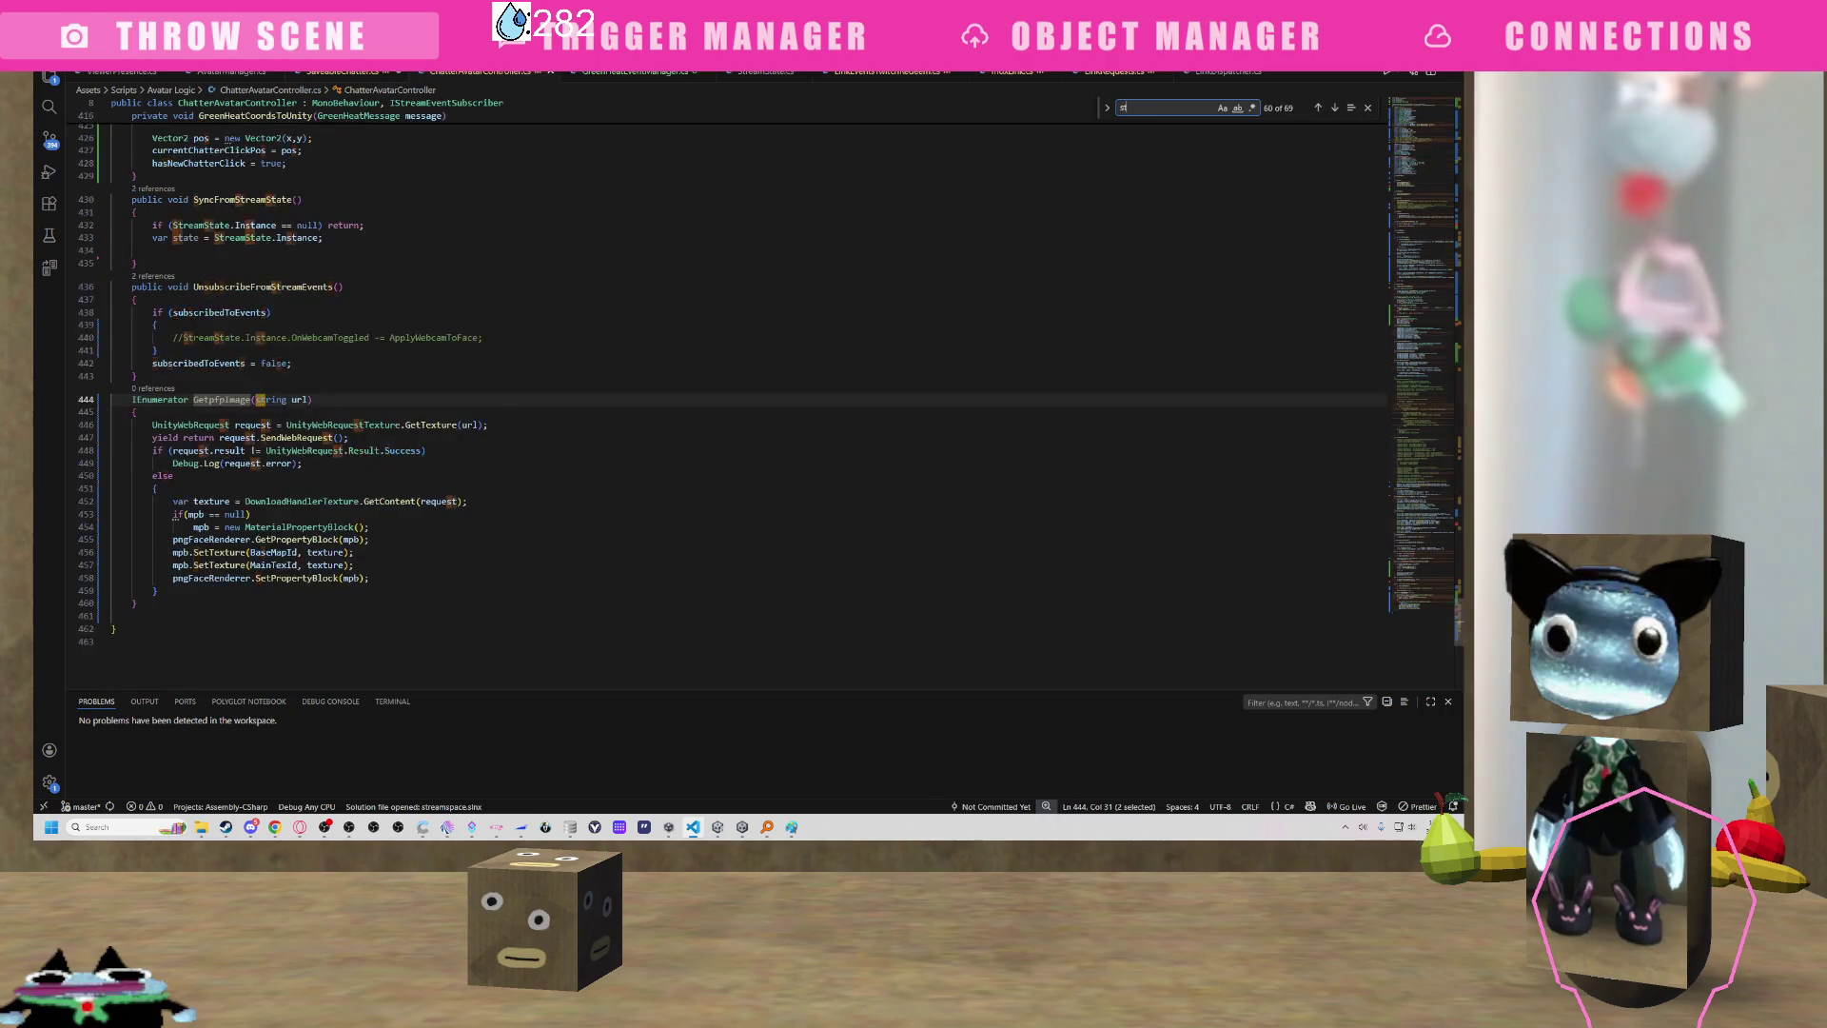
type("tar")
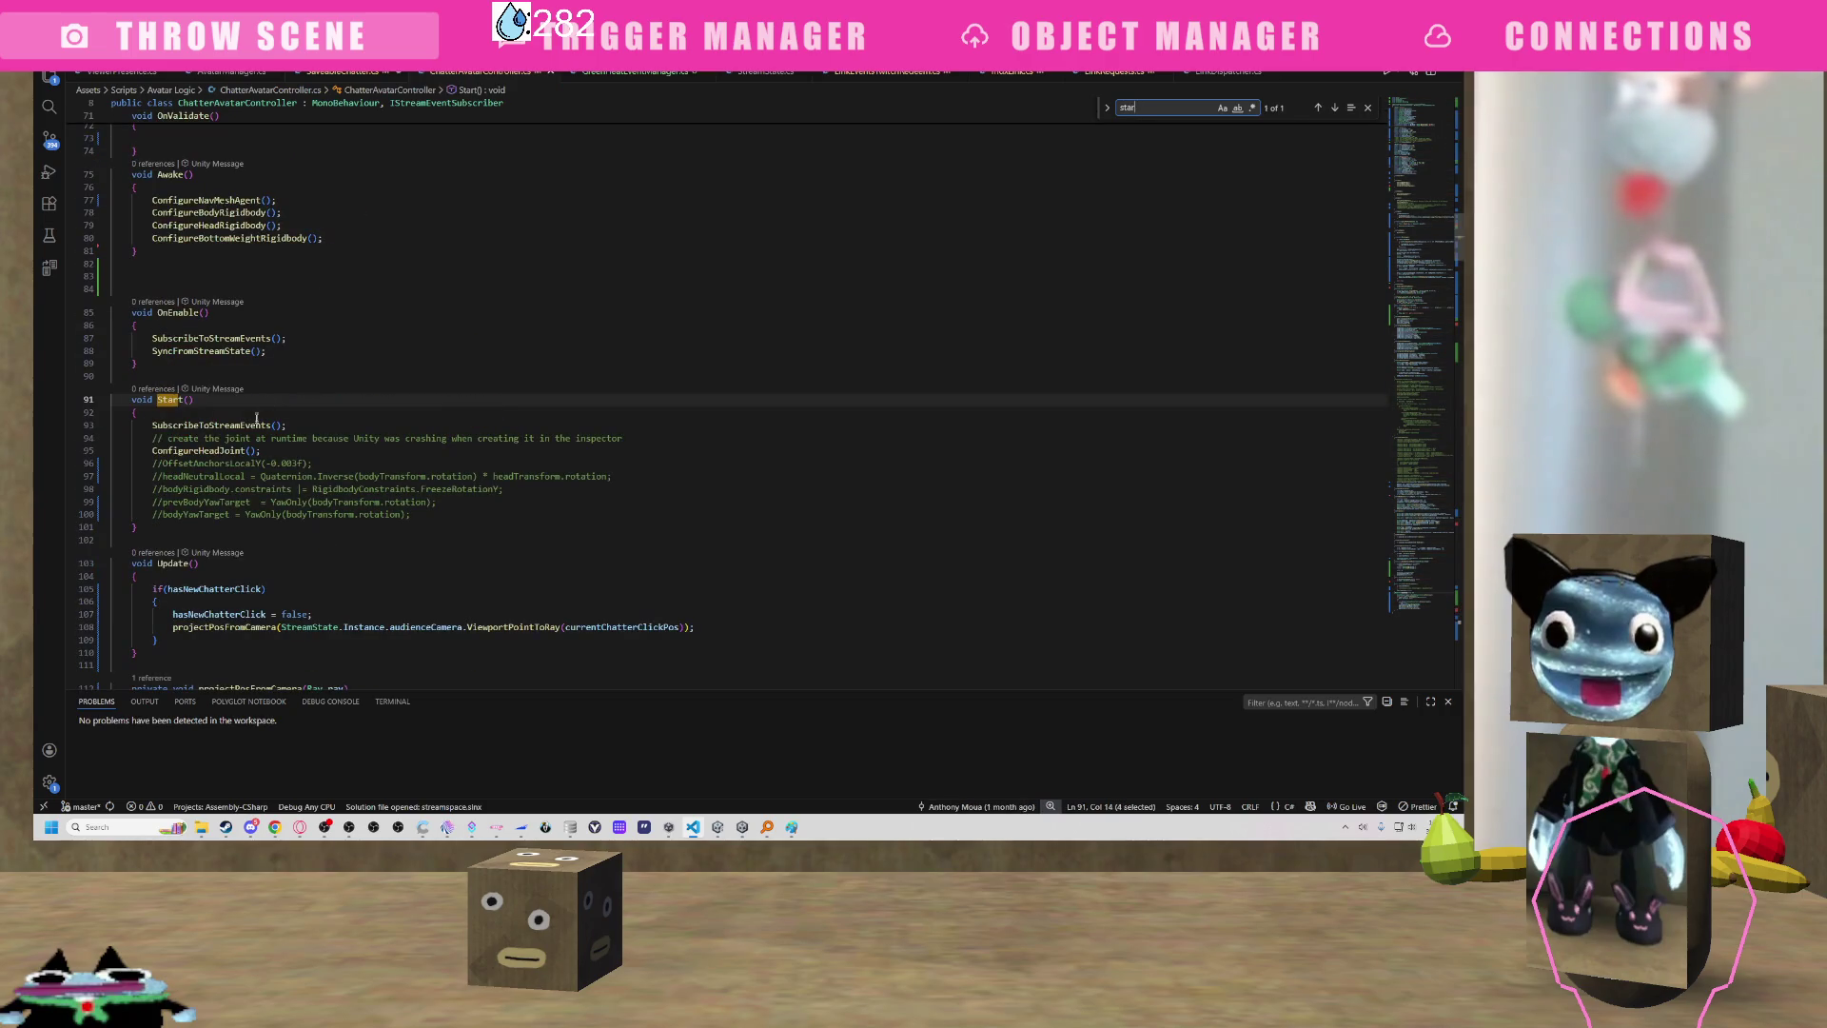
left_click(260, 450)
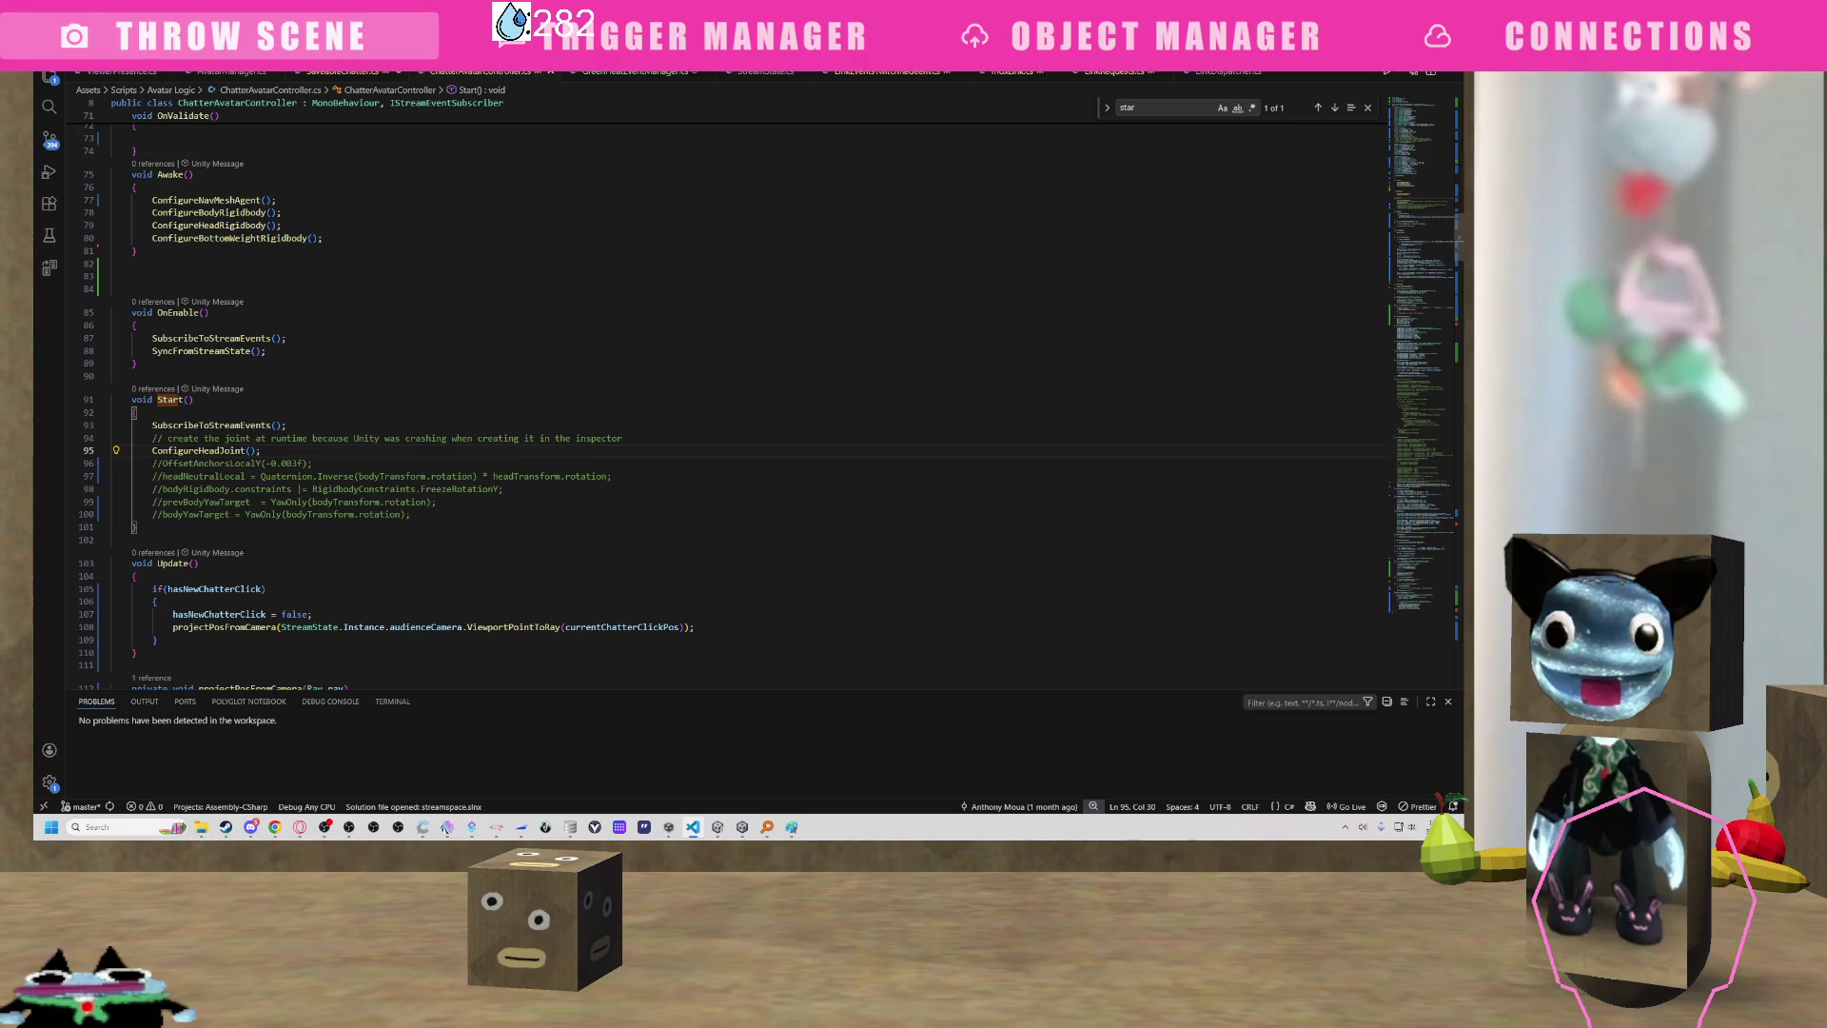
Add a StartCoroutine(GetpfpImage()) call at the end of Start.
left_click(411, 514)
key("Return")
type("GetpfpImage")
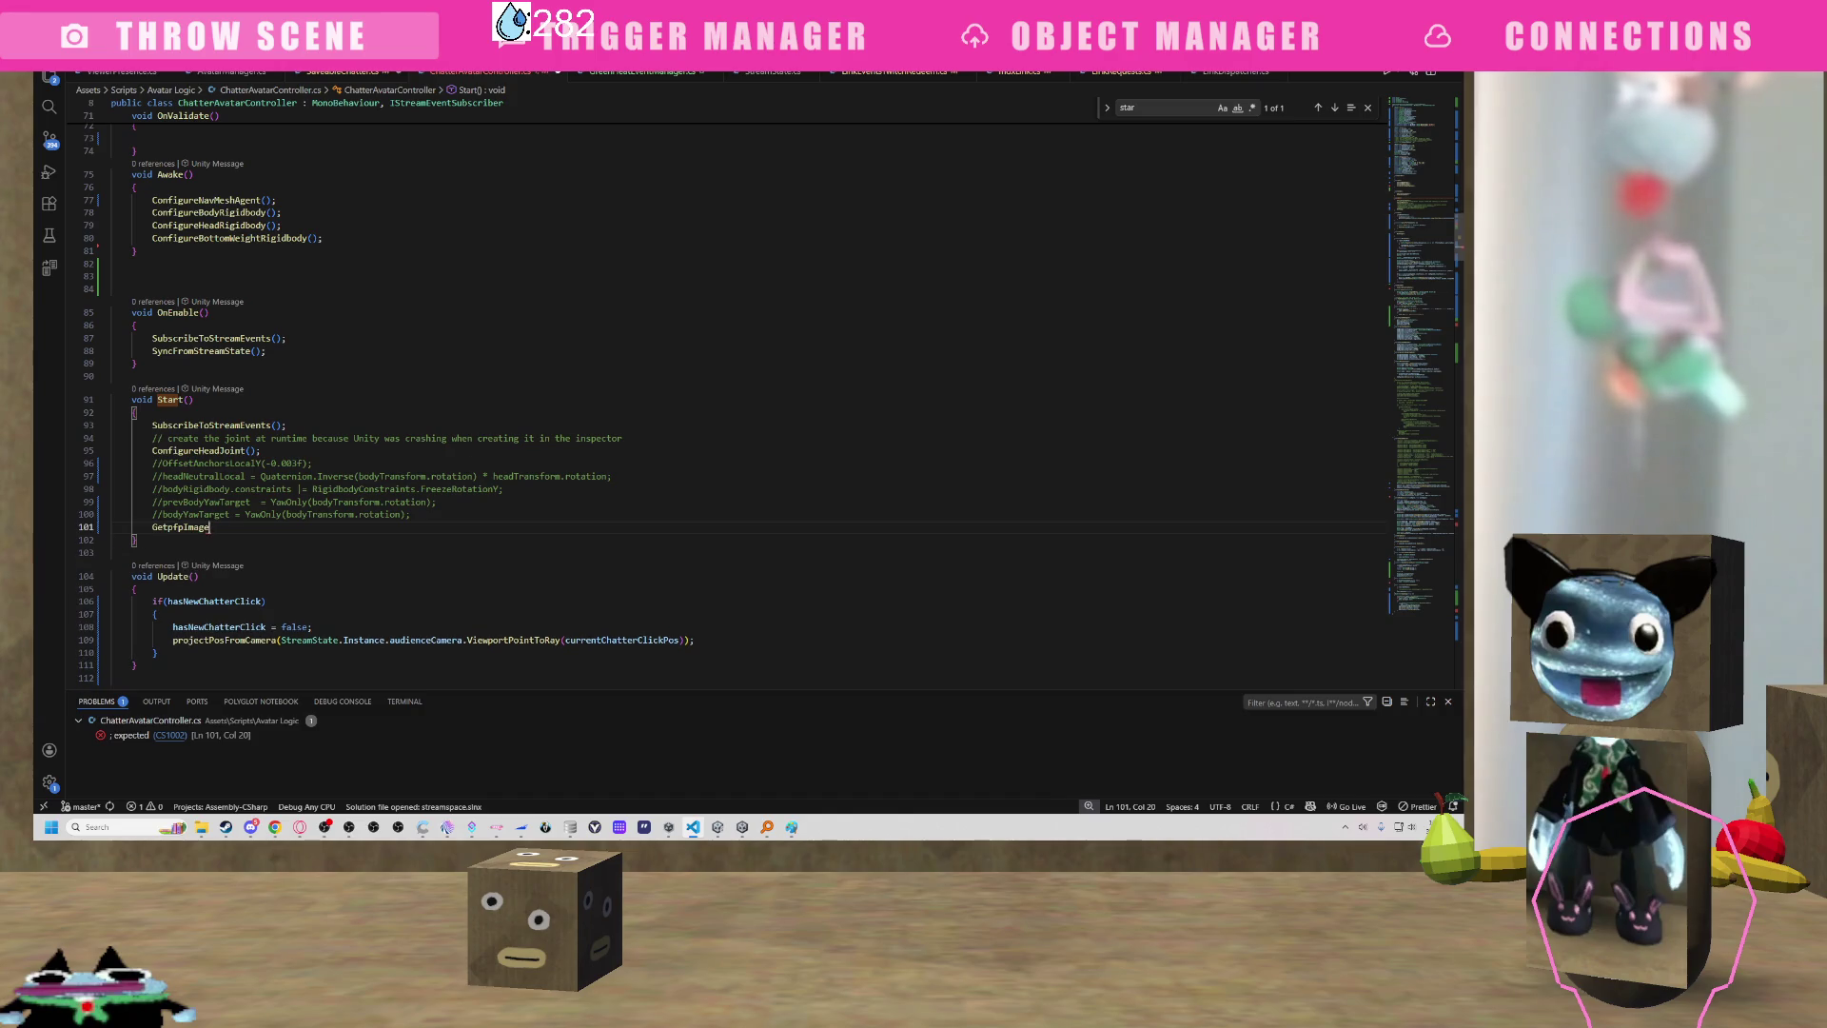
key("shift+Home")
type("StartC")
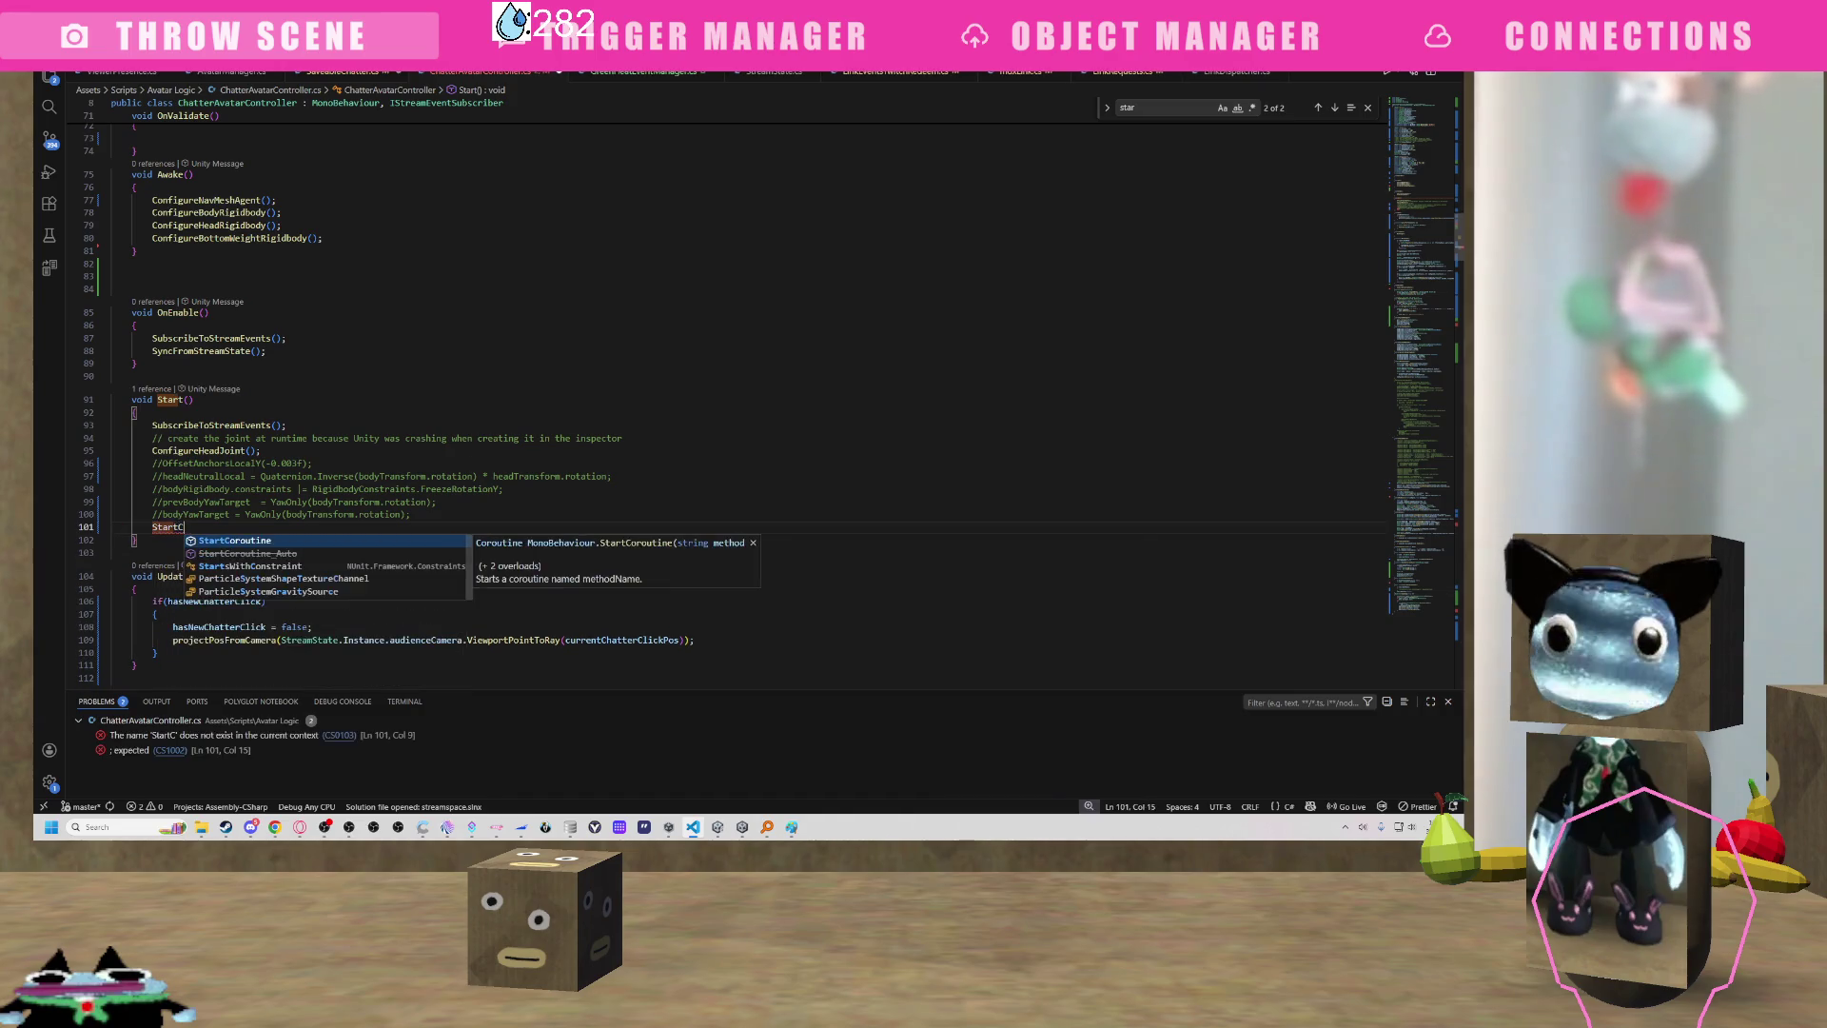
key("Tab")
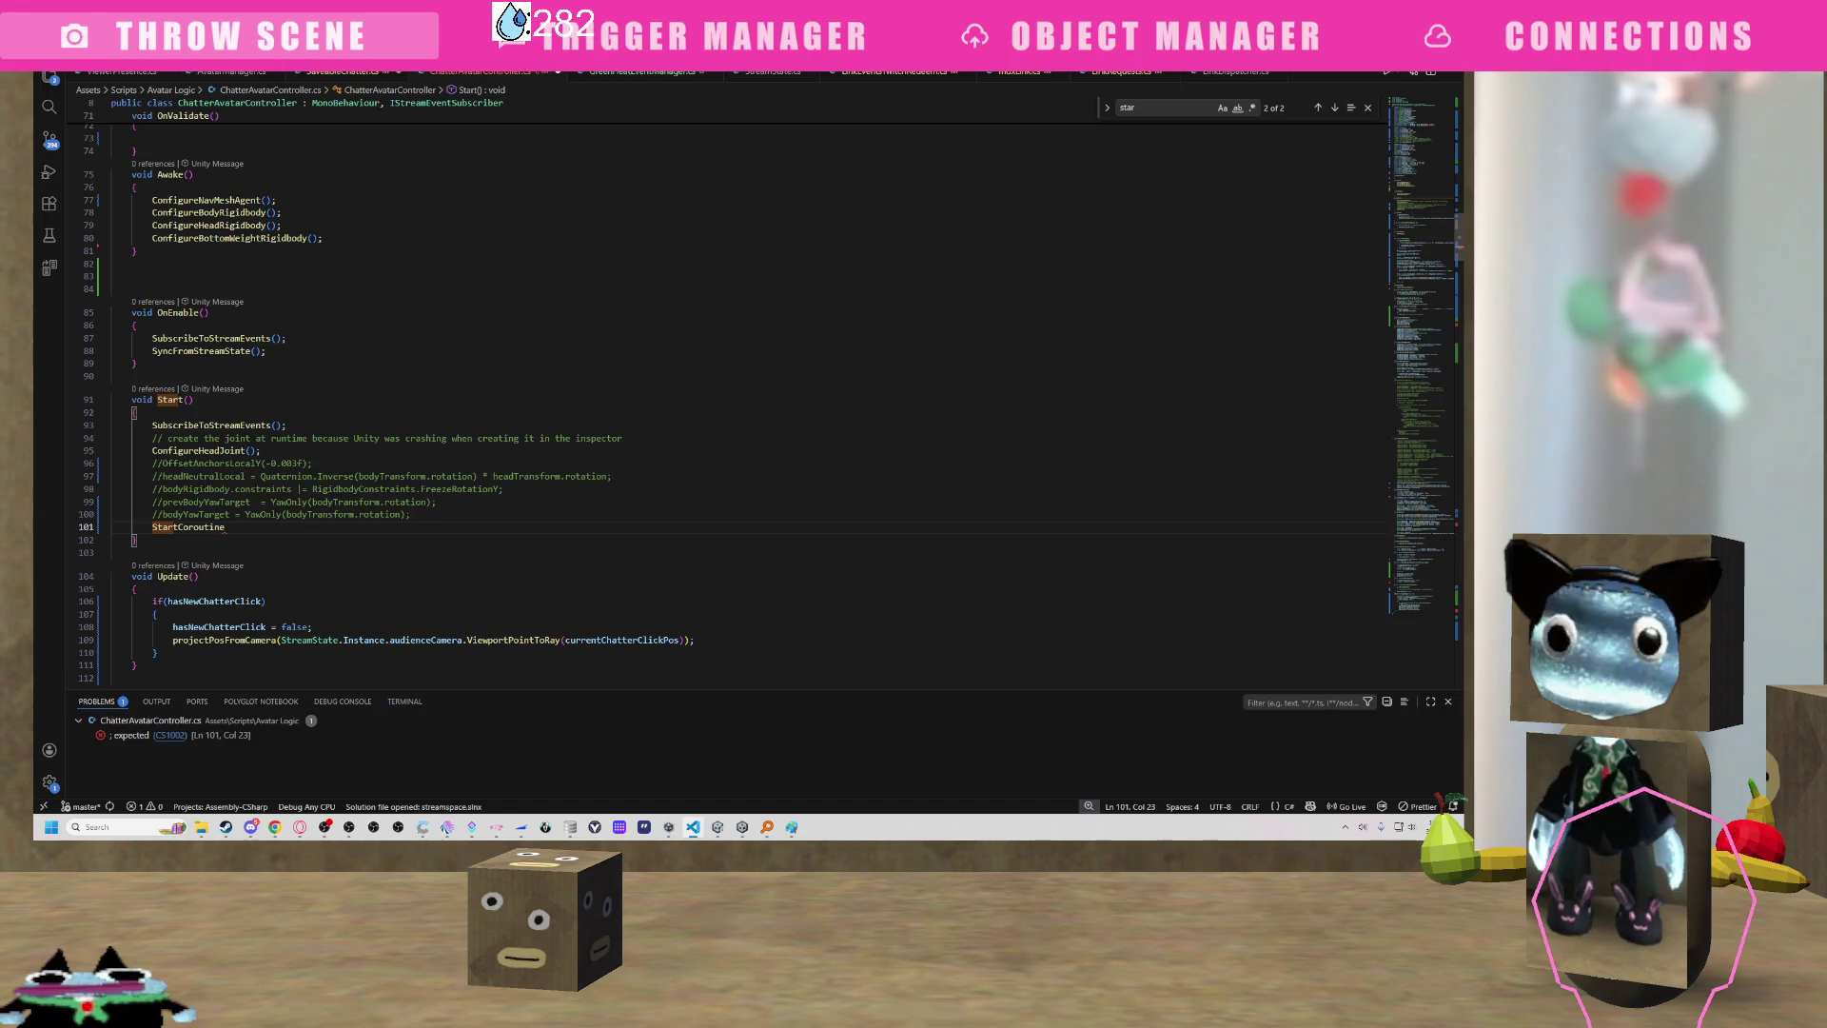
type("()")
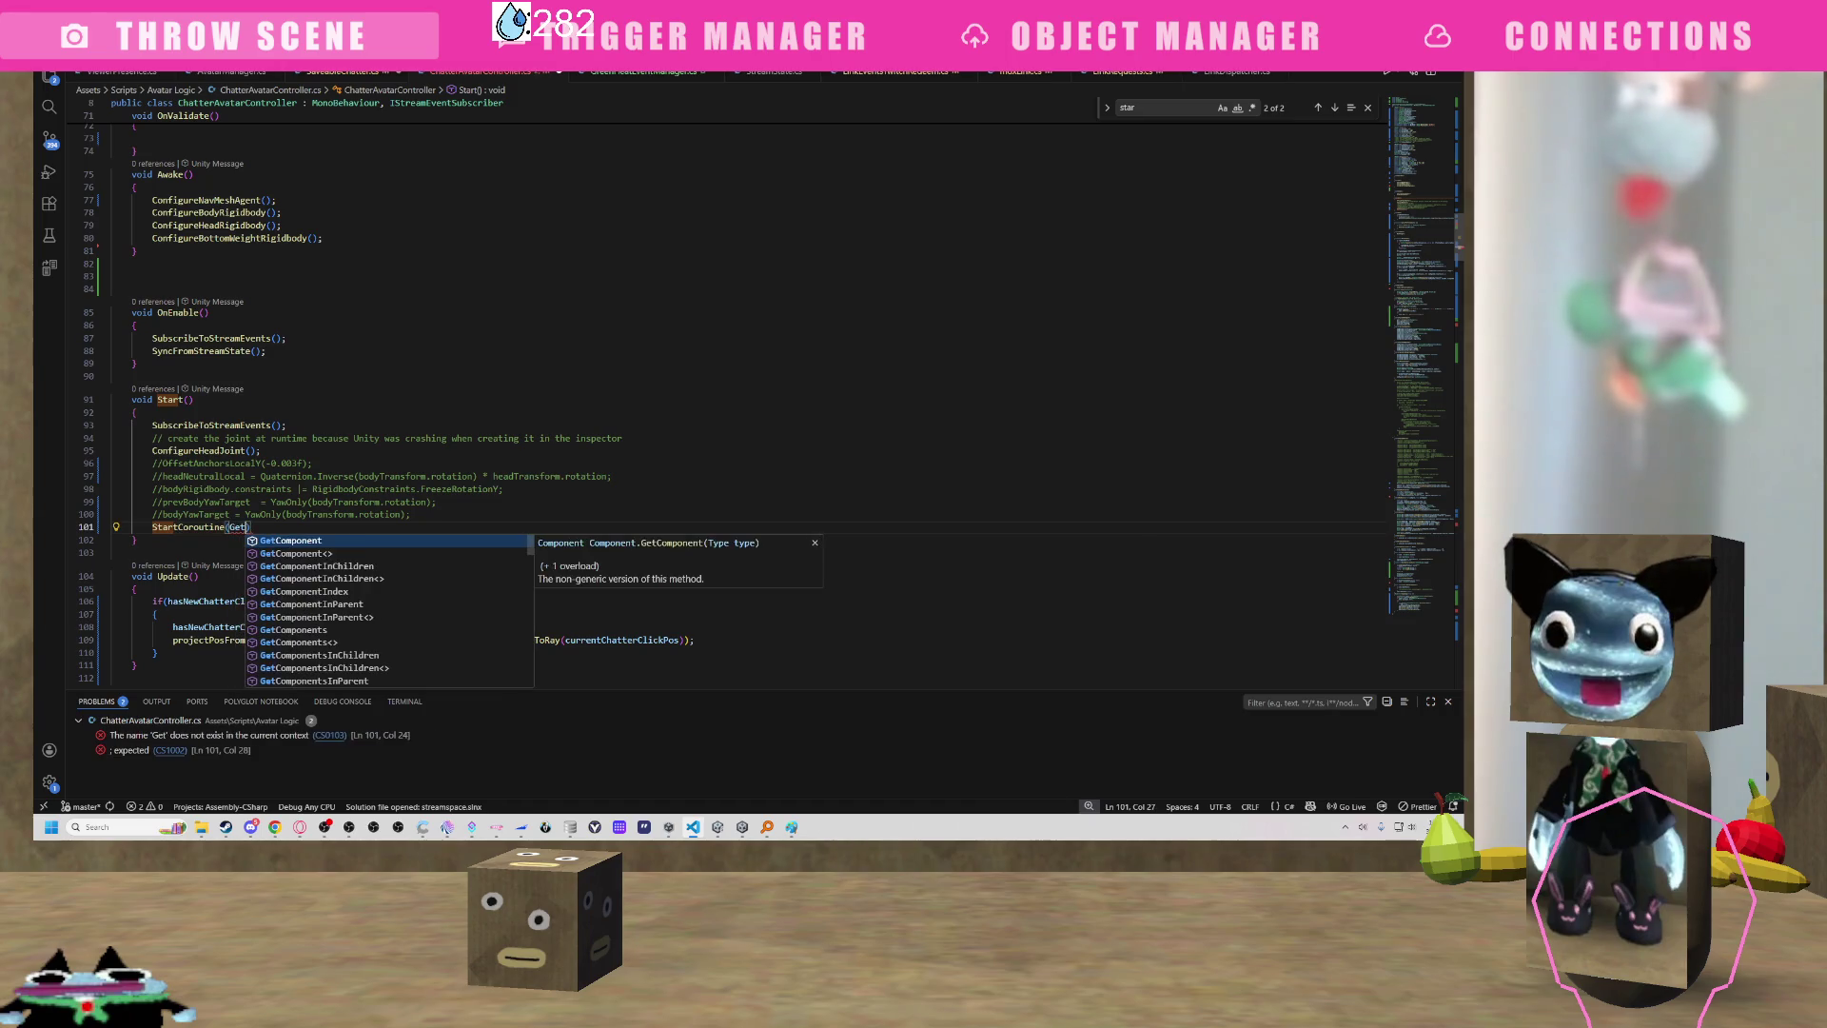
type("e")
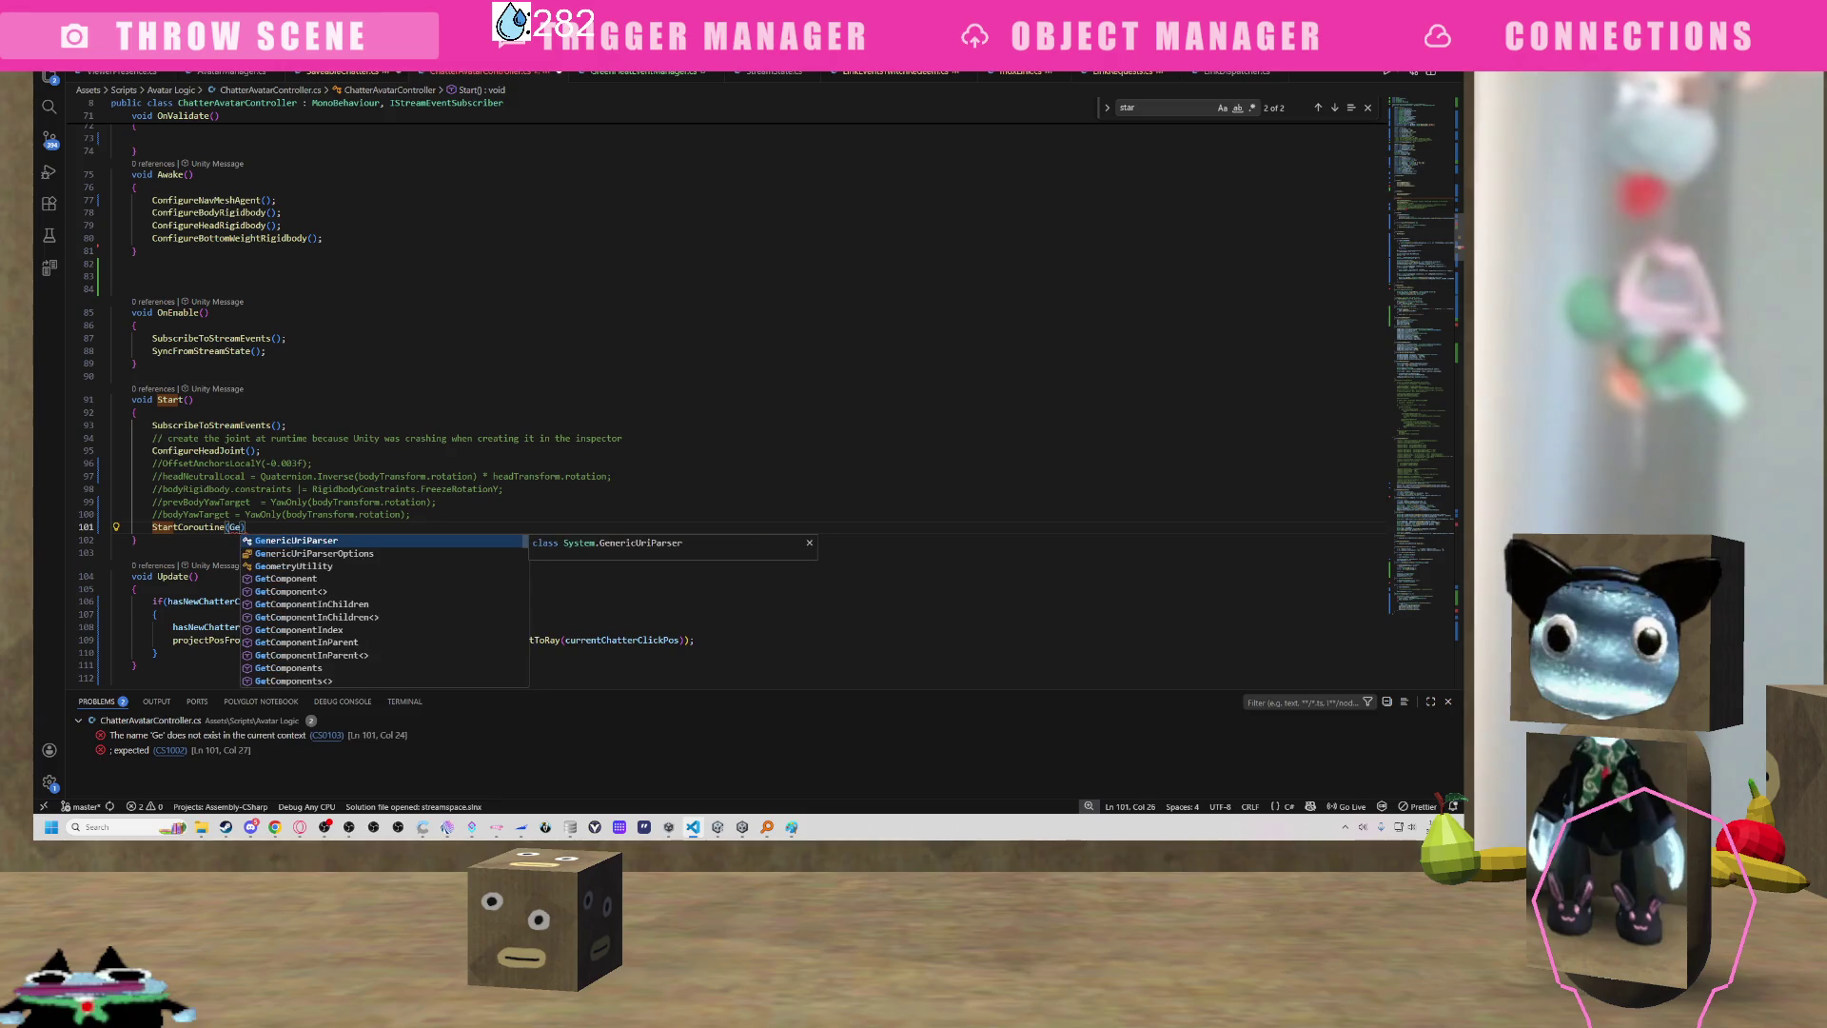
type("tpfpImage")
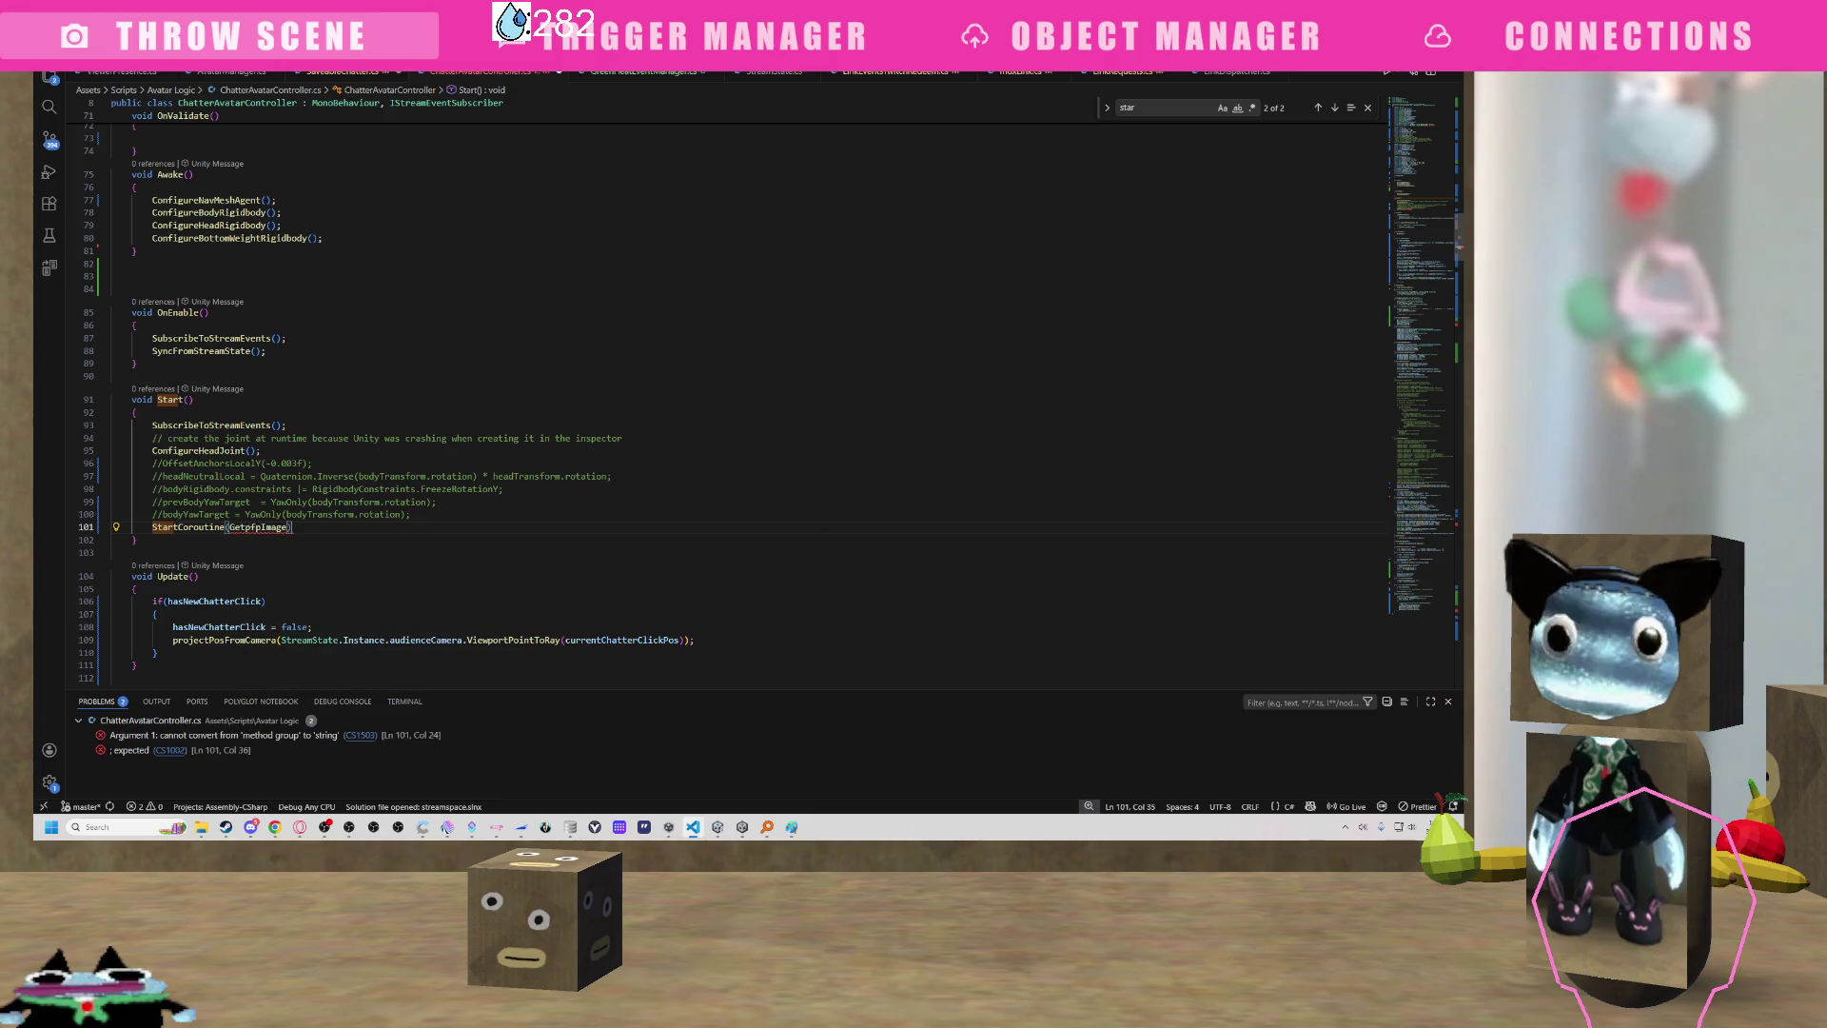
type("()")
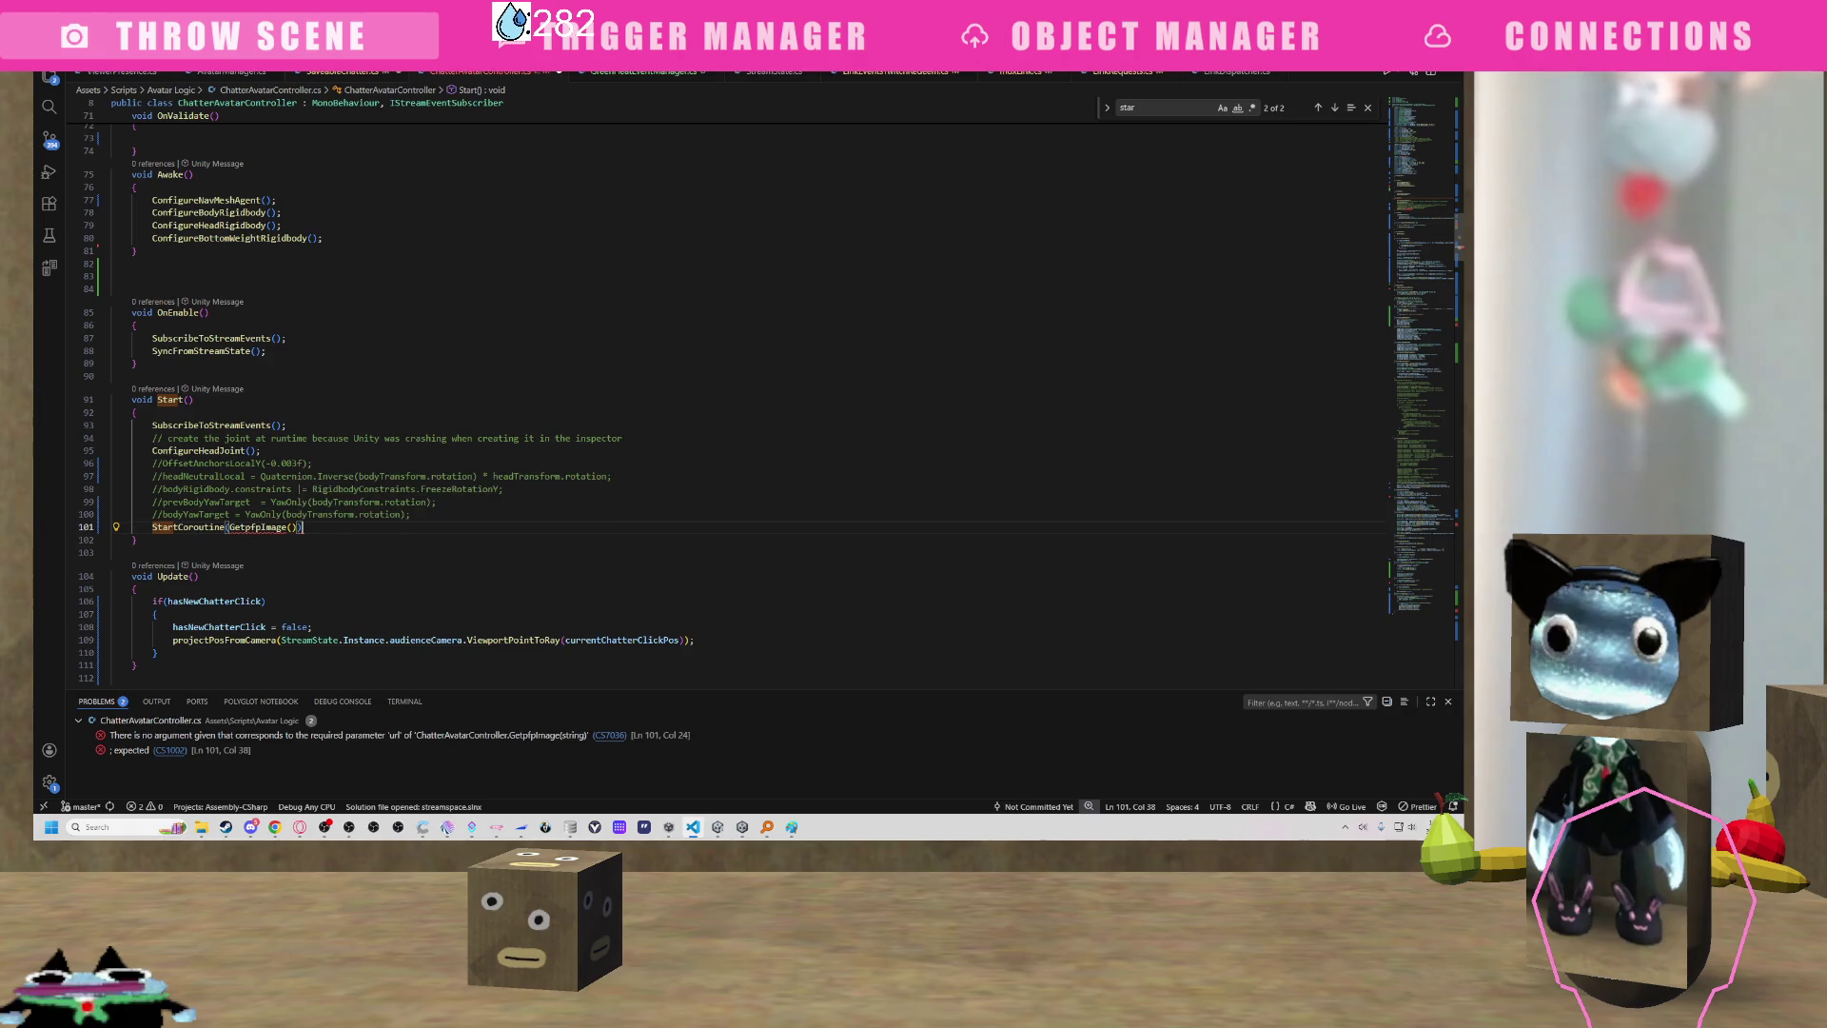
type(";")
mouse_move(284, 516)
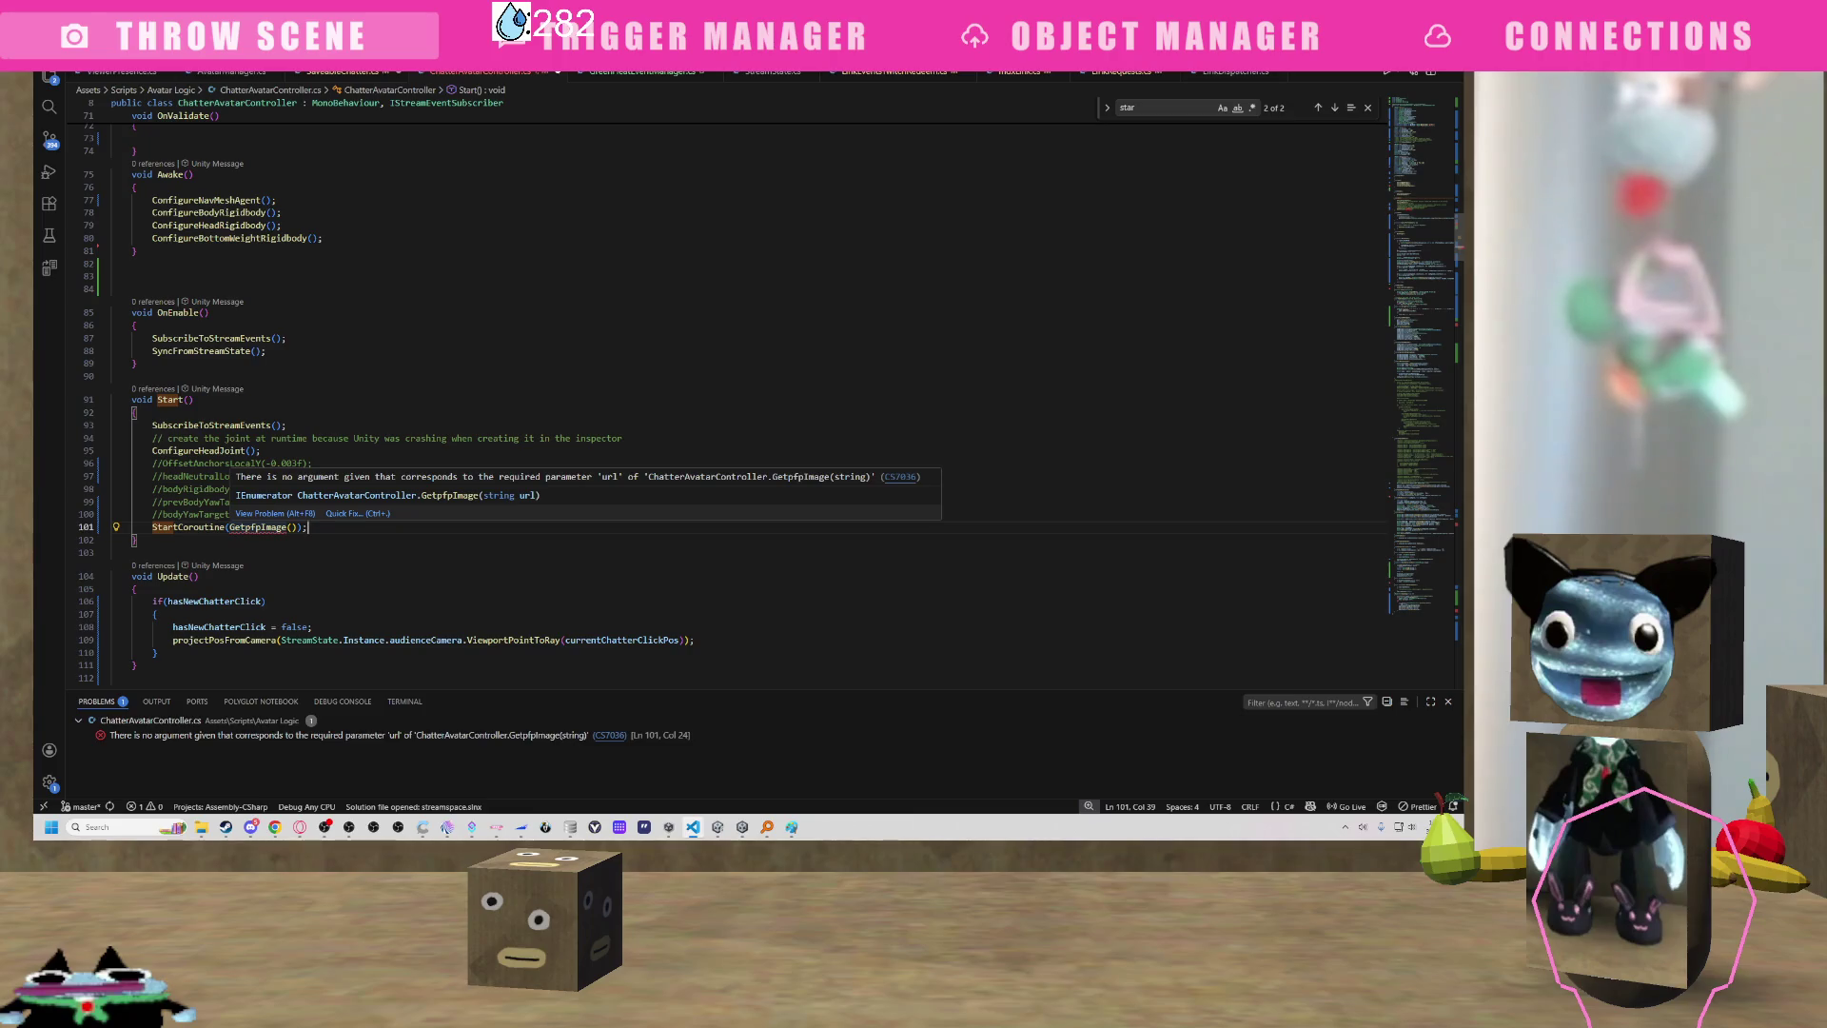
left_click(292, 527)
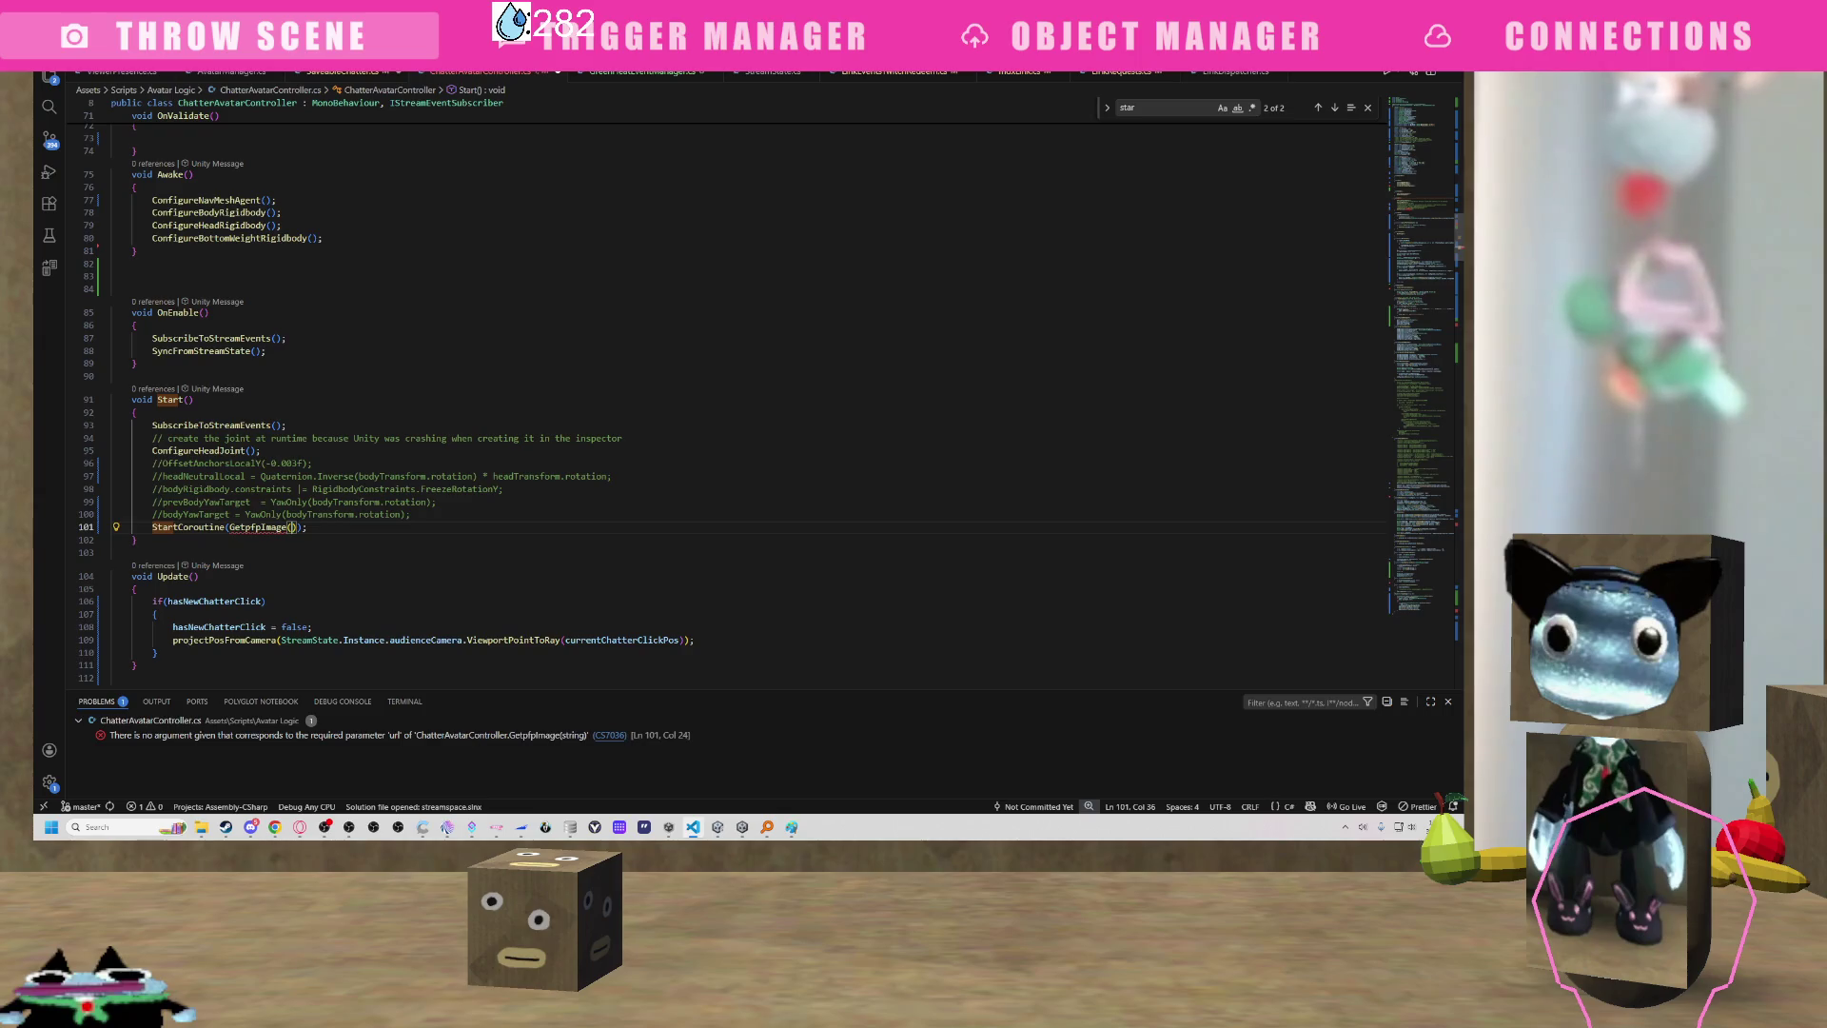
Pass saveableChatter.pfpurl to GetpfpImage, after checking the field name in SaveableChatter.cs.
type("saveableChatter.u")
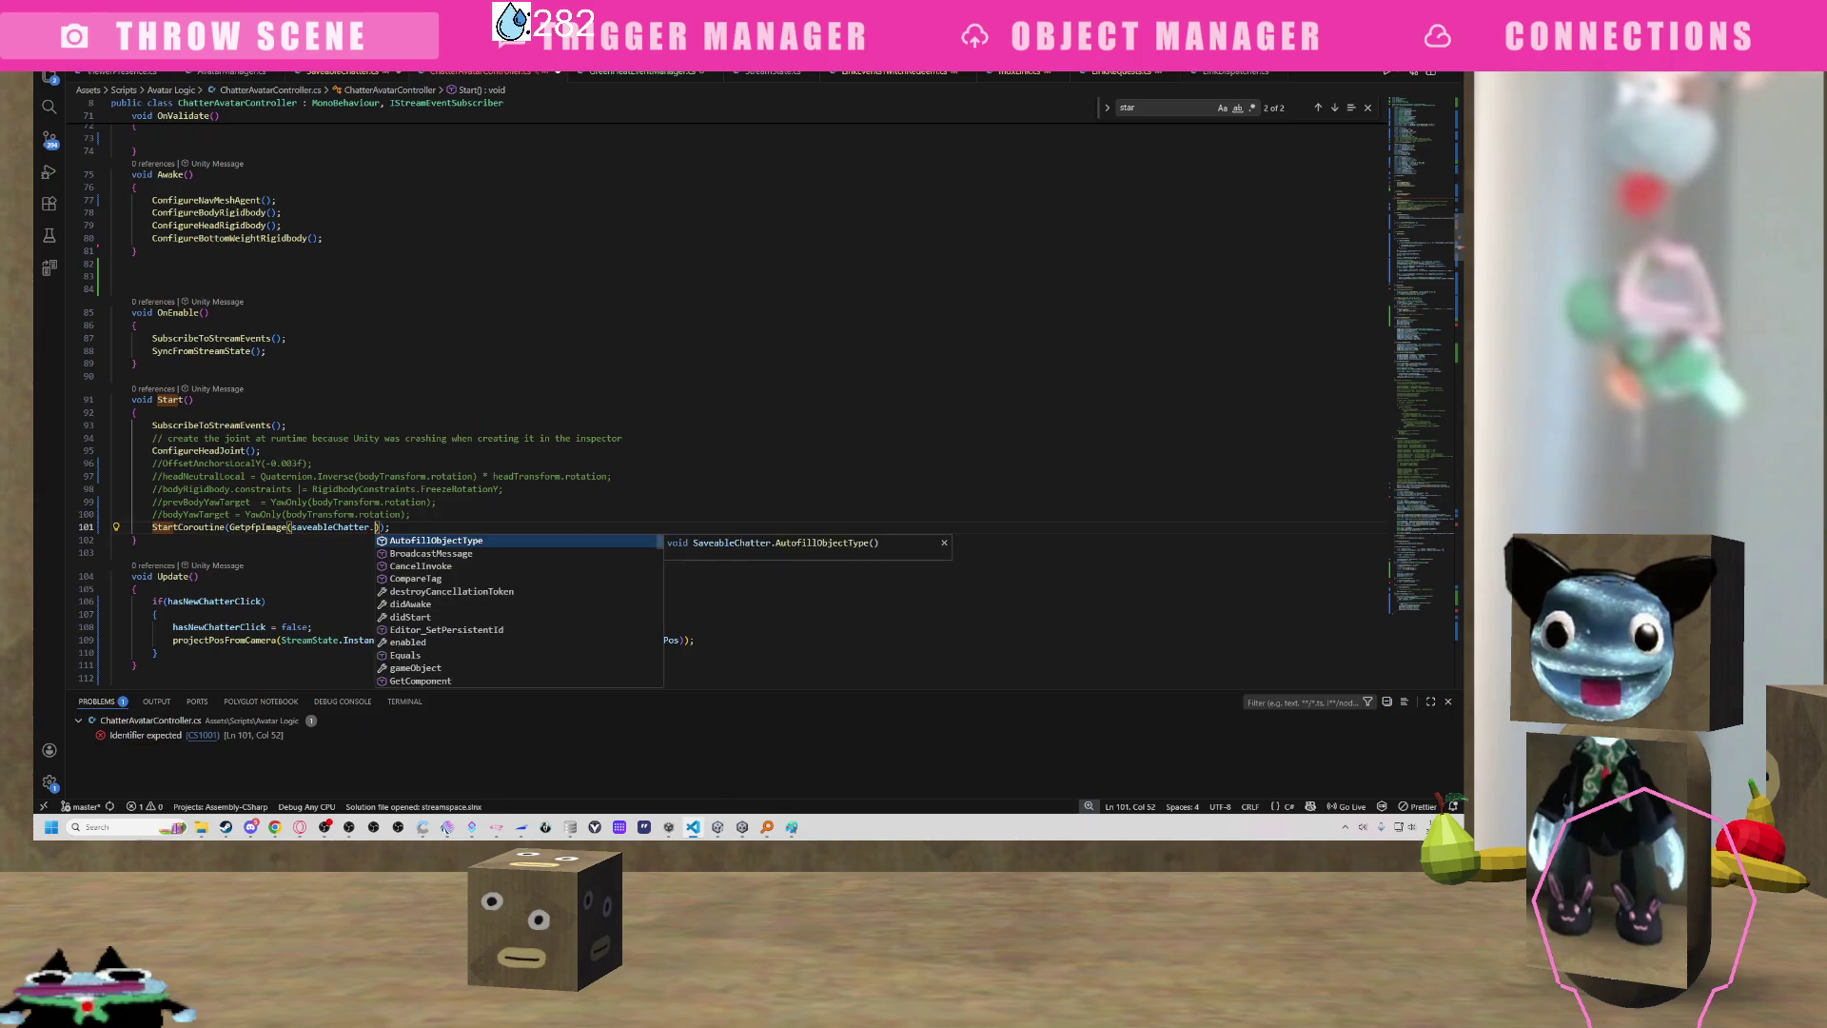
type("r")
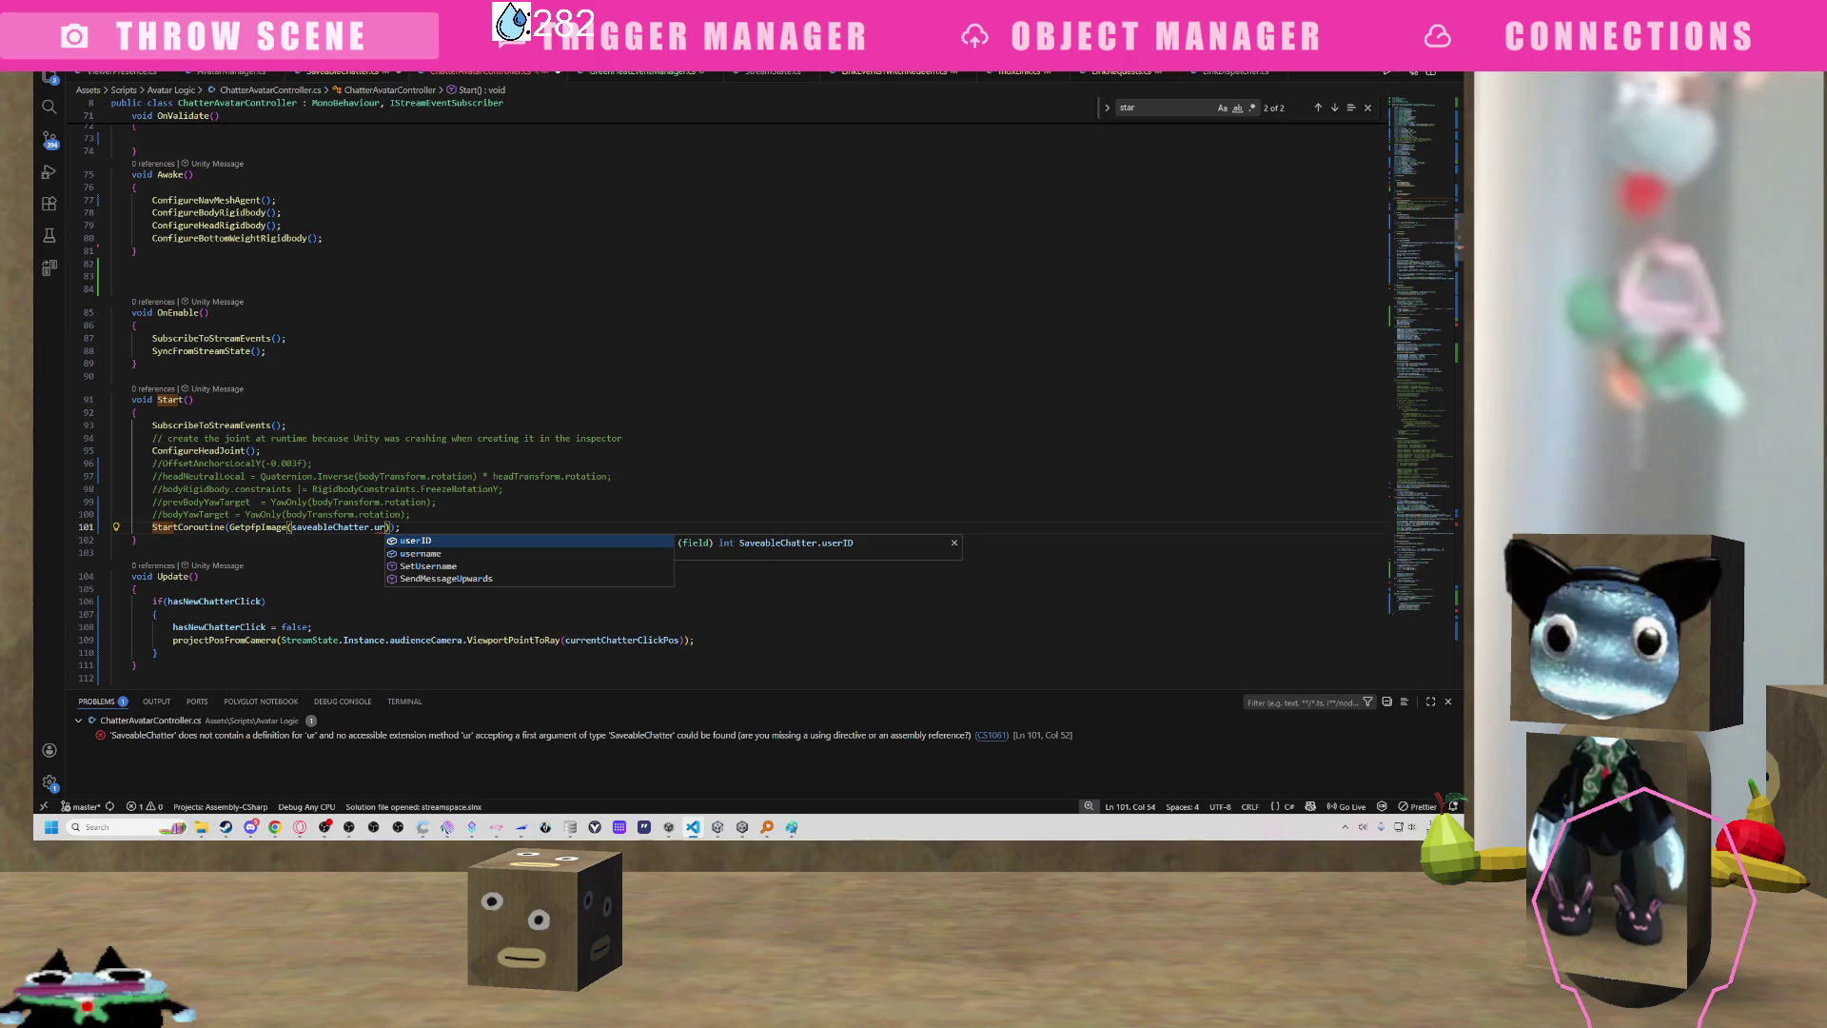
type("l")
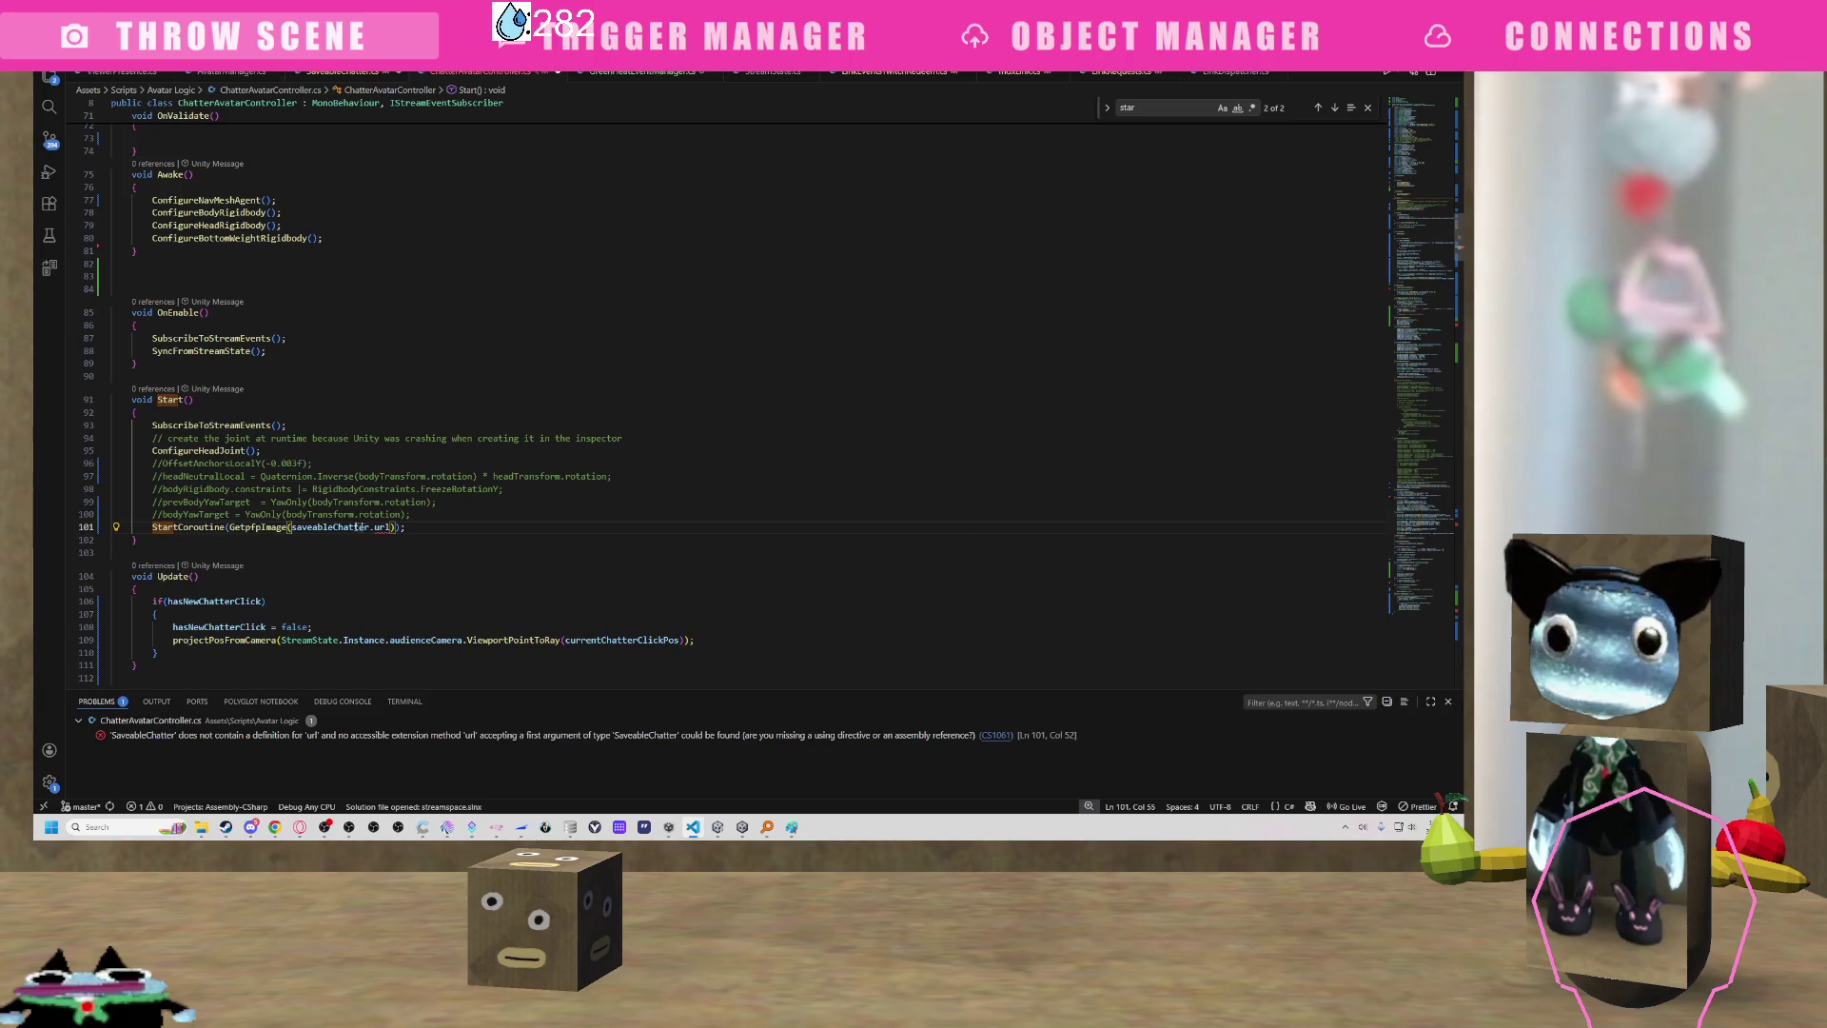
left_click(342, 71)
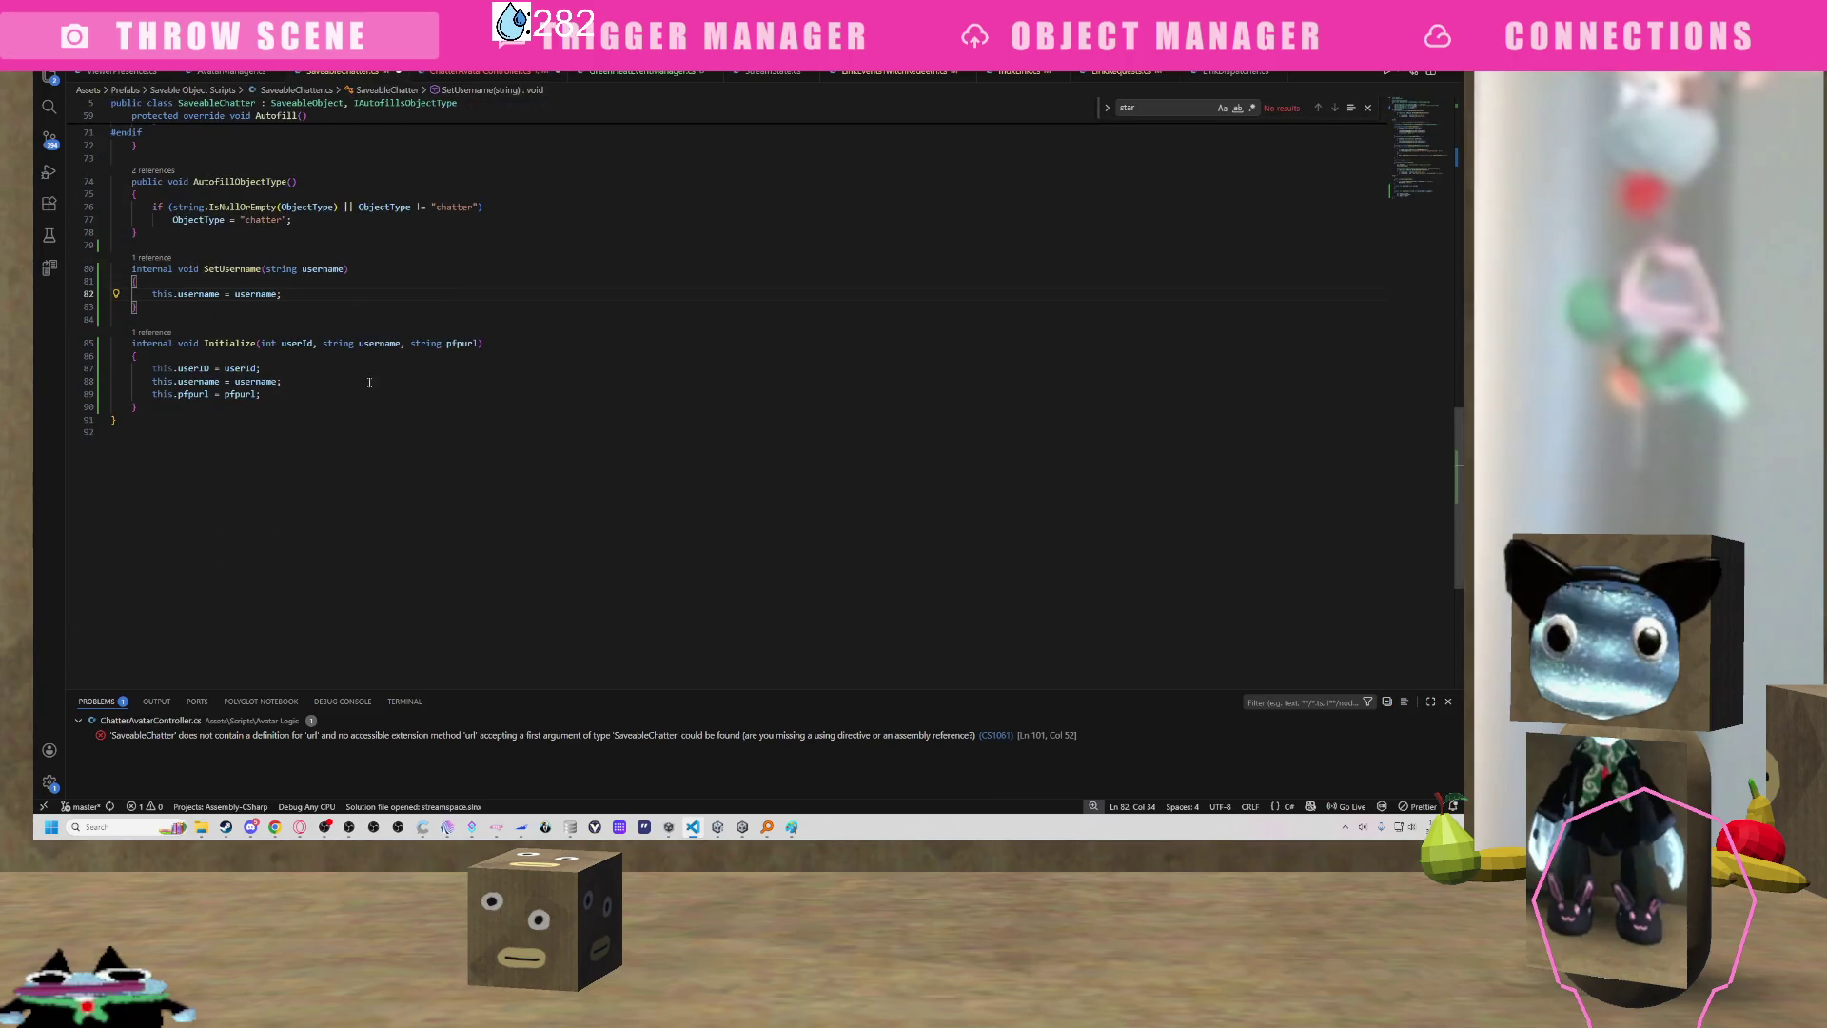
scroll(724, 400, "up", 10)
scroll(723, 381, "up", 8)
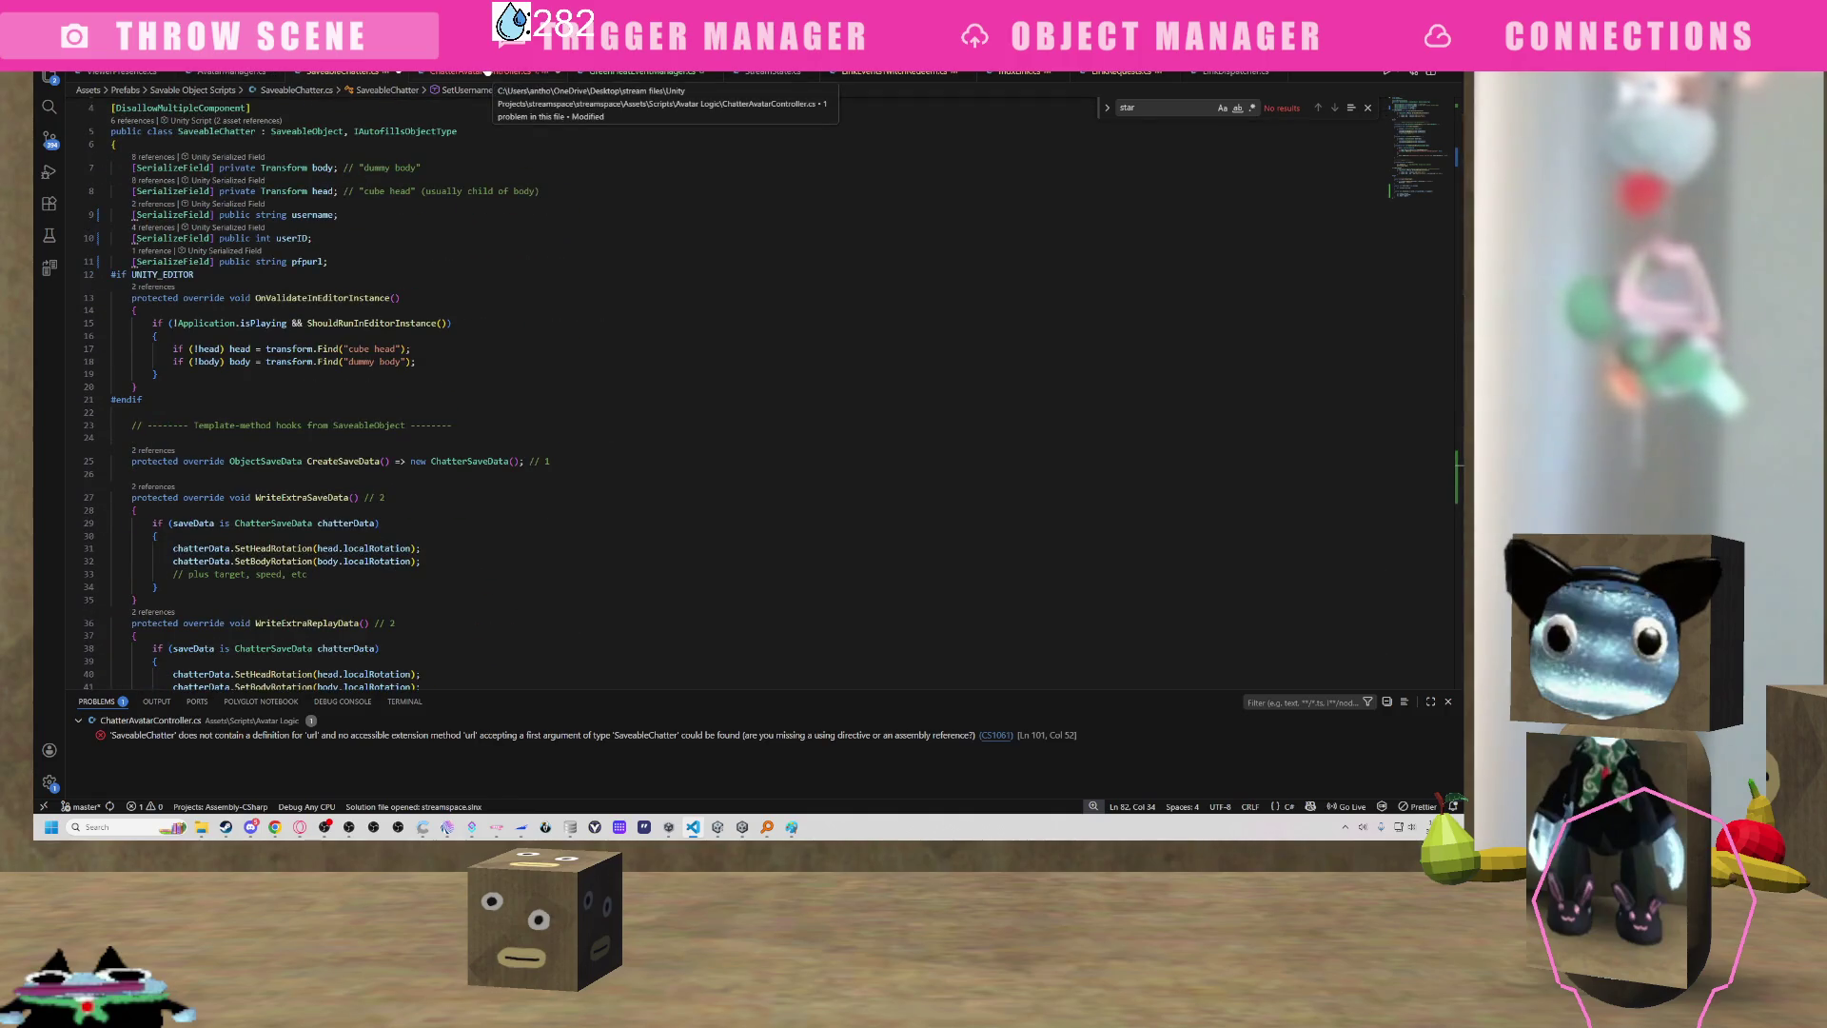
left_click(487, 71)
double_click(381, 526)
type("pfp")
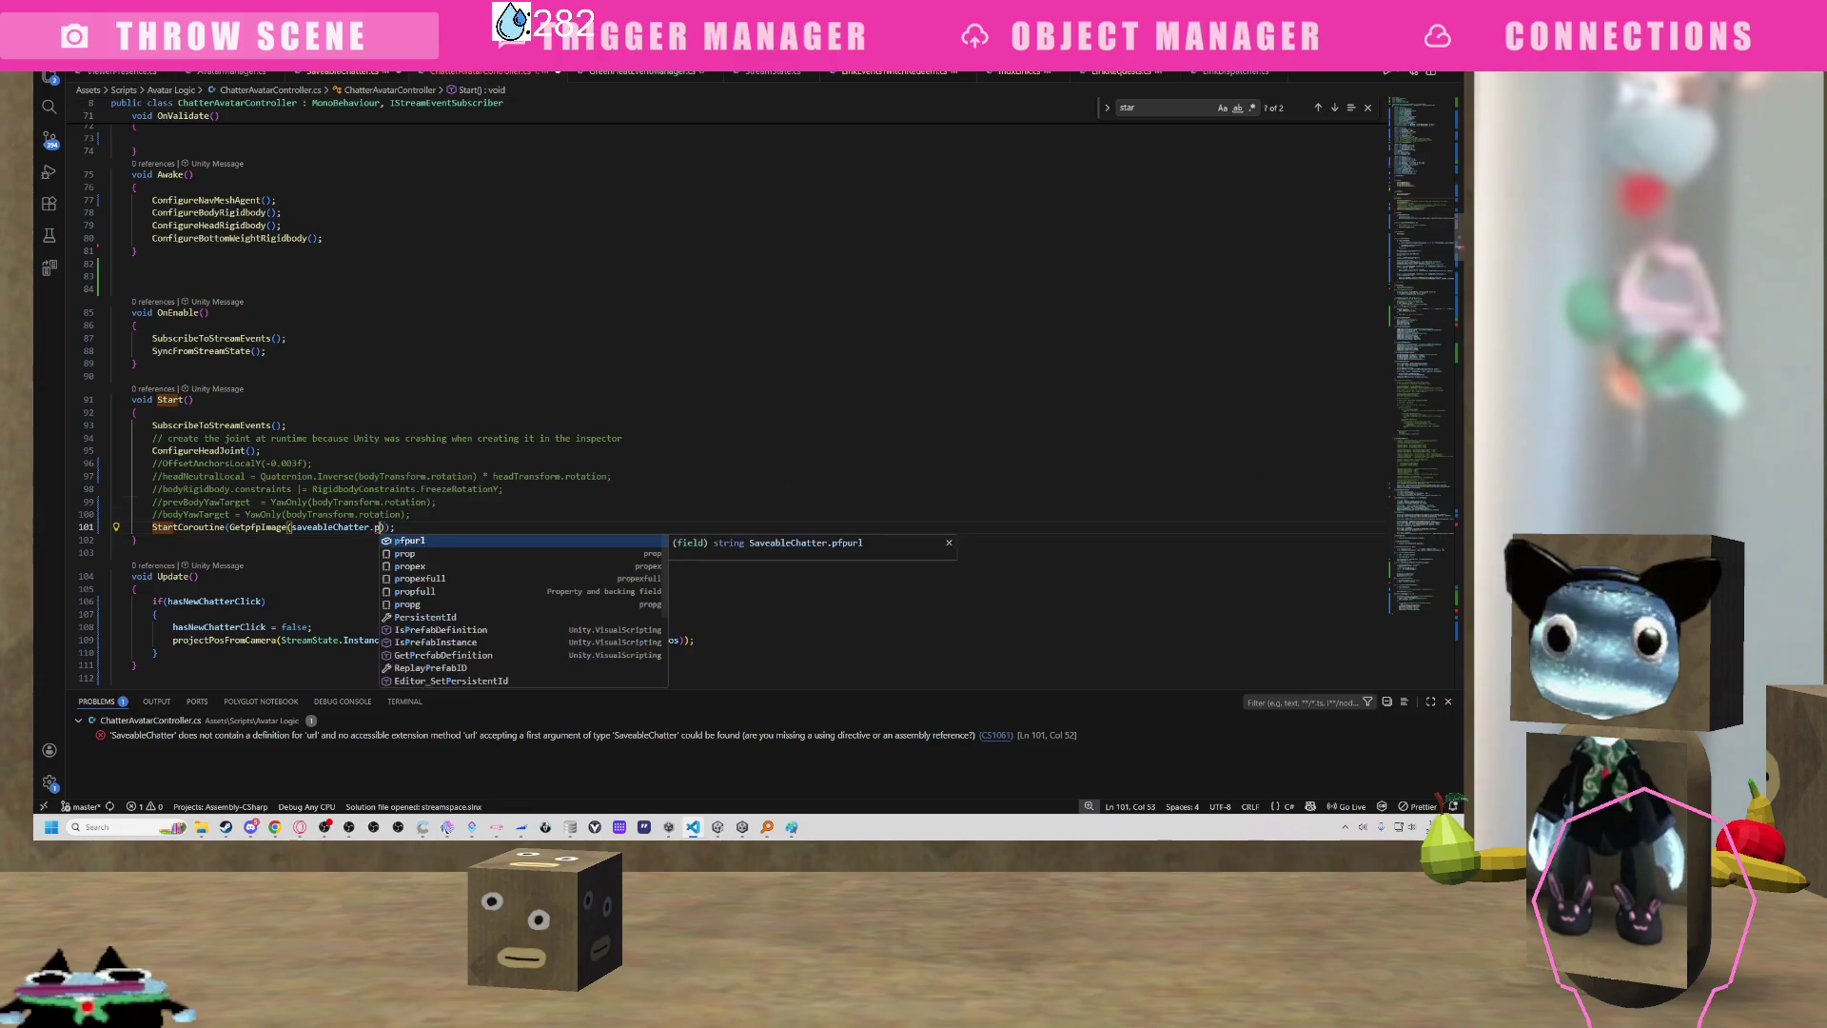
key("Return")
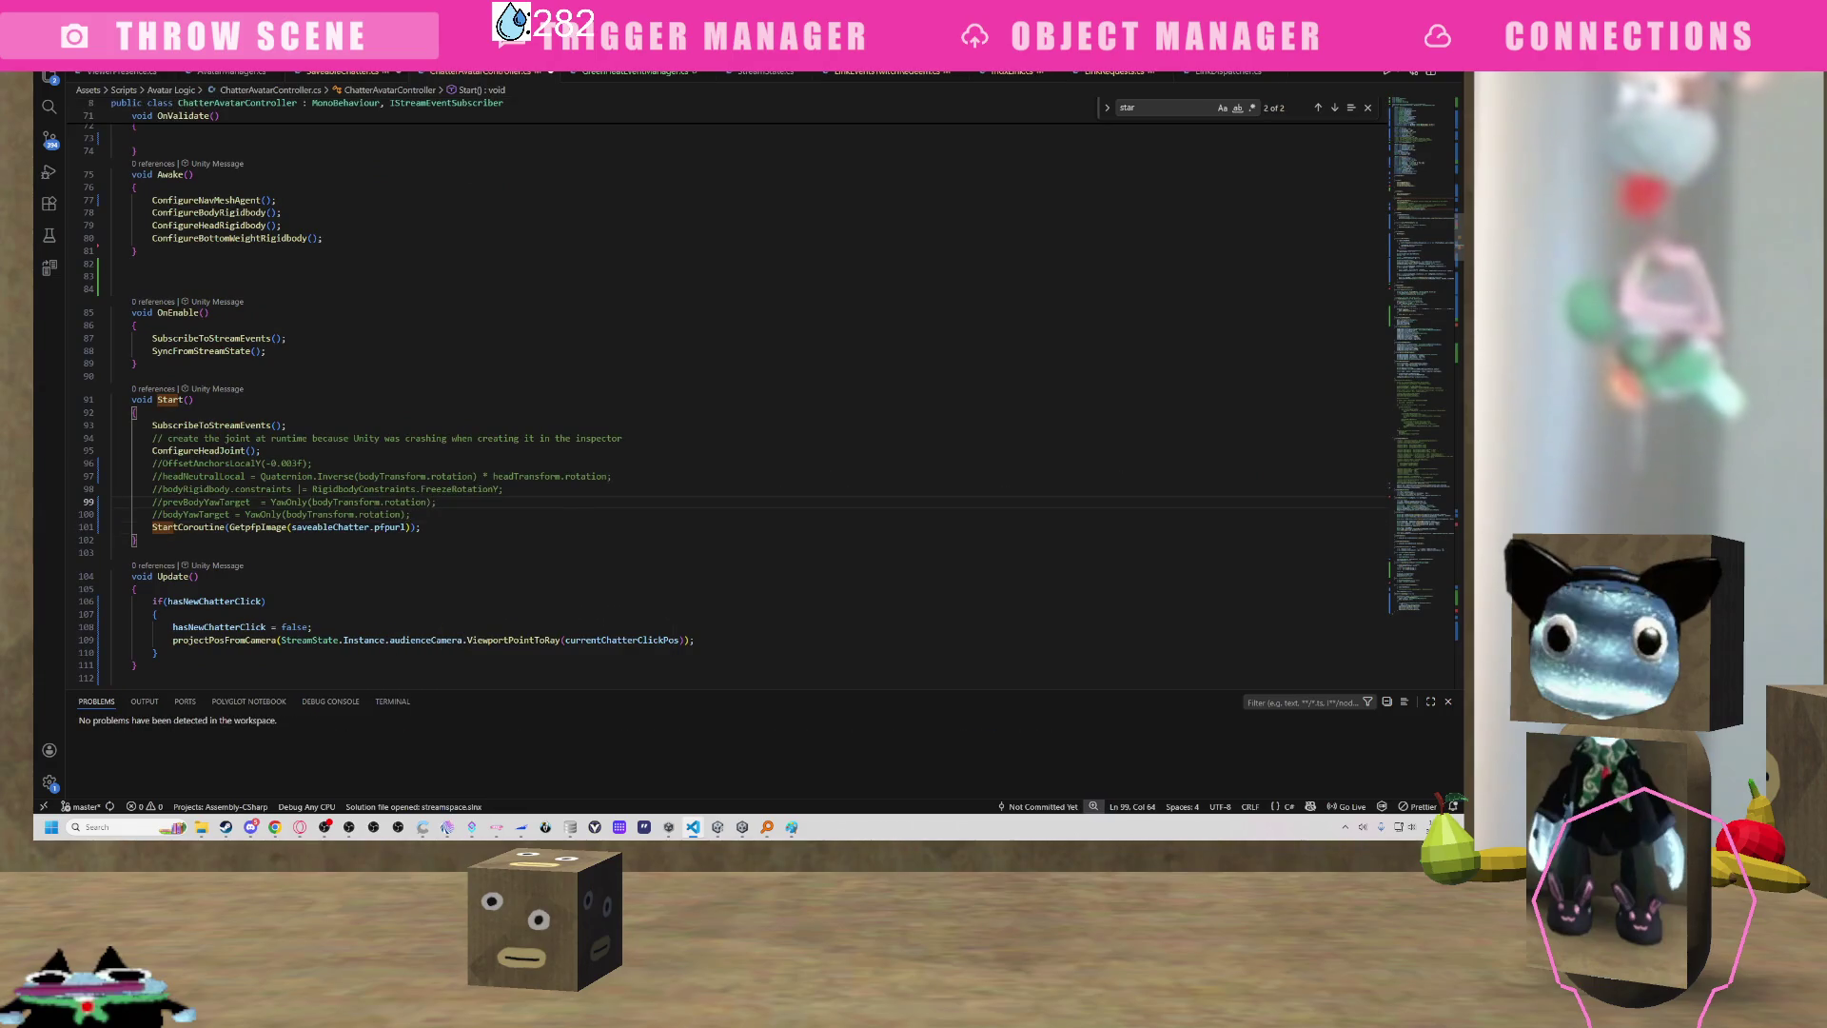
Look through the open files from ViewerPresence.cs to LinkDispatcher.cs, then switch away from the editor.
left_click(147, 72)
left_click(343, 72)
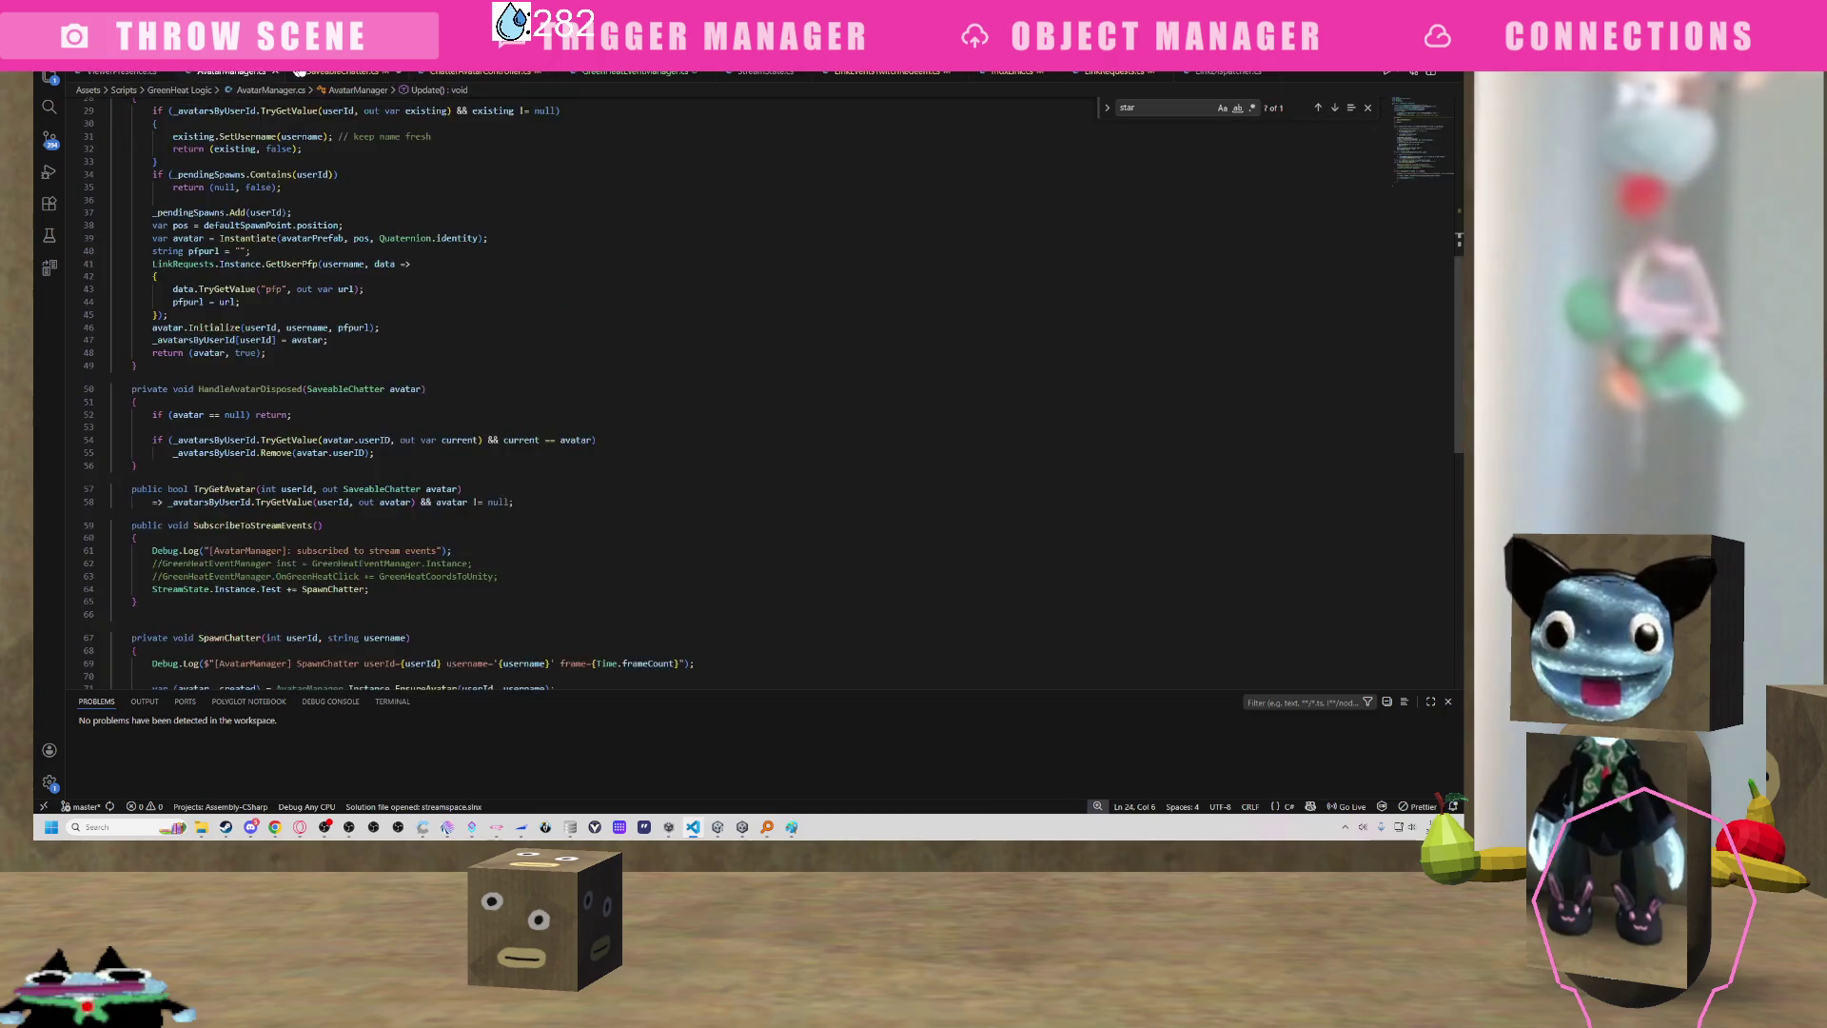
left_click(481, 71)
left_click(635, 71)
left_click(766, 72)
left_click(887, 71)
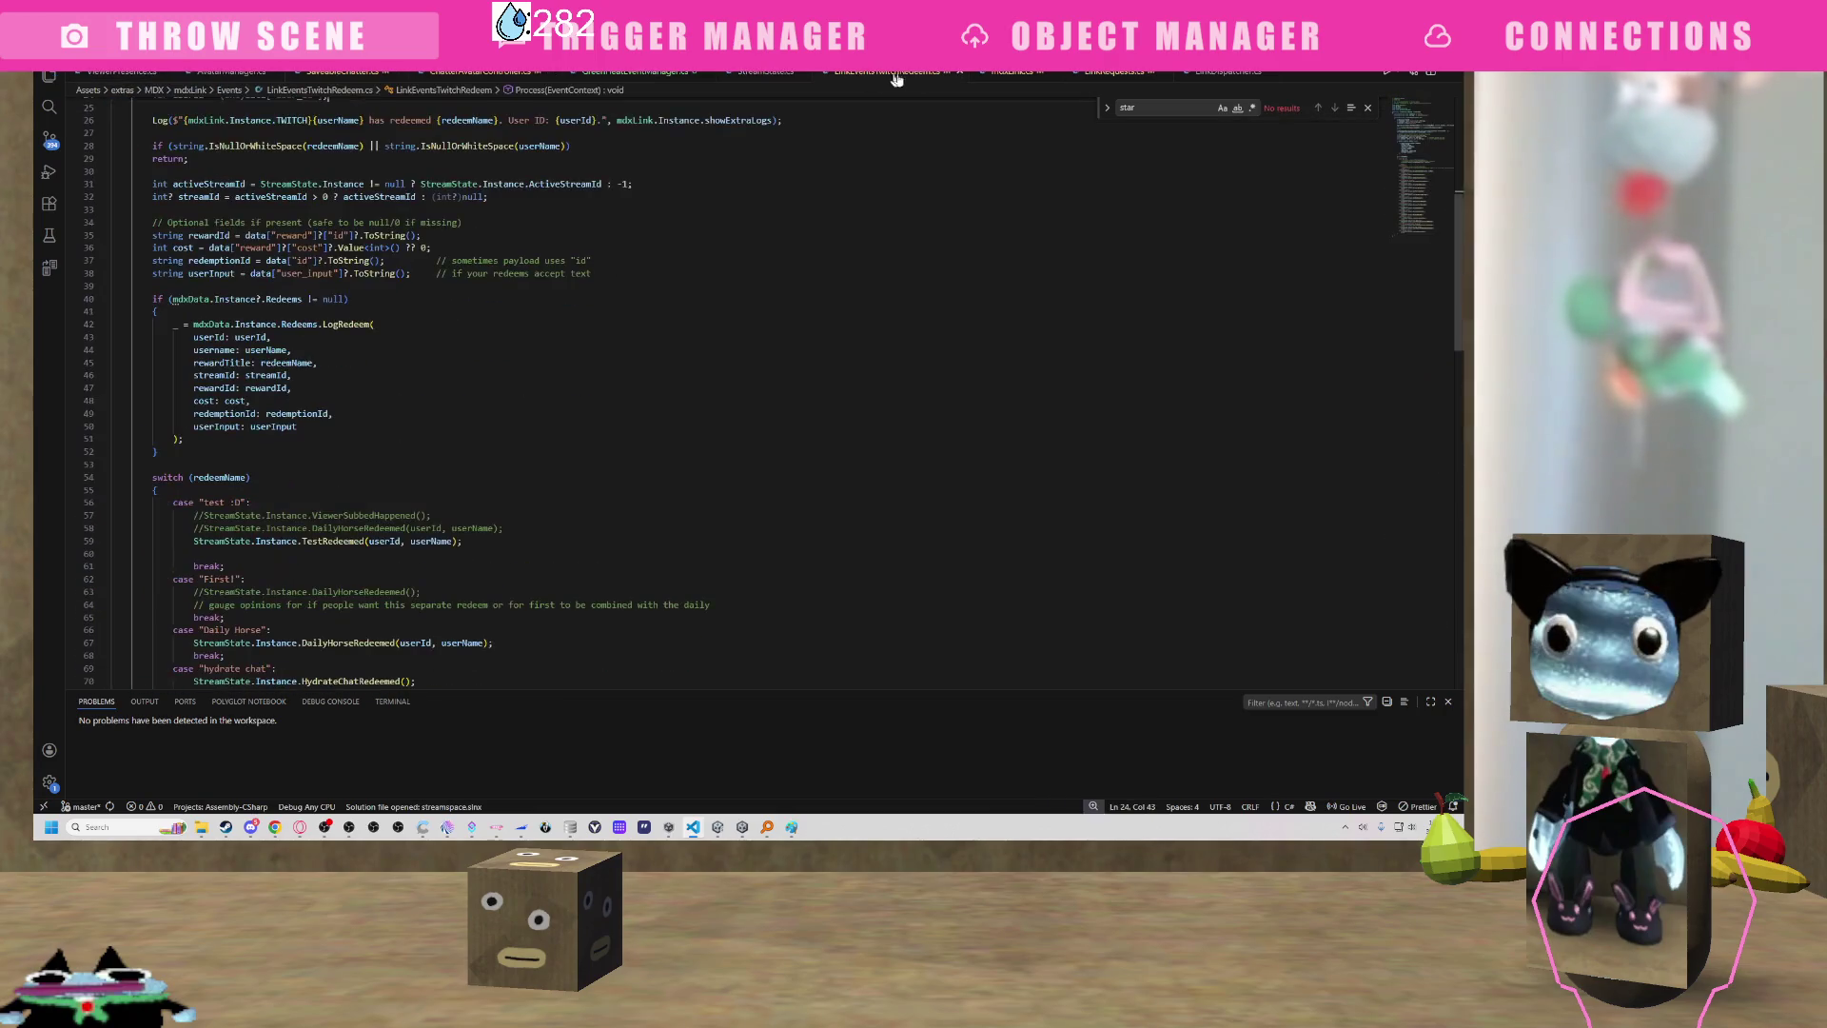
left_click(1012, 72)
left_click(1114, 71)
left_click(1224, 73)
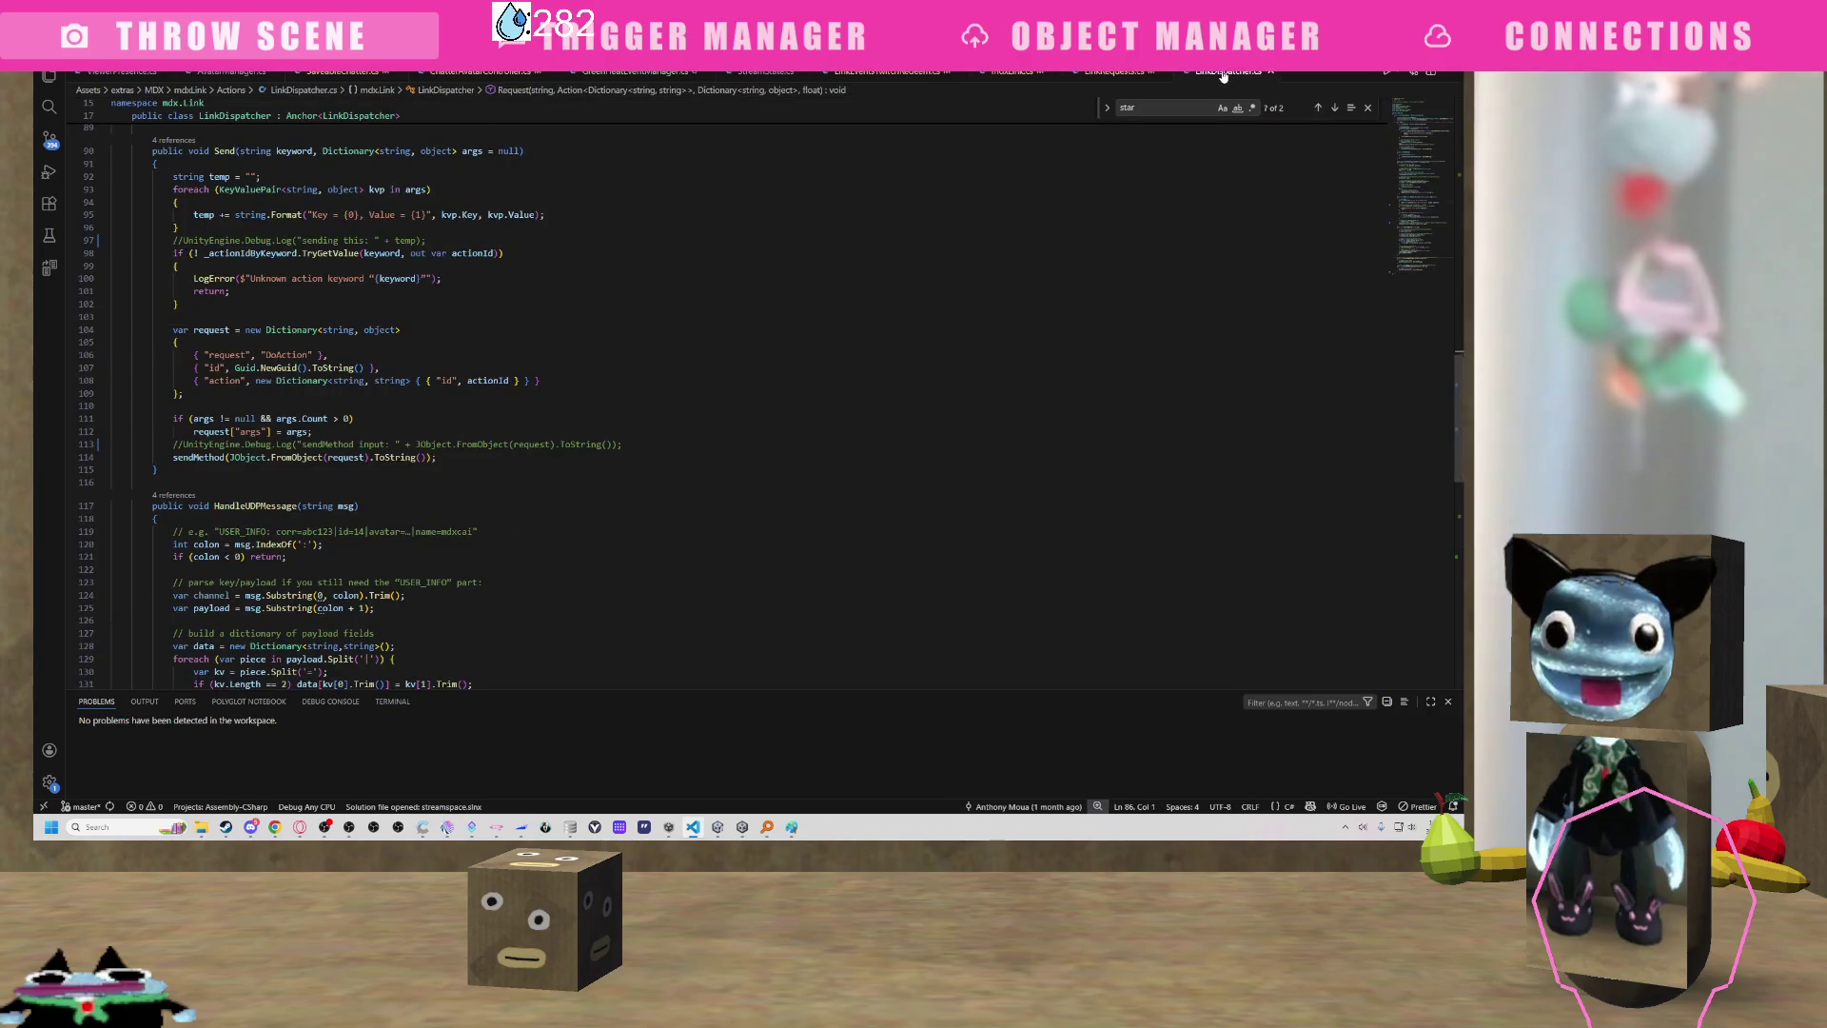
key("alt+Tab")
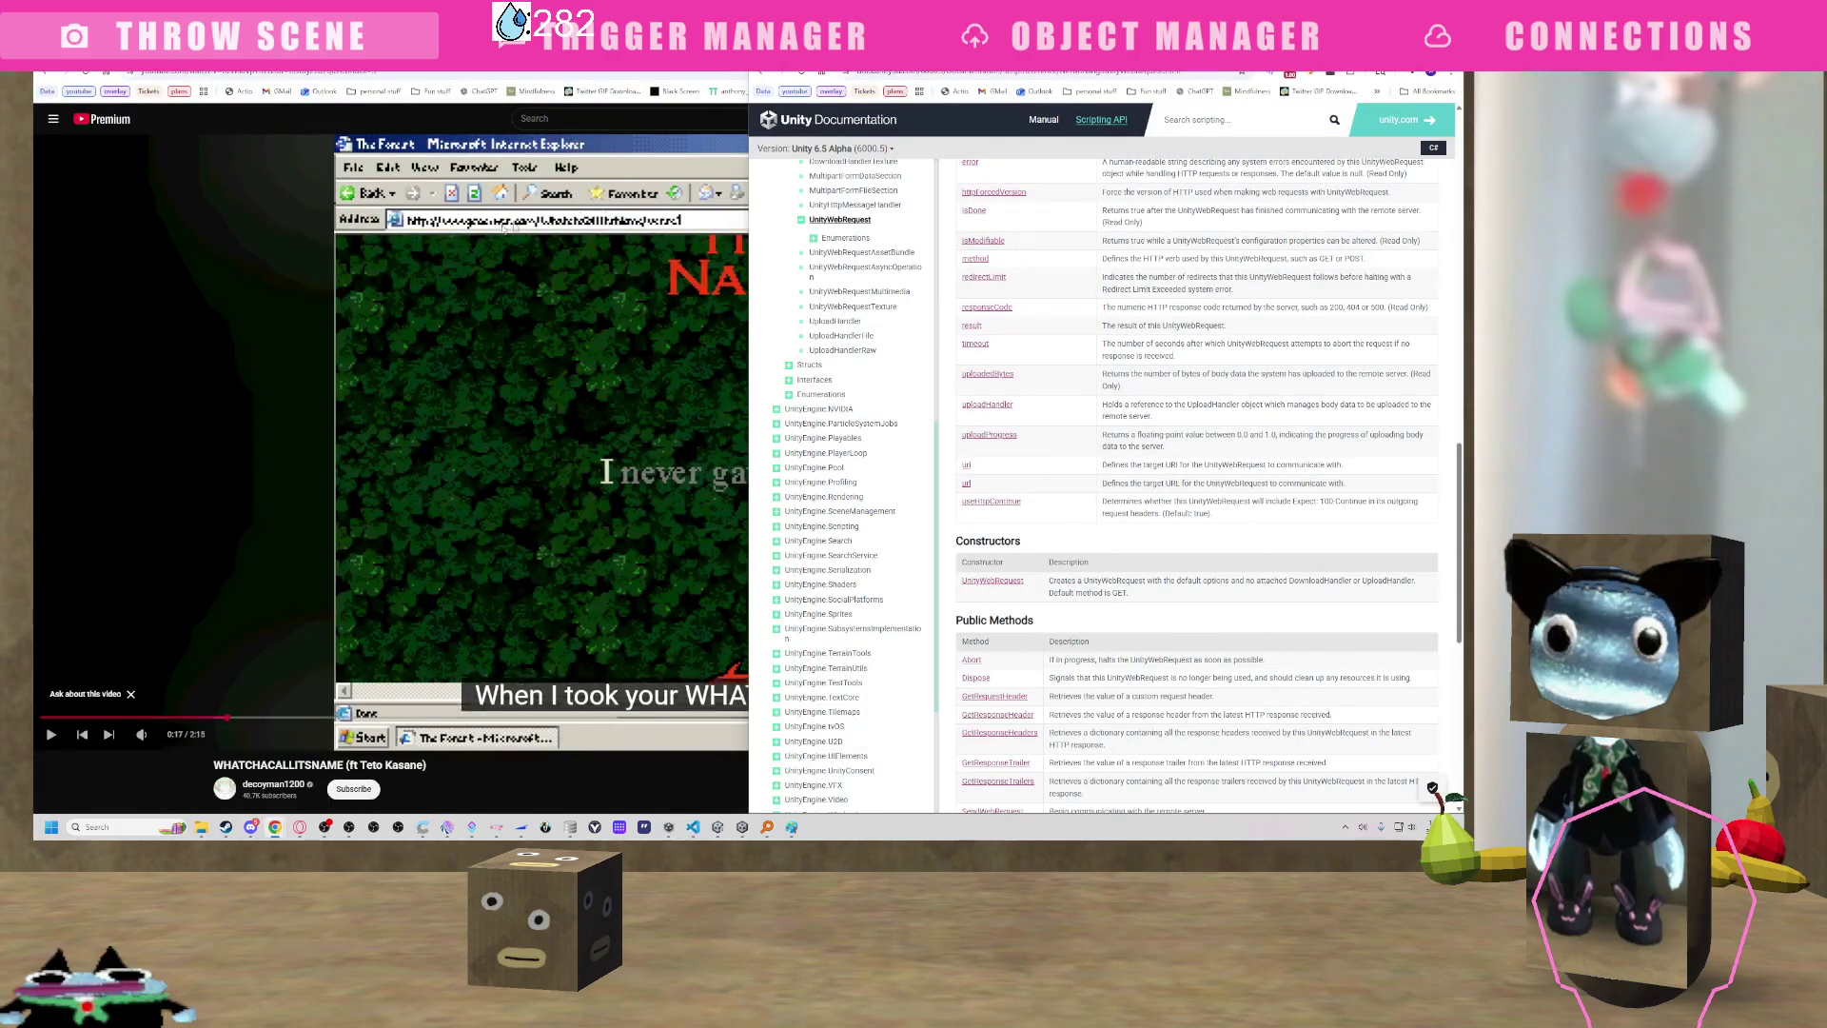
Bring the Unity Editor window to the front and maximize it.
mouse_move(739, 831)
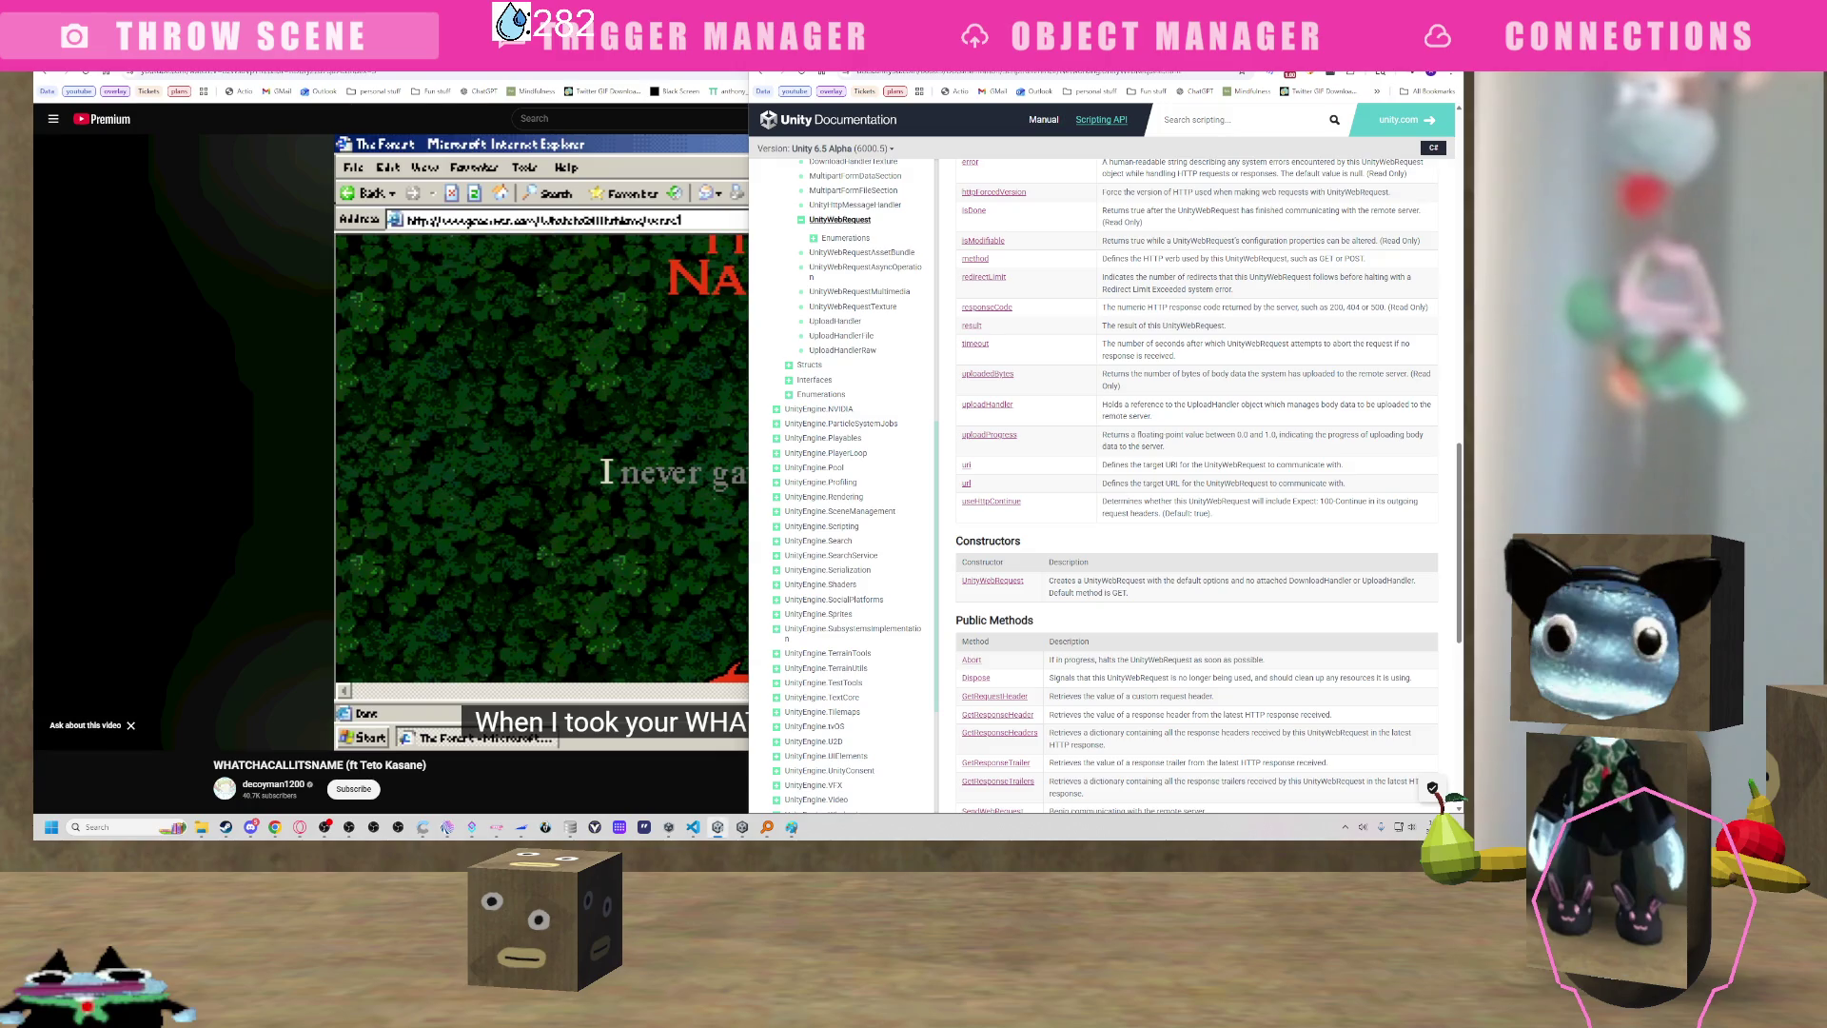
key("alt+Tab")
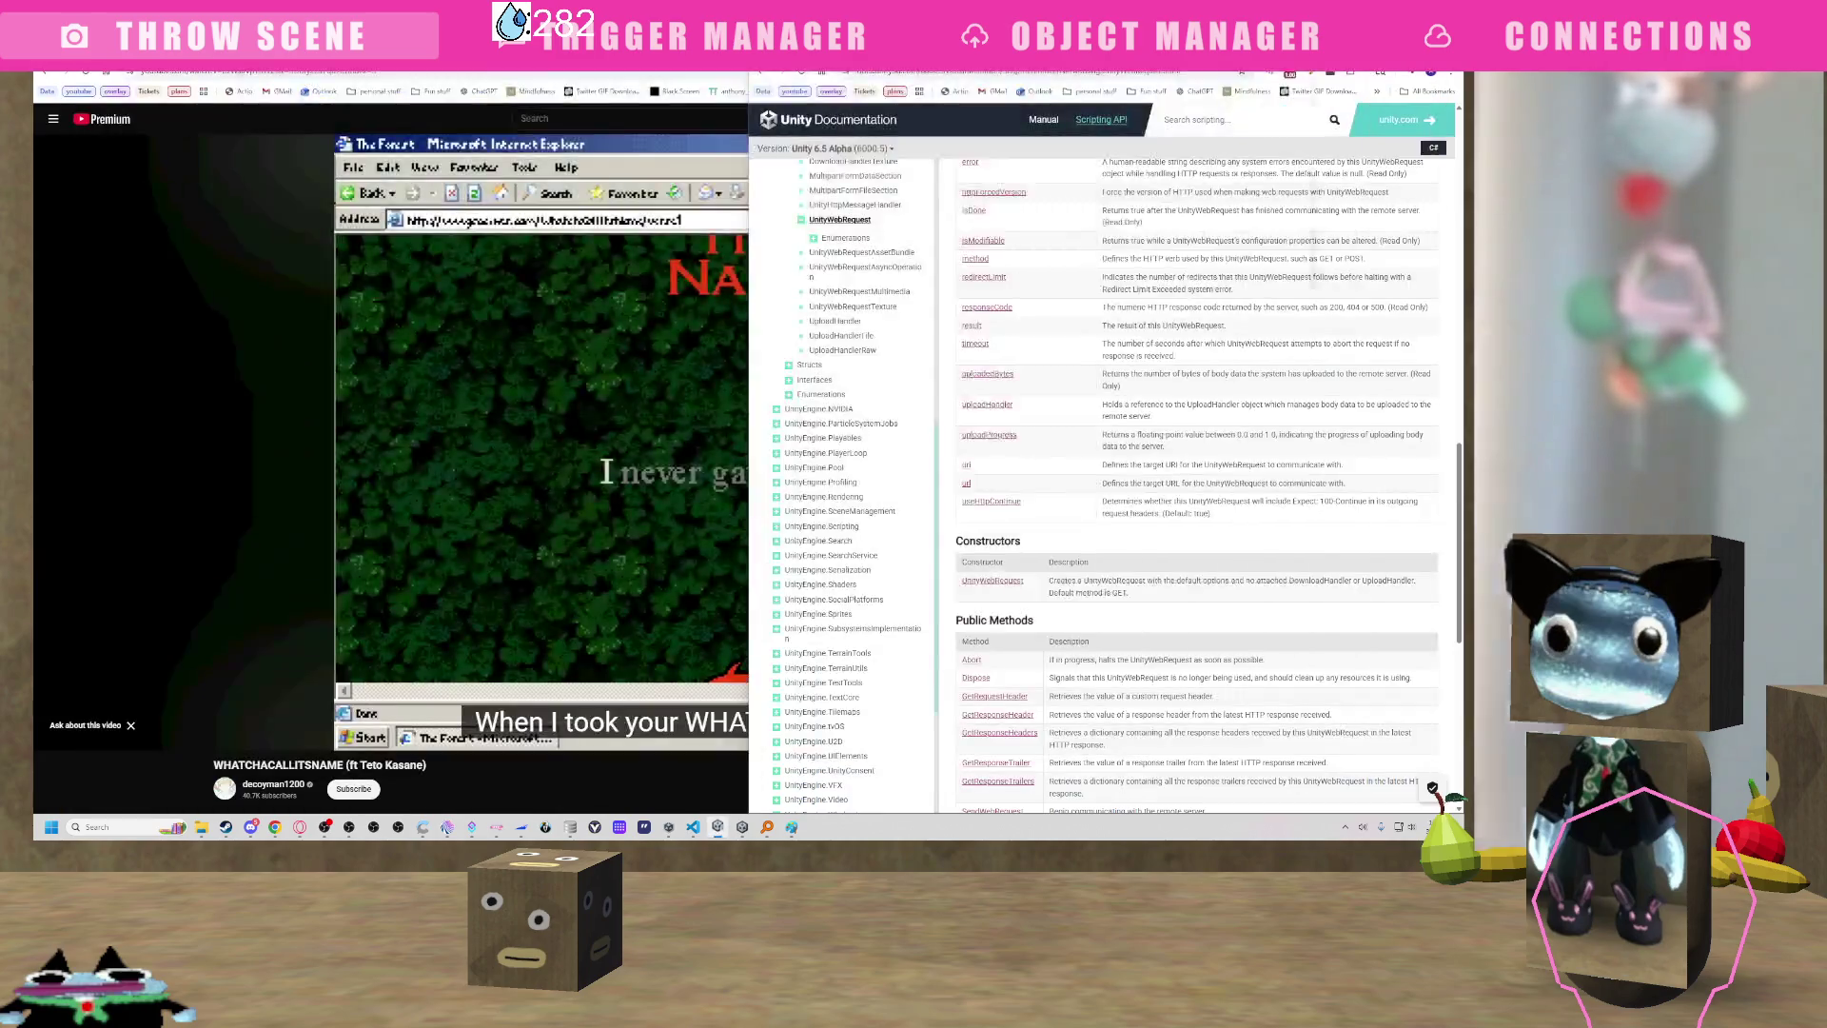
key("super+Up")
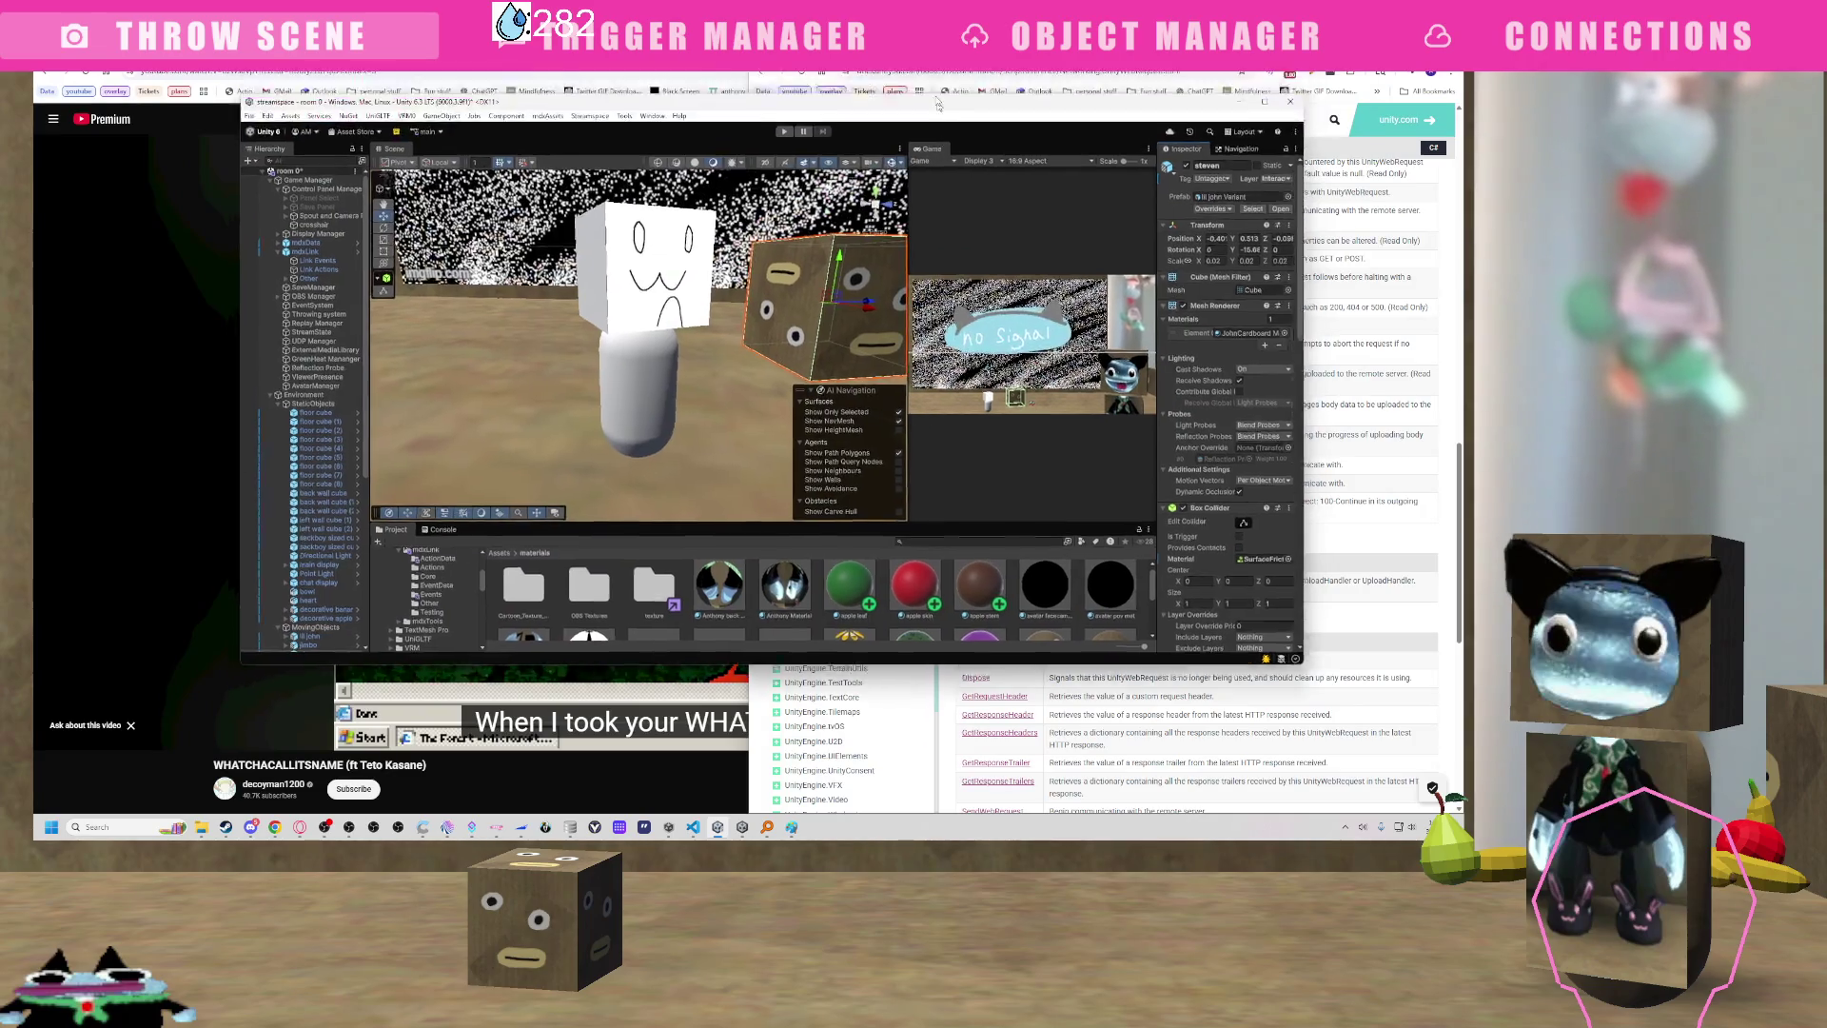
Open and dismiss a scene object's context menu in the Scene view.
scroll(644, 195, "down", 10)
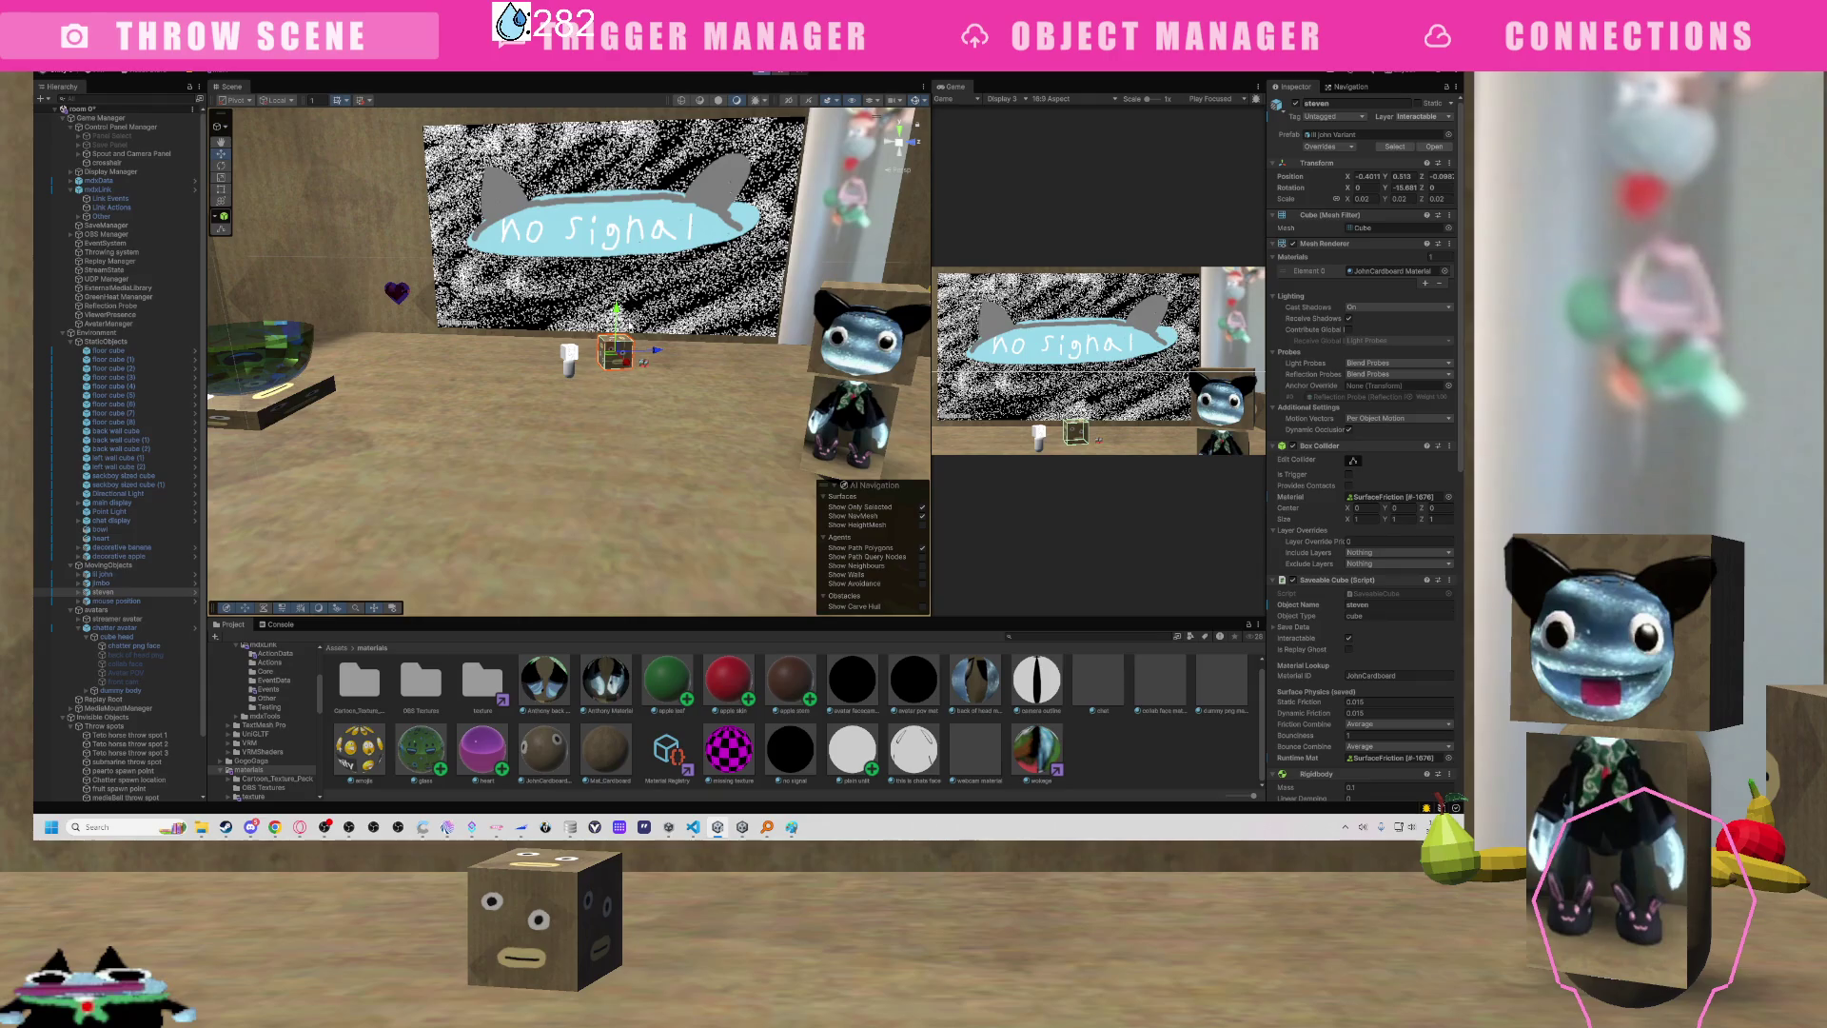
right_click(710, 352)
scroll(710, 354, "up", 5)
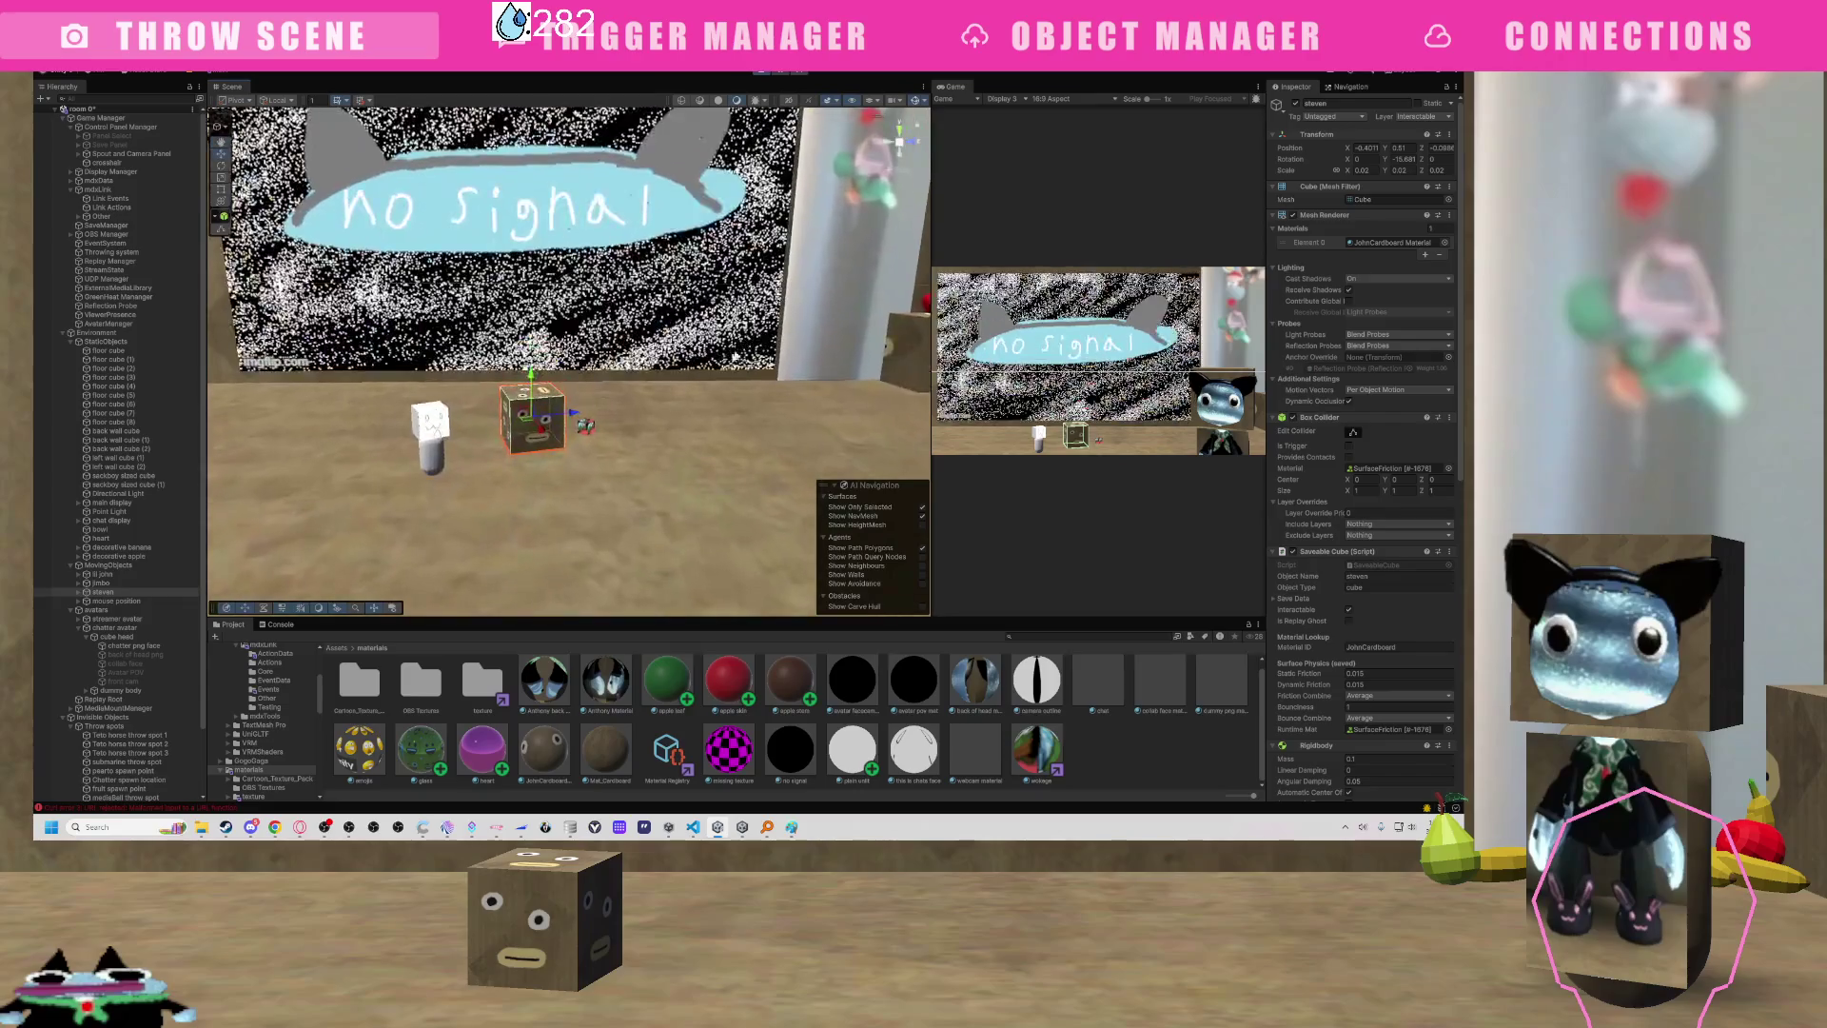
left_click(668, 402)
scroll(694, 381, "down", 5)
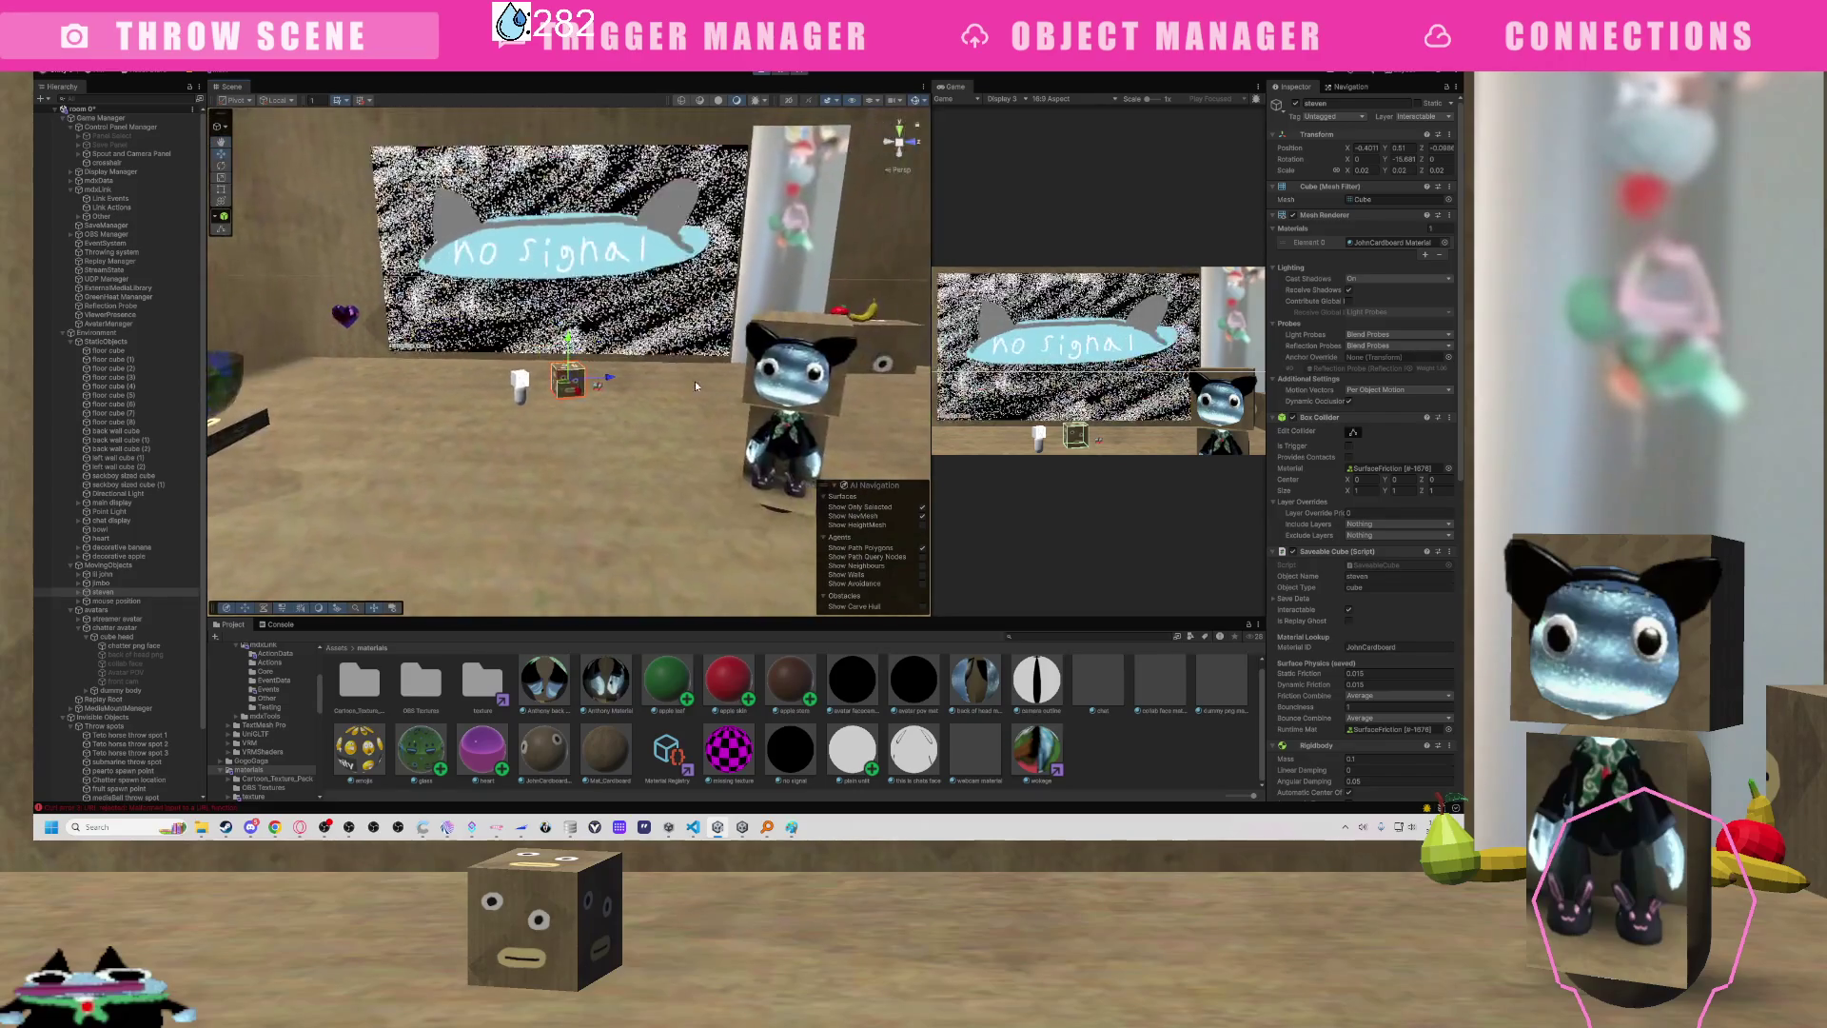
scroll(676, 393, "down", 1)
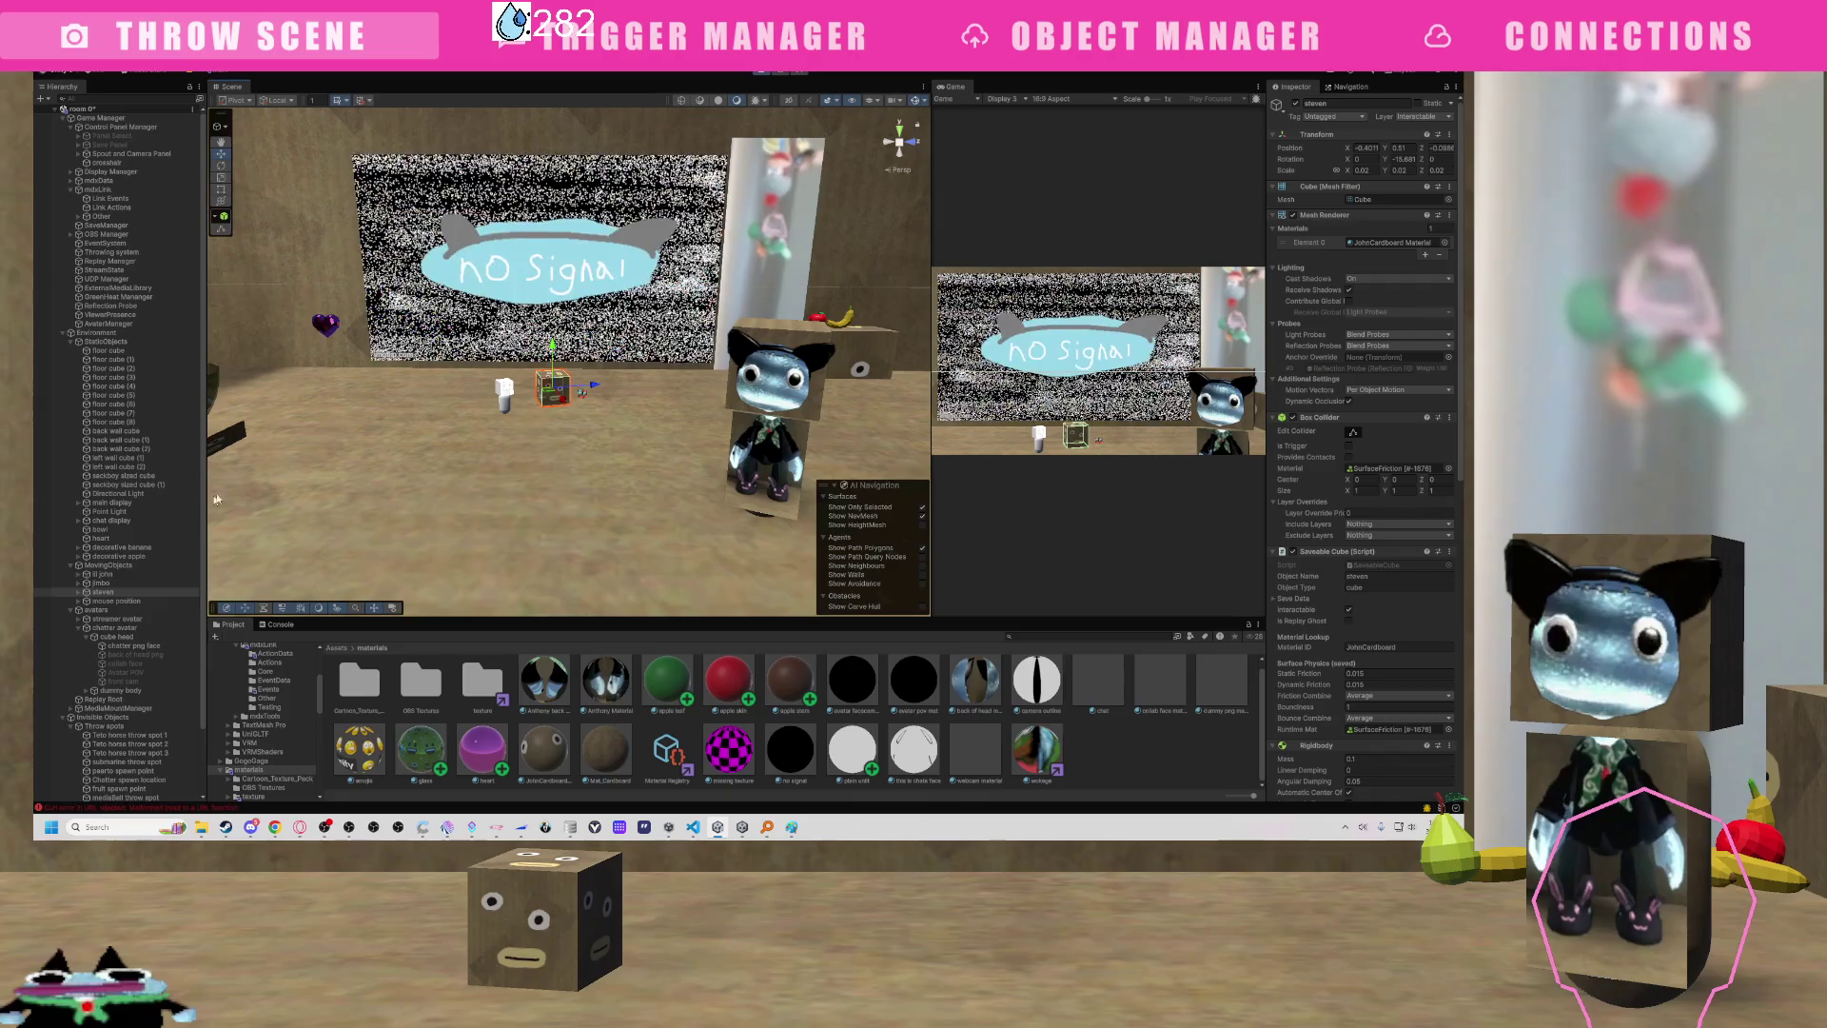
Show Console errors and inspect the Curl error 3 and SocketException stack traces.
left_click(276, 625)
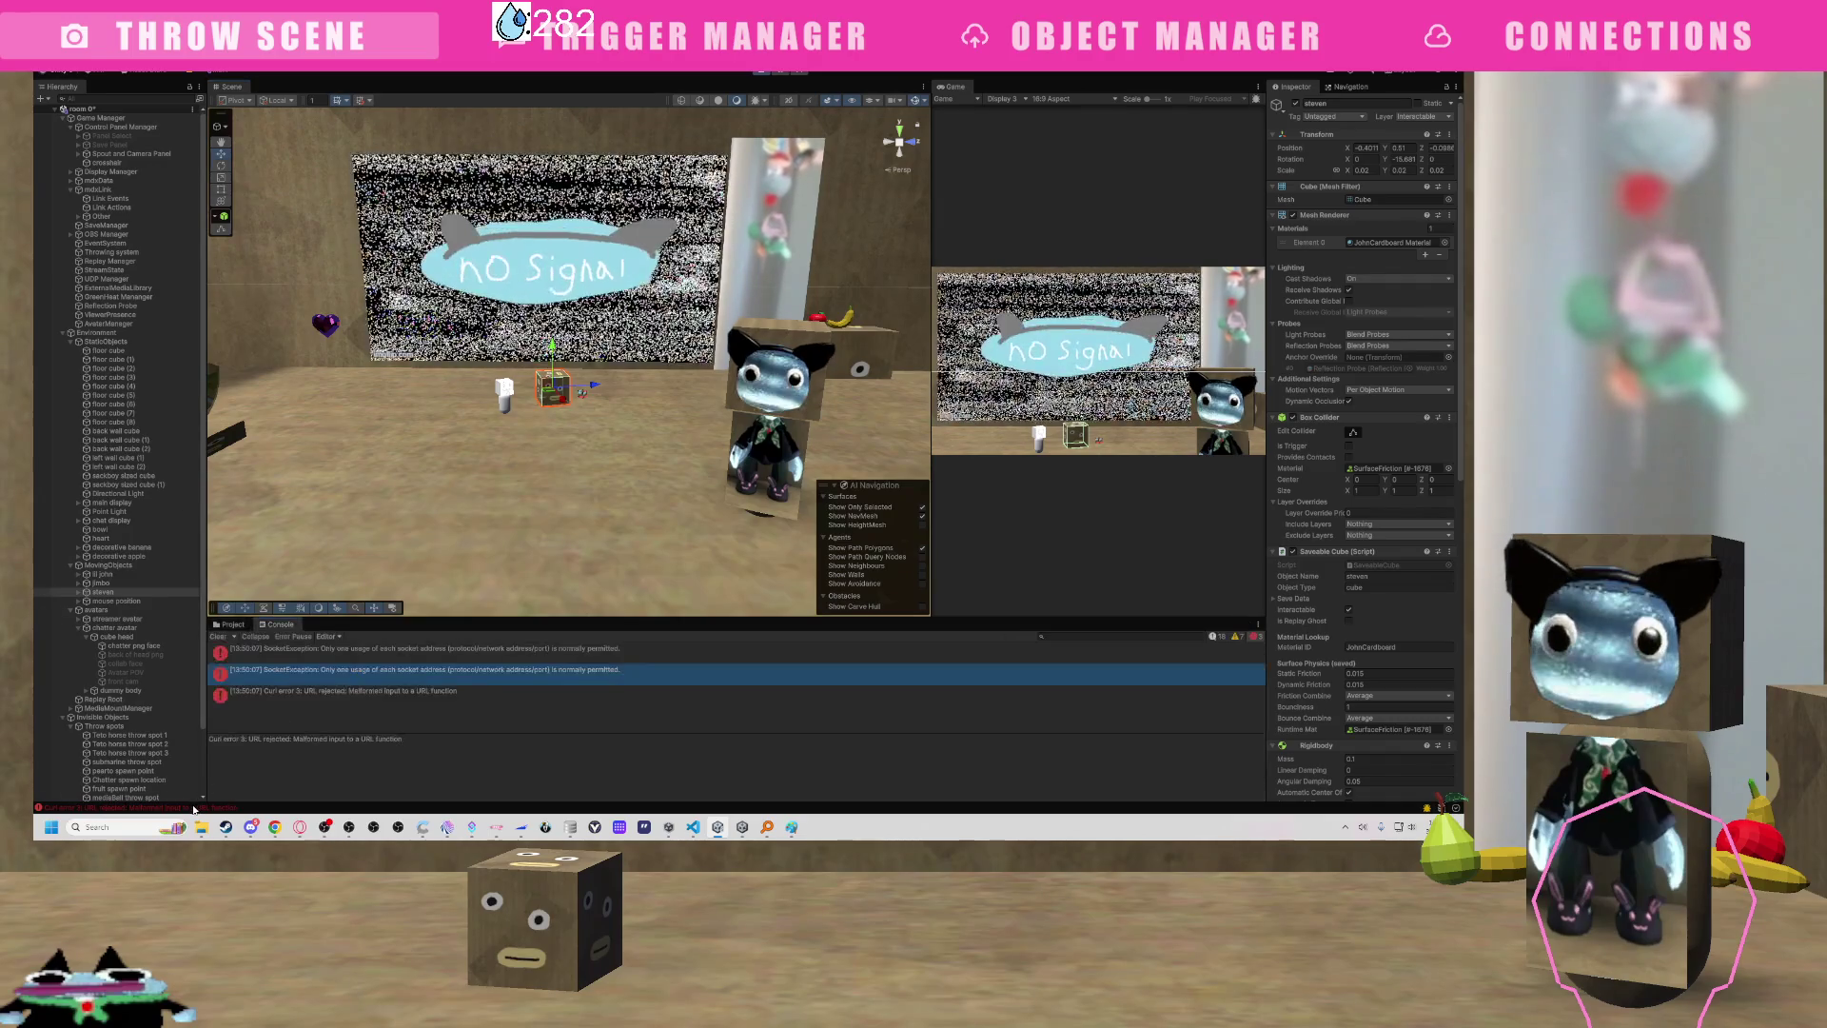
left_click(346, 700)
left_click(367, 671)
left_click(371, 695)
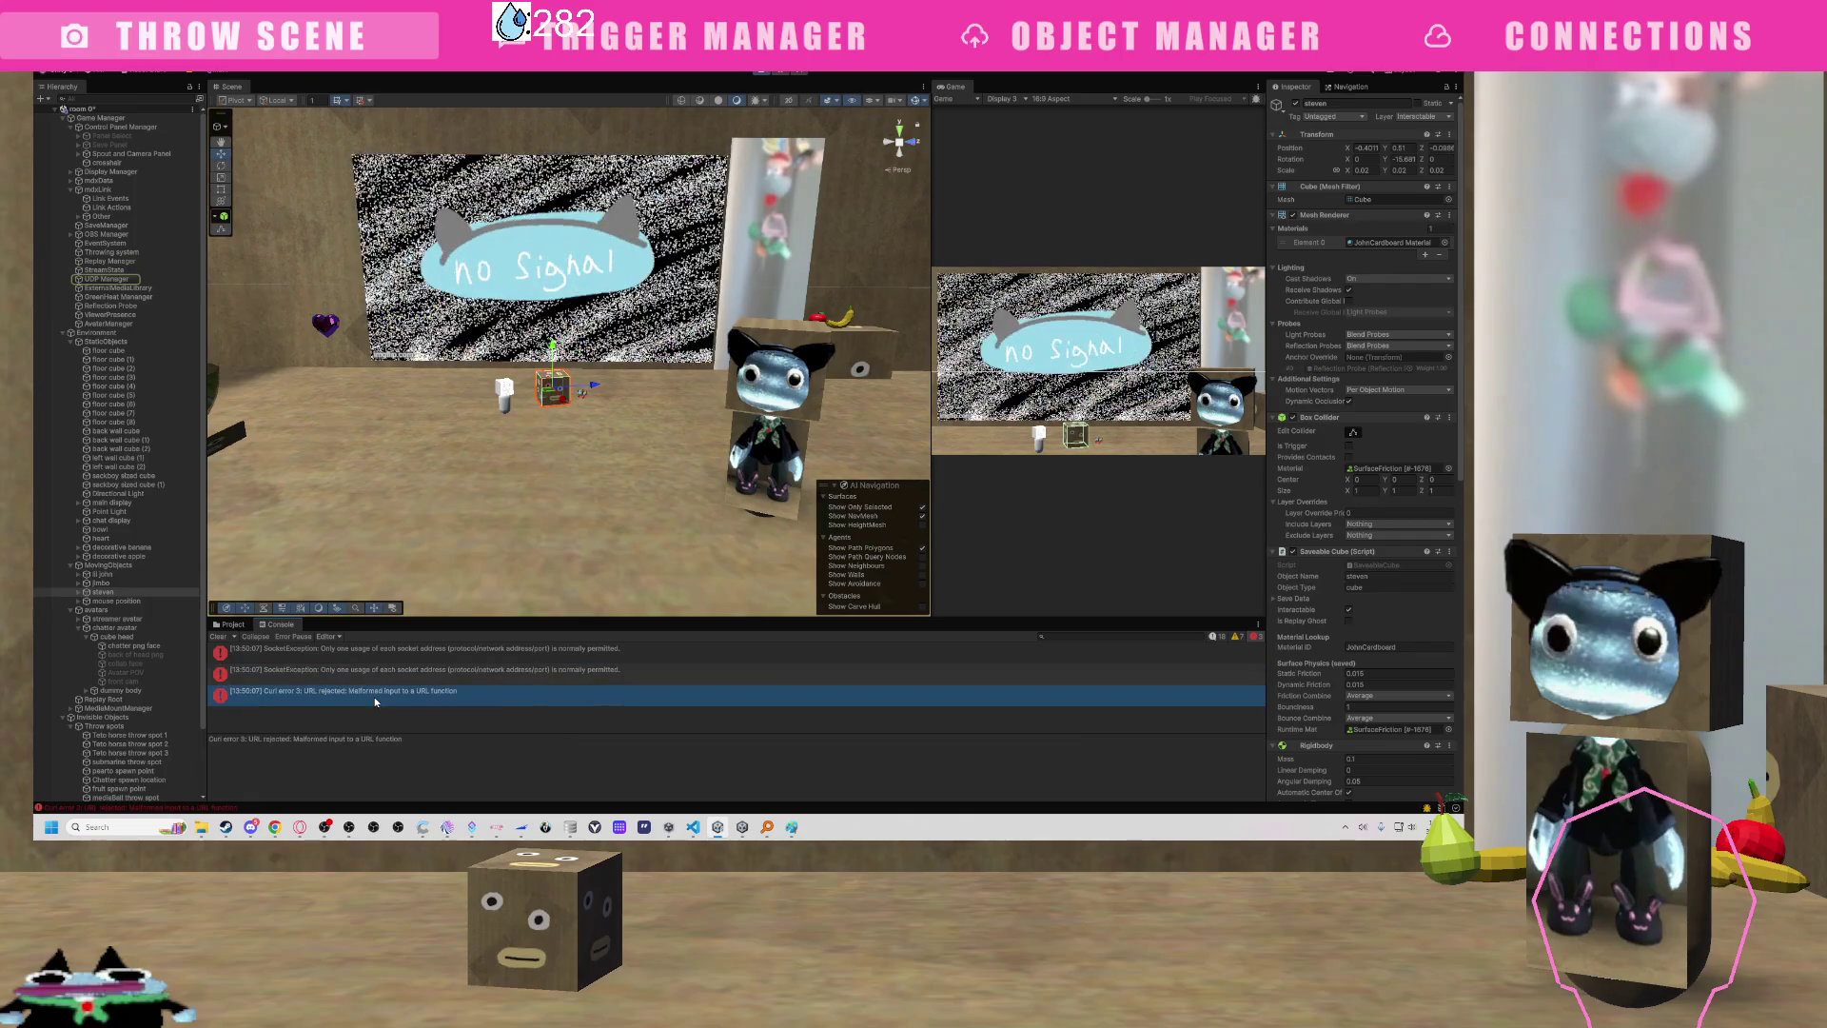
left_click(377, 674)
left_click(374, 695)
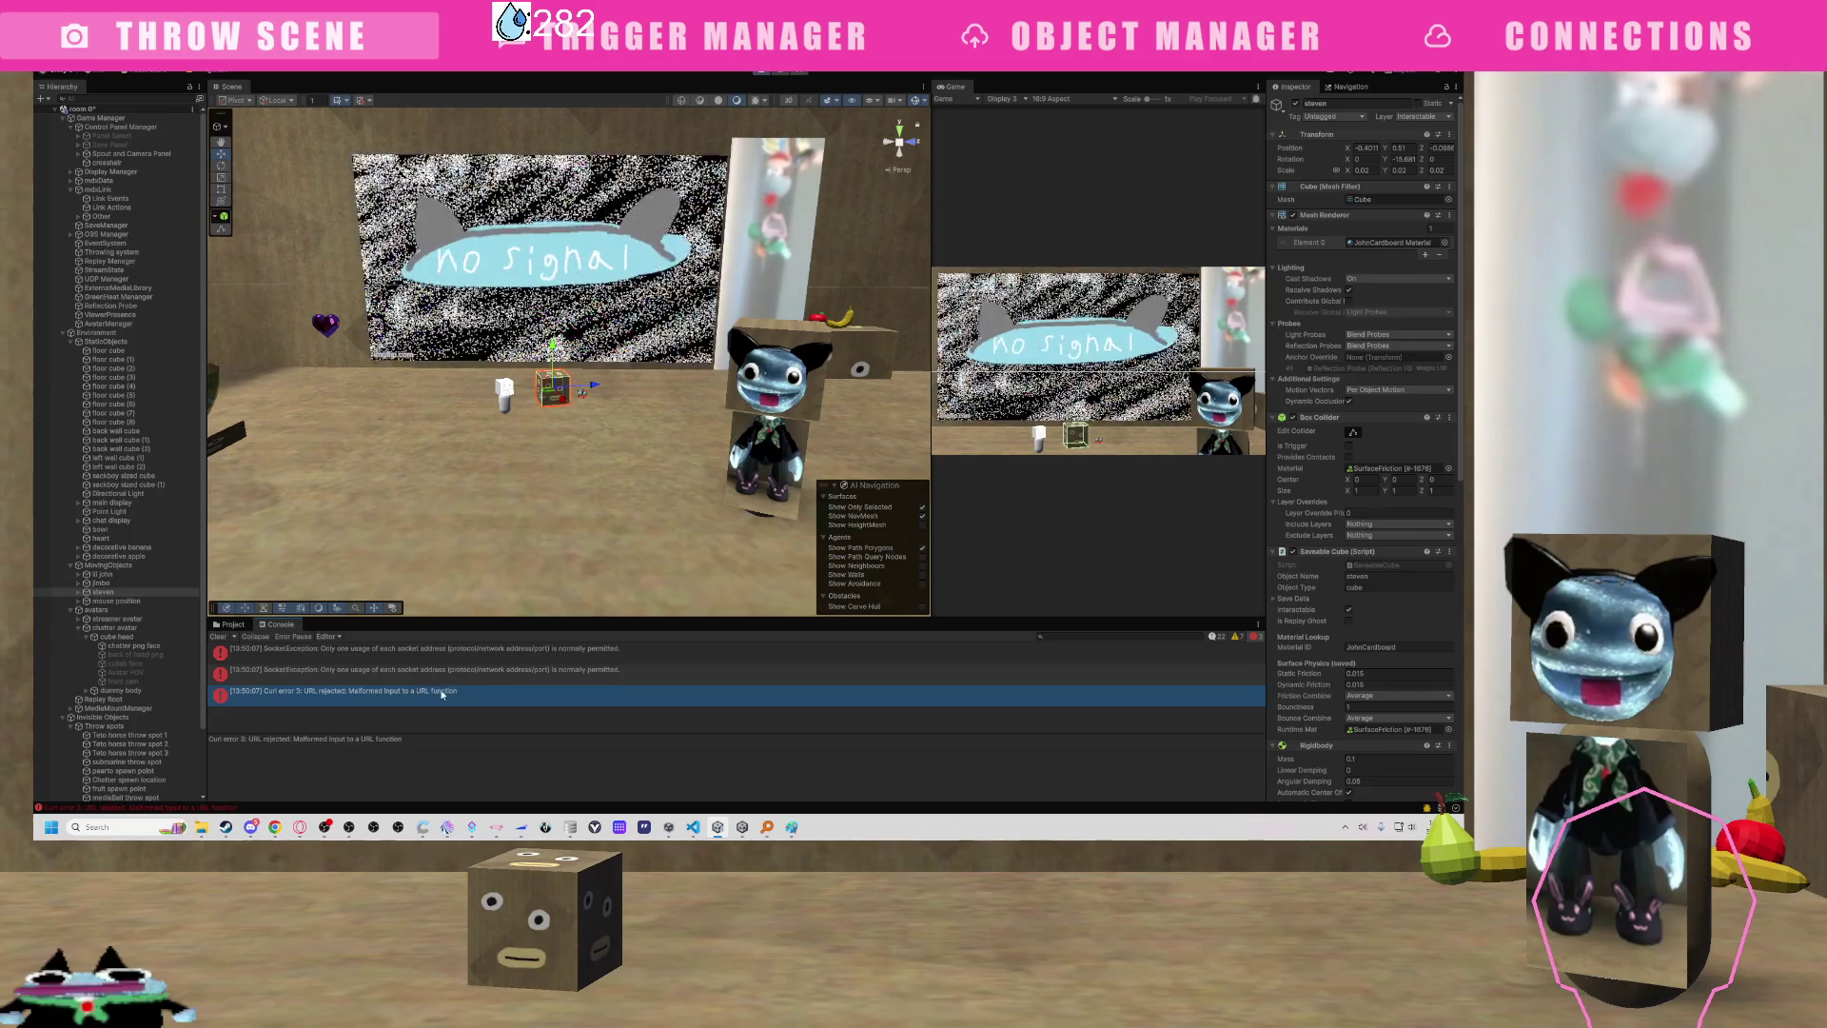
left_click(446, 680)
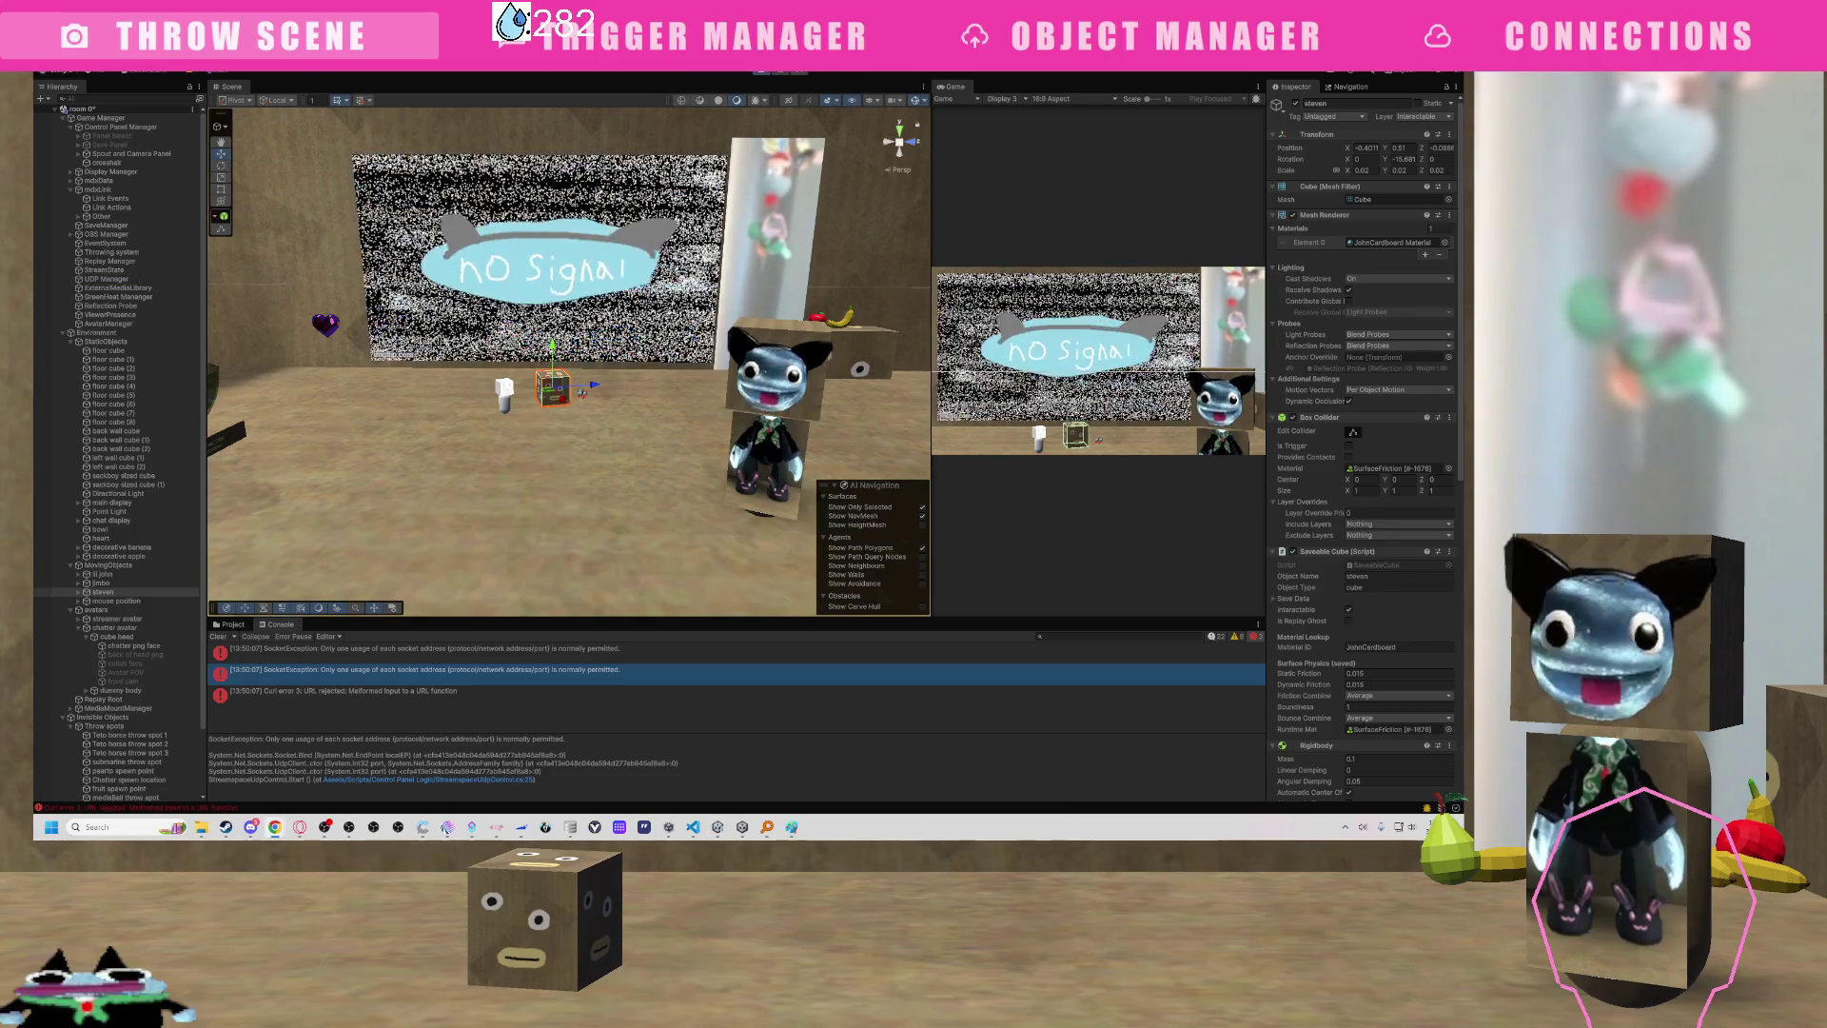
left_click(584, 690)
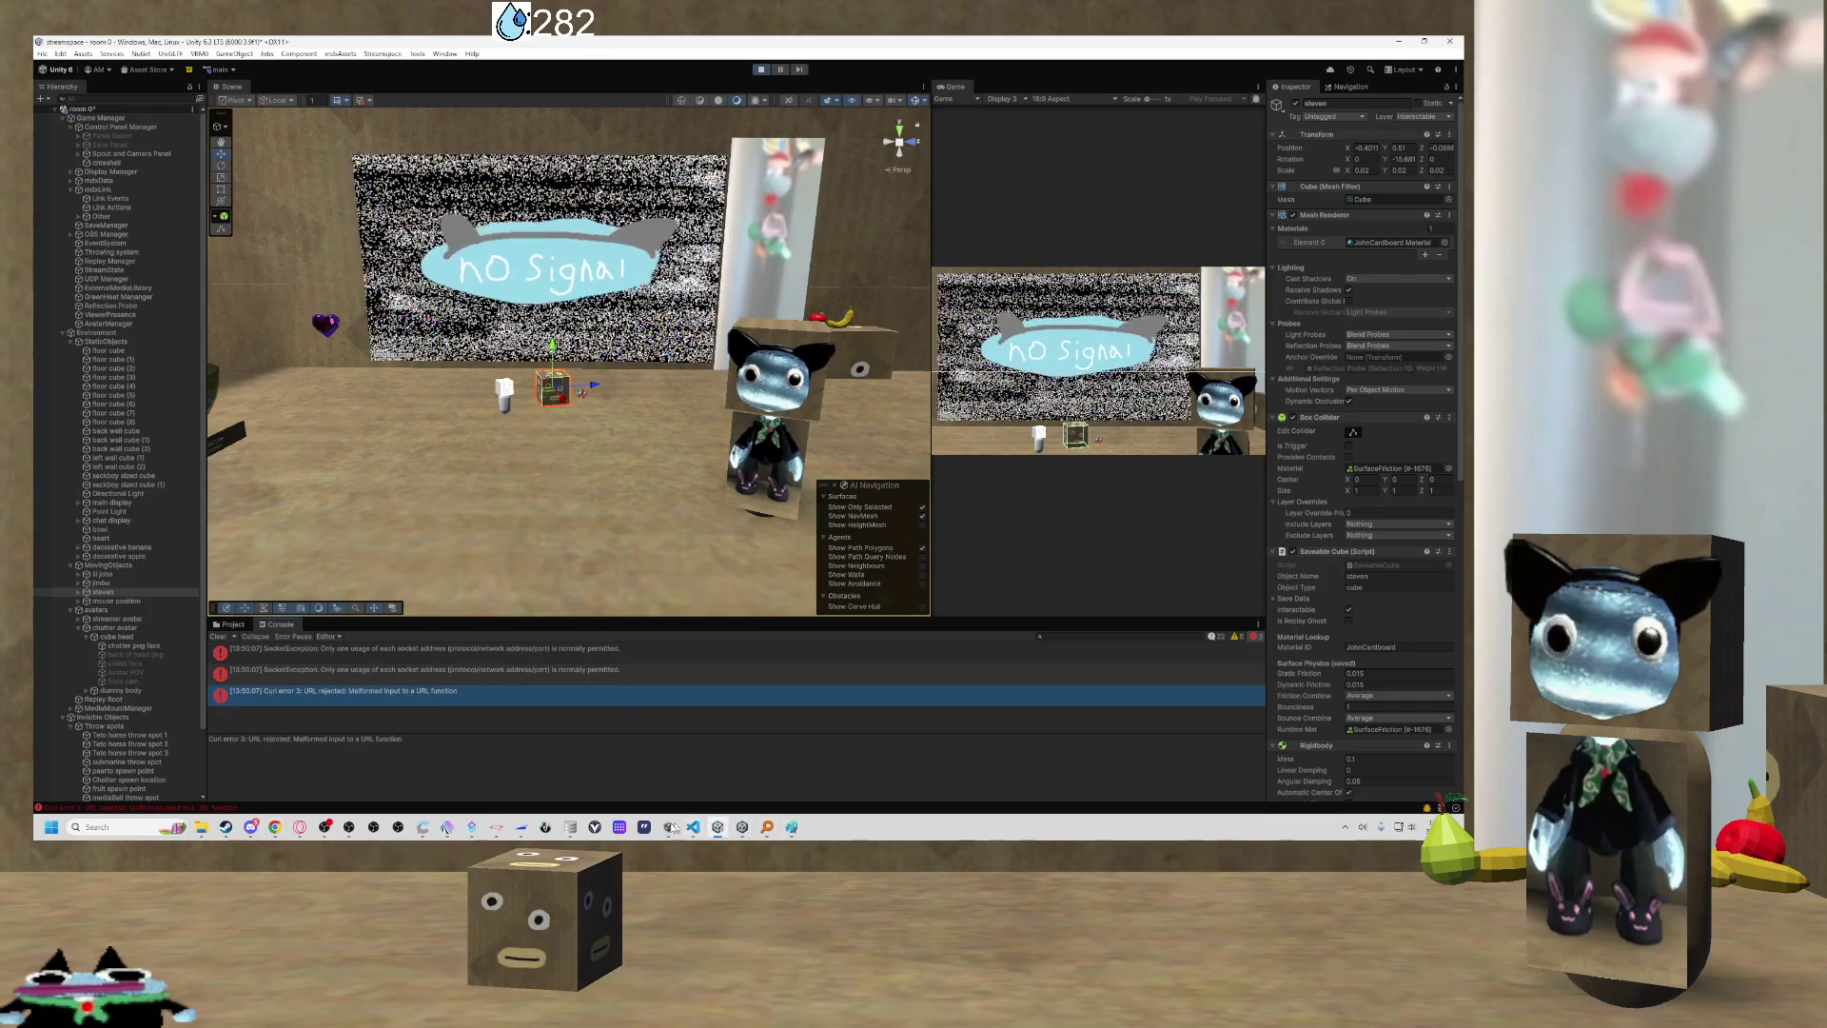
left_click(514, 828)
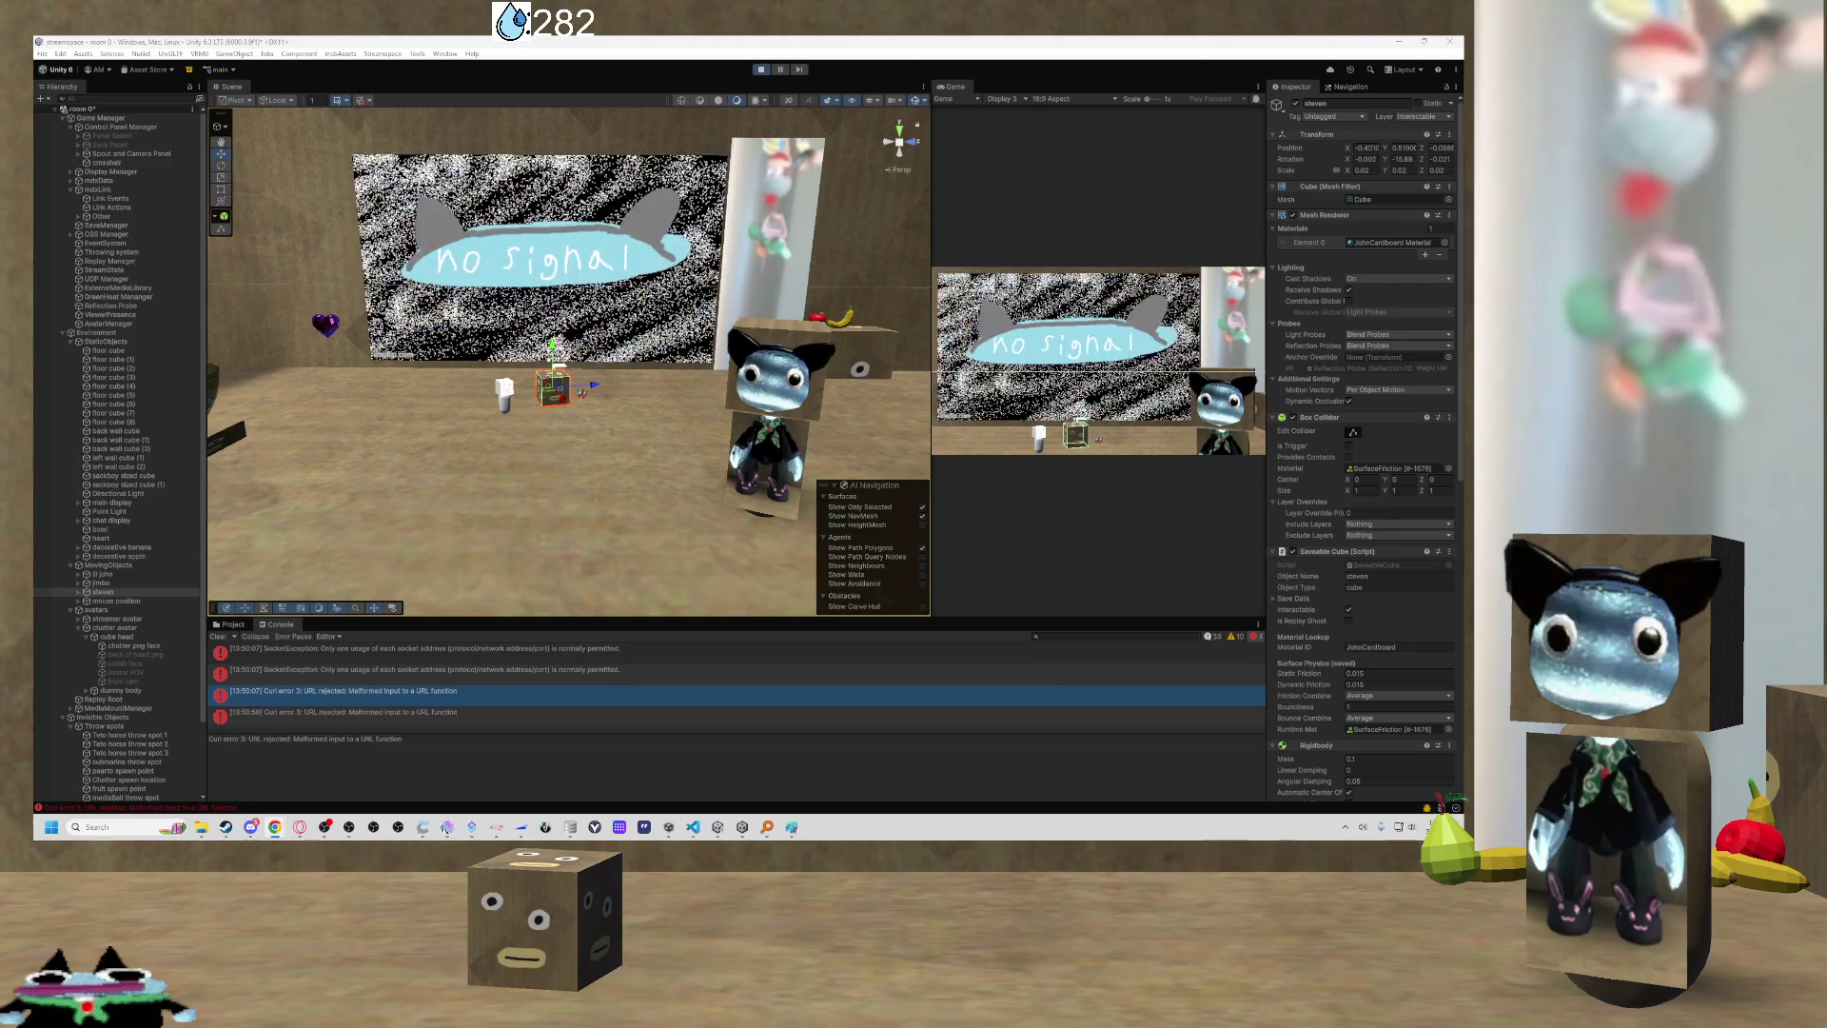
Turn the Scene view toward the screen wall and review the latest and earlier Curl error messages.
scroll(400, 451, "up", 5)
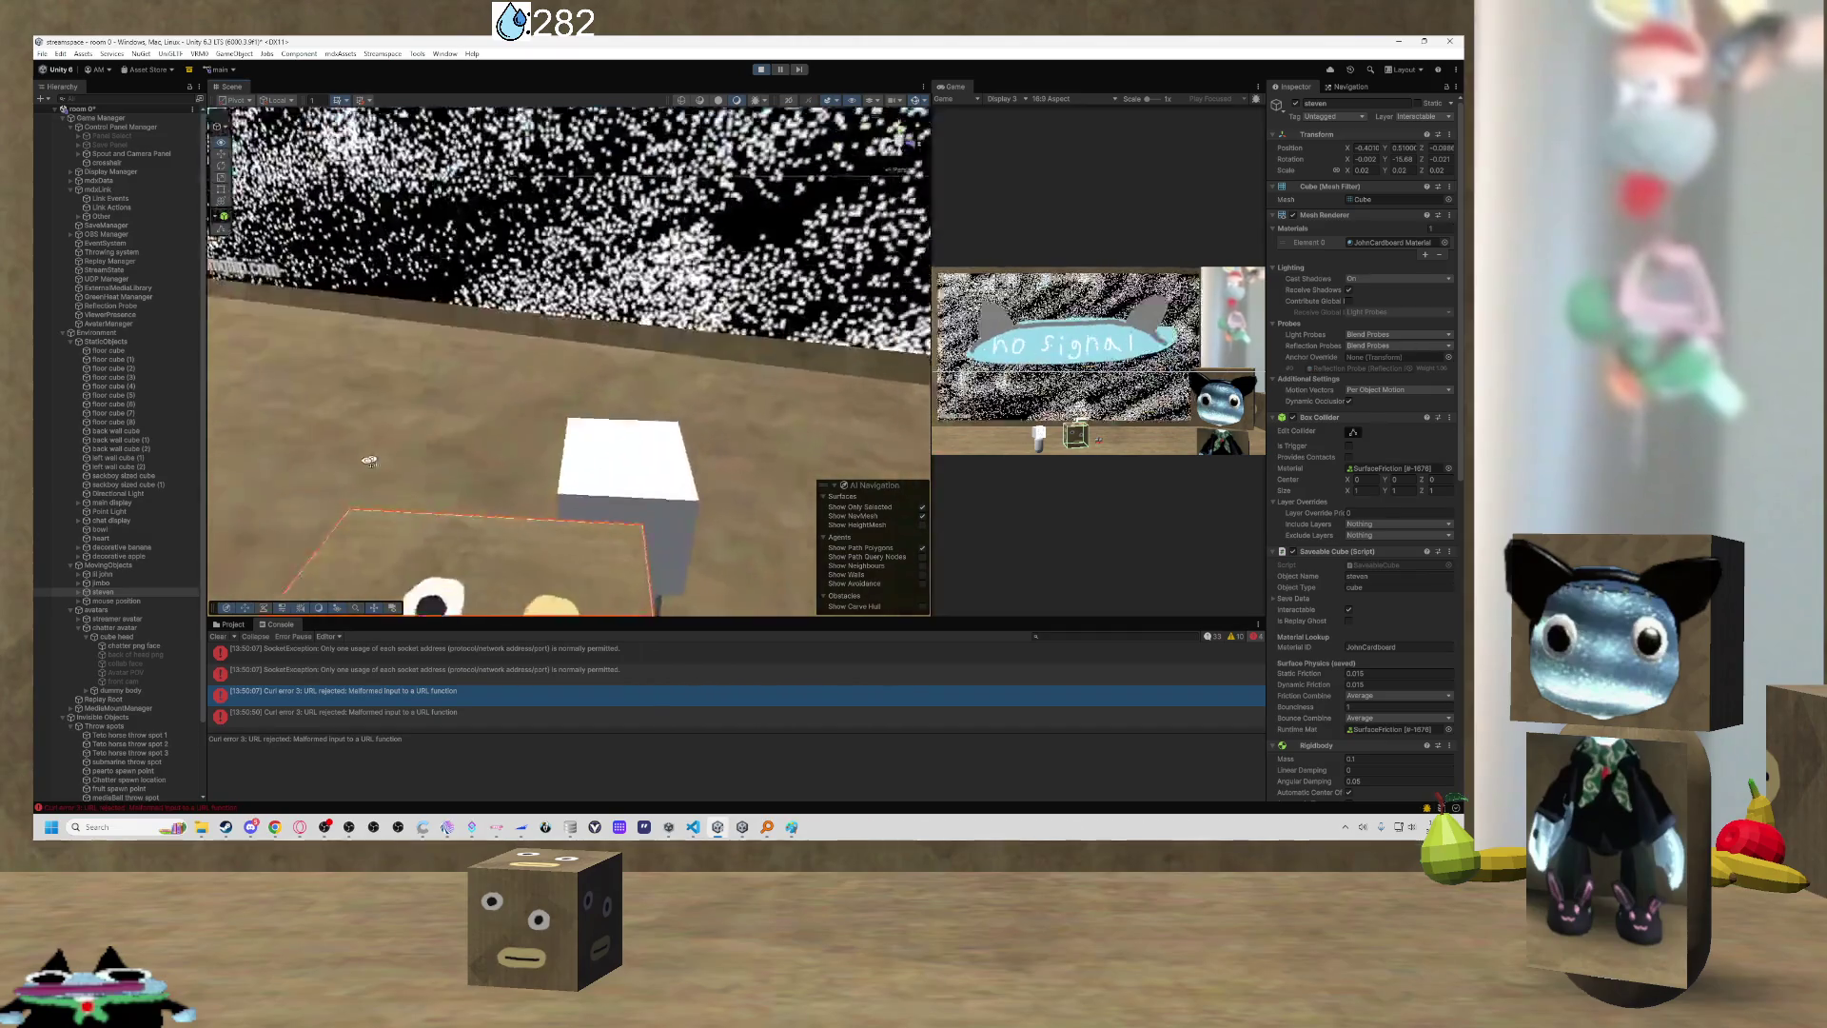
mouse_move(399, 451)
left_mouse_down()
mouse_move(120, 478)
mouse_move(181, 415)
mouse_move(329, 432)
mouse_move(314, 424)
mouse_move(678, 365)
mouse_move(633, 452)
mouse_move(571, 506)
mouse_move(597, 526)
mouse_move(690, 461)
left_mouse_up()
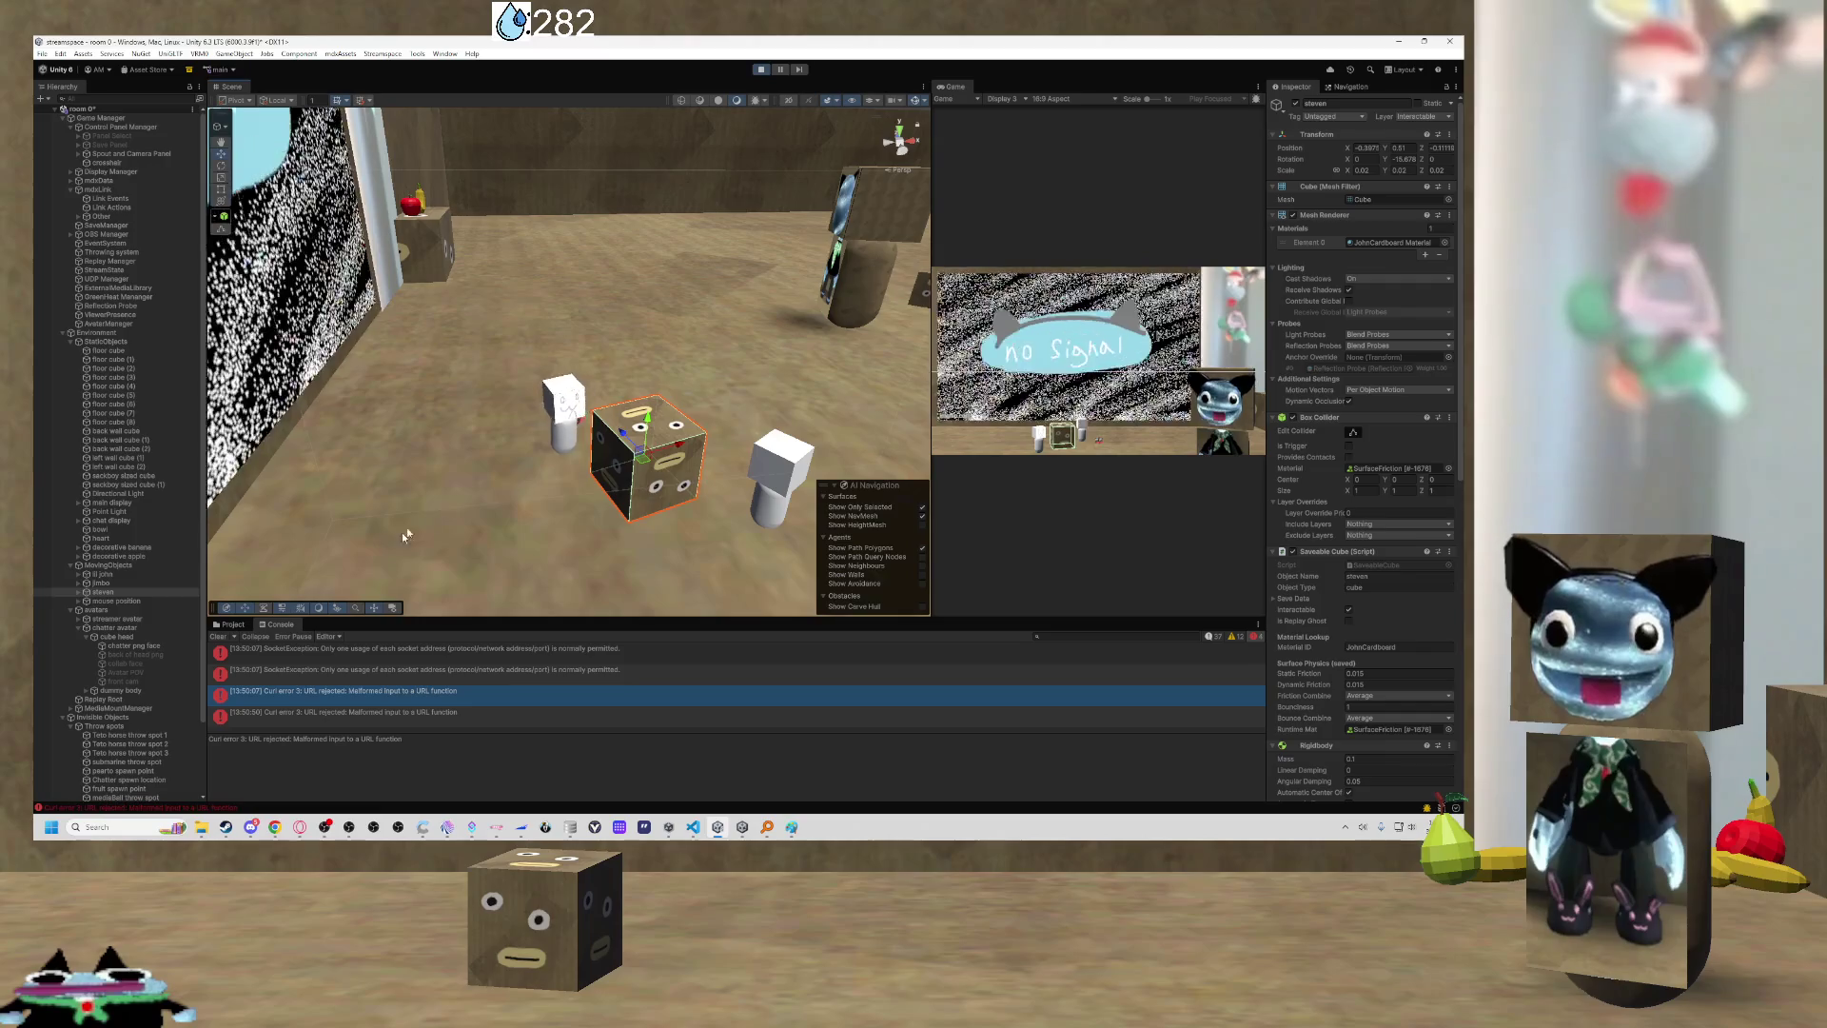
left_click(467, 714)
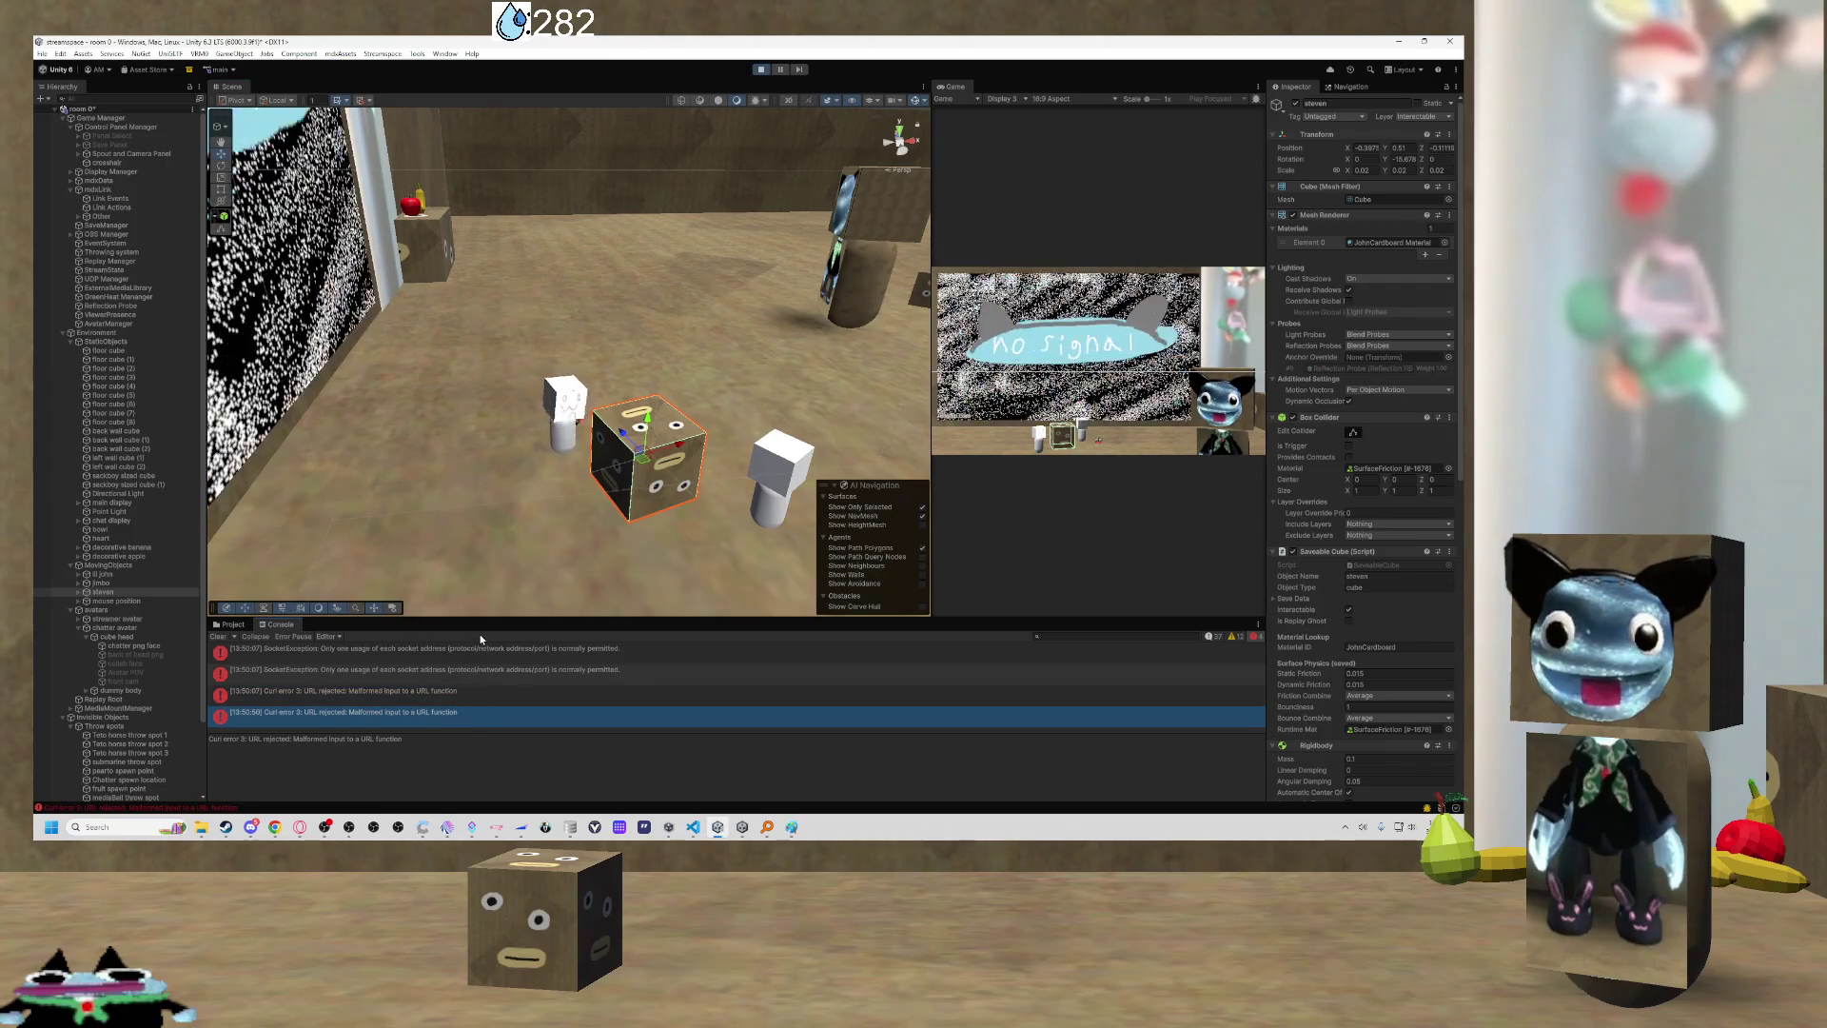
left_click(493, 692)
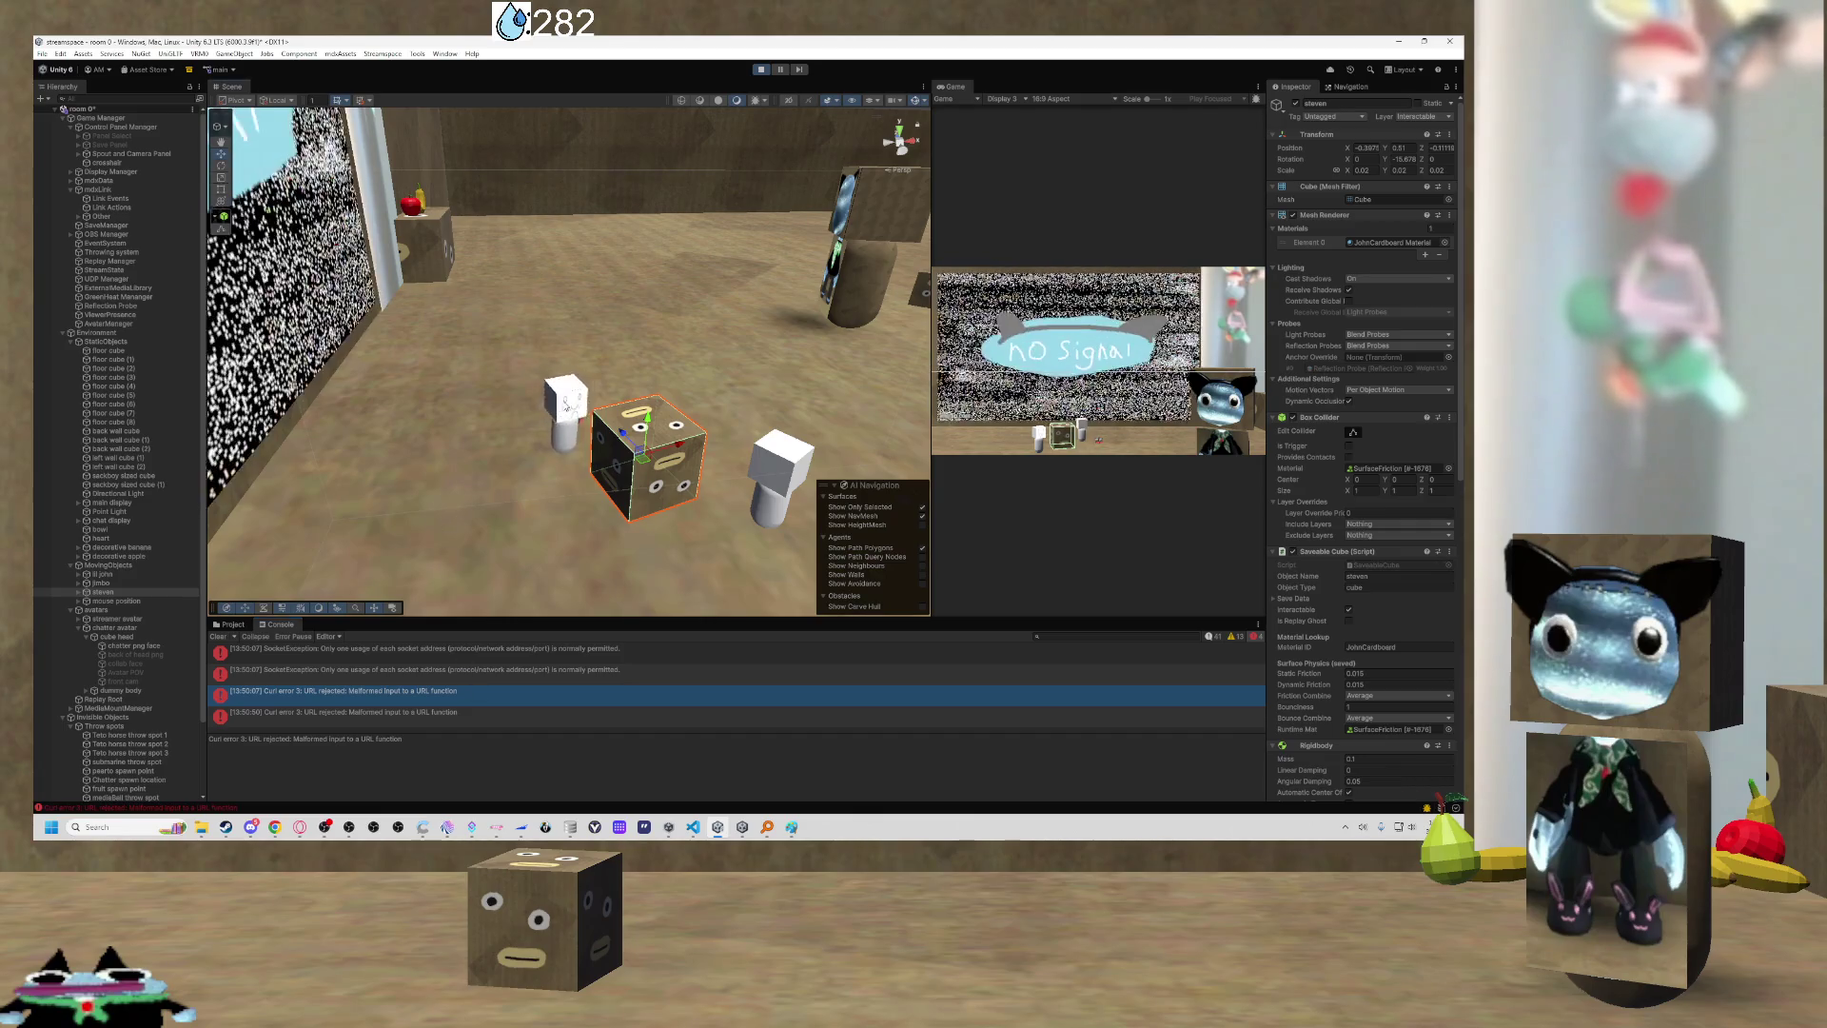
Select chatter avatar(Clone) in the Hierarchy and check its Pfpurl field in the Inspector.
left_click(565, 405)
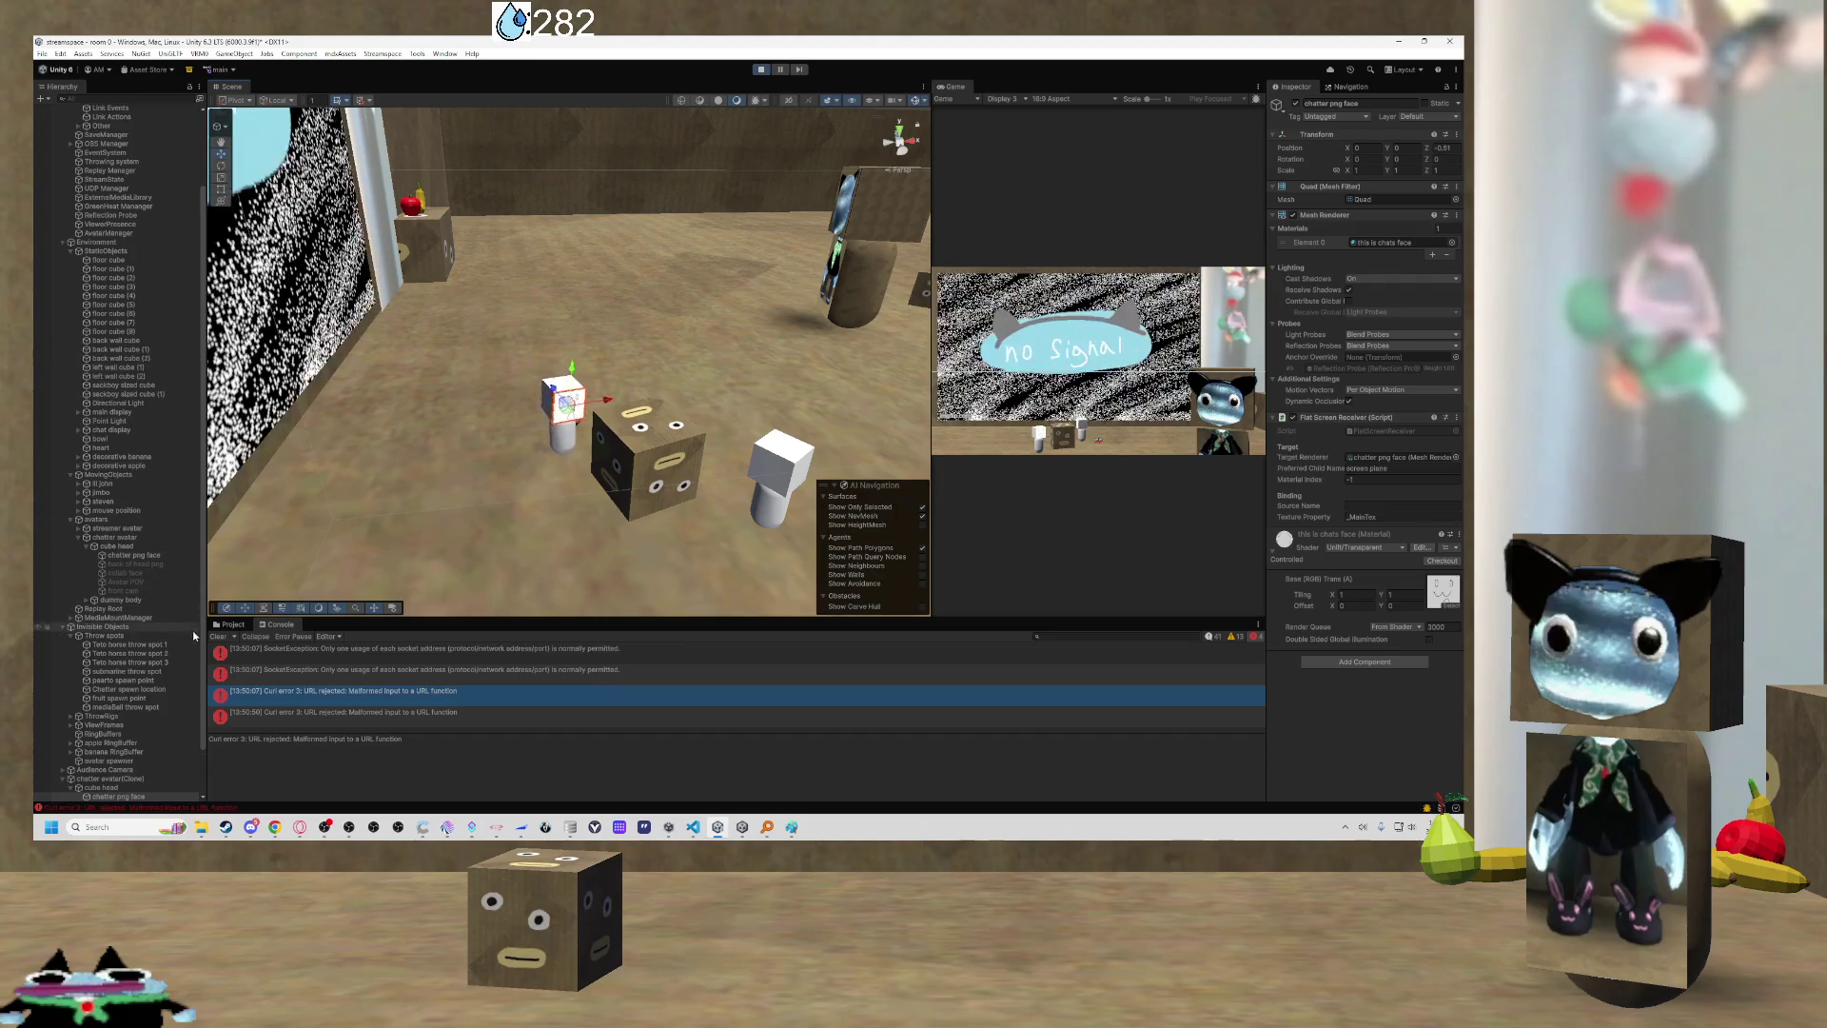
left_click(143, 787)
left_click(138, 779)
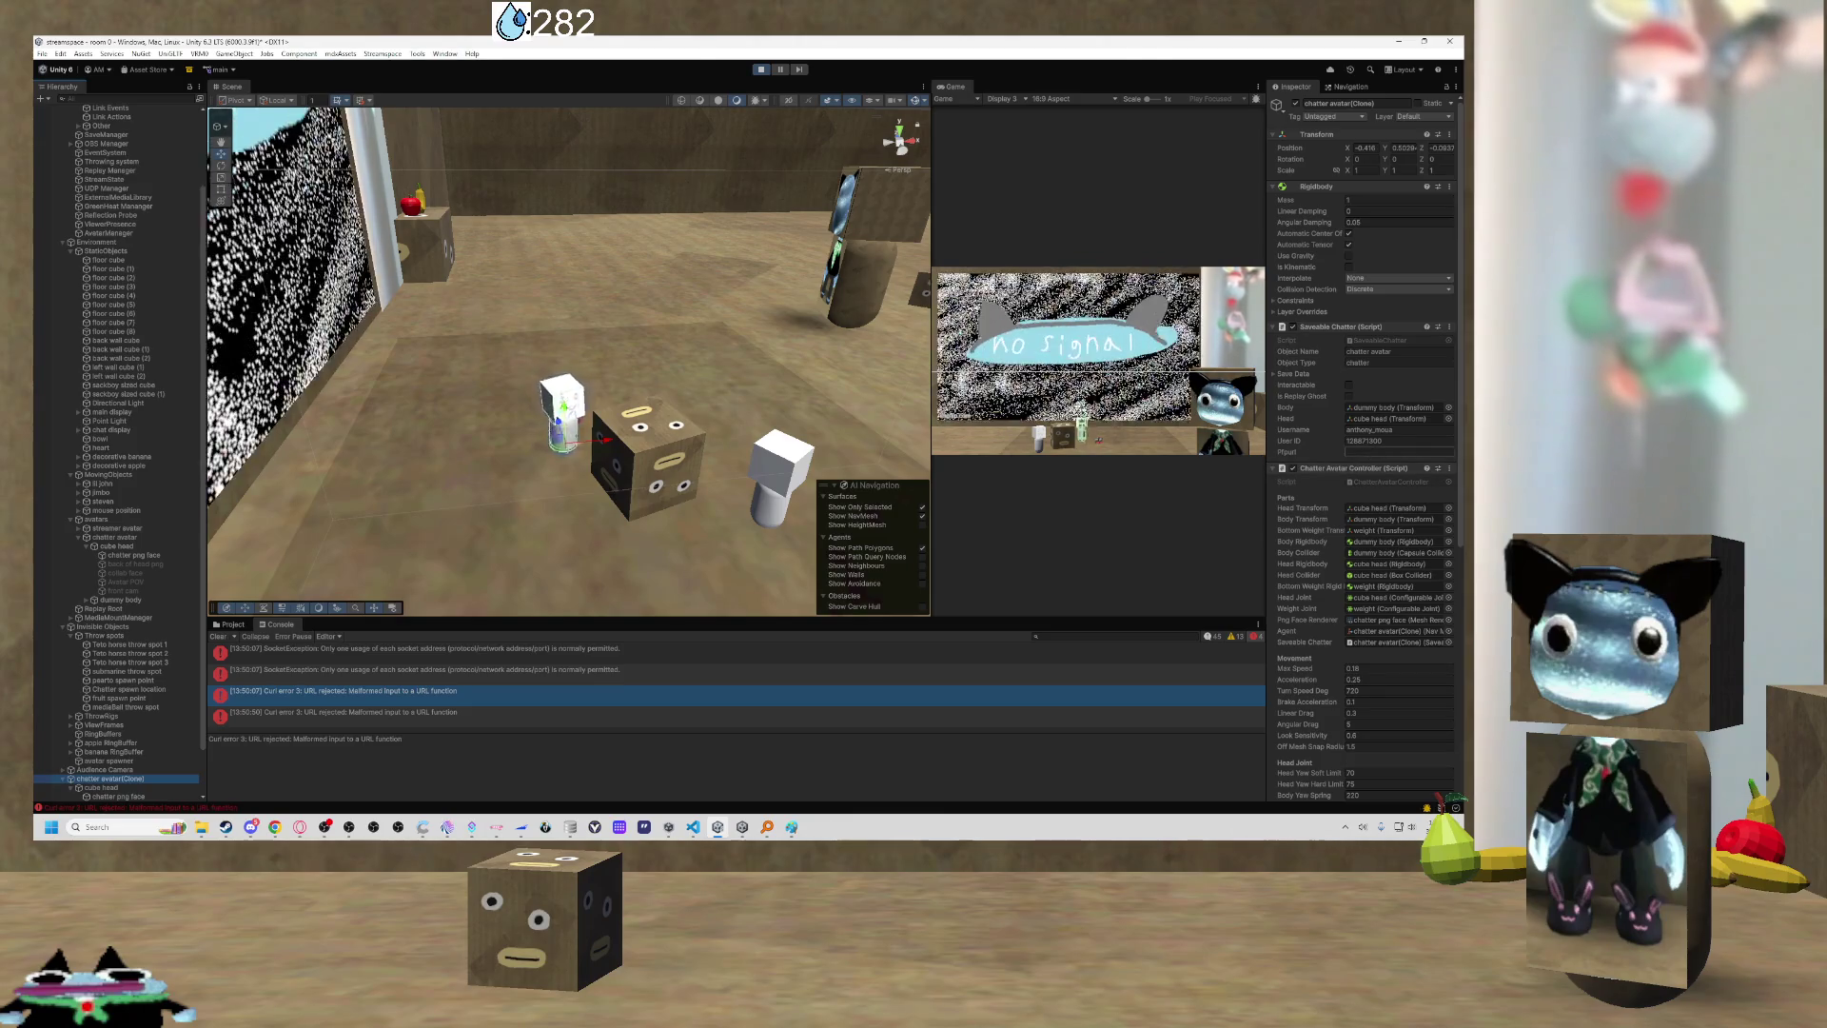
left_click(1368, 453)
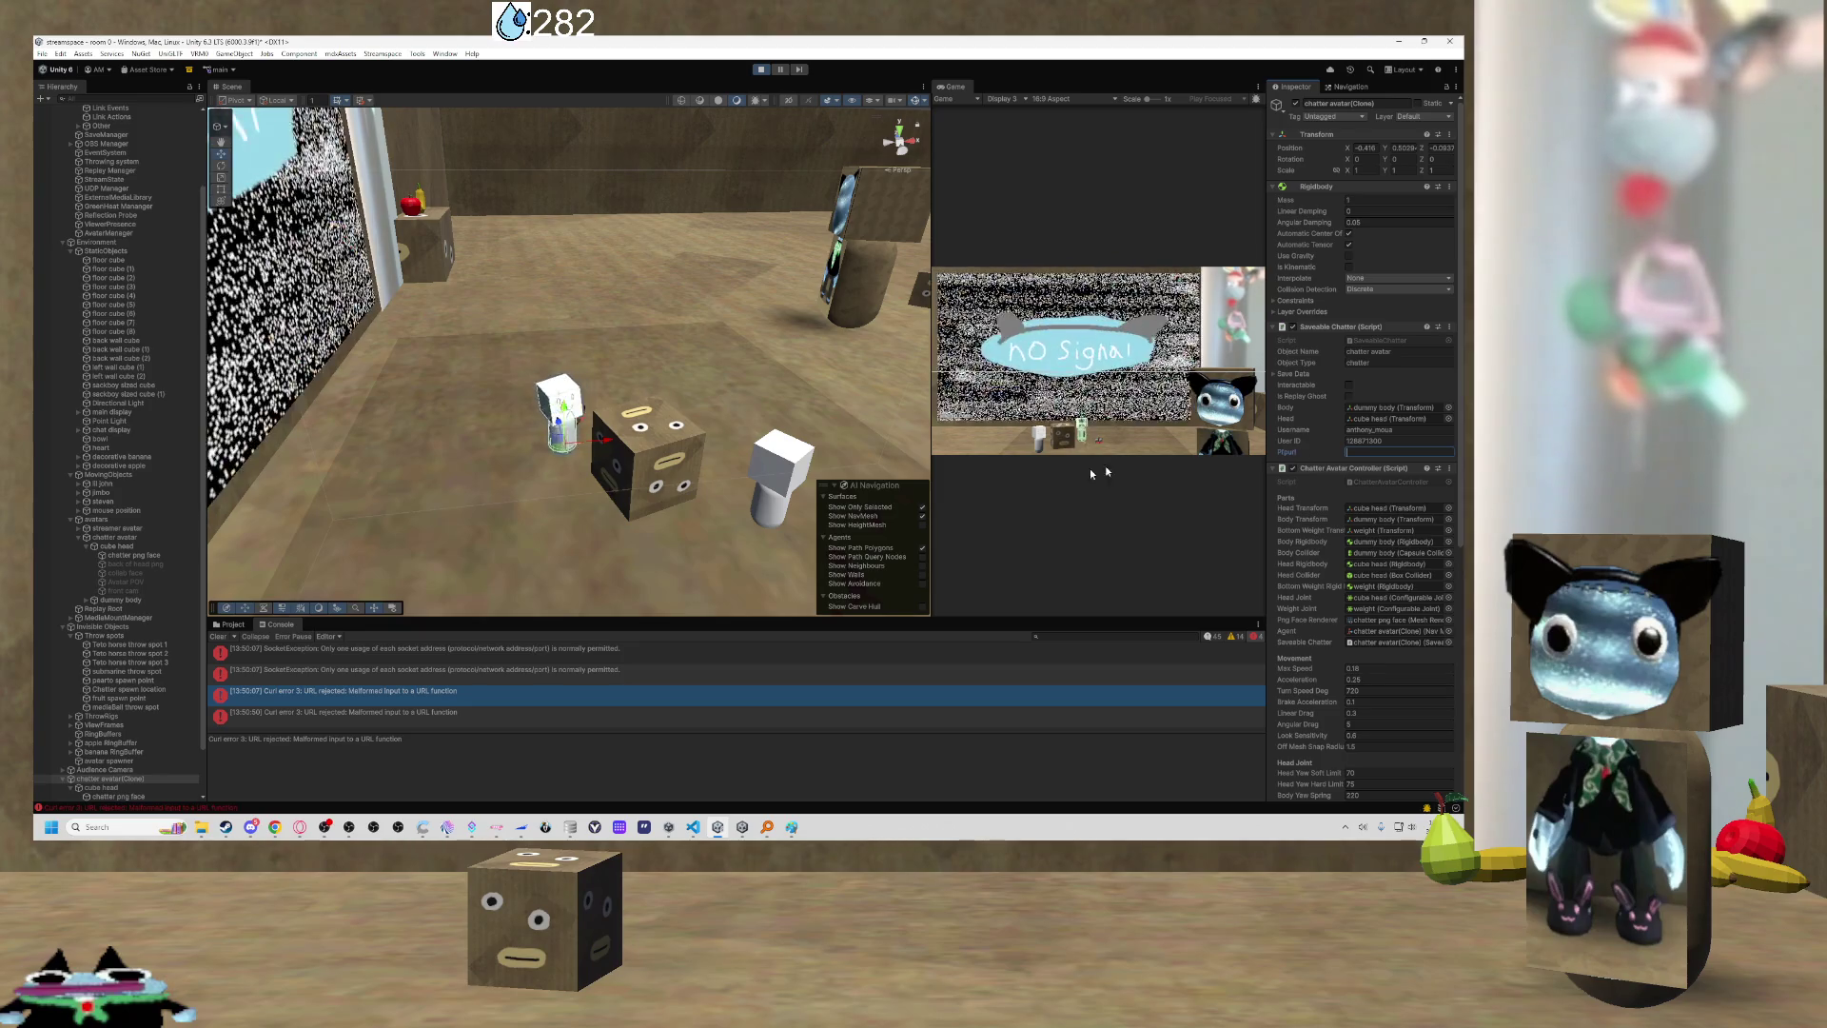
Filter the Console to errors matching "url", then clear the search.
left_click(1254, 637)
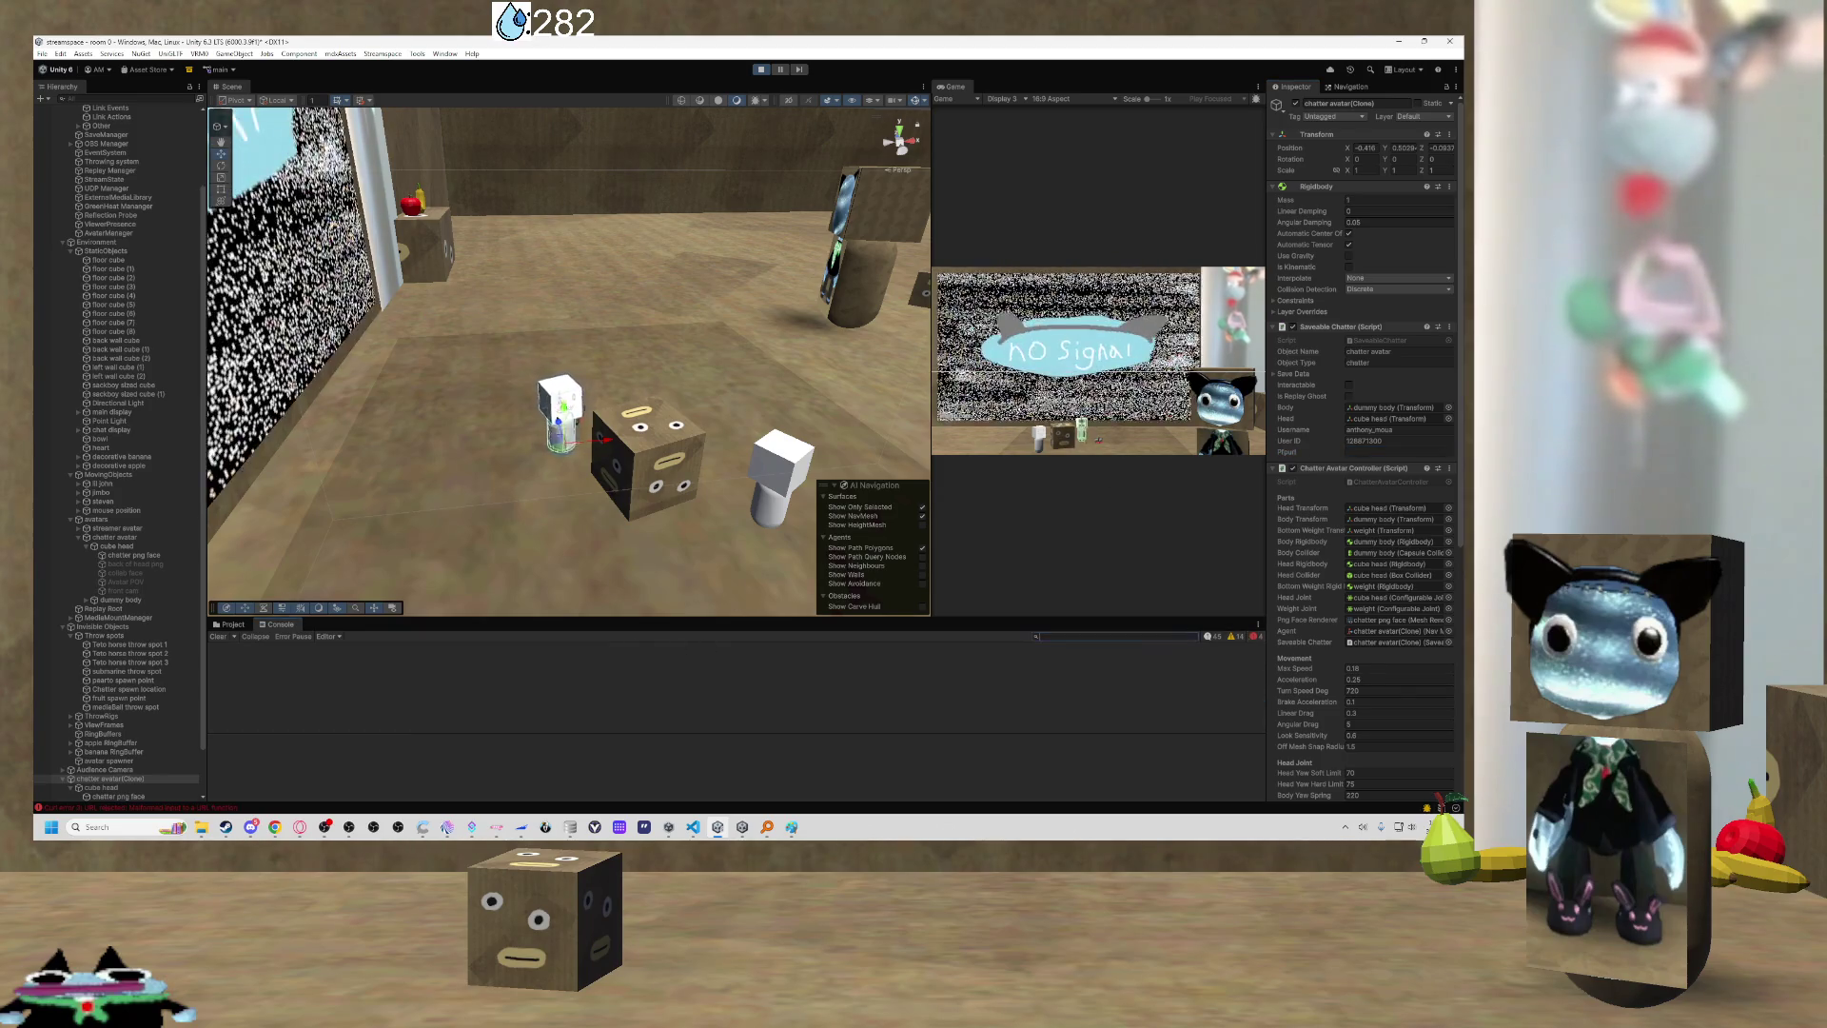
type("url")
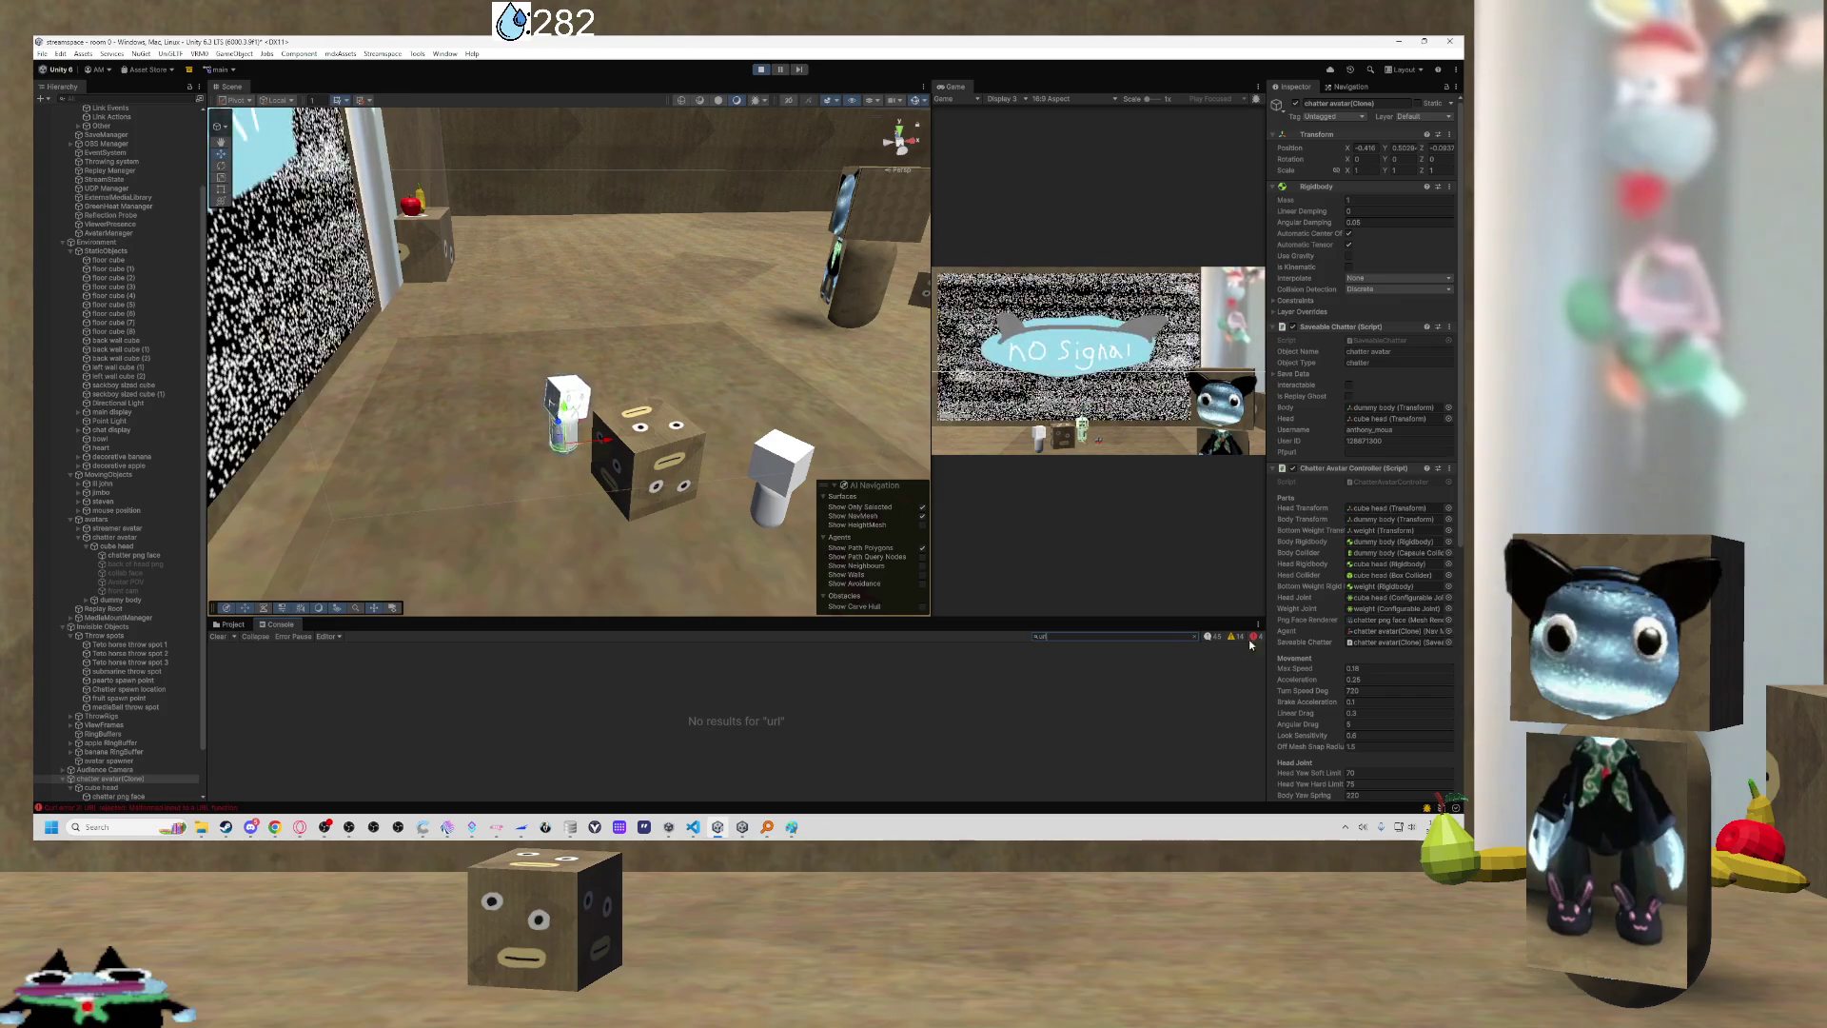
left_click(1255, 636)
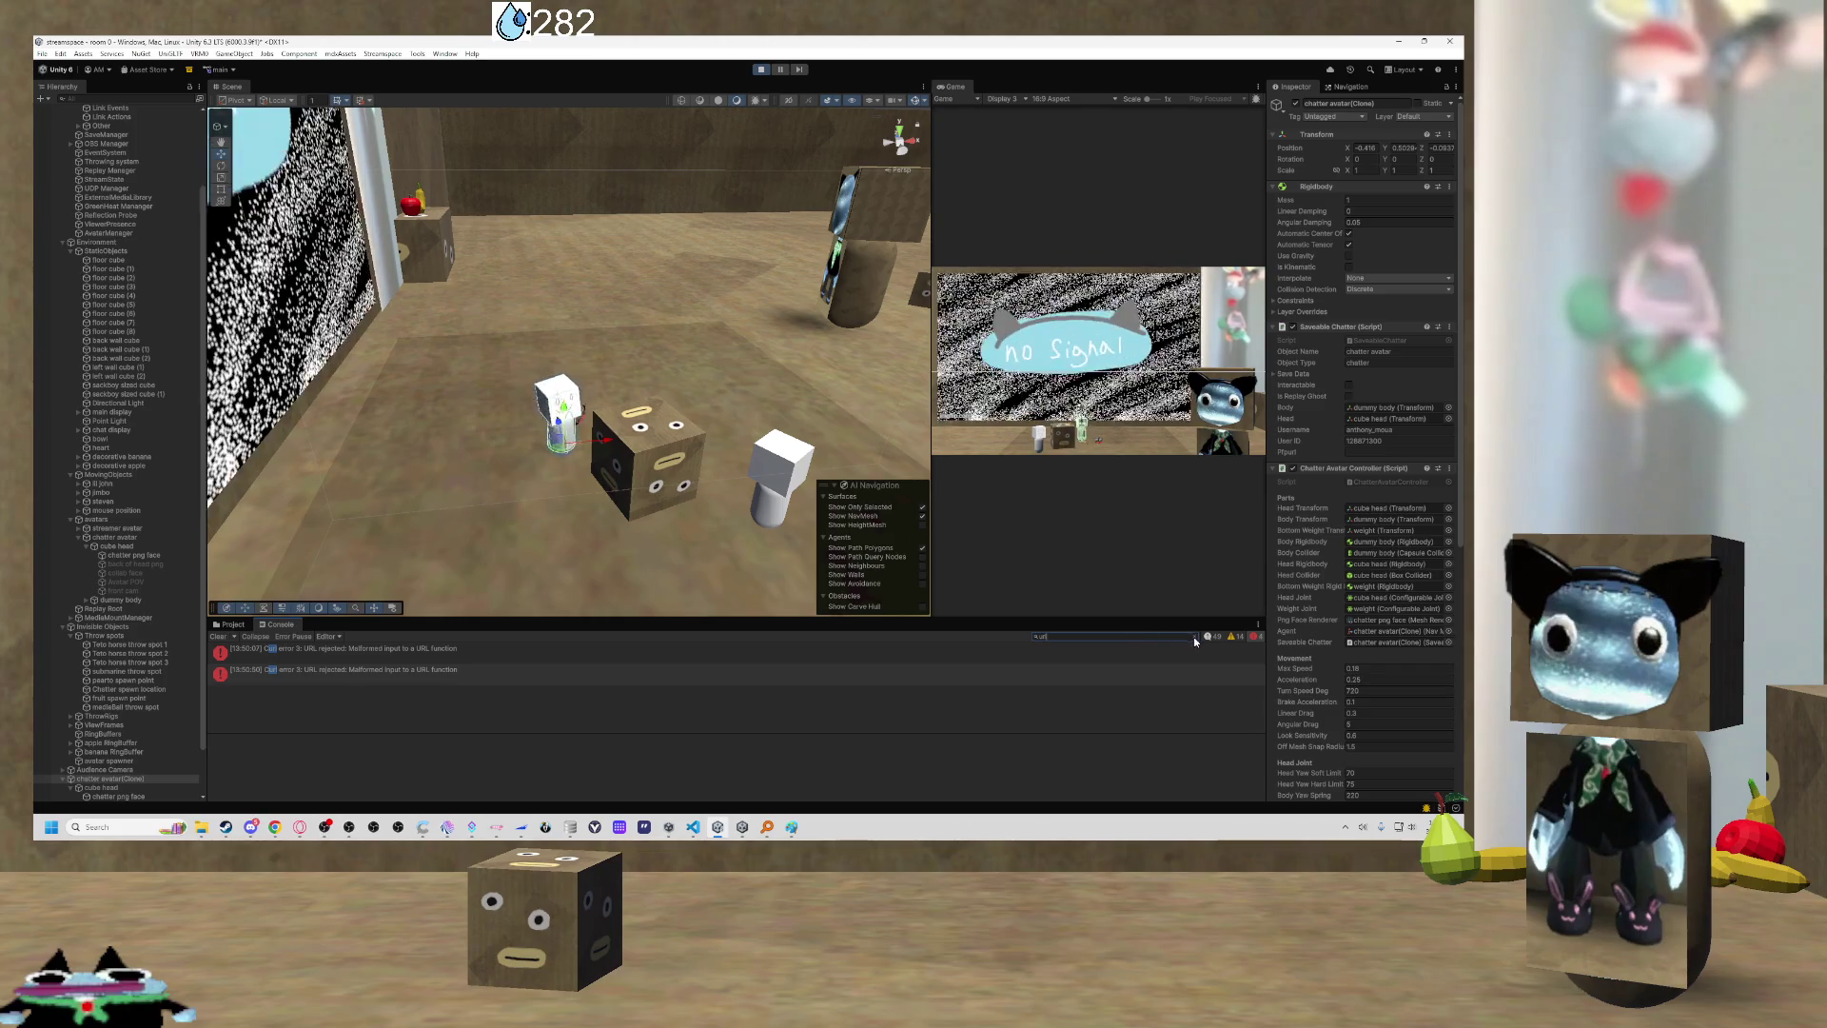
key("BackSpace")
key("BackSpace")
key("BackSpace")
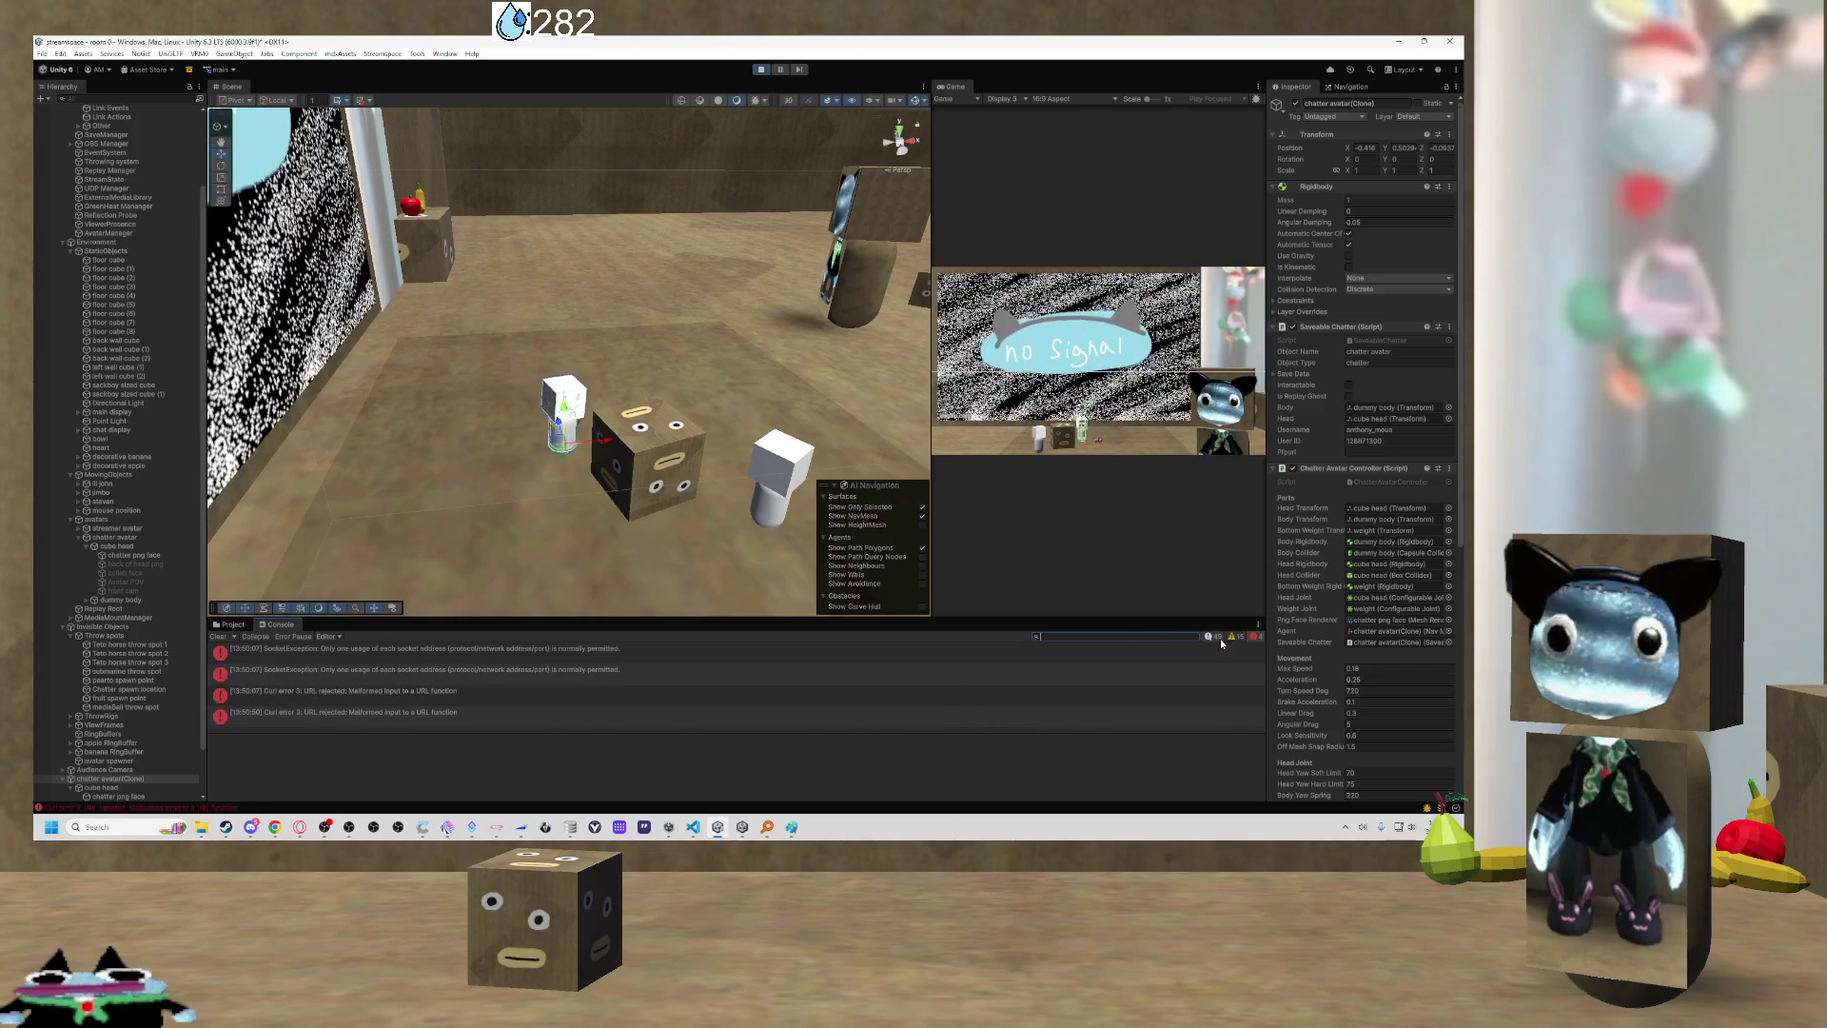
Show the Console's log and warning entries, review them, and stop Play mode.
left_click(1234, 638)
scroll(1037, 676, "down", 10)
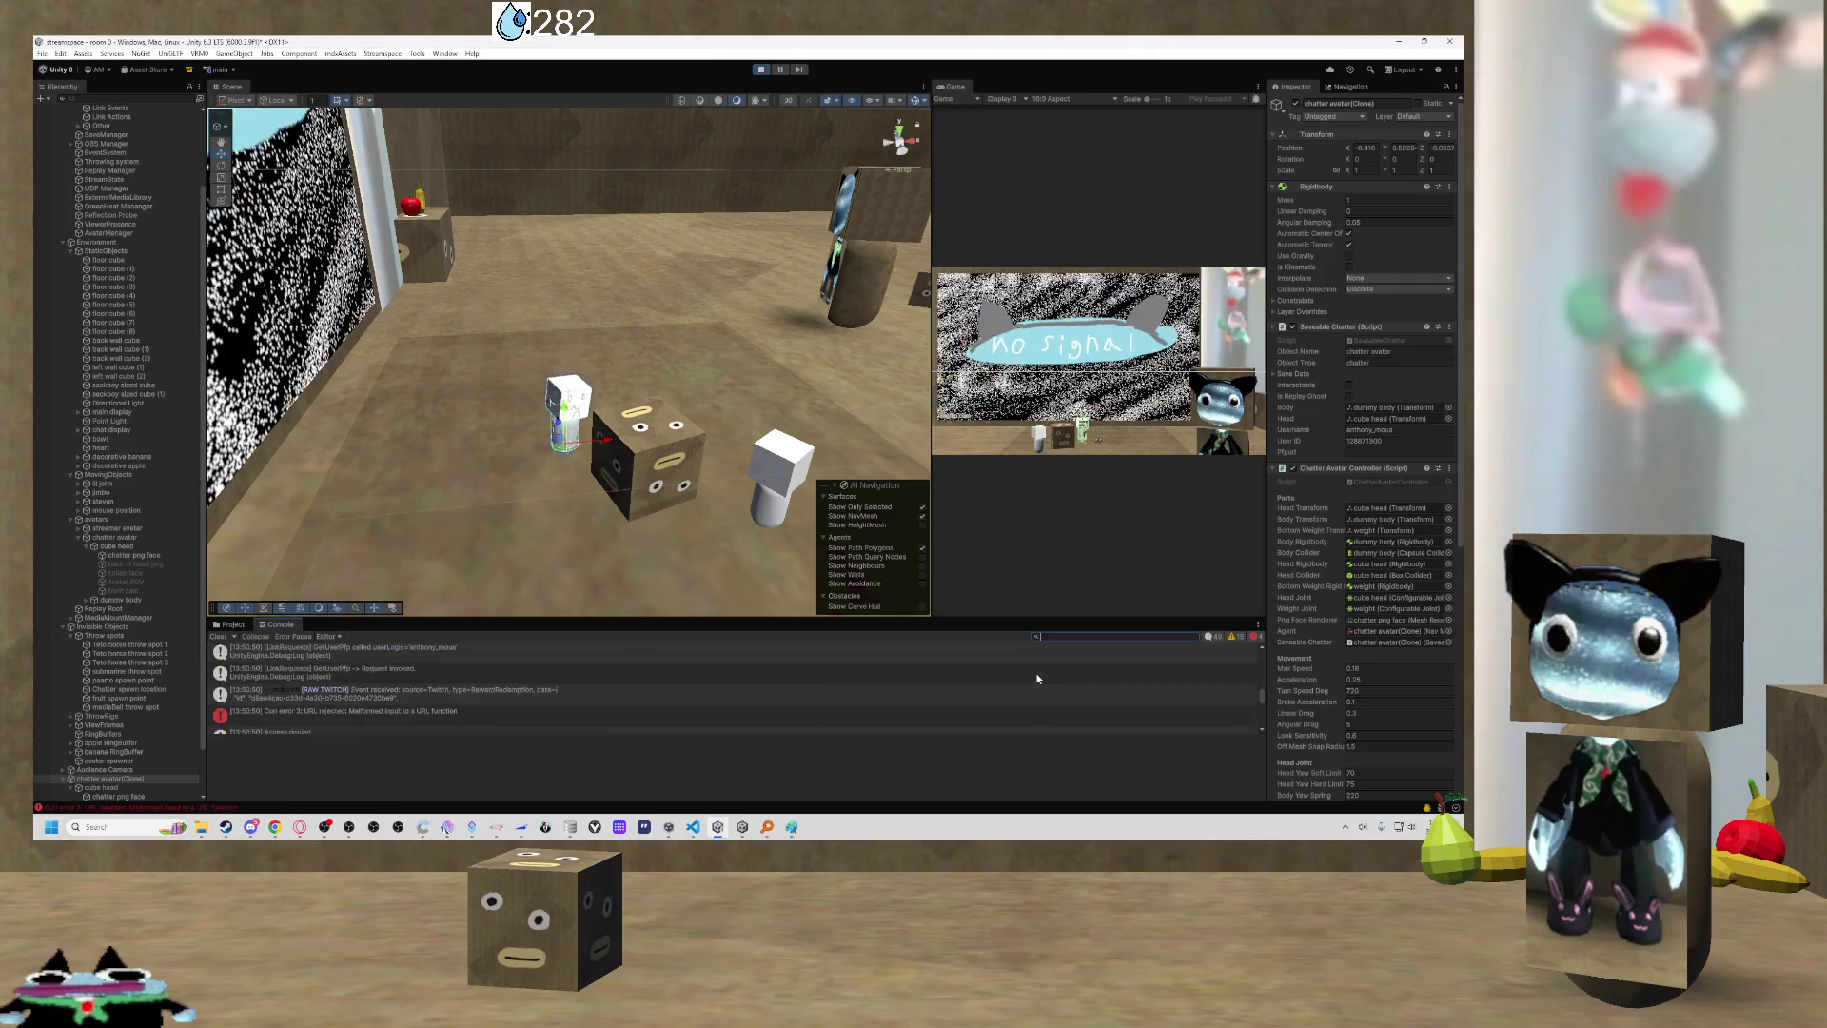
scroll(1036, 674, "up", 2)
scroll(1023, 670, "up", 1)
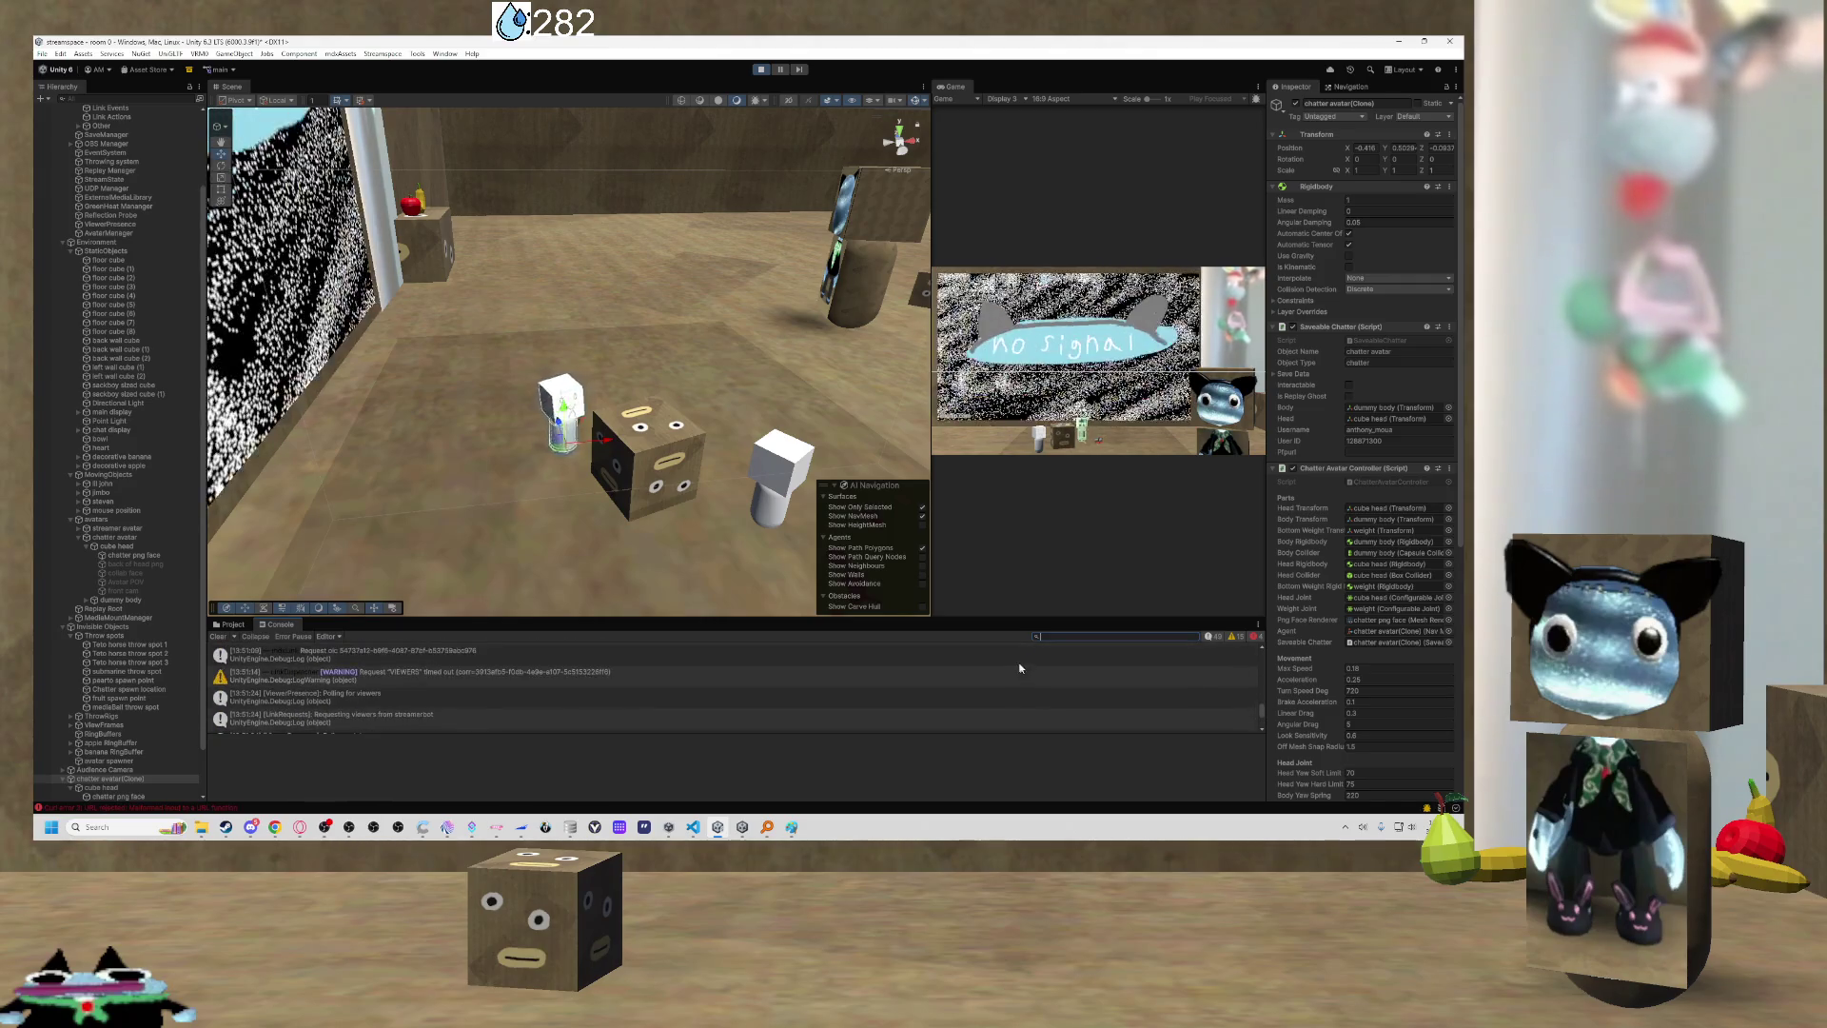
scroll(1005, 666, "down", 1)
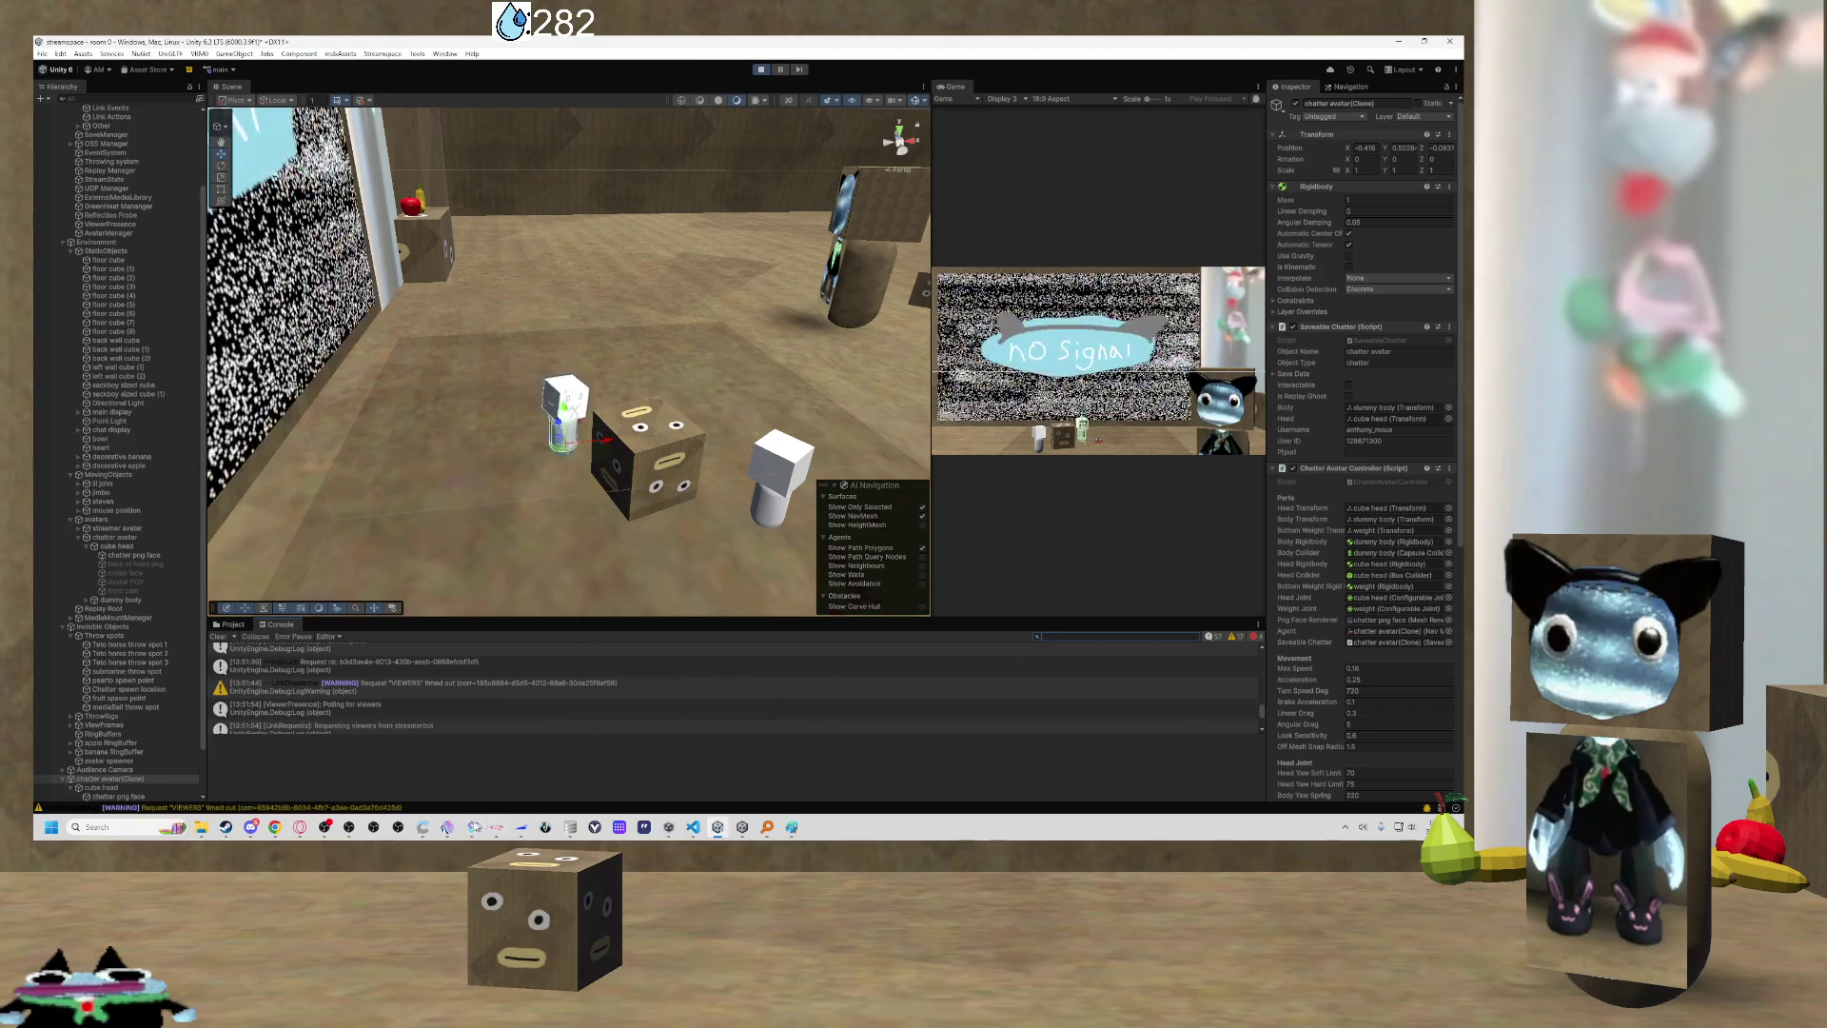
left_click(761, 68)
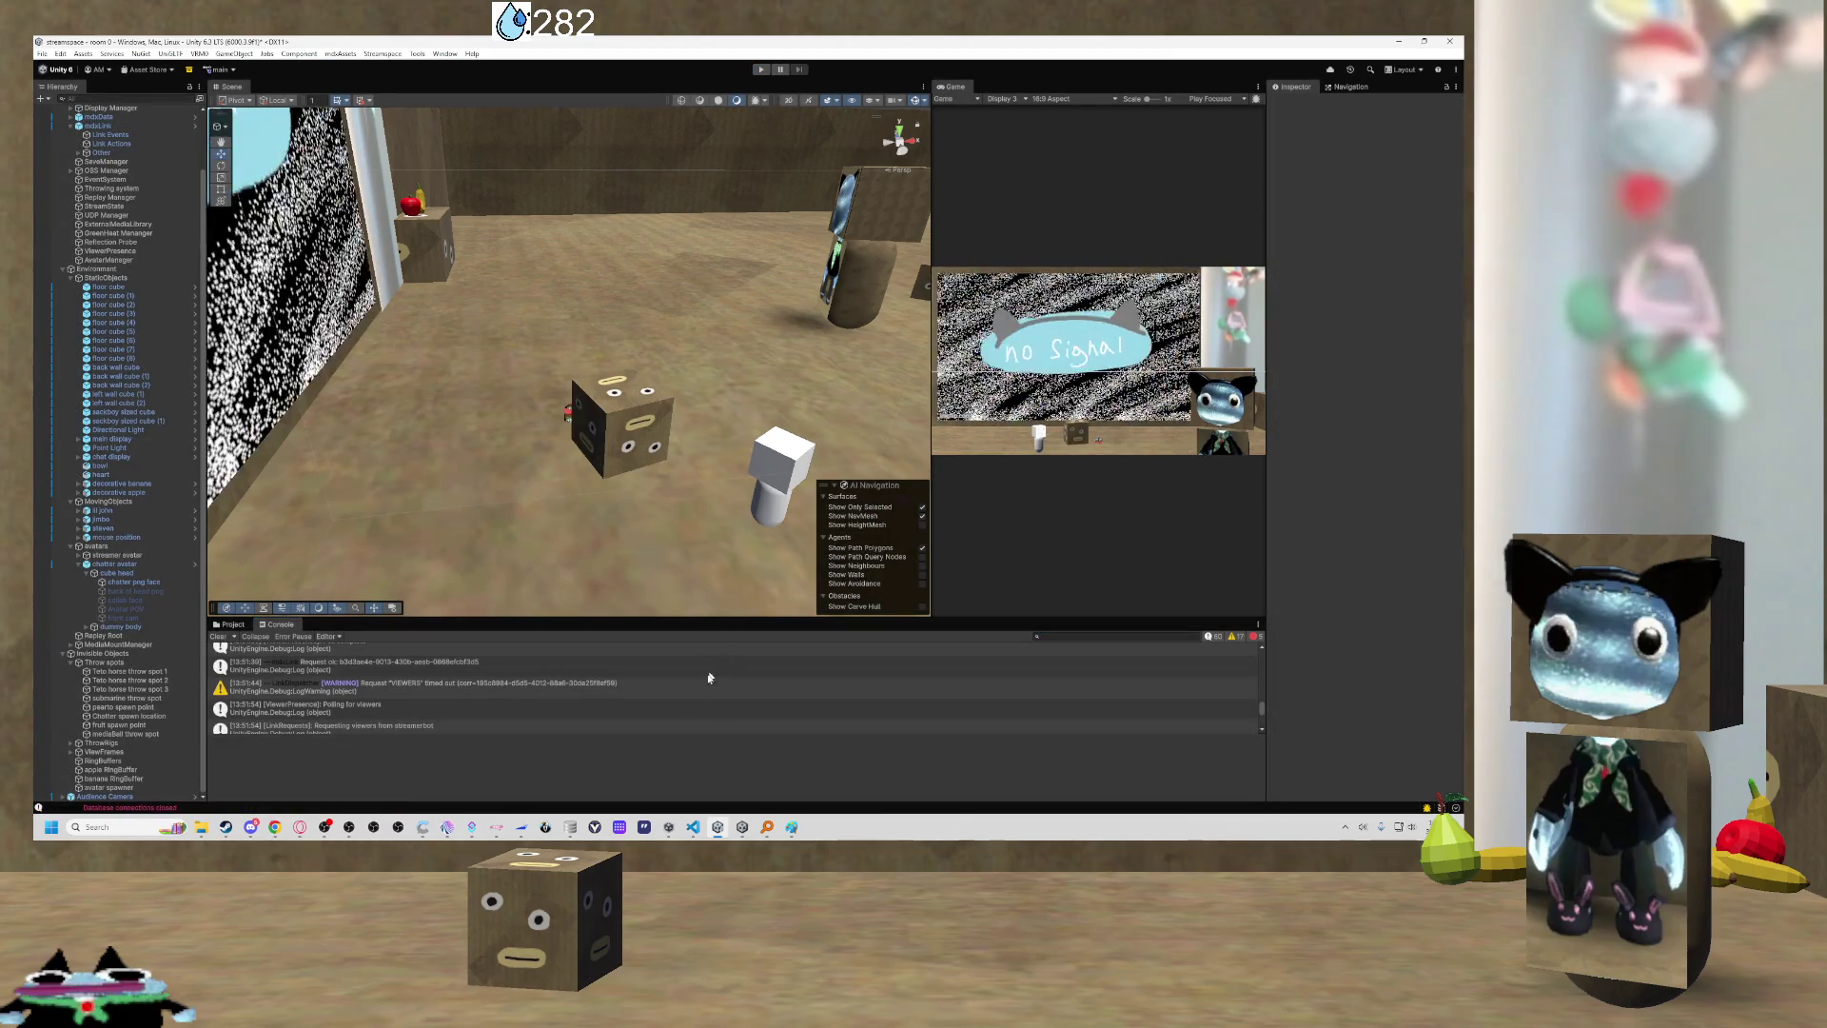
Close the Stream Control Panel window and tilt the Scene view down onto the room's floor.
left_click(744, 828)
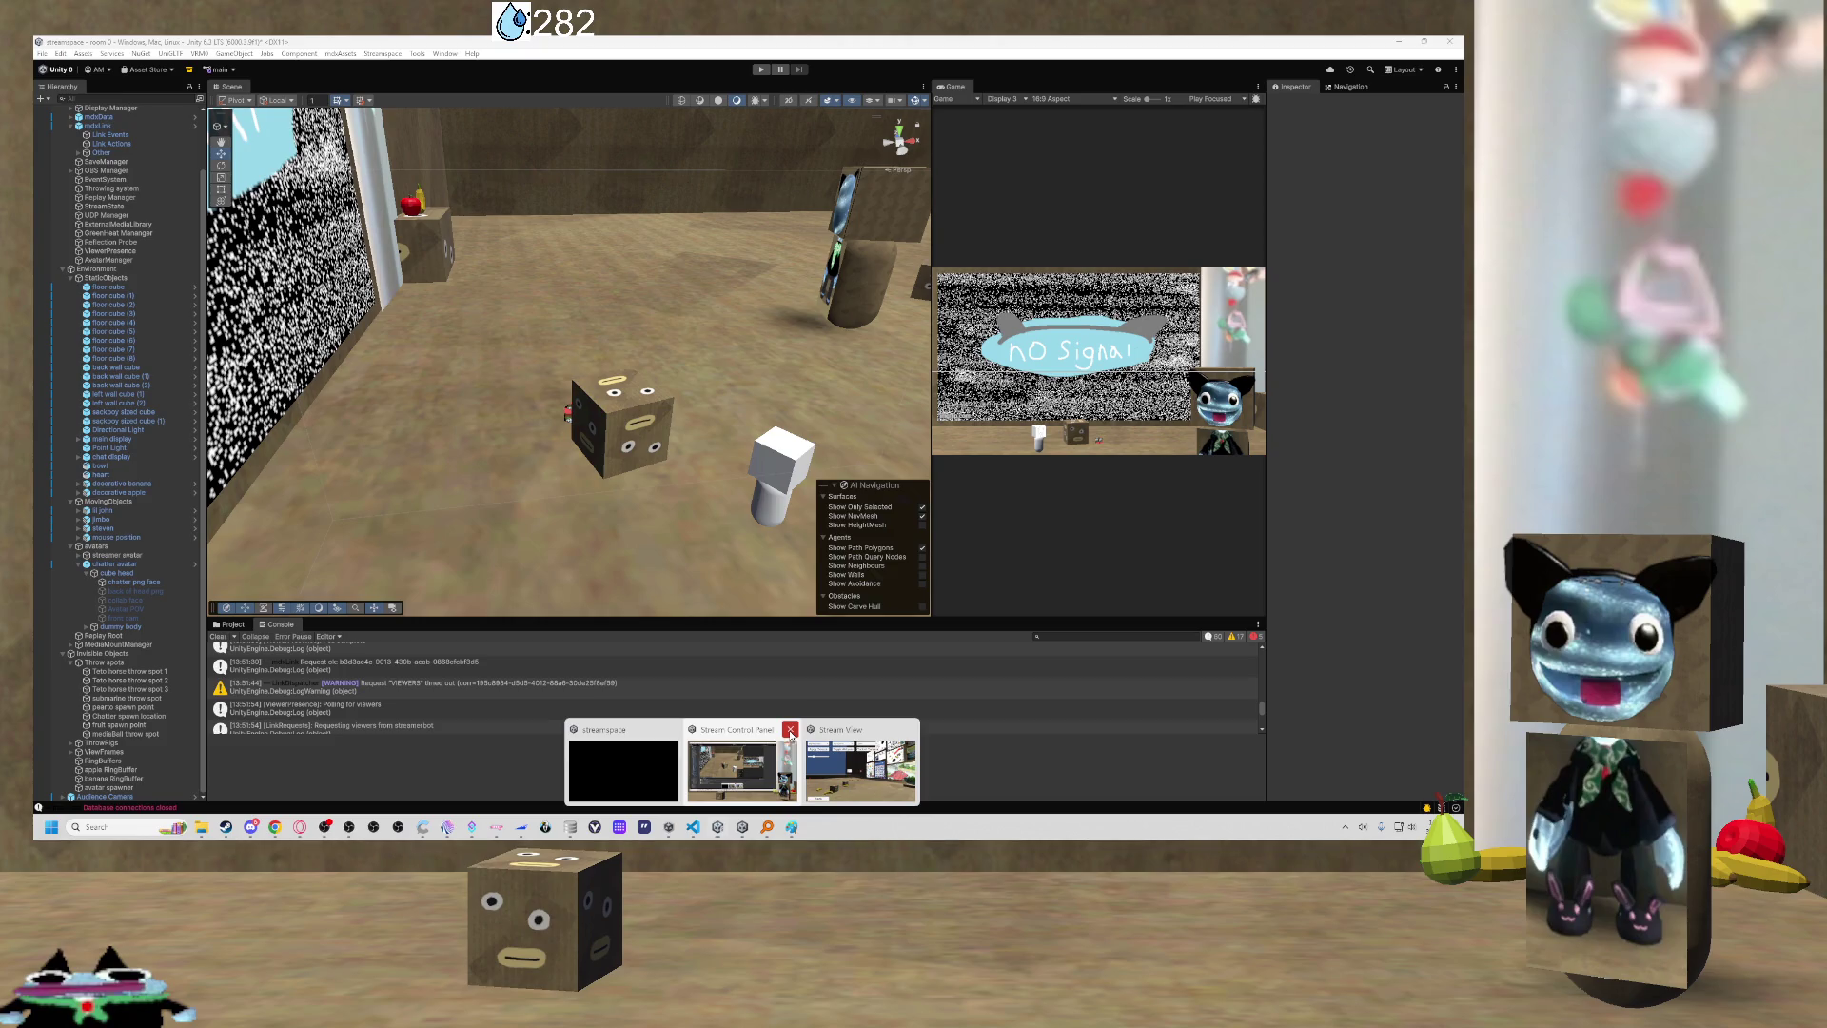
left_click(791, 733)
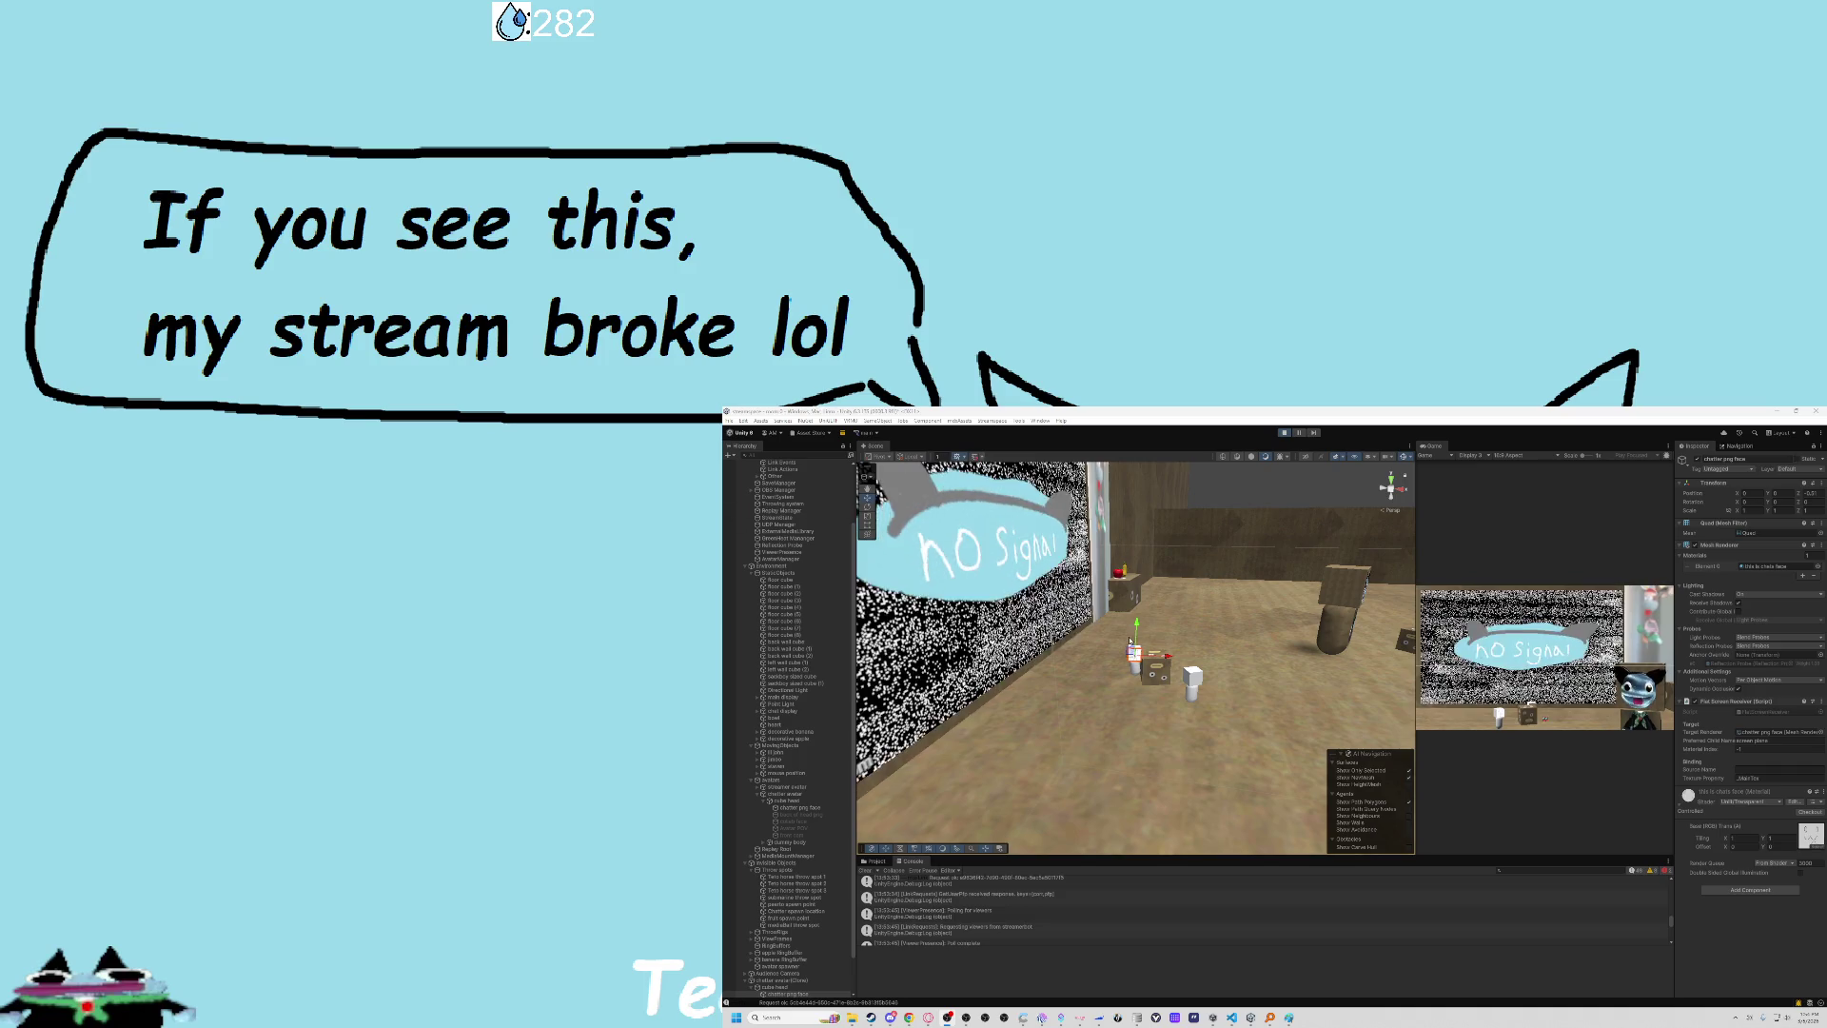
mouse_move(1130, 640)
left_mouse_down()
mouse_move(1154, 705)
mouse_move(1162, 650)
left_mouse_up()
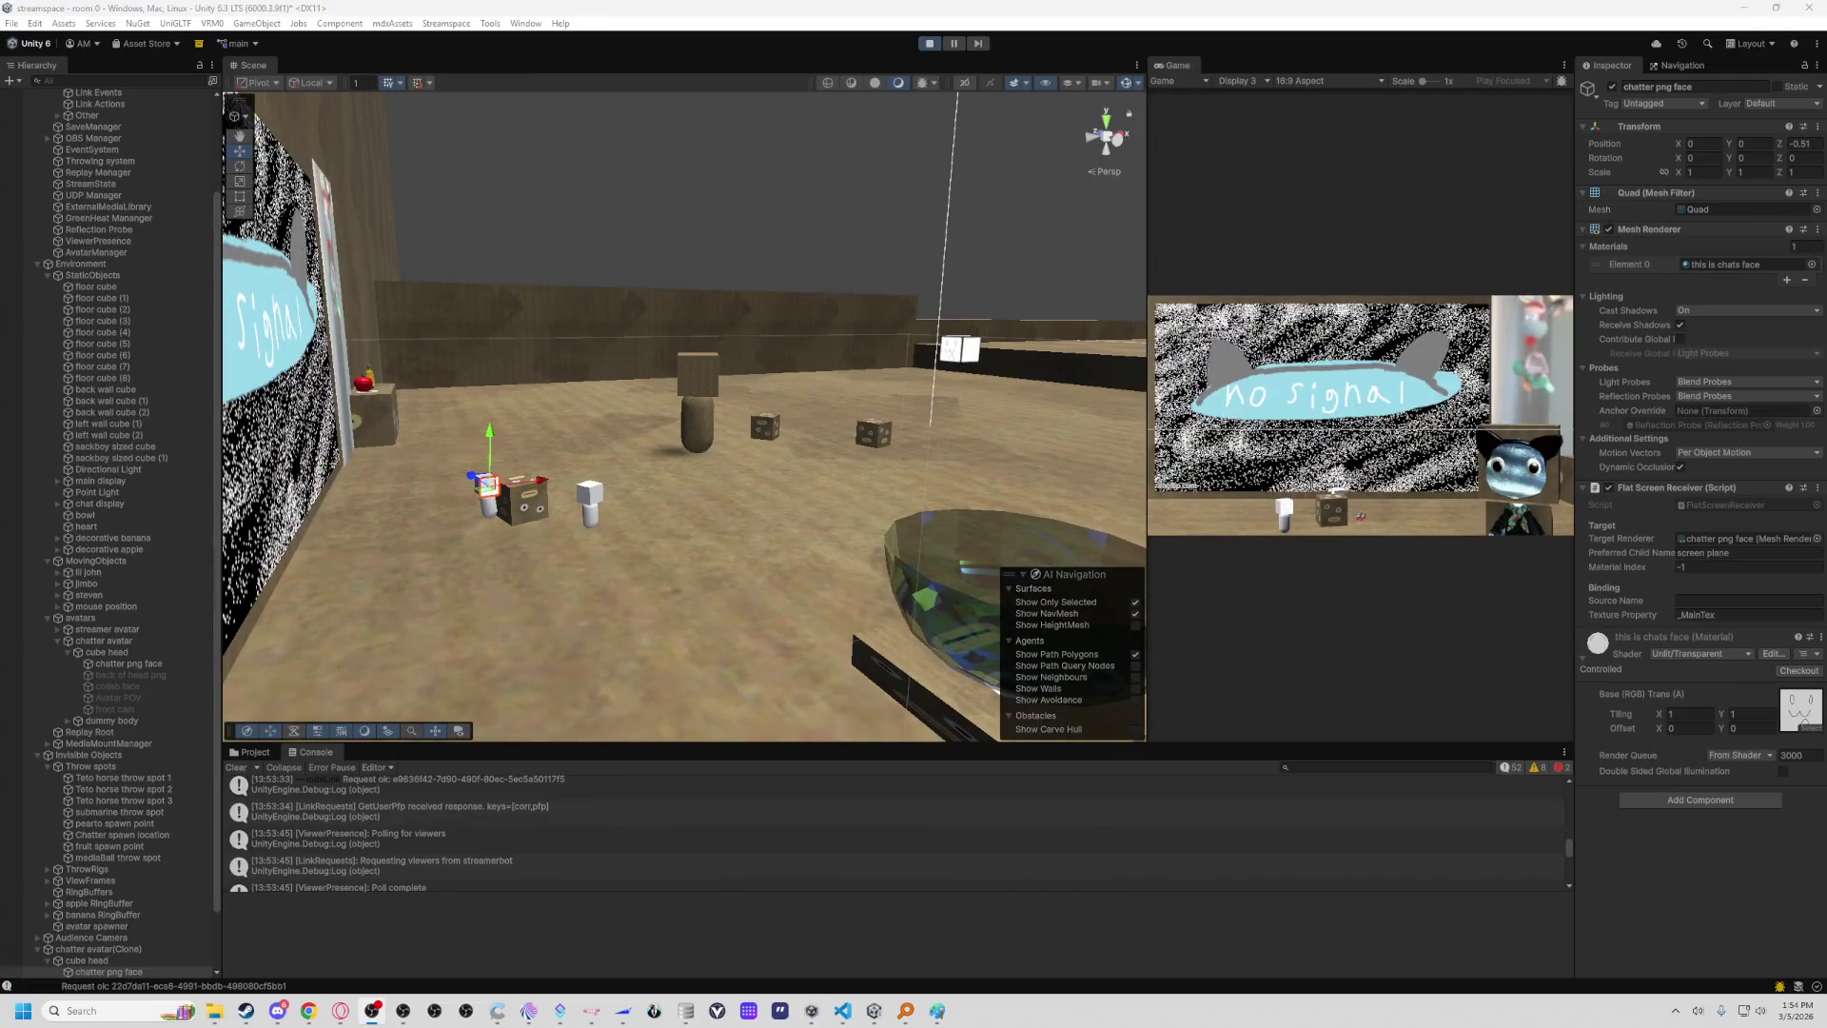
Fly across the room and select chatter avatar(Clone) to check its empty Pfpurl field.
left_click_drag(504, 419, 494, 414)
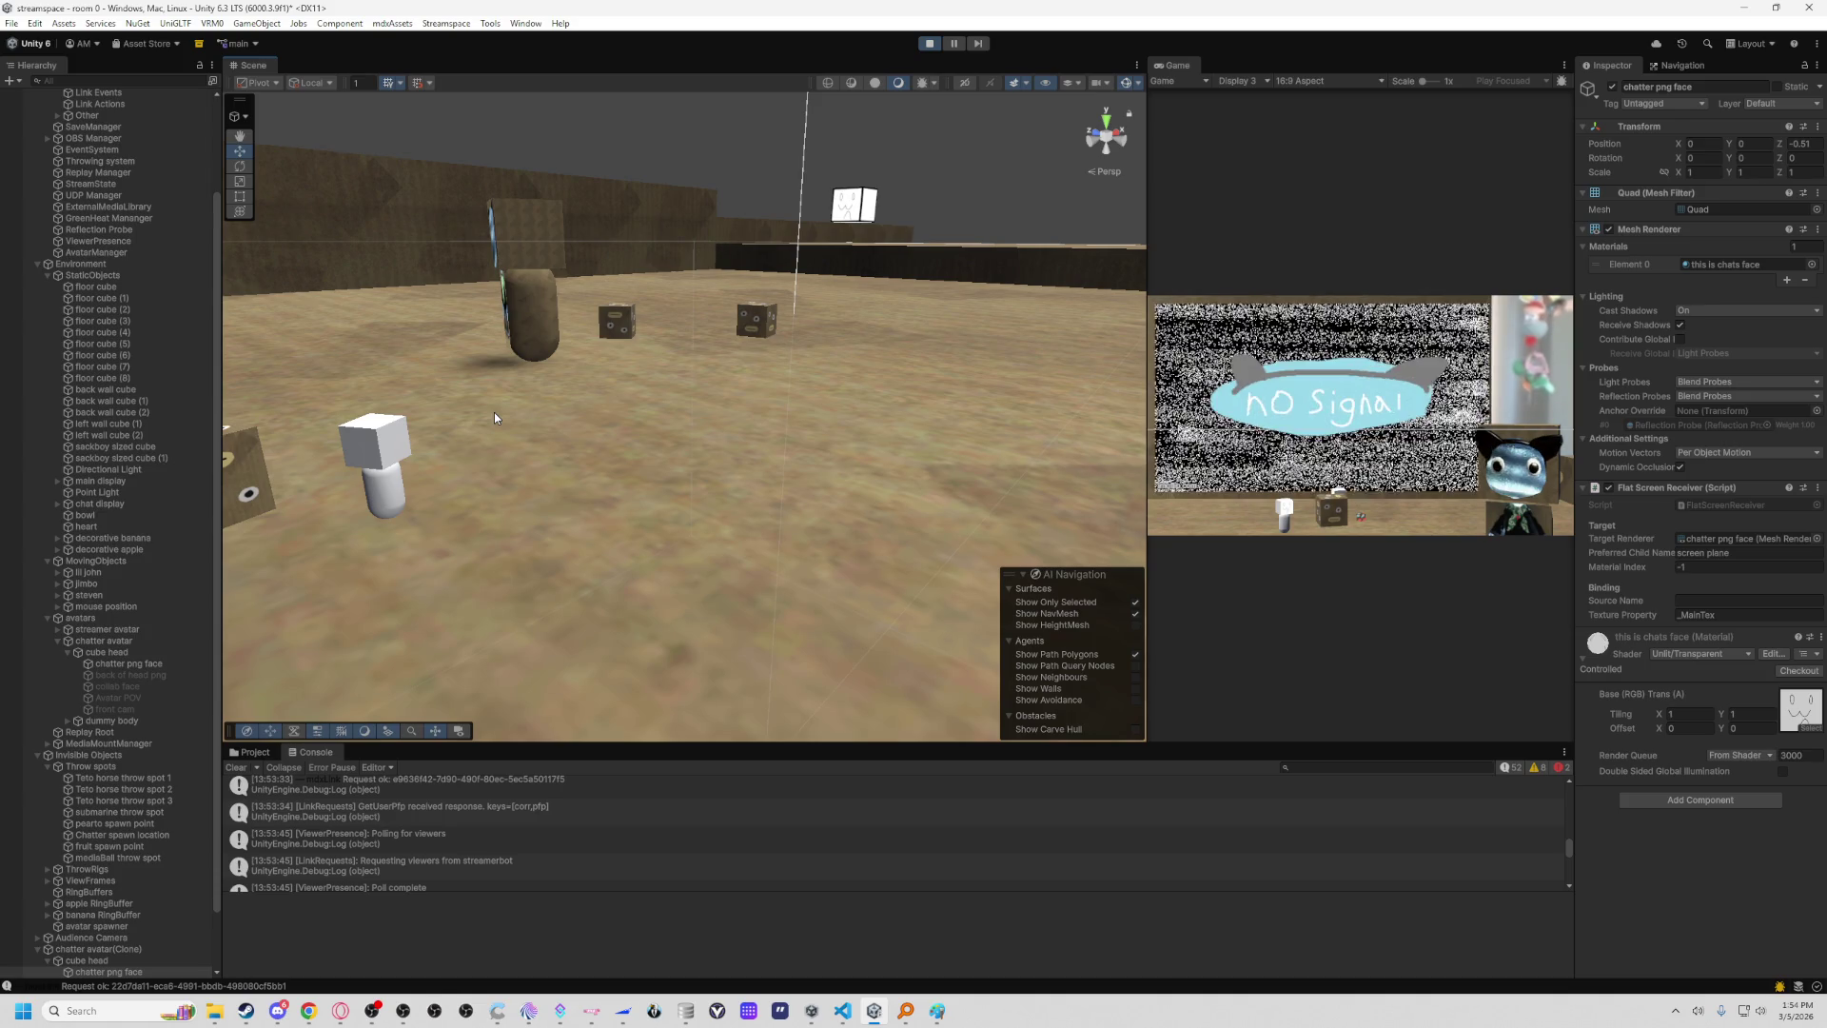
mouse_move(725, 404)
left_mouse_down()
mouse_move(669, 430)
mouse_move(179, 380)
mouse_move(736, 431)
left_mouse_up()
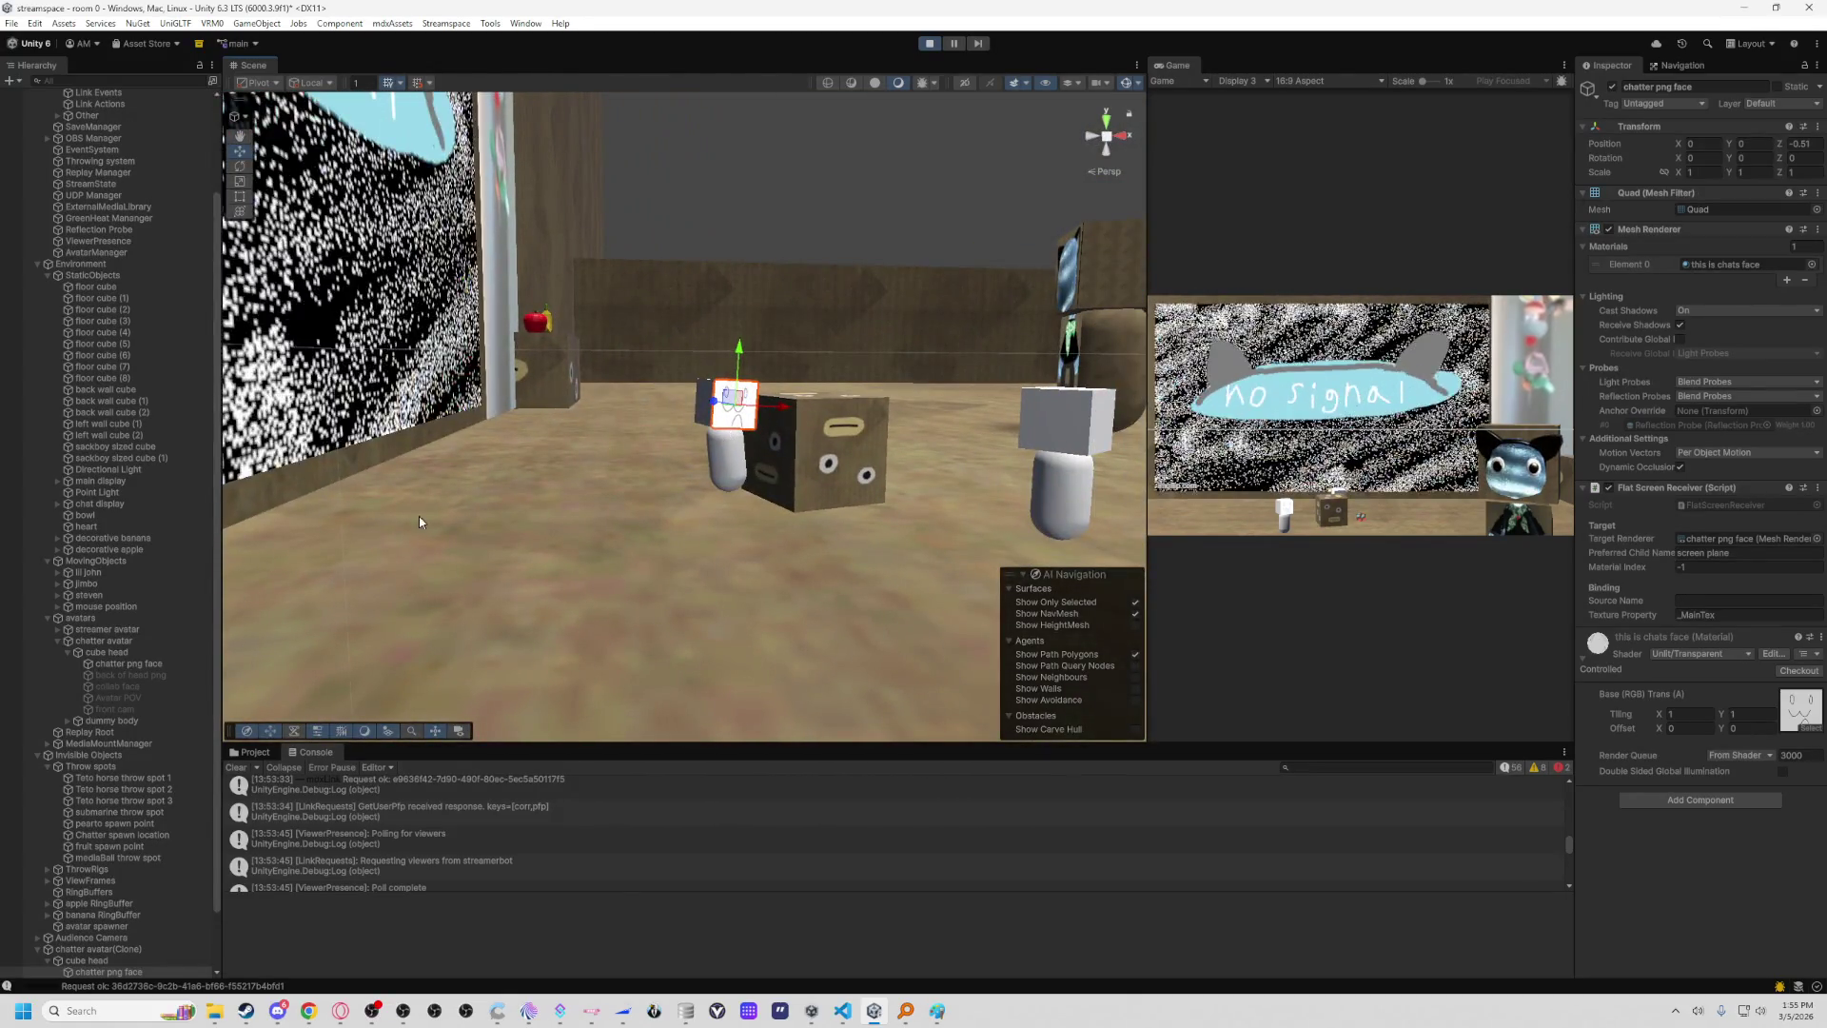
left_click(111, 949)
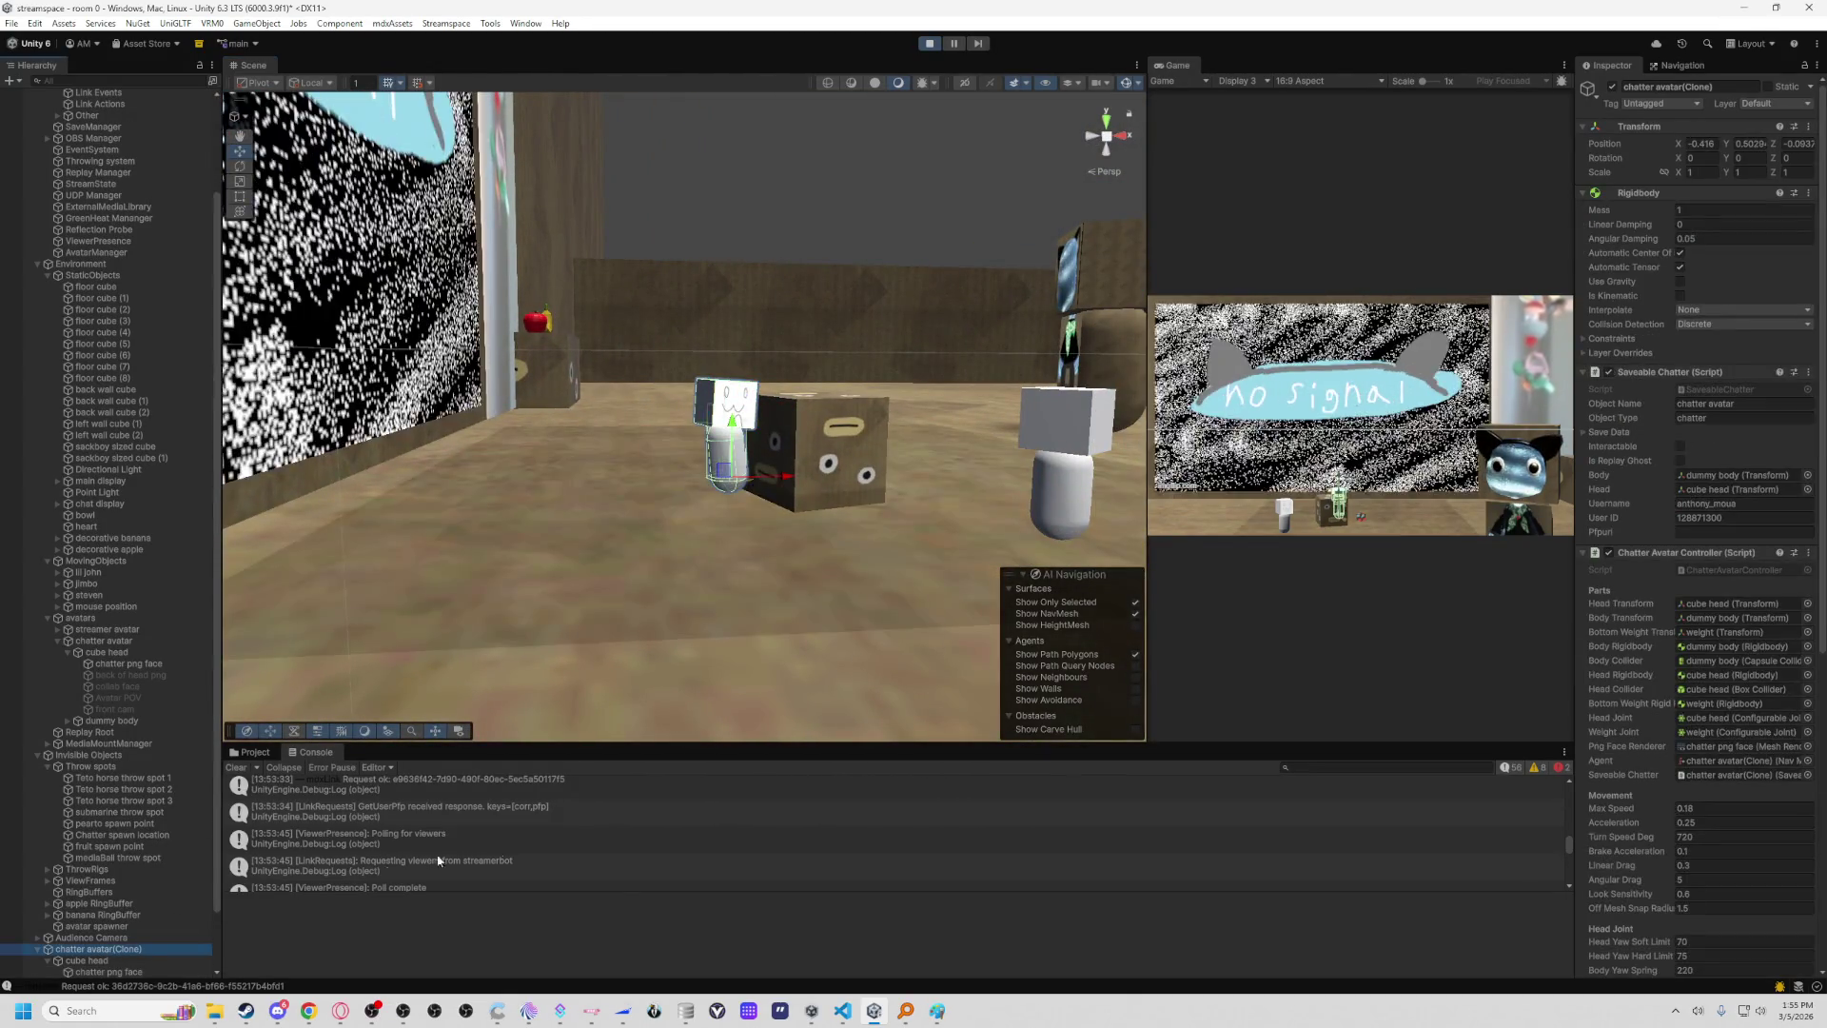
left_click(1736, 533)
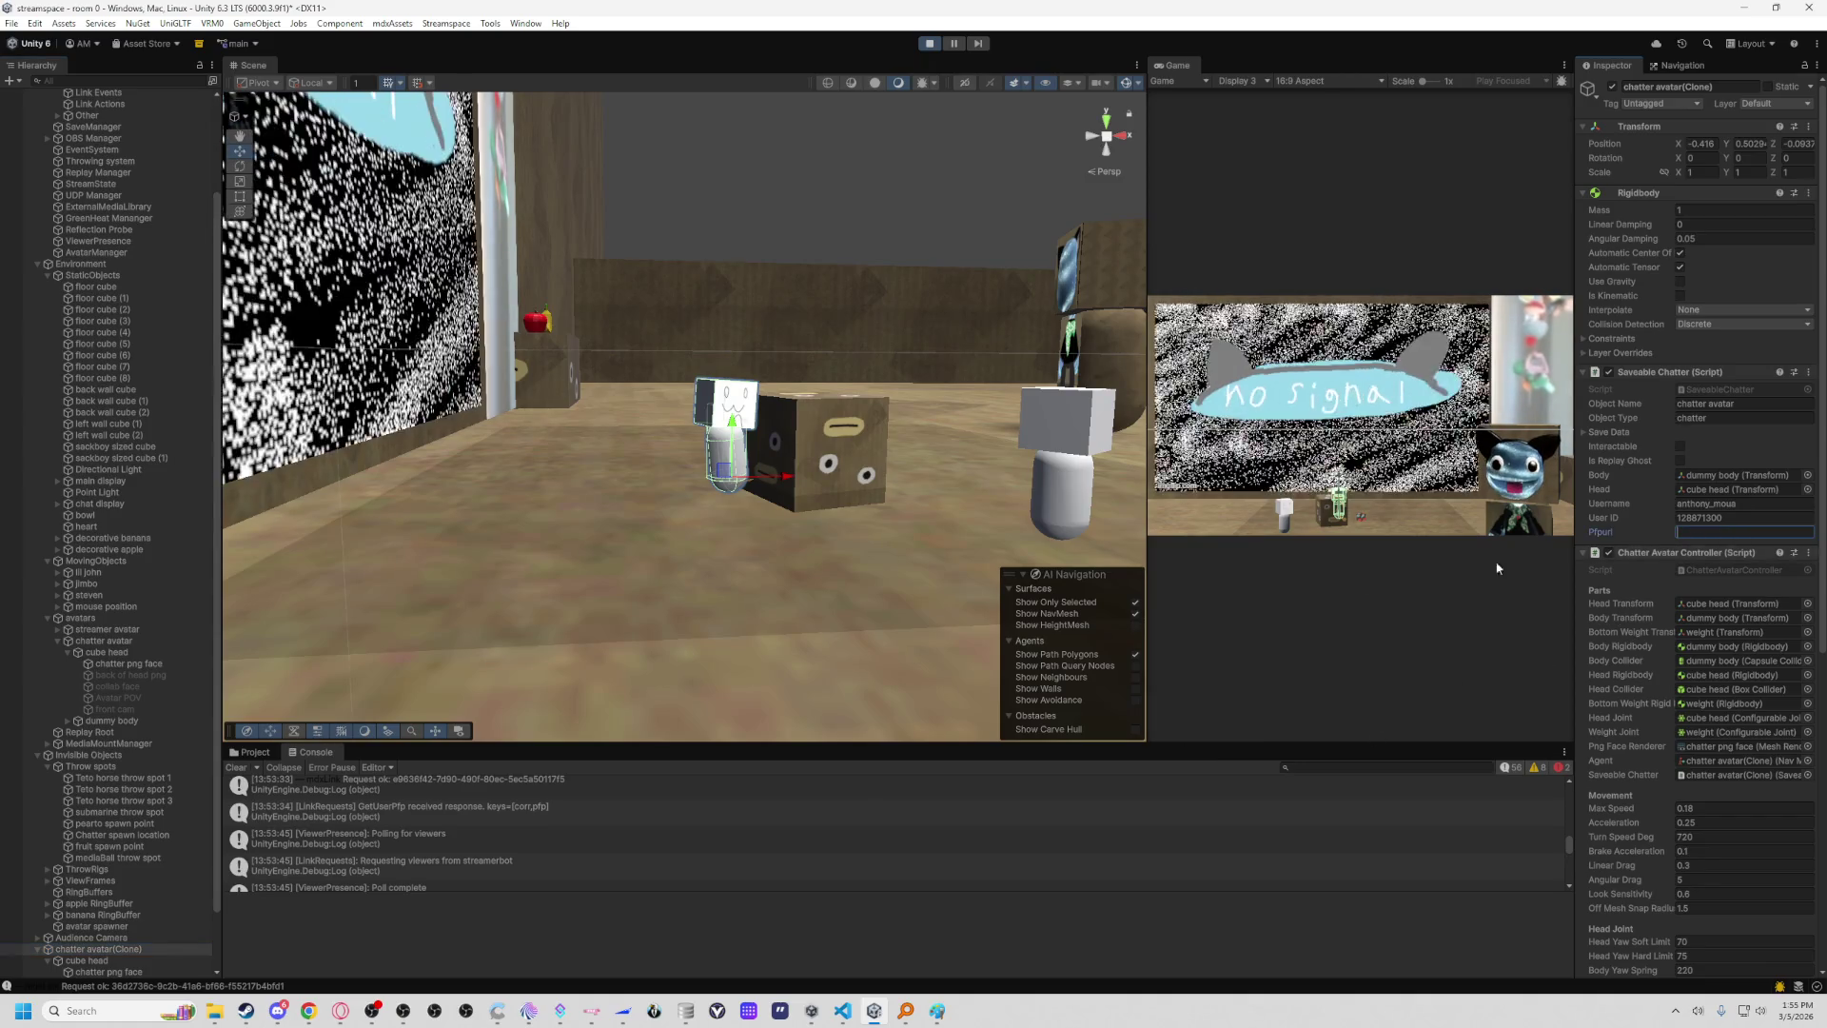
Filter the Console for 'url' to find the Curl error 3 messages, then clear the filter.
left_click(1388, 758)
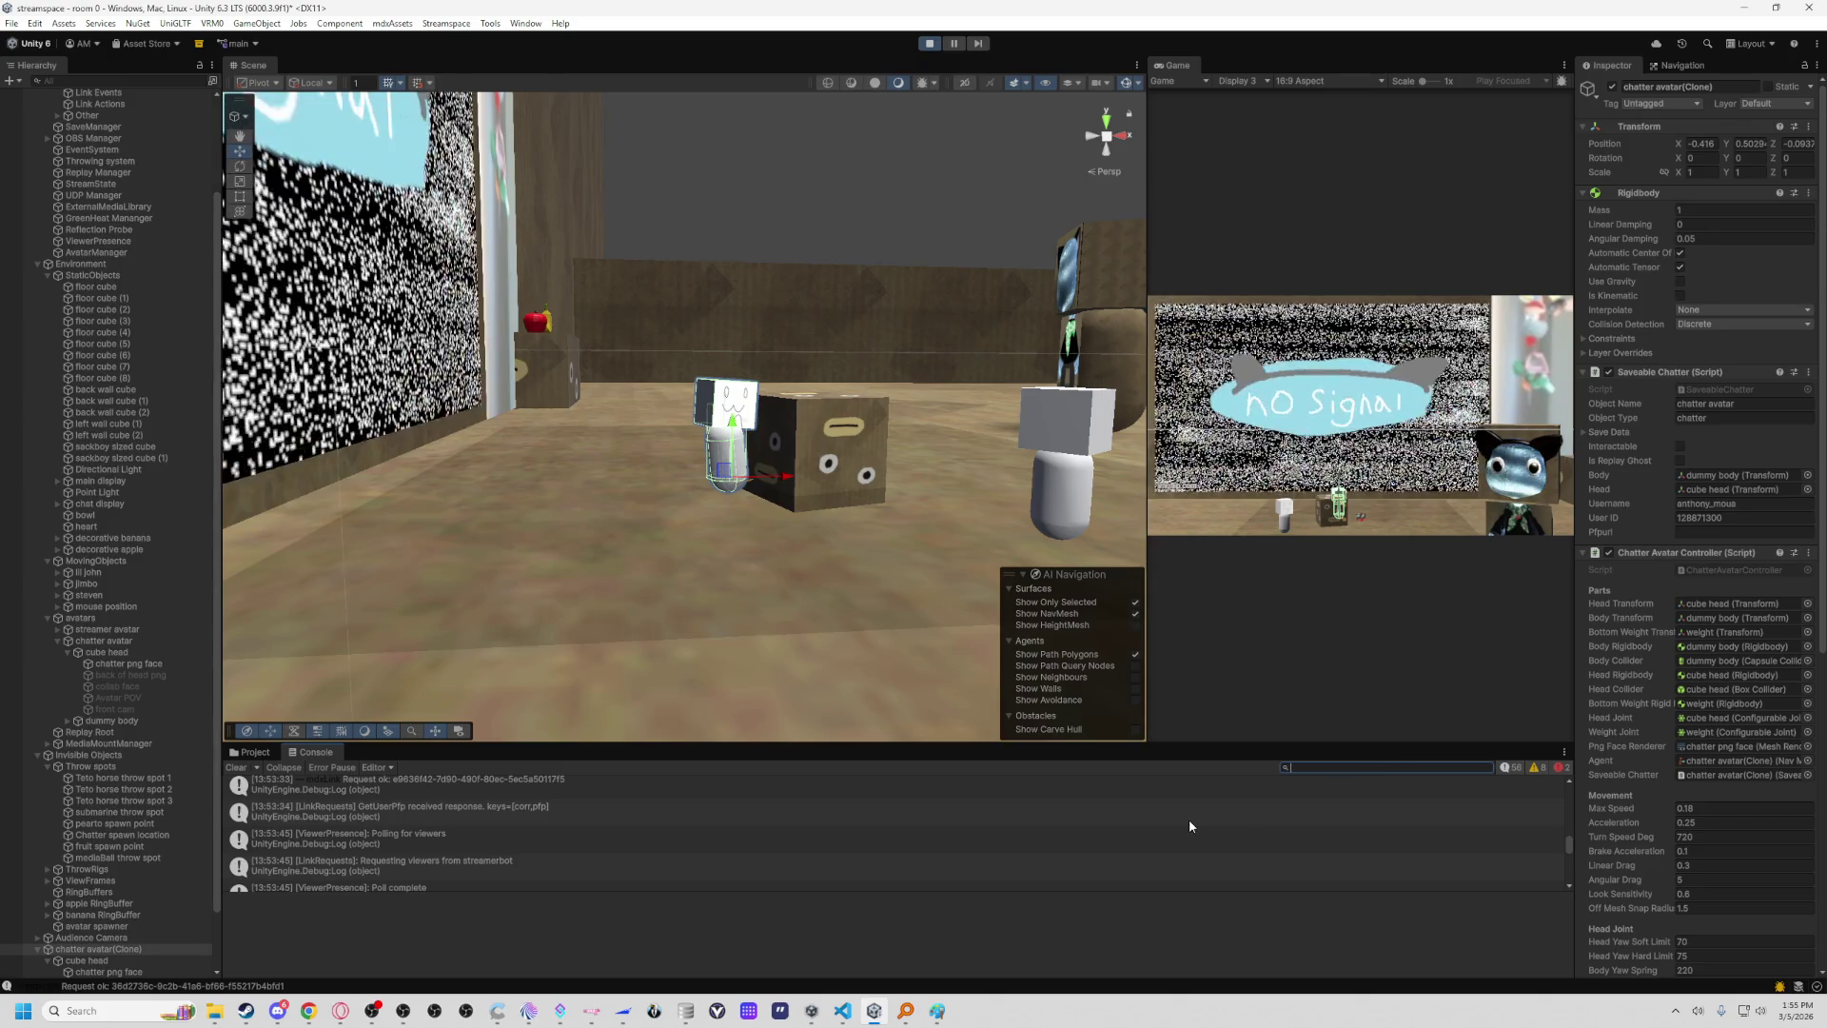
type("url")
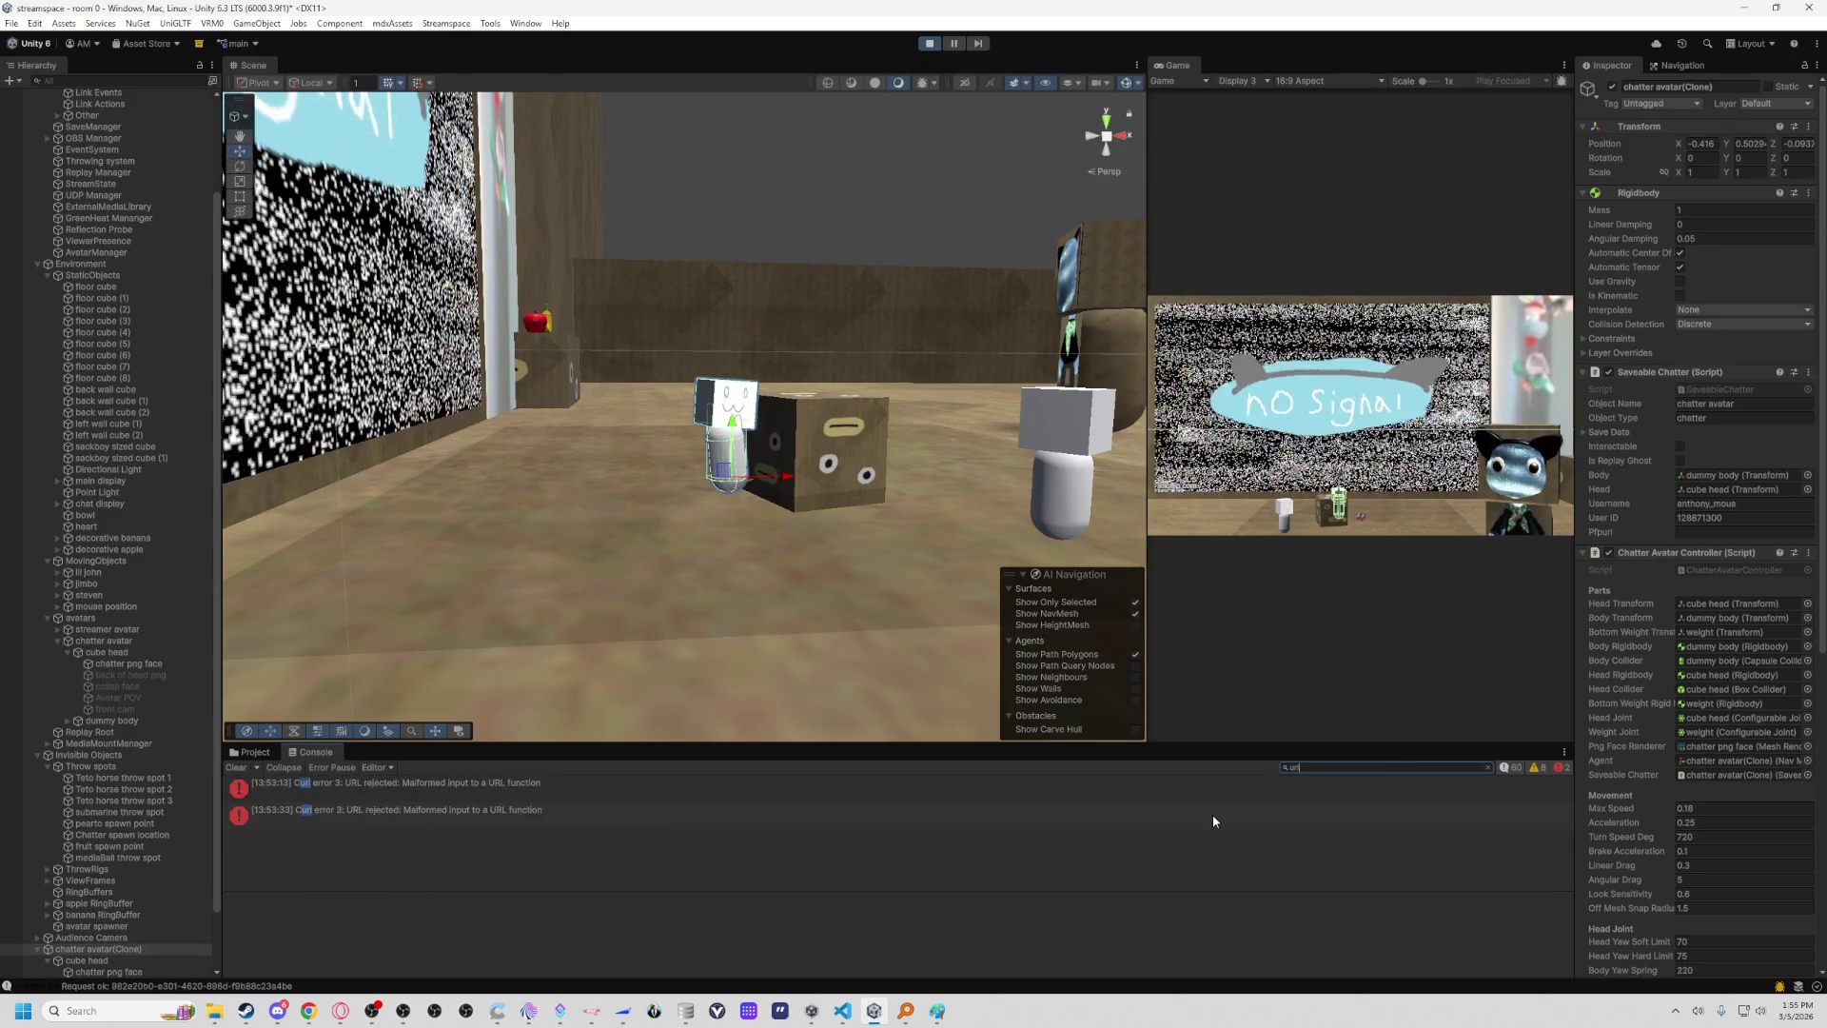
key("BackSpace")
key("BackSpace")
key("BackSpace")
left_click(843, 1011)
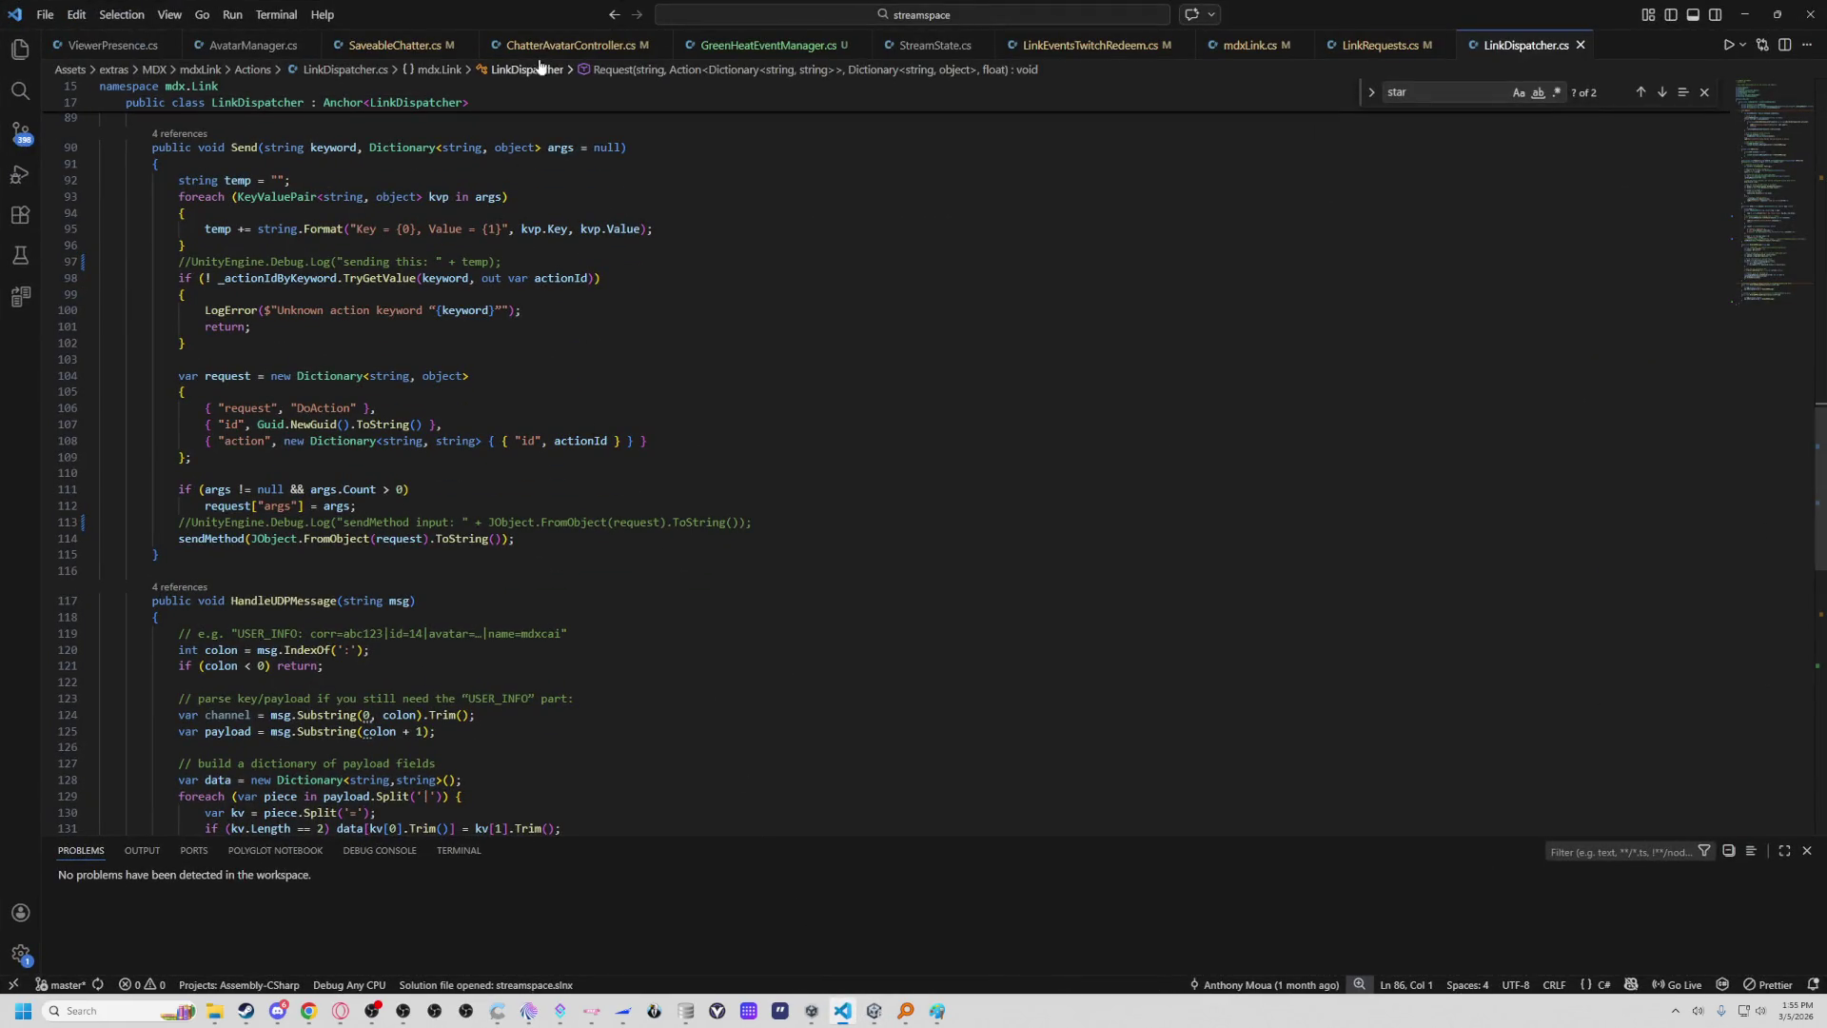
Try a project-wide search for 'url' in VS Code, then clear the query.
left_click(709, 275)
key("ctrl+shift+f")
type("ur")
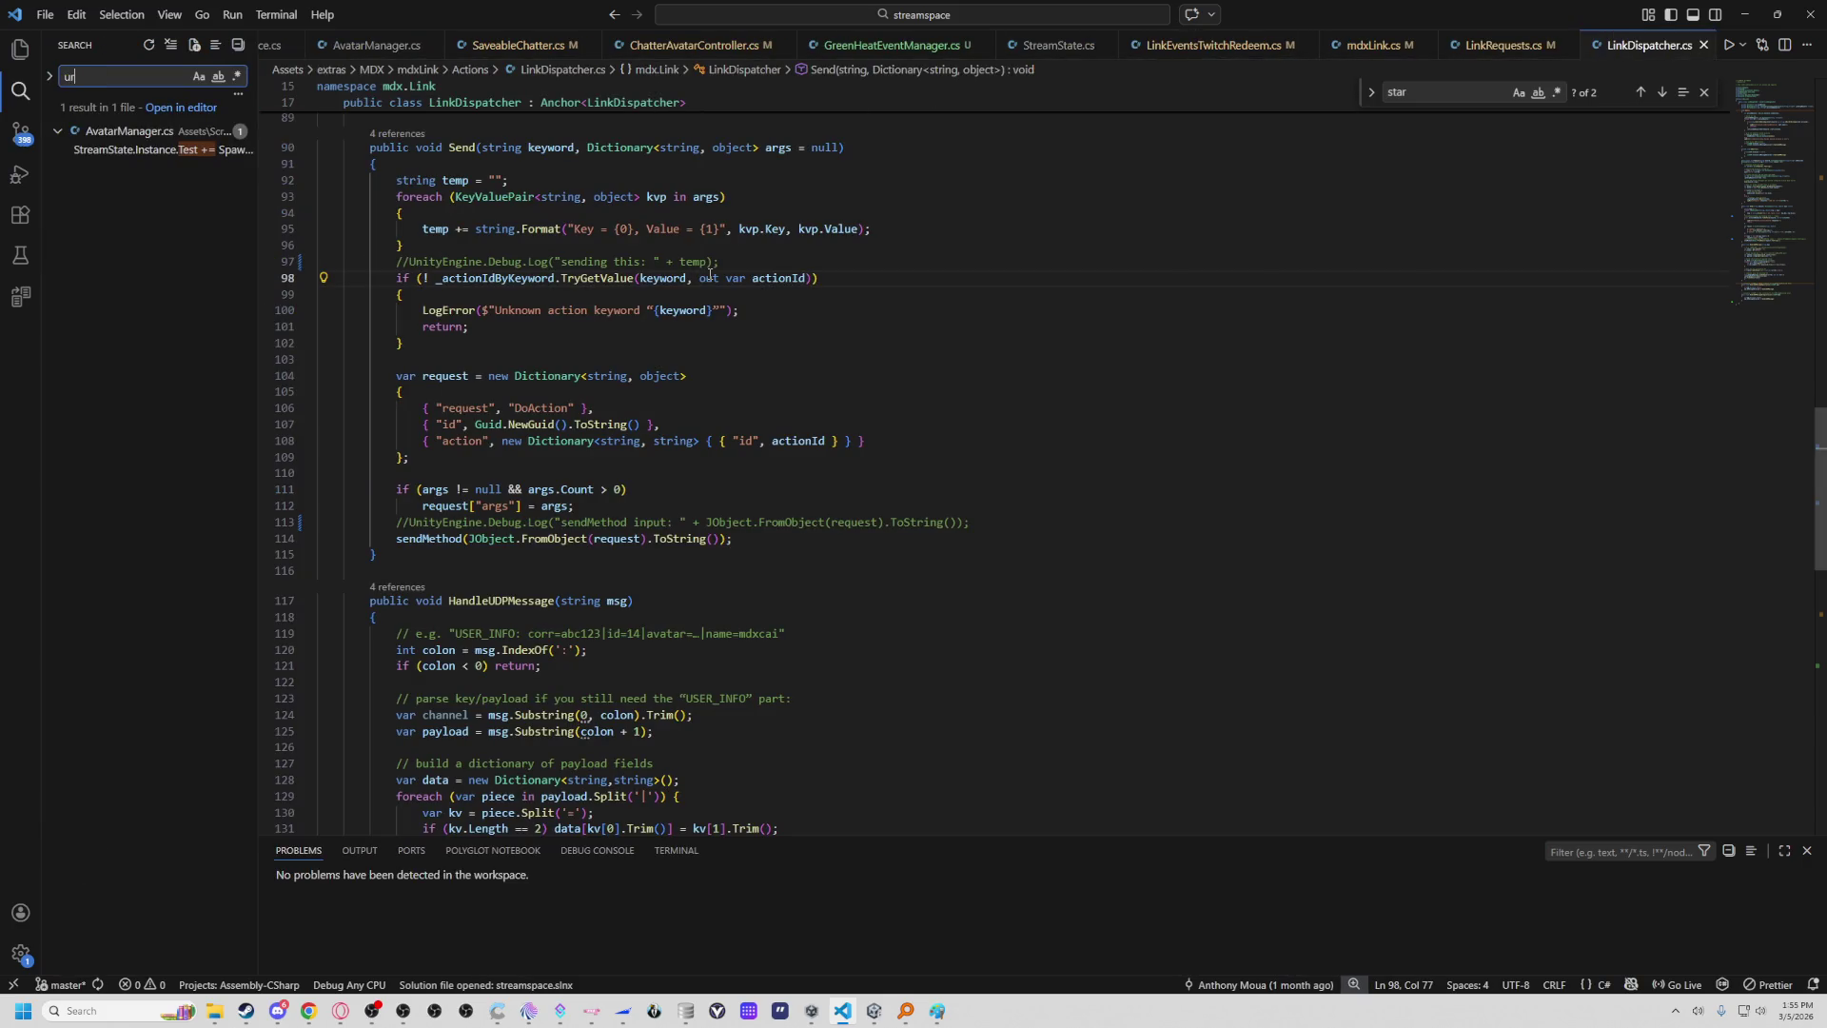
type("l")
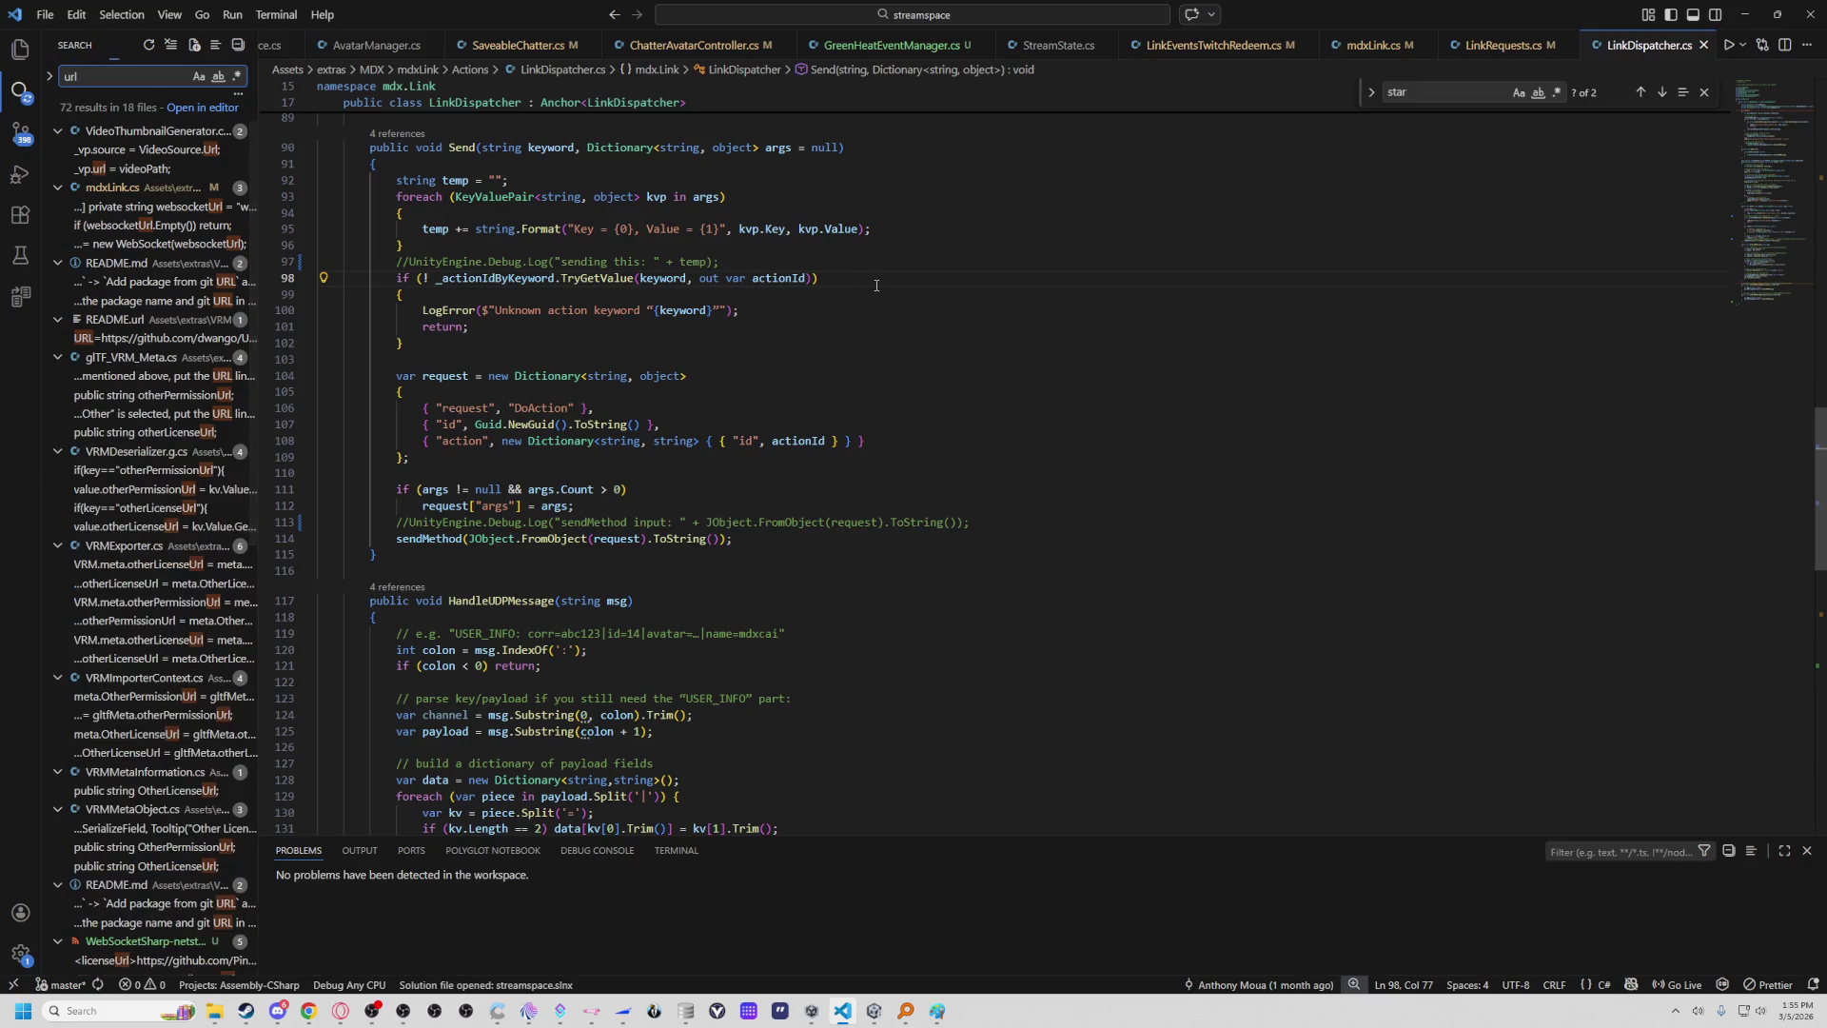
key("BackSpace")
key("BackSpace")
key("BackSpace")
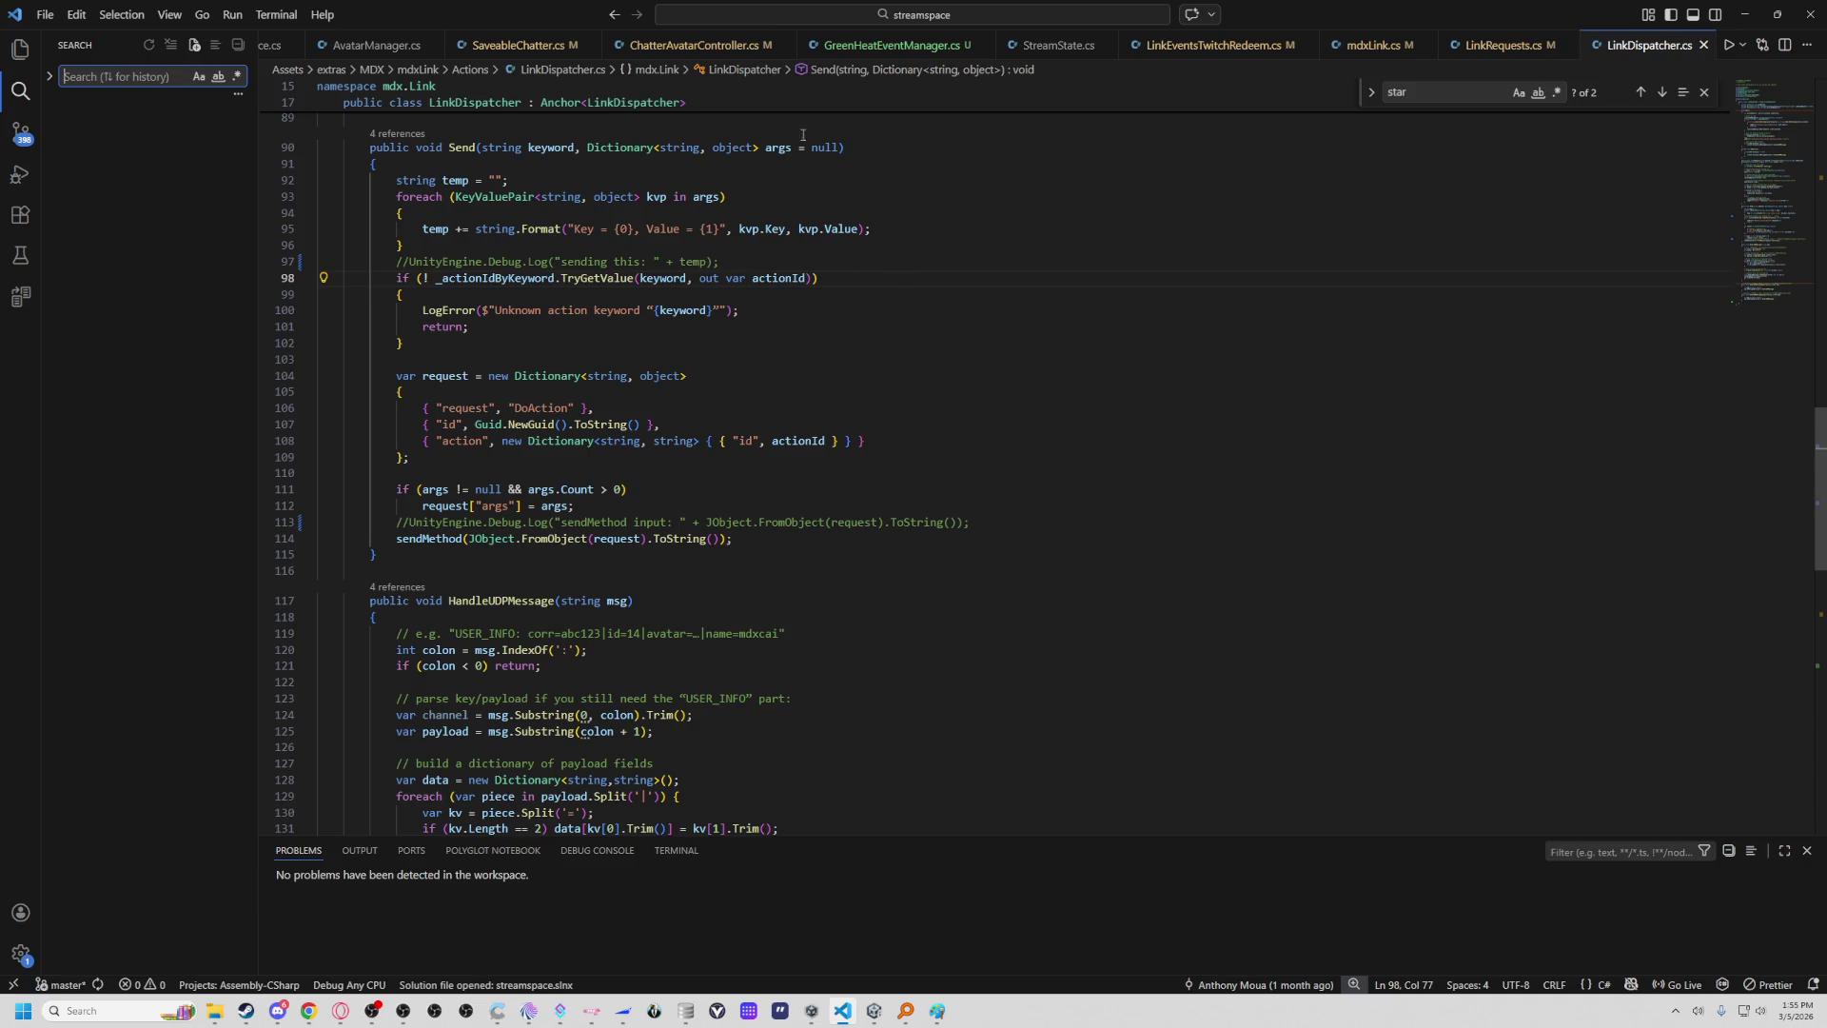
In ChatterAvatarController.cs, find 'url' and land on line 101 where pfpurl is passed to GetpfpImage.
left_click(686, 45)
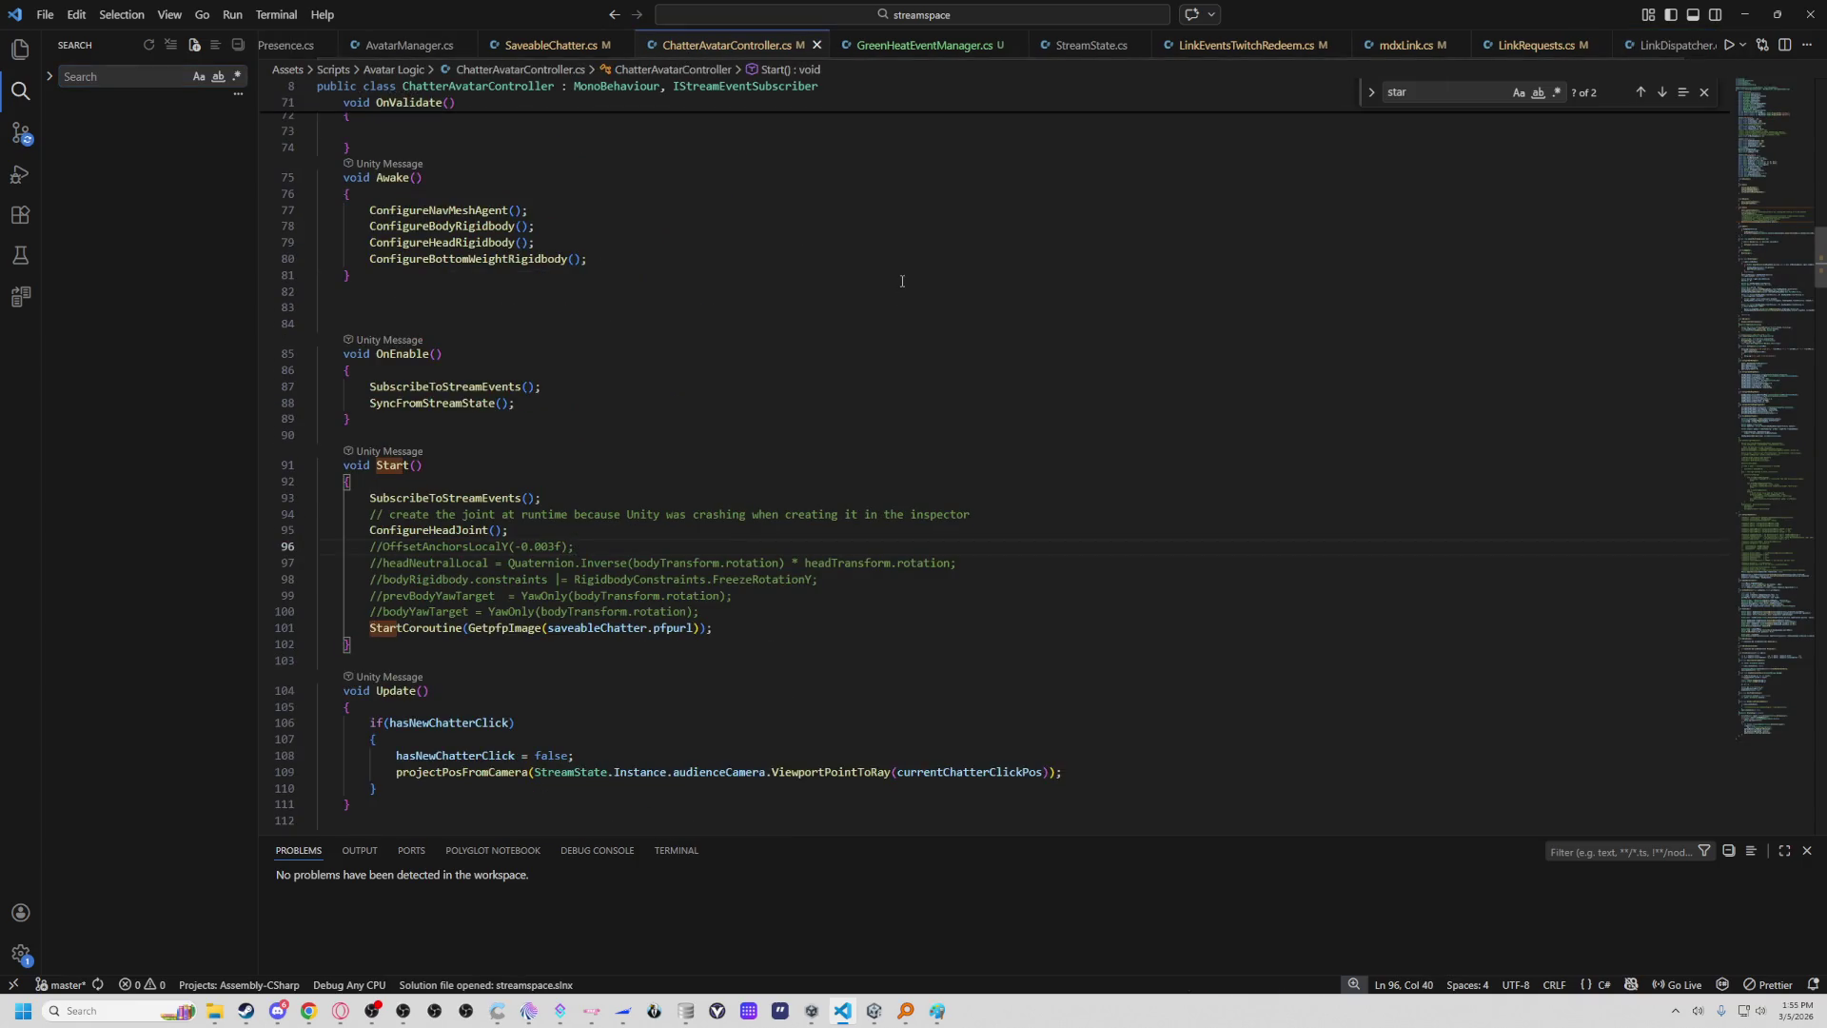
scroll(902, 281, "down", 20)
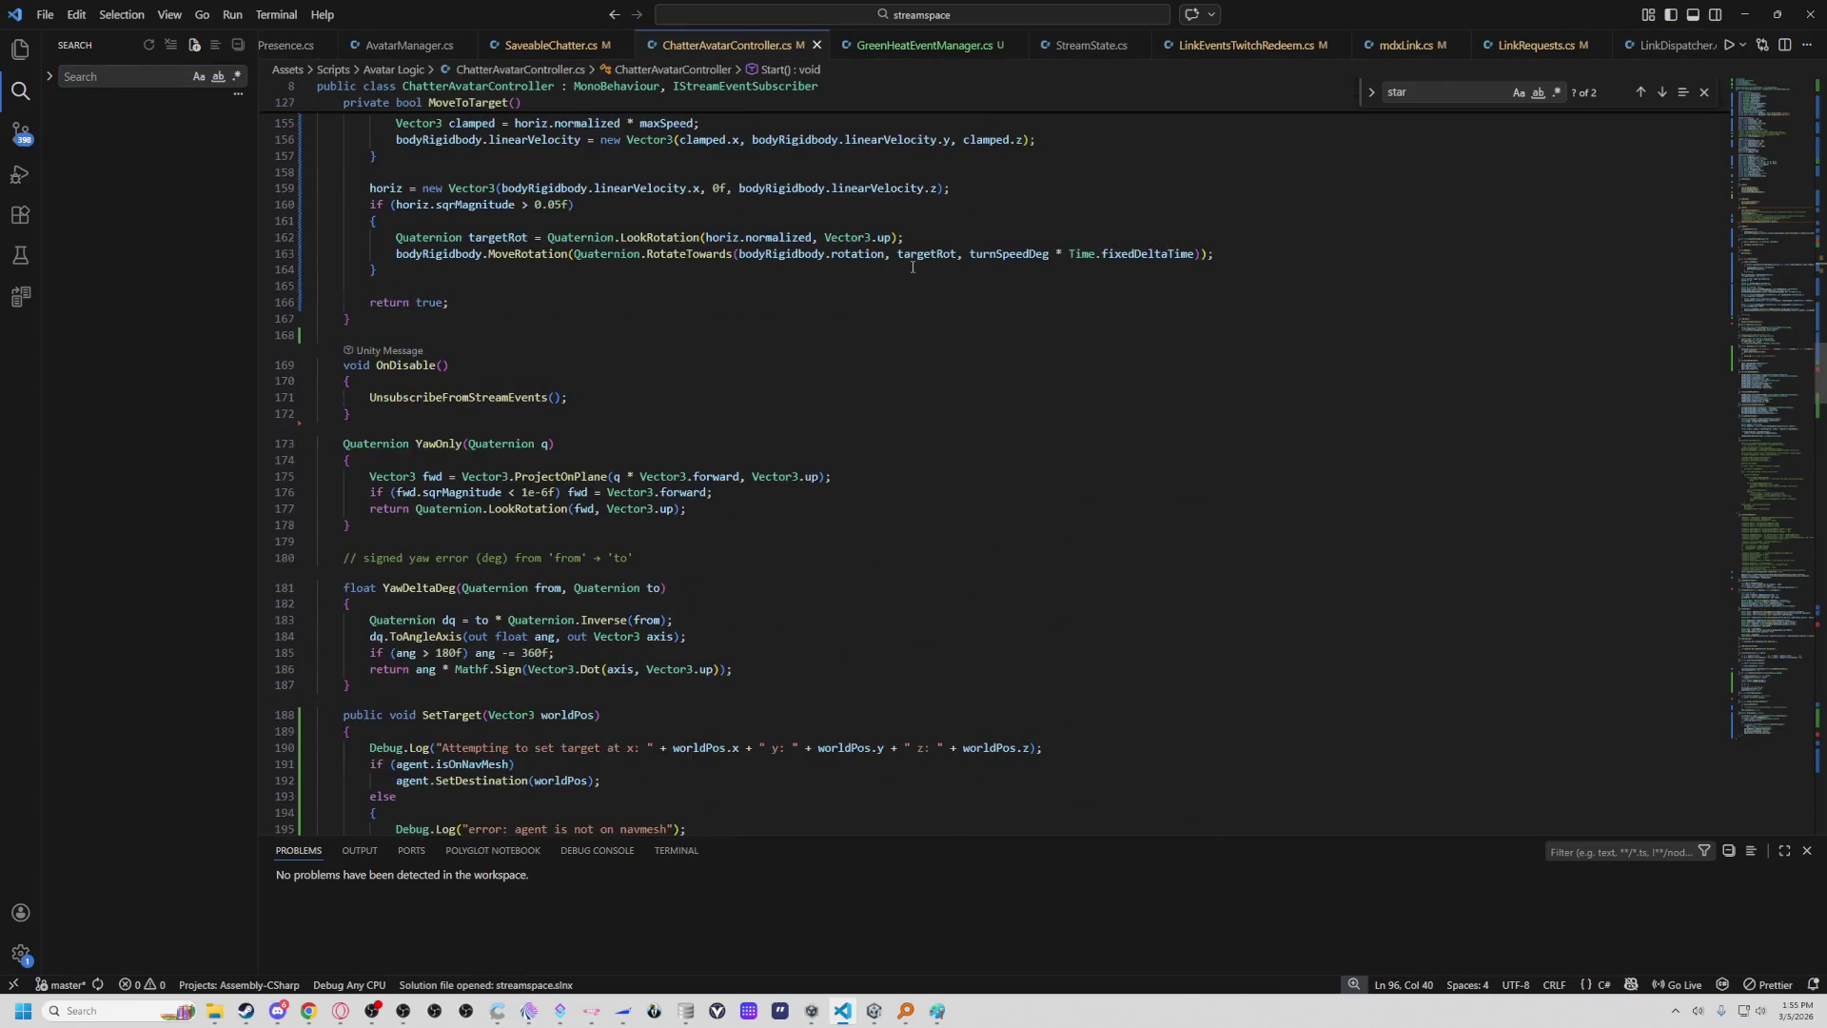
scroll(912, 267, "down", 6)
key("ctrl+f")
type("url")
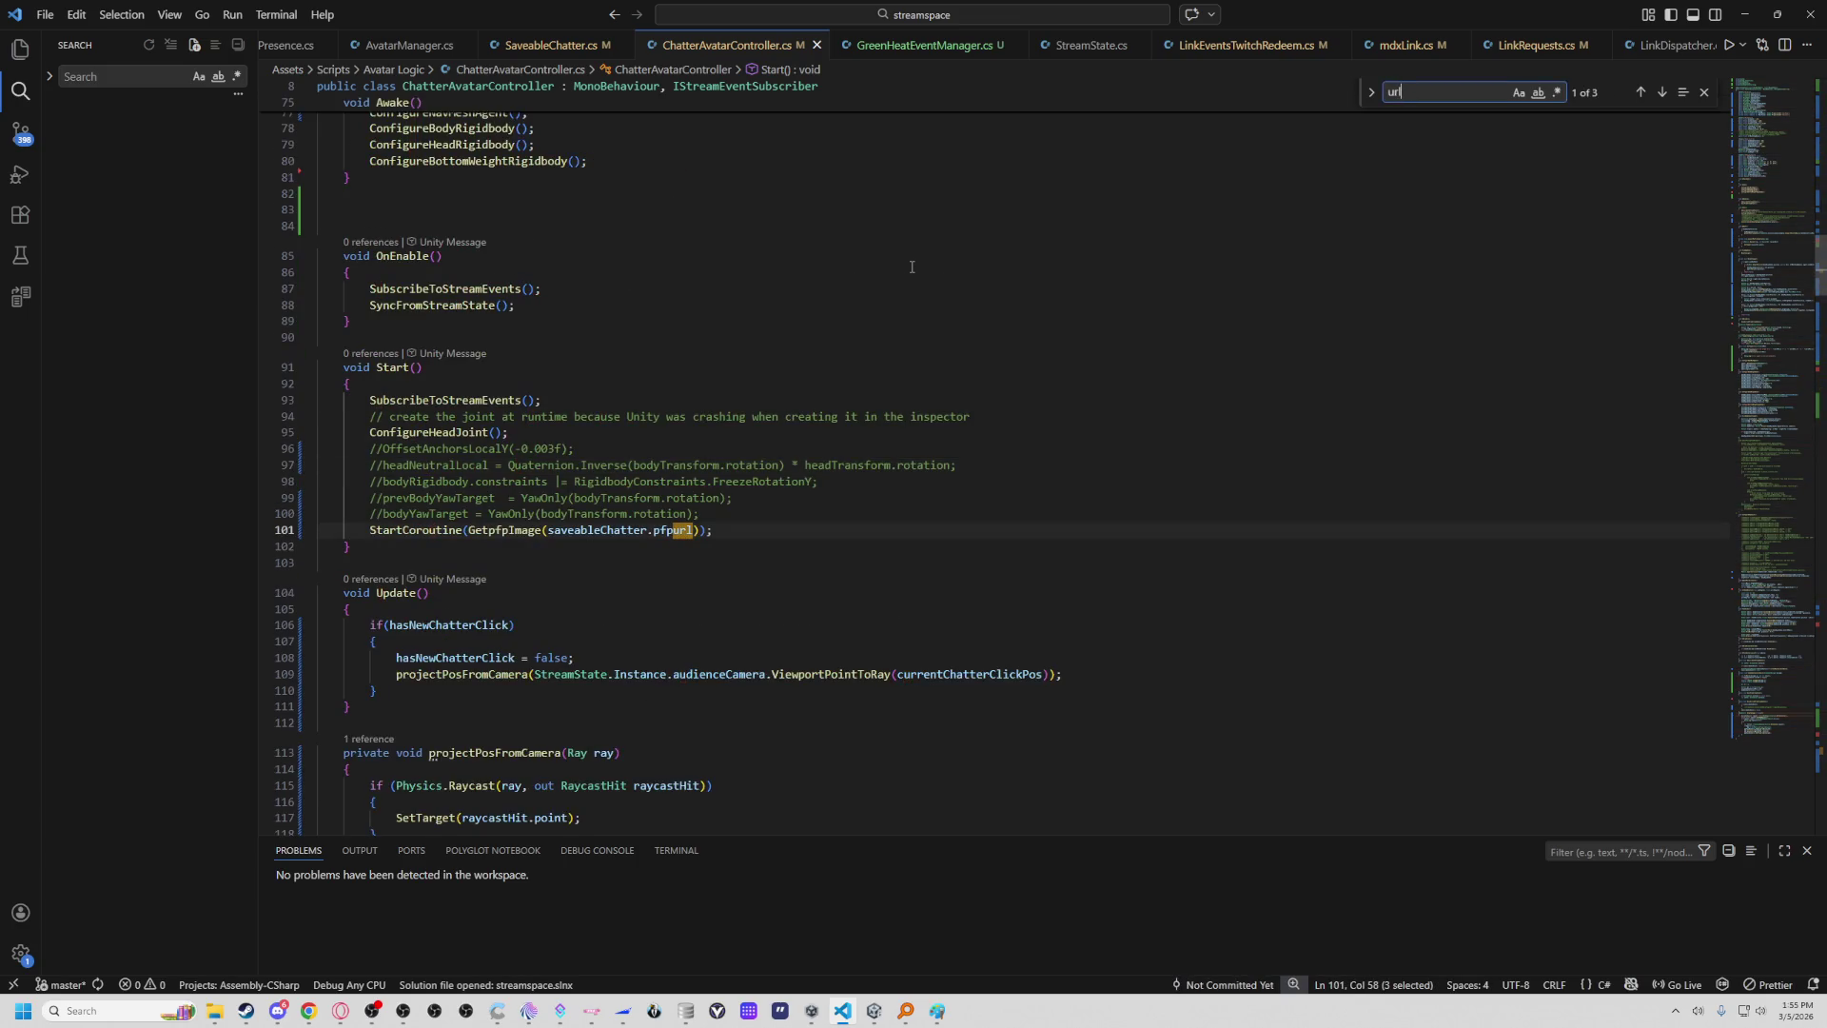
key("Return")
key("Return")
key("Return")
key("Return")
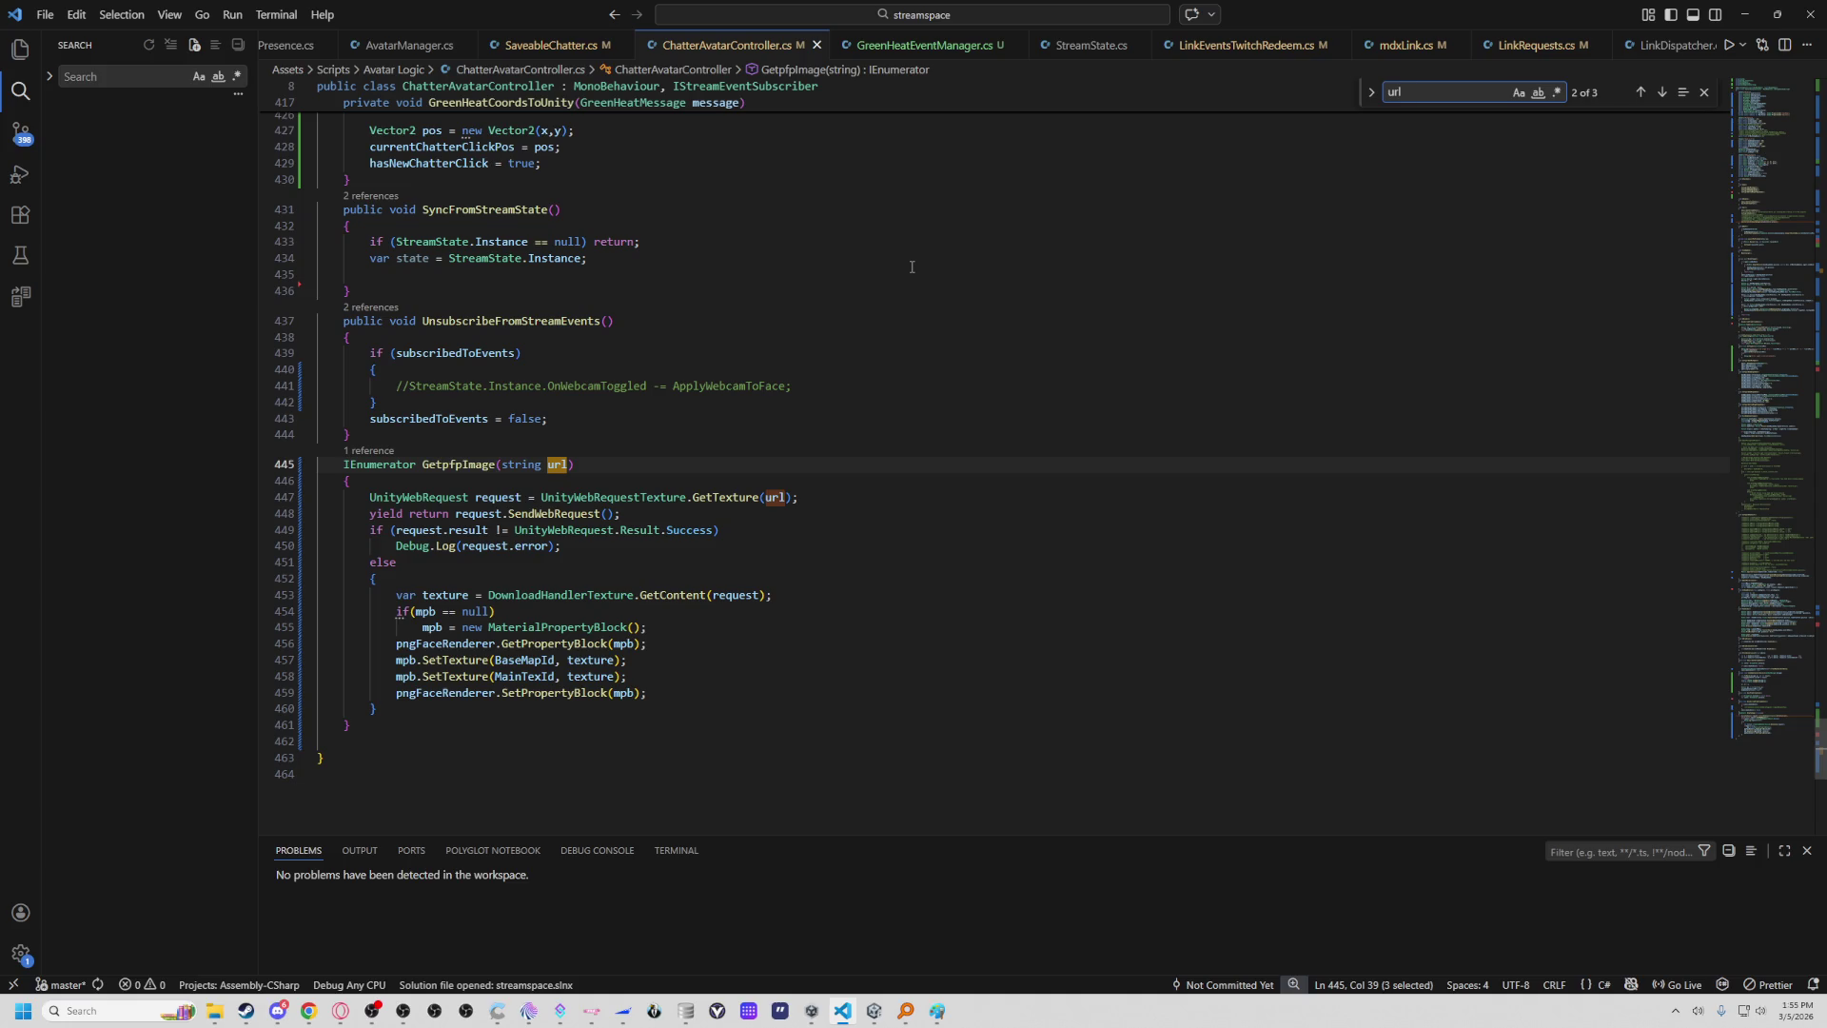
key("Return")
key("Return")
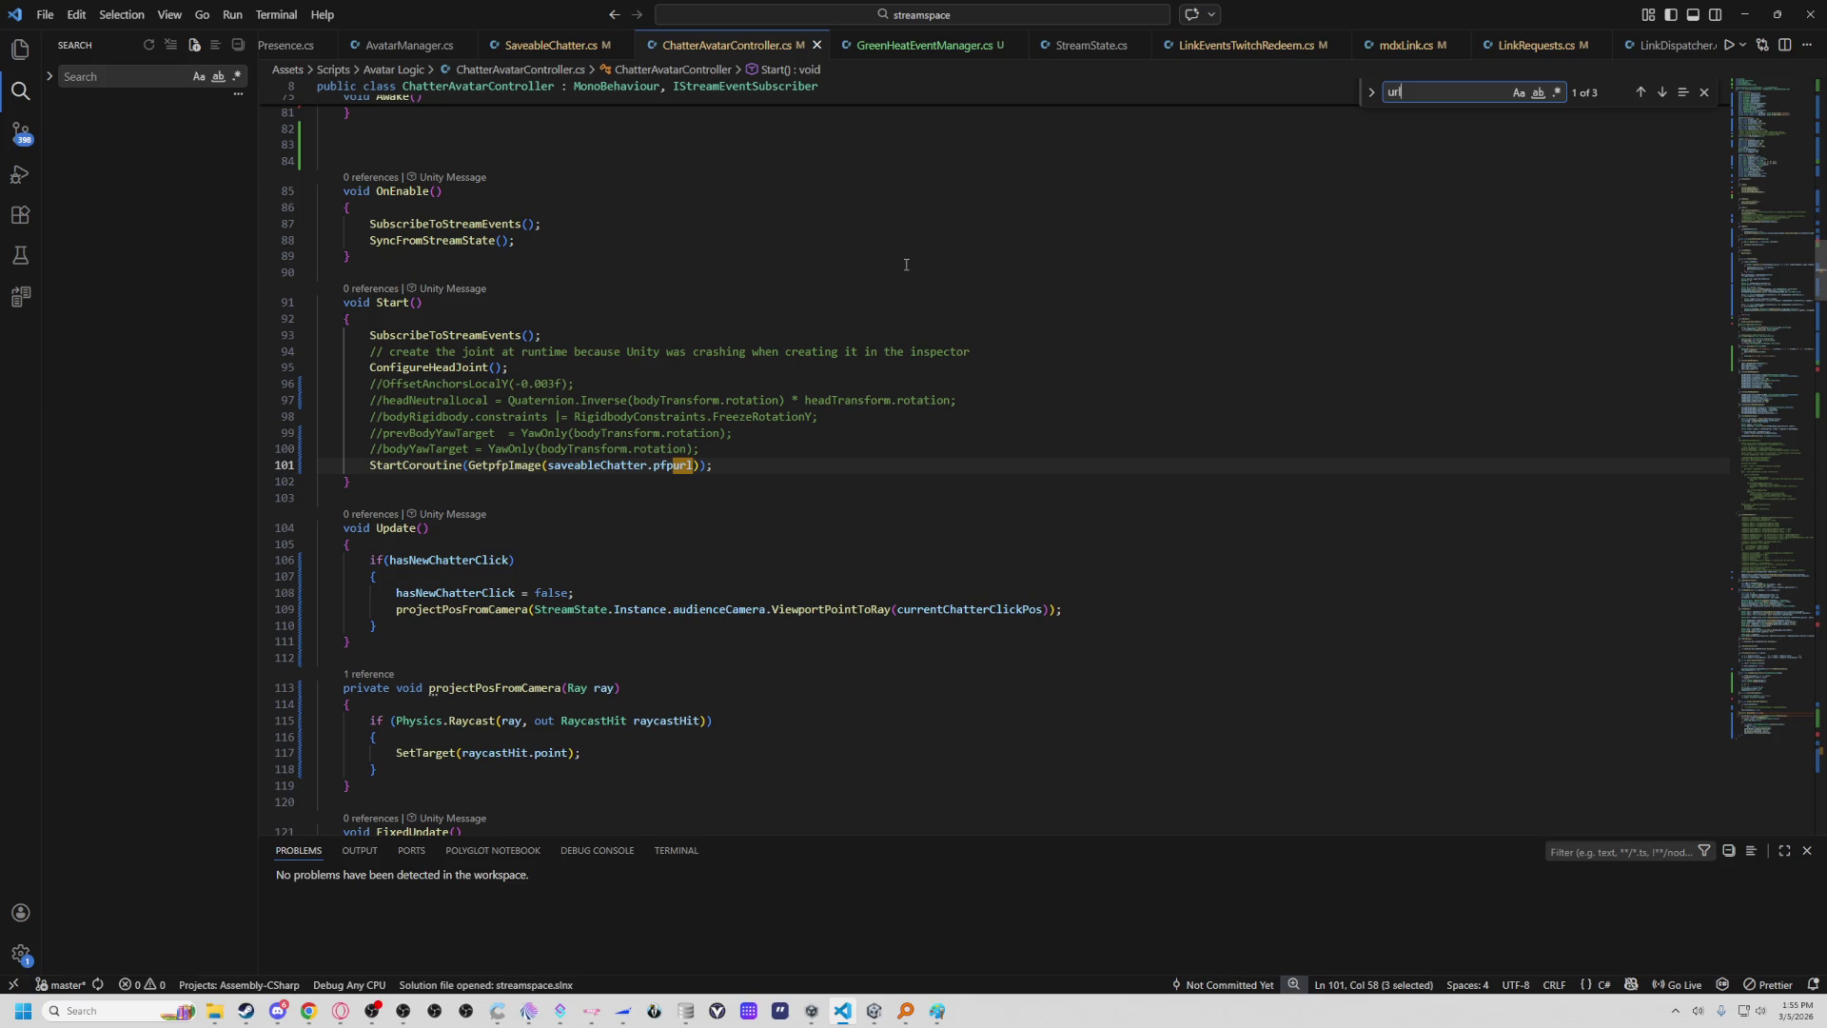
From StreamState.cs, search the workspace for 'Test +=' and open the AvatarManager.cs match.
left_click(1047, 47)
scroll(955, 282, "down", 5)
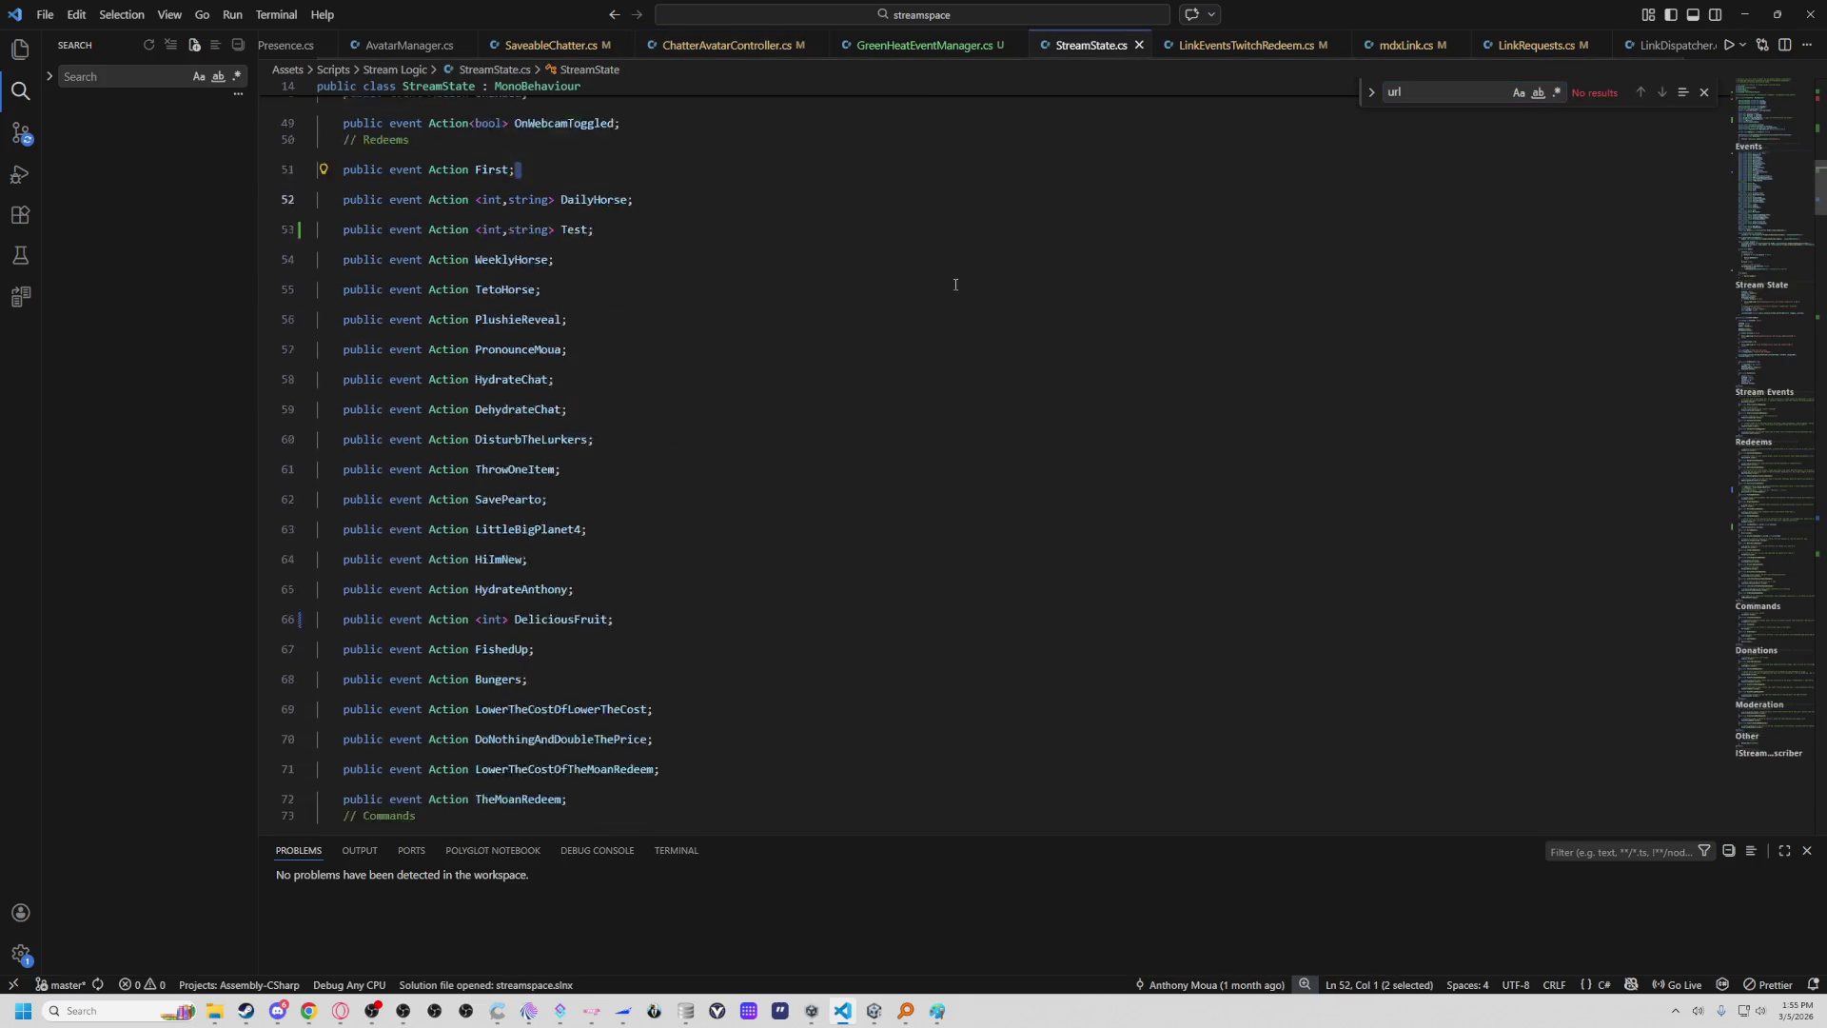
left_click(157, 76)
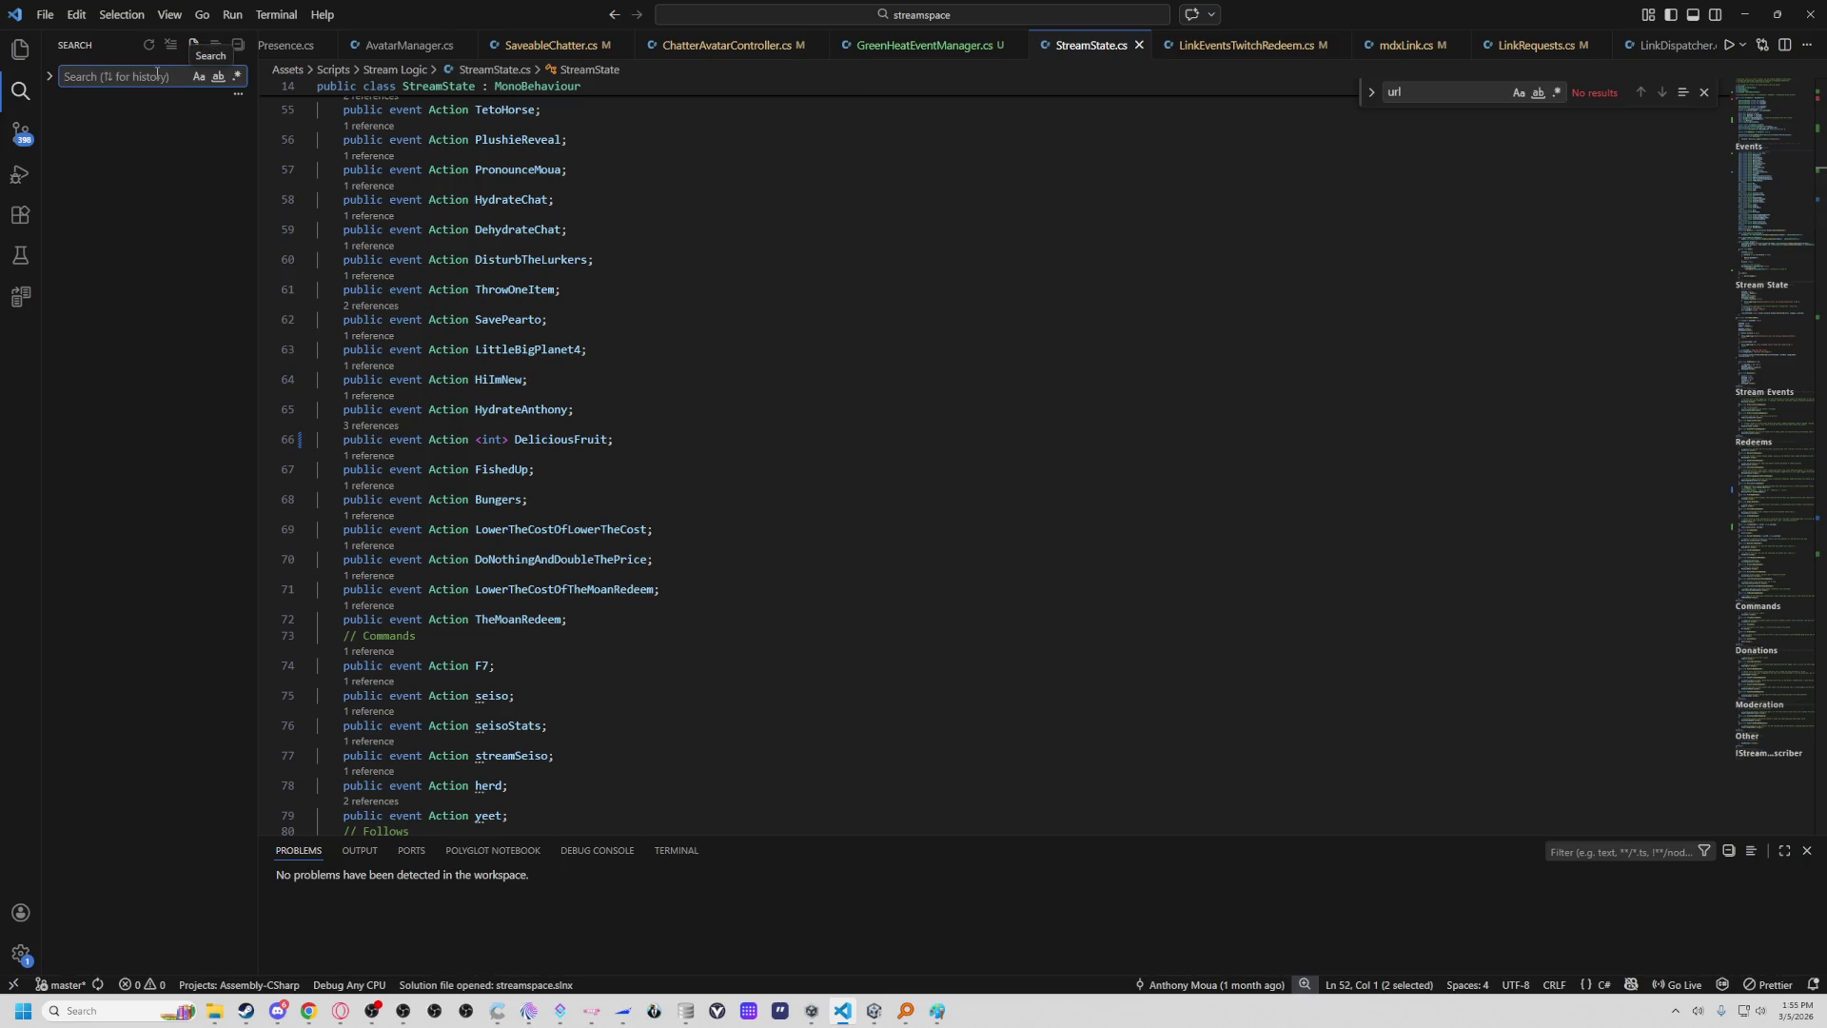
type("Test +=")
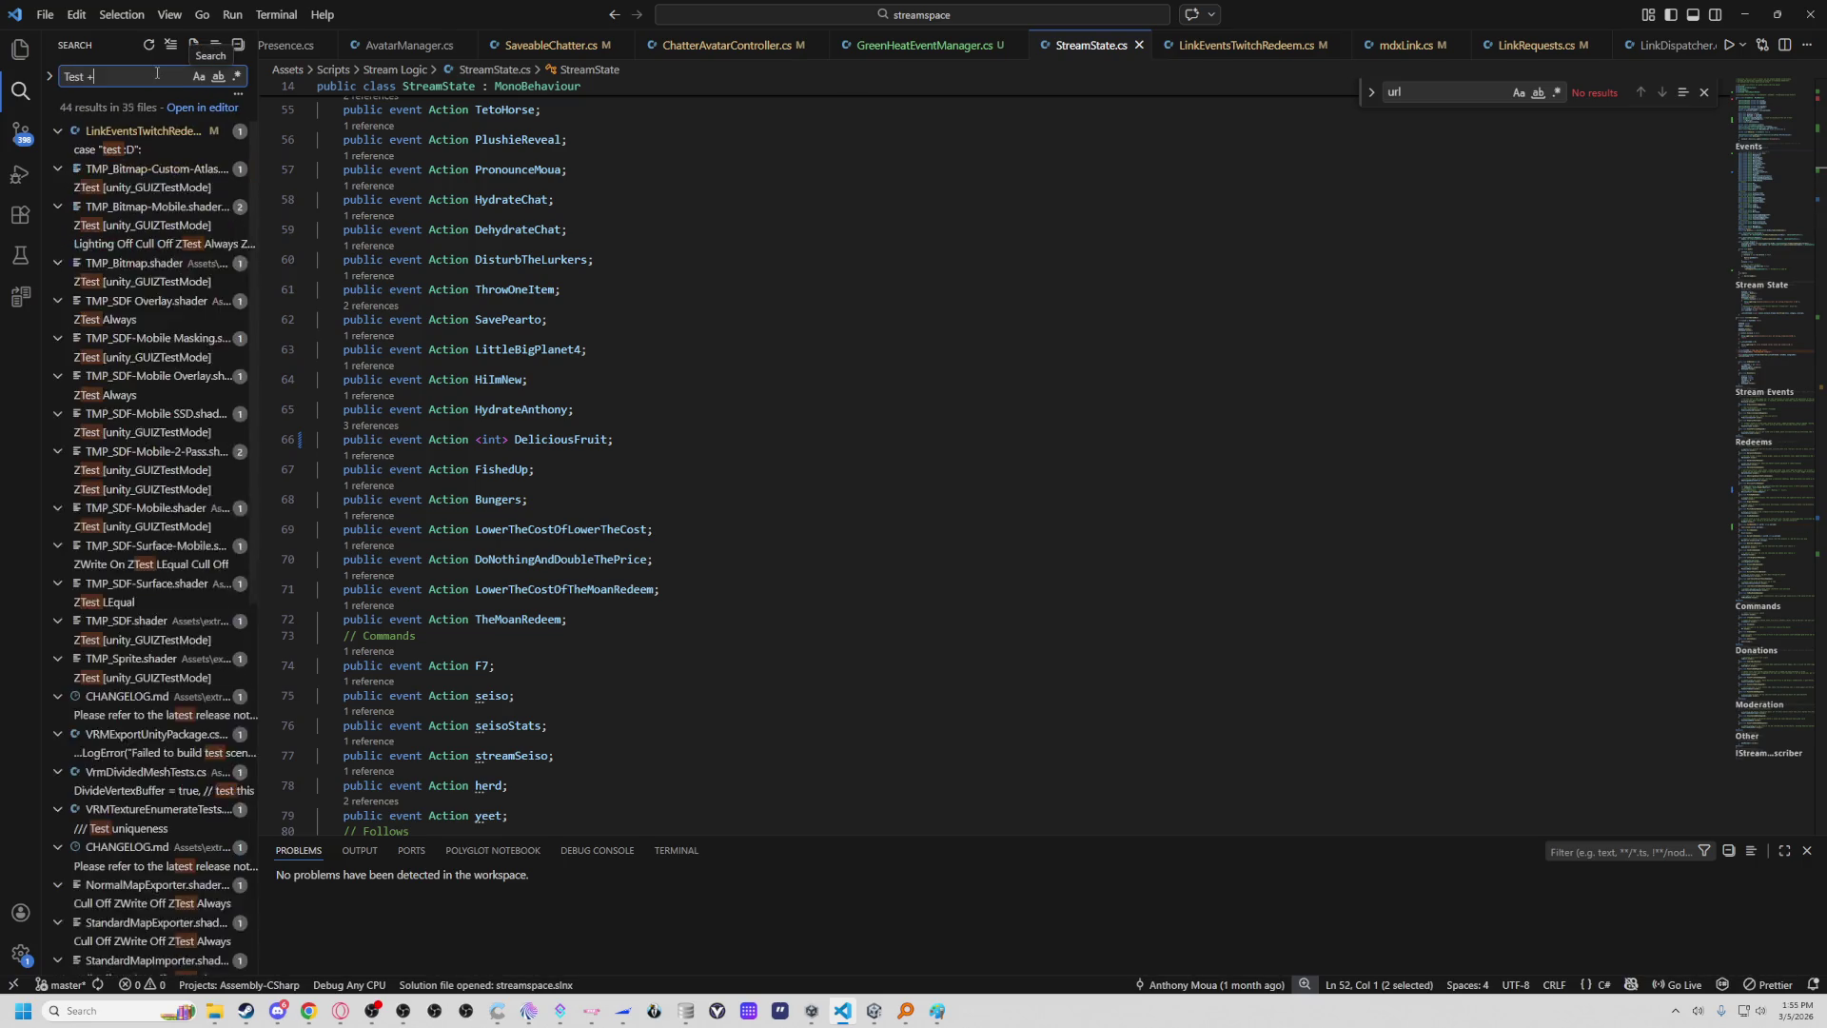
left_click(181, 150)
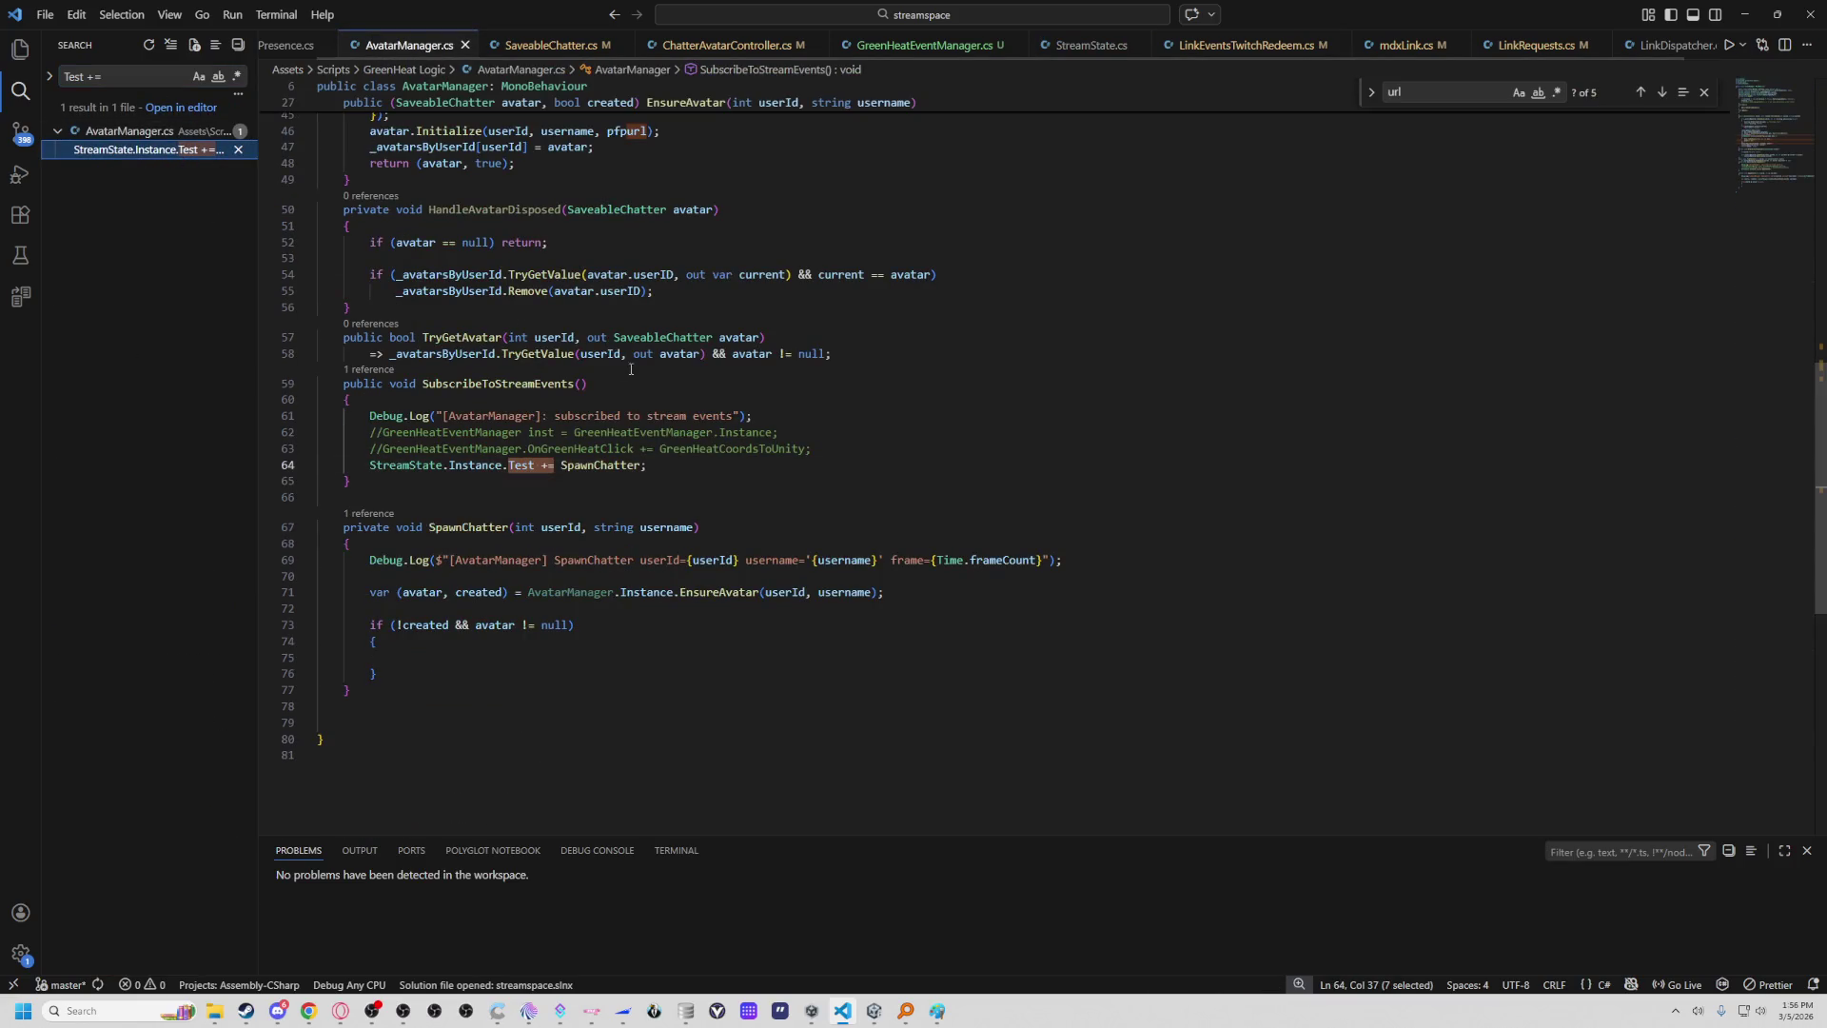
Inspect the SpawnChatter handler: its debug log with userId, the created variable and AvatarManager call on line 71.
left_click(610, 466)
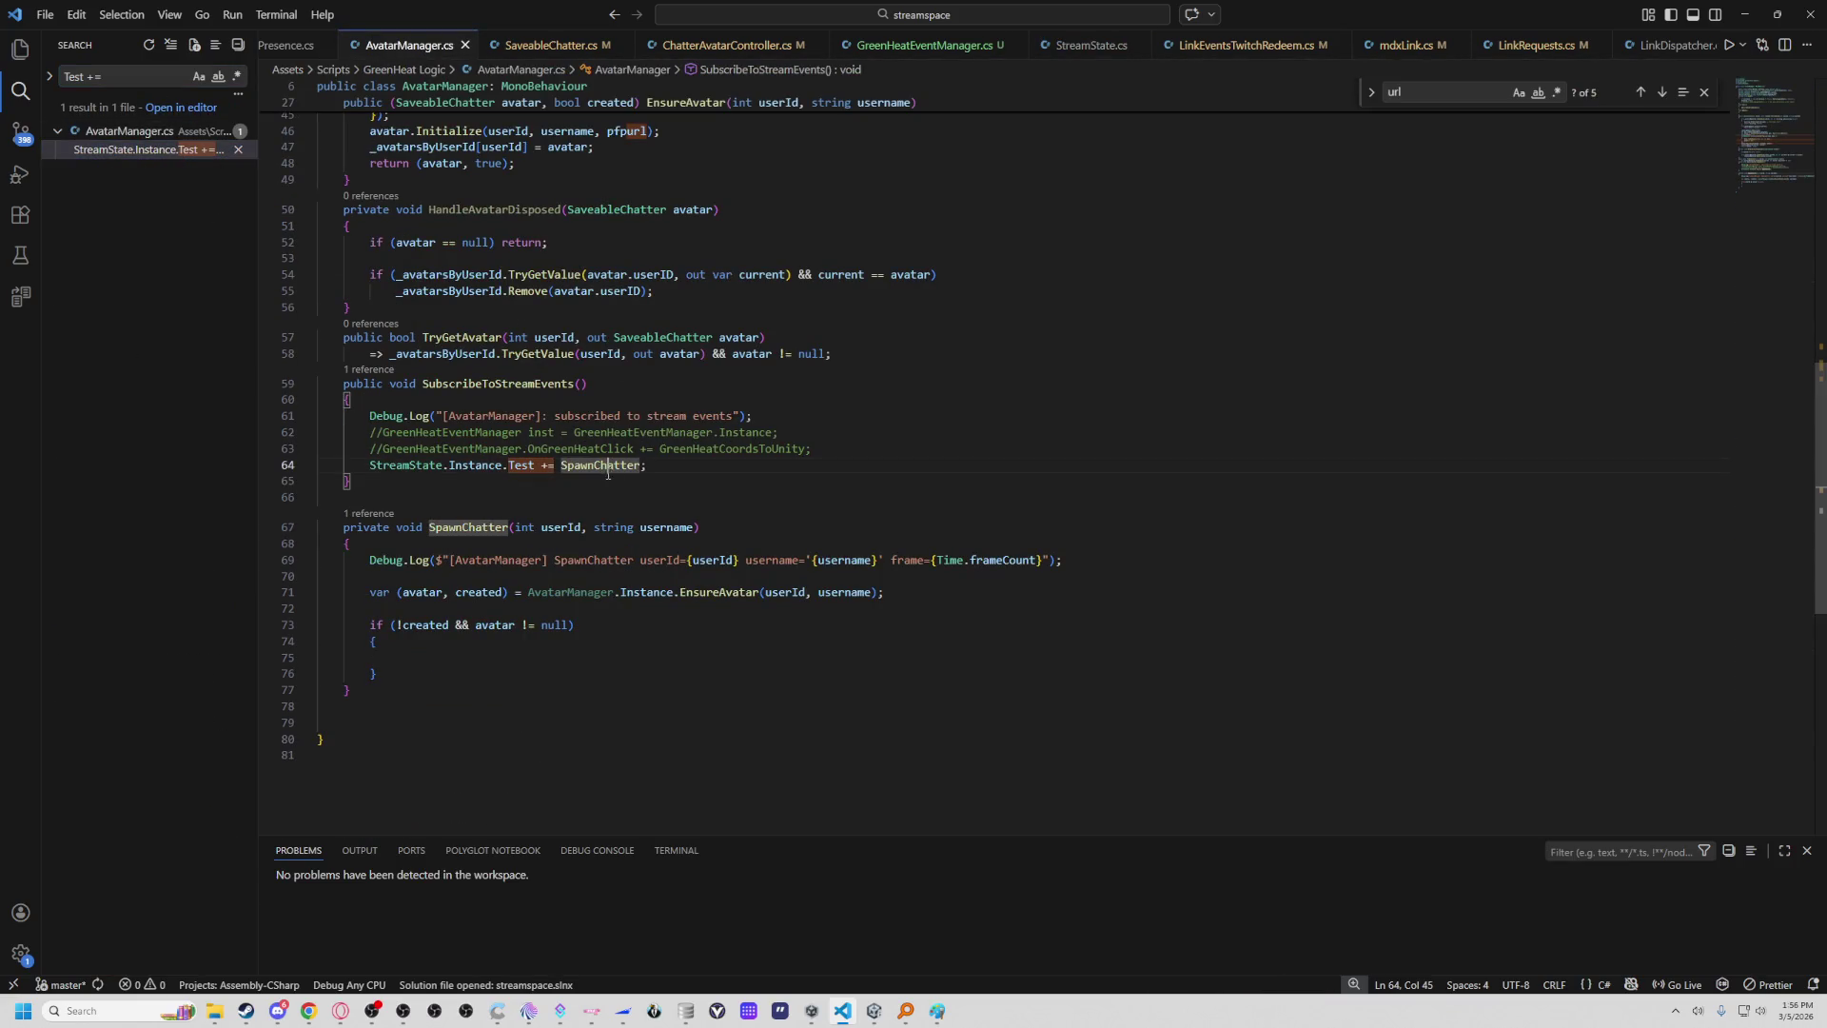
left_click(450, 560)
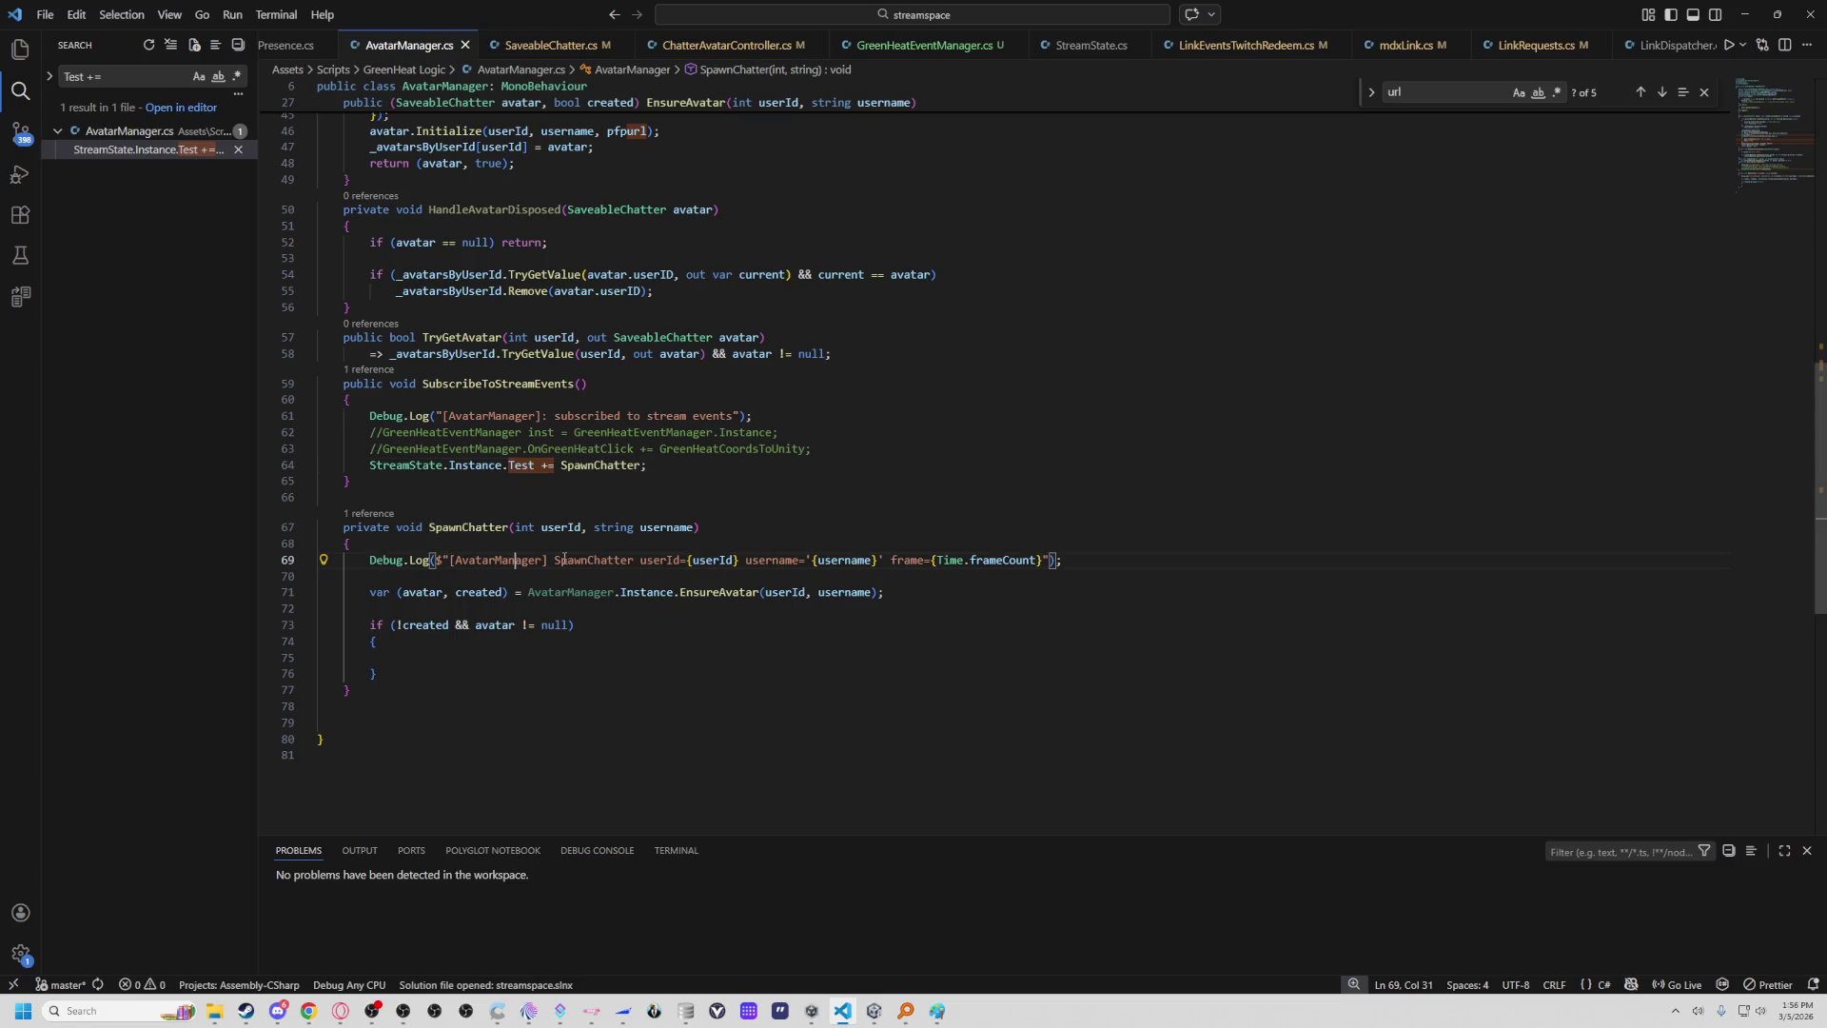
left_click(475, 560)
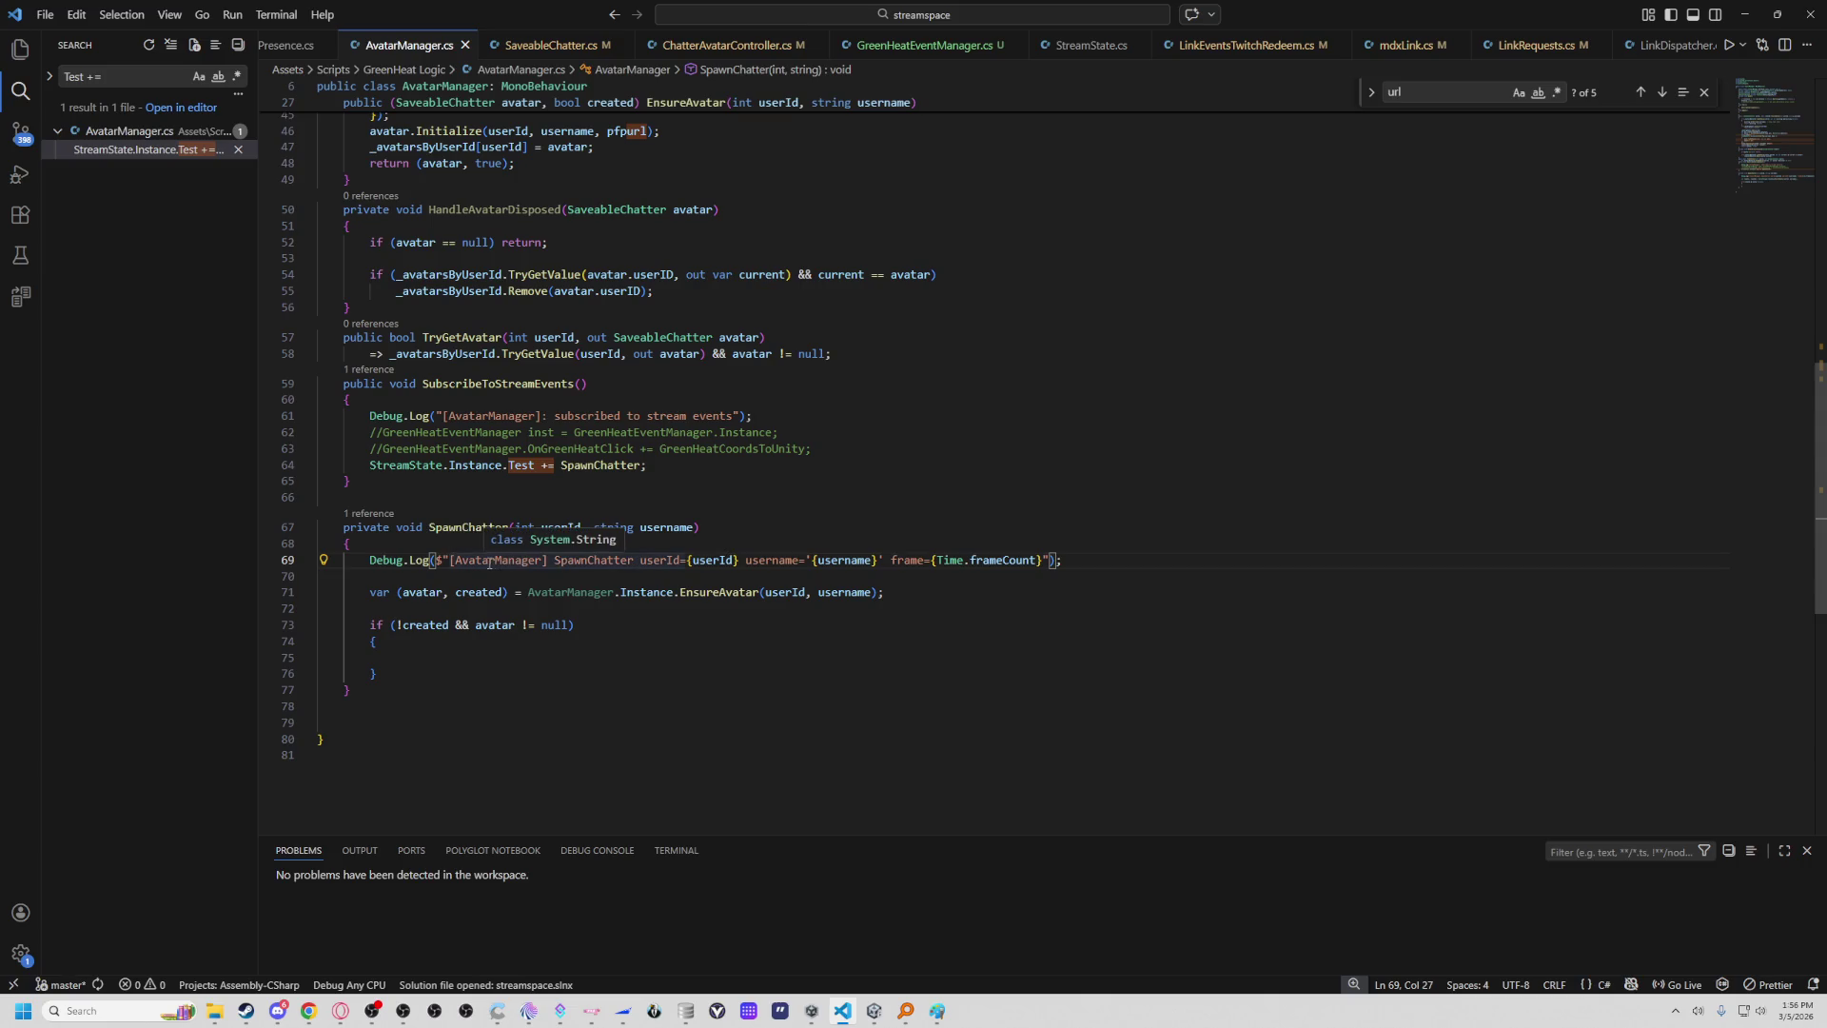
left_click(676, 560)
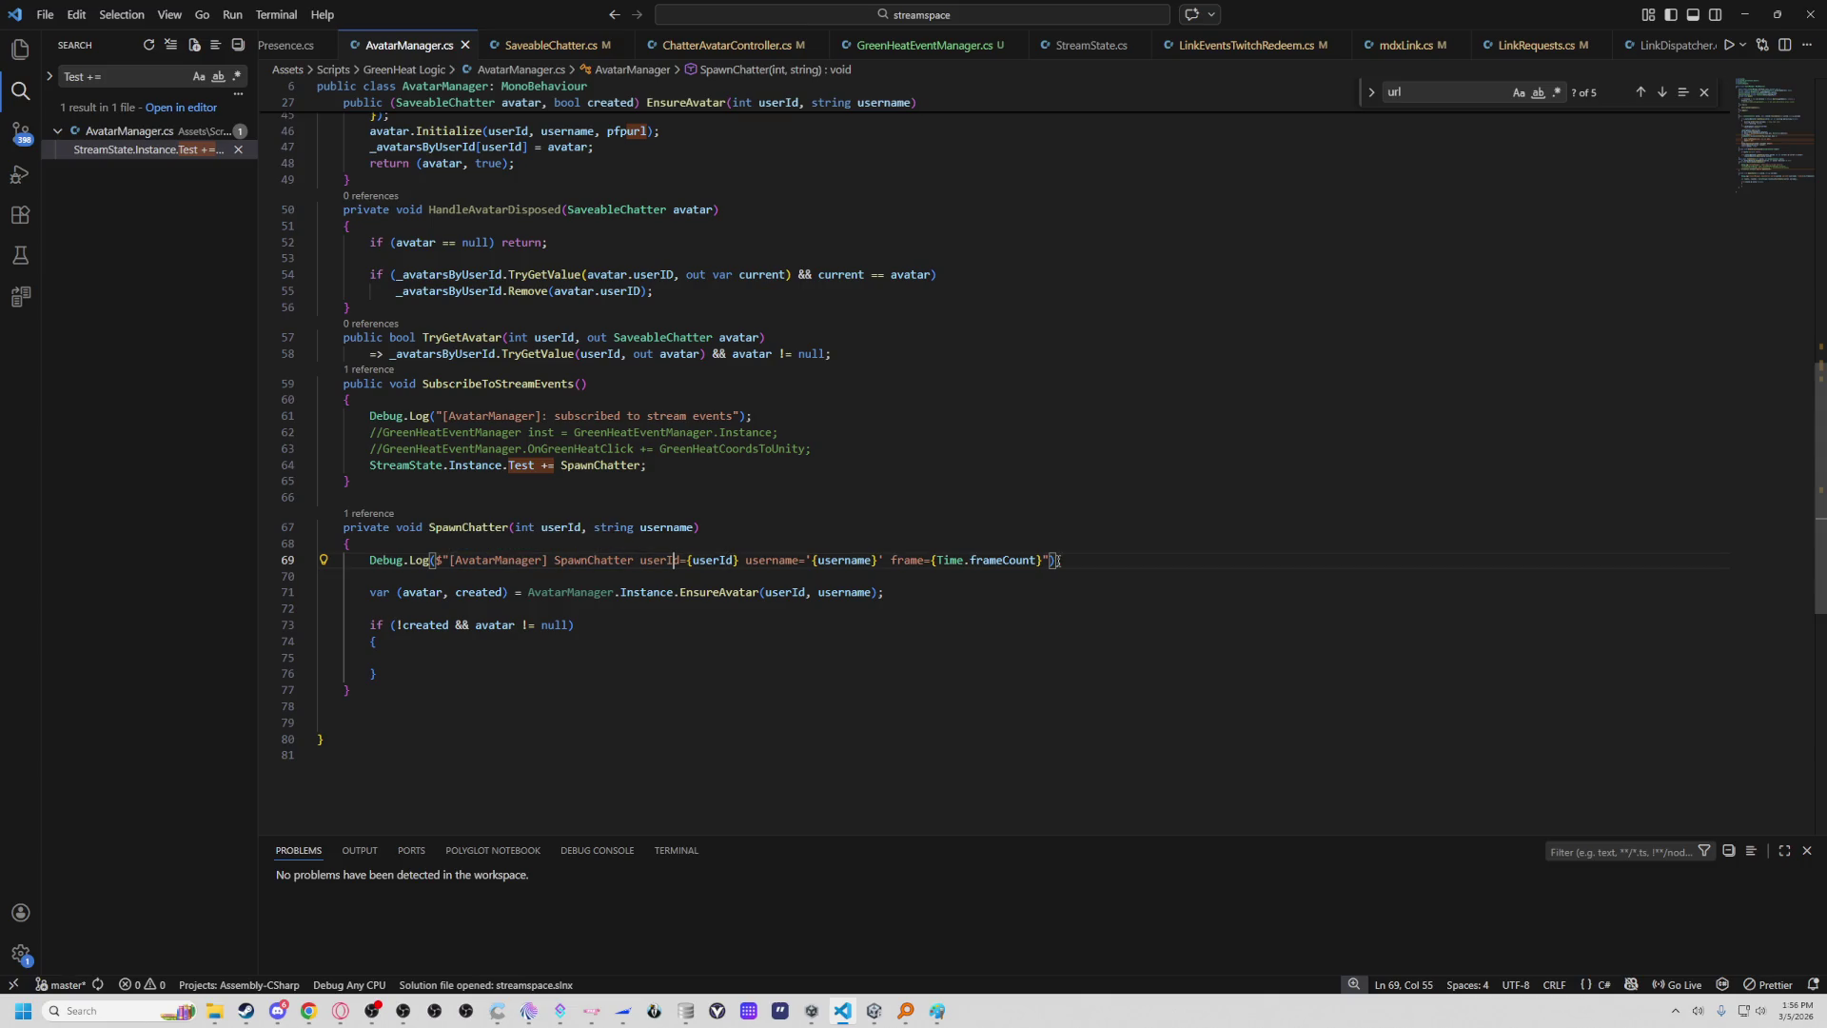
type("Id")
left_click(595, 592)
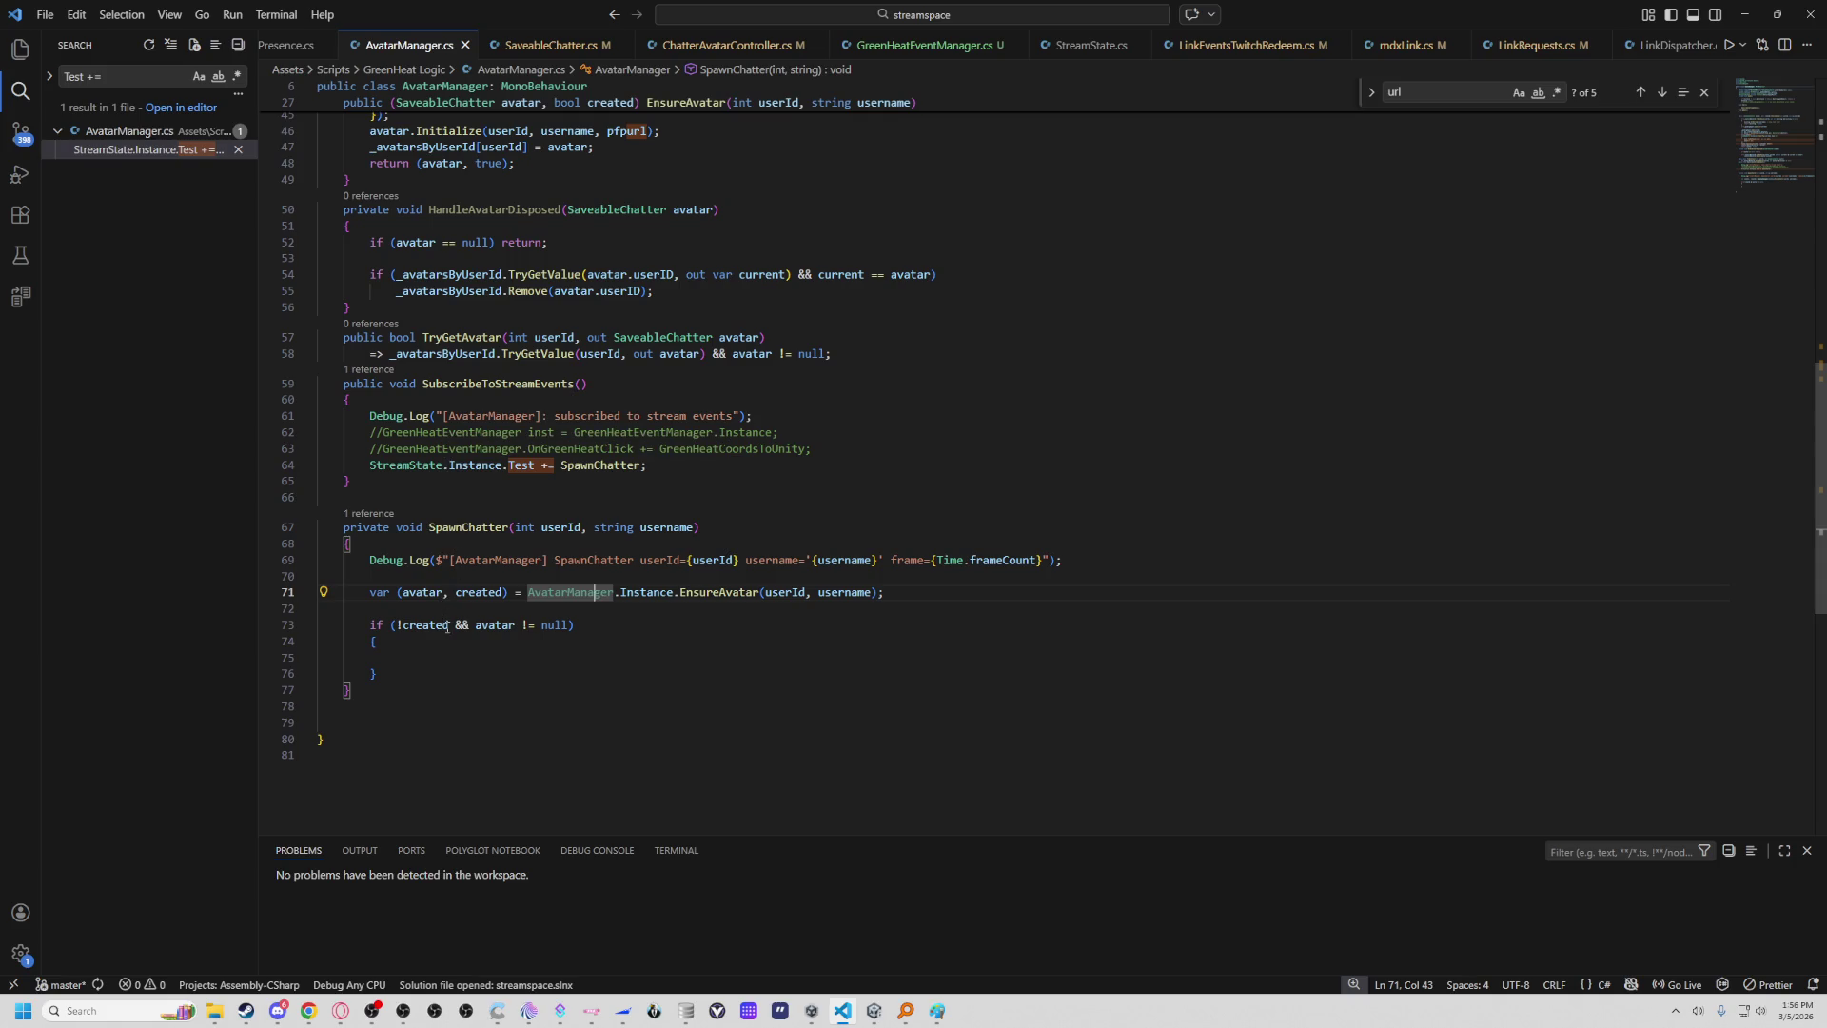
left_click(478, 646)
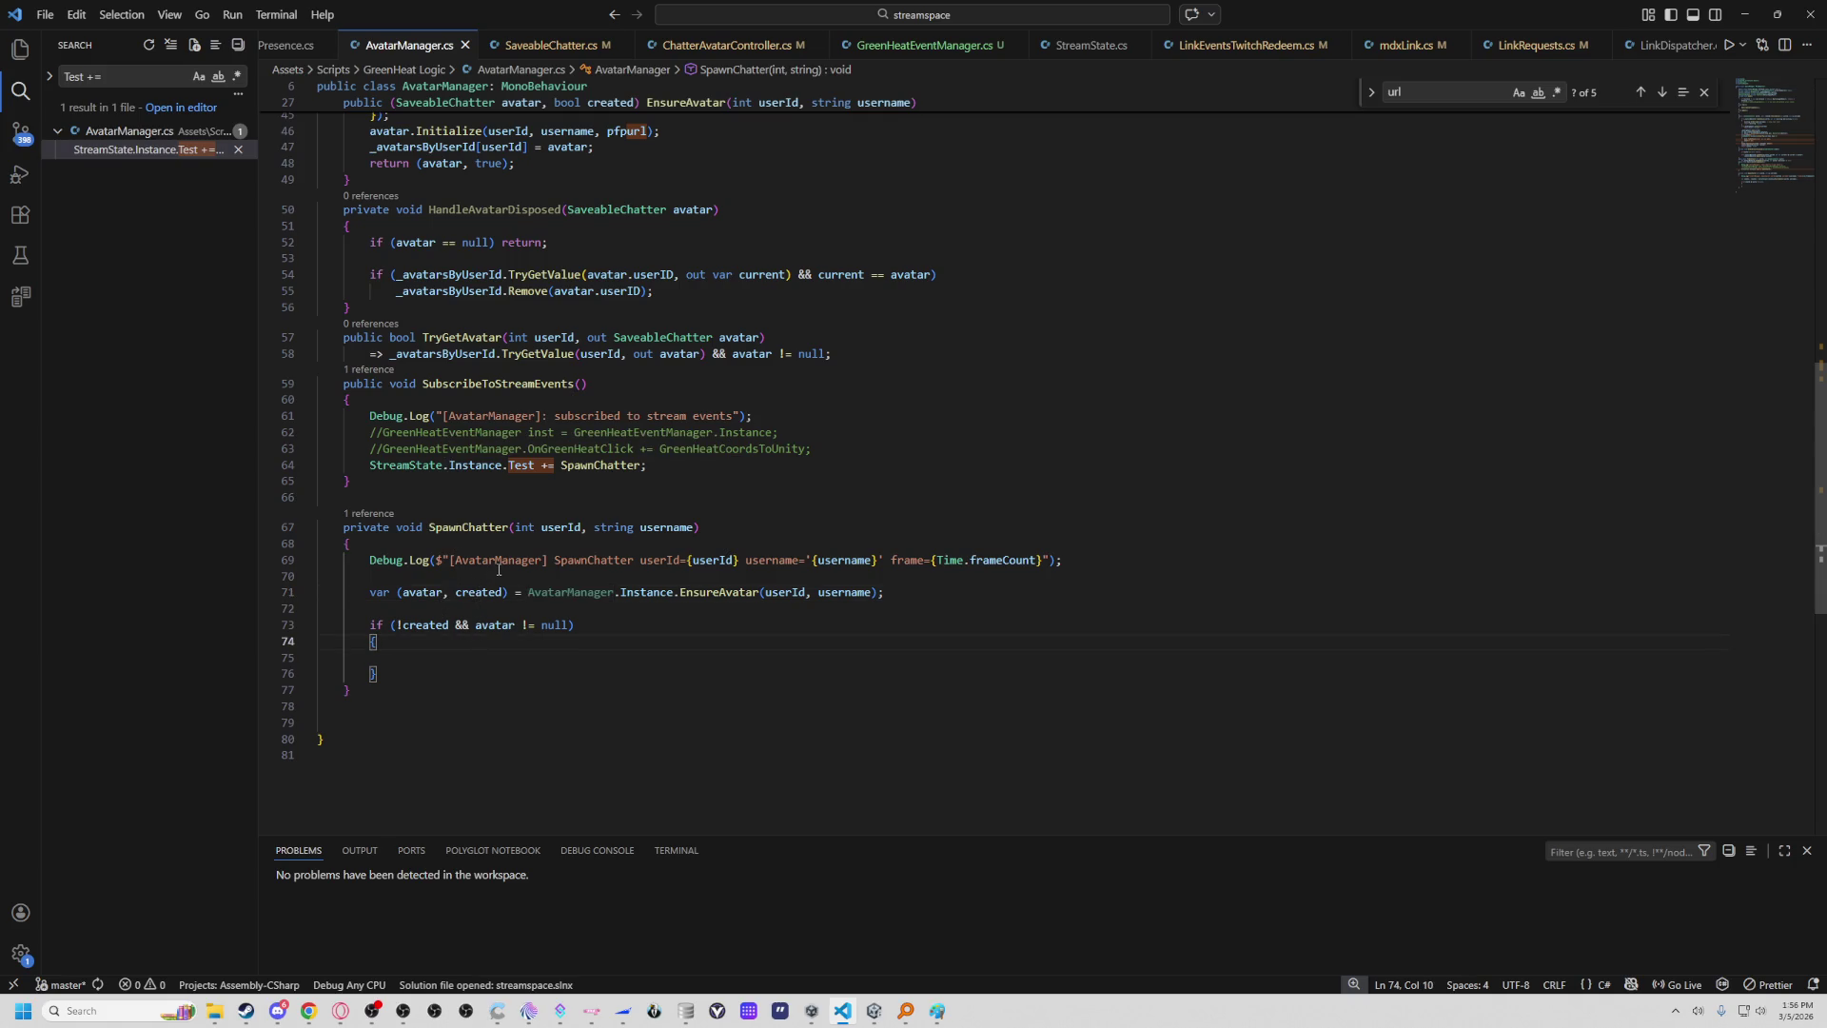
left_click(463, 594)
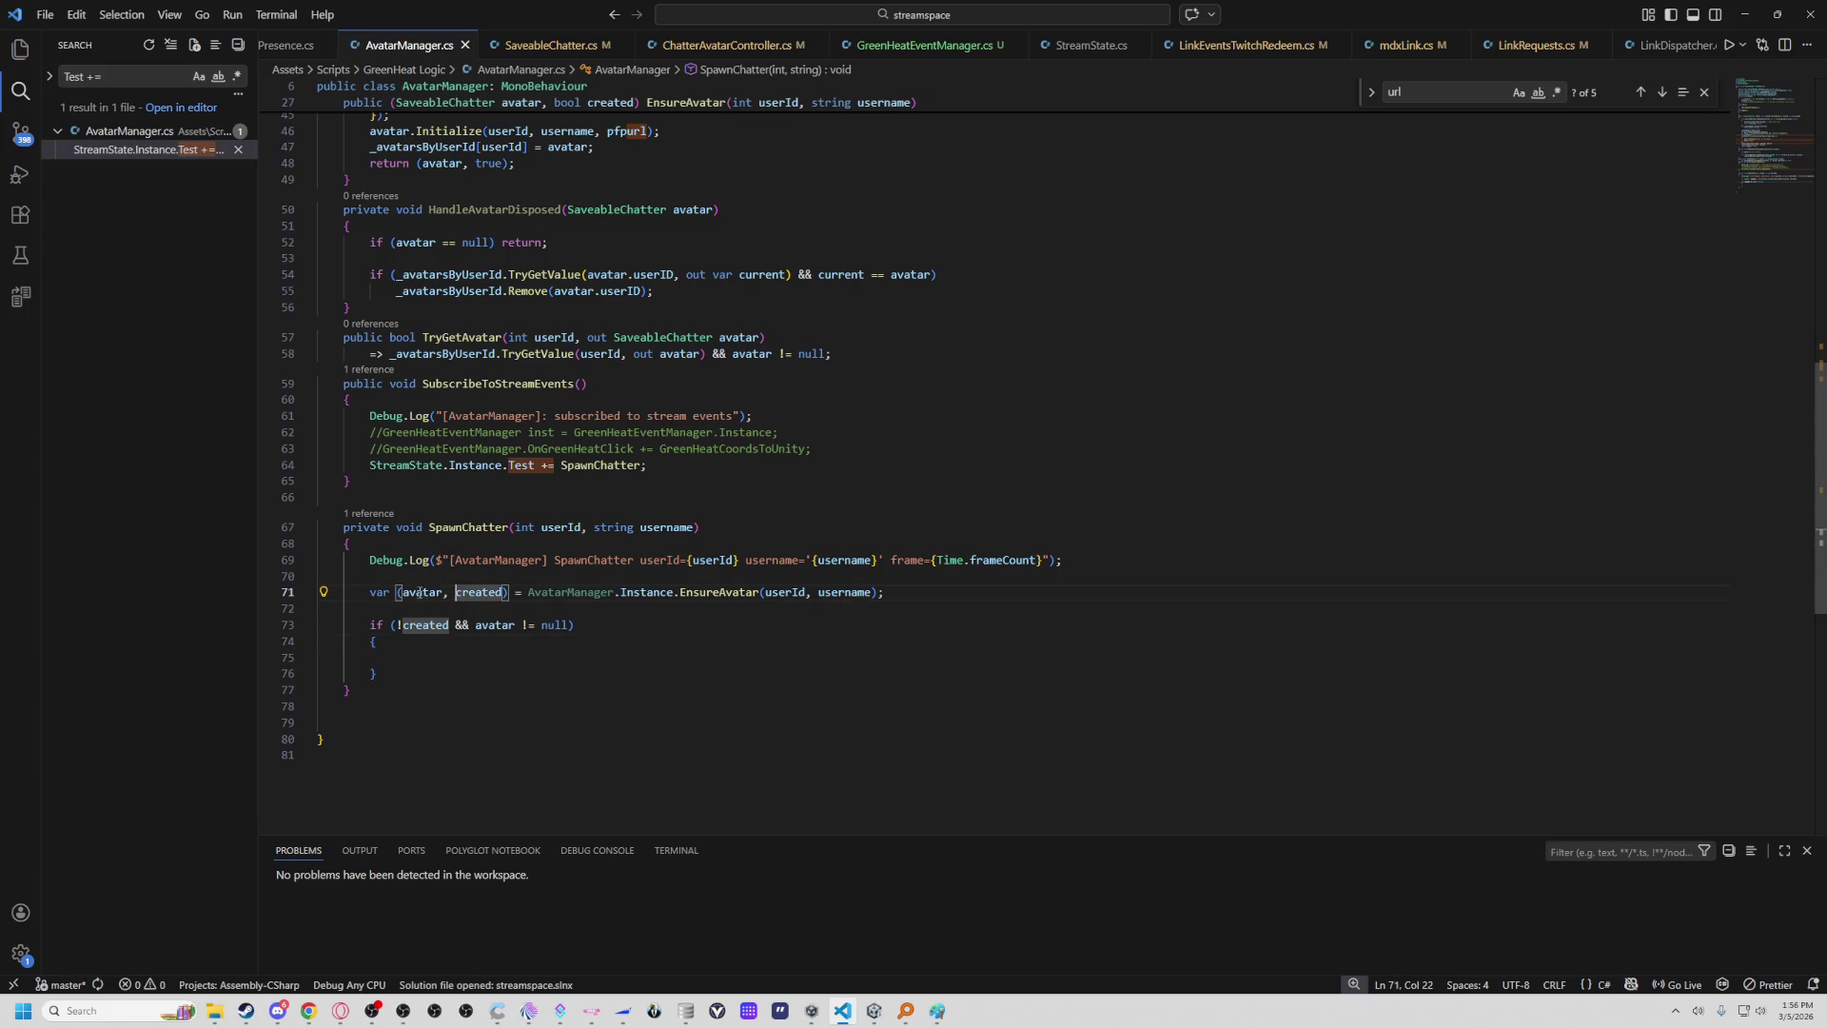
left_click(550, 594)
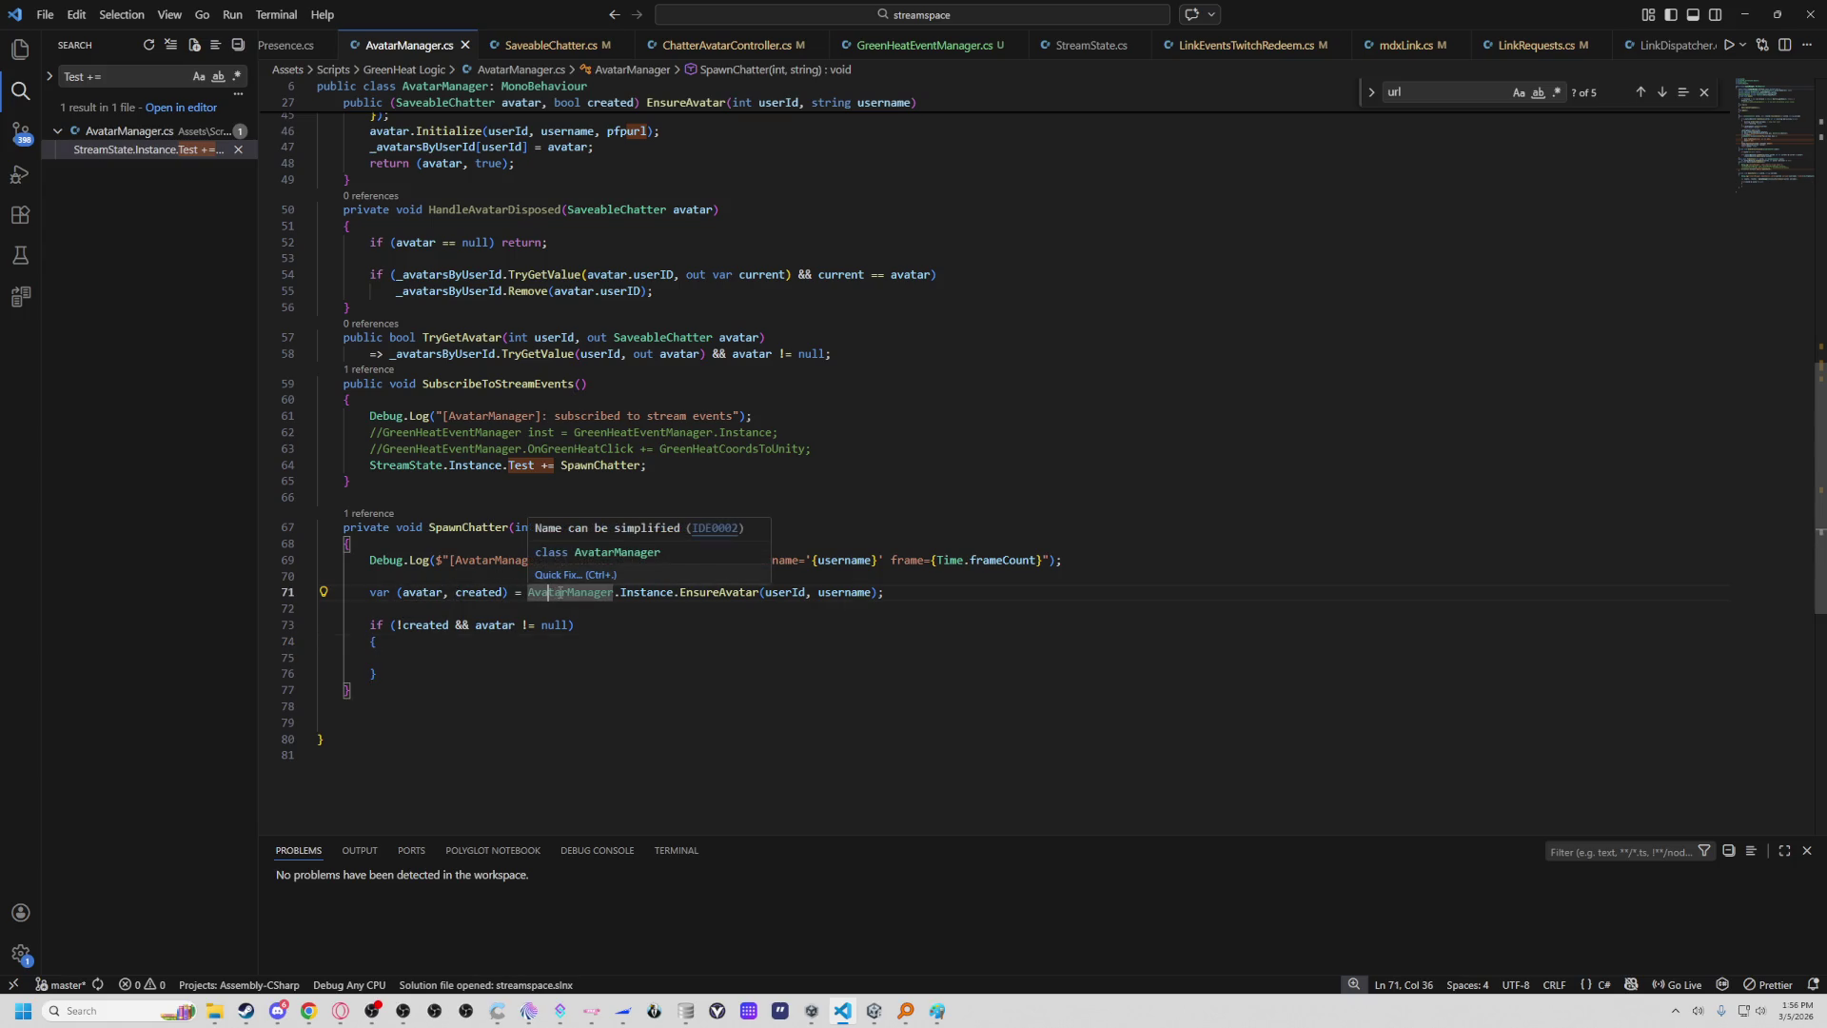
Go to the EnsureAvatar definition and highlight its TryGetValue lookups.
right_click(714, 598)
left_click(780, 47)
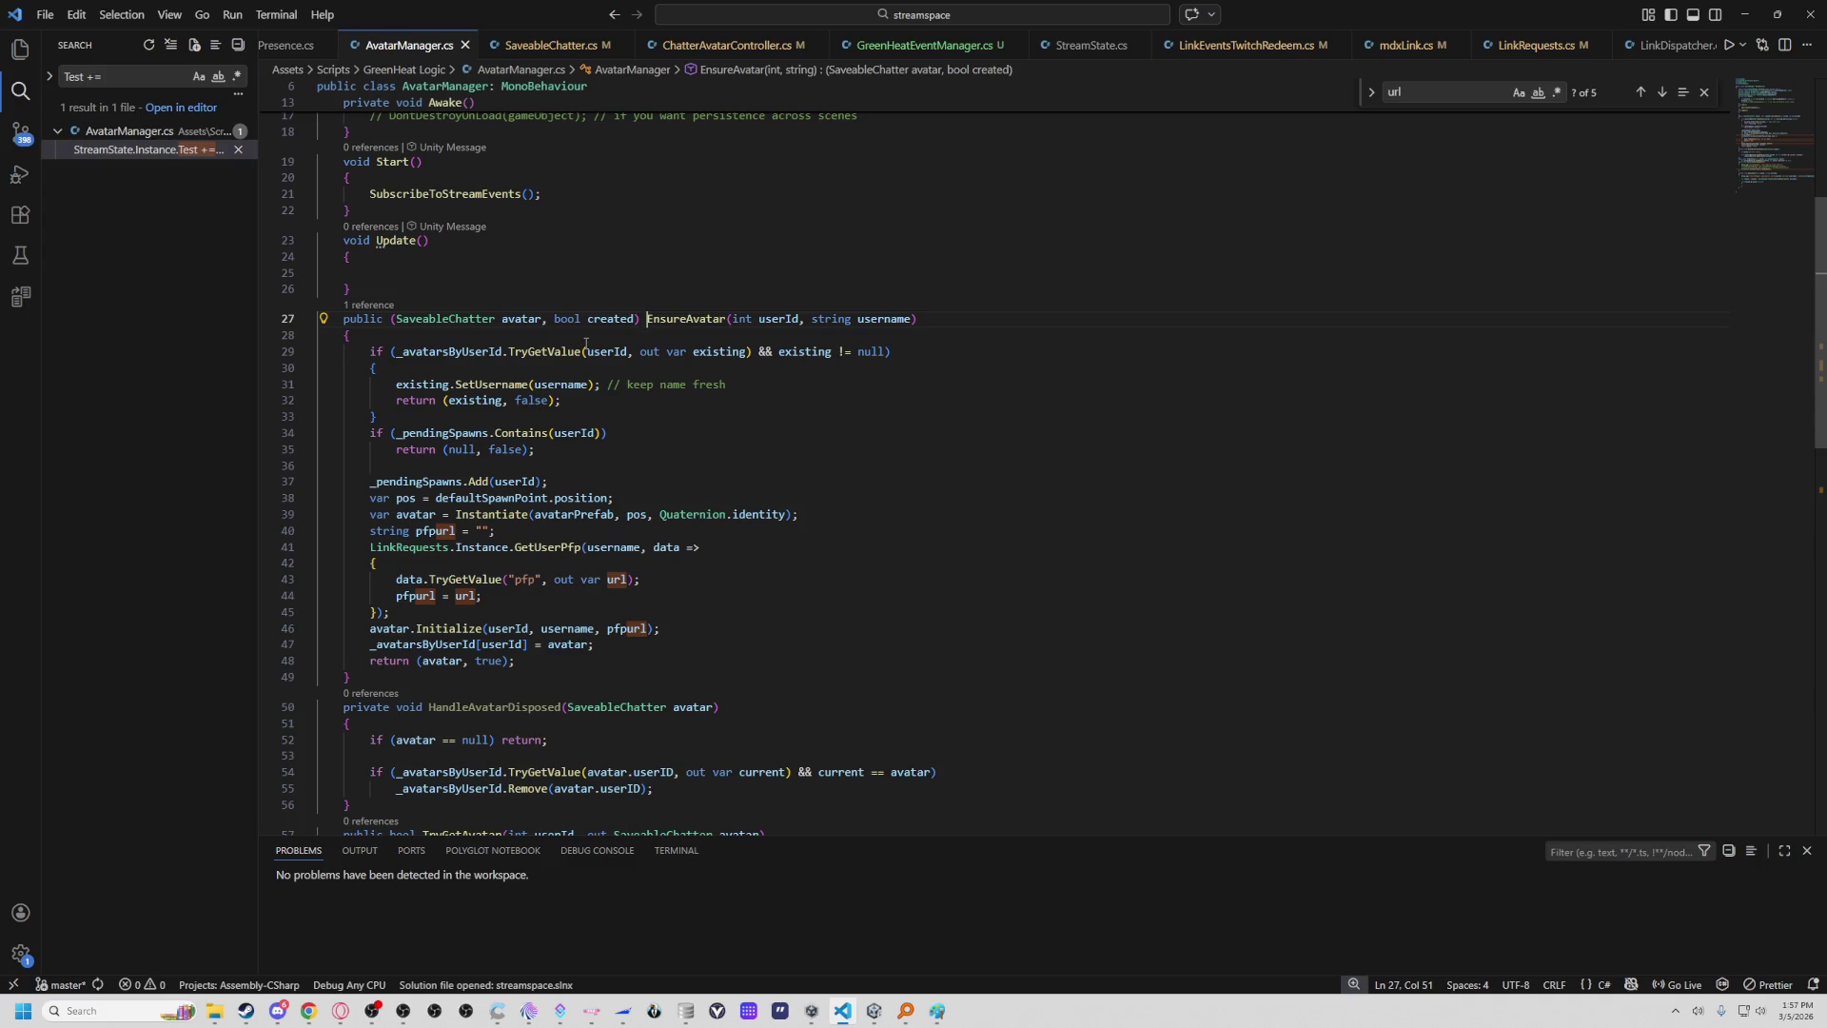
left_click(564, 352)
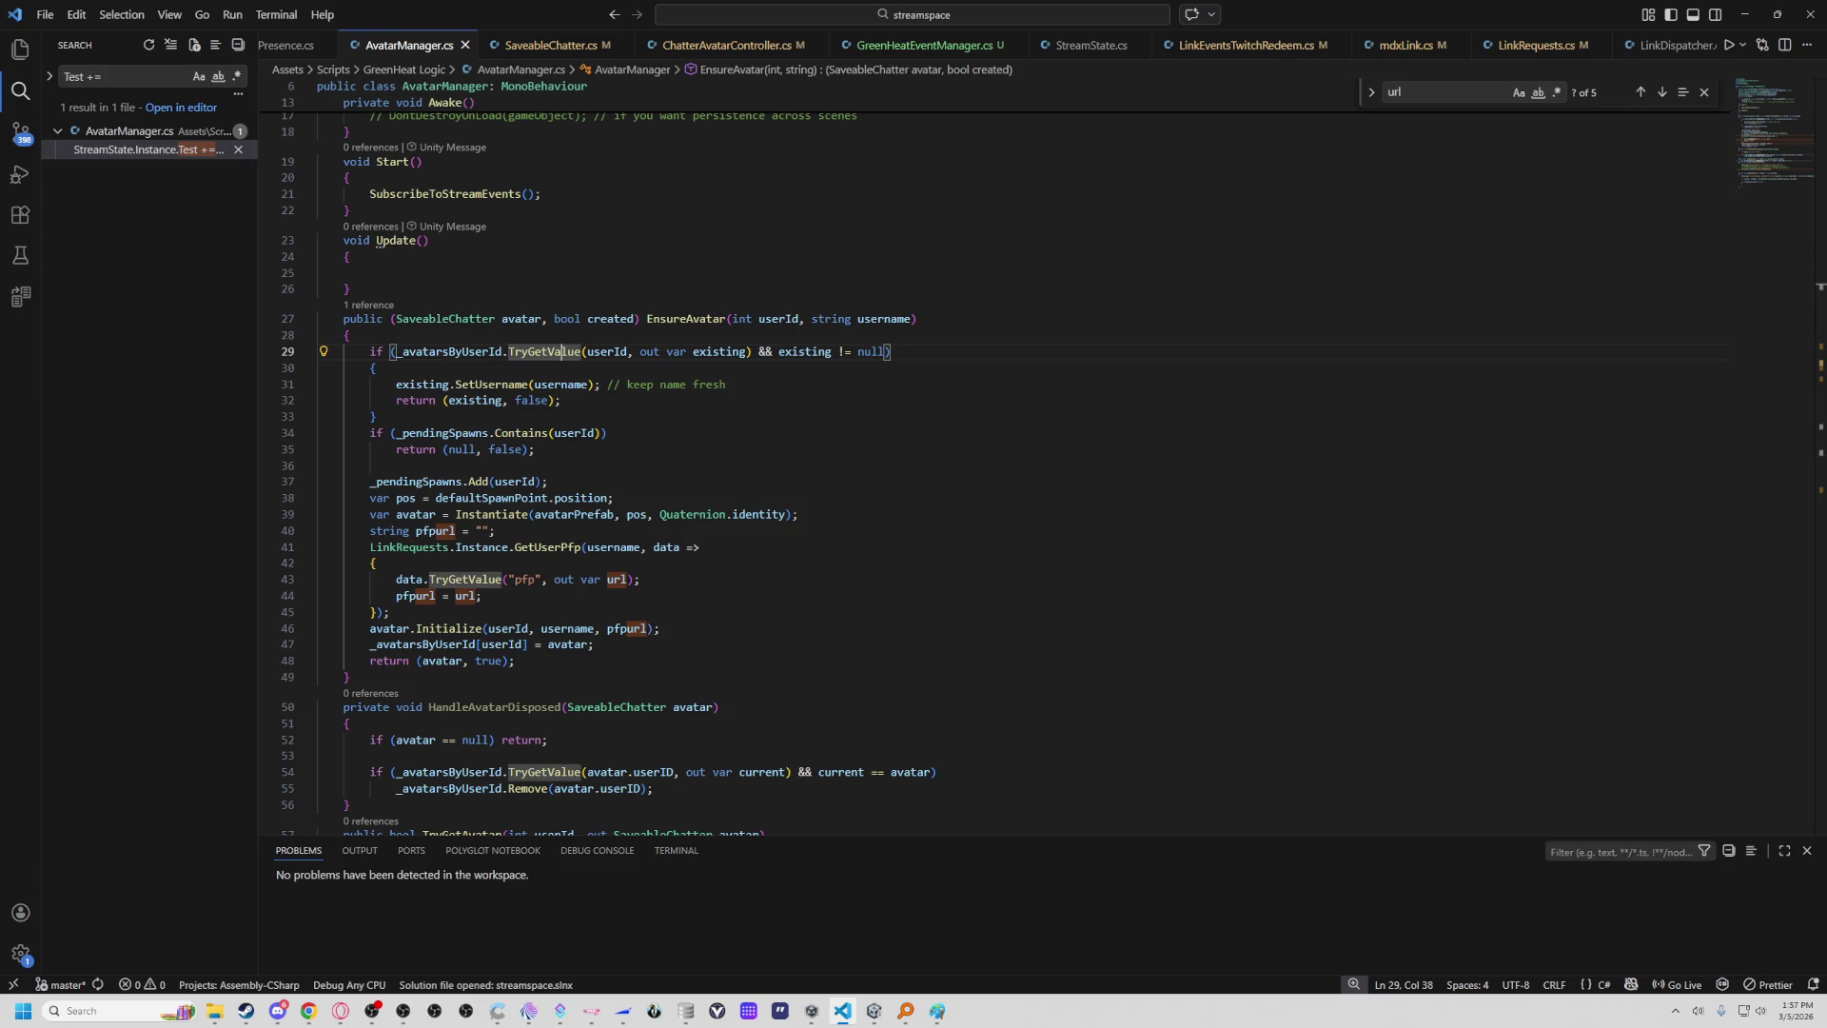
Review EnsureAvatar's line assigning url to pfpurl and its TryGetValue calls.
key("alt+Tab")
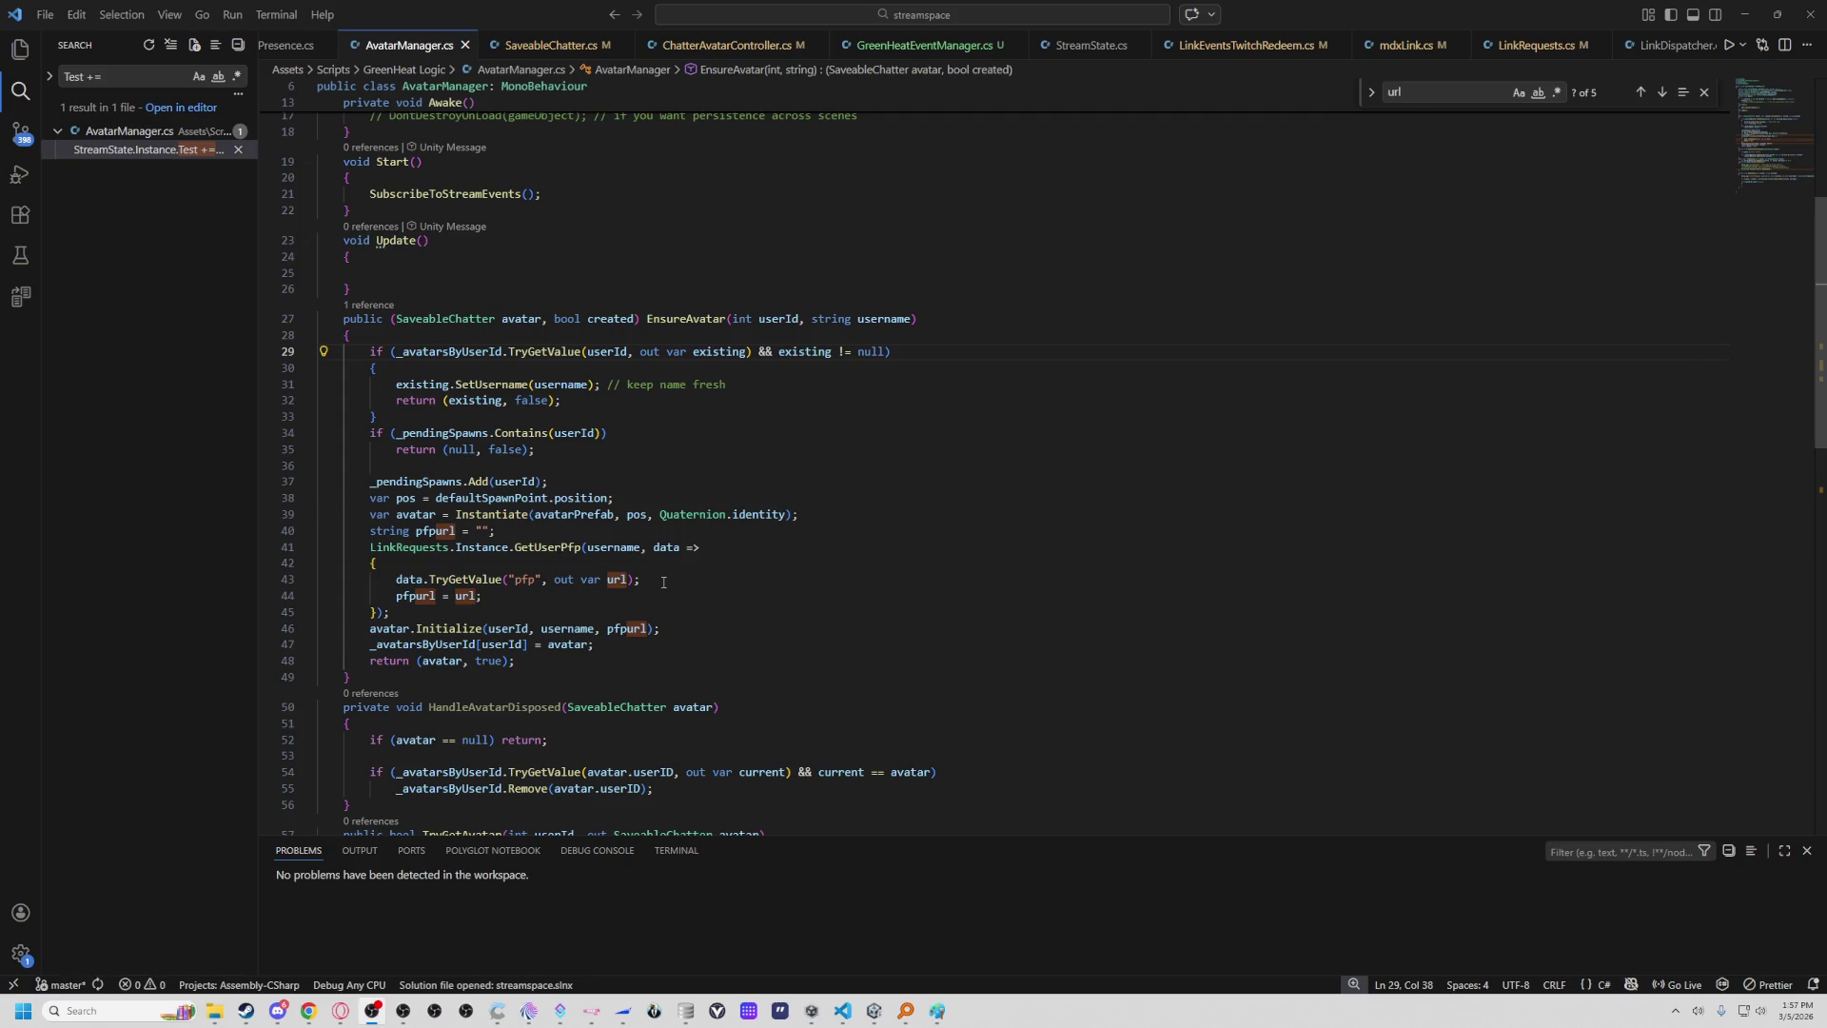
left_click(726, 596)
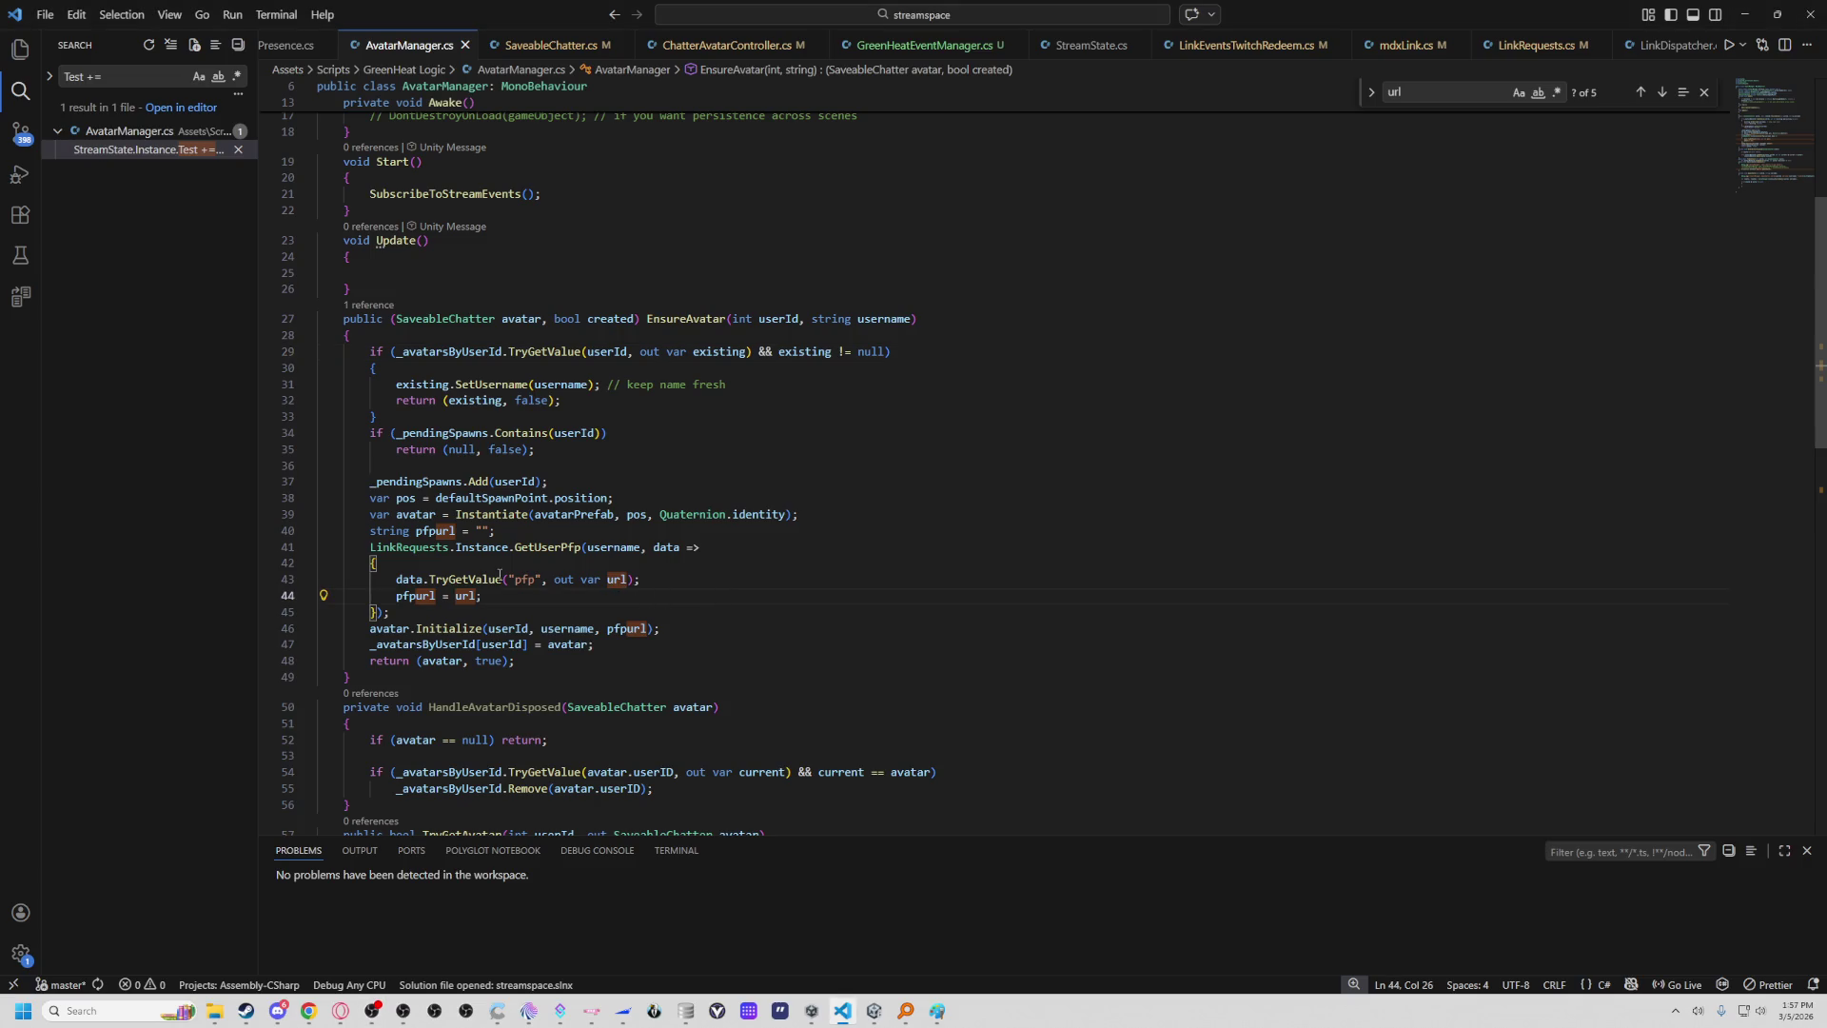
left_click(501, 579)
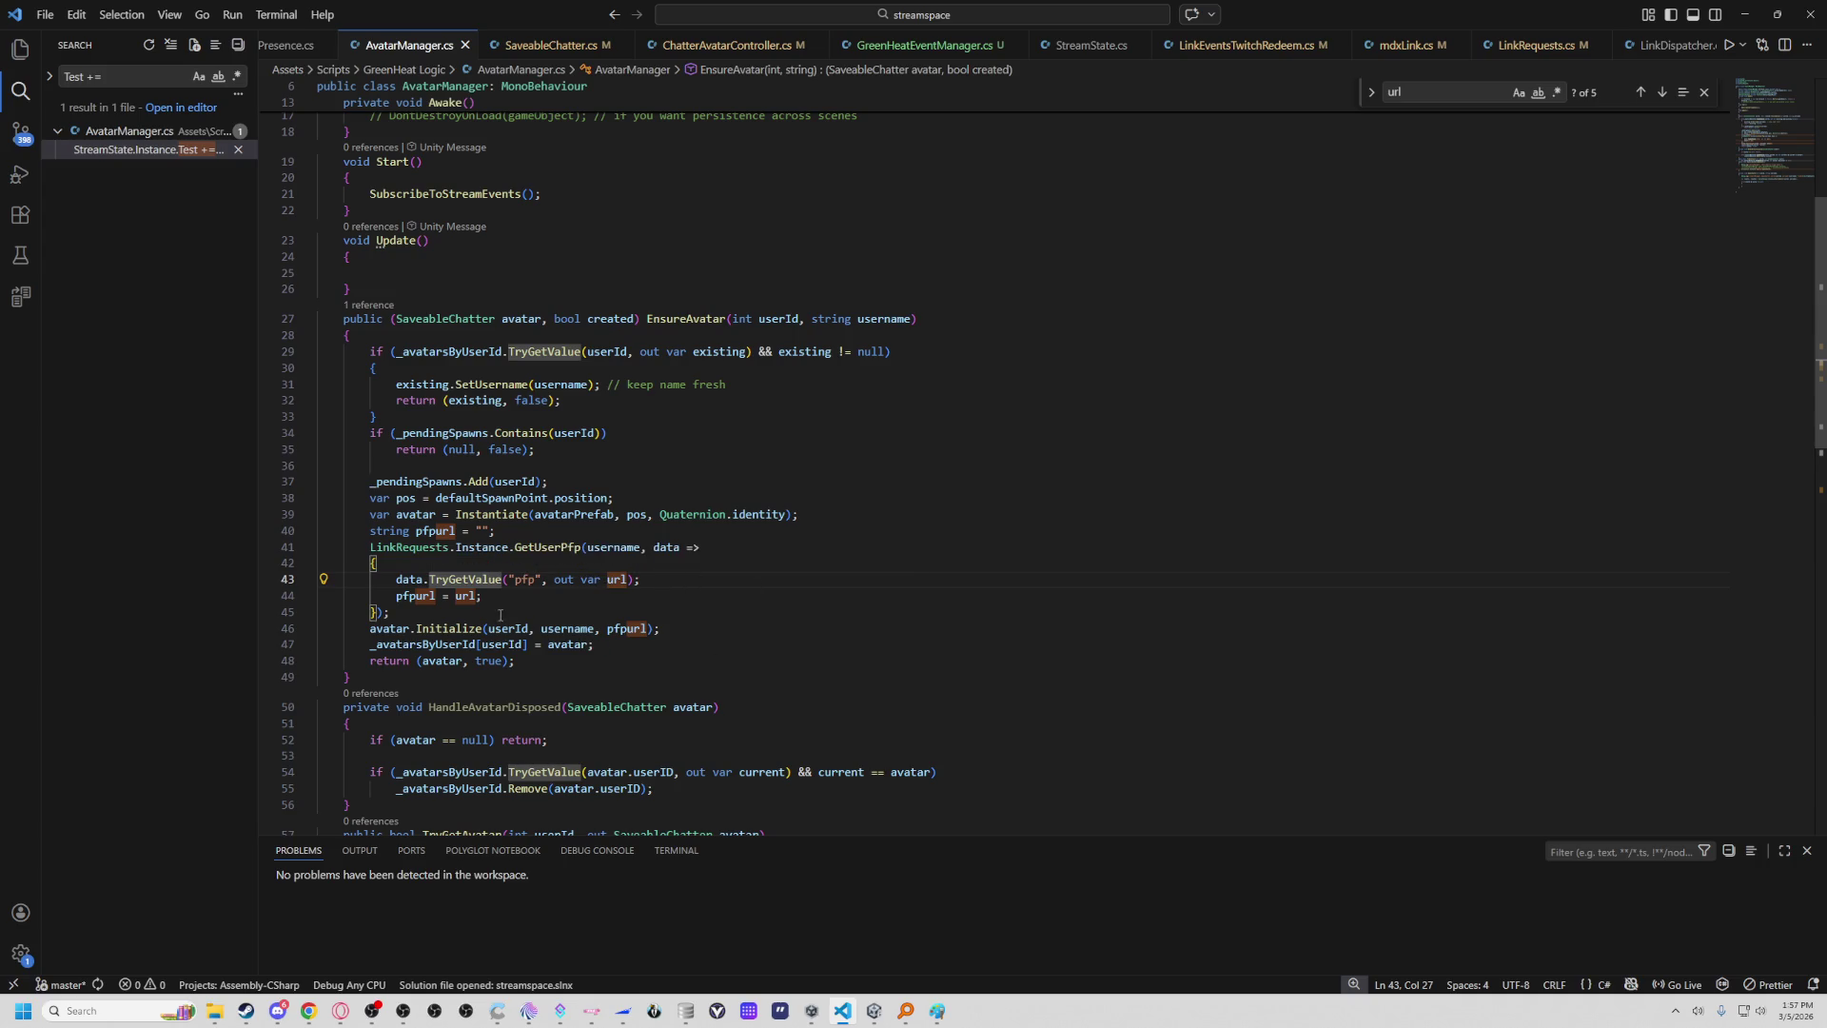
scroll(731, 581, "down", 4)
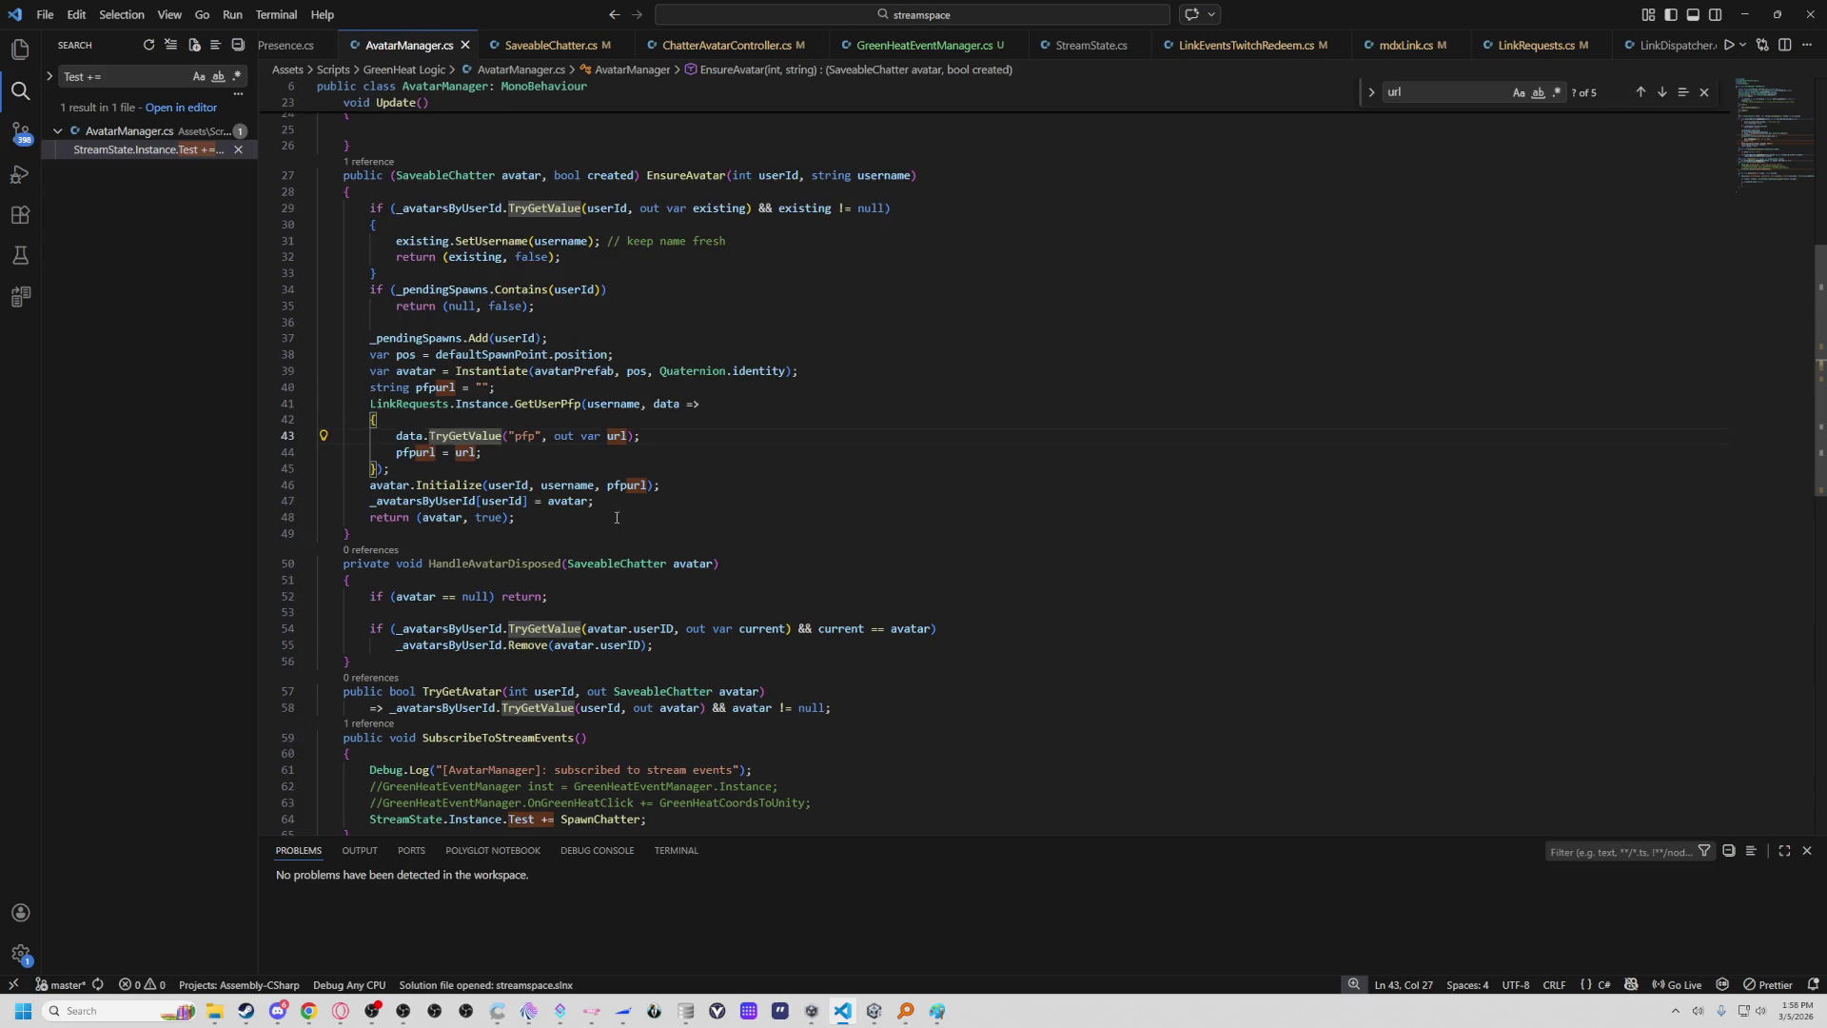
scroll(562, 512, "up", 2)
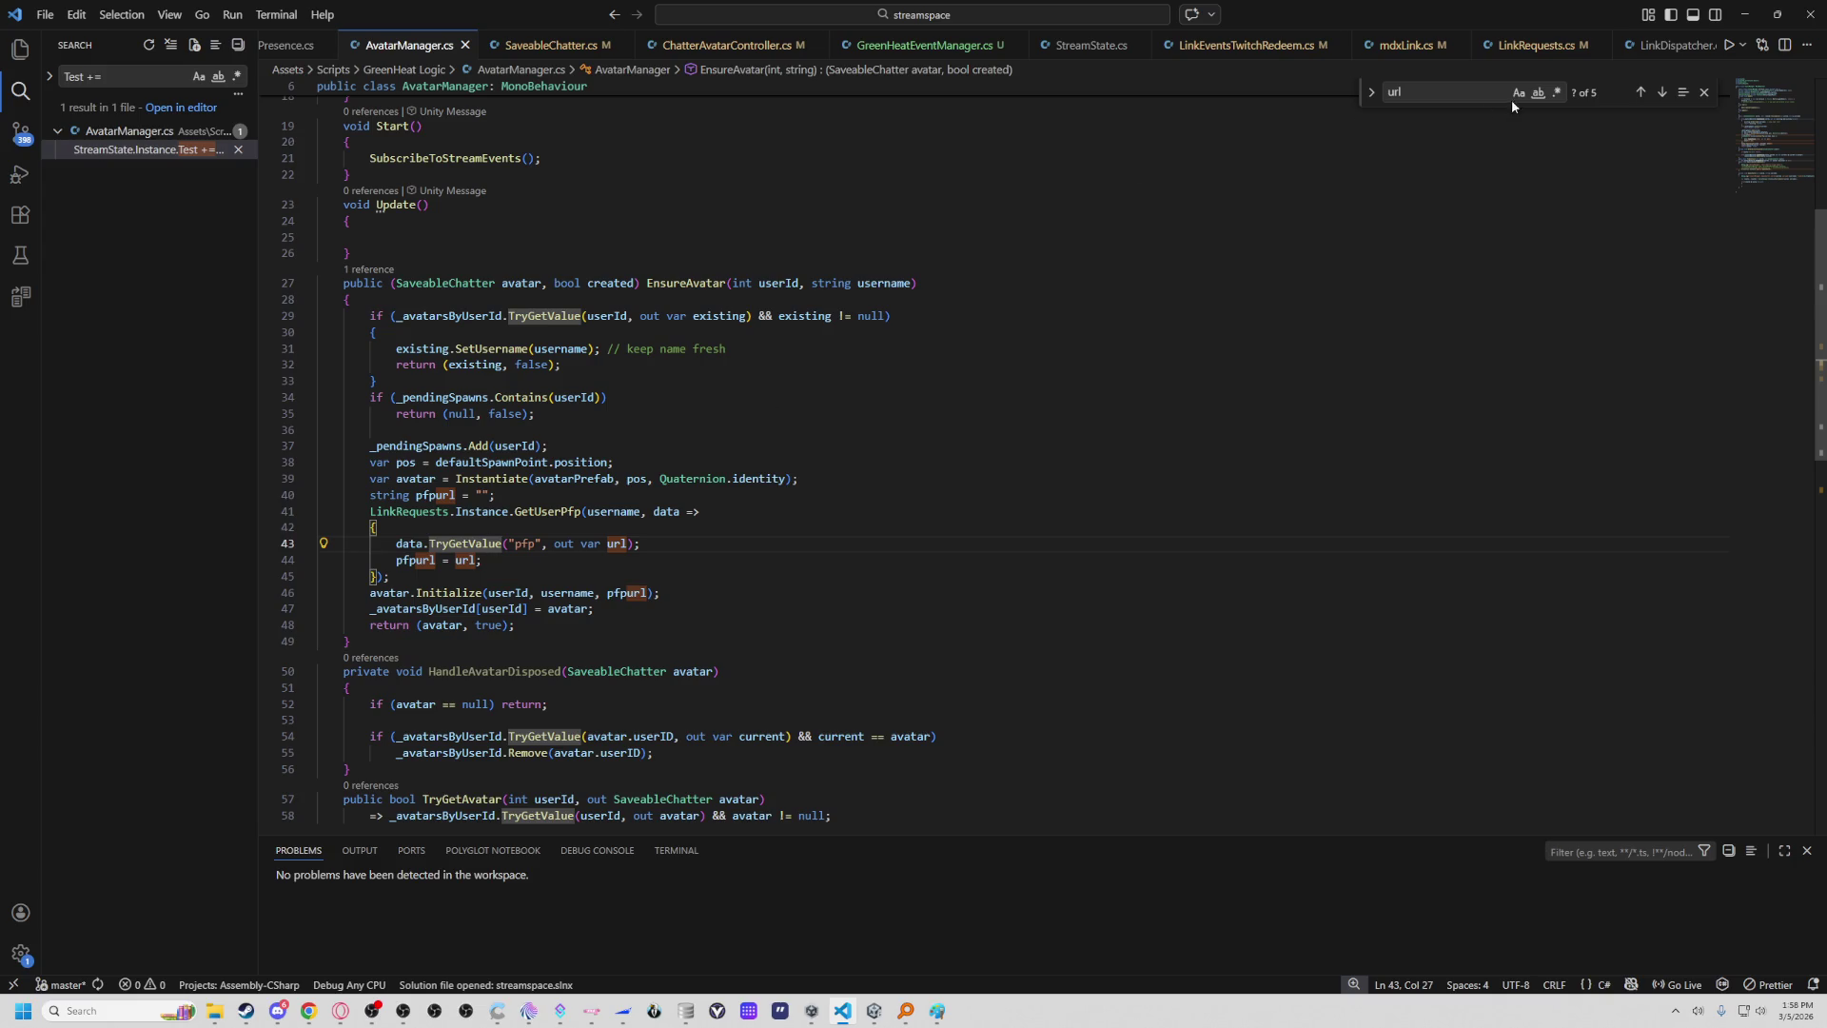
In LinkRequests.cs, select the LinkRequests name on line 43 to use in the Unity log search.
left_click(1536, 45)
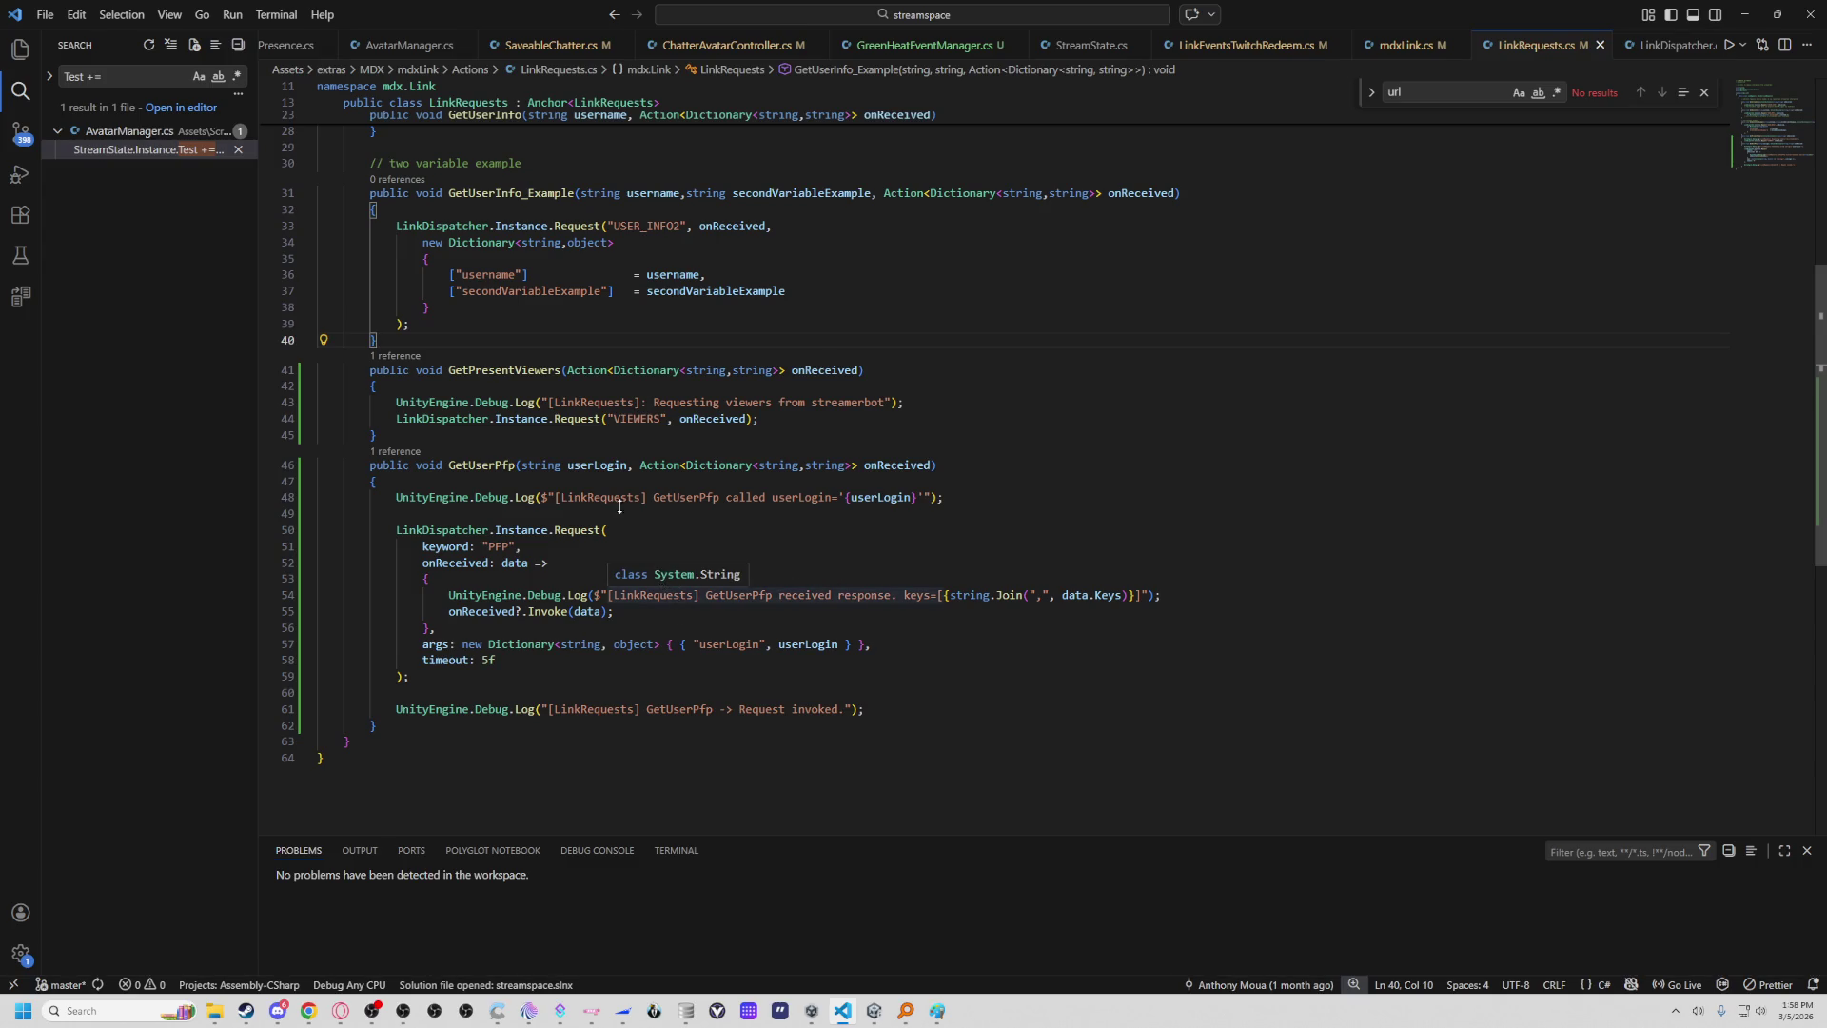
double_click(594, 402)
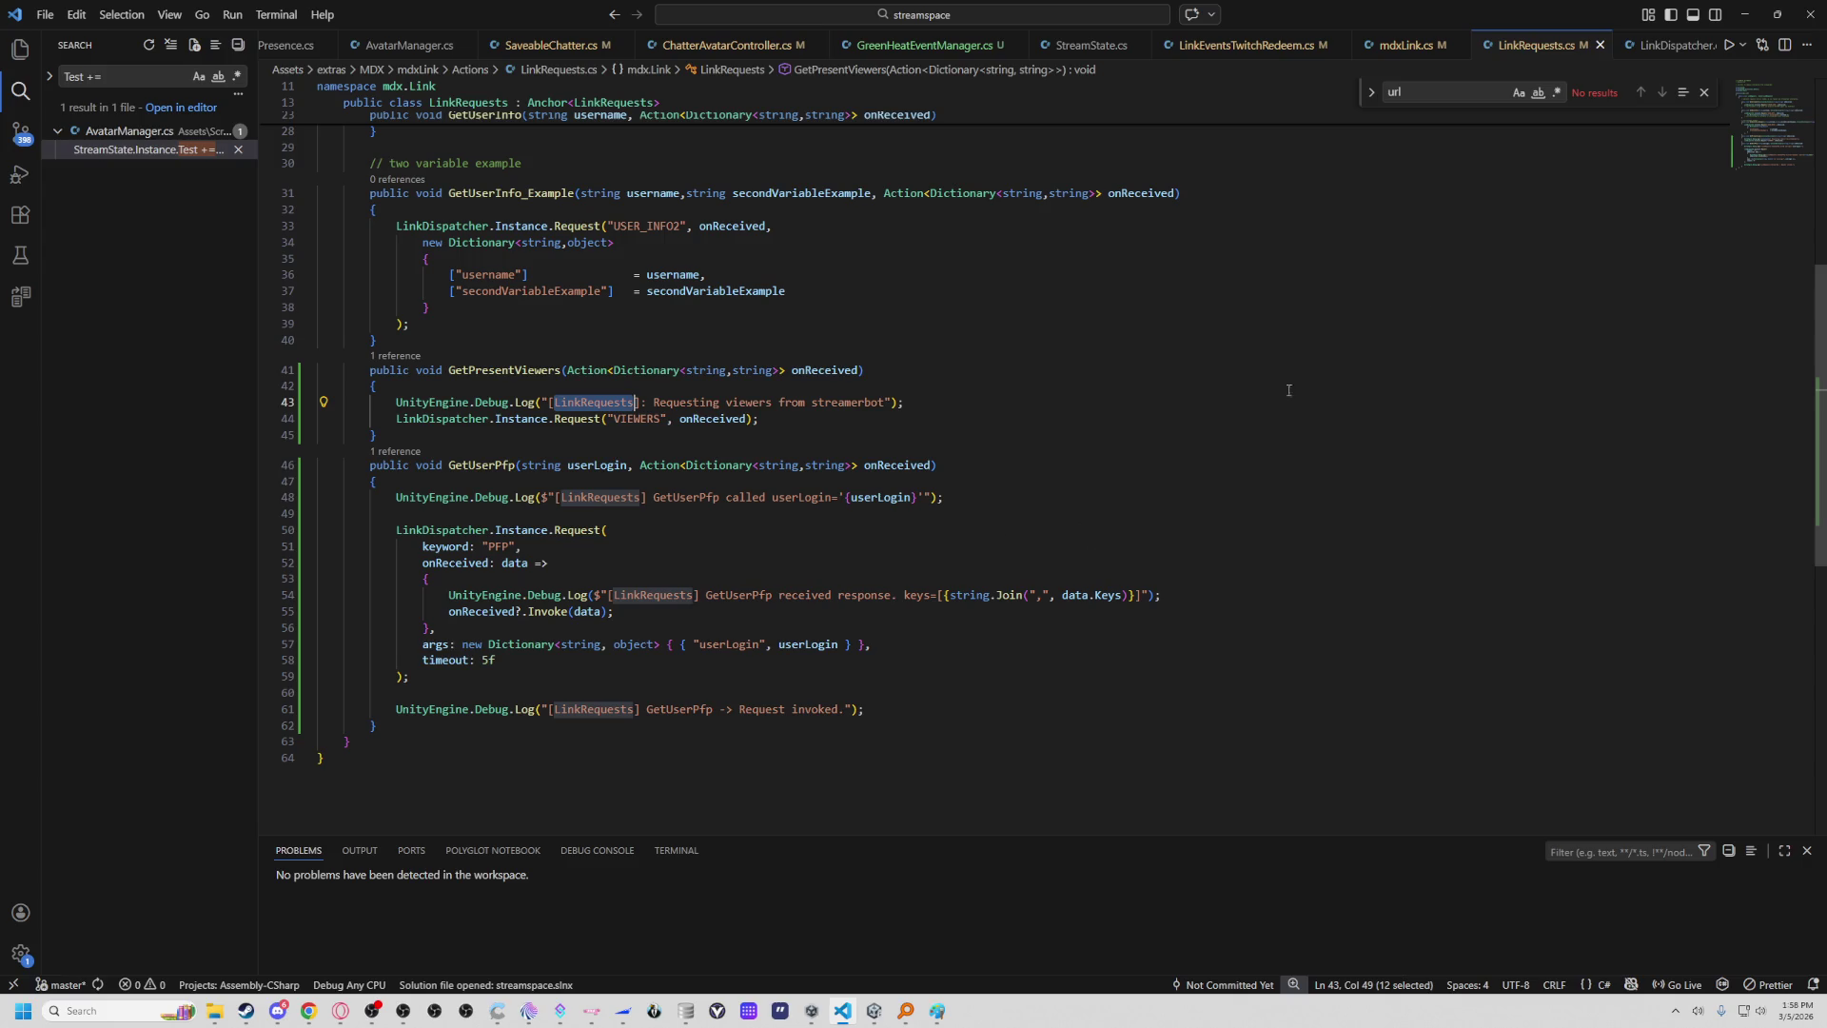
key("alt+Tab")
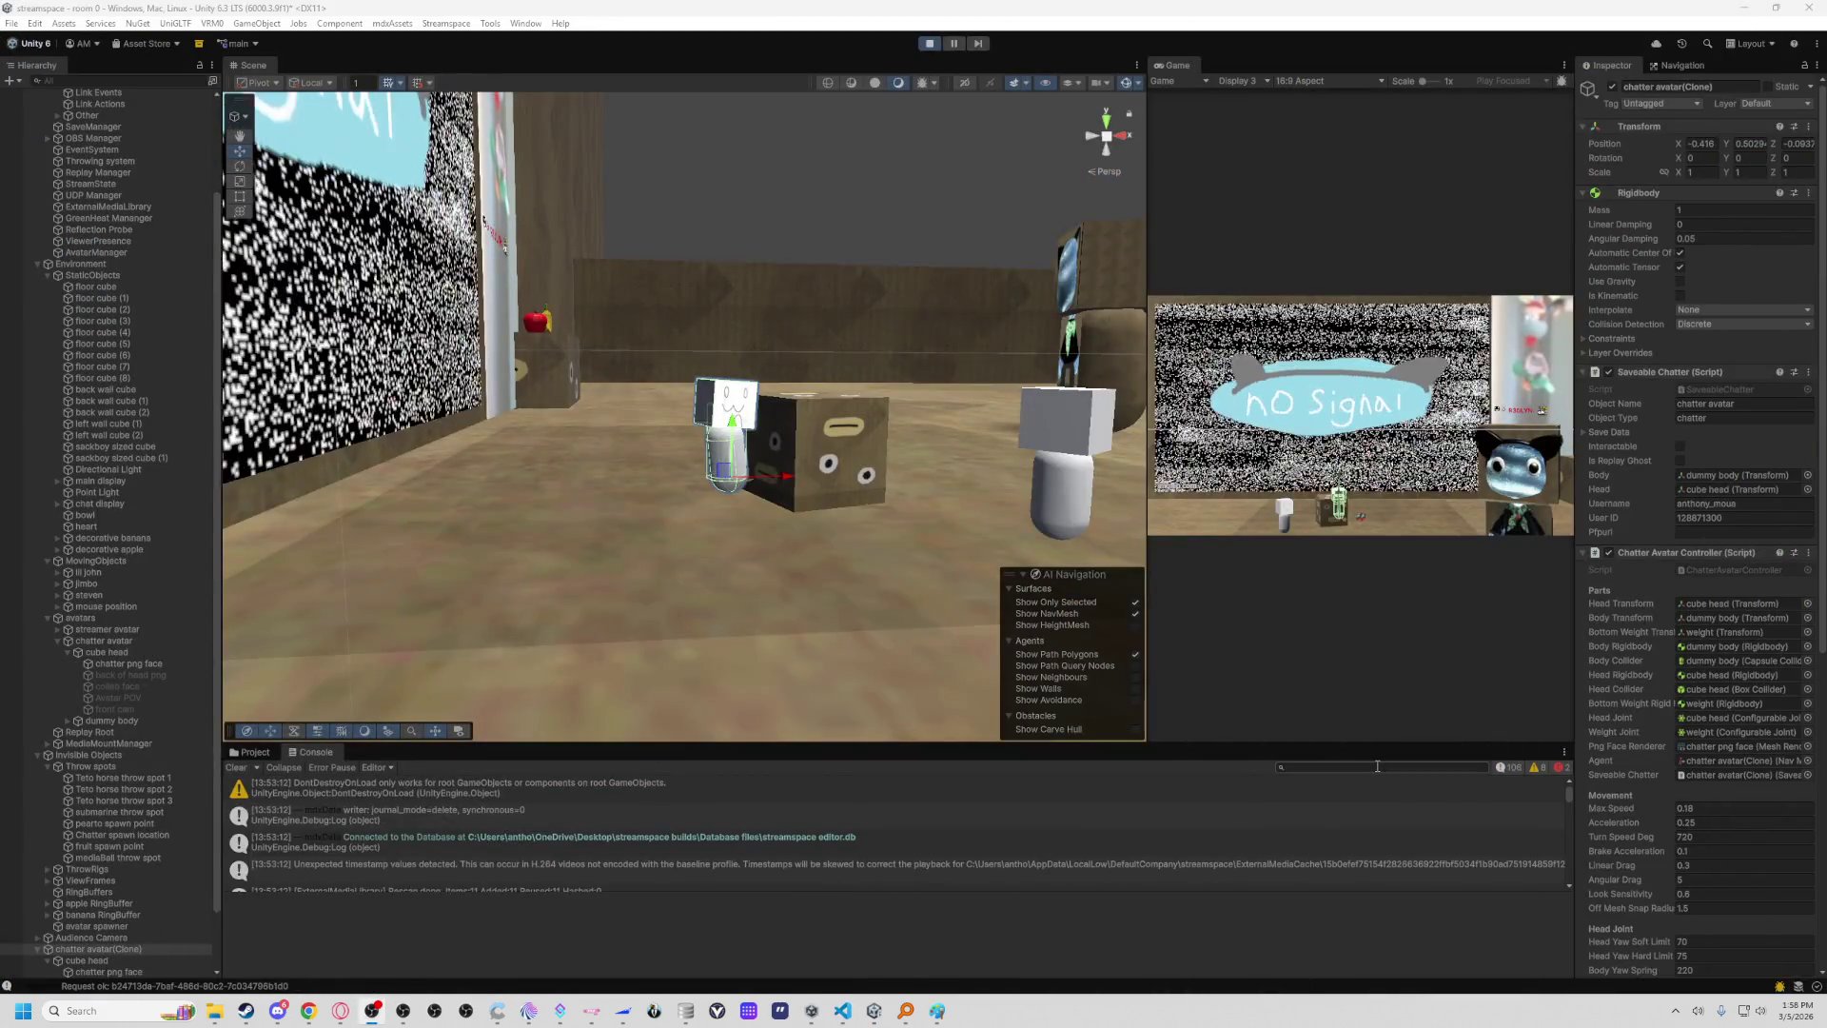
Filter the Console by 'LinkRequests' and open the 'GetUserPfp -> Request invoked' entry's source line.
left_click(1377, 766)
type("LinkRequests")
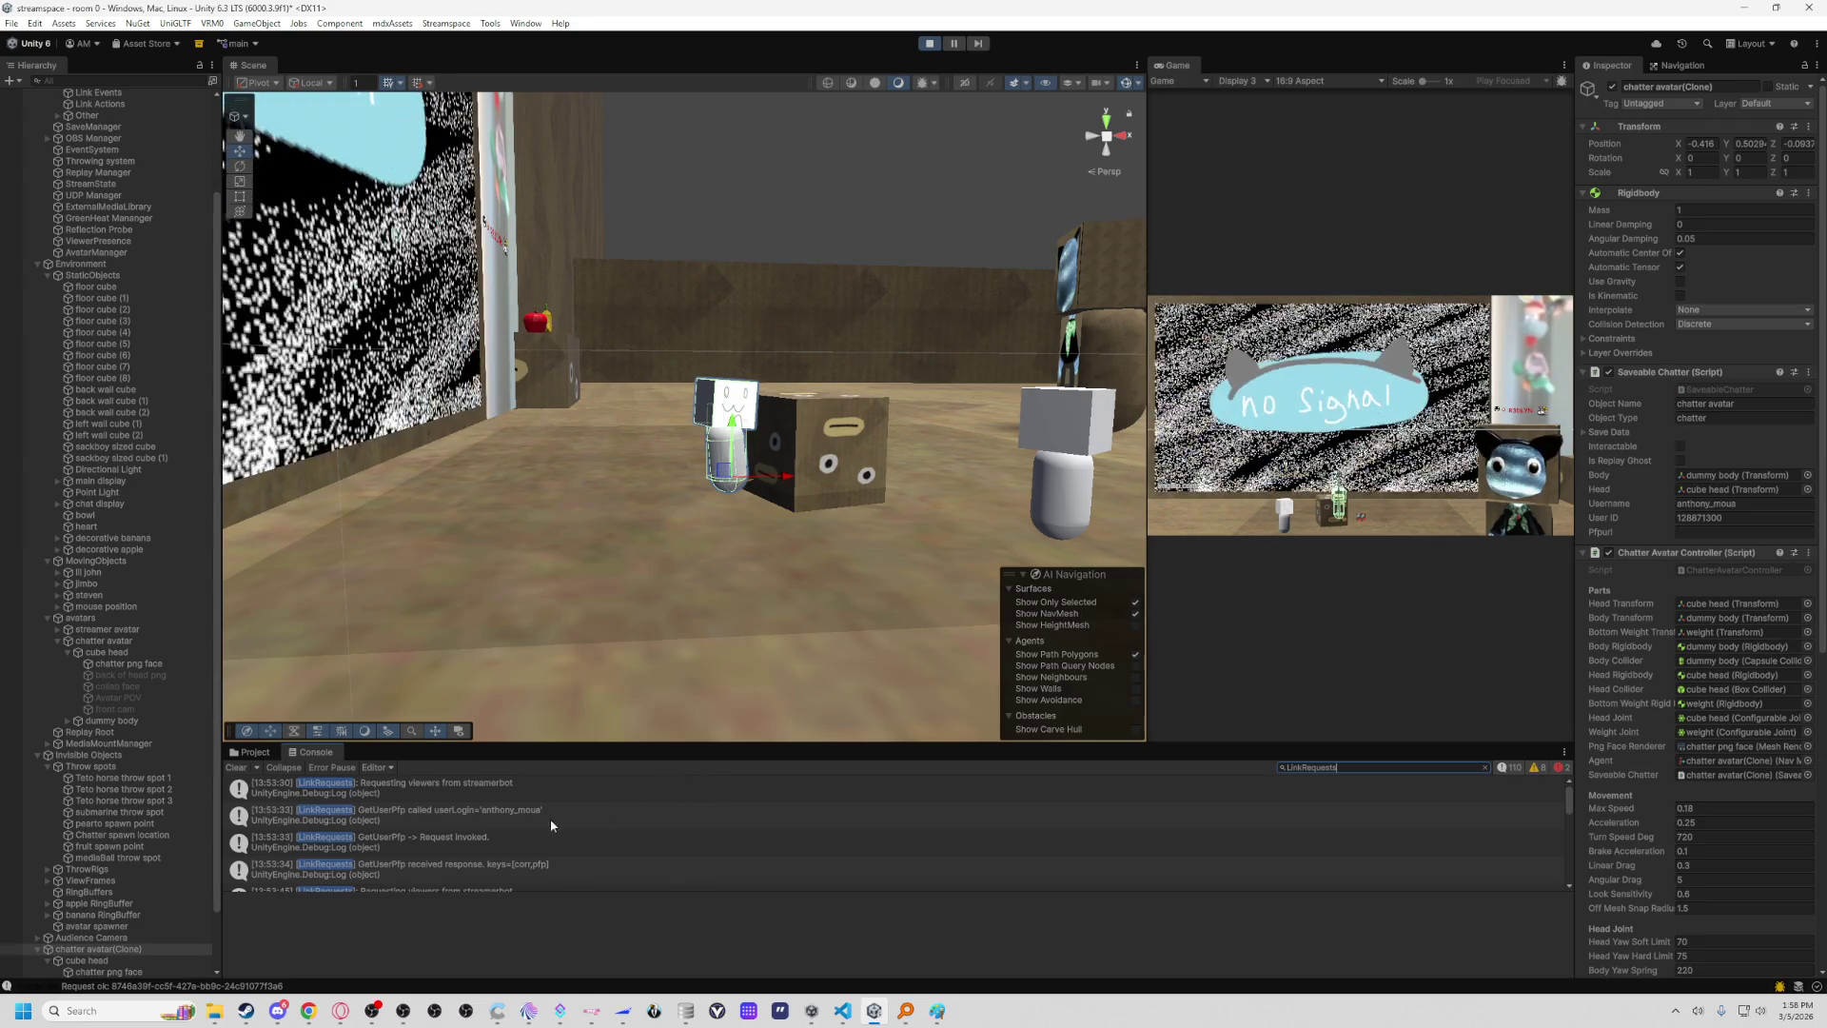
left_click(526, 840)
scroll(526, 848, "down", 2)
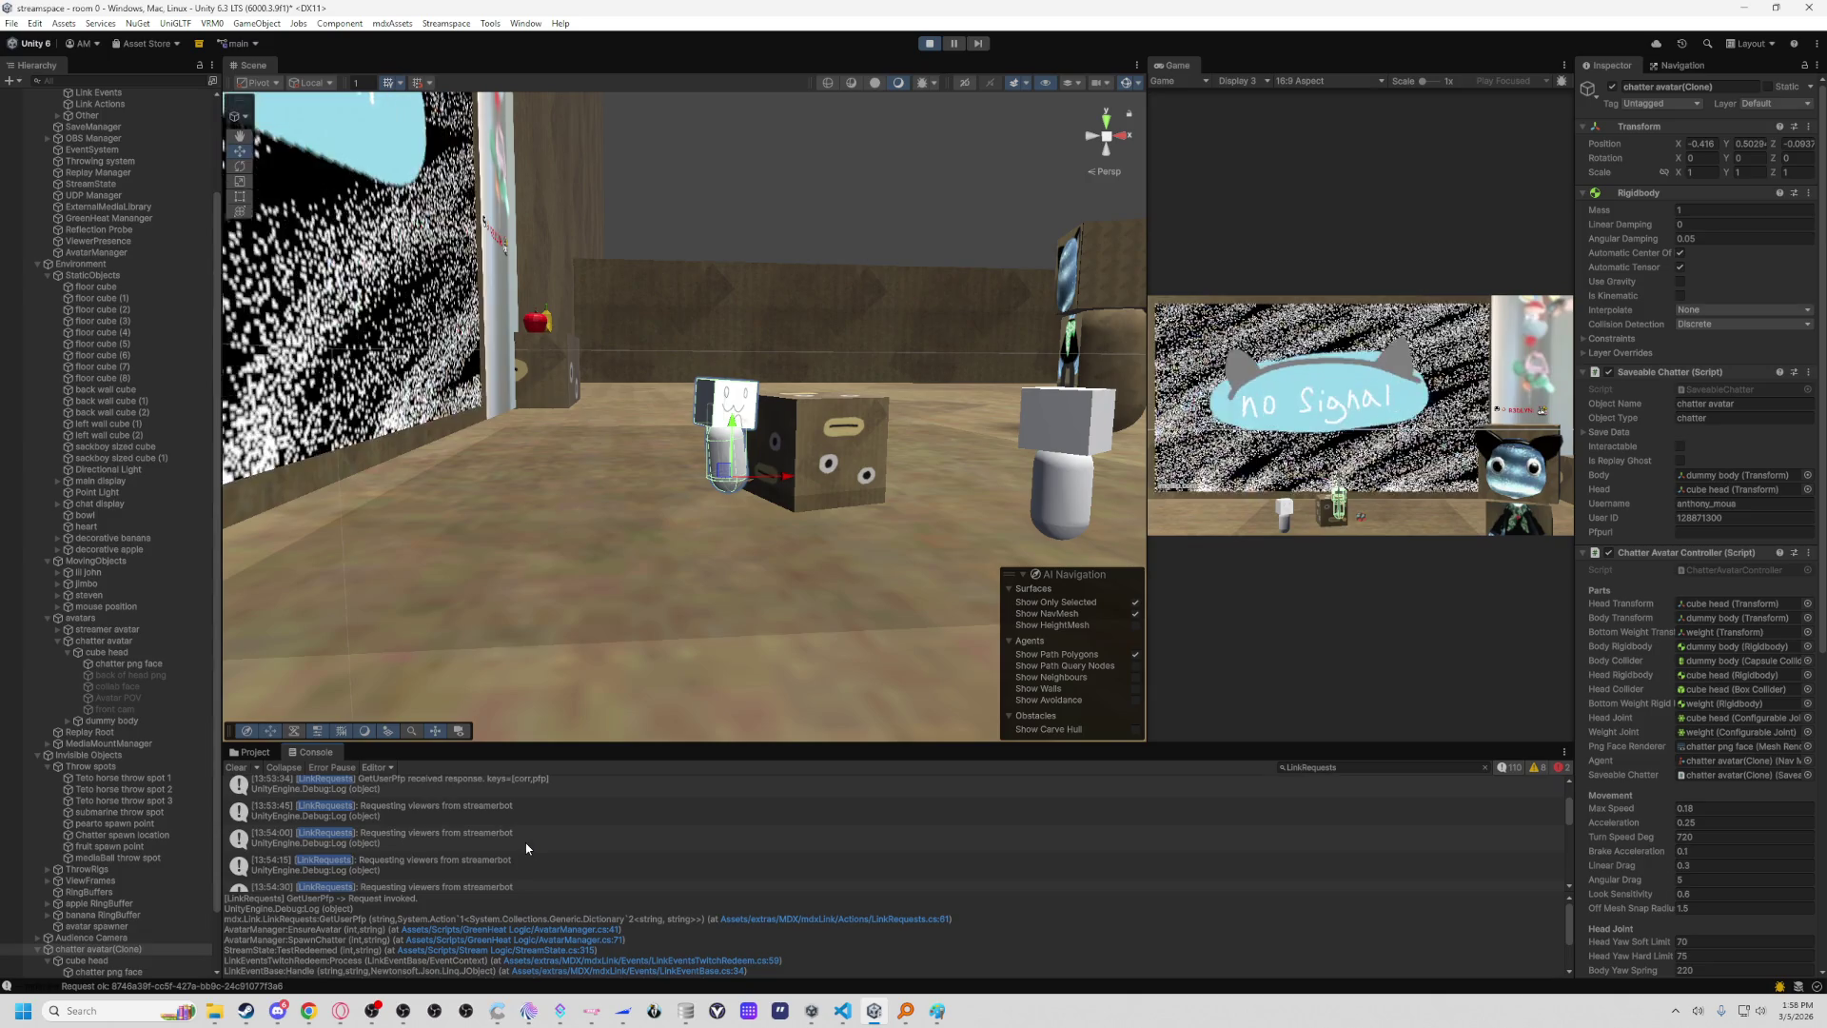
scroll(527, 848, "up", 2)
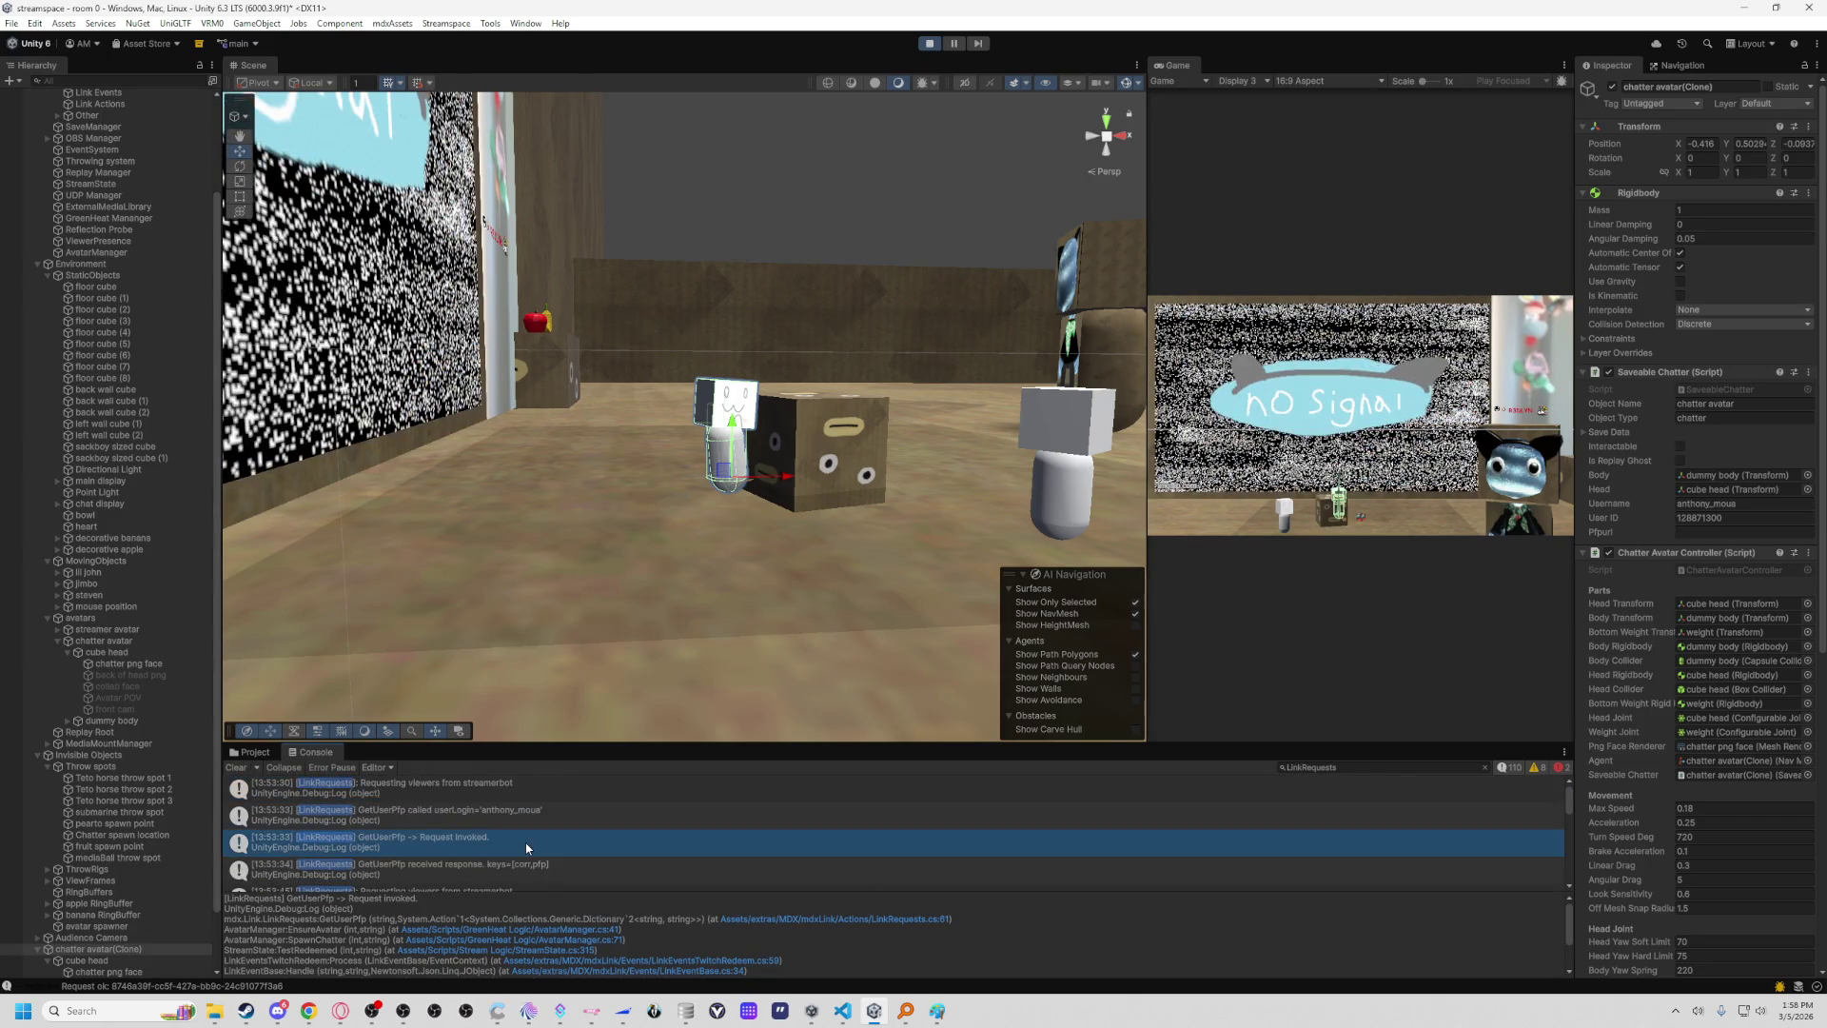
double_click(526, 842)
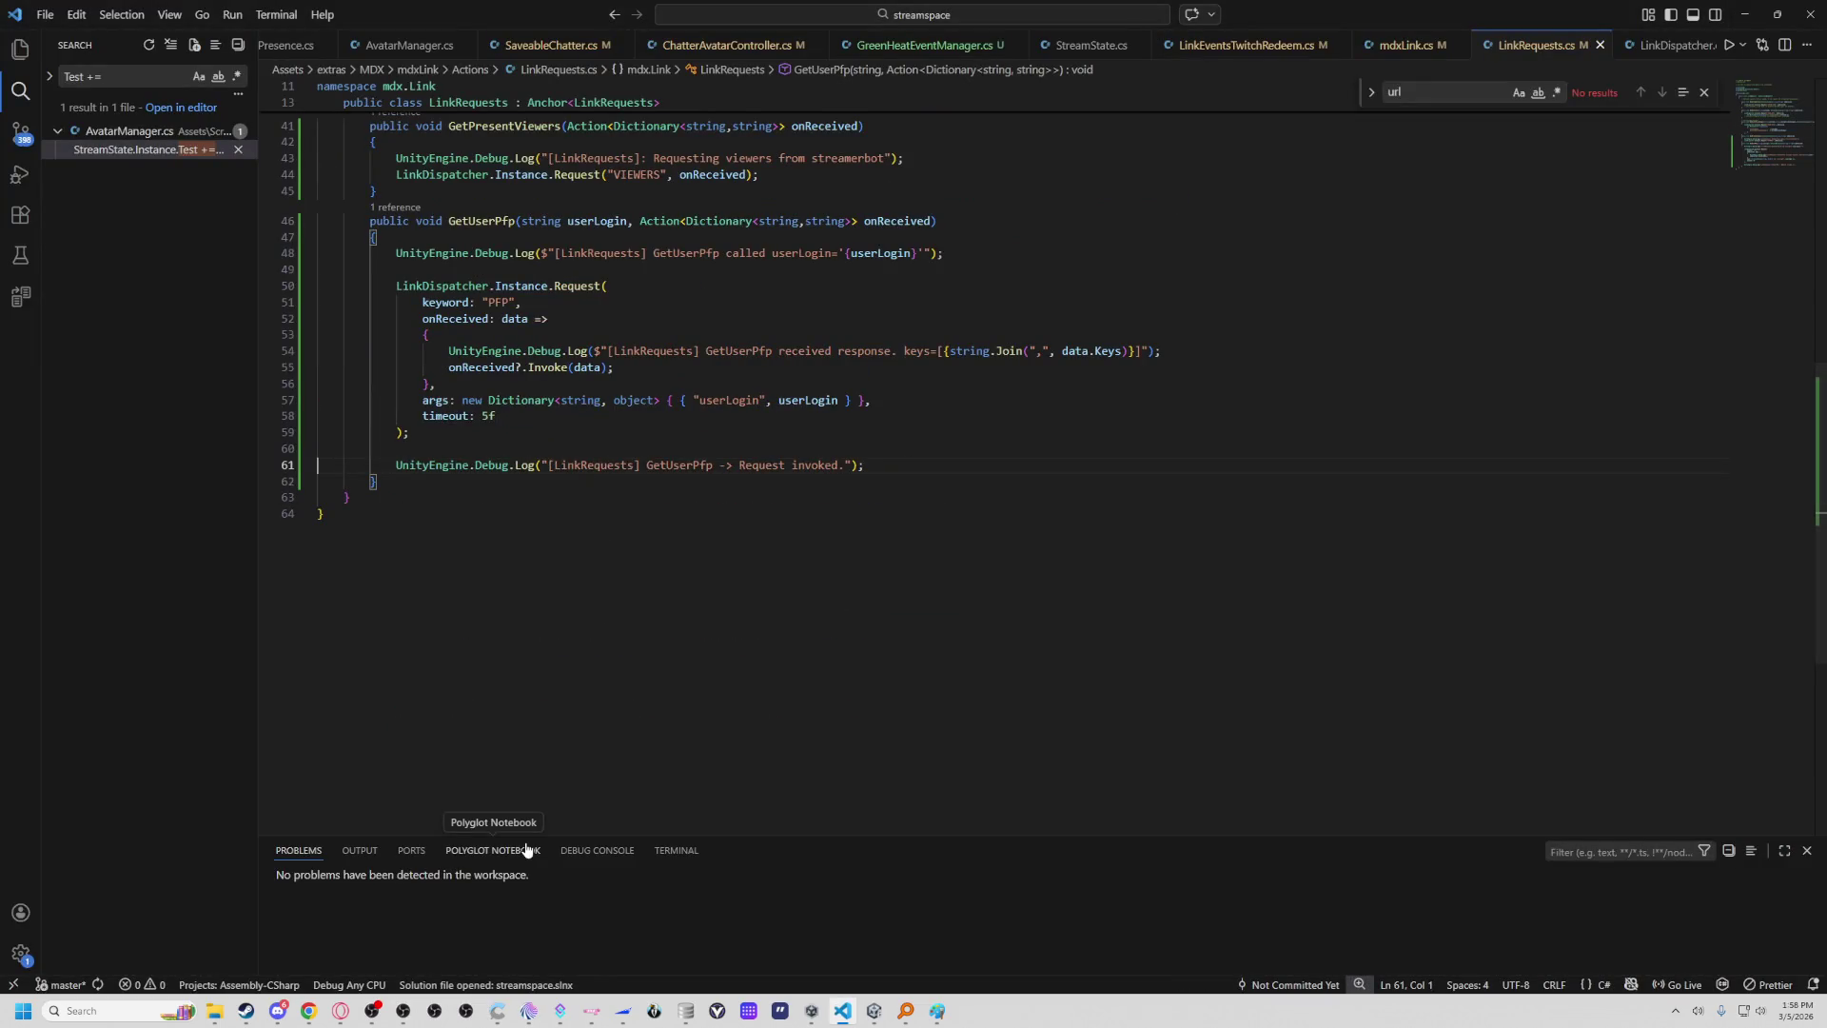
Highlight GetUserPfp and select userLogin from its log message on line 48 for the Console search.
scroll(642, 666, "up", 2)
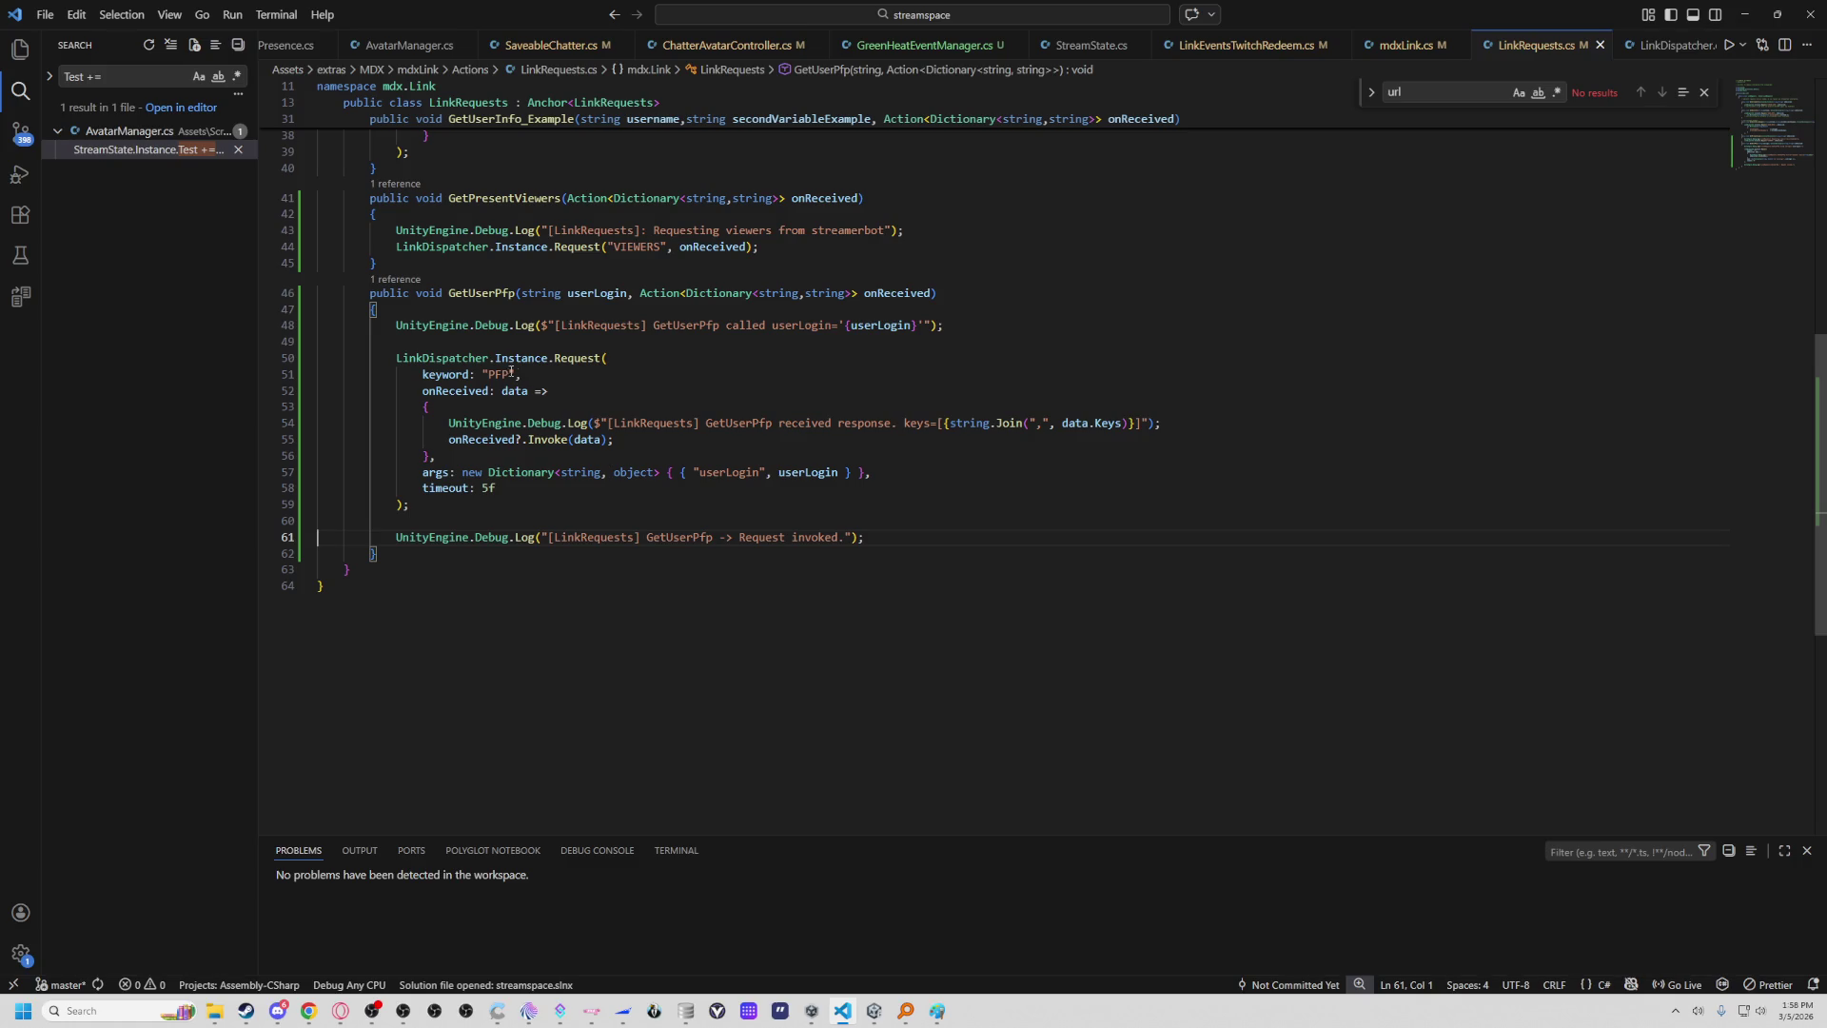
double_click(682, 326)
double_click(803, 325)
key("ctrl+c")
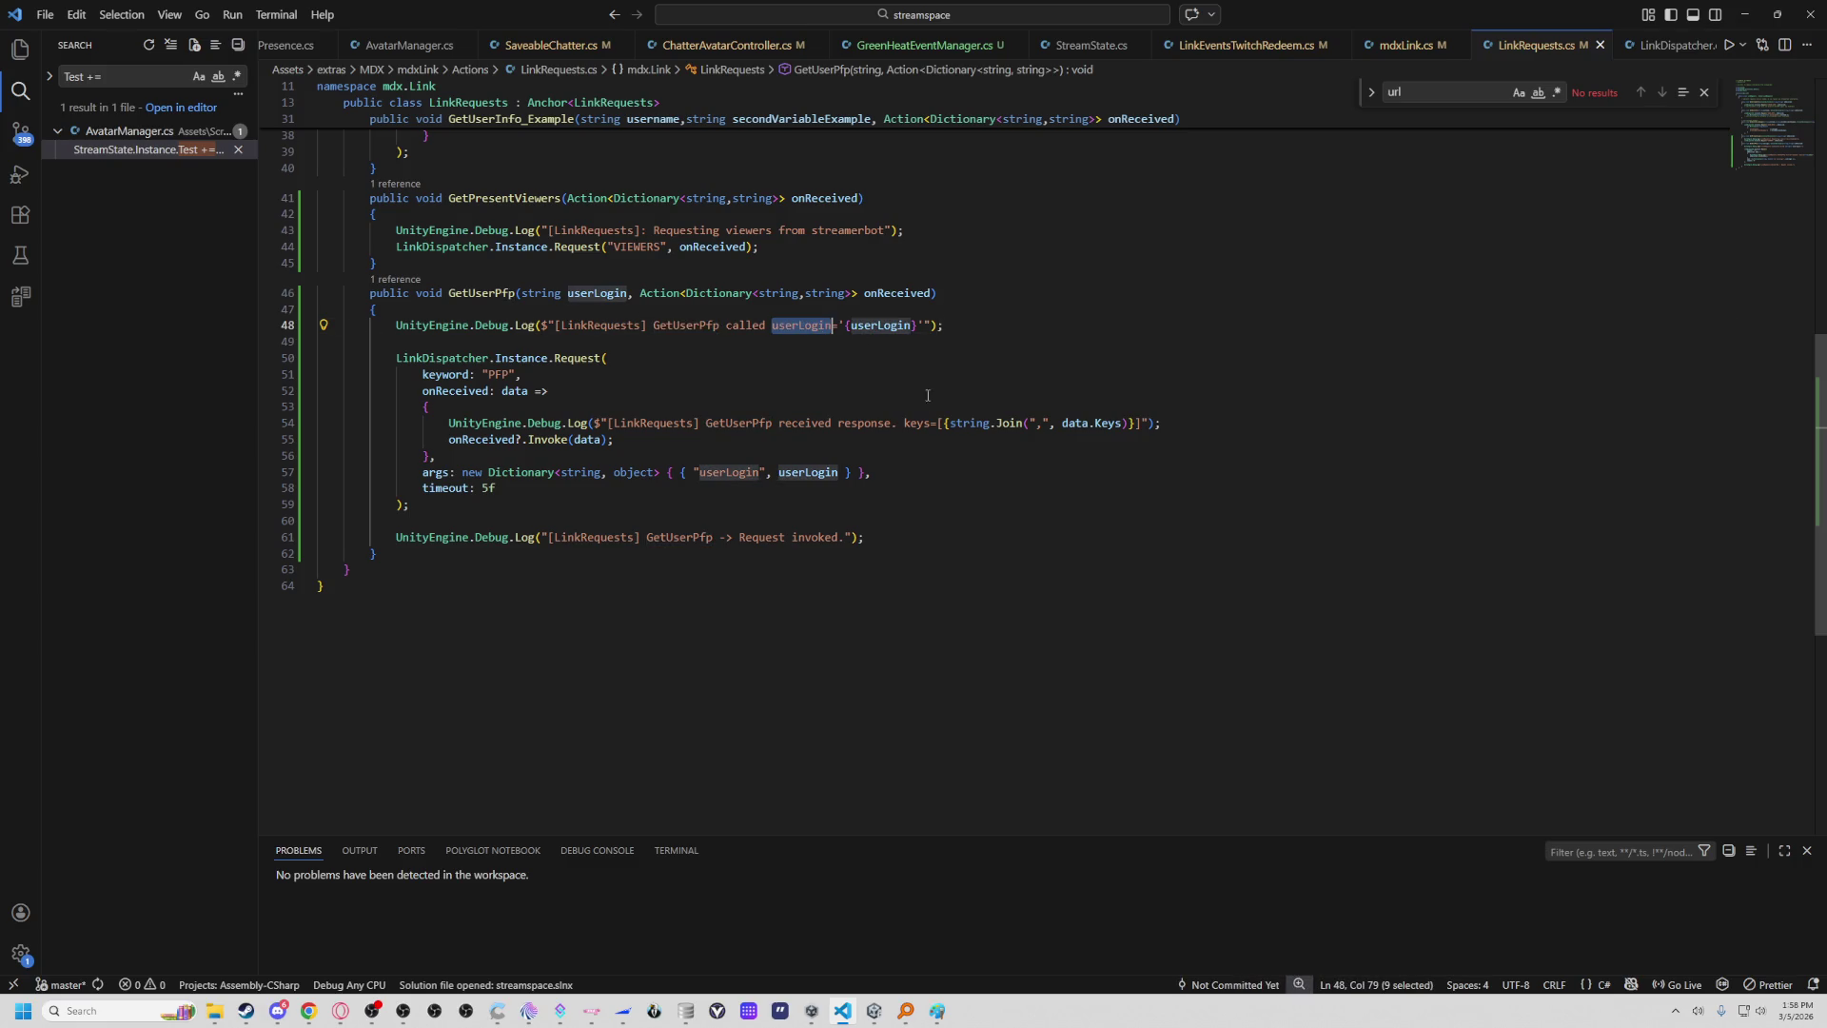
key("alt+Tab")
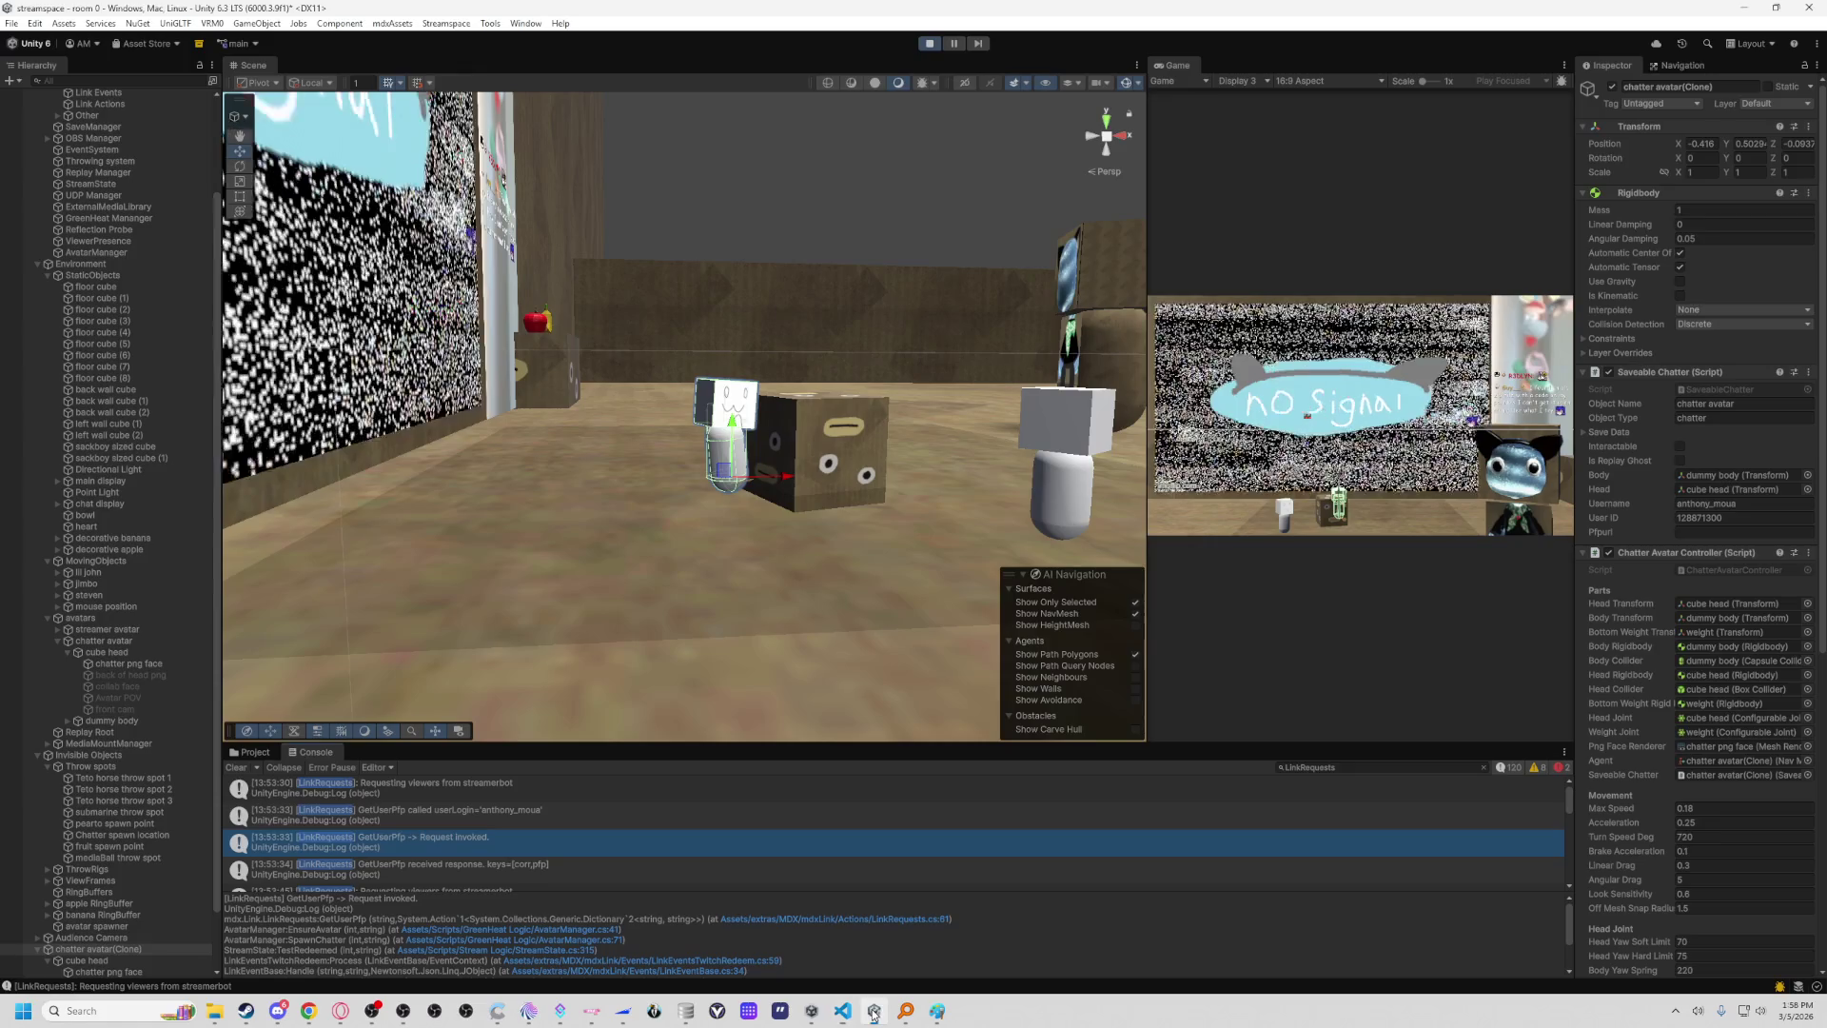
Paste userLogin into the Console search to isolate the 'GetUserPfp called userLogin=' line.
key("ctrl+v")
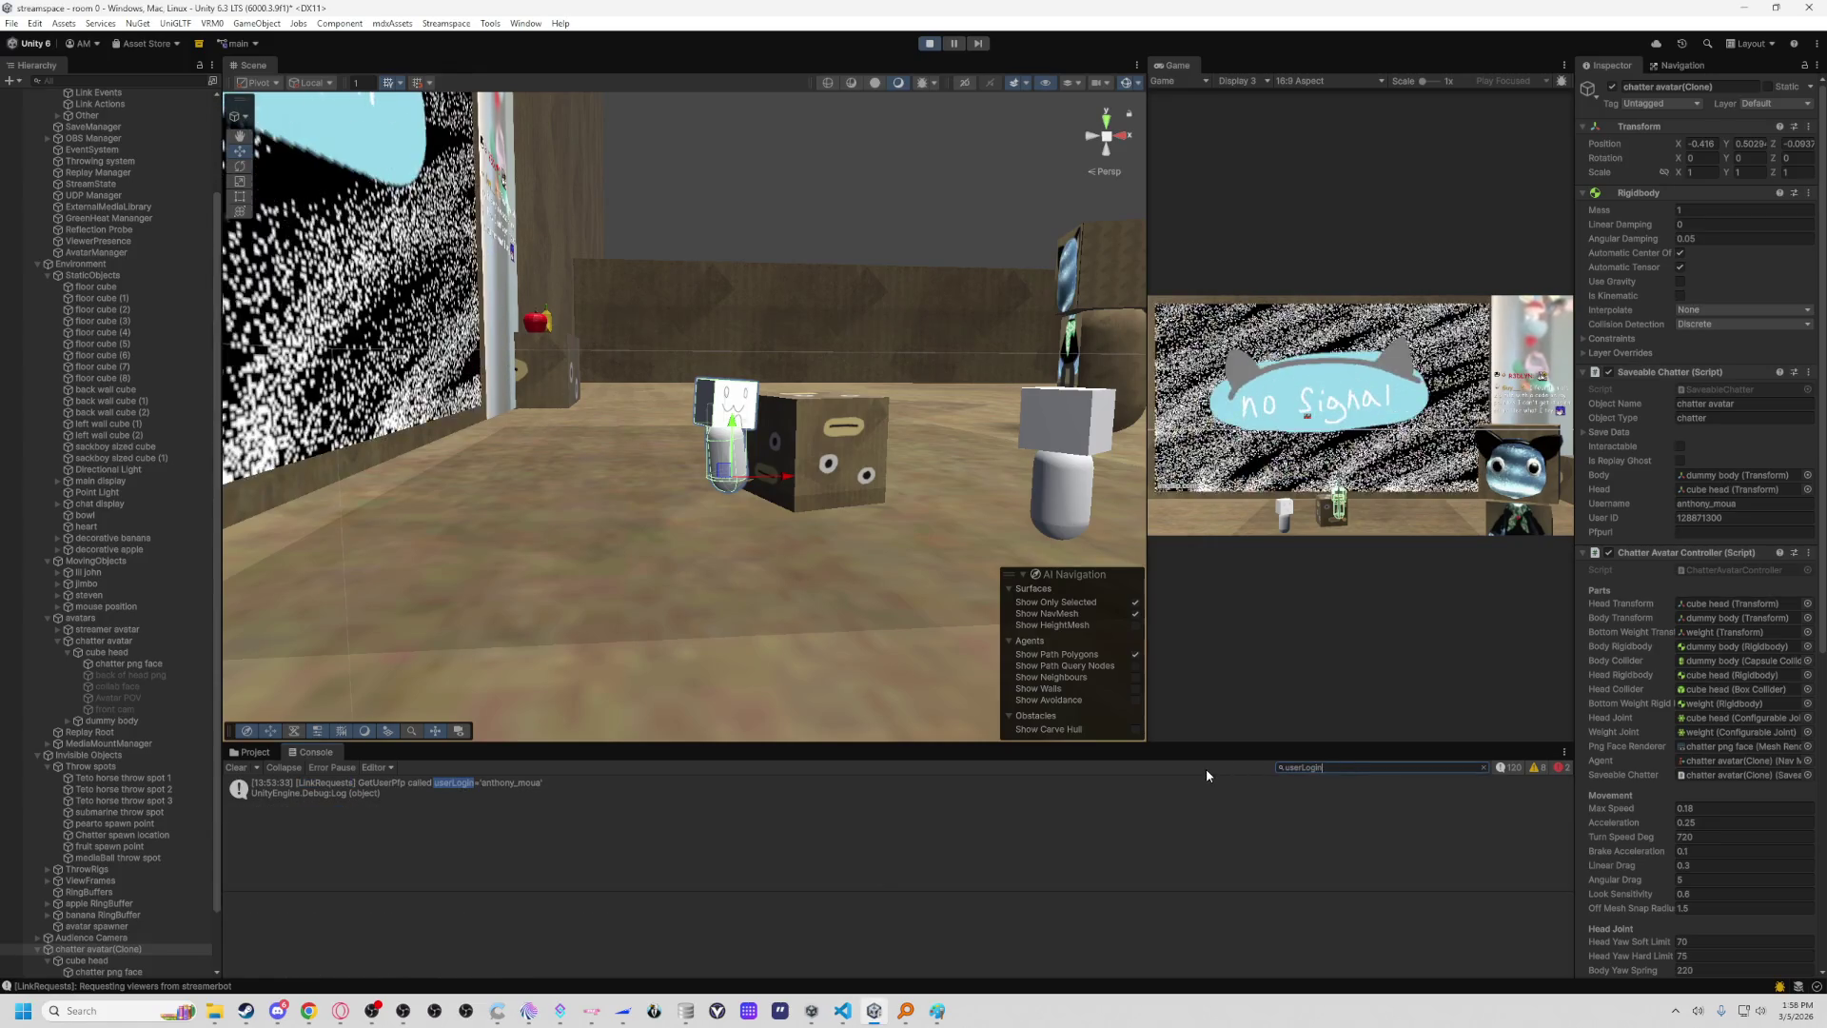
key("alt+Tab")
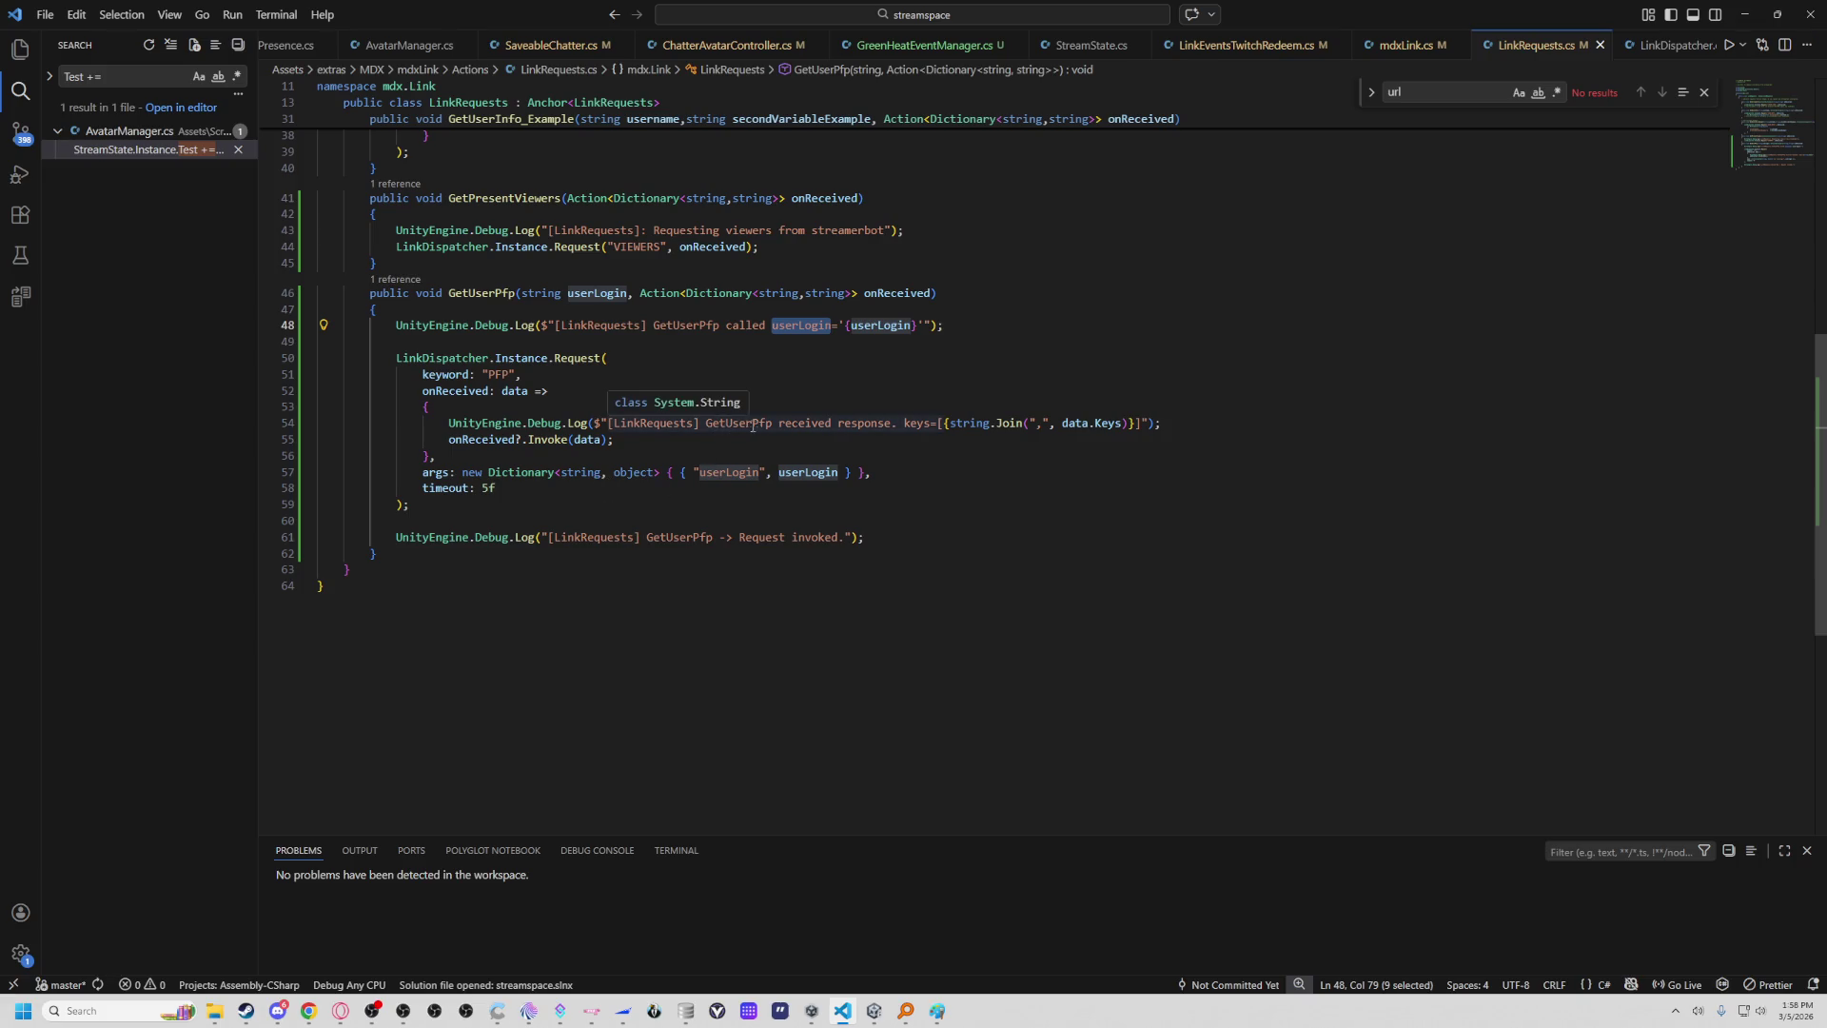
Select the 'received response' text from the log message on line 54 for the Console search.
mouse_move(707, 423)
left_mouse_down()
mouse_move(552, 440)
mouse_move(890, 426)
mouse_move(781, 427)
left_mouse_up()
key("ctrl+c")
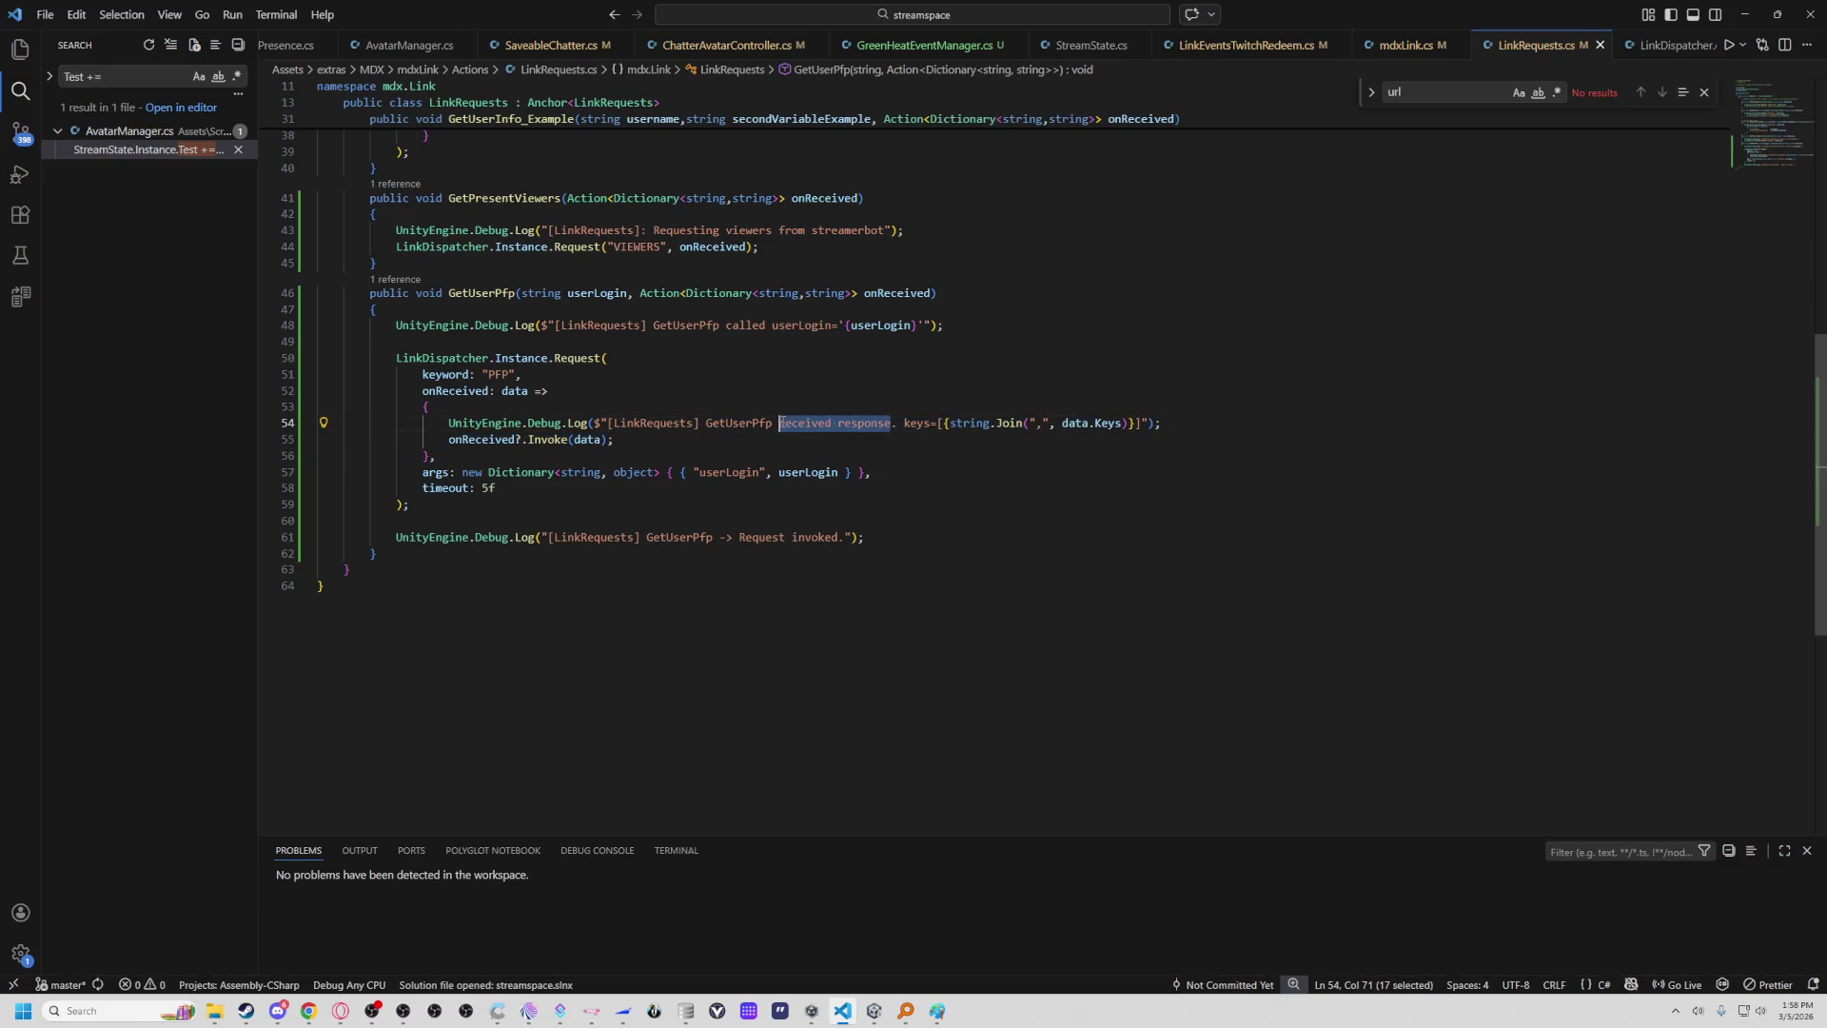
key("alt+Tab")
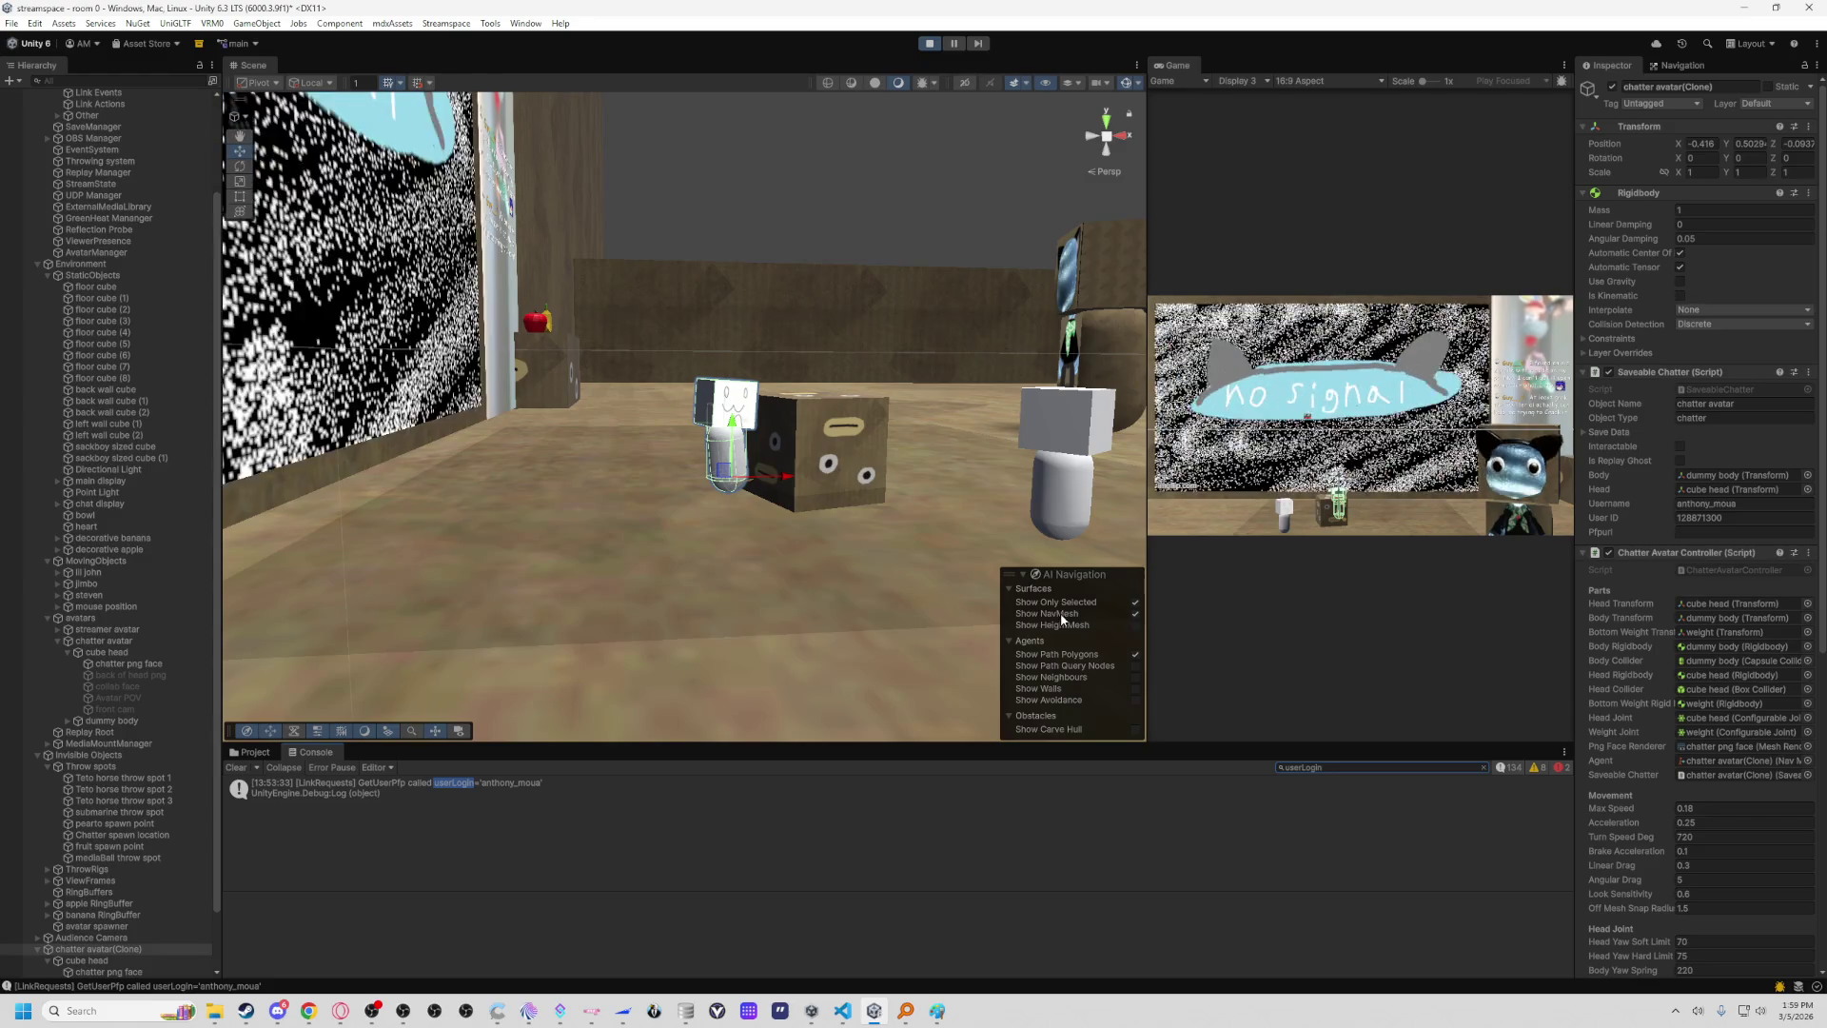
Clear the code selection in VS Code and bring the Unity editor back to the front.
left_click(1743, 8)
left_click(979, 488)
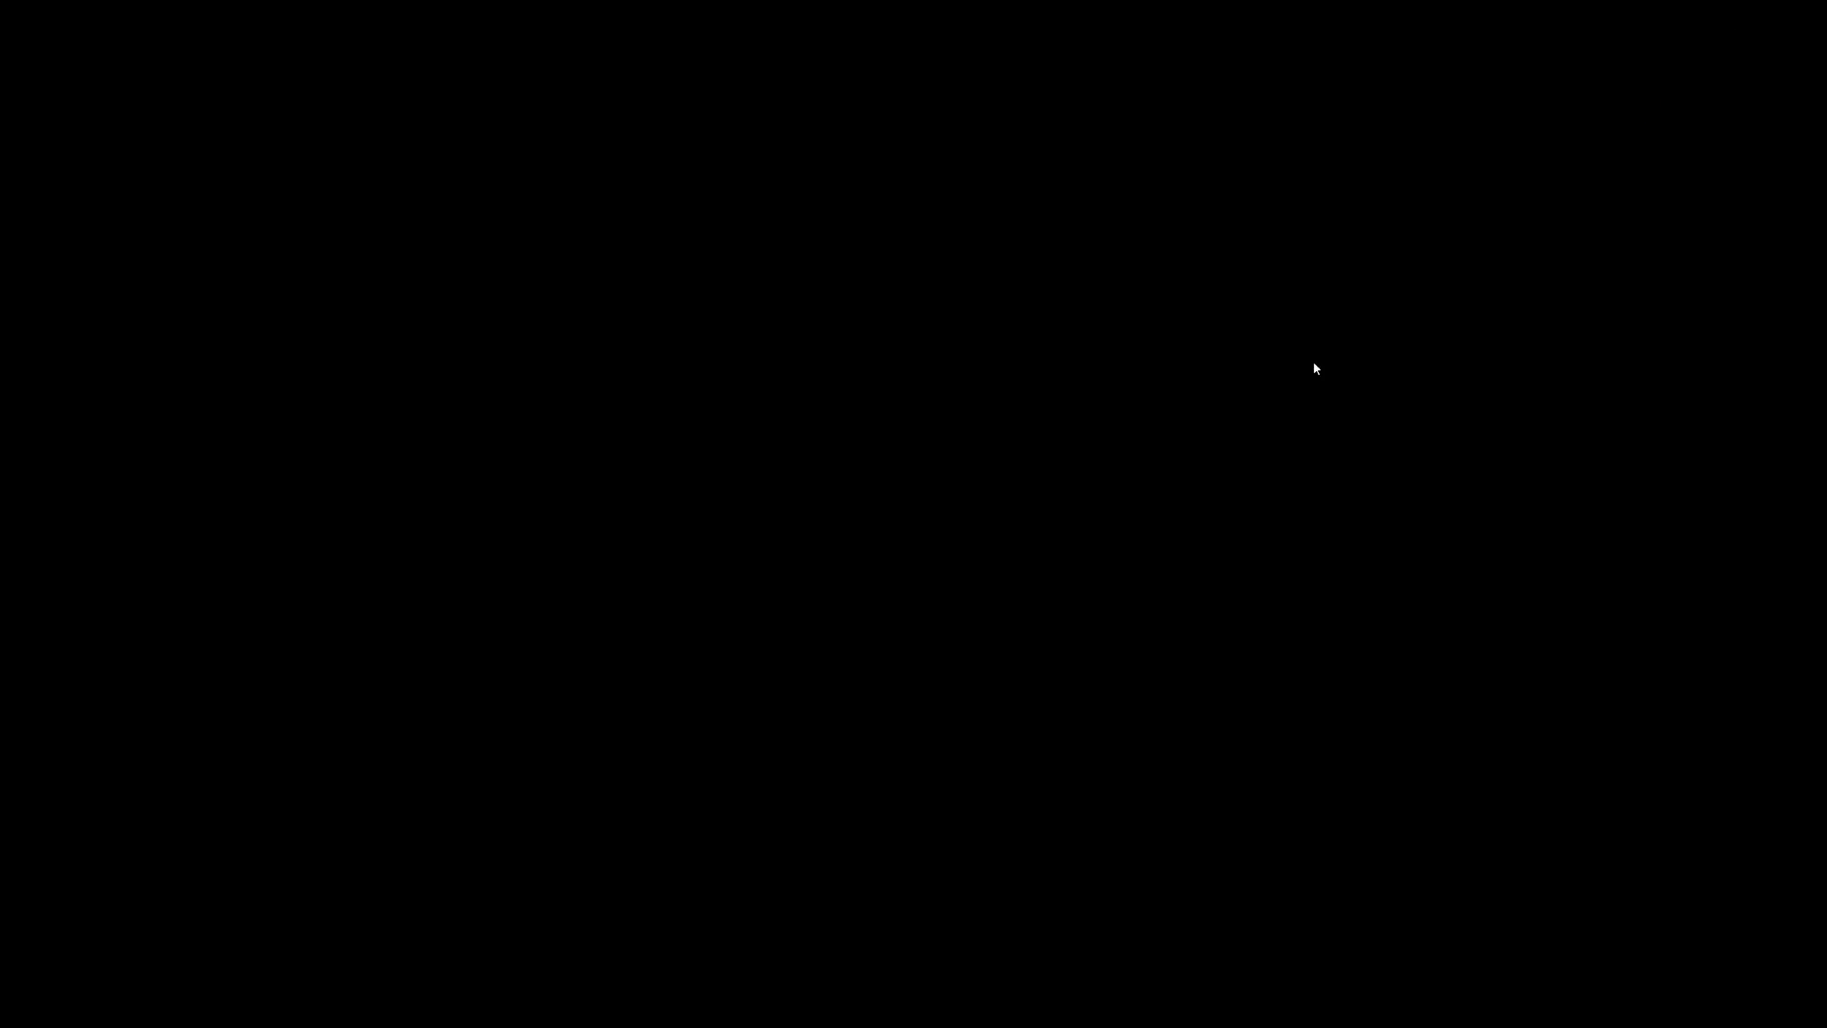
key("alt+Tab")
left_click(759, 261)
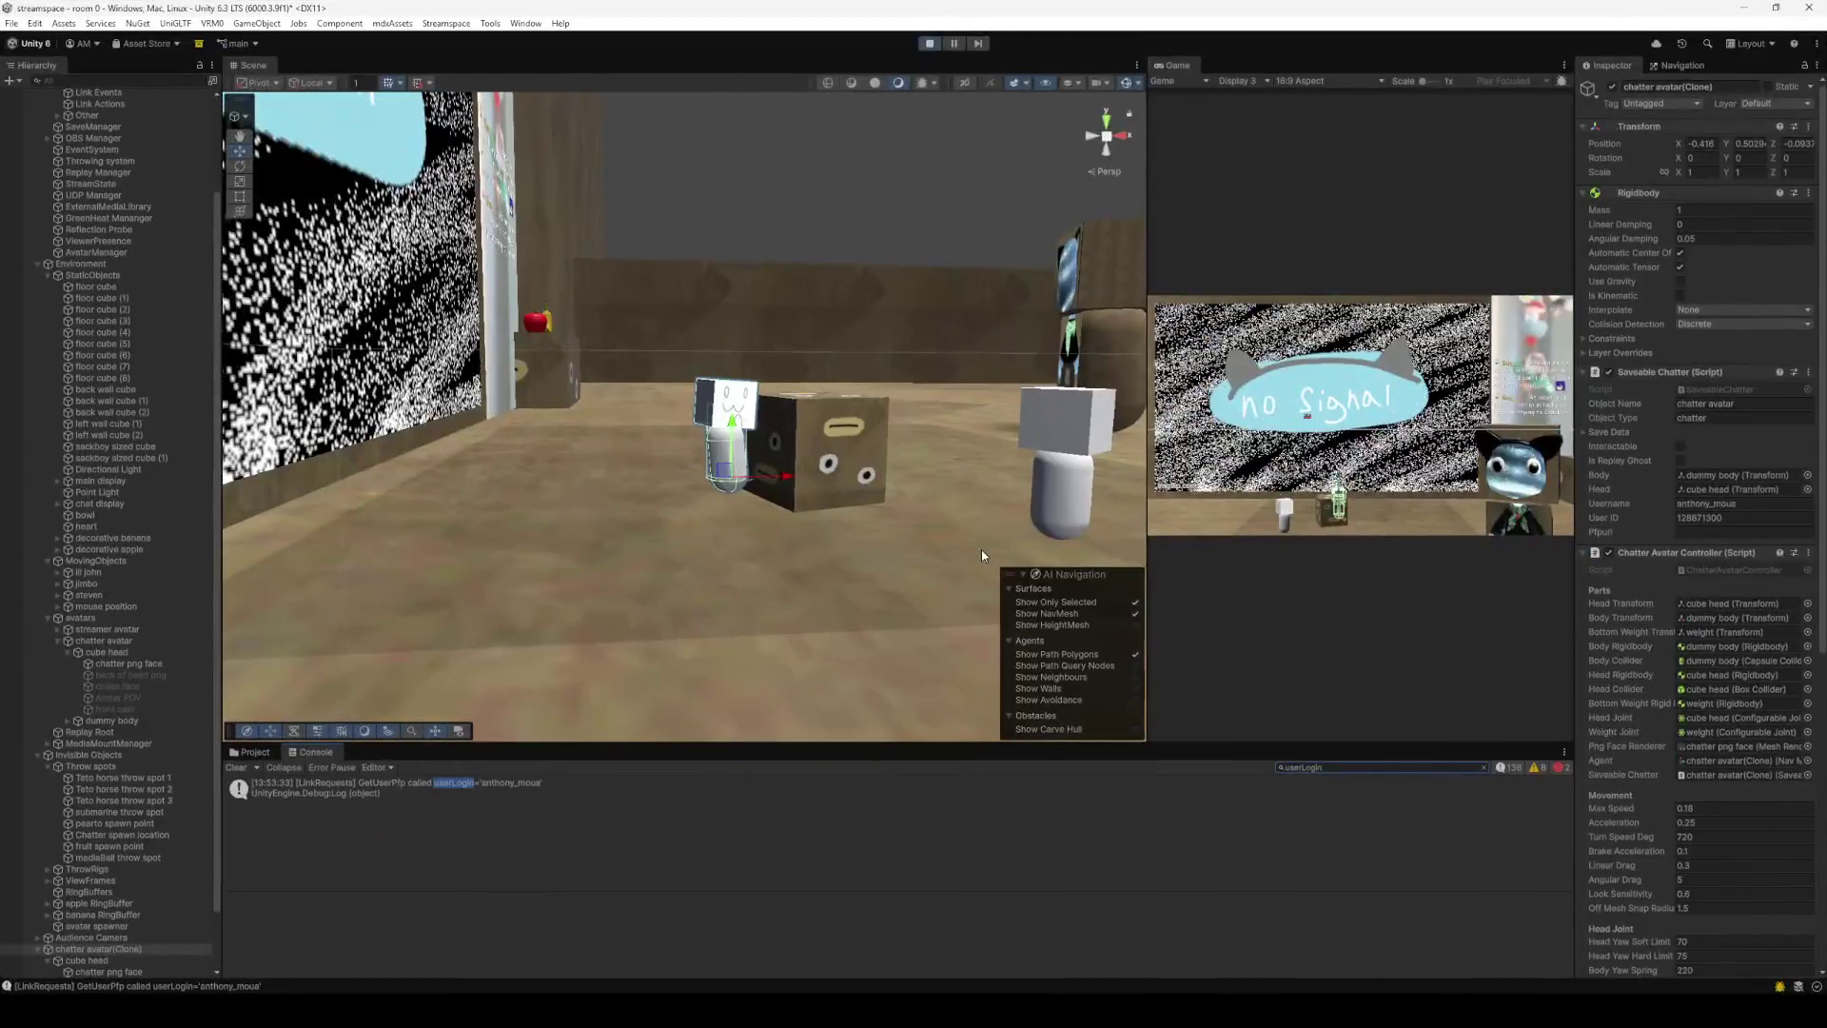
Filter the Console by 'received response' and view its stack trace showing keys corr and pfp.
key("ctrl+a")
key("ctrl+v")
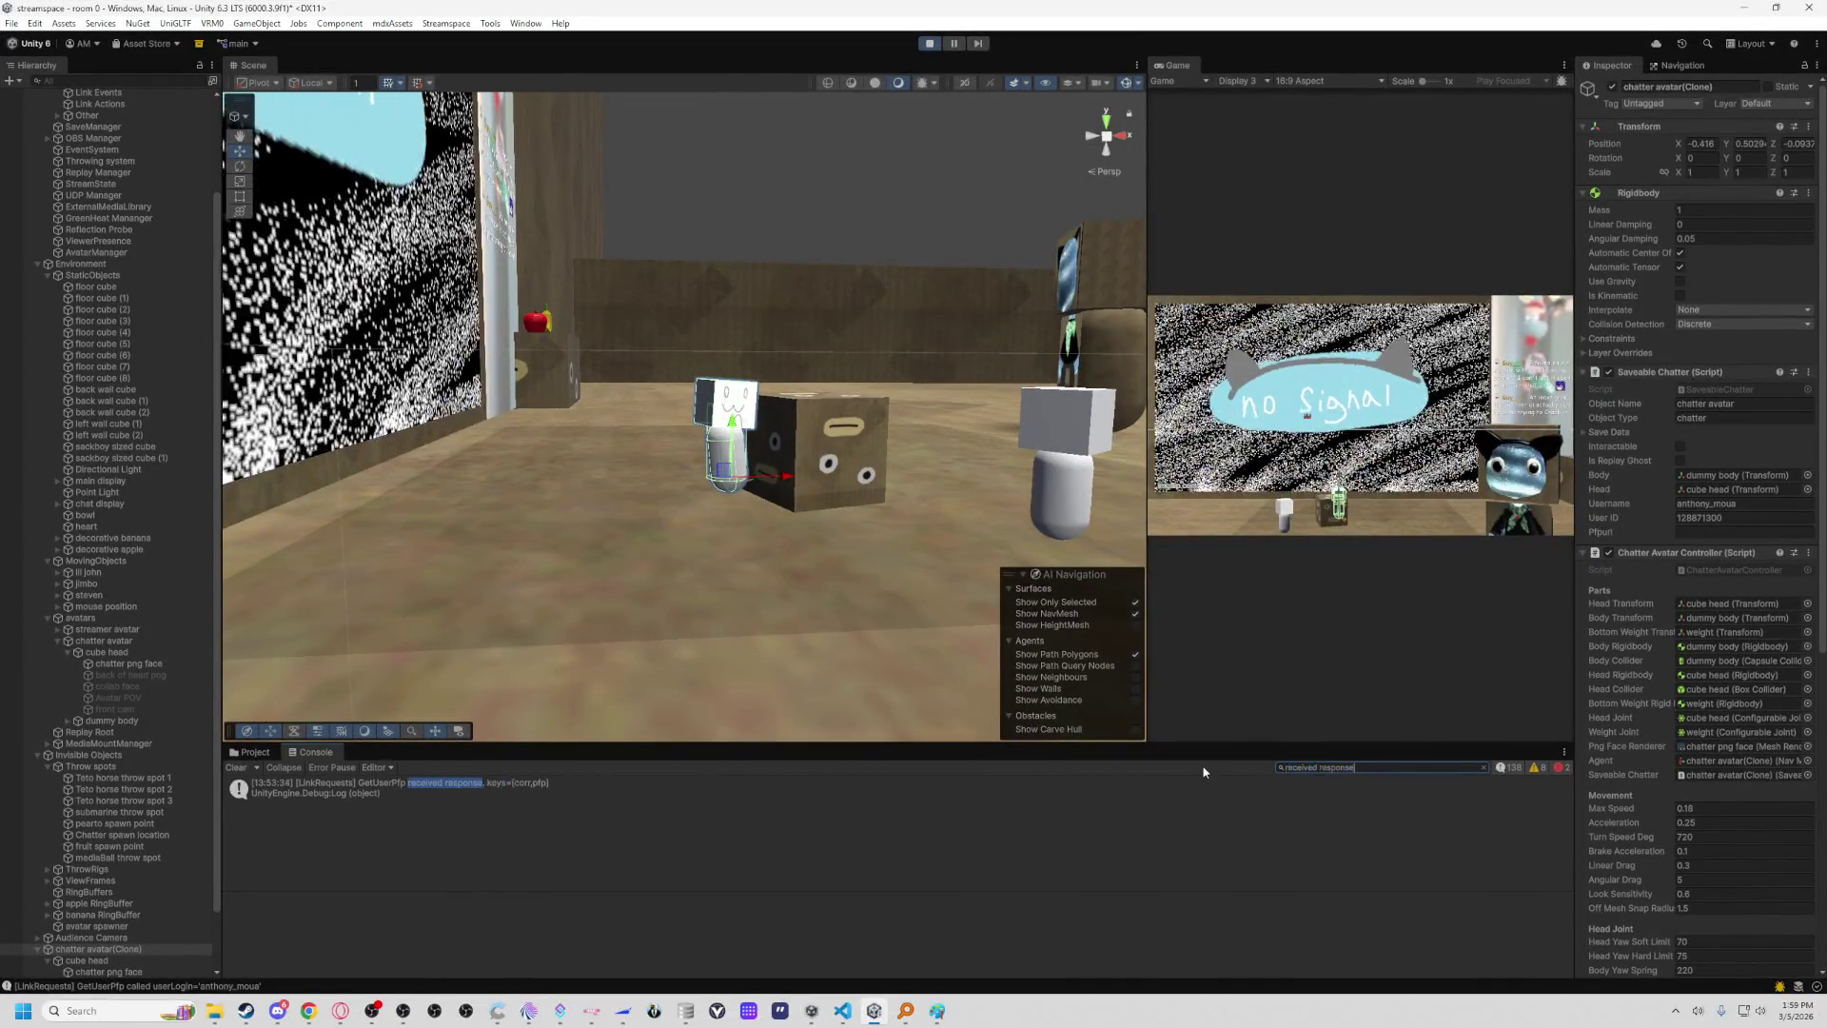
left_click(529, 783)
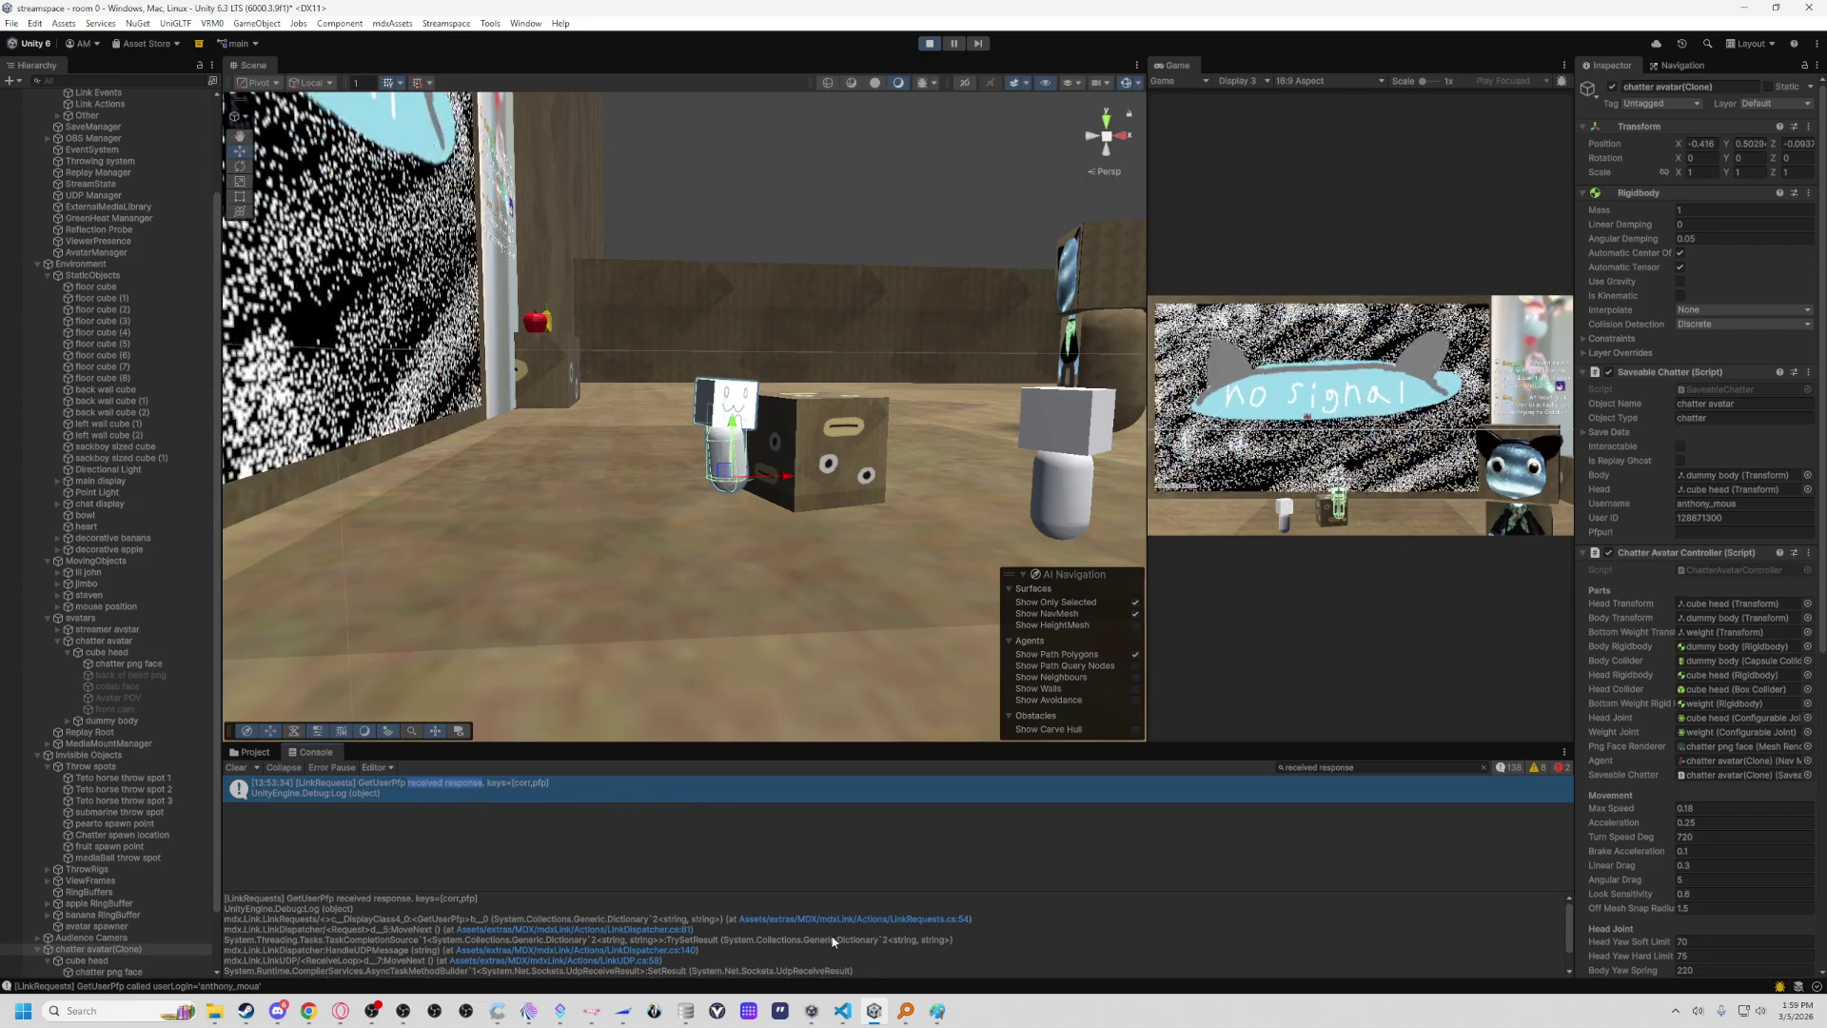
left_click(843, 1011)
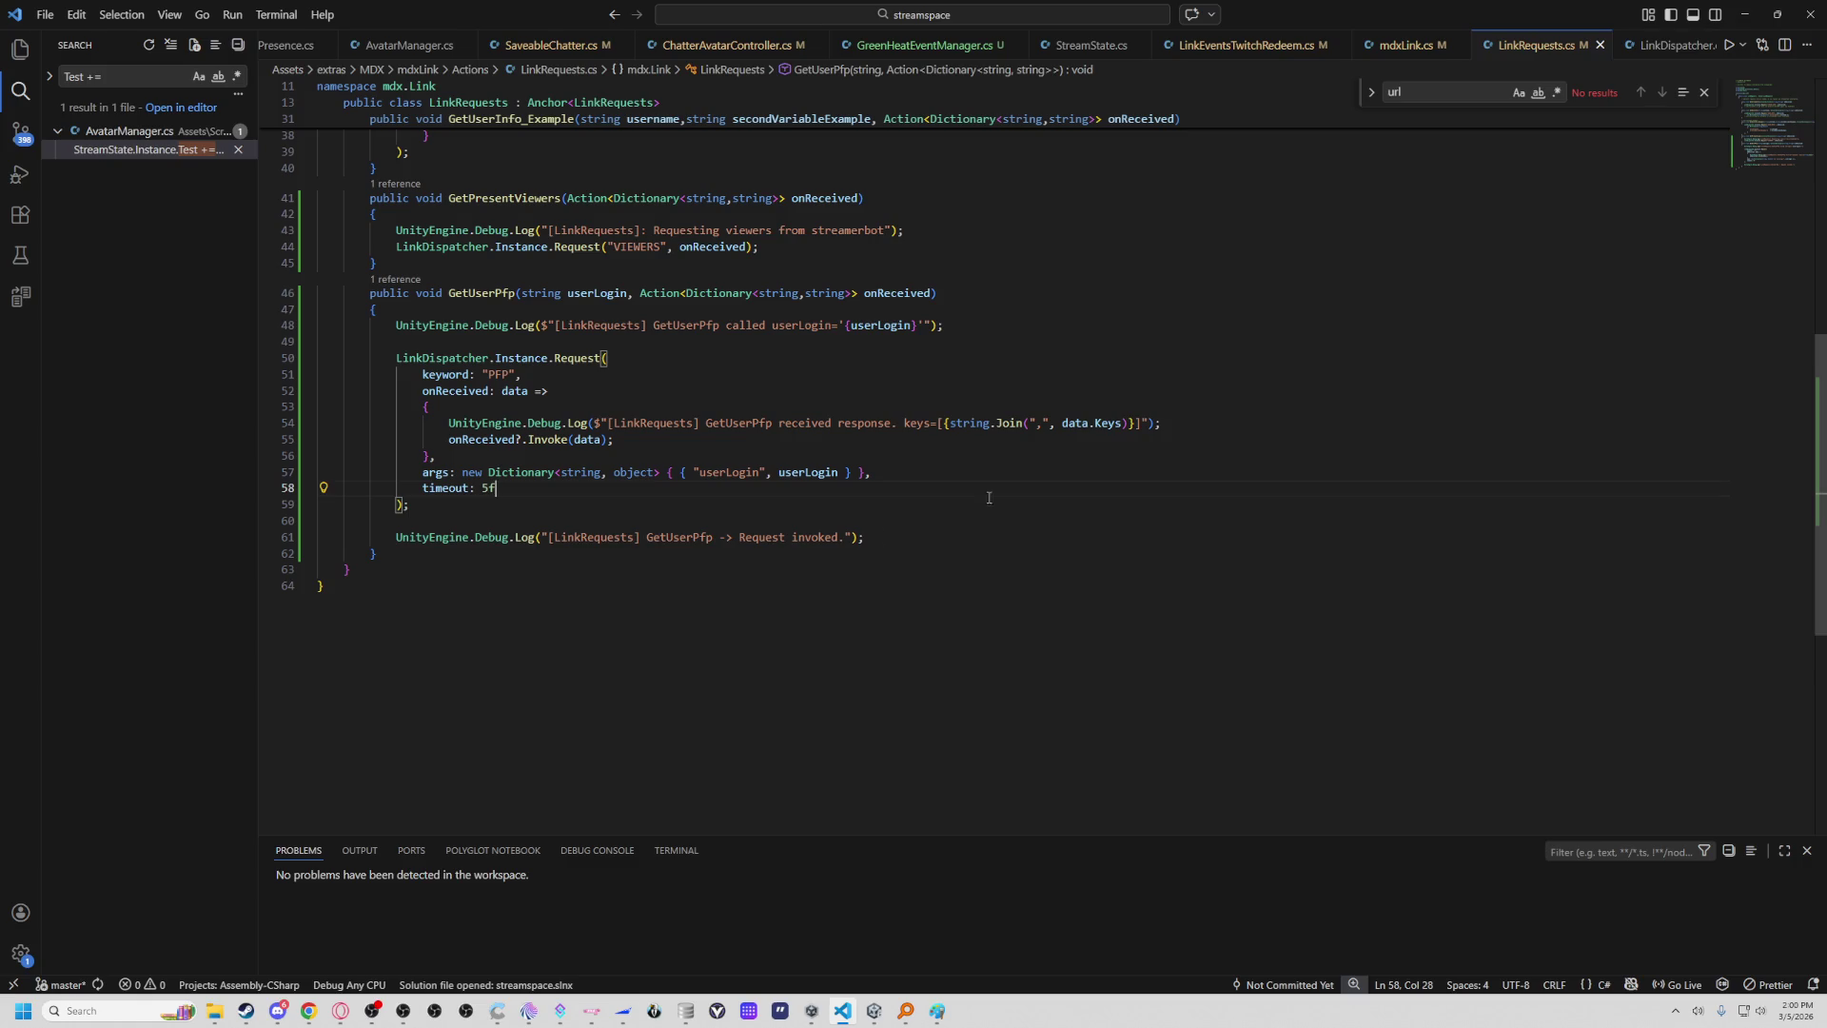
left_click(1745, 15)
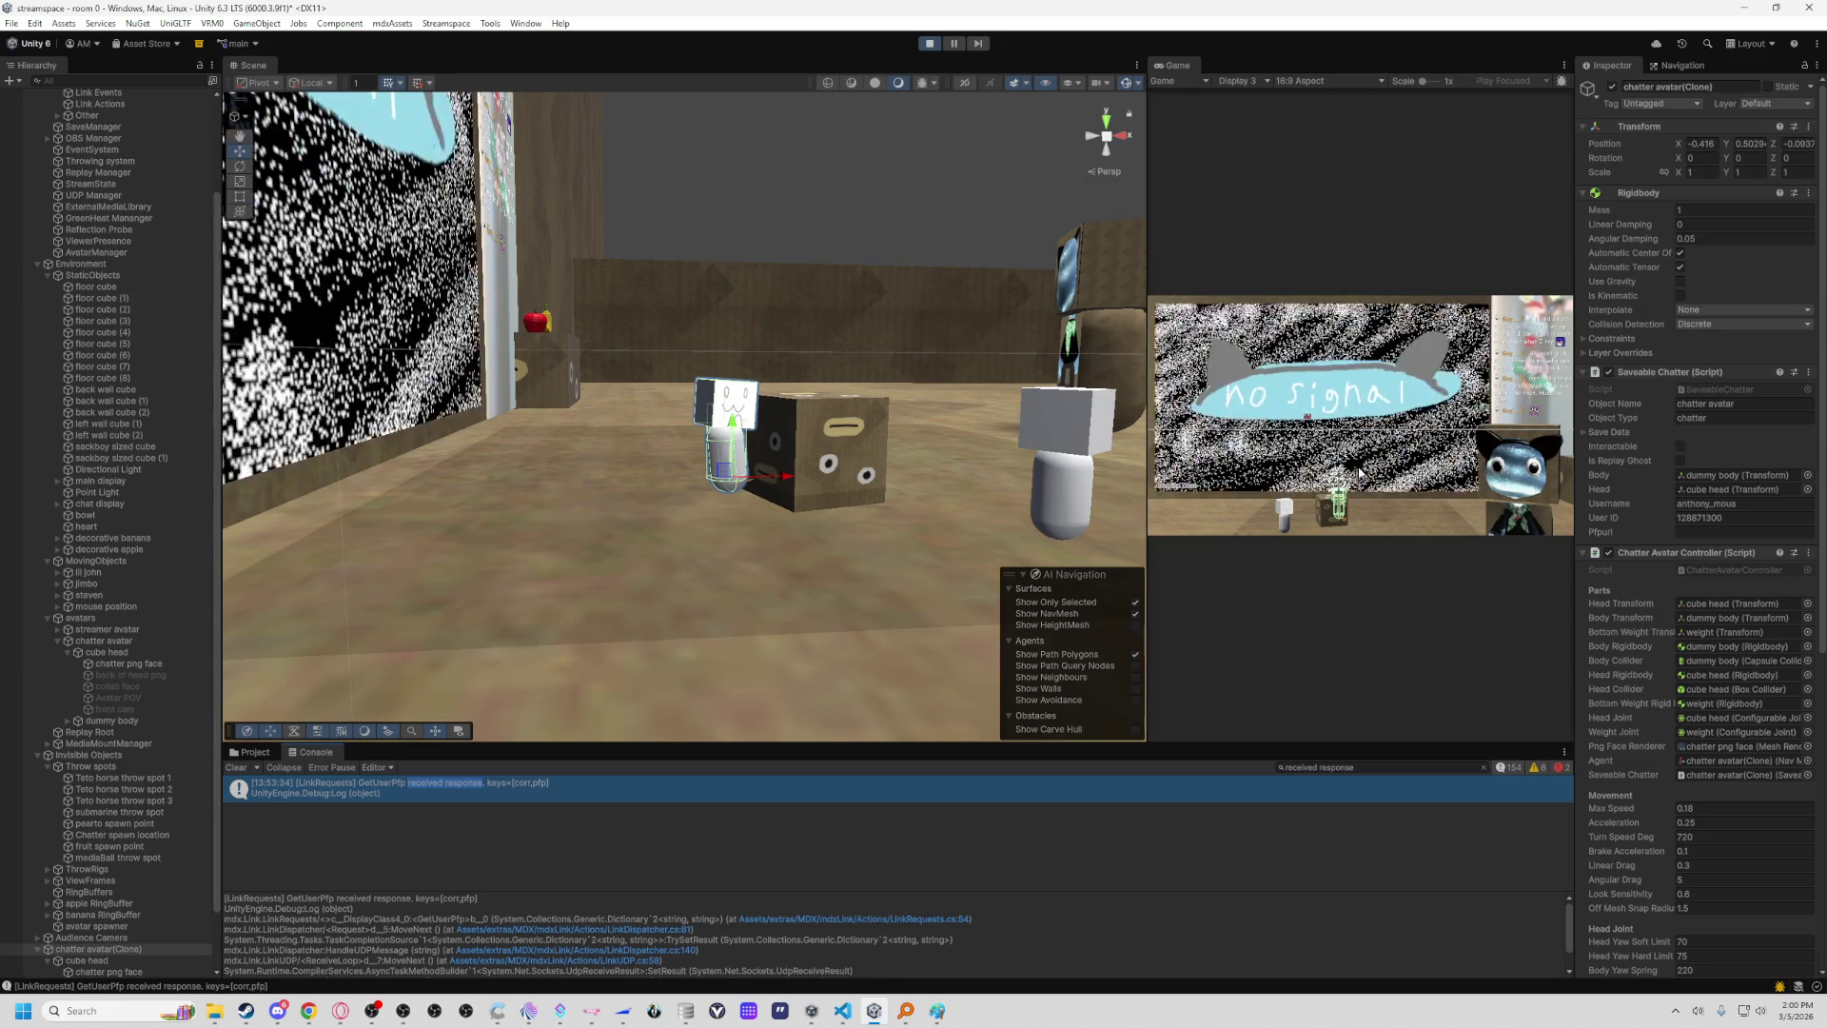
Filter the Console by 'linkreq' and scroll through the LinkRequests log entries.
left_click(1321, 768)
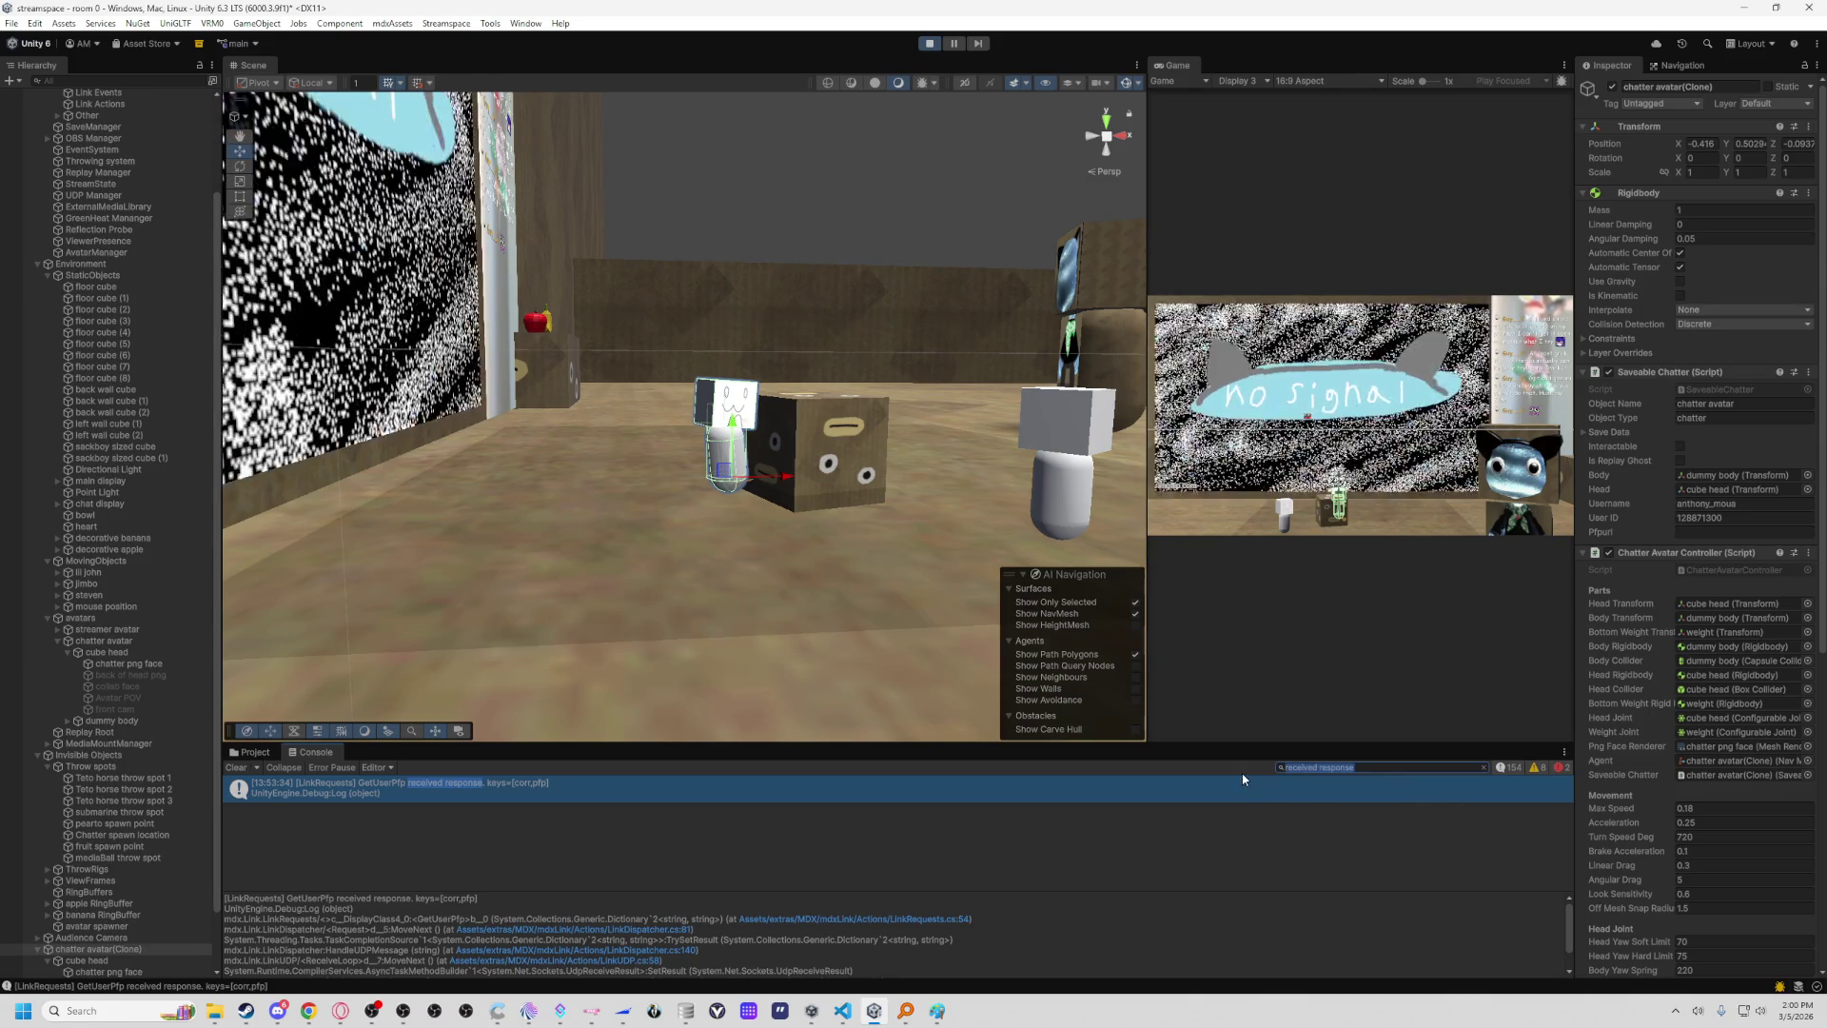
type("linkreq")
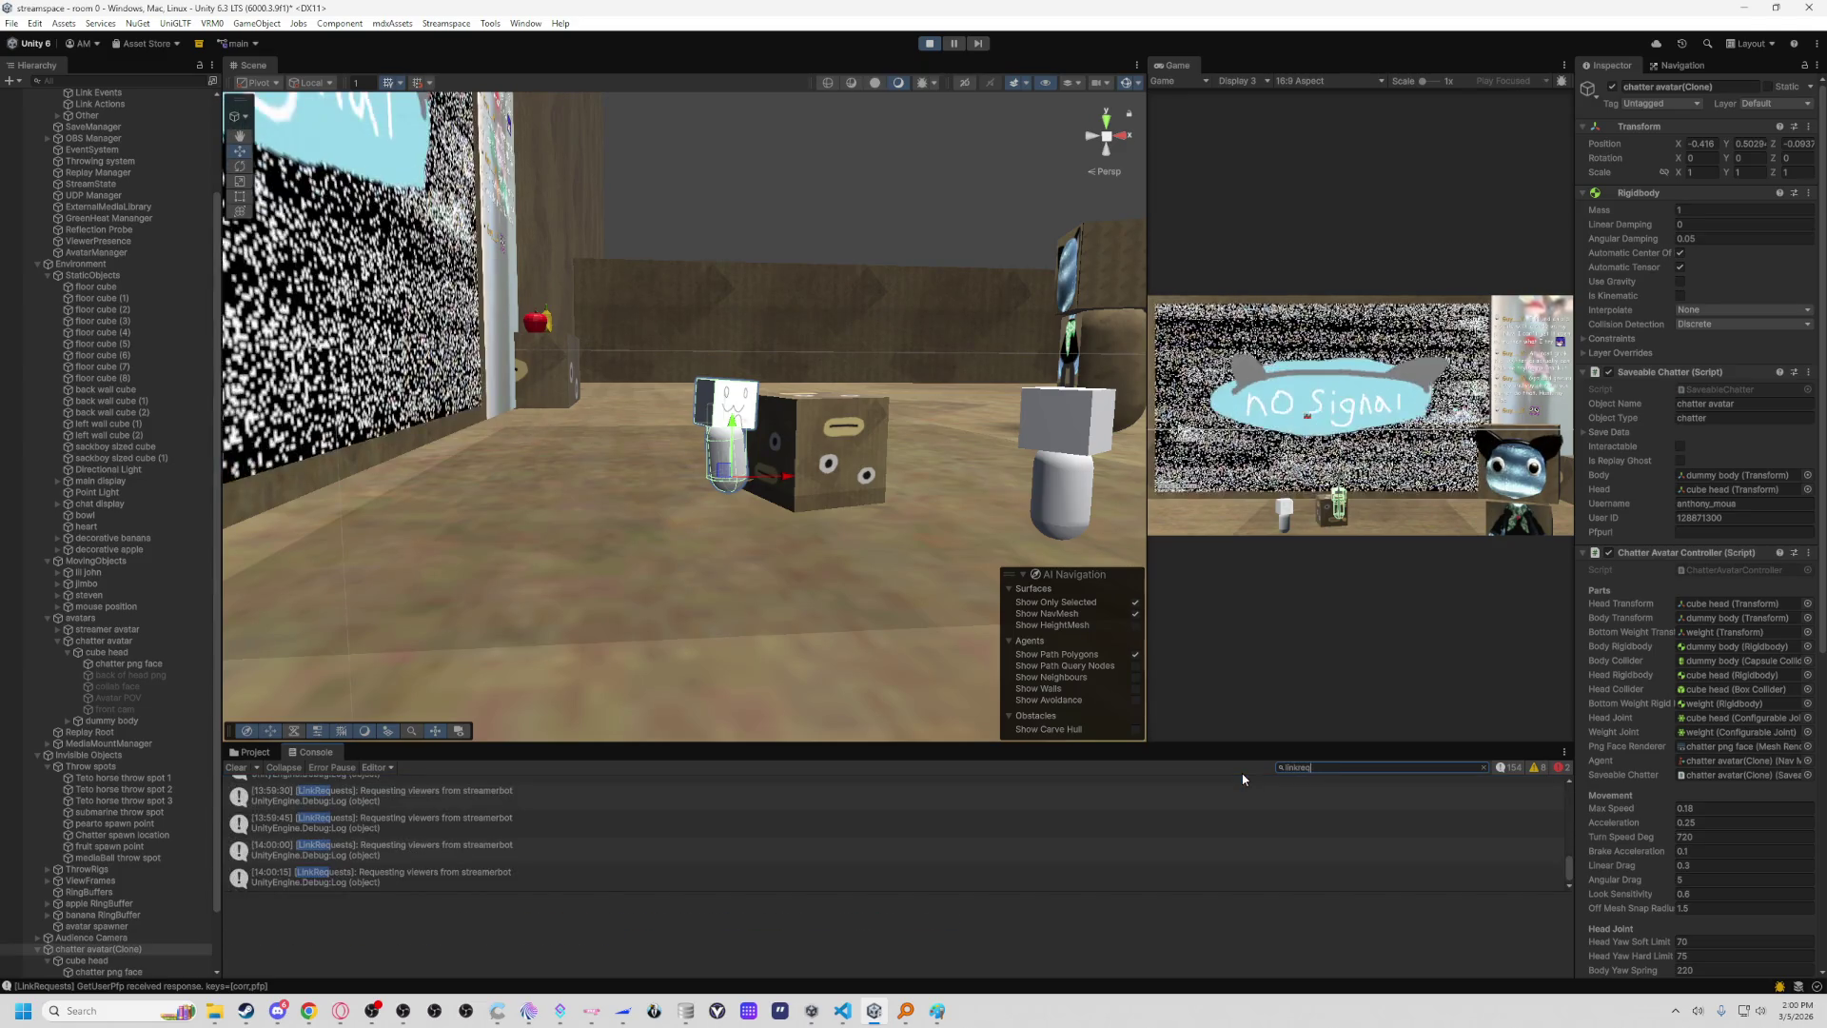
scroll(741, 807, "up", 10)
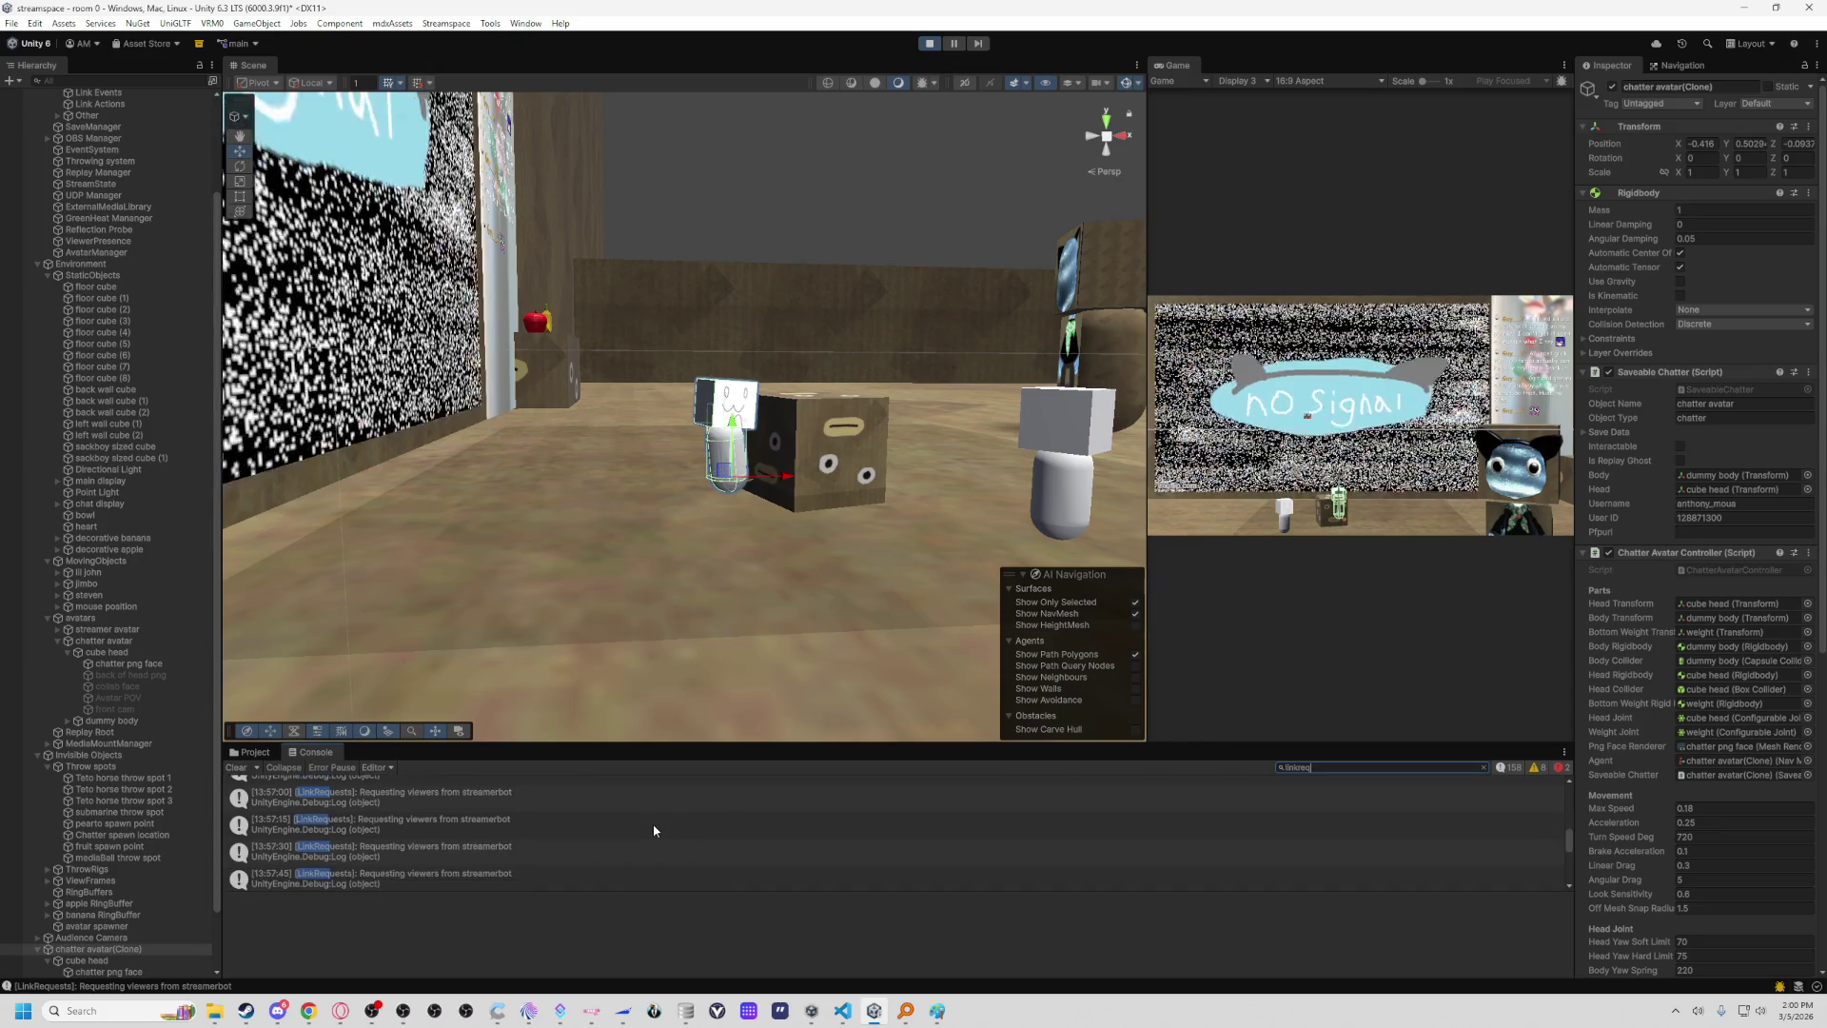
scroll(653, 824, "up", 5)
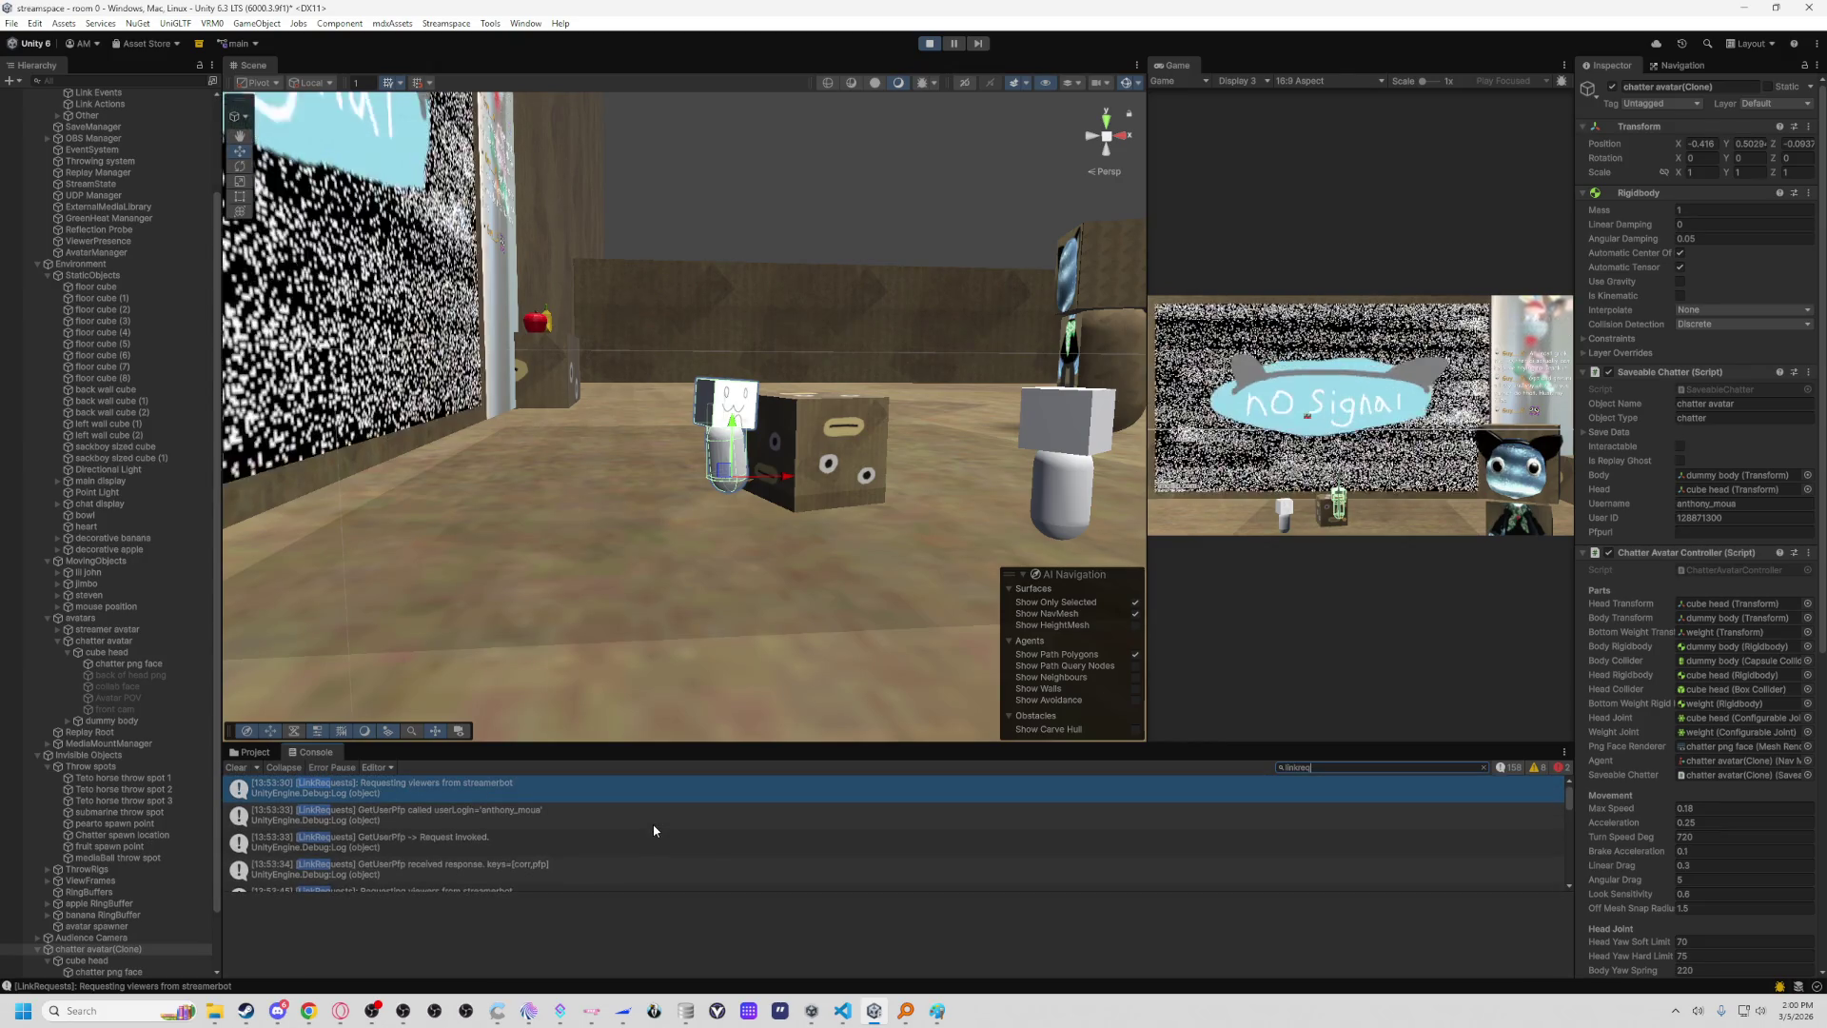
scroll(634, 824, "down", 1)
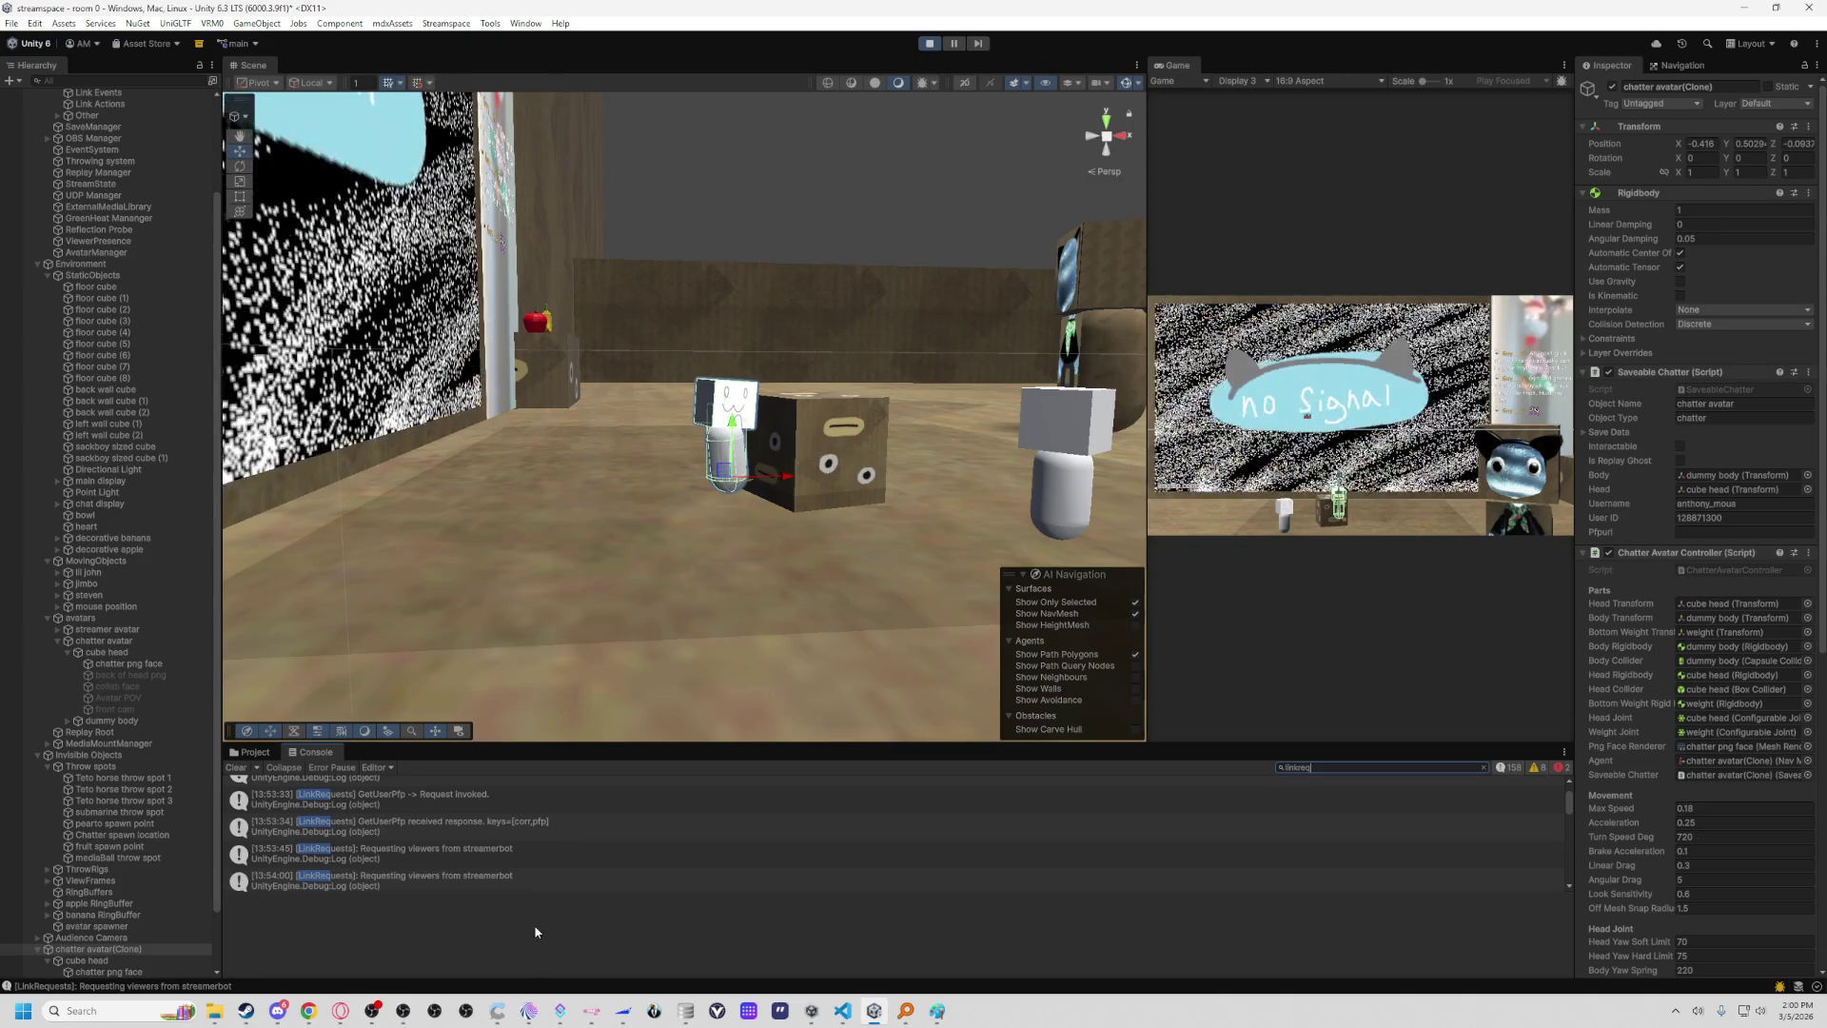
scroll(529, 847, "down", 1)
scroll(573, 808, "down", 2)
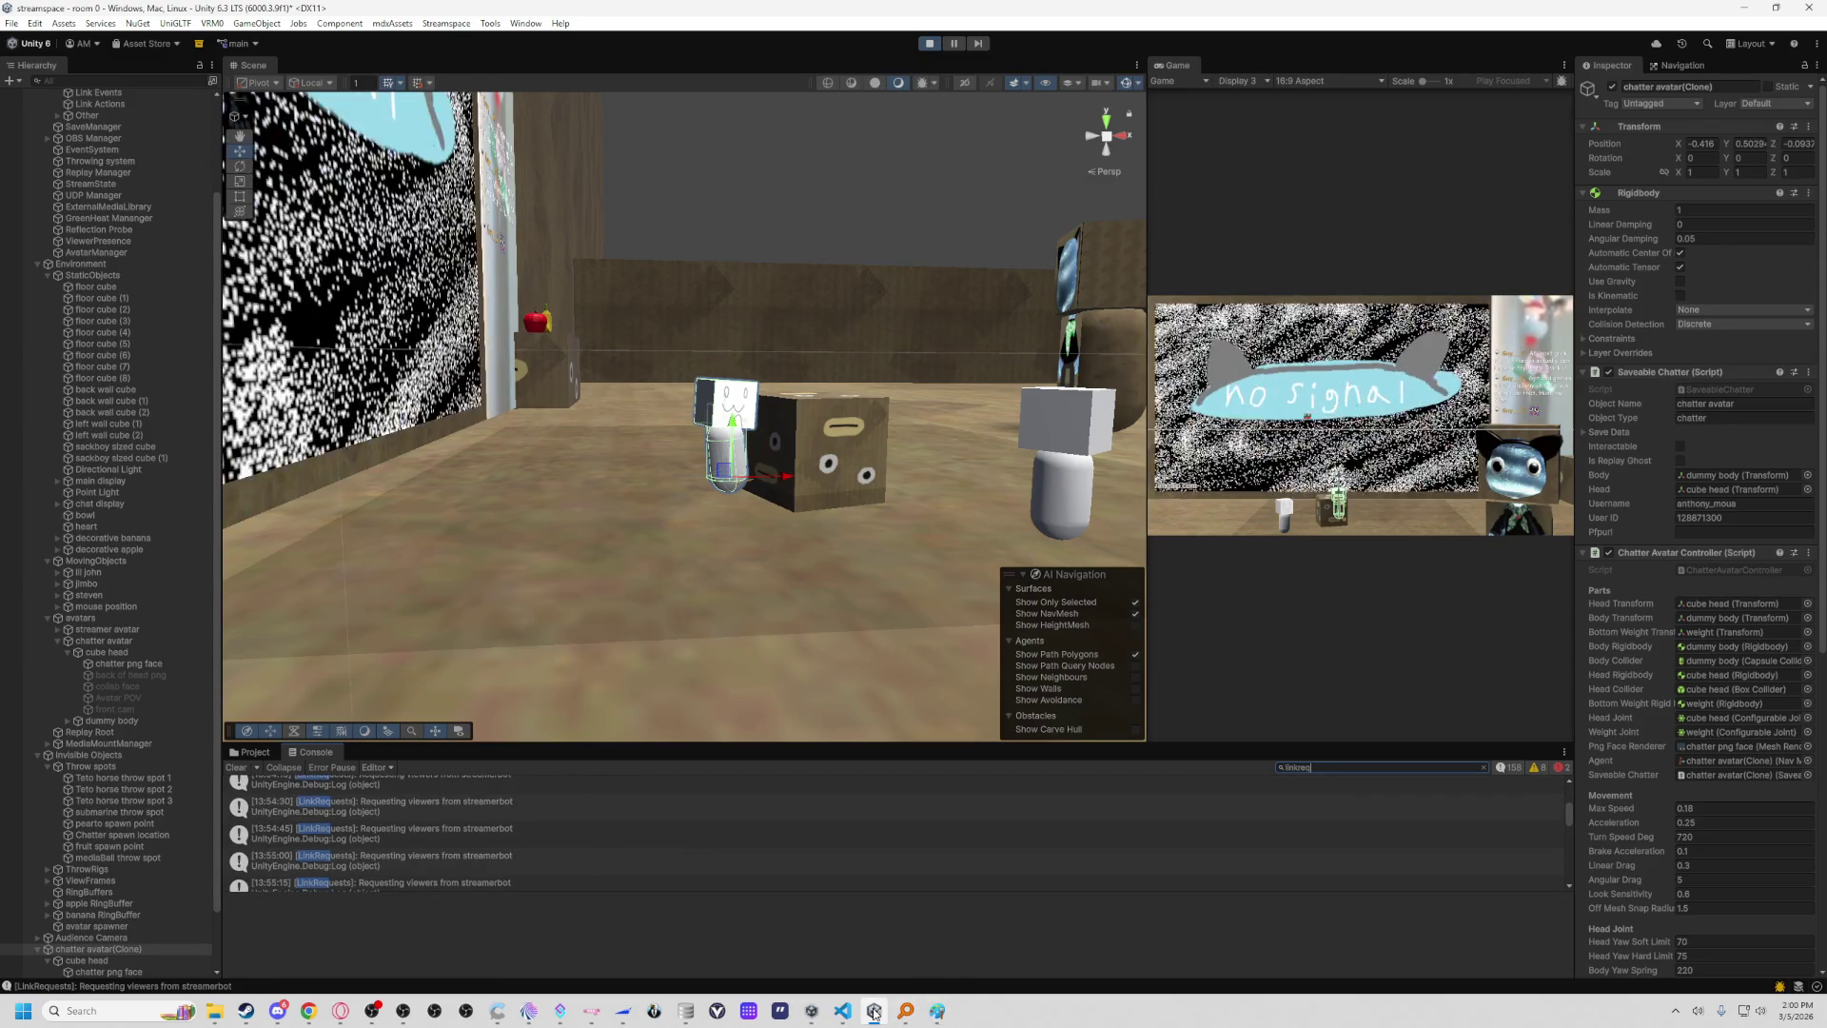
left_click(843, 1016)
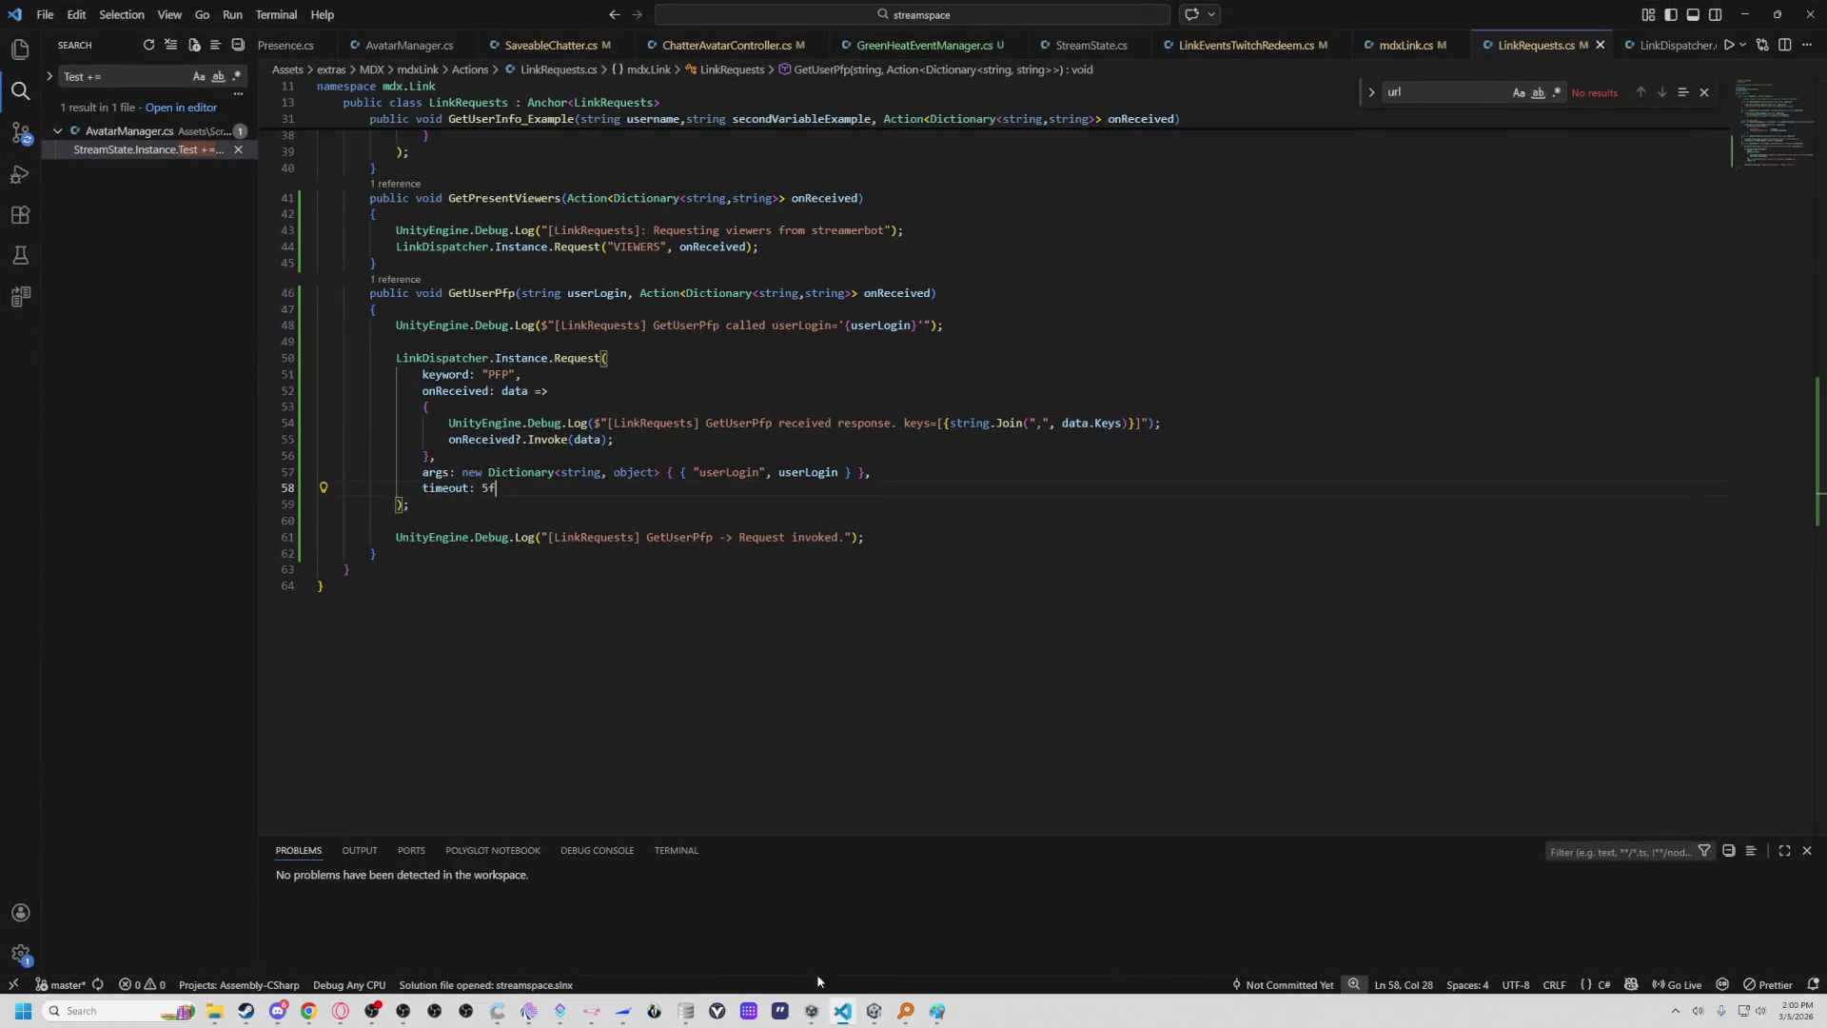
Inspect the GetUserPfp request code, including its onReceived callback and userLogin argument.
left_click(515, 392)
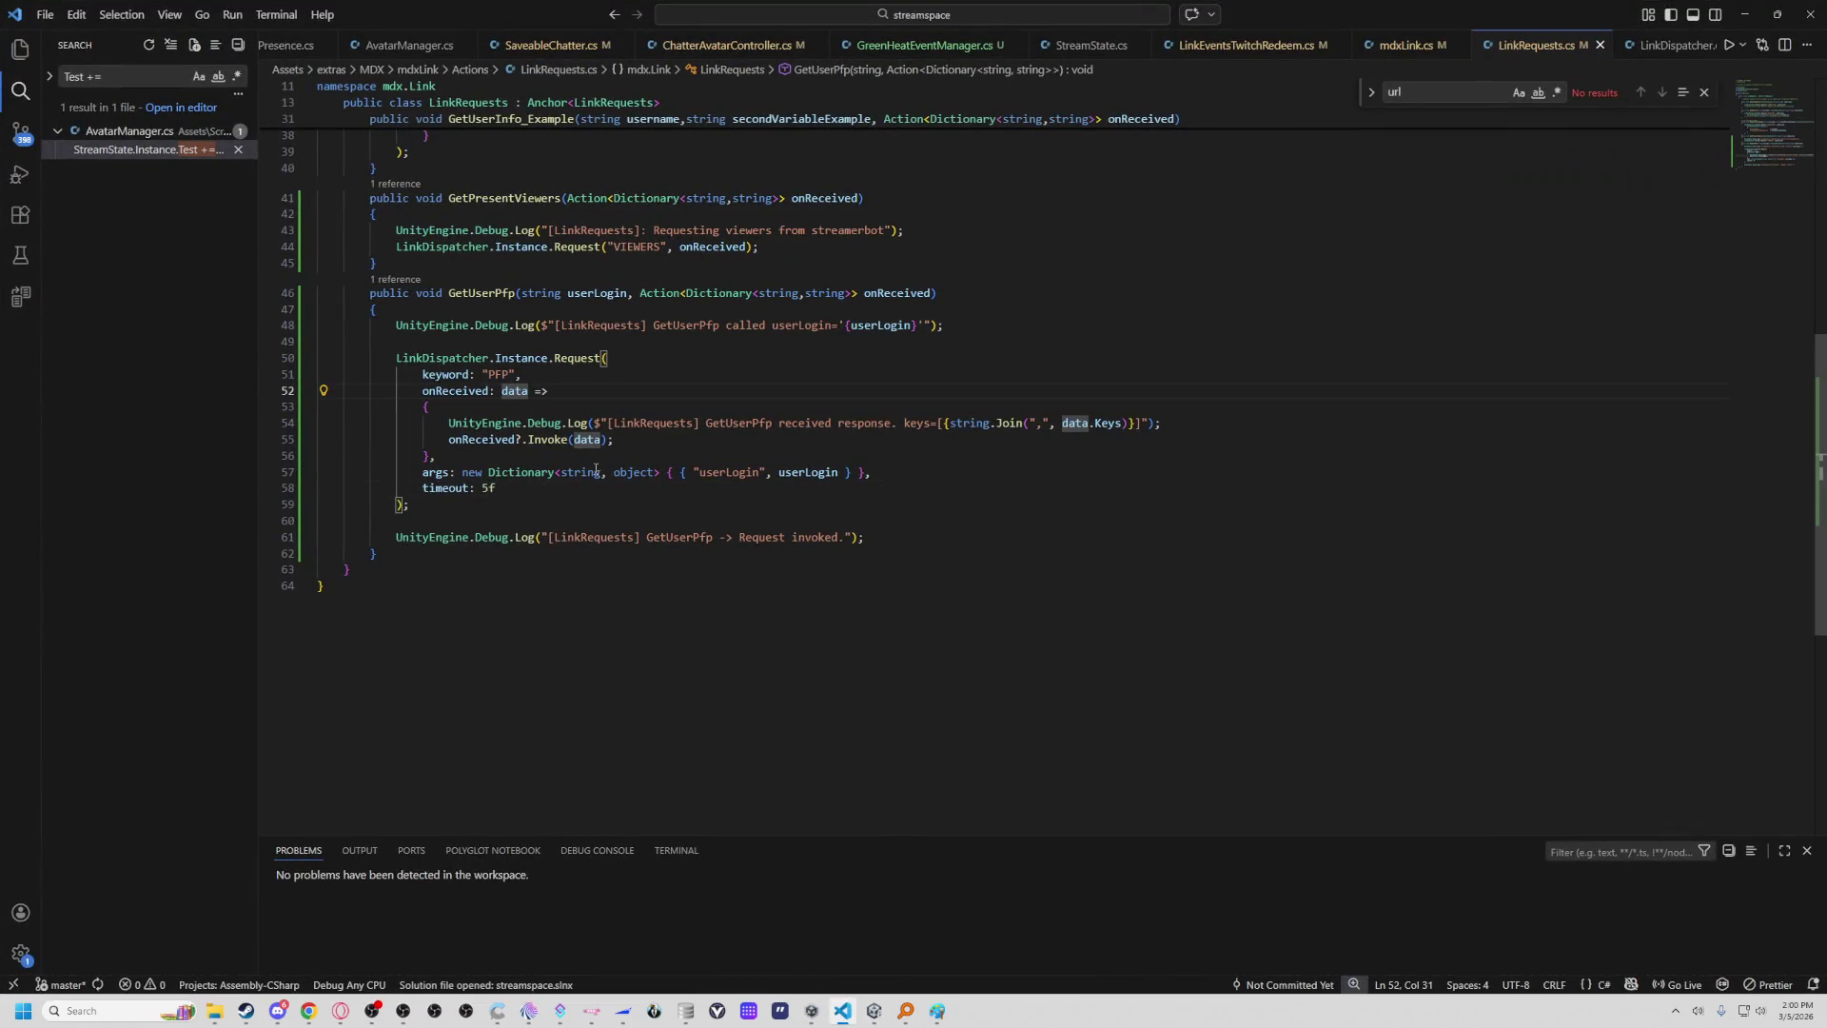
left_click(793, 441)
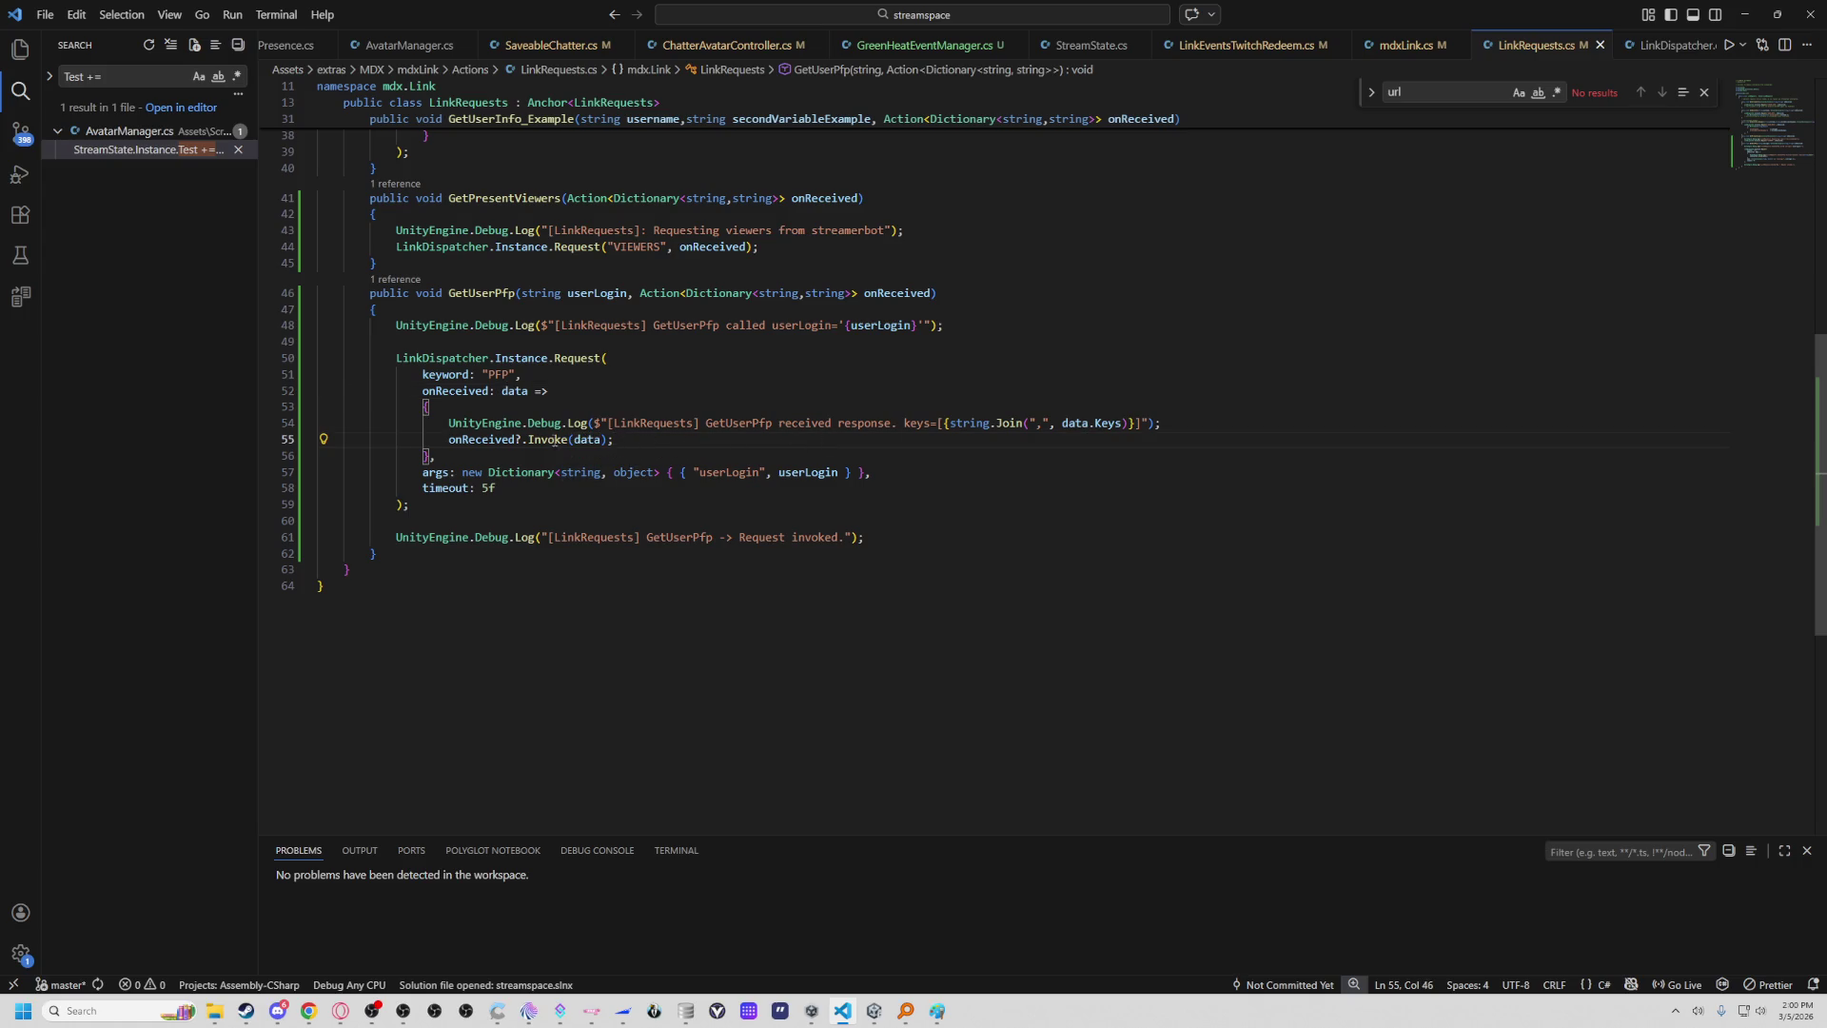
left_click(825, 485)
left_click(759, 473)
left_click(799, 473)
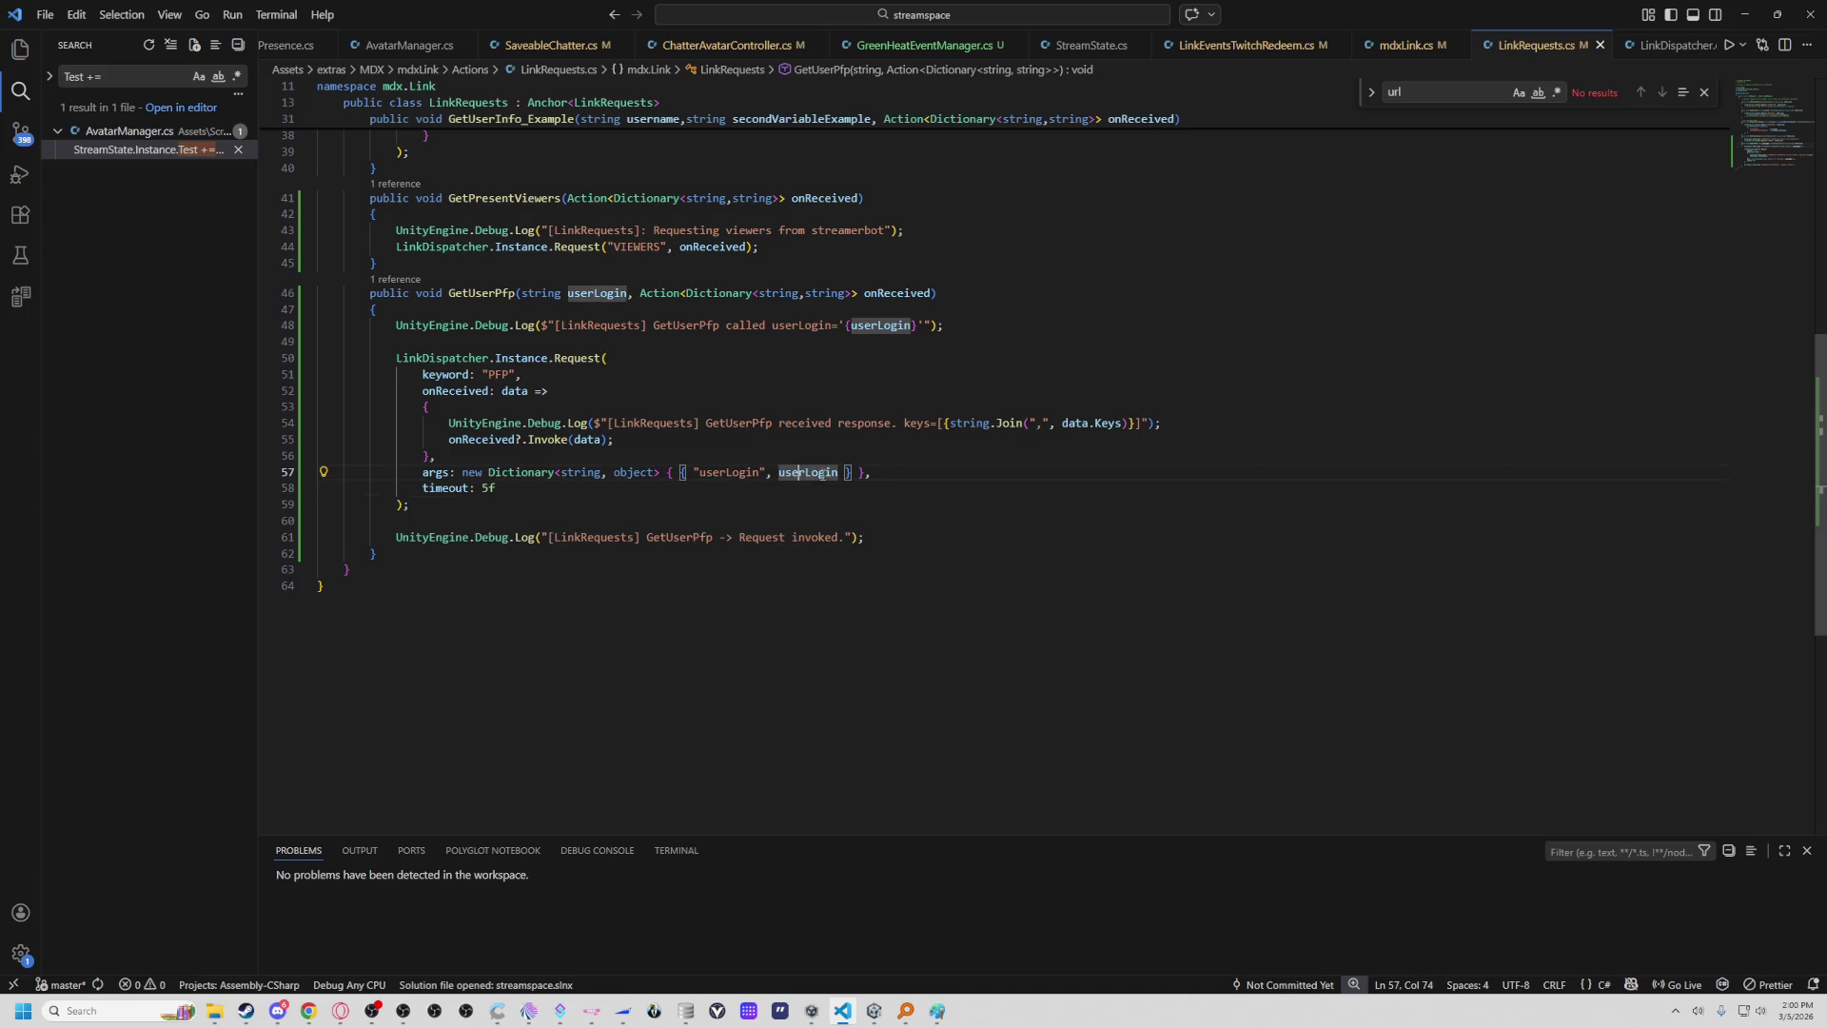
left_click(733, 473)
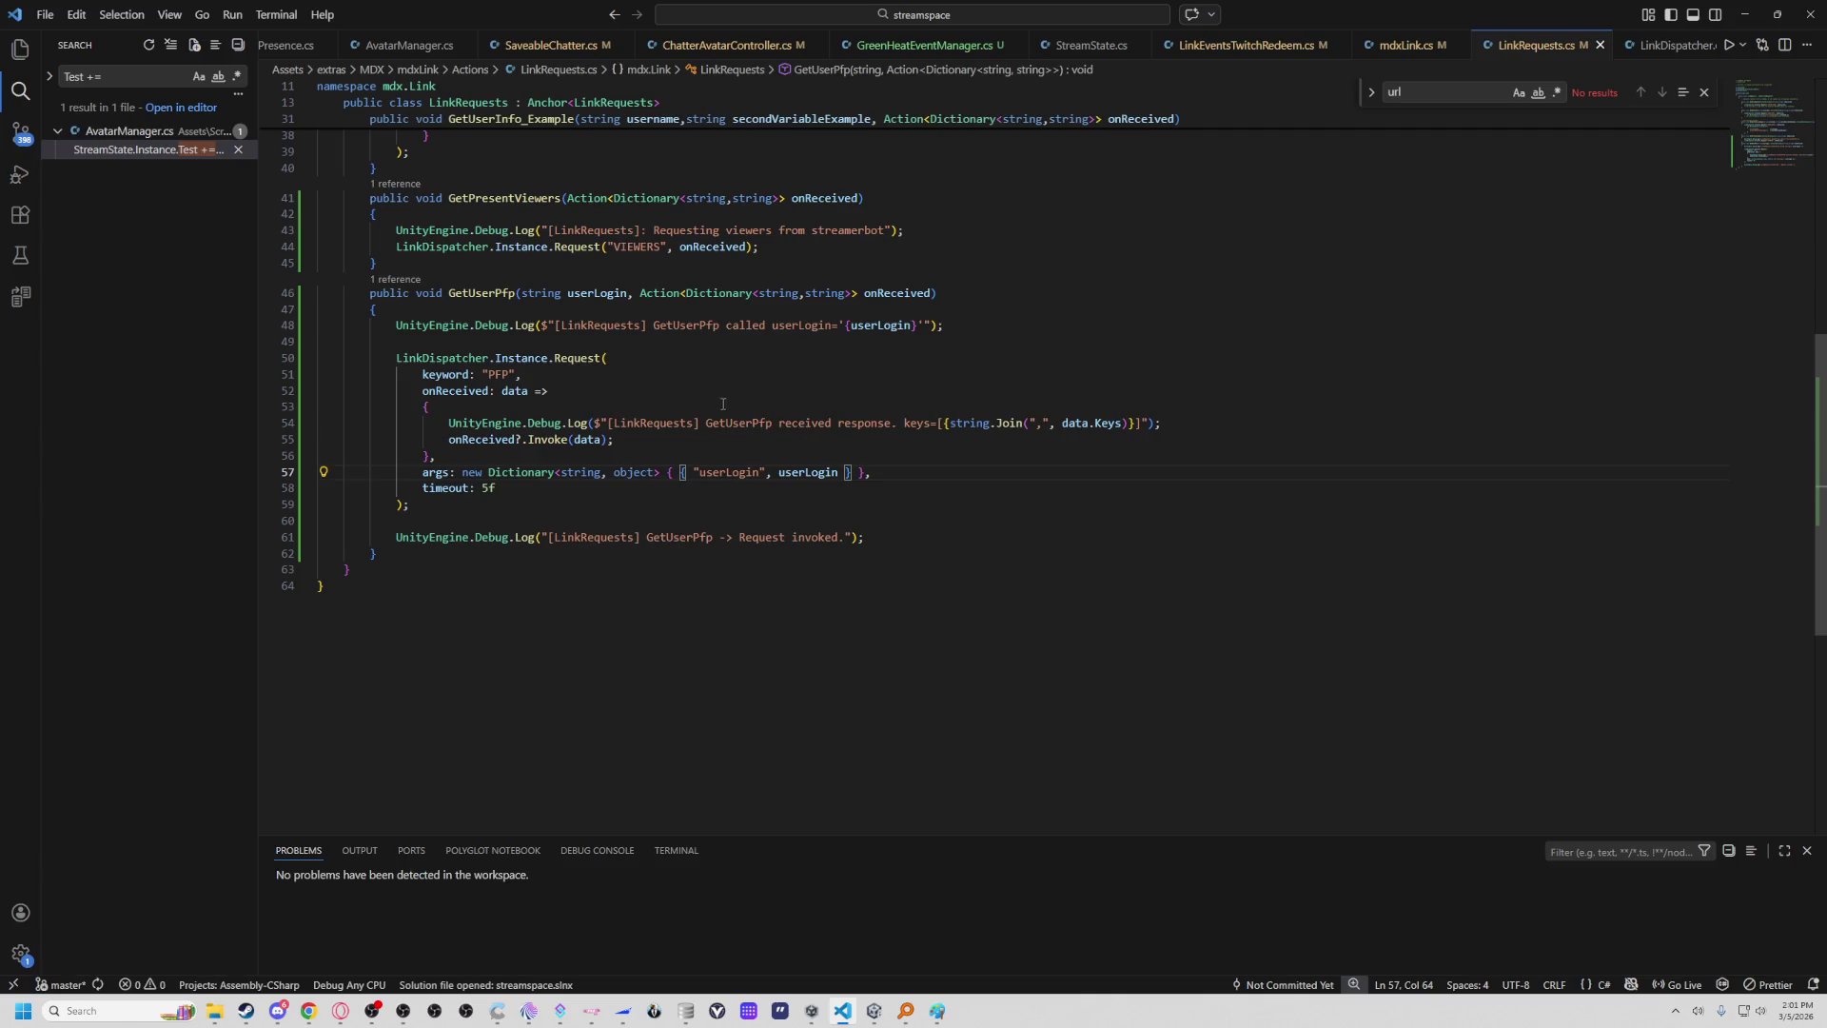
Copy 'GetUserPfp received res' from the line 54 log message and return to Unity.
left_click(753, 428)
left_click_drag(732, 423, 779, 422)
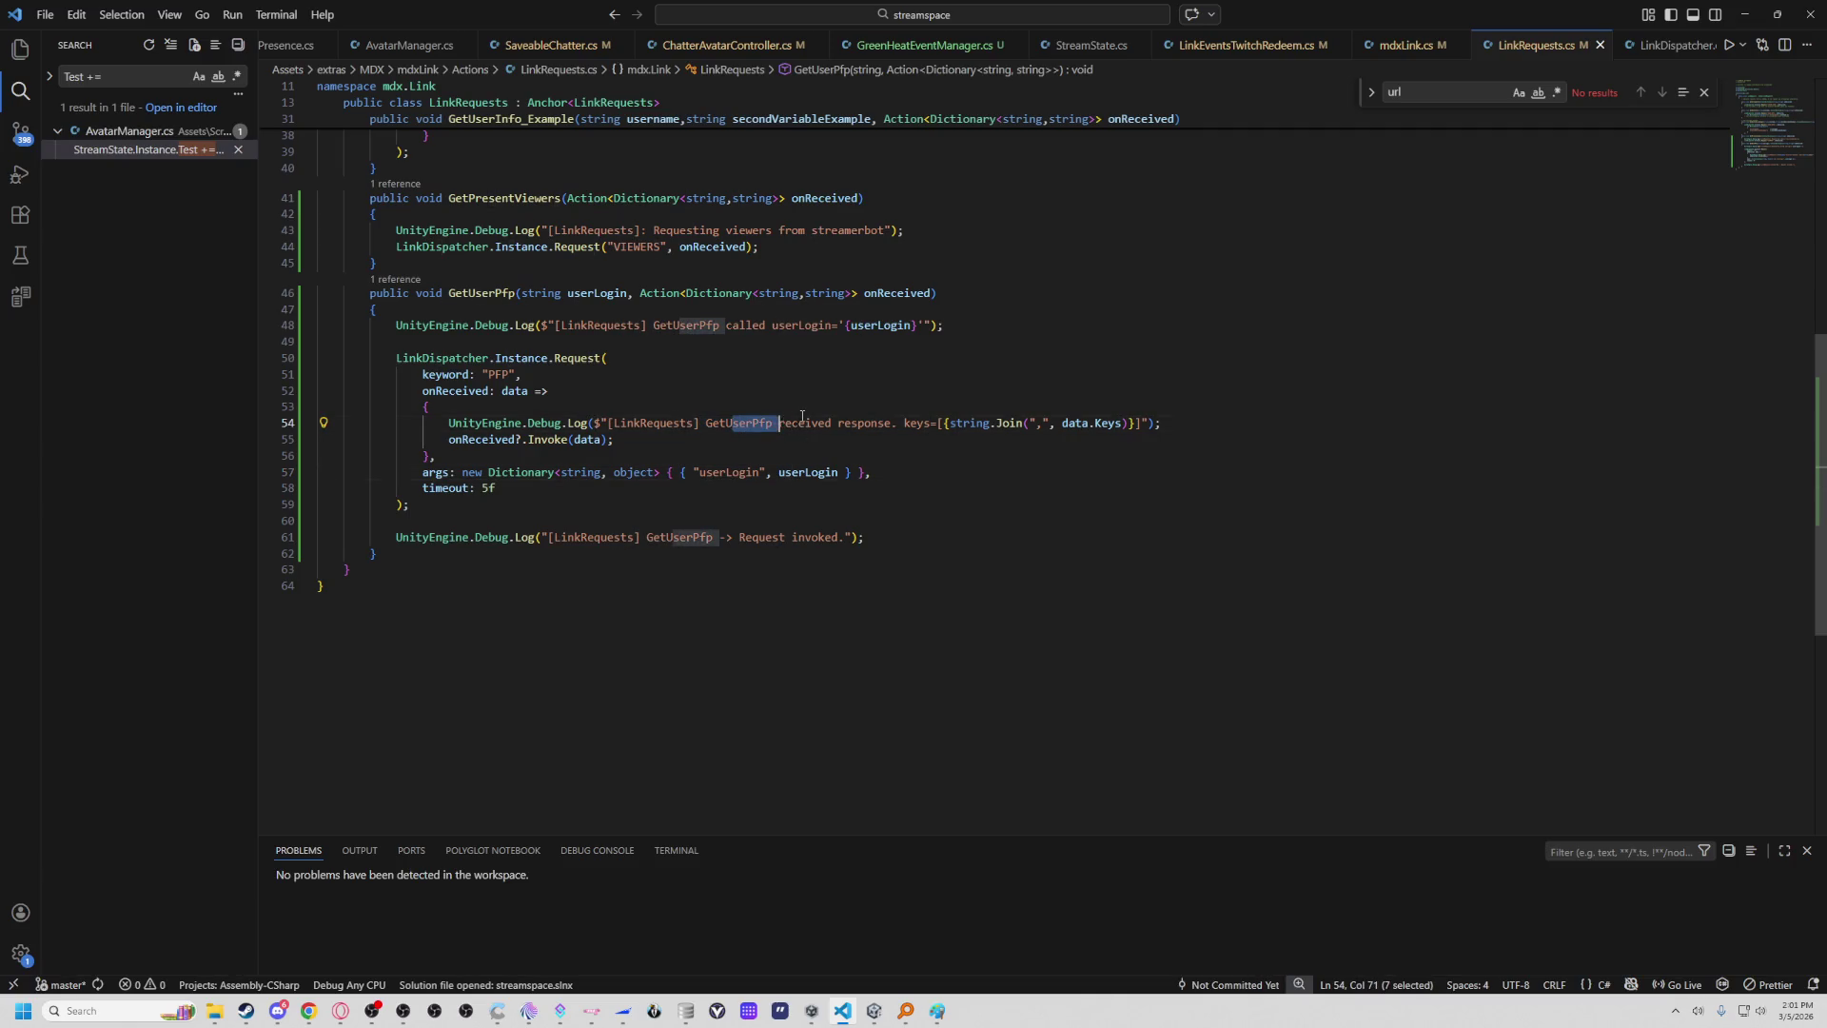
double_click(738, 423)
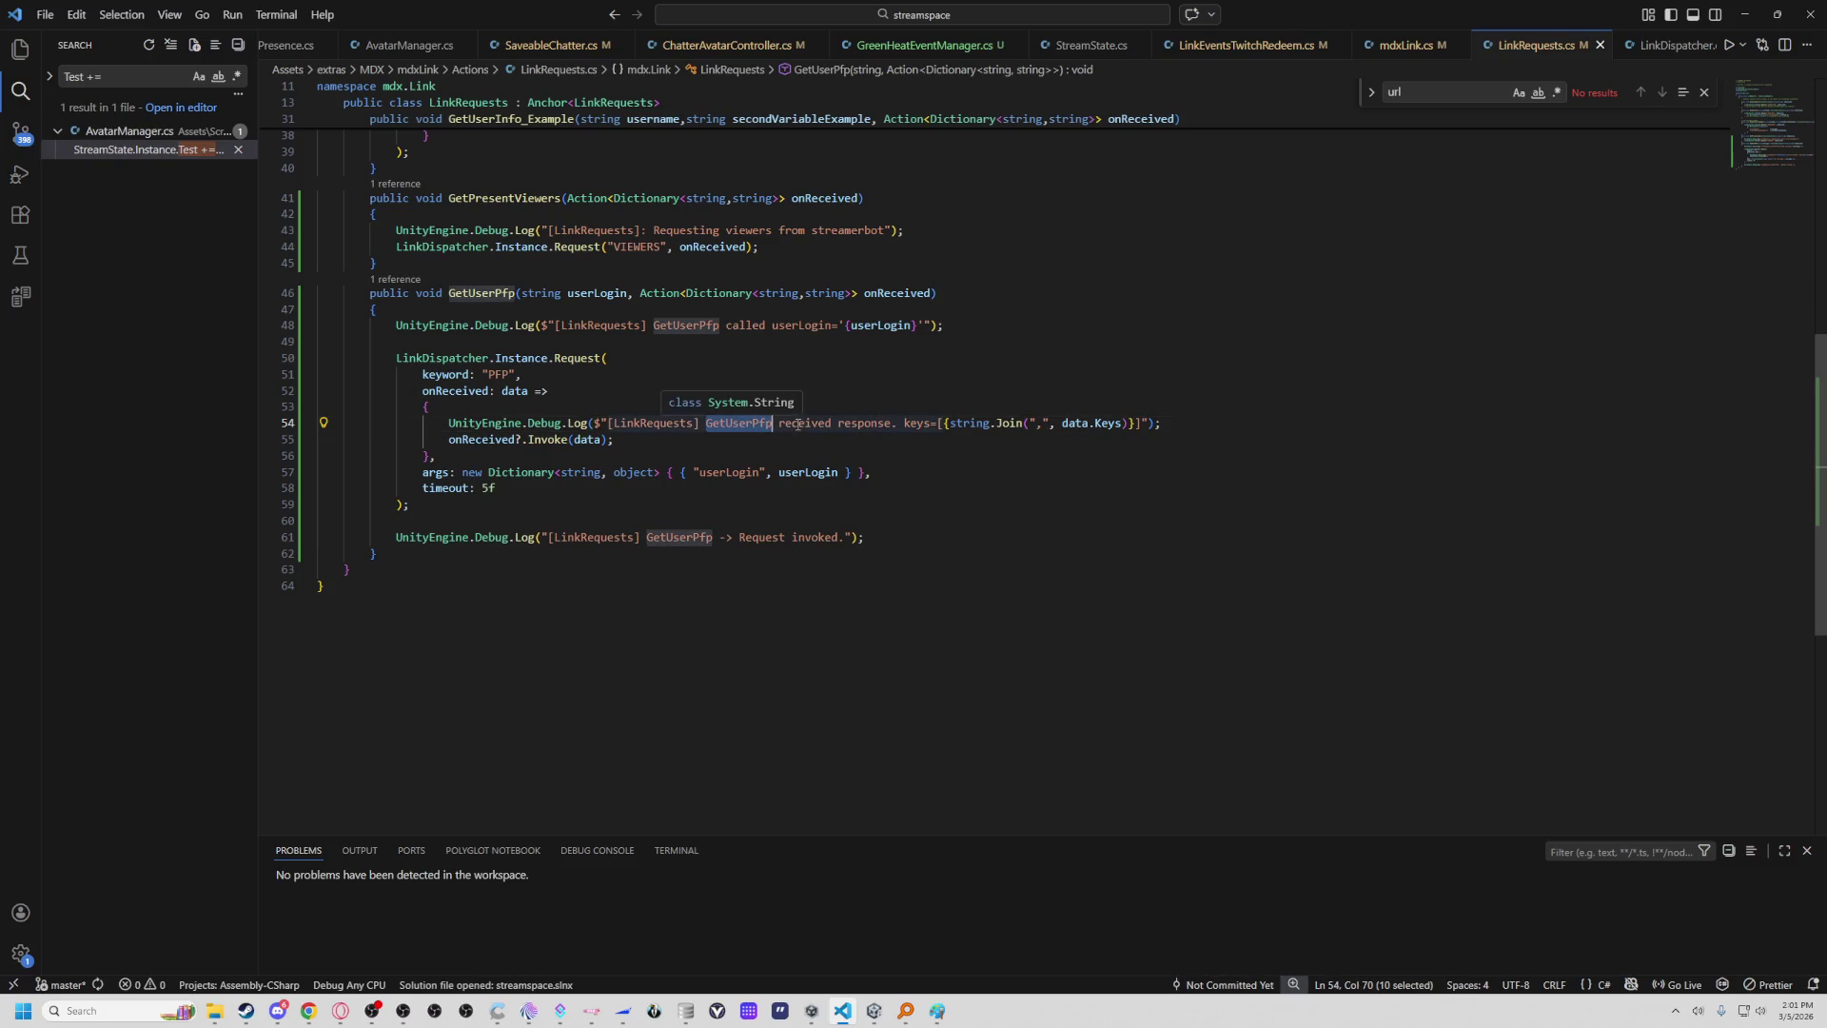
left_click_drag(706, 423, 857, 423)
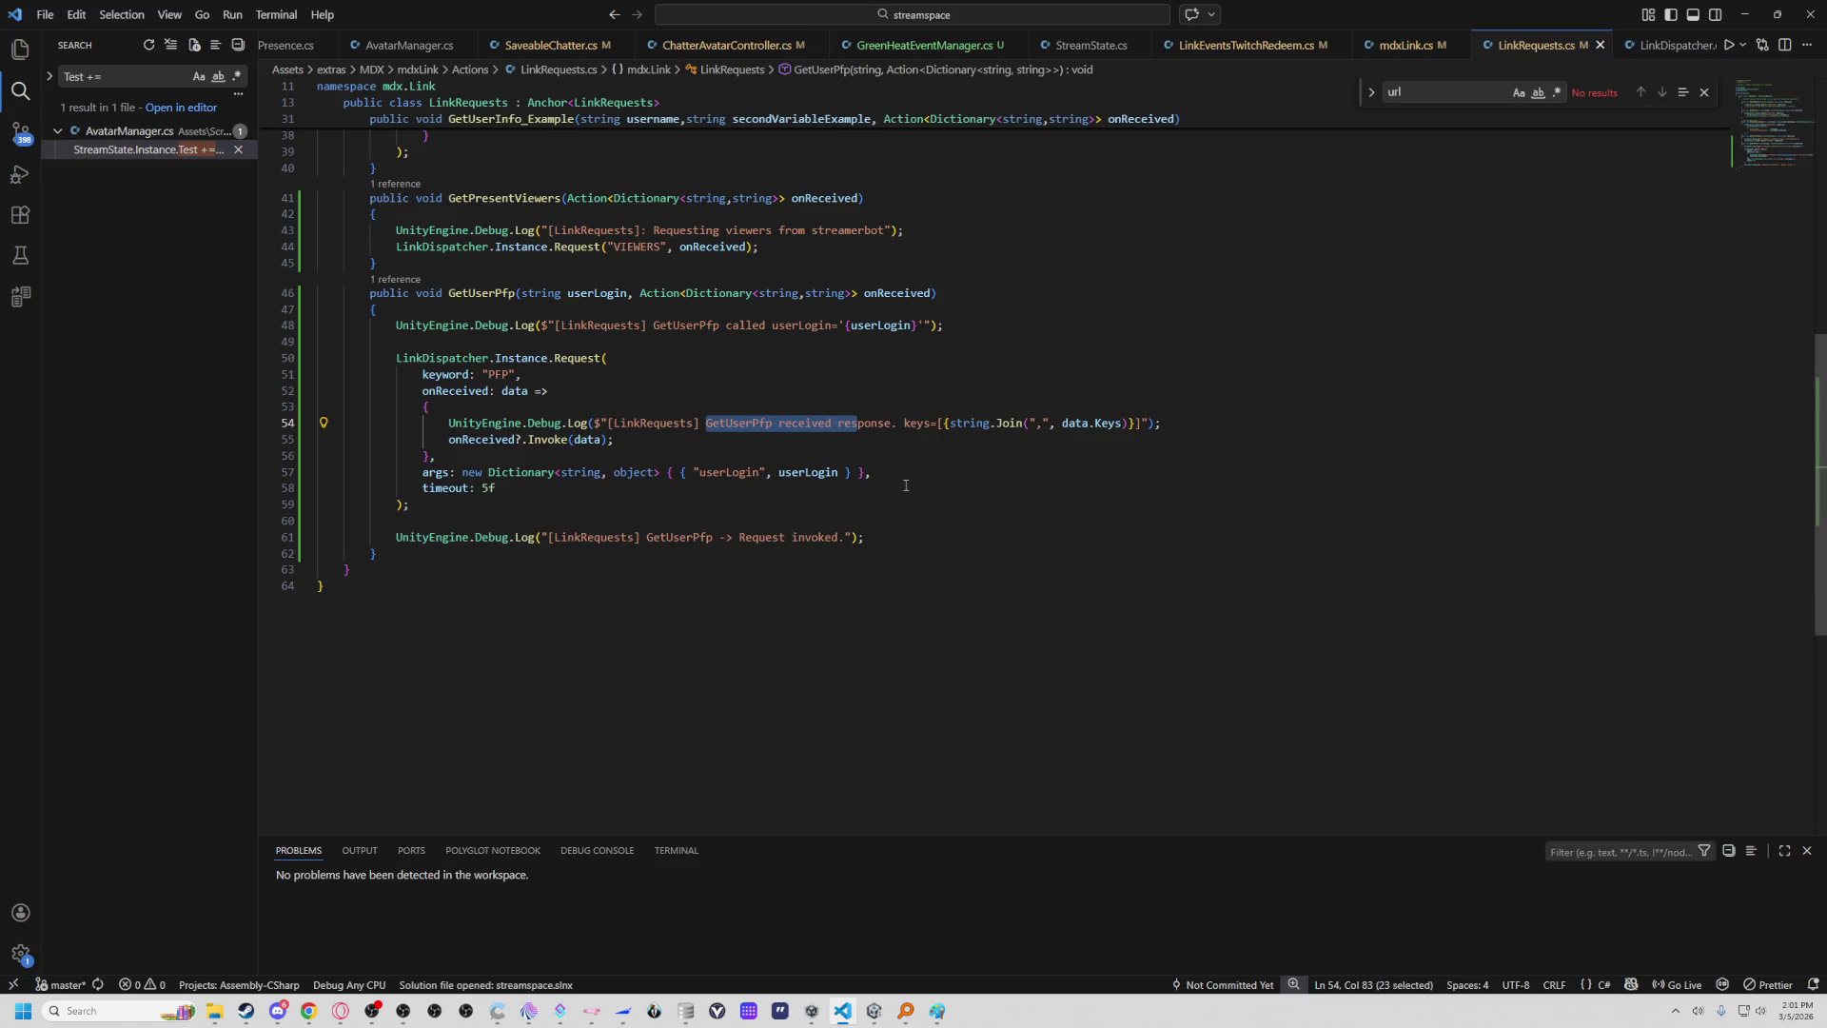
key("alt+Tab")
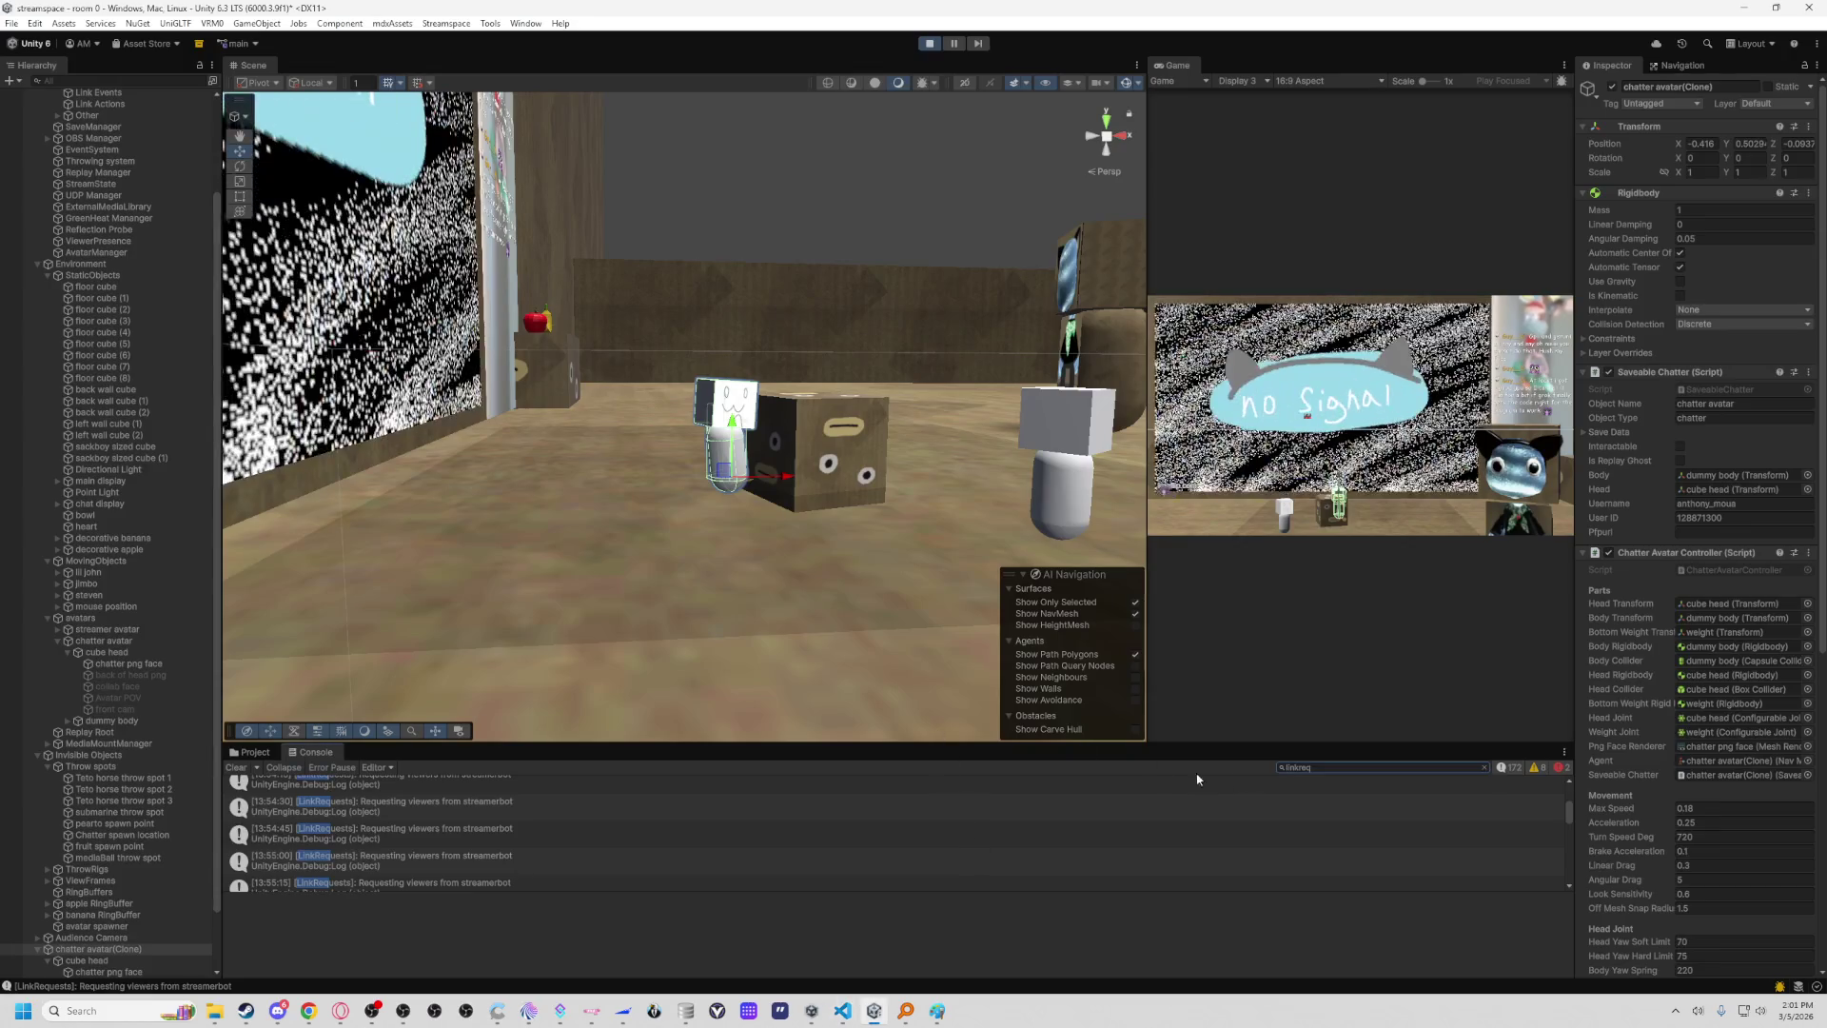
Filter the Console by the copied text and view the GetUserPfp response entry with corr and pfp.
left_click(1321, 767)
type("GetUserPfp received res")
left_click(618, 782)
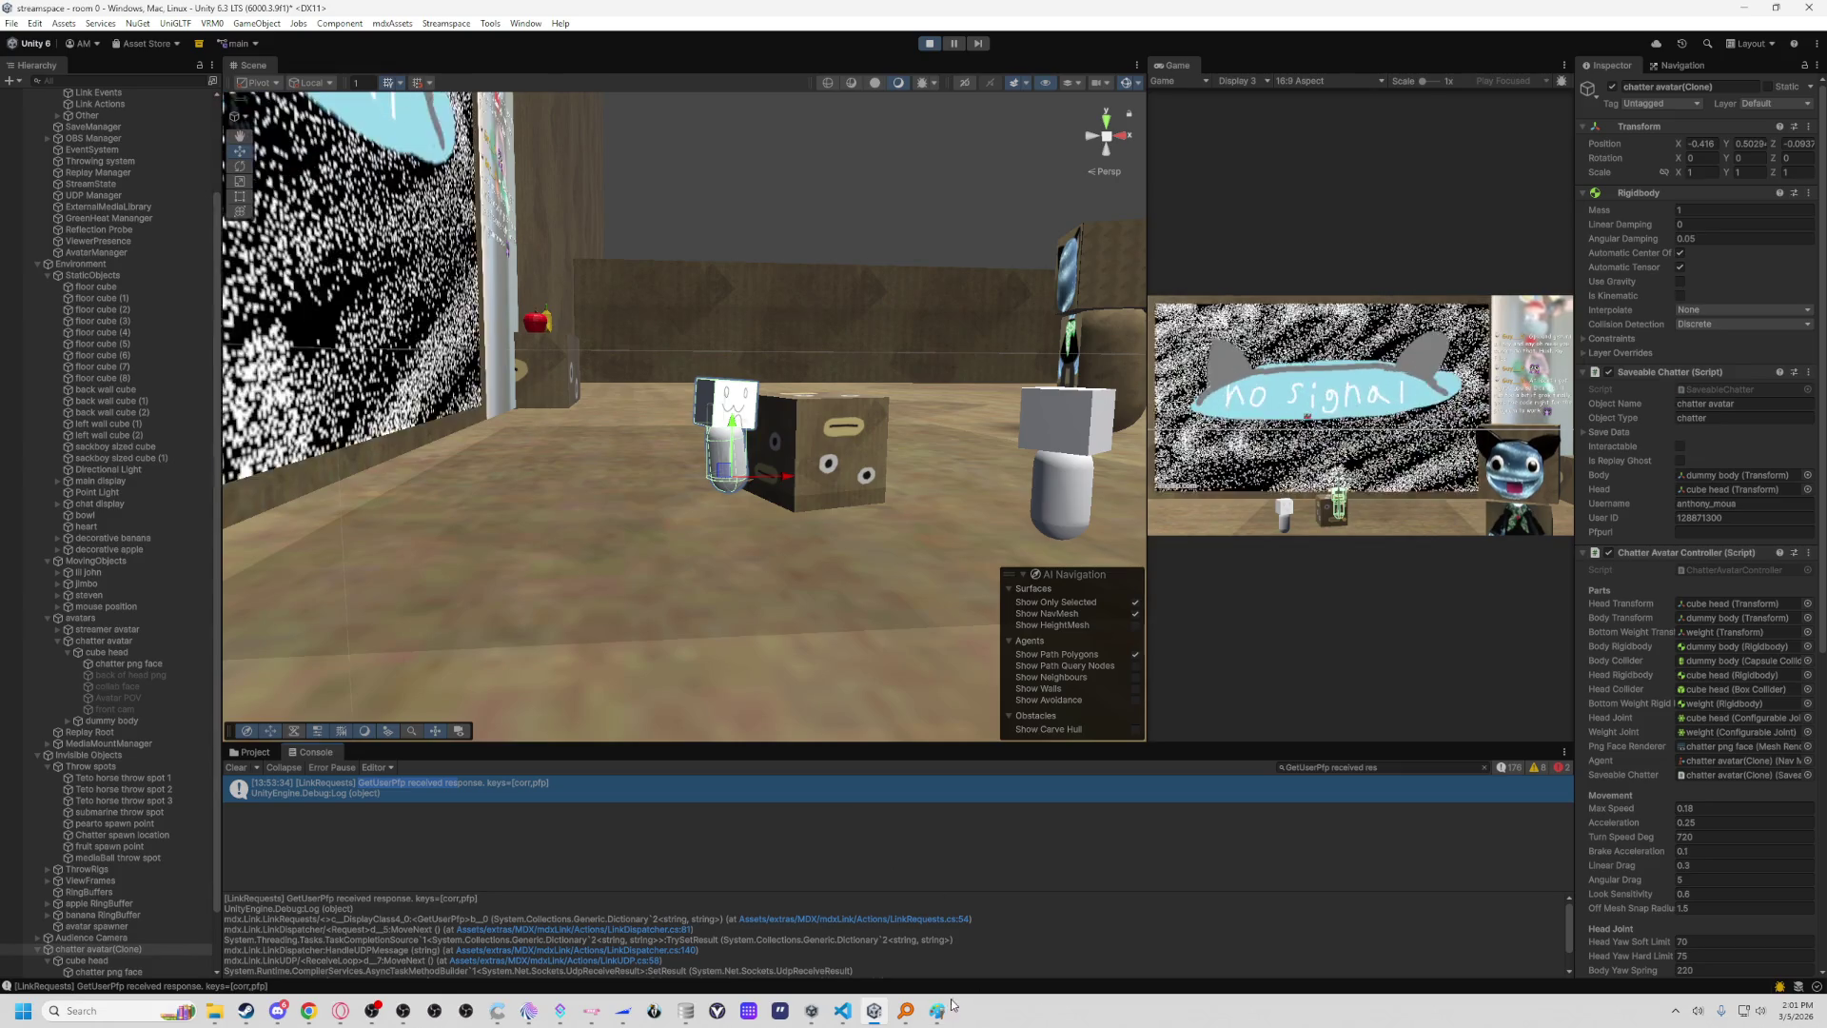
left_click(844, 1010)
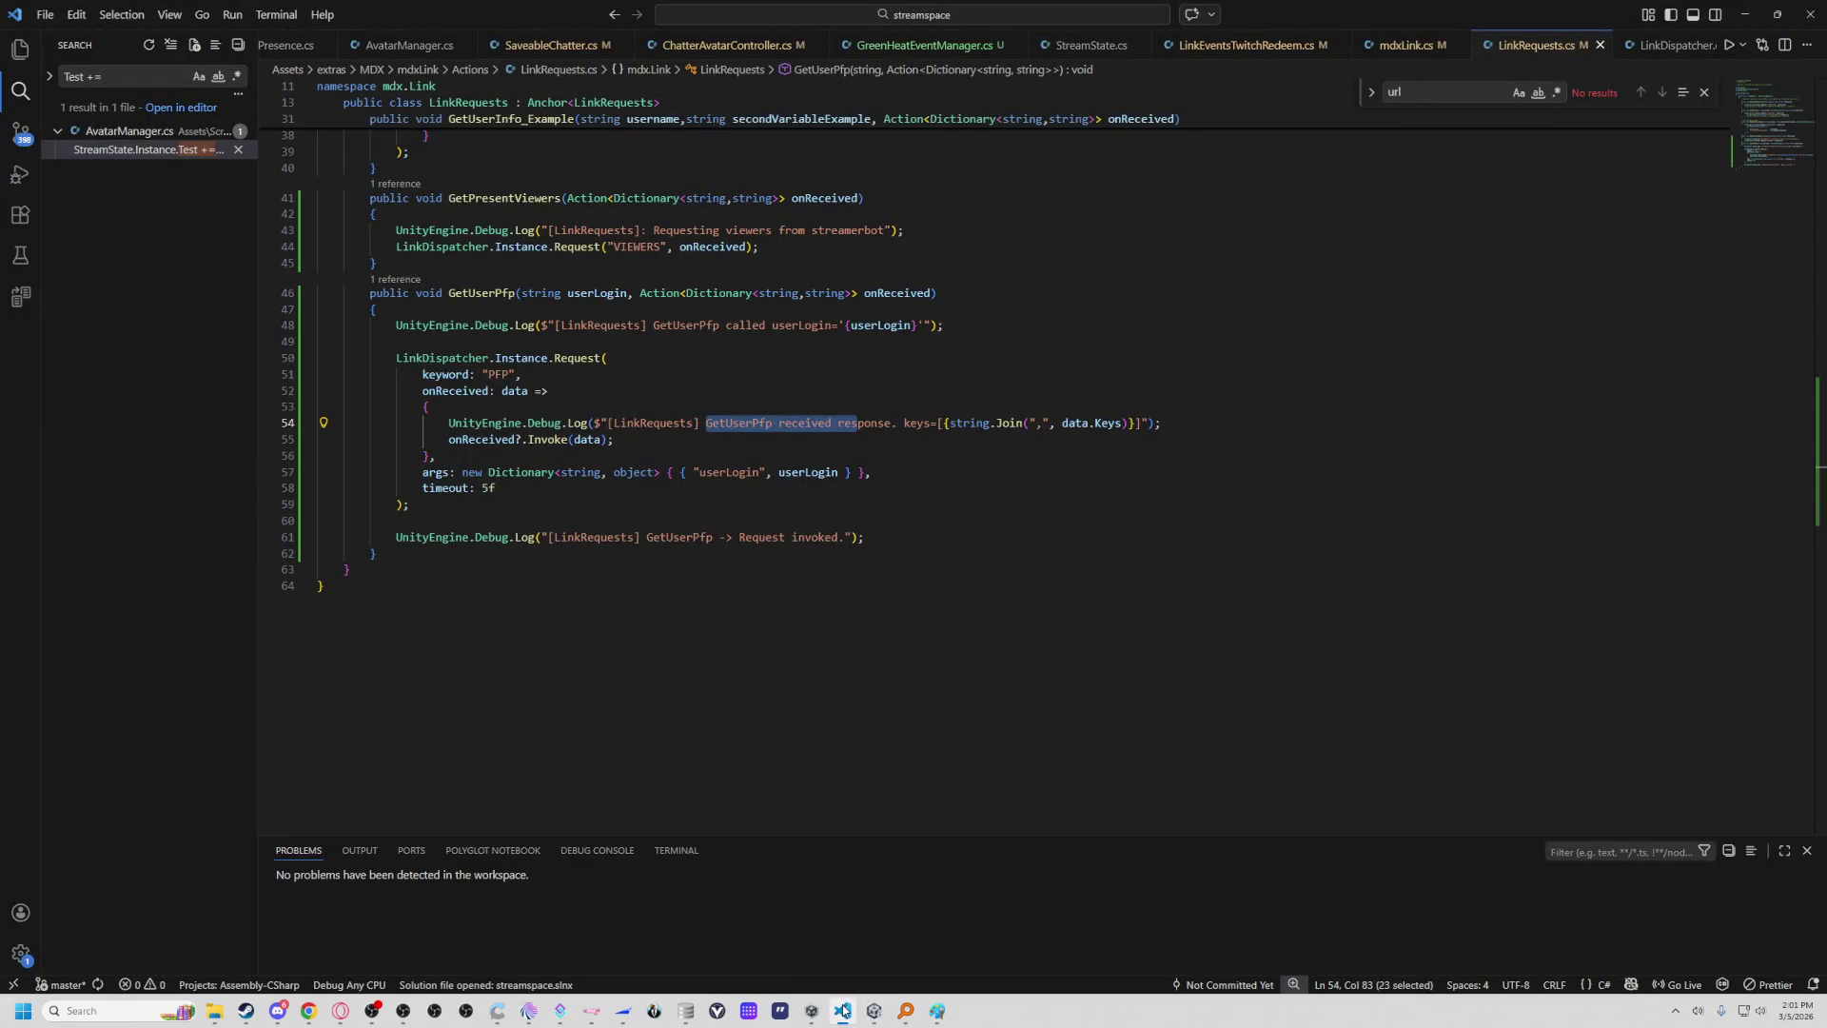
left_click(844, 1011)
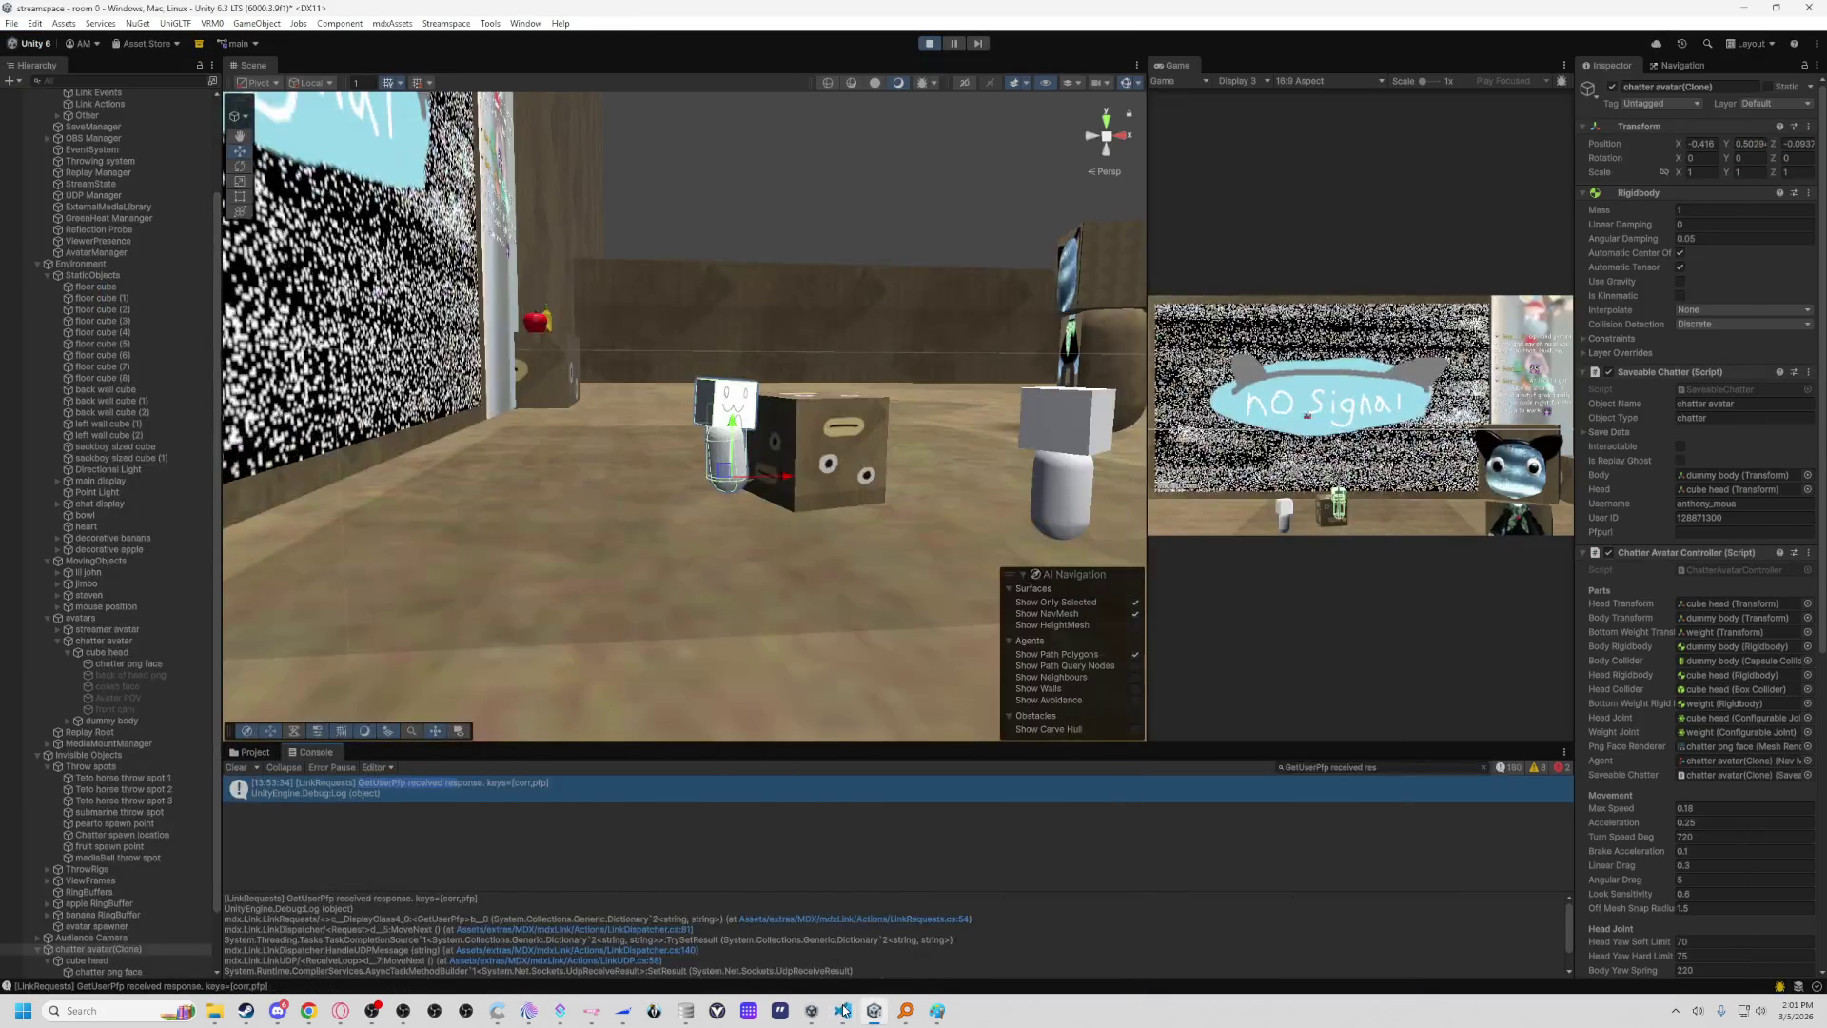
Clear the Console search filter so all log entries show again.
left_click(1483, 767)
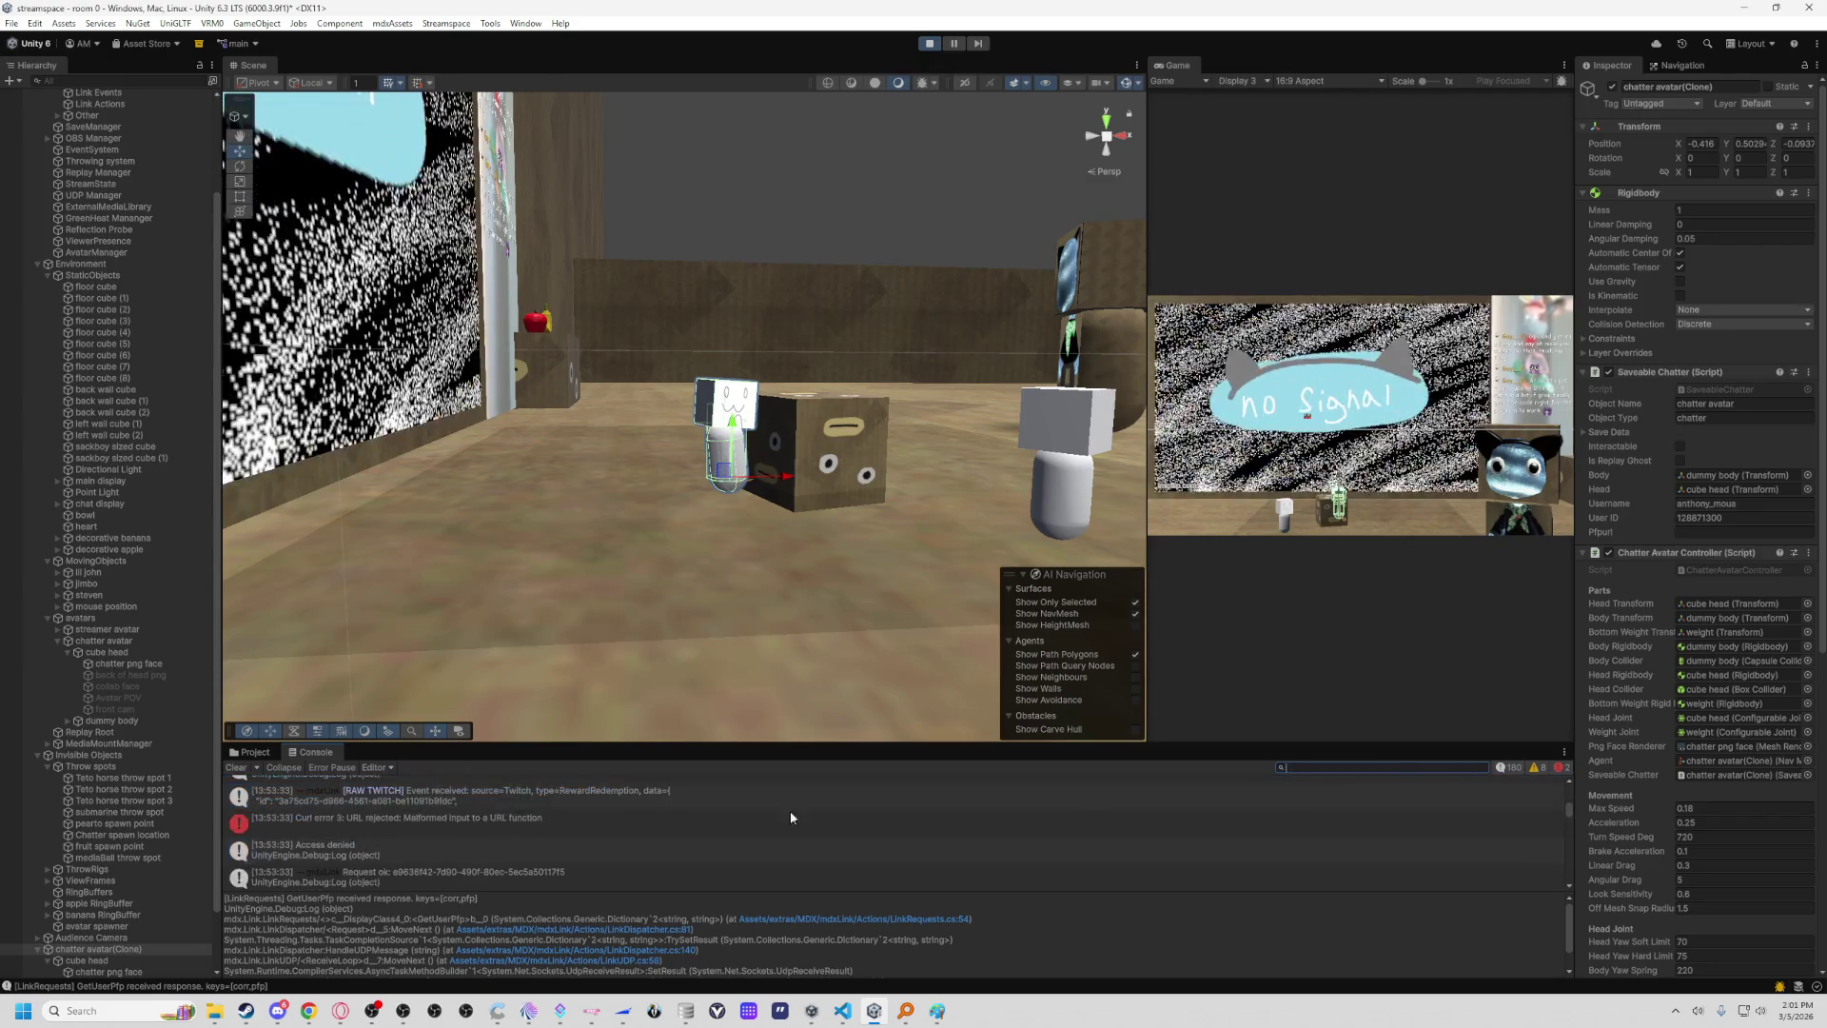
key("alt+Tab")
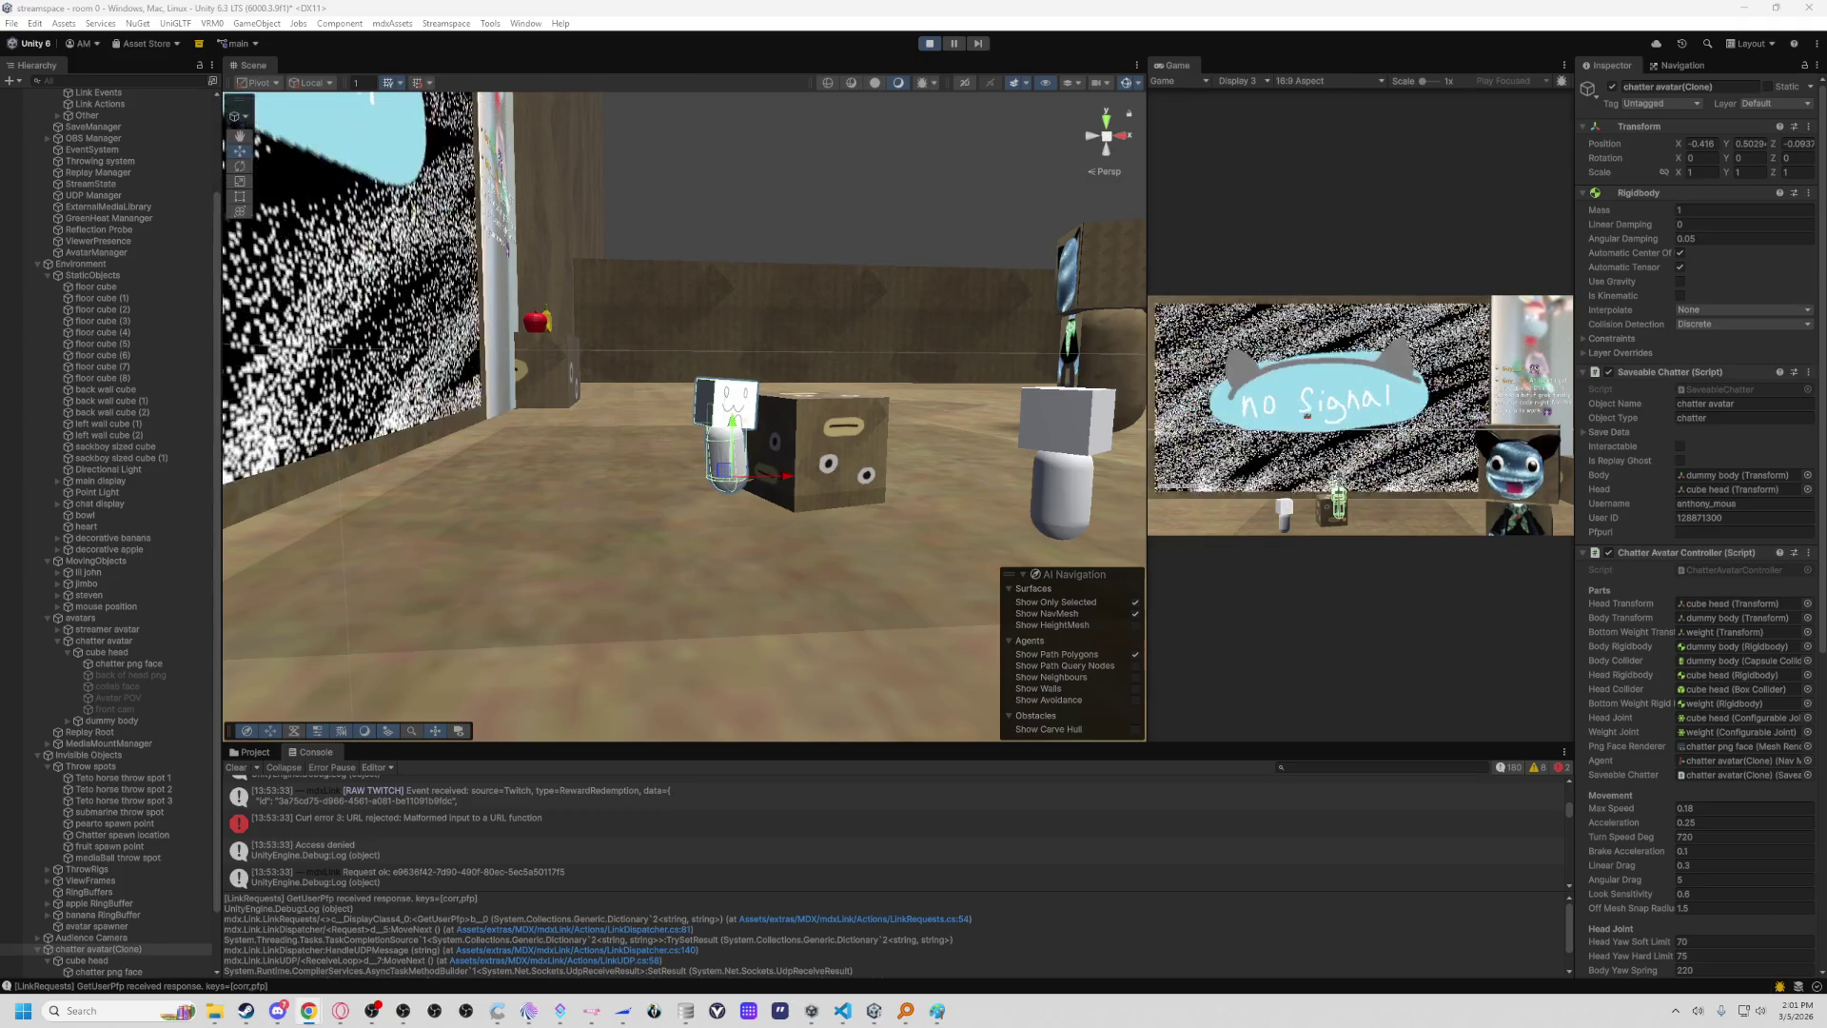
left_click_drag(1568, 821, 1560, 881)
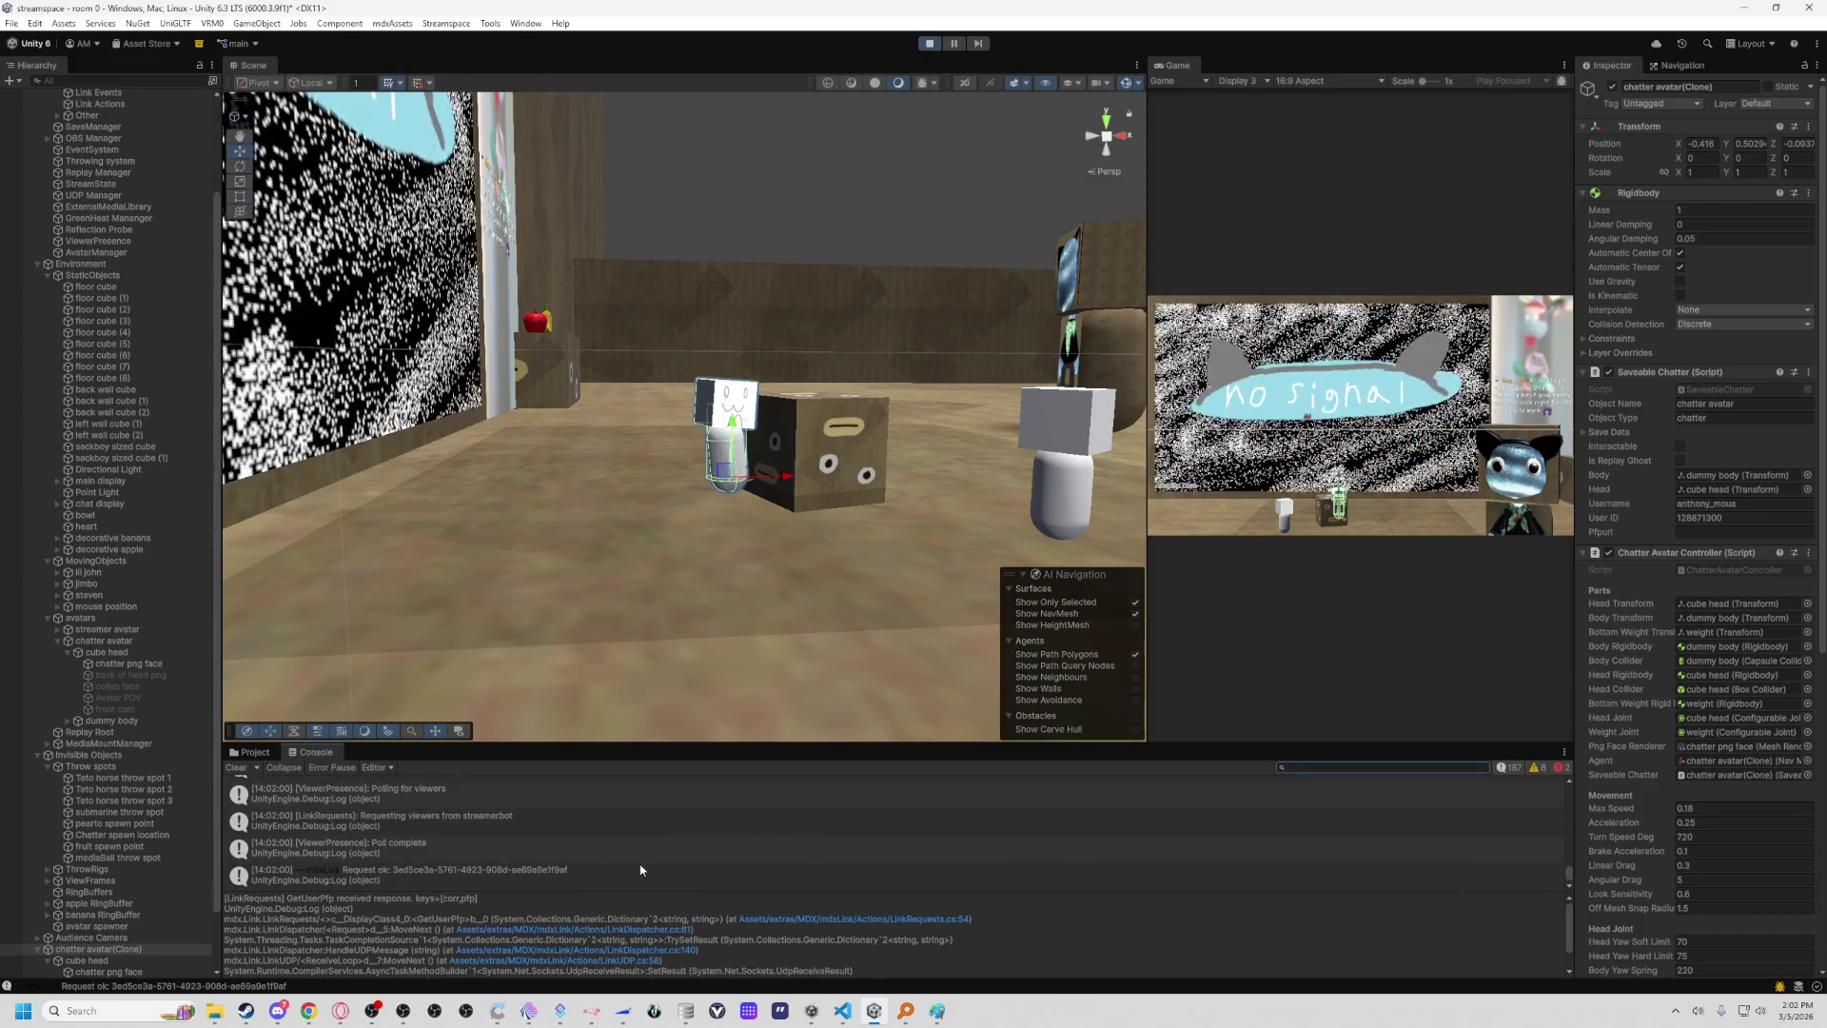
scroll(640, 870, "up", 1)
scroll(638, 870, "up", 1)
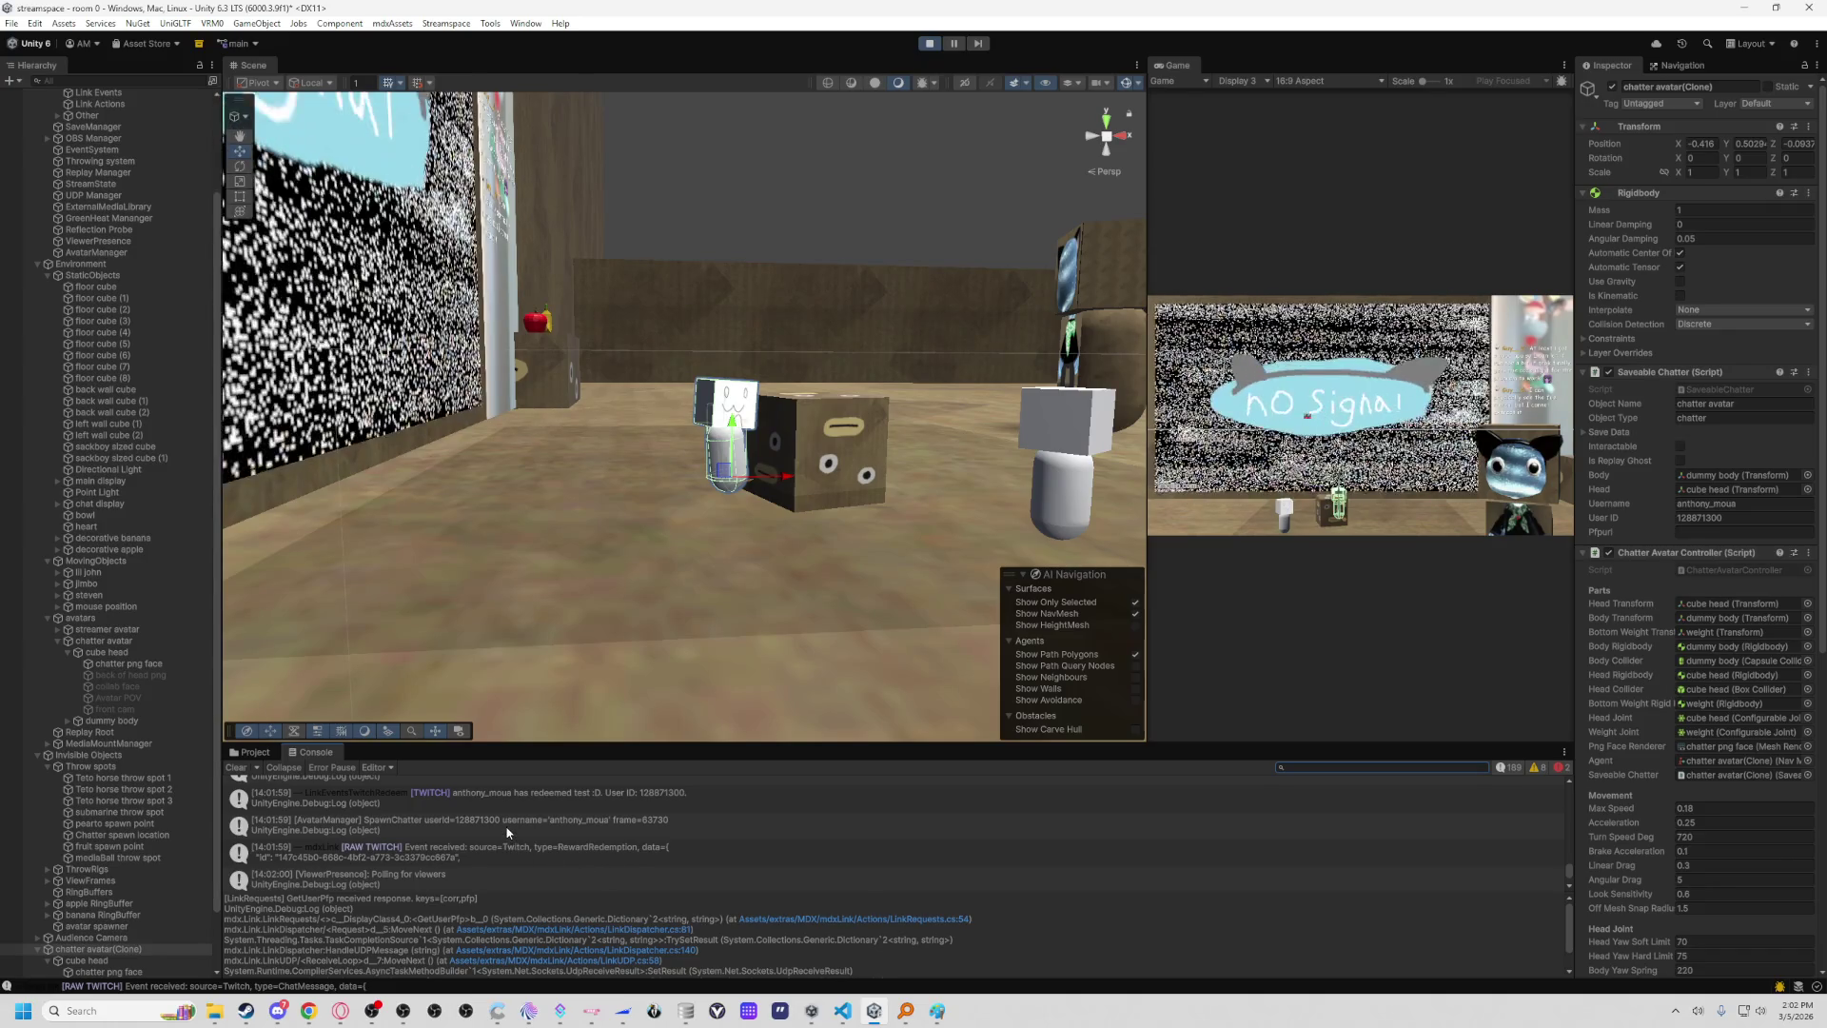
scroll(515, 843, "up", 1)
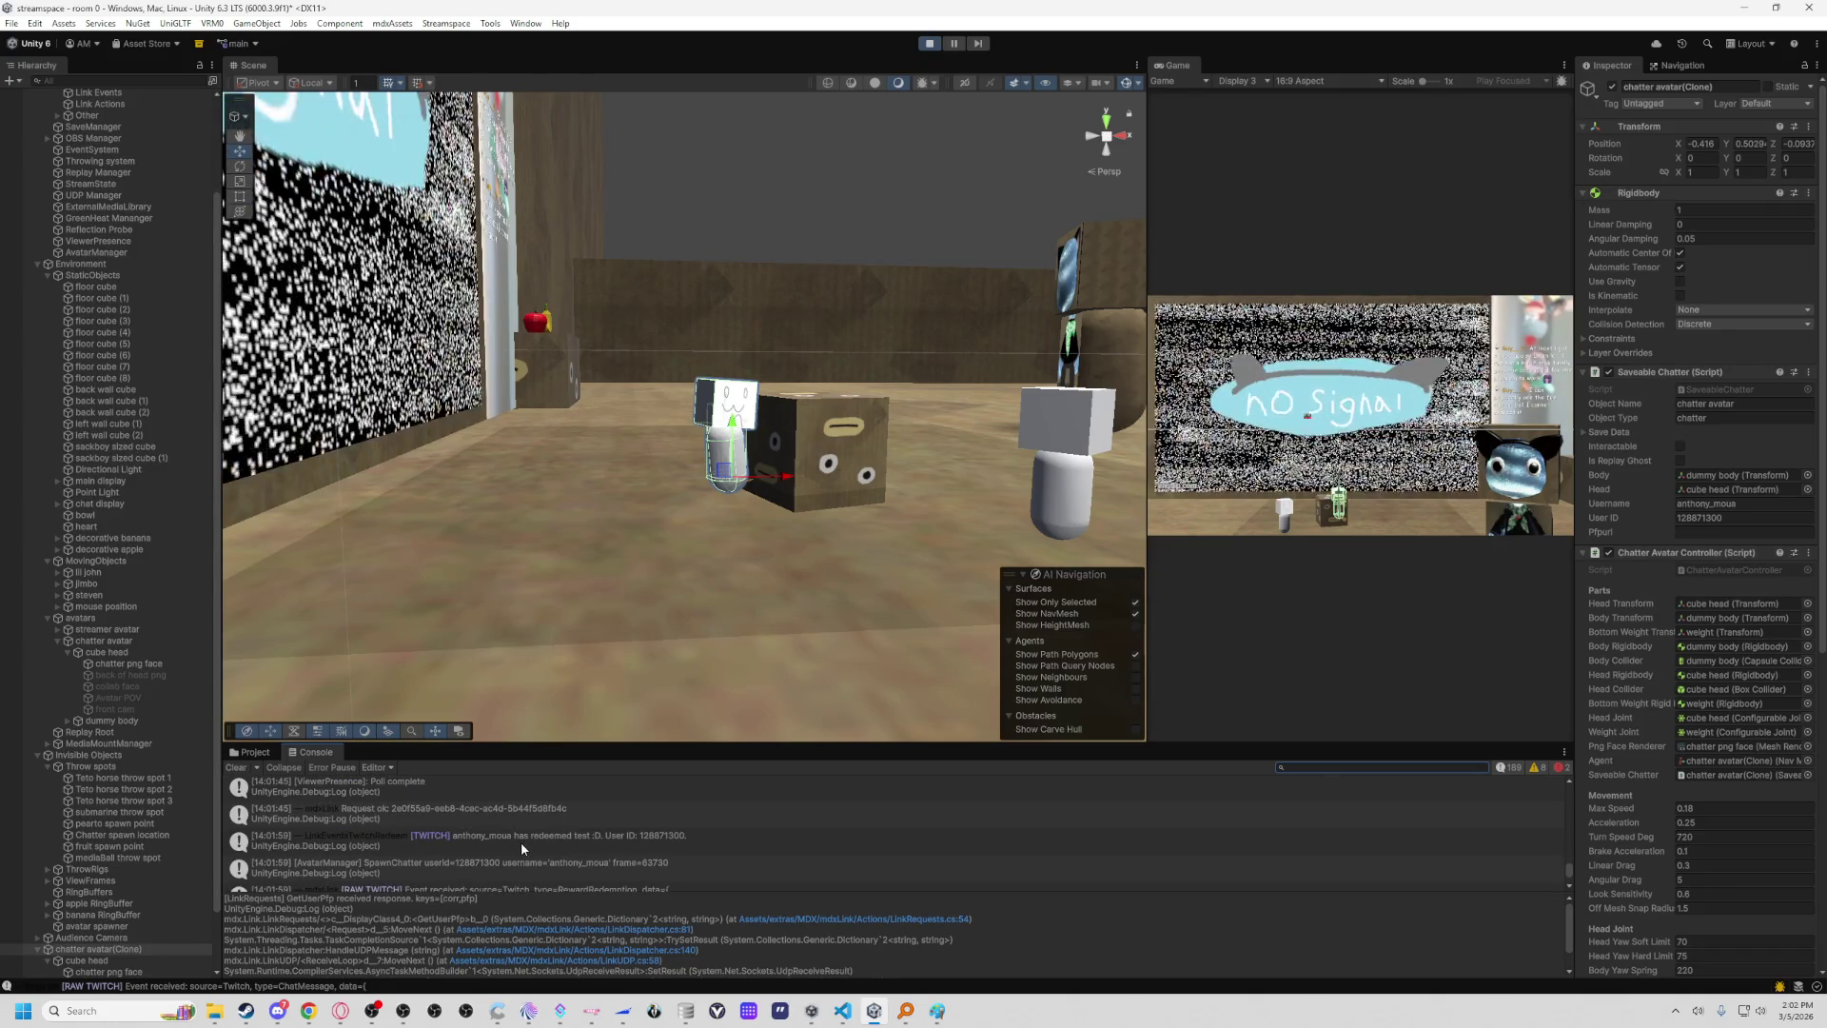
scroll(499, 854, "up", 1)
scroll(499, 854, "up", 1)
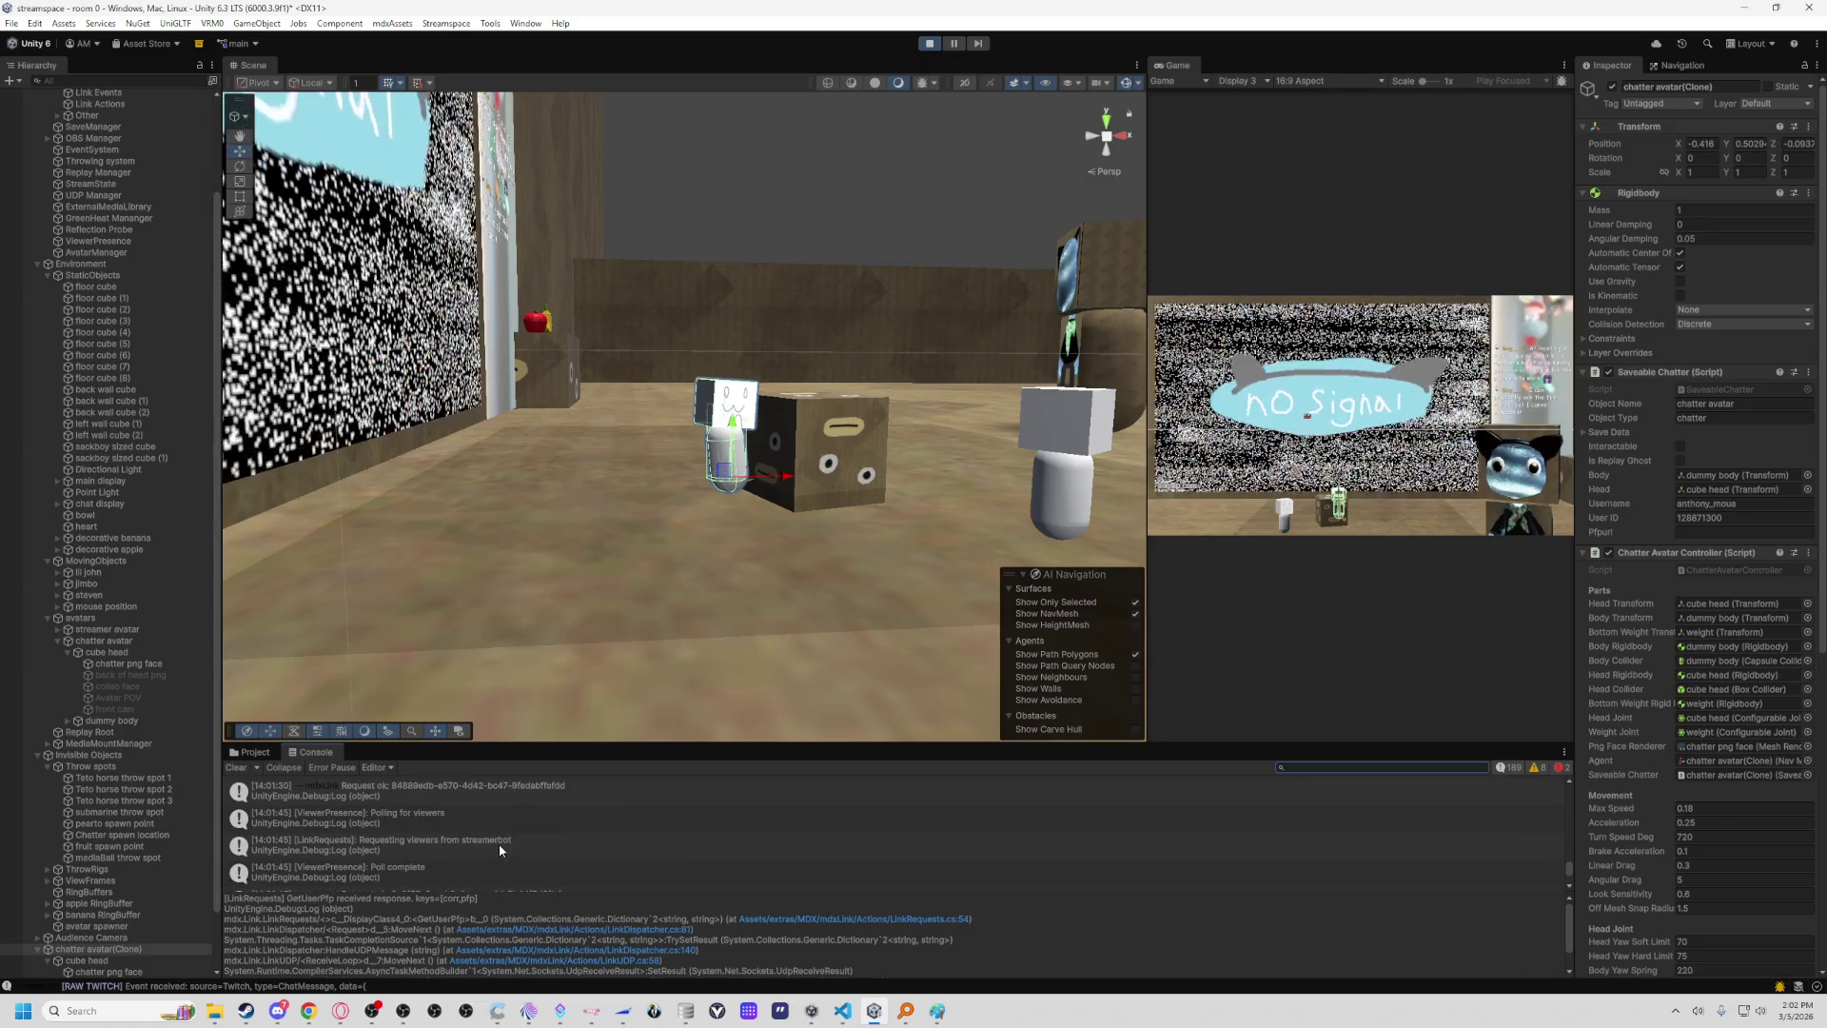
left_click_drag(522, 746, 526, 400)
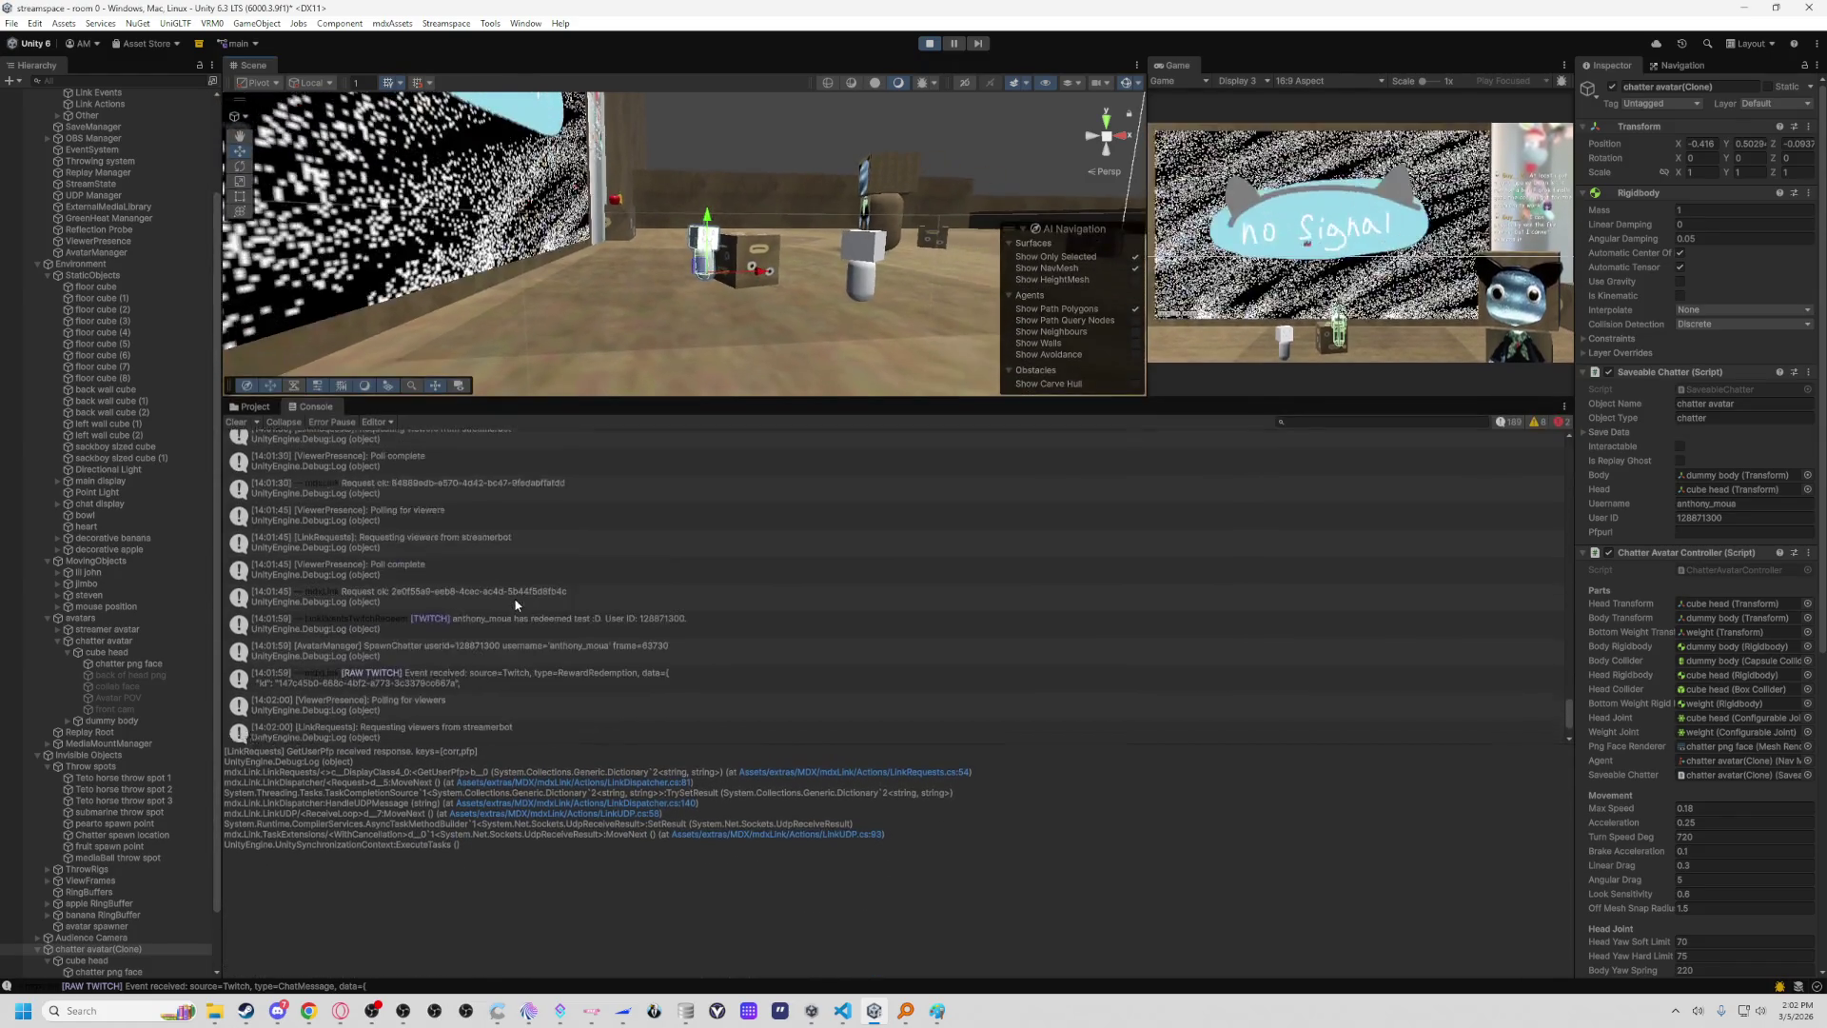
scroll(529, 612, "up", 2)
scroll(529, 612, "up", 3)
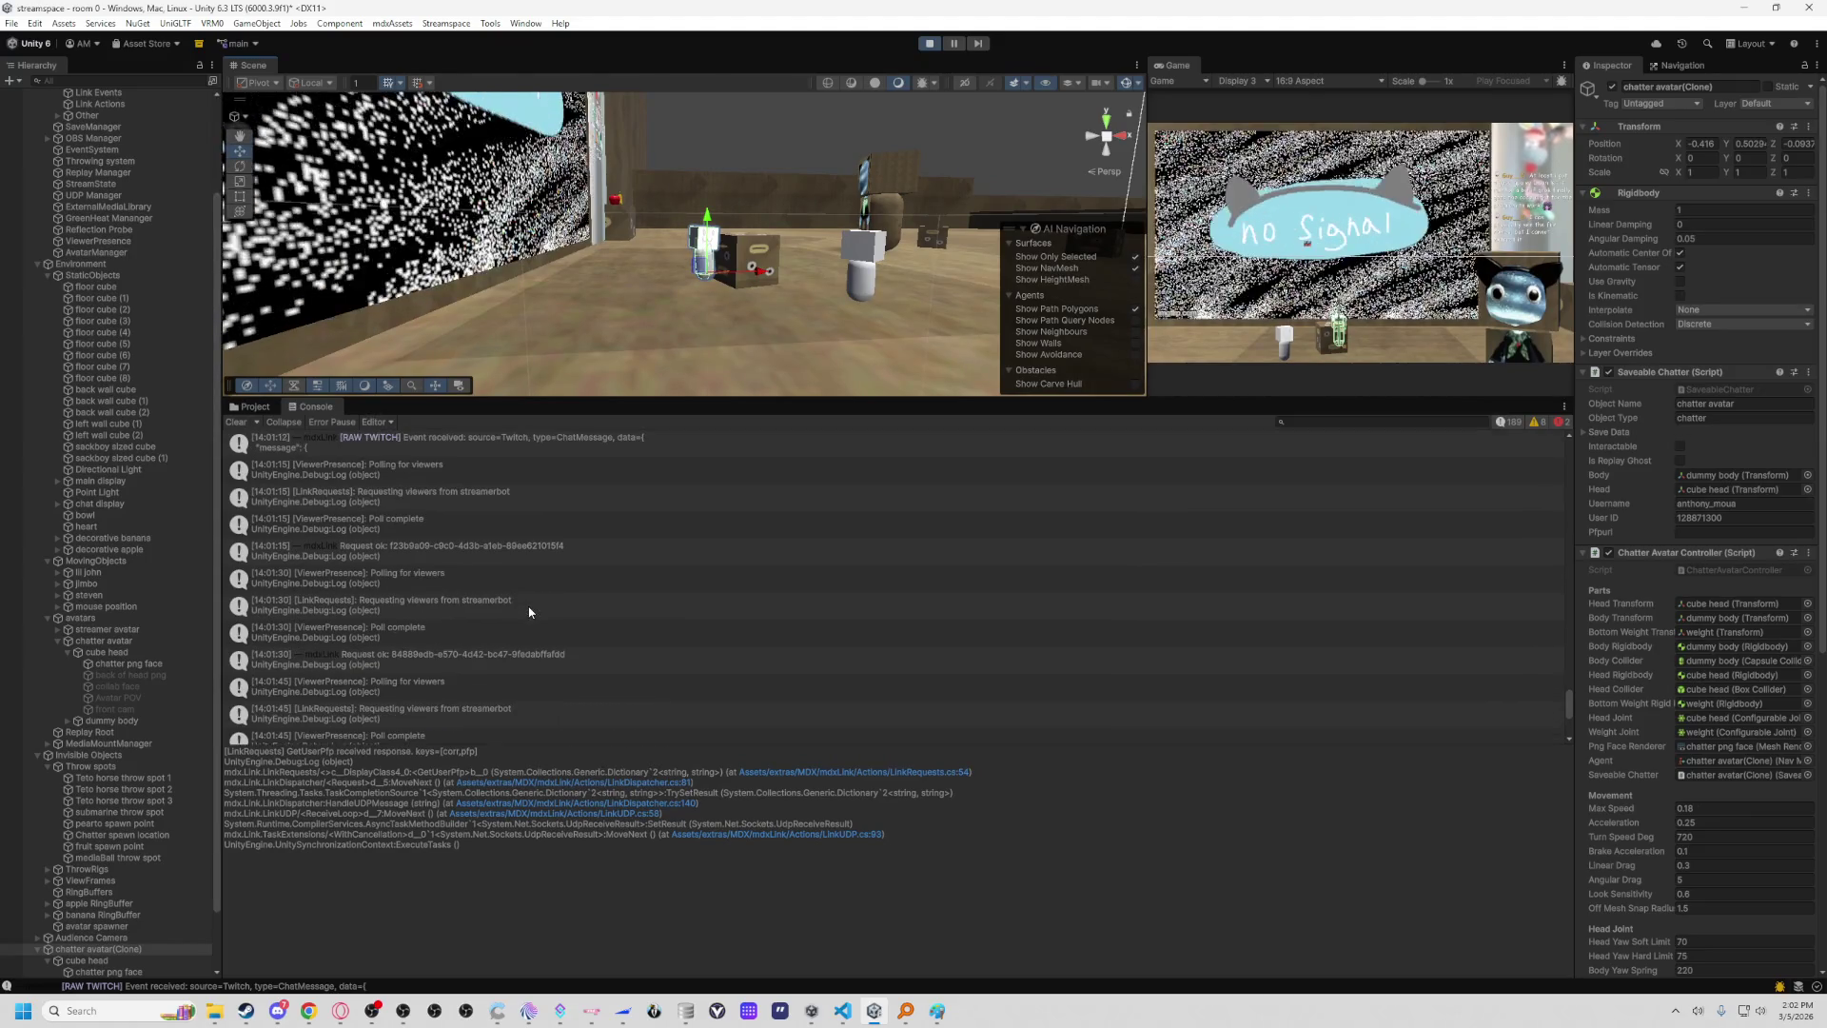
scroll(530, 612, "up", 2)
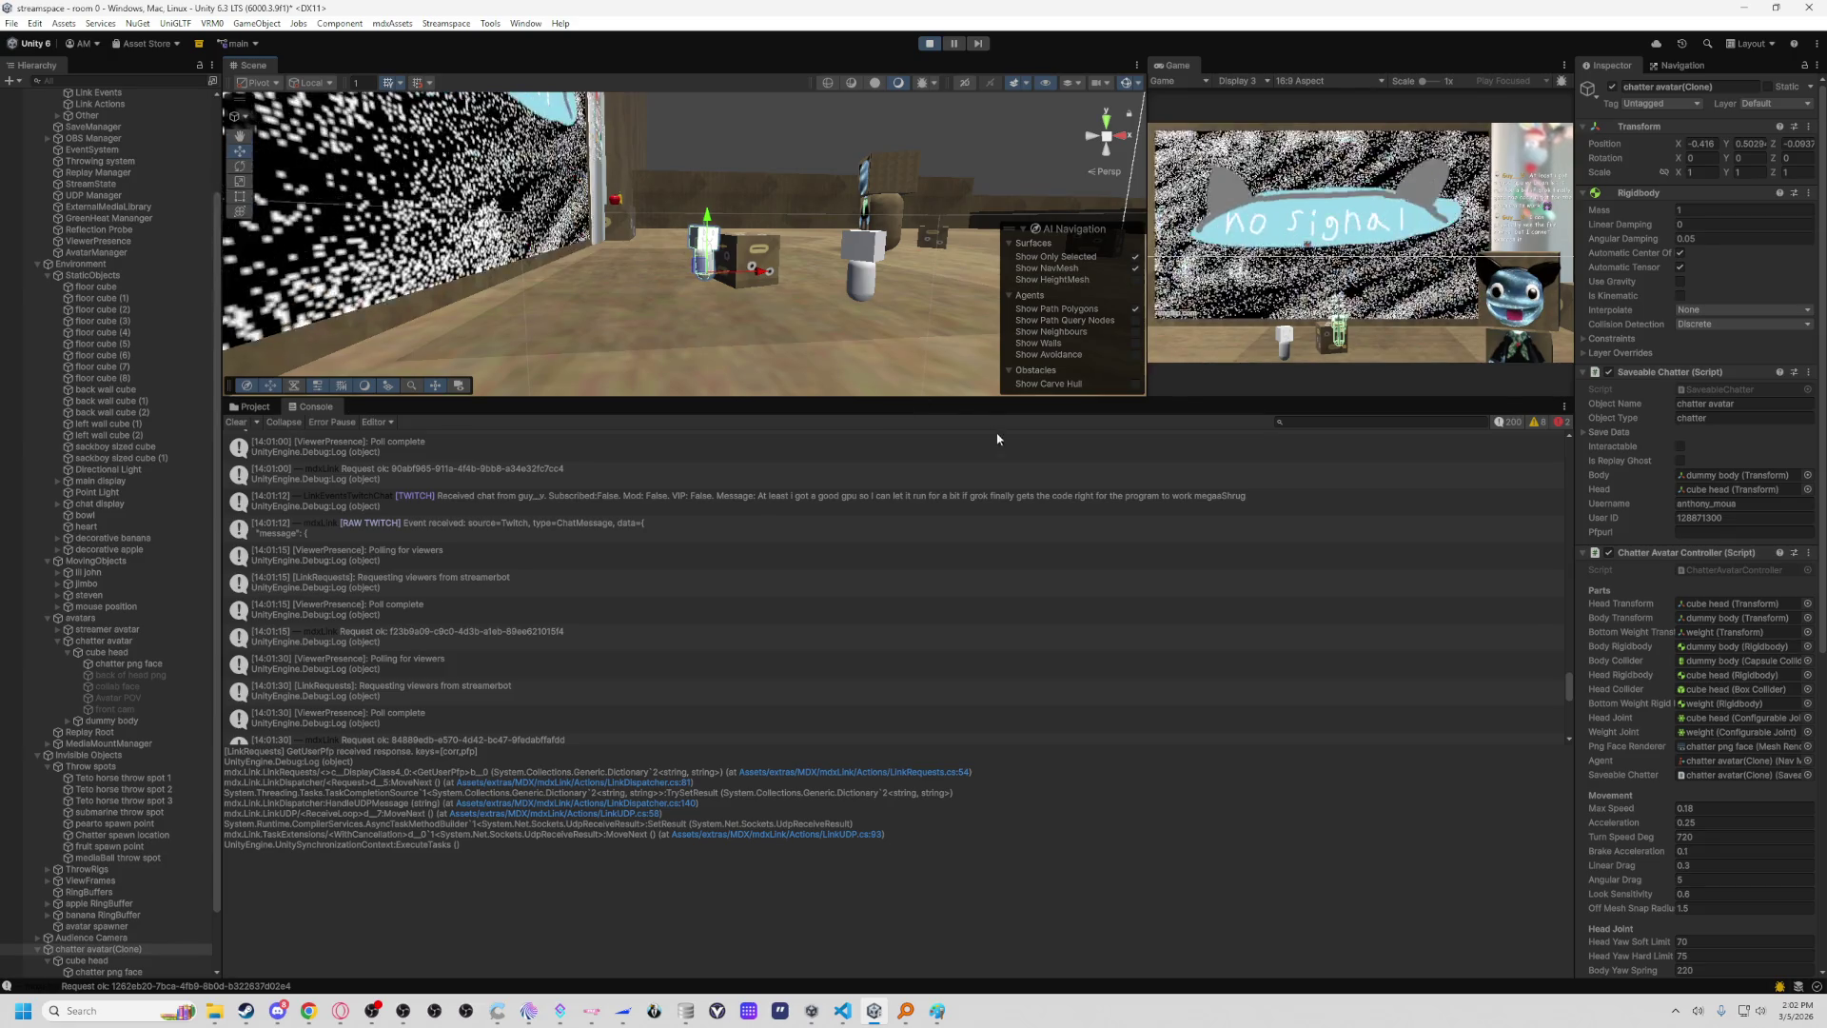
left_click_drag(967, 400, 966, 798)
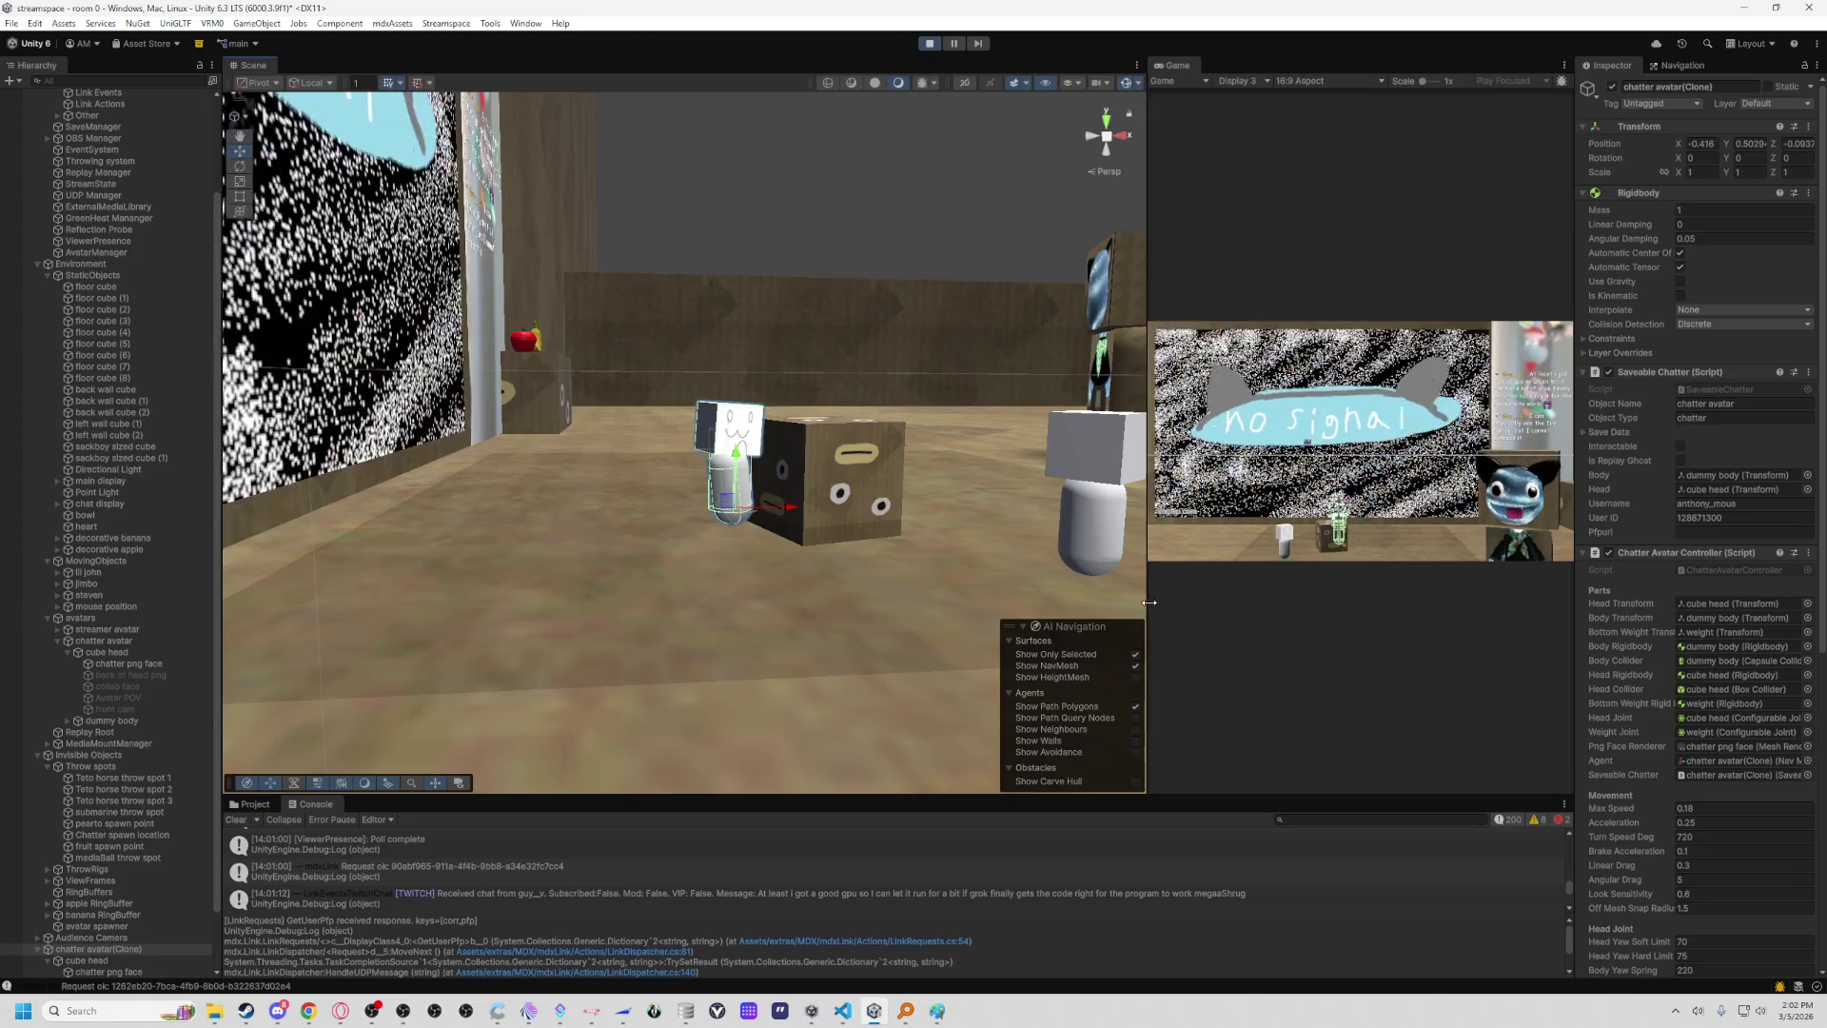
Widen the Game view across the window, then shift the Scene/Game split back toward the Scene view.
left_click_drag(1148, 610, 295, 611)
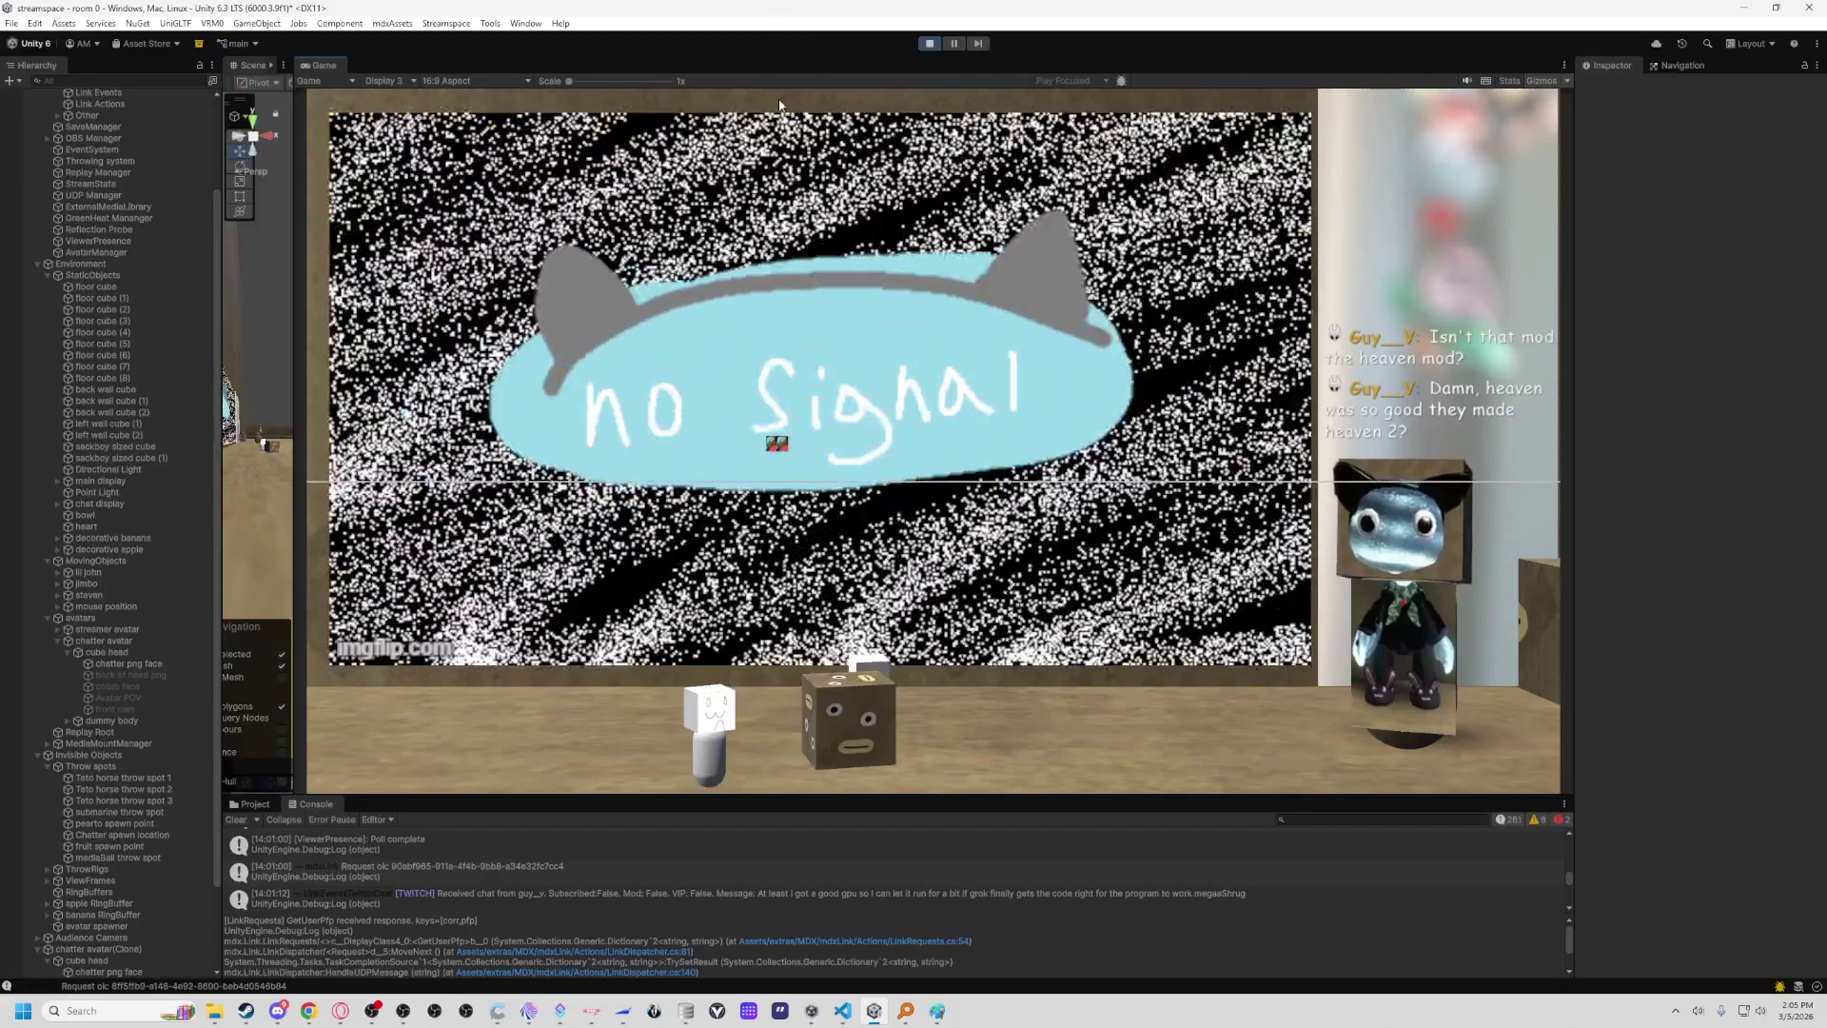
left_click_drag(294, 368, 871, 371)
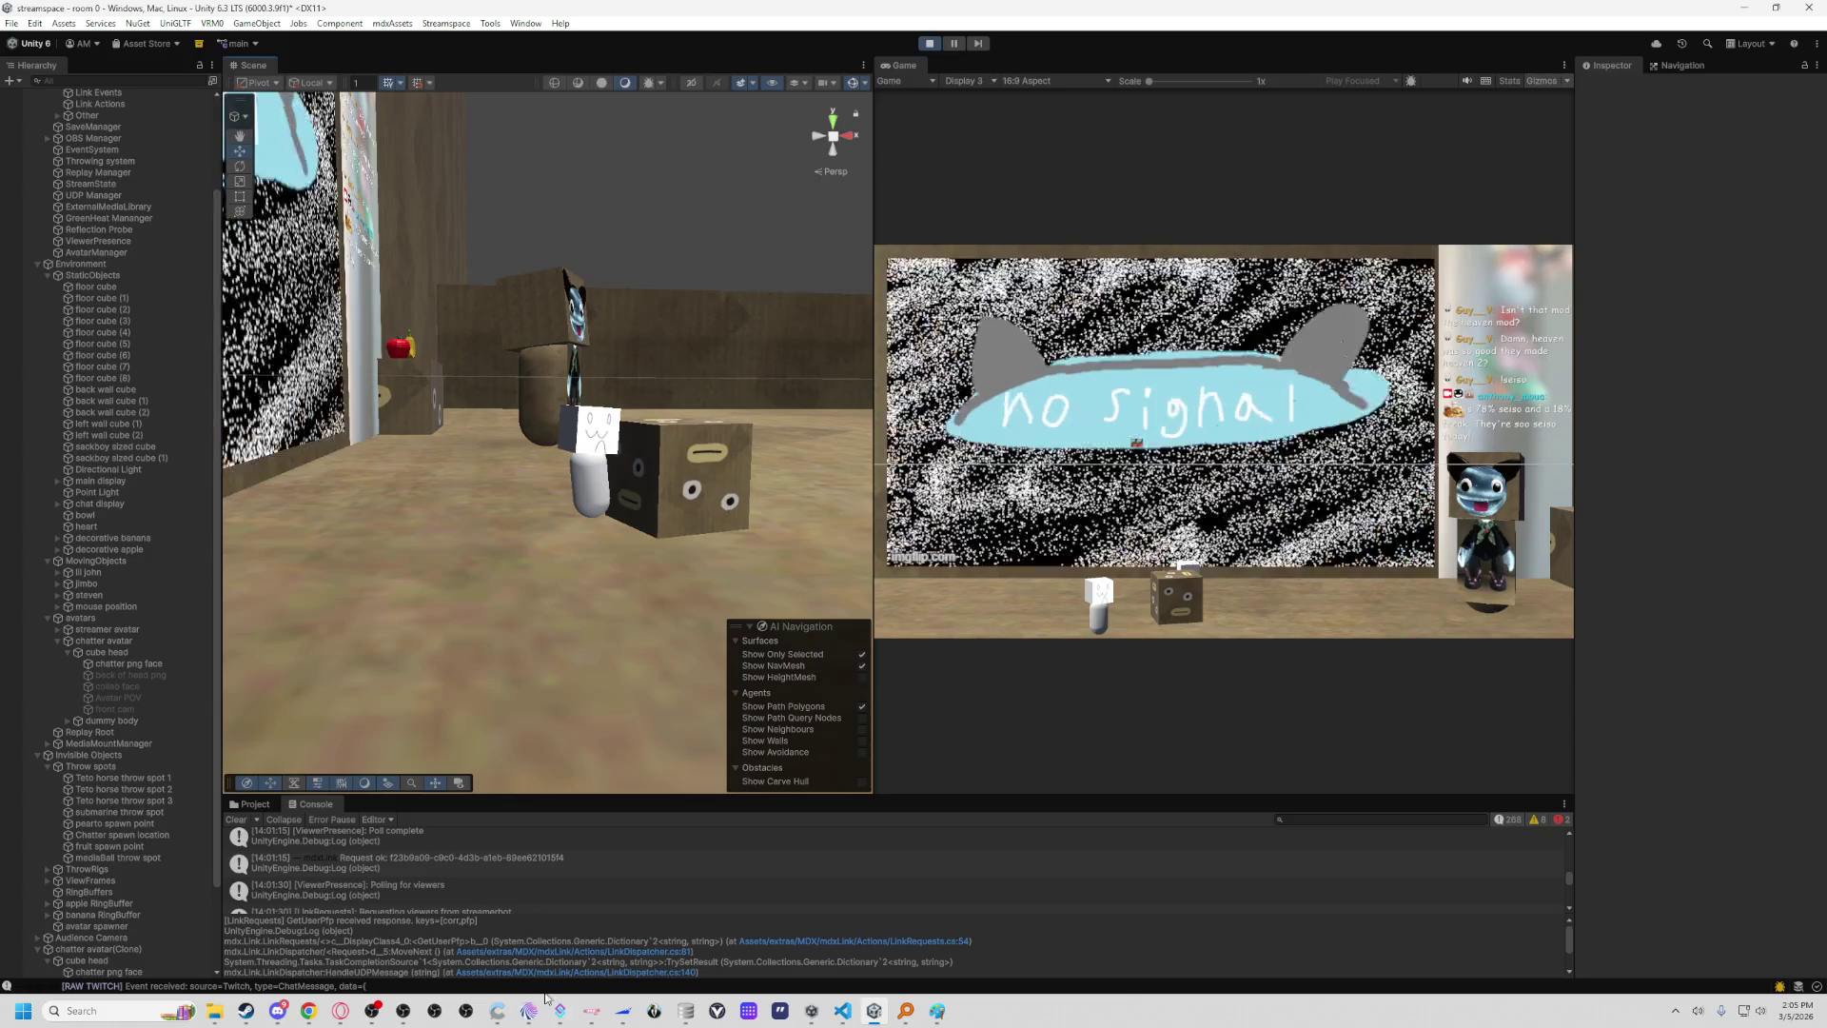
Bring Streamer.bot's Actions page with the Requests and Testing groups to the front.
mouse_move(581, 1021)
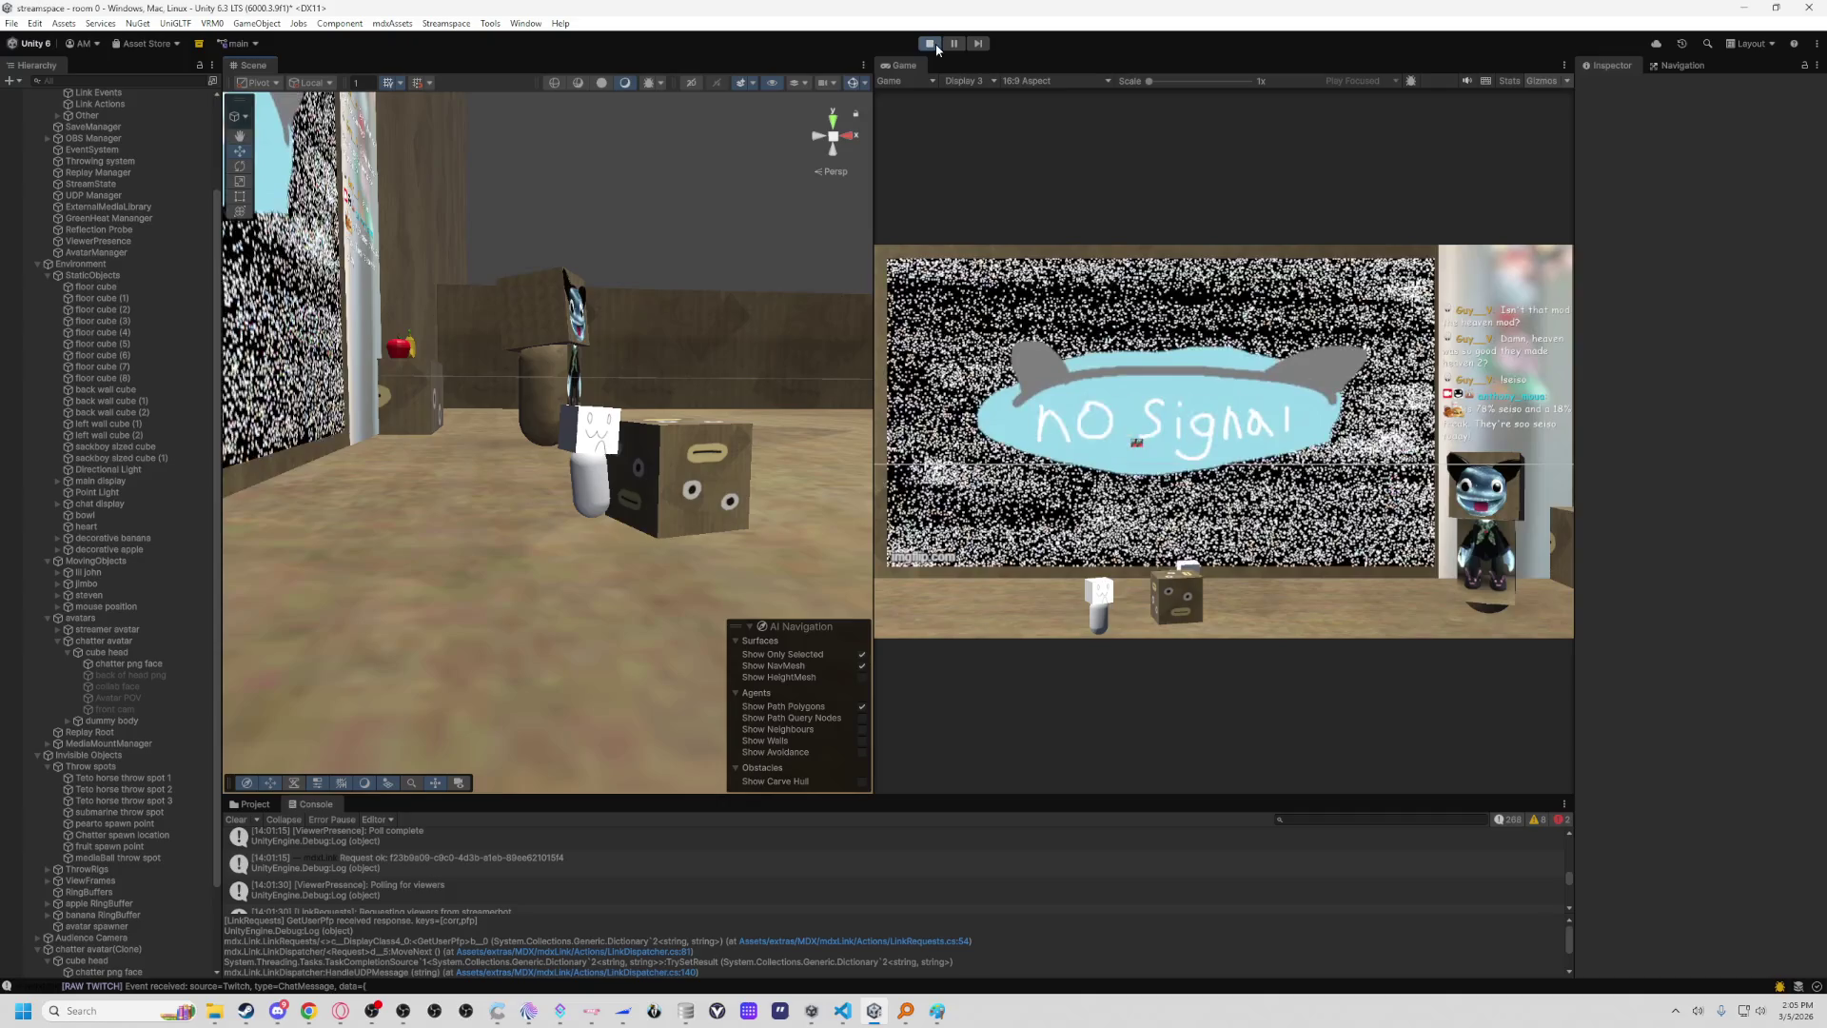
left_click(560, 1015)
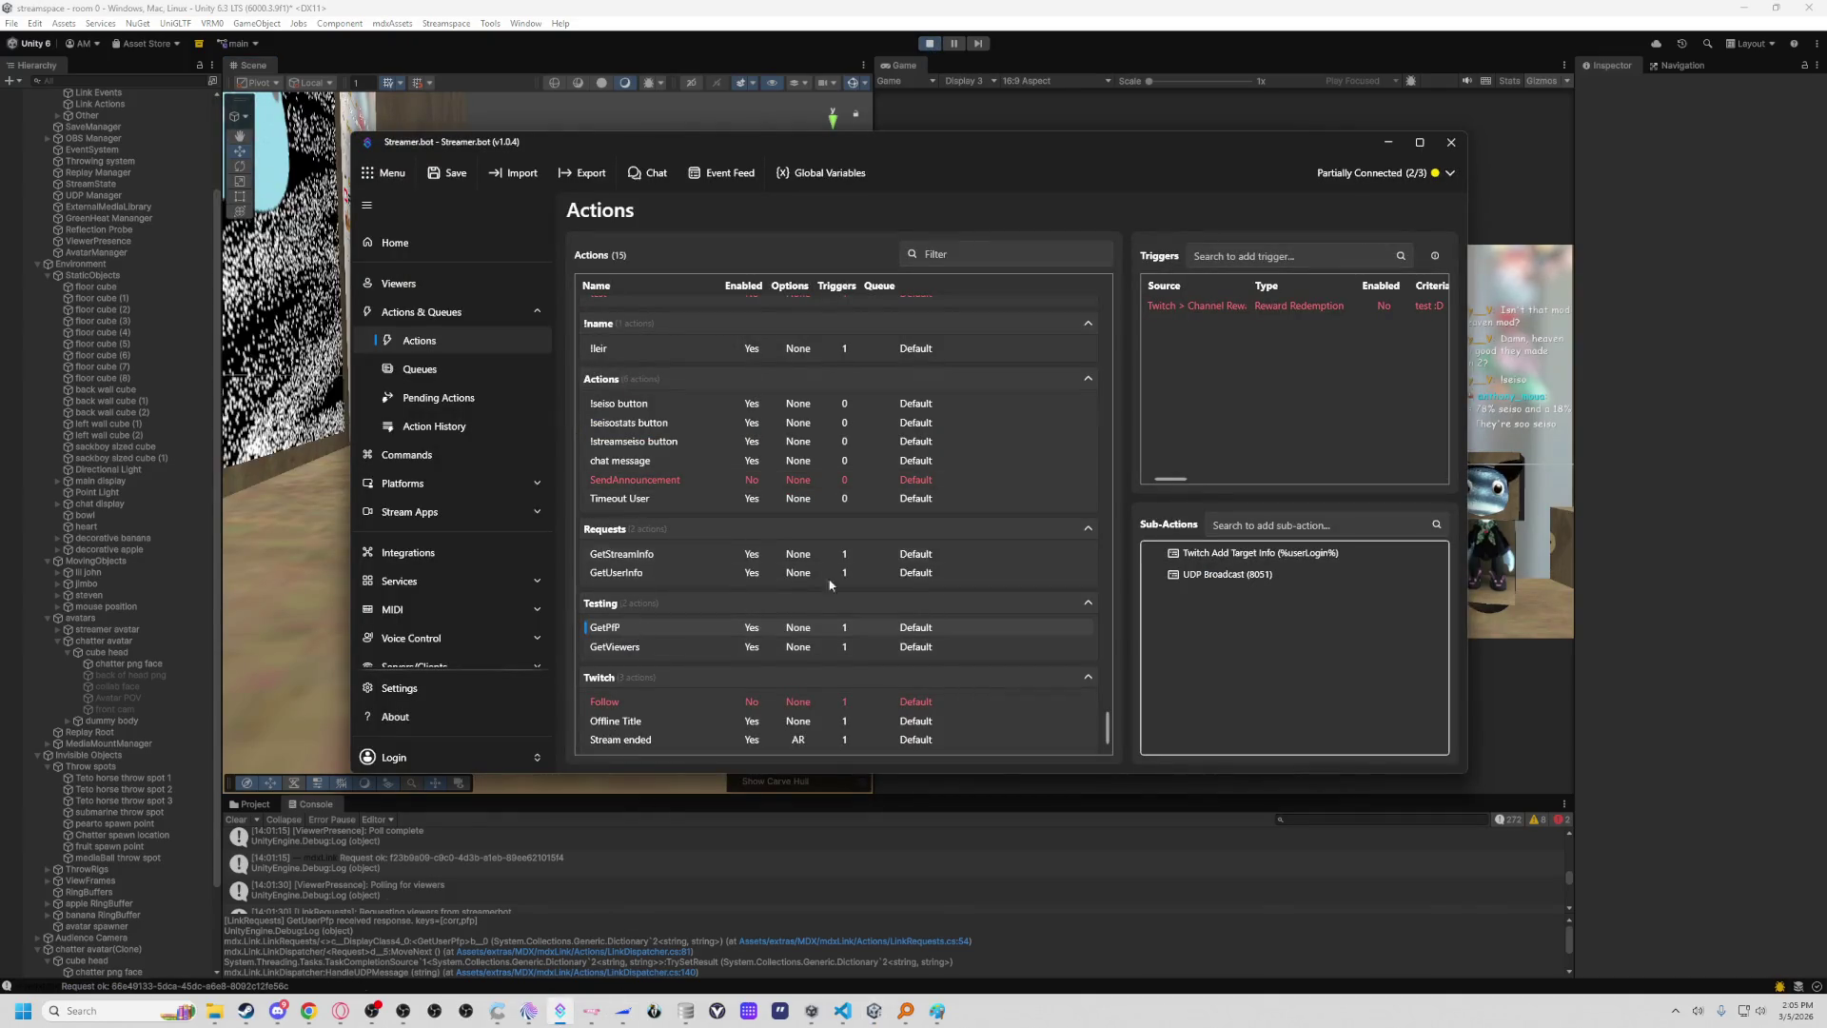
Open the UDP Broadcast (8051) sub-action and select %targetUserProfileImageUrl% in its payload.
double_click(1257, 574)
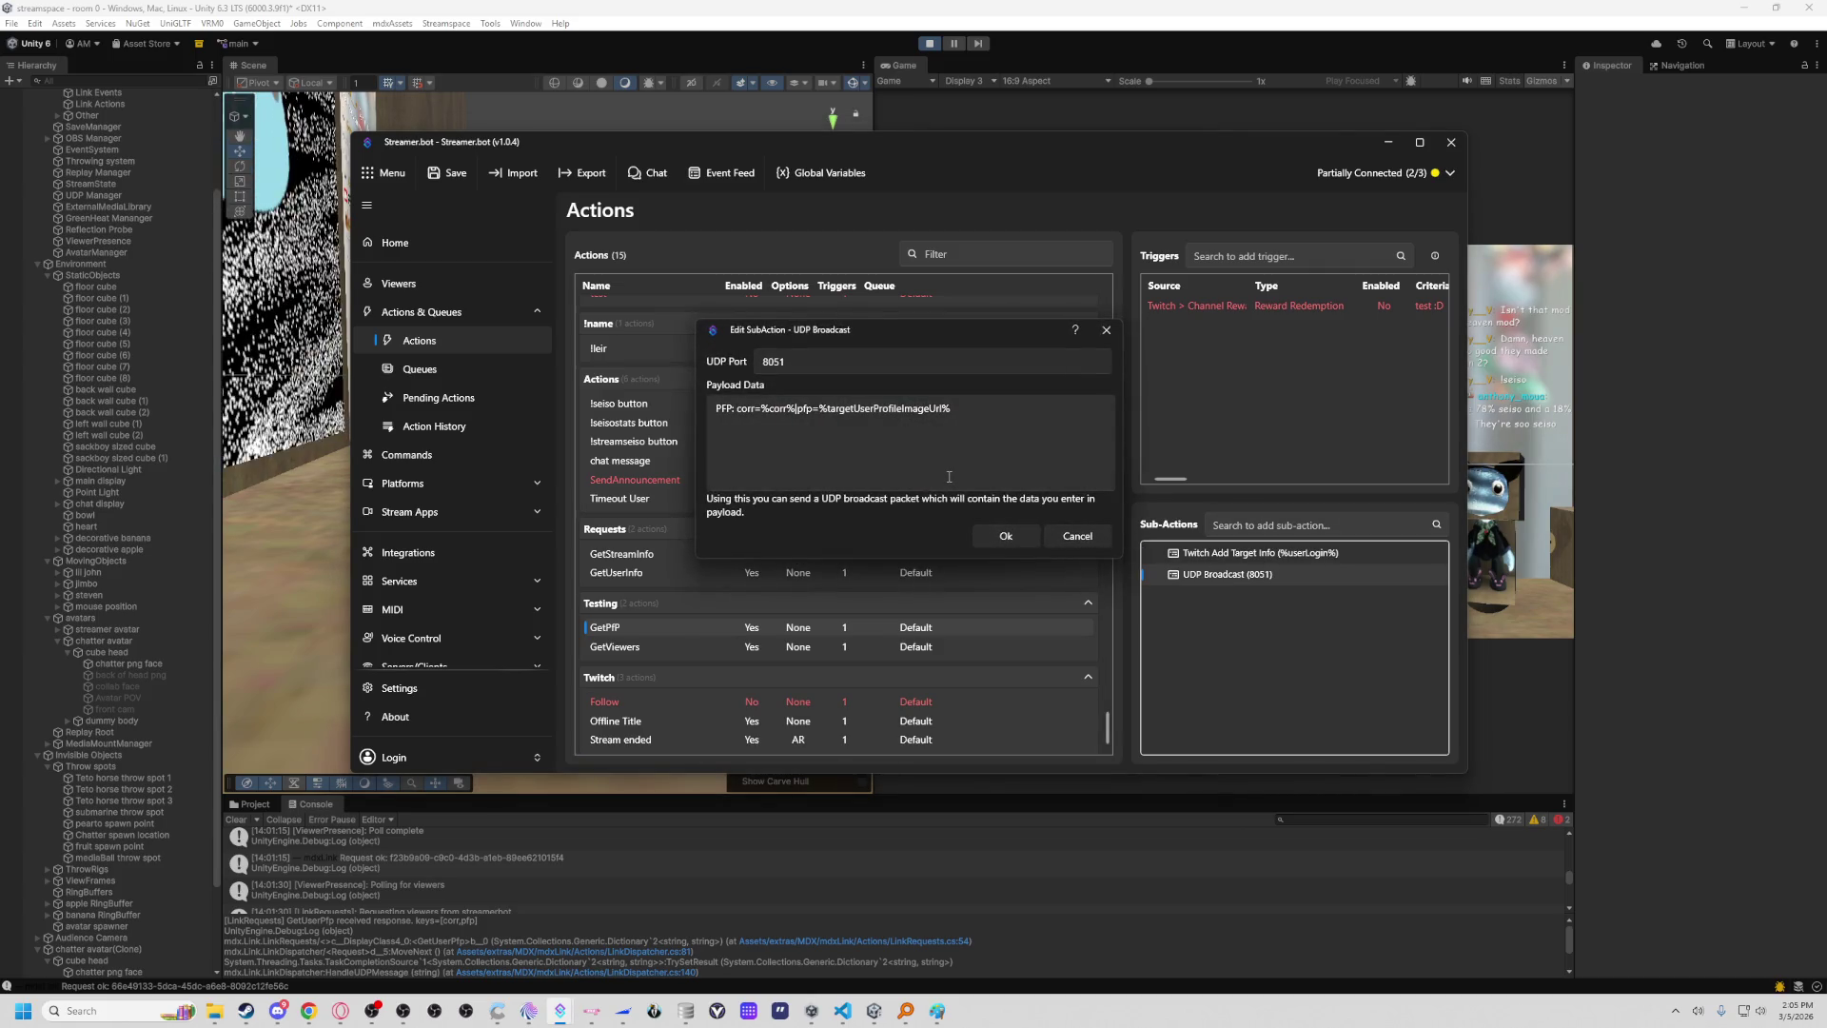
left_click_drag(826, 409, 923, 404)
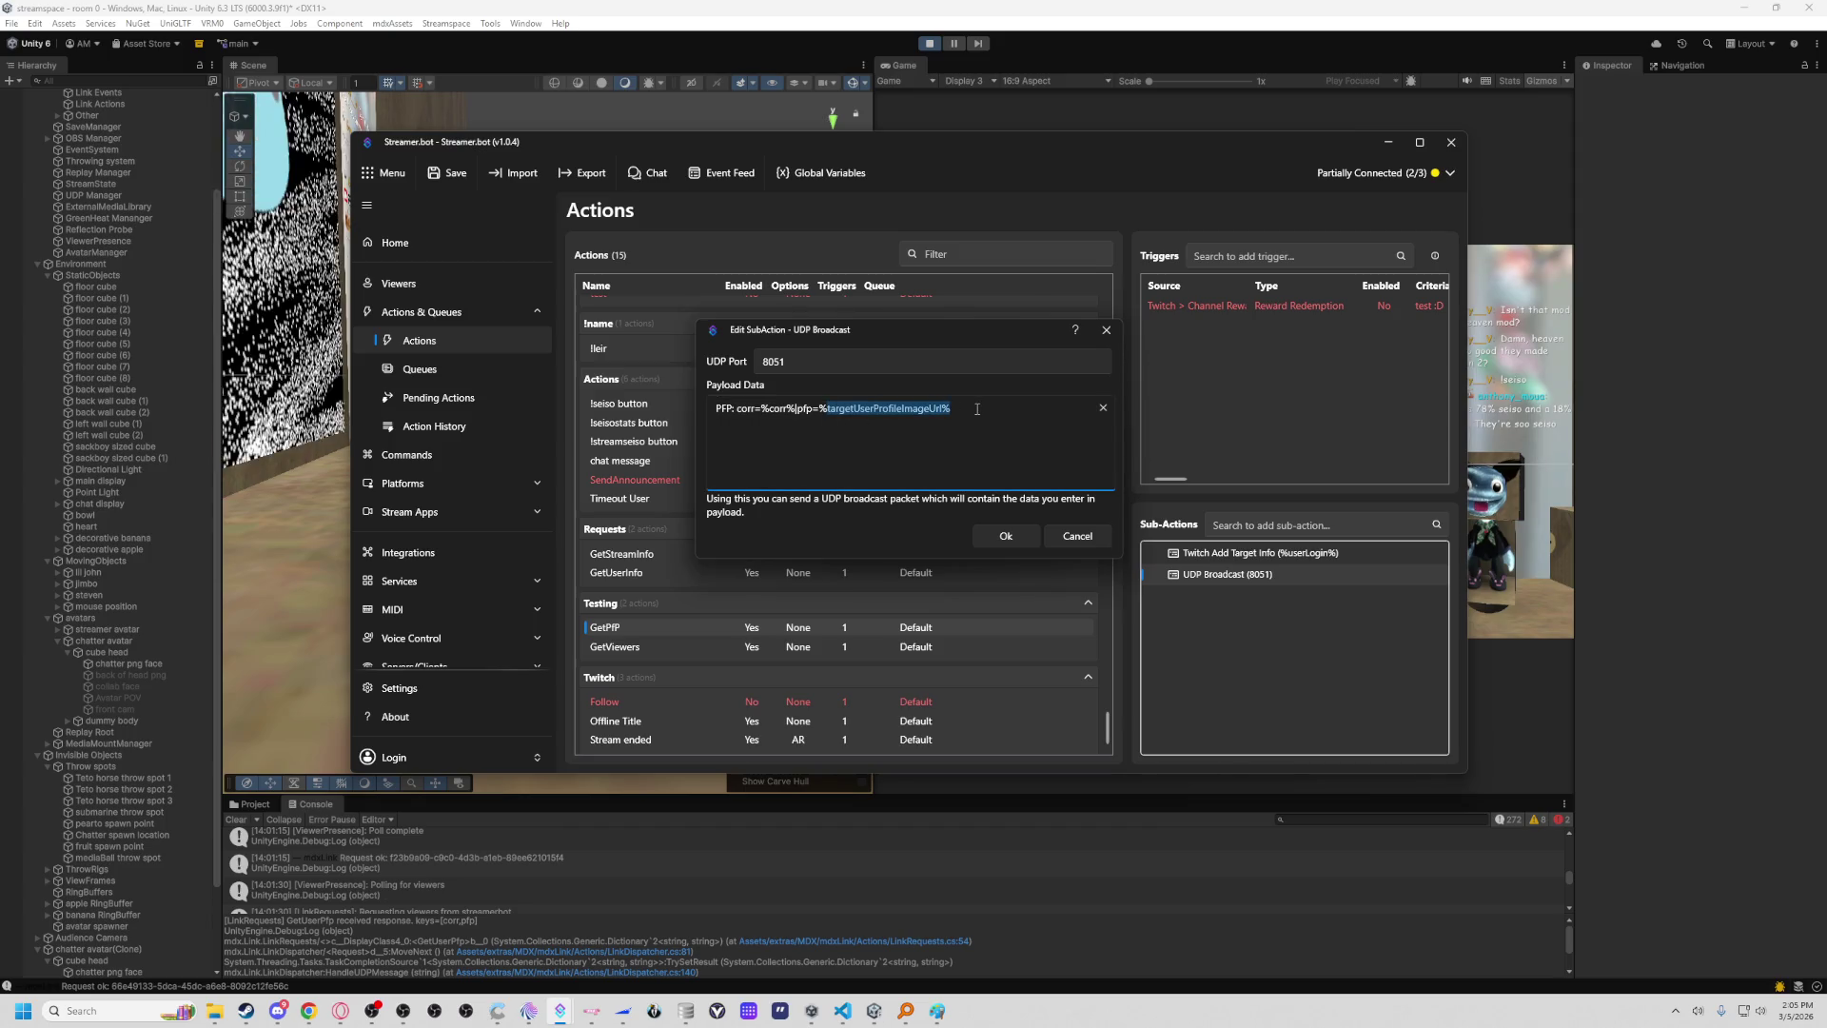
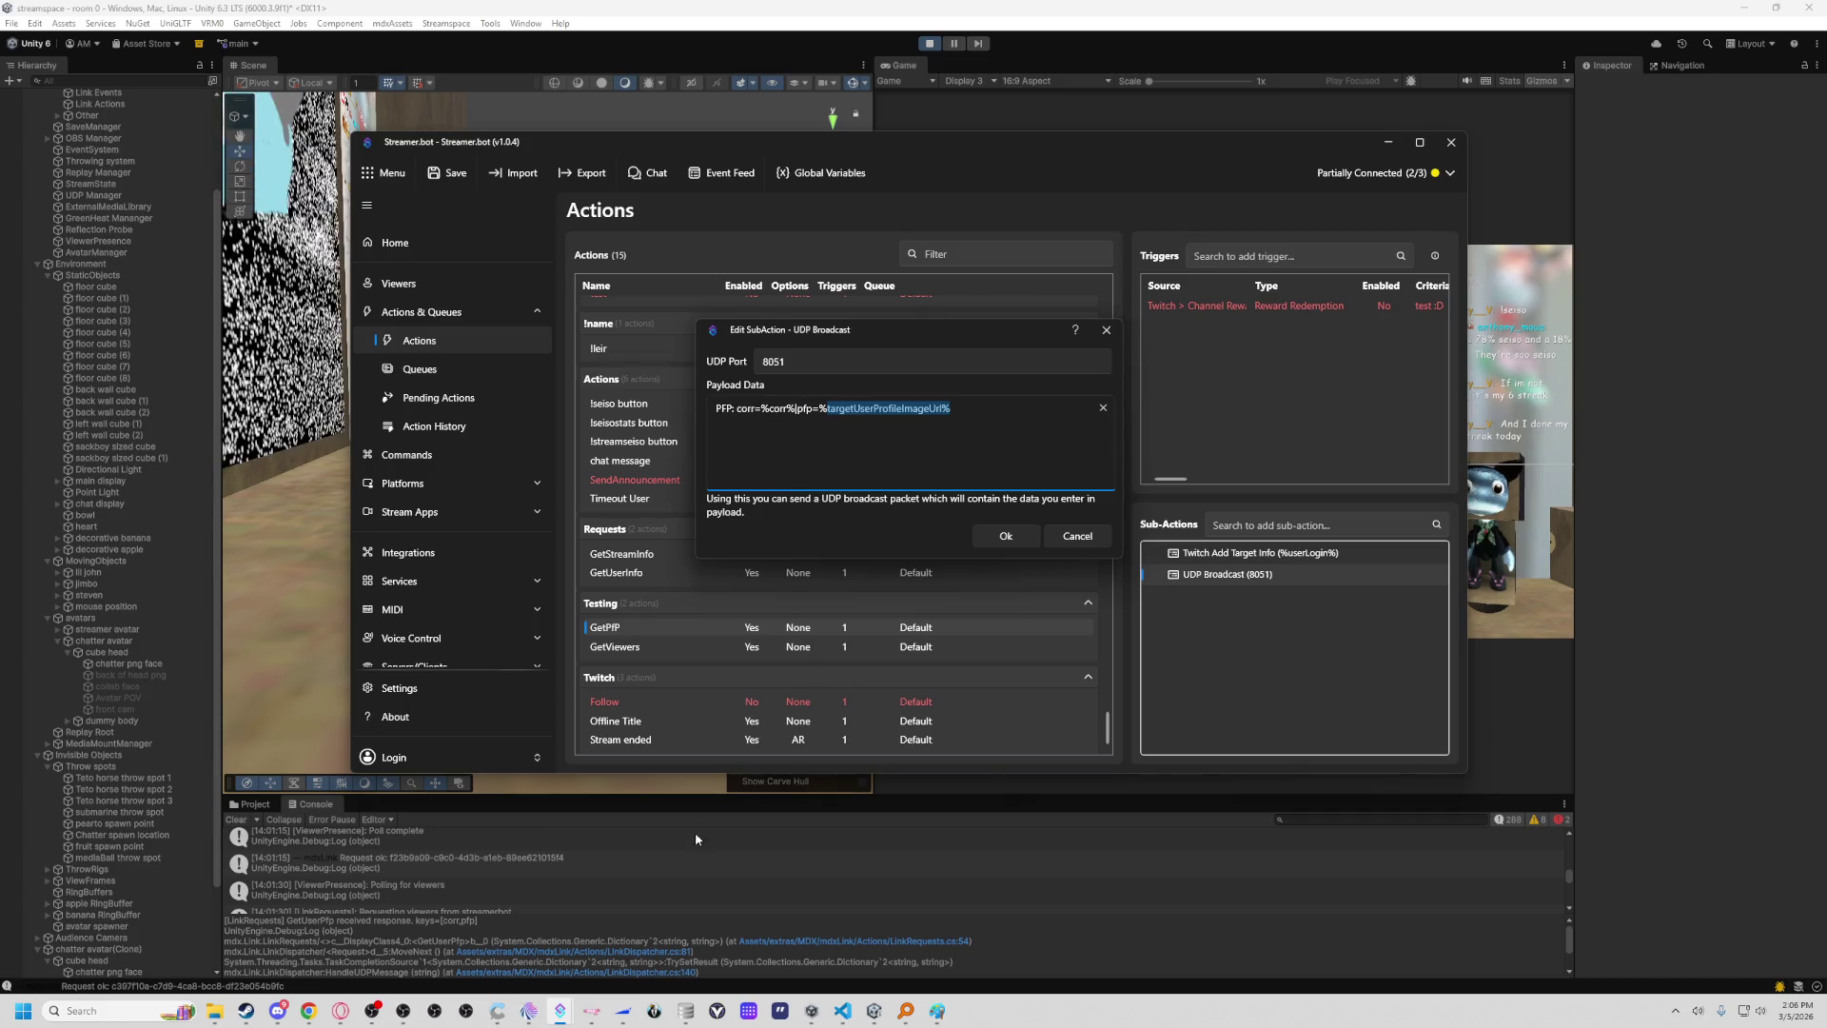
Read a request log entry, then stop Unity's play mode.
left_click(610, 853)
scroll(805, 894, "up", 2)
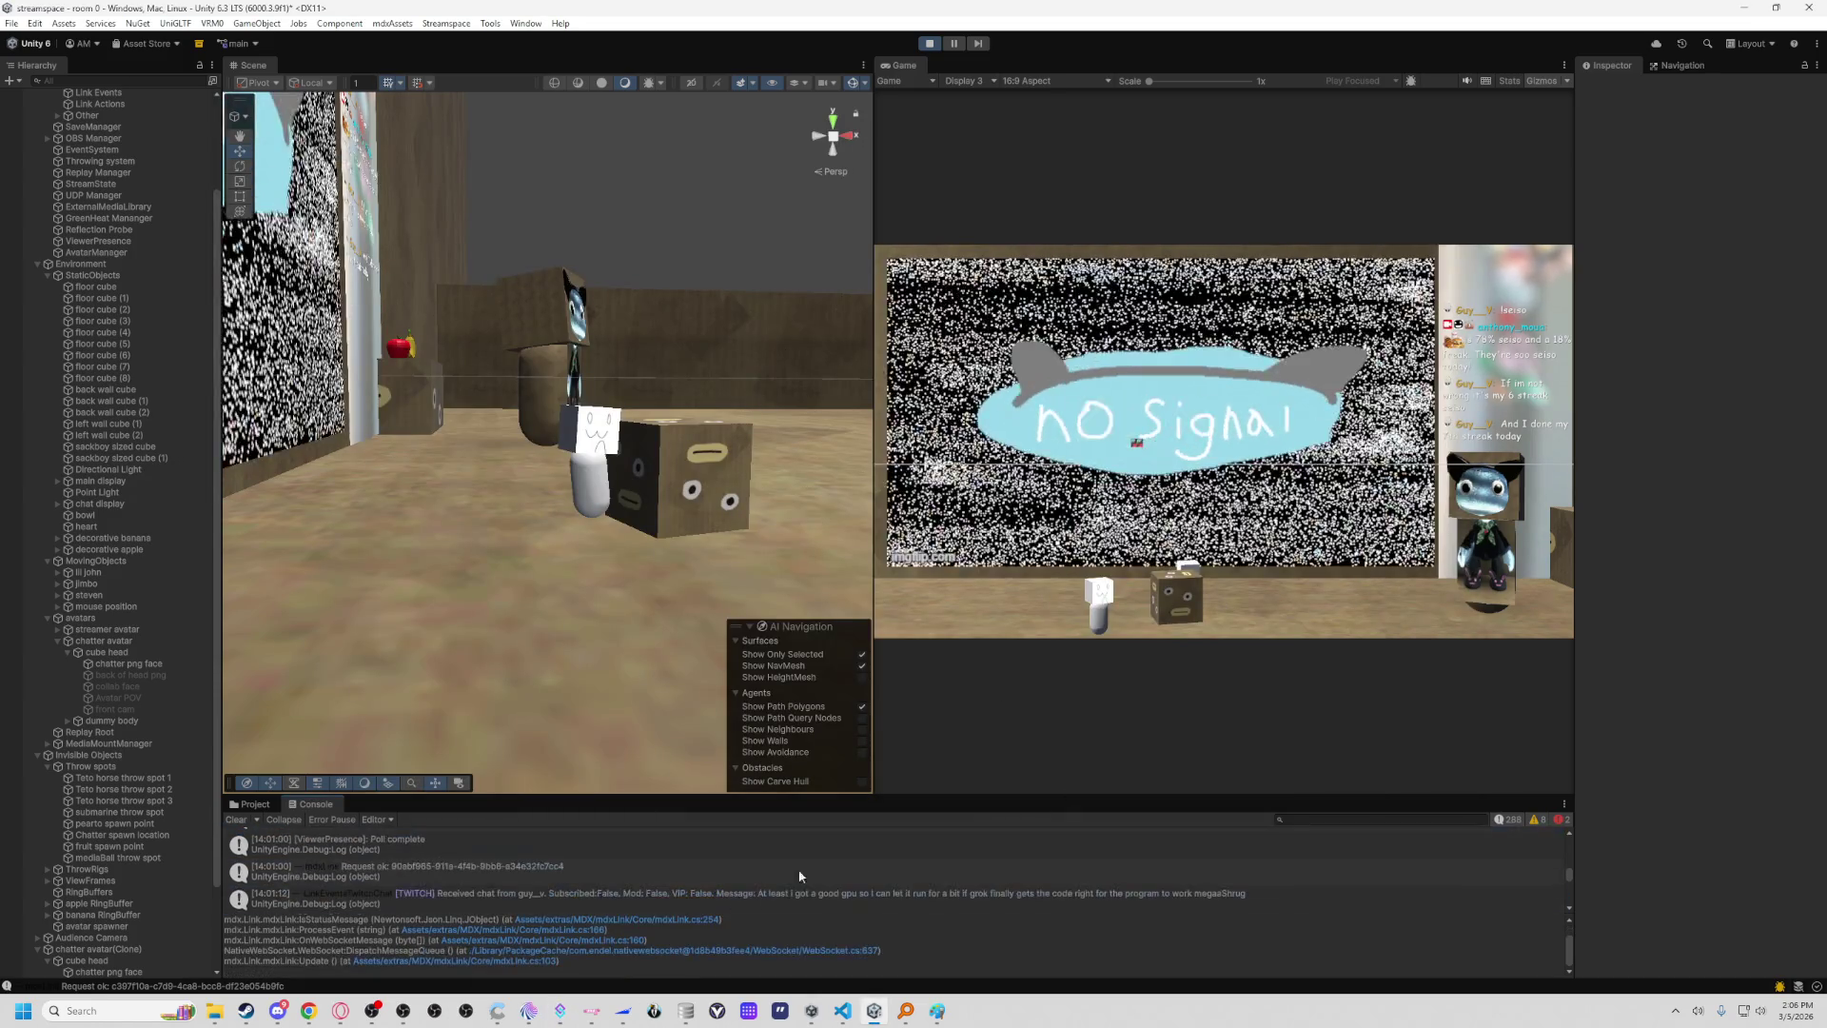
left_click(926, 44)
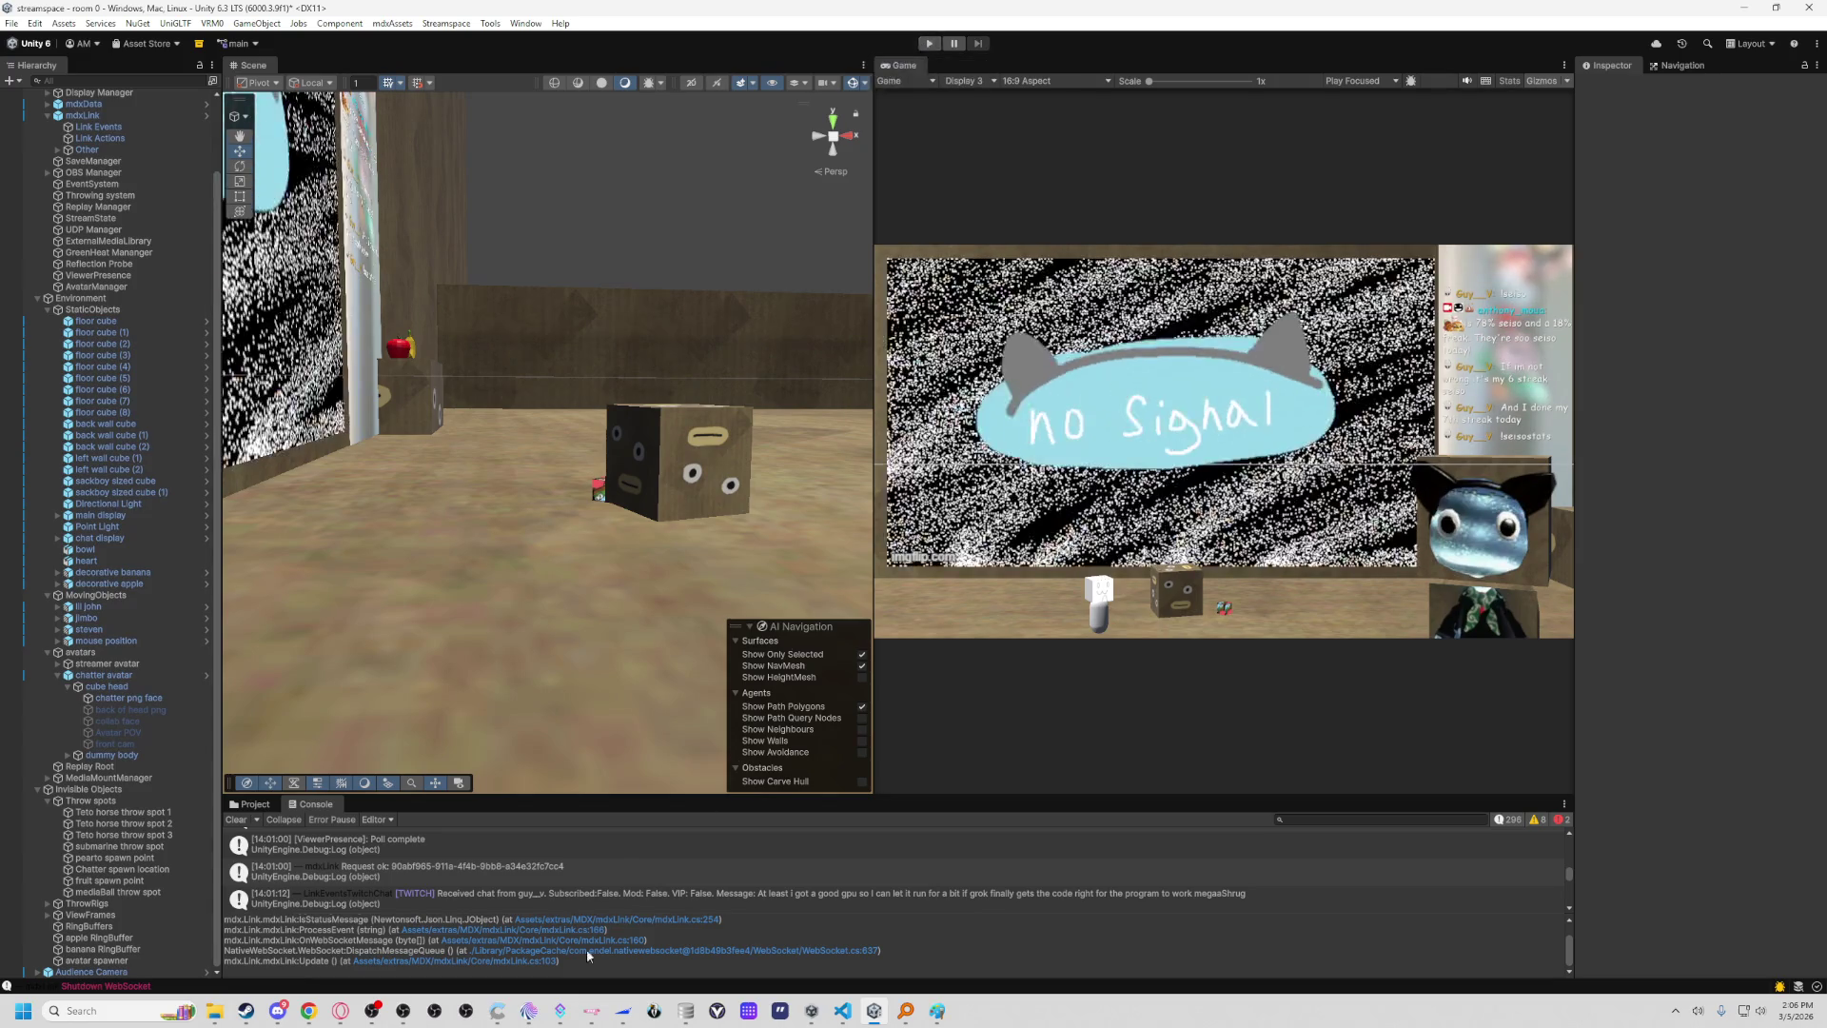
Close all of Streamer.bot's open windows from its taskbar icon.
right_click(561, 1010)
left_click(555, 972)
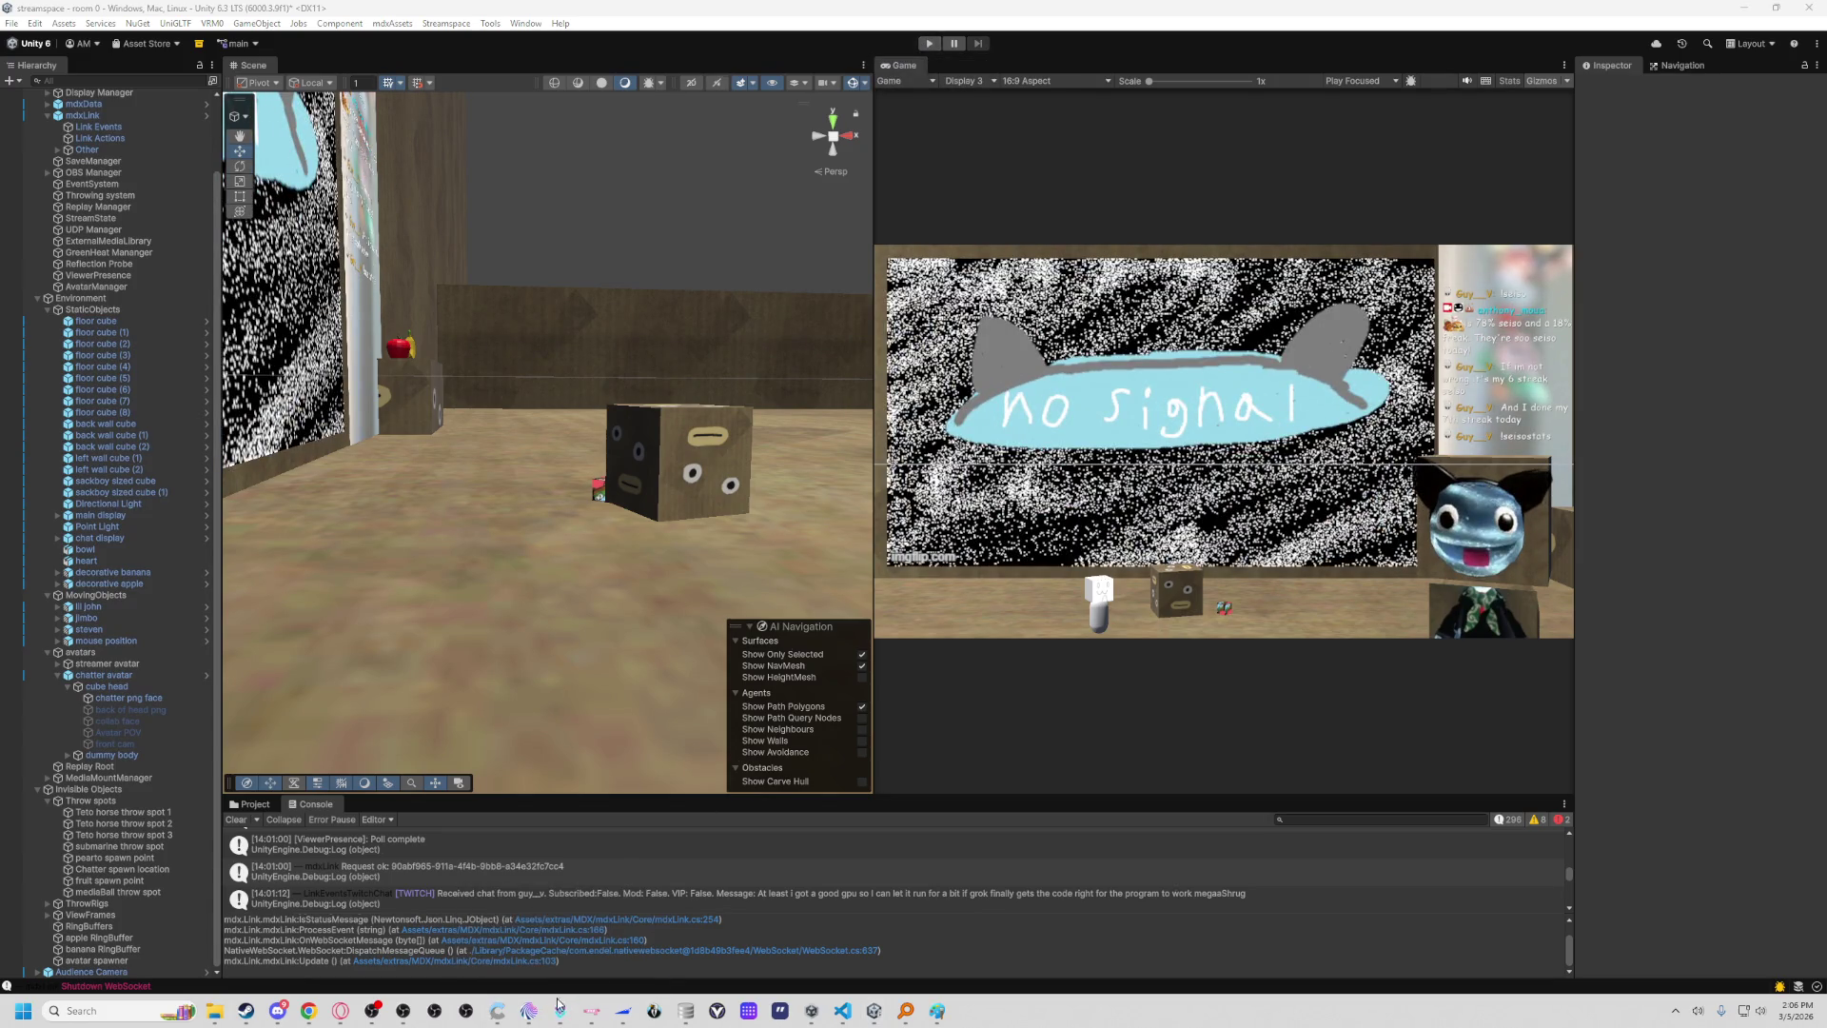
right_click(559, 1011)
left_click(560, 985)
right_click(560, 1011)
left_click(640, 919)
Check the hidden tray icons and bring the Streamer.bot window back to the front.
left_click(1676, 1019)
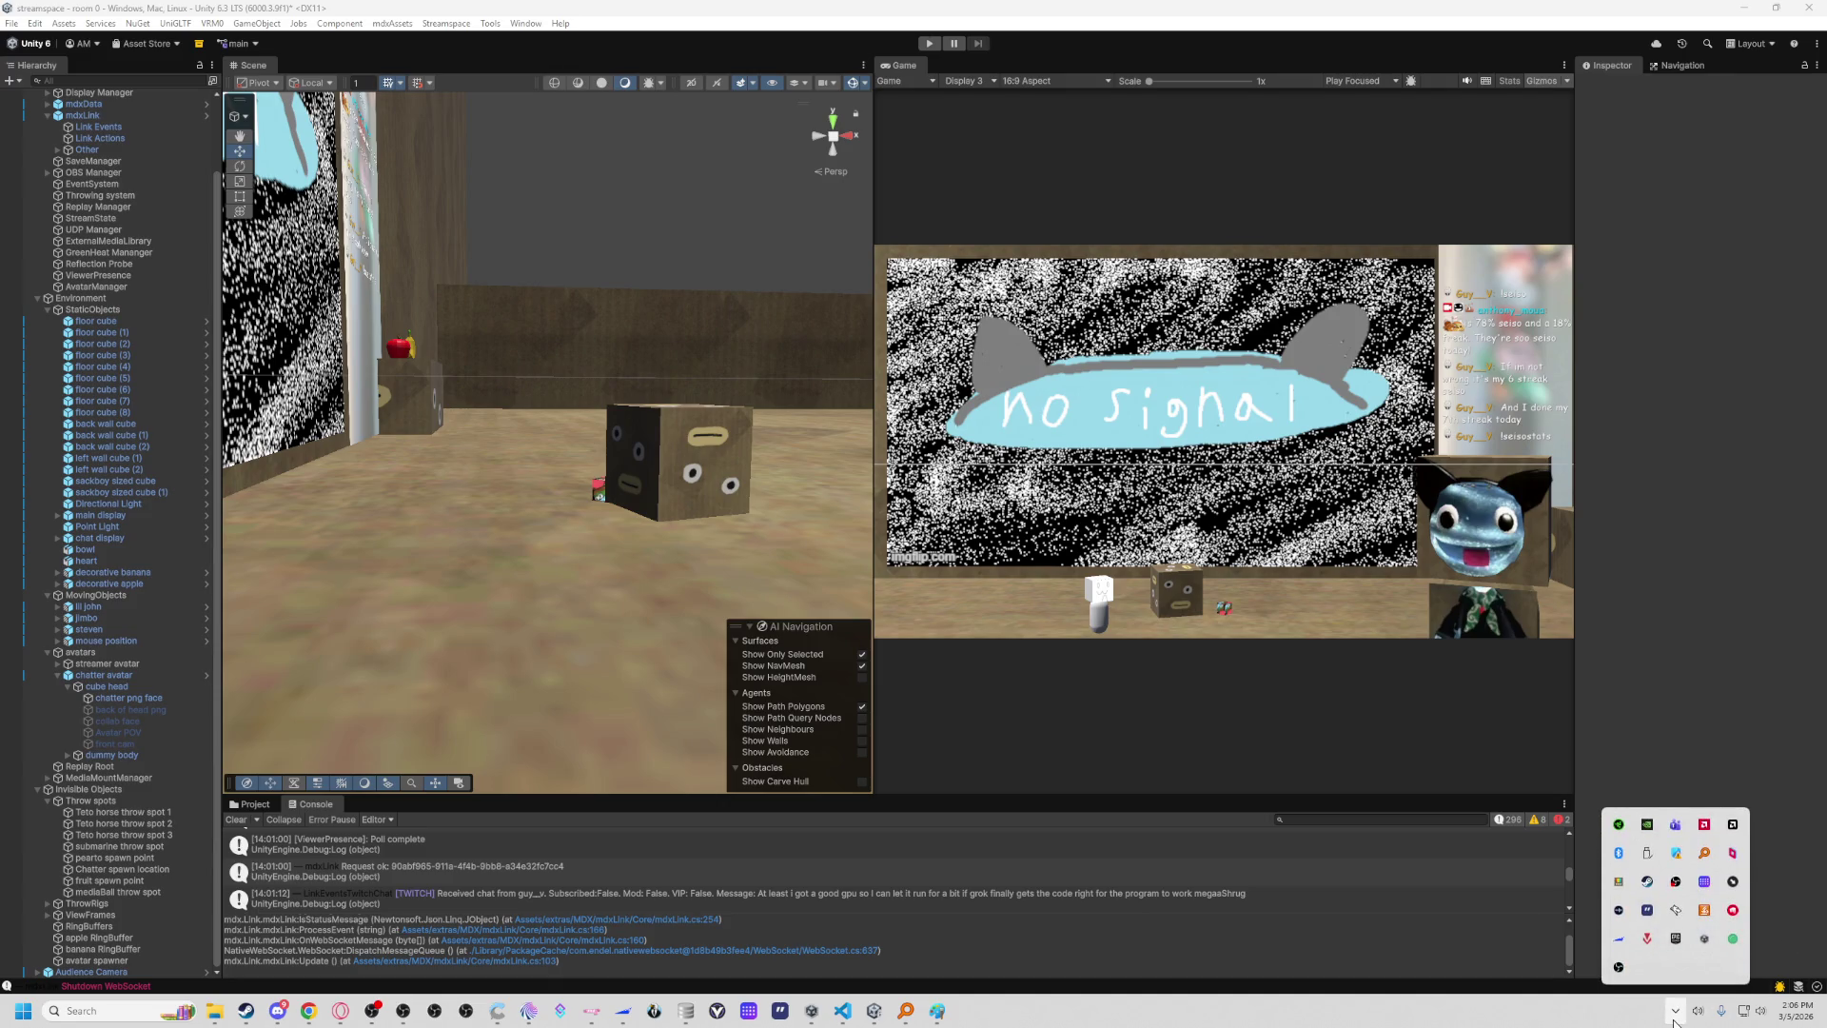
left_click(1675, 1020)
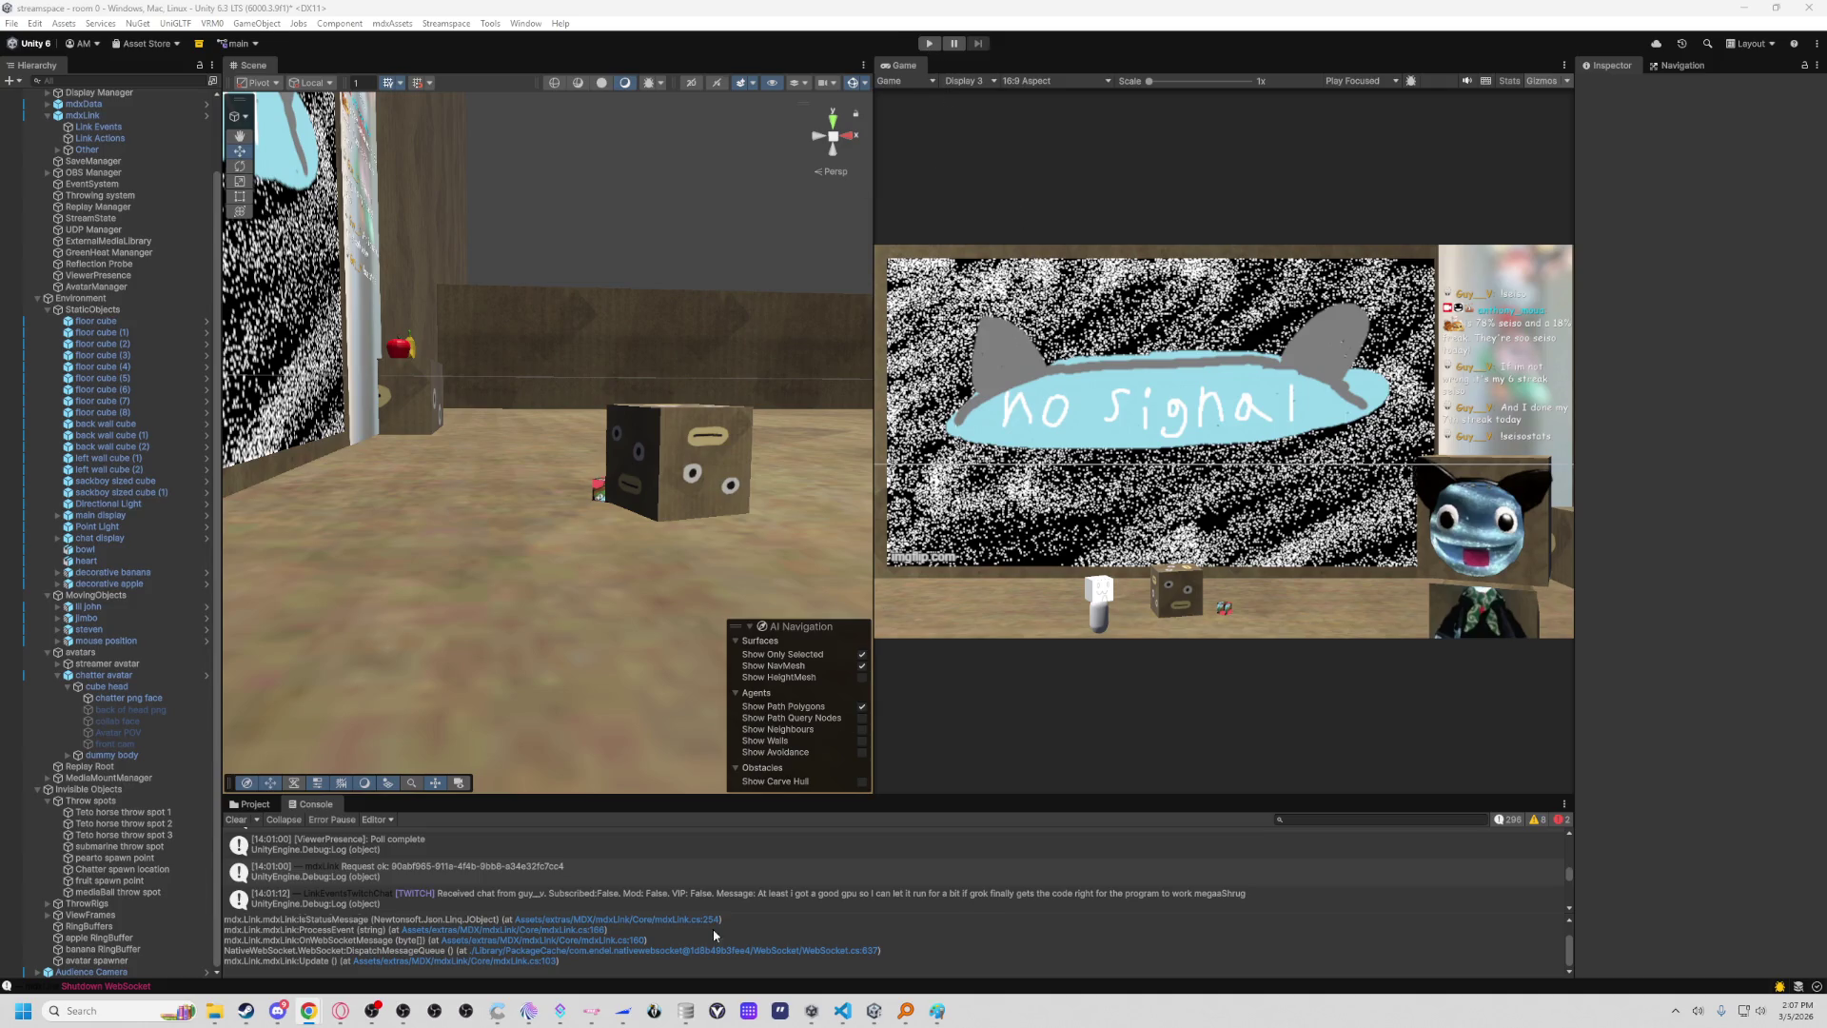
left_click(554, 1015)
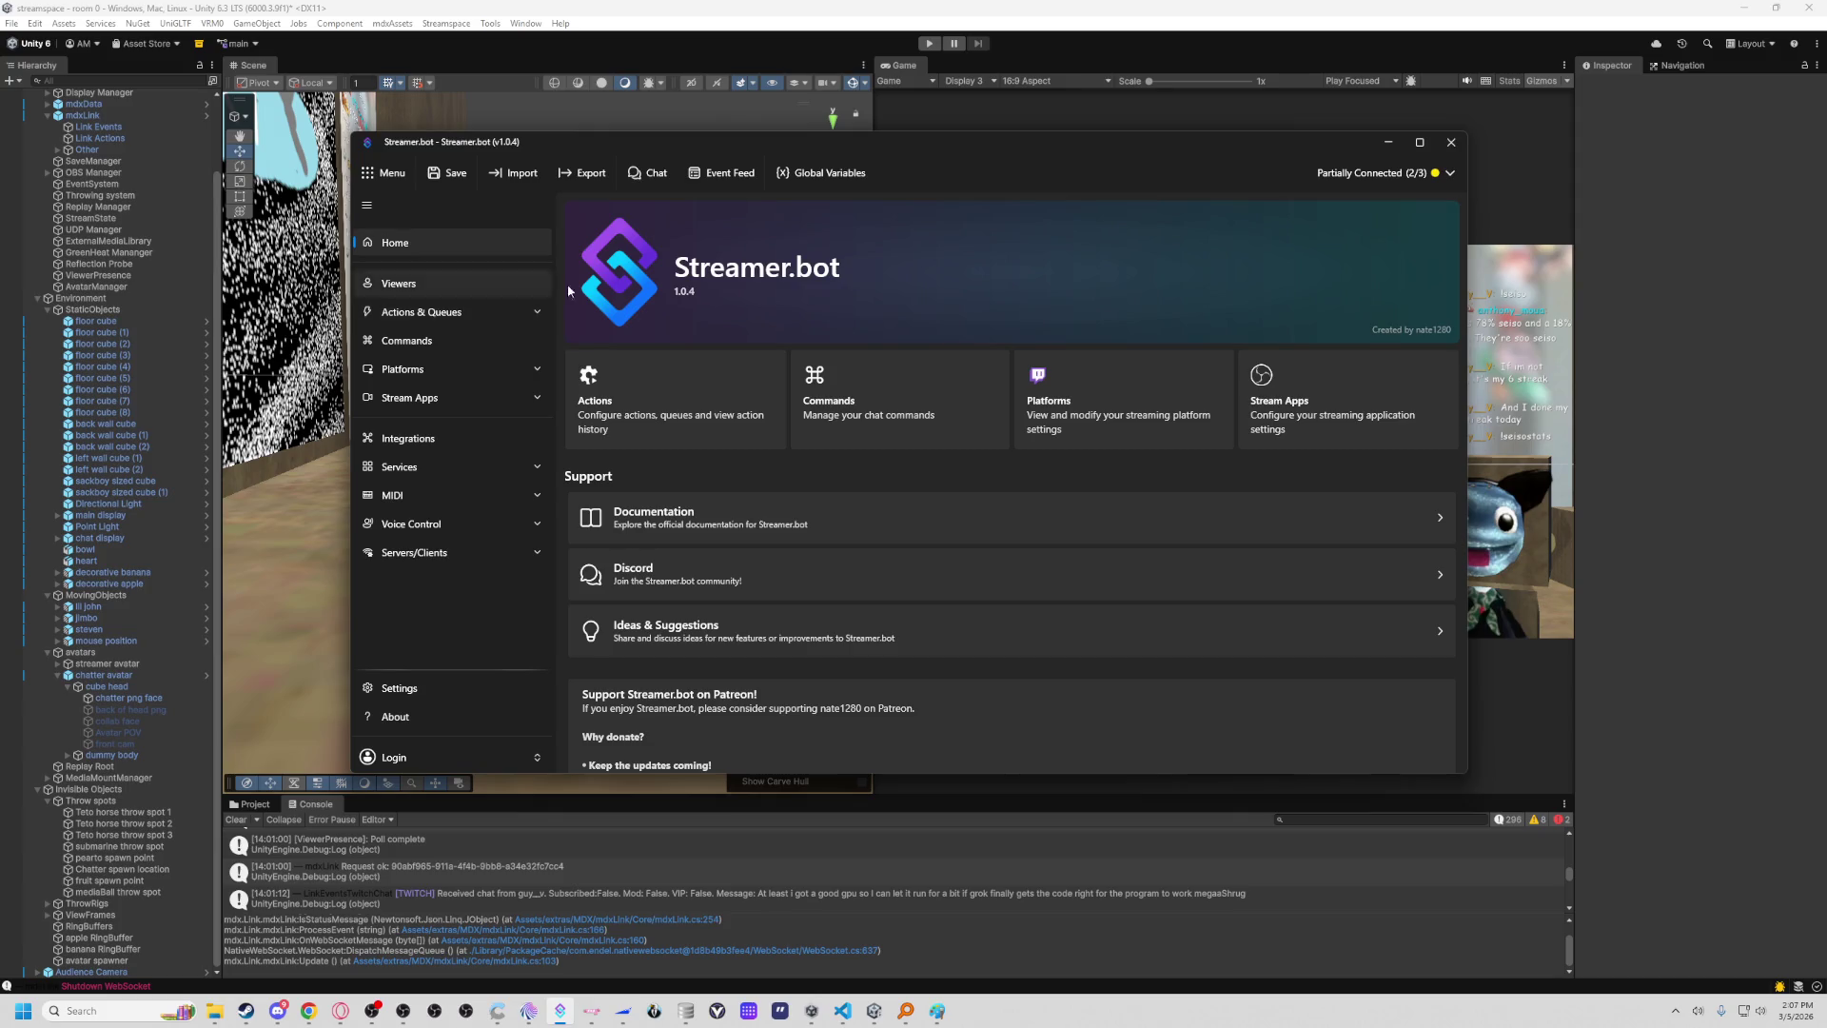
Check Streamer.bot's active connections and show the GetPfP action's trigger and sub-actions.
left_click(1451, 173)
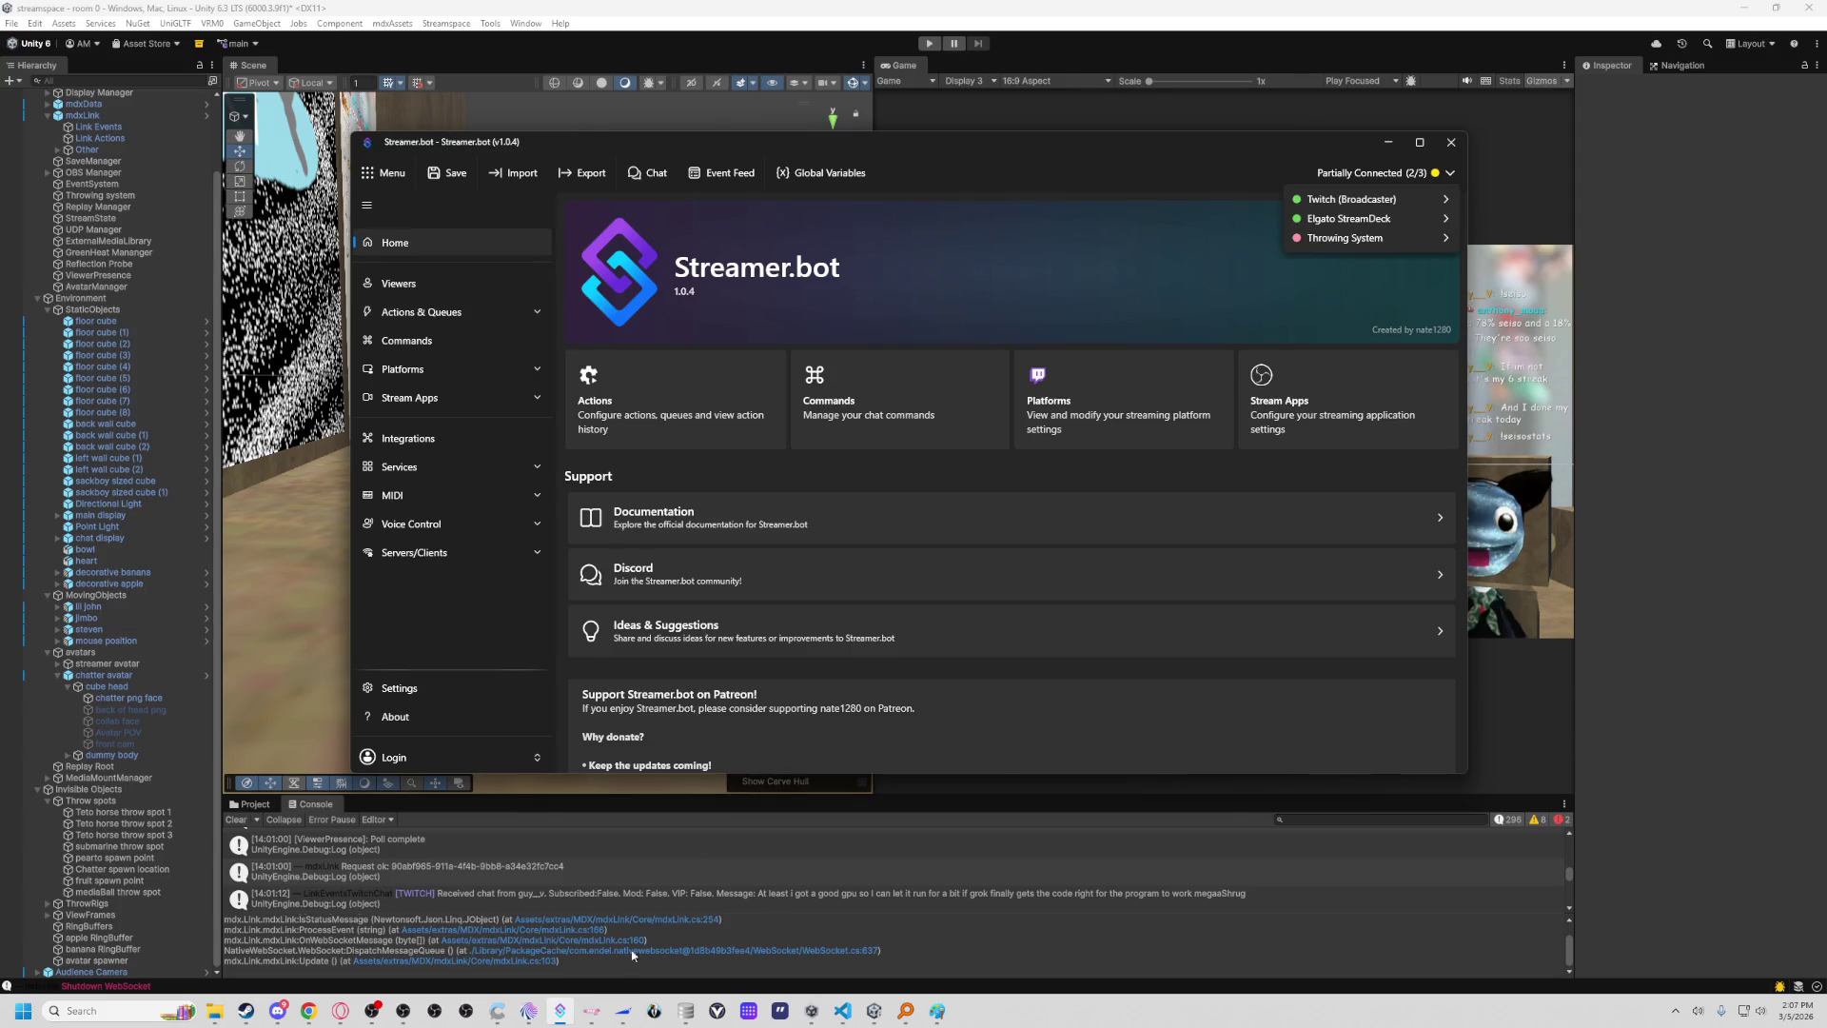
mouse_move(598, 1024)
left_click(654, 888)
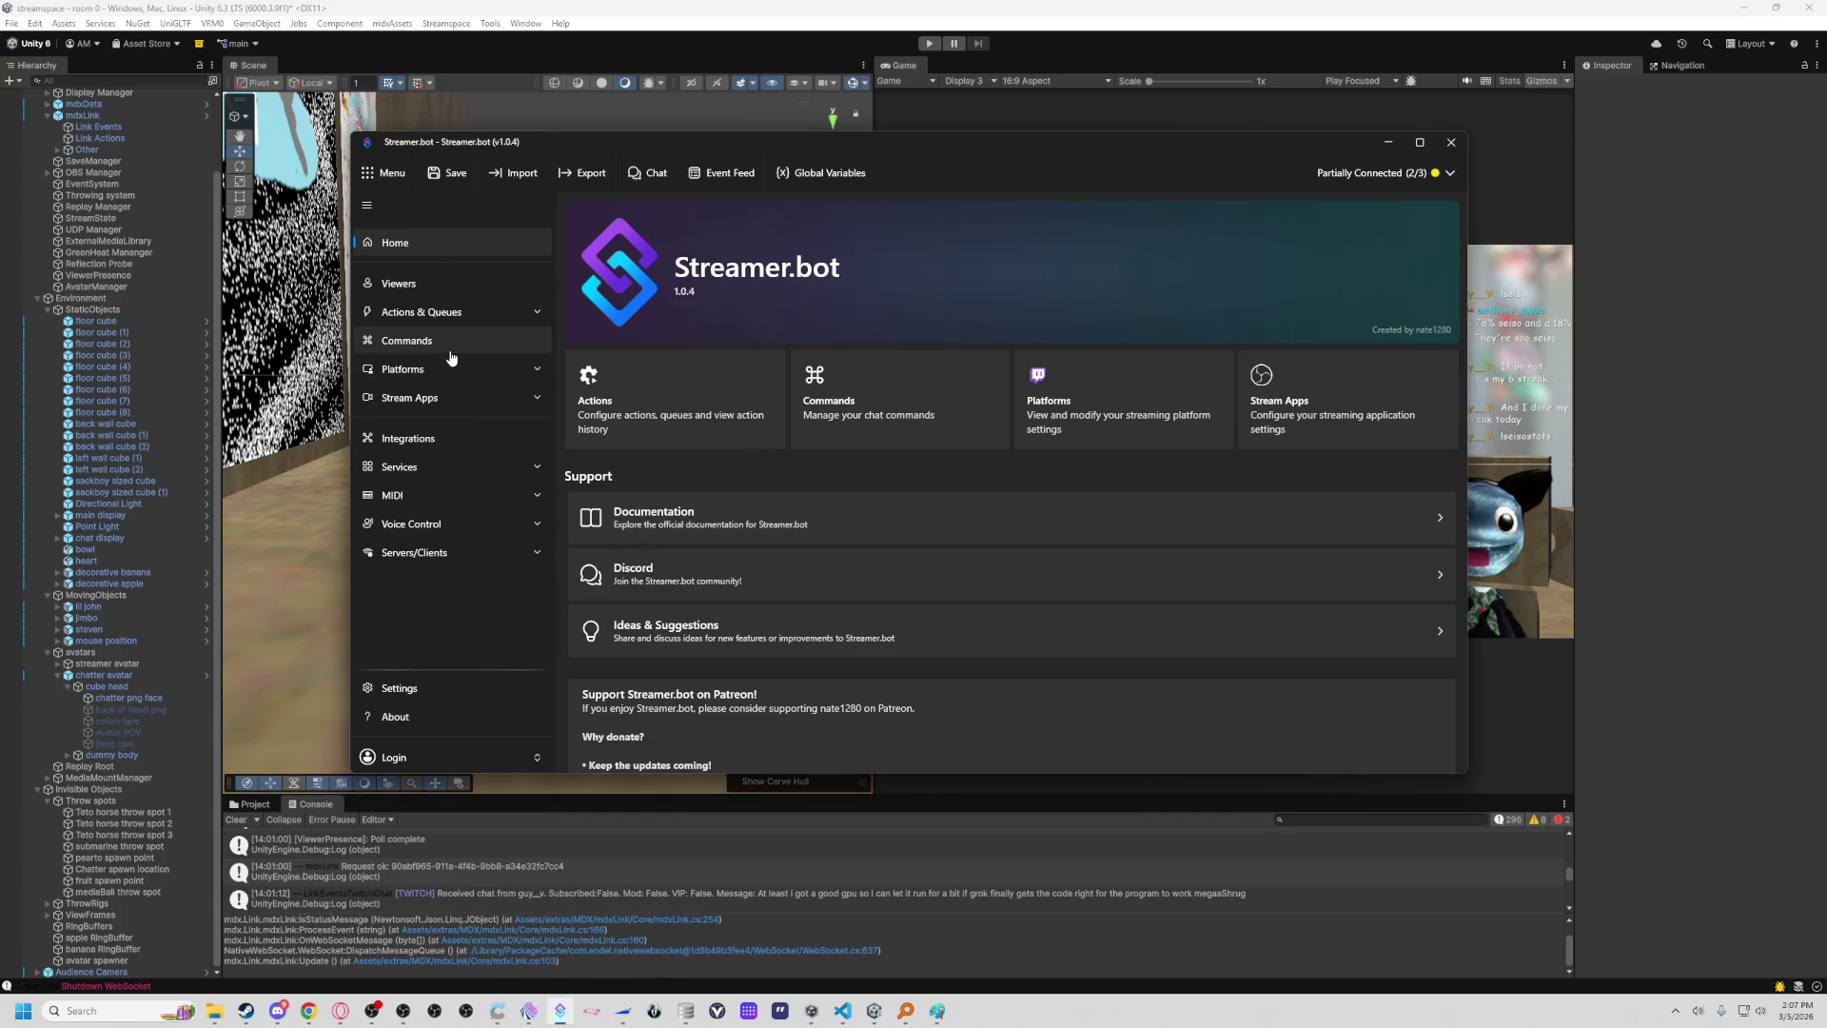
left_click(453, 317)
left_click(699, 286)
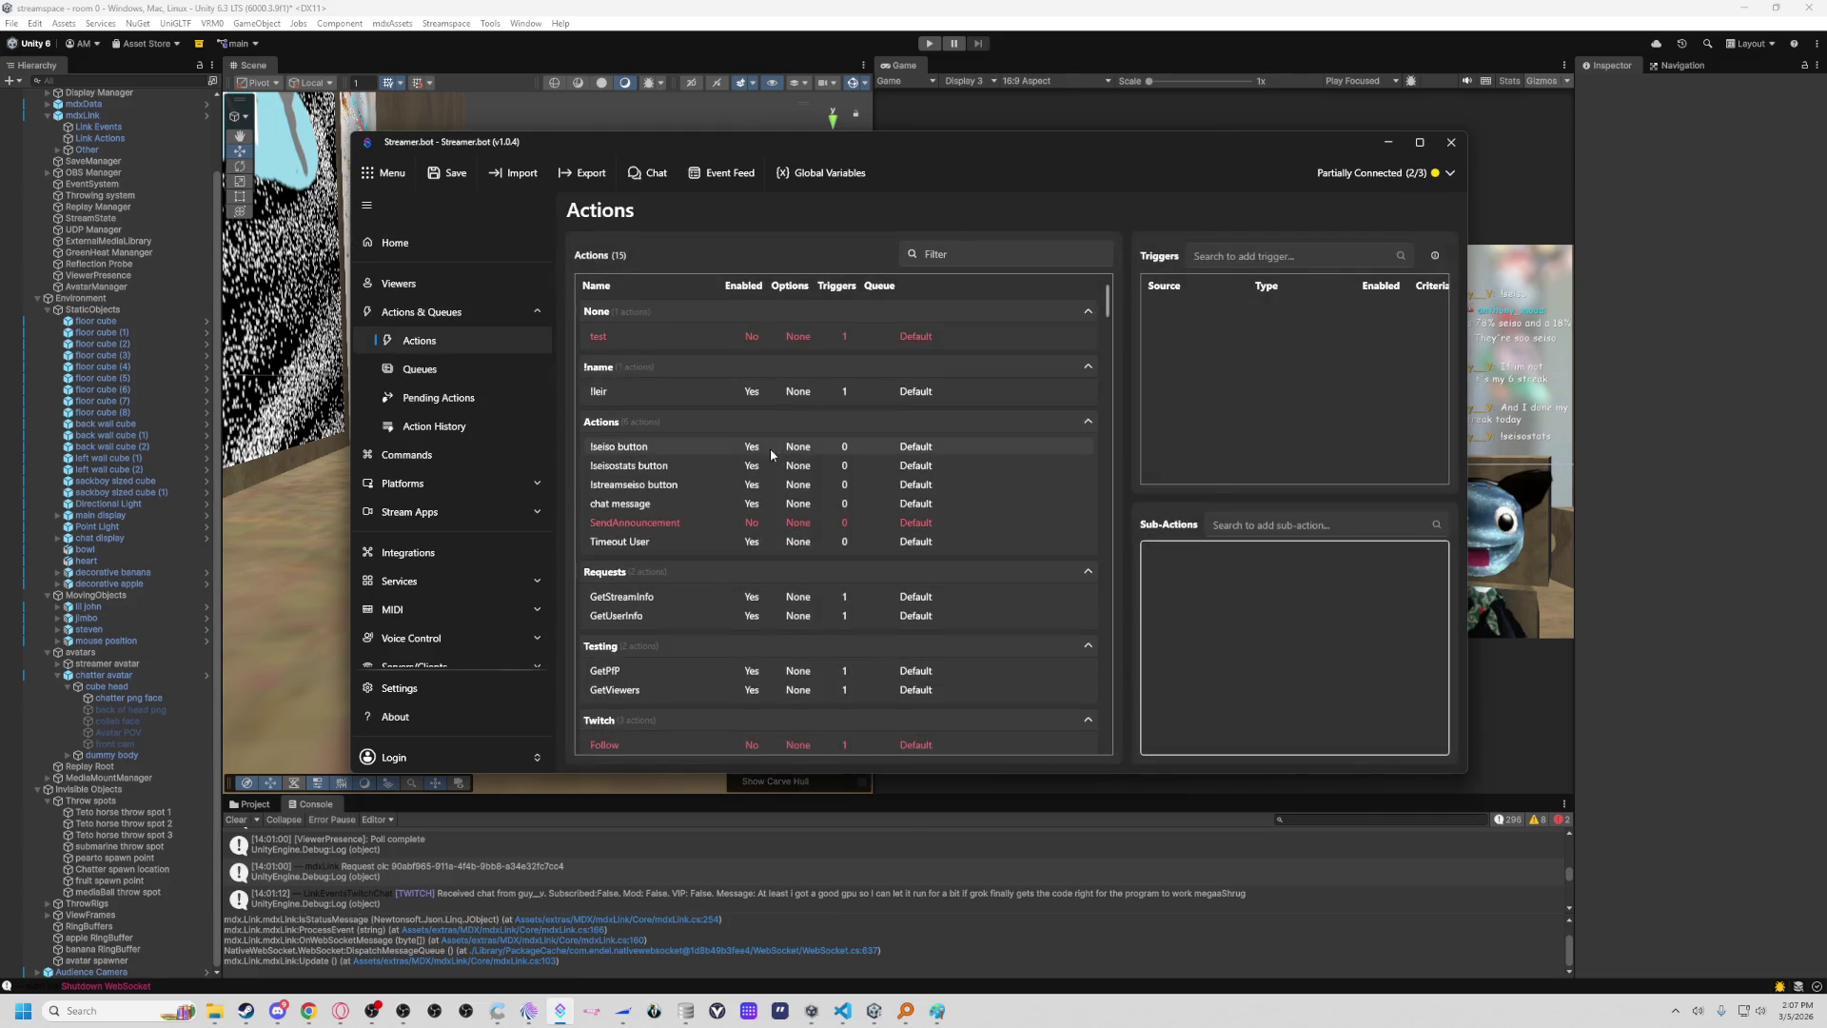
left_click(638, 625)
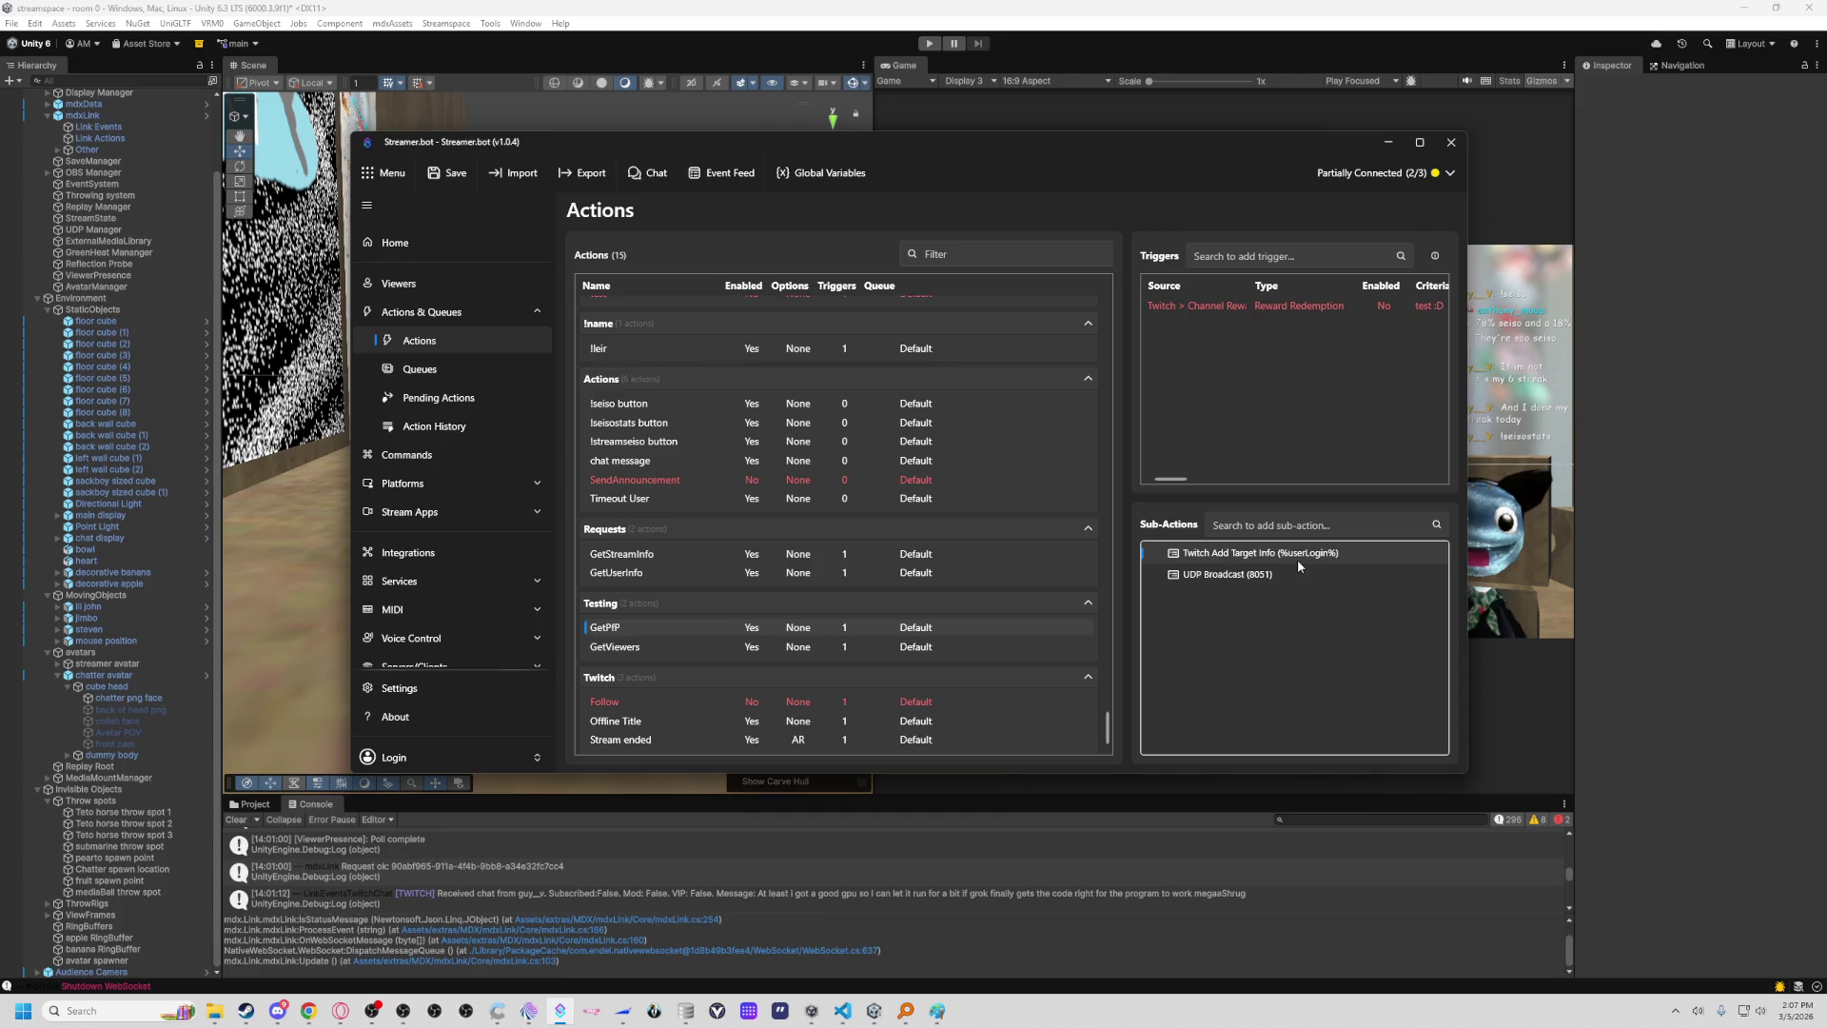
Review the UDP Broadcast (port 8051) sub-action payload without changes, then return to VS Code.
double_click(1247, 577)
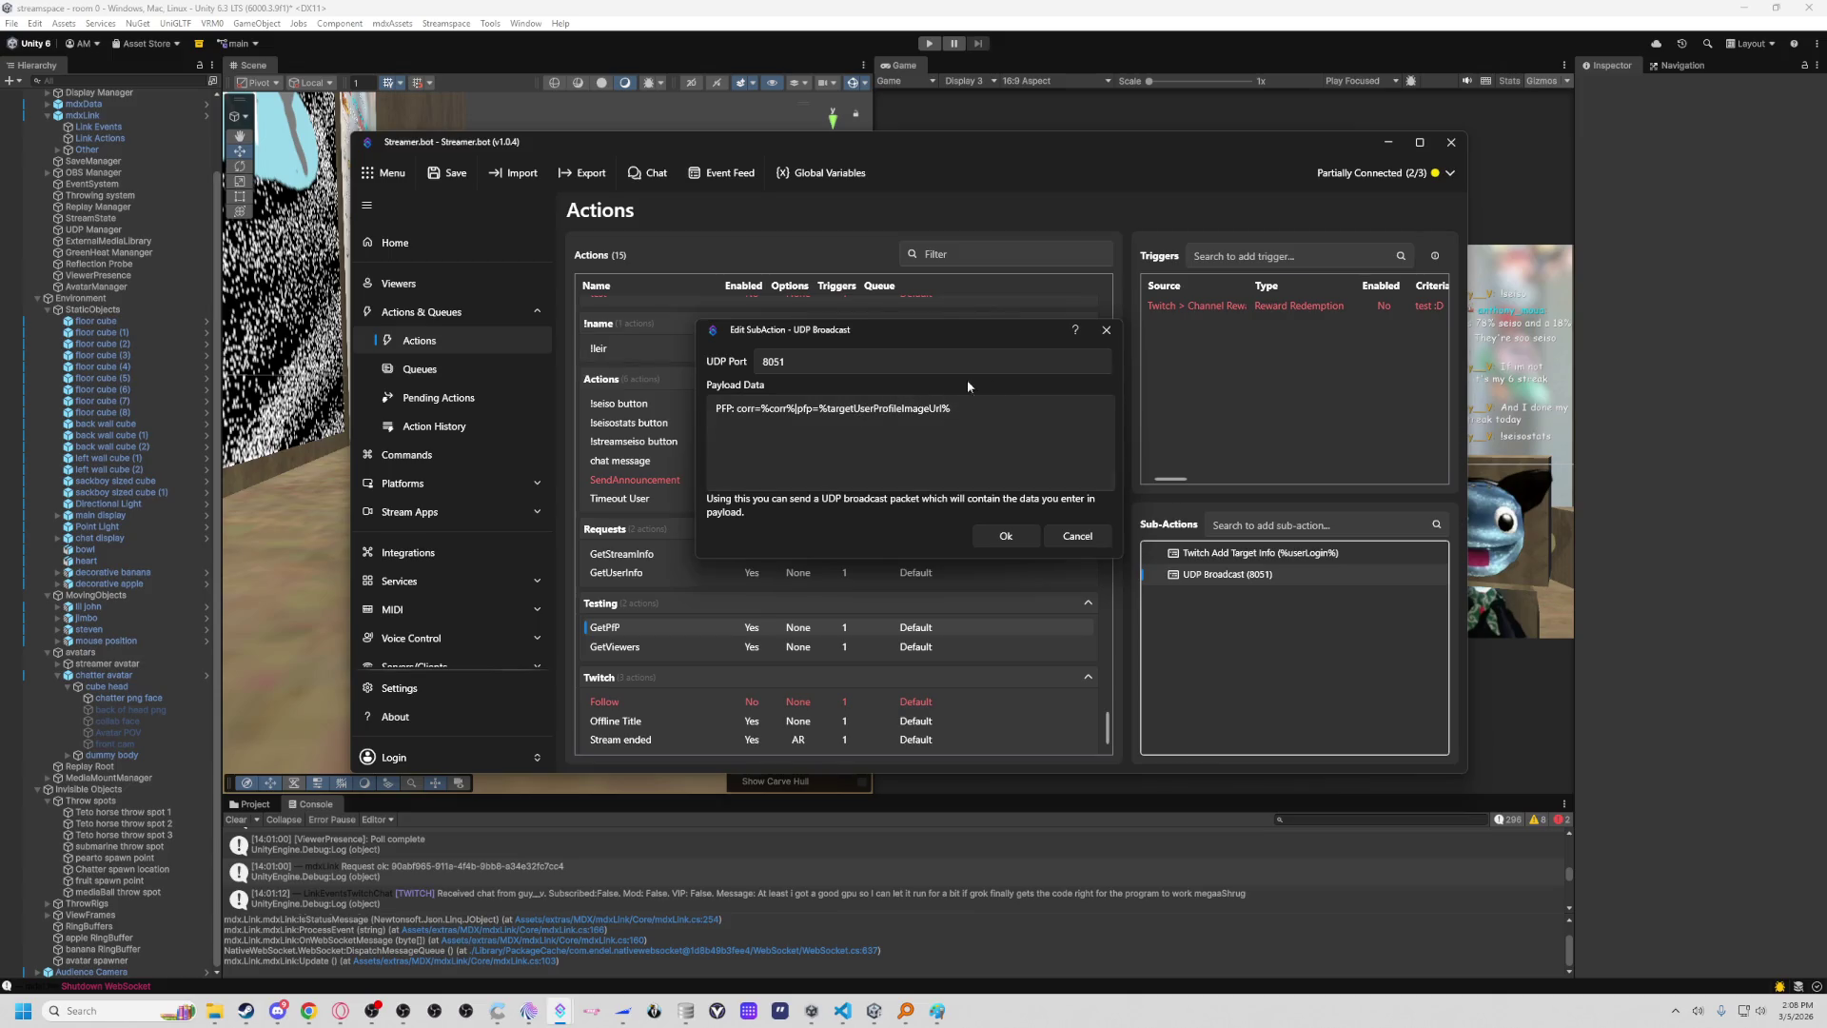
left_click(1104, 332)
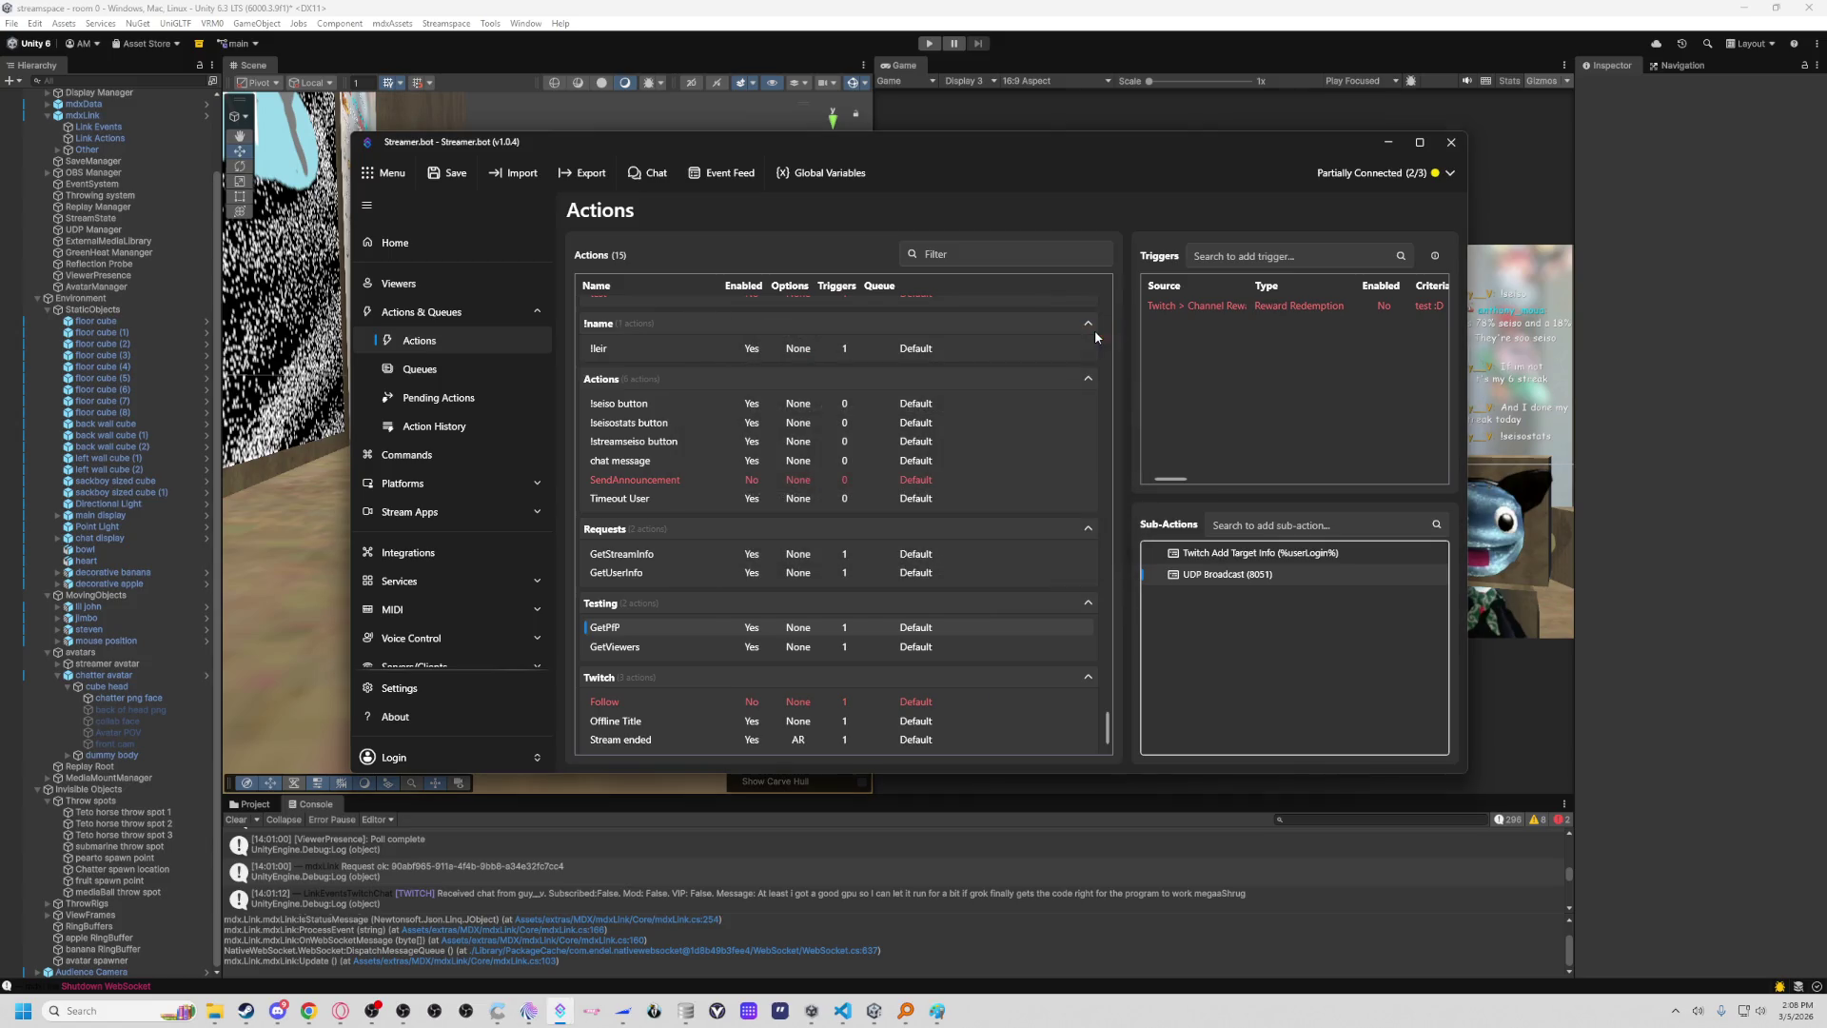
left_click(854, 1020)
scroll(667, 505, "up", 2)
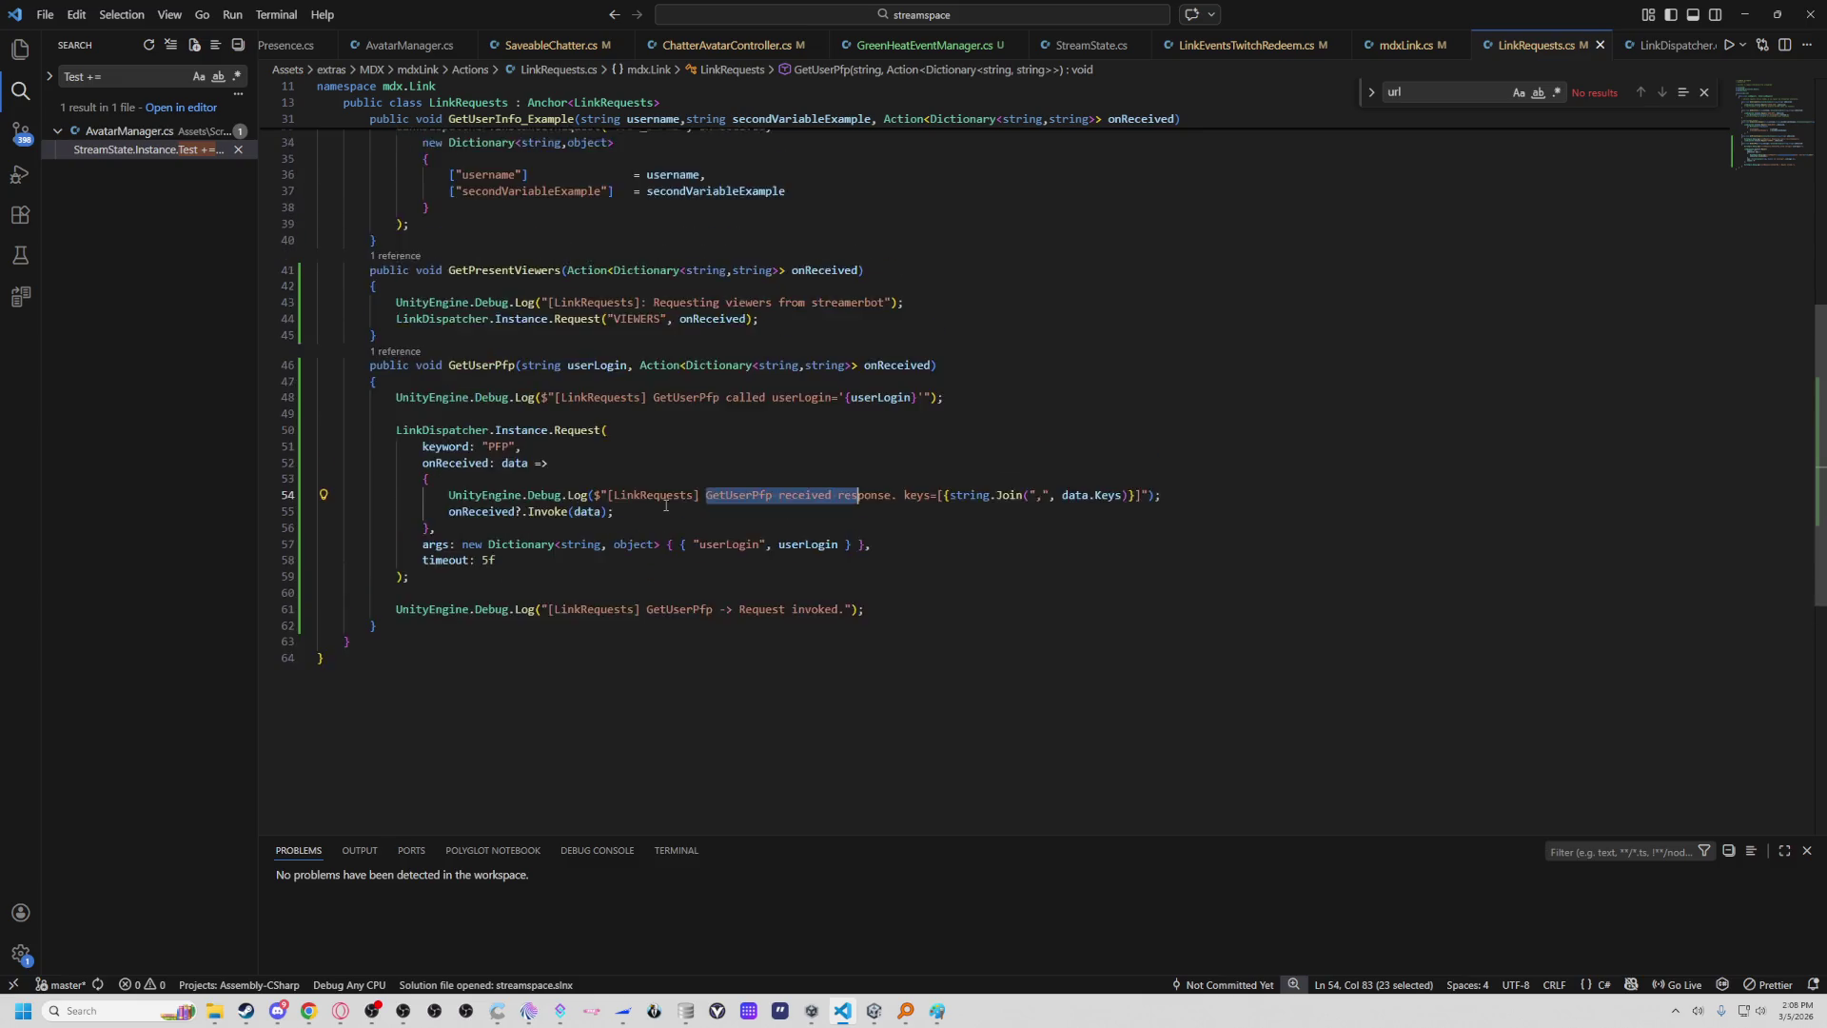
Read the PFP Request call in GetUserPfp in LinkRequests.cs, then minimize VS Code.
scroll(968, 407, "up", 2)
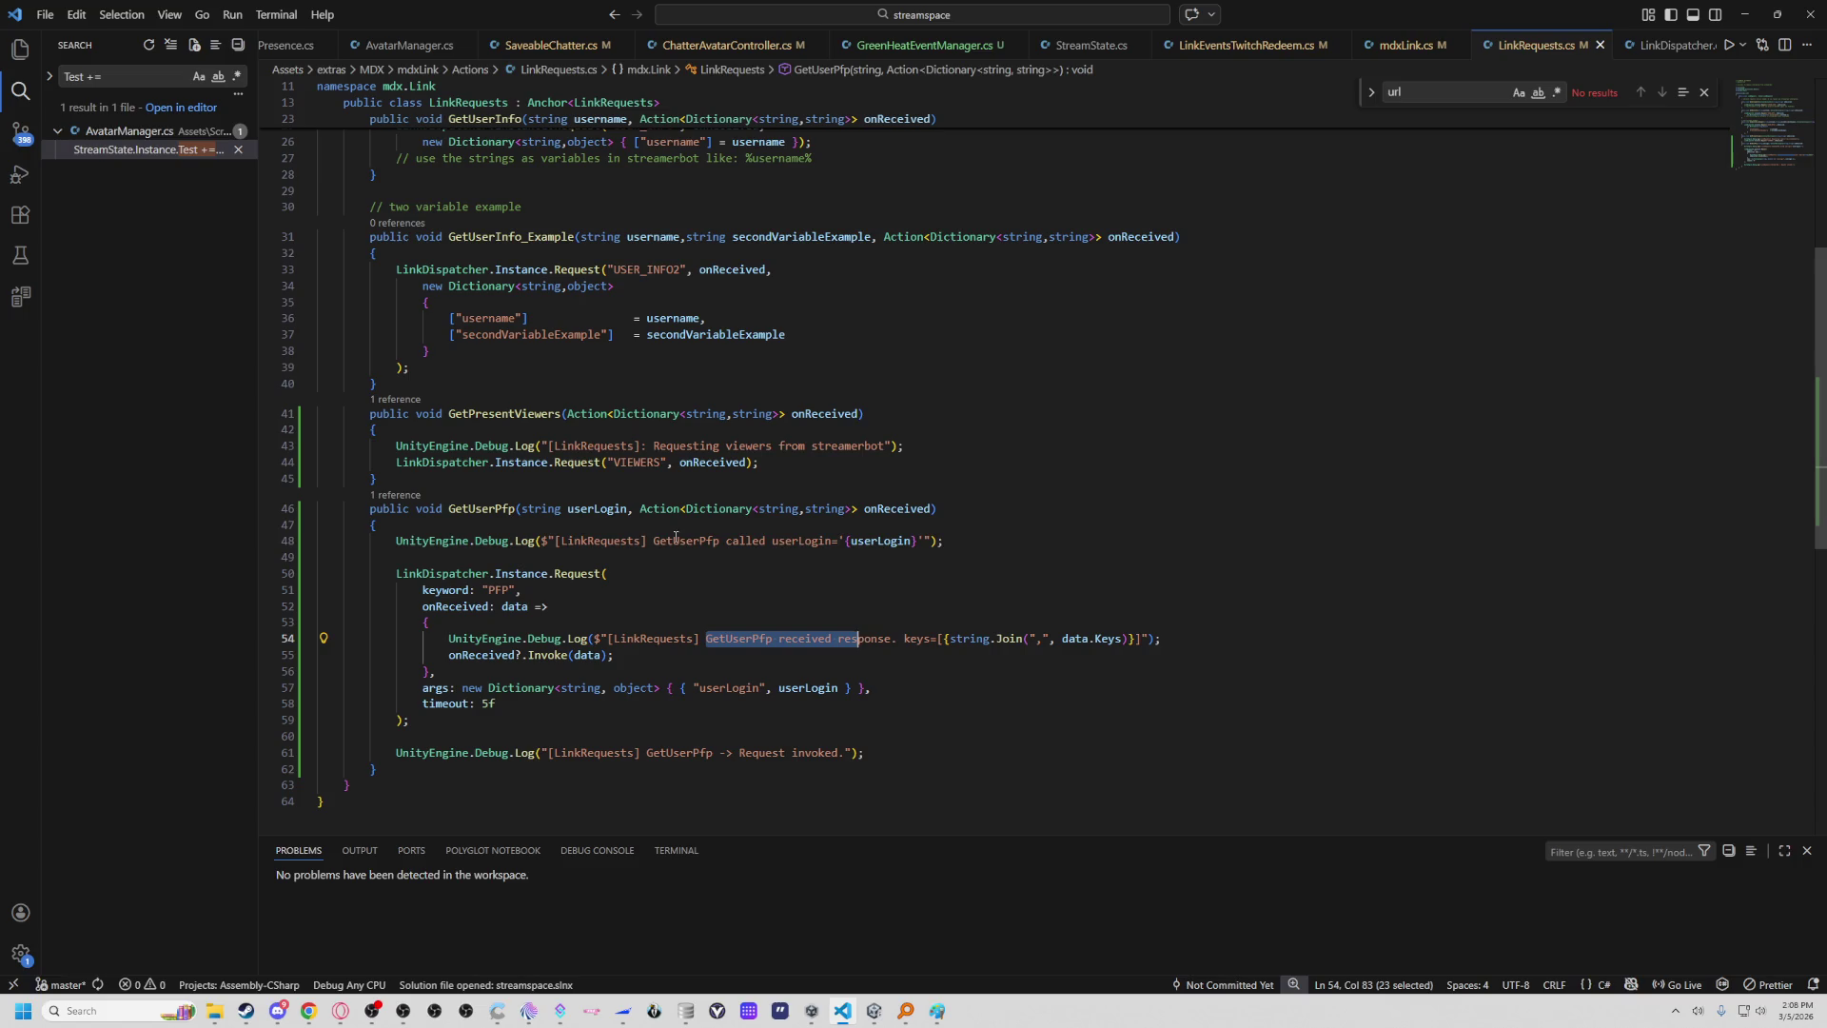
left_click(510, 590)
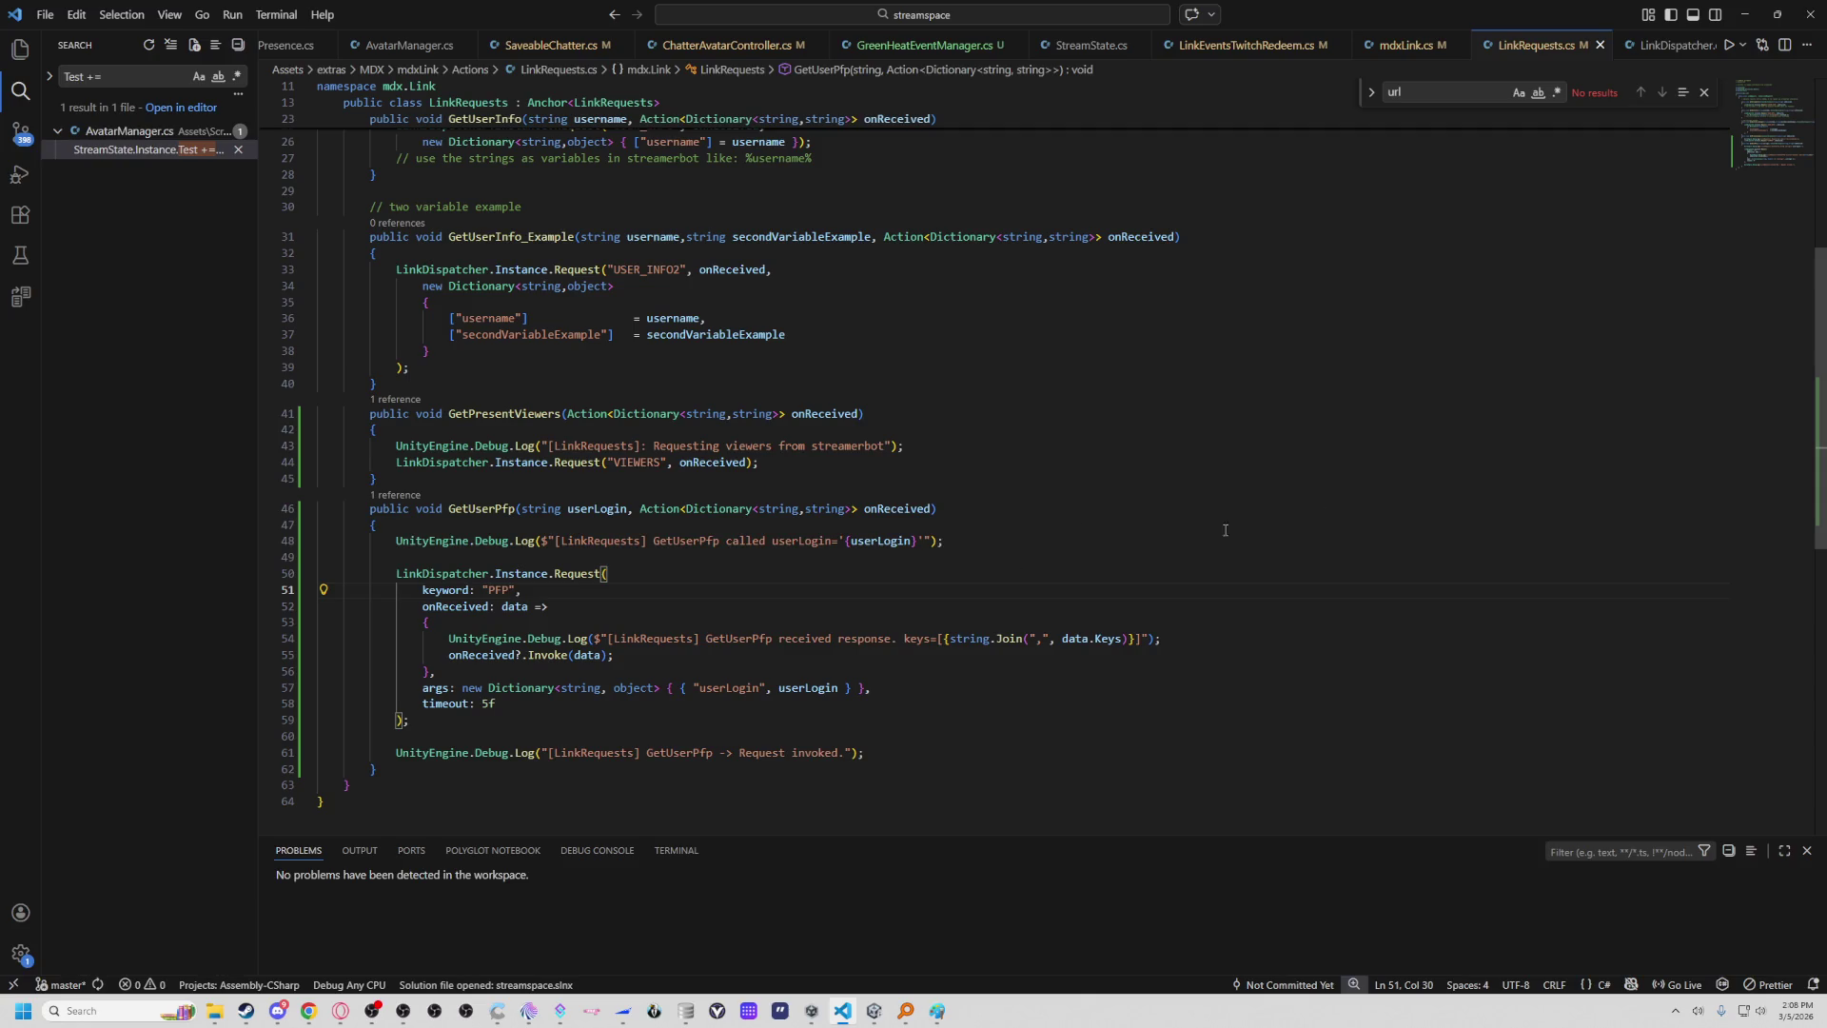
left_click(1747, 24)
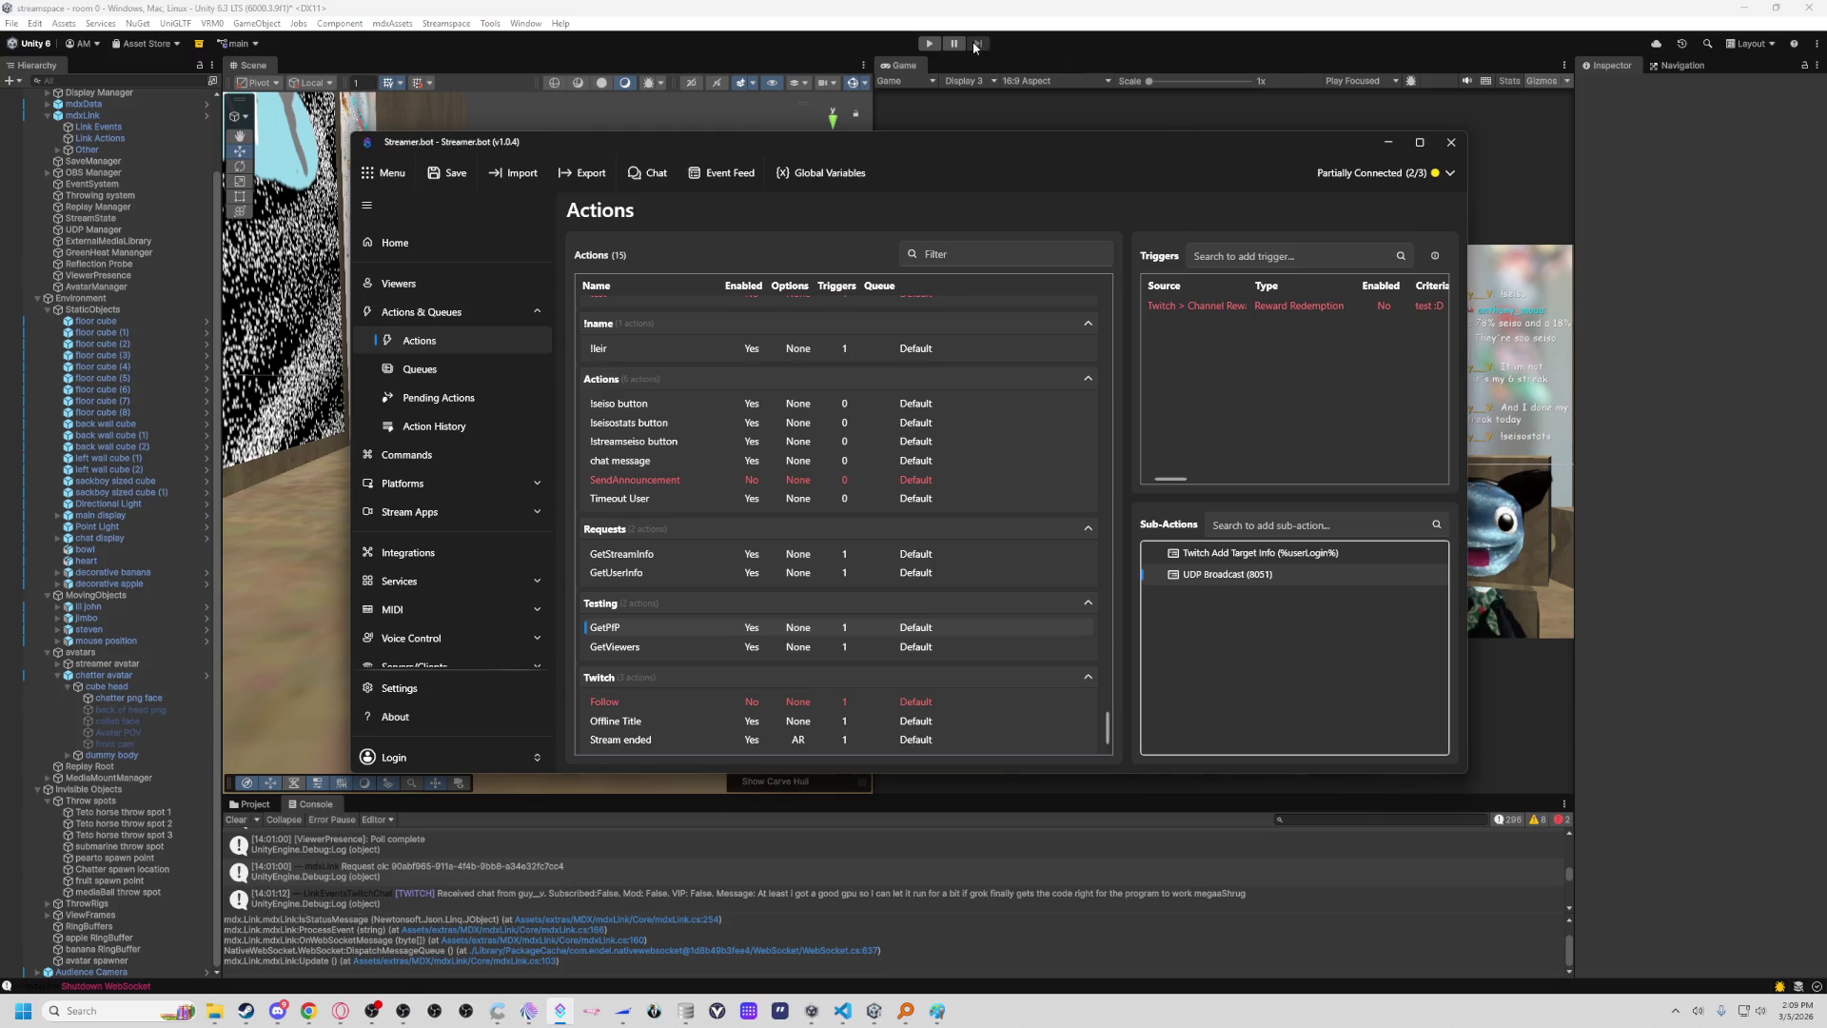
Start play mode and orbit the Scene view toward the No Signal screen and cubes.
left_click(929, 44)
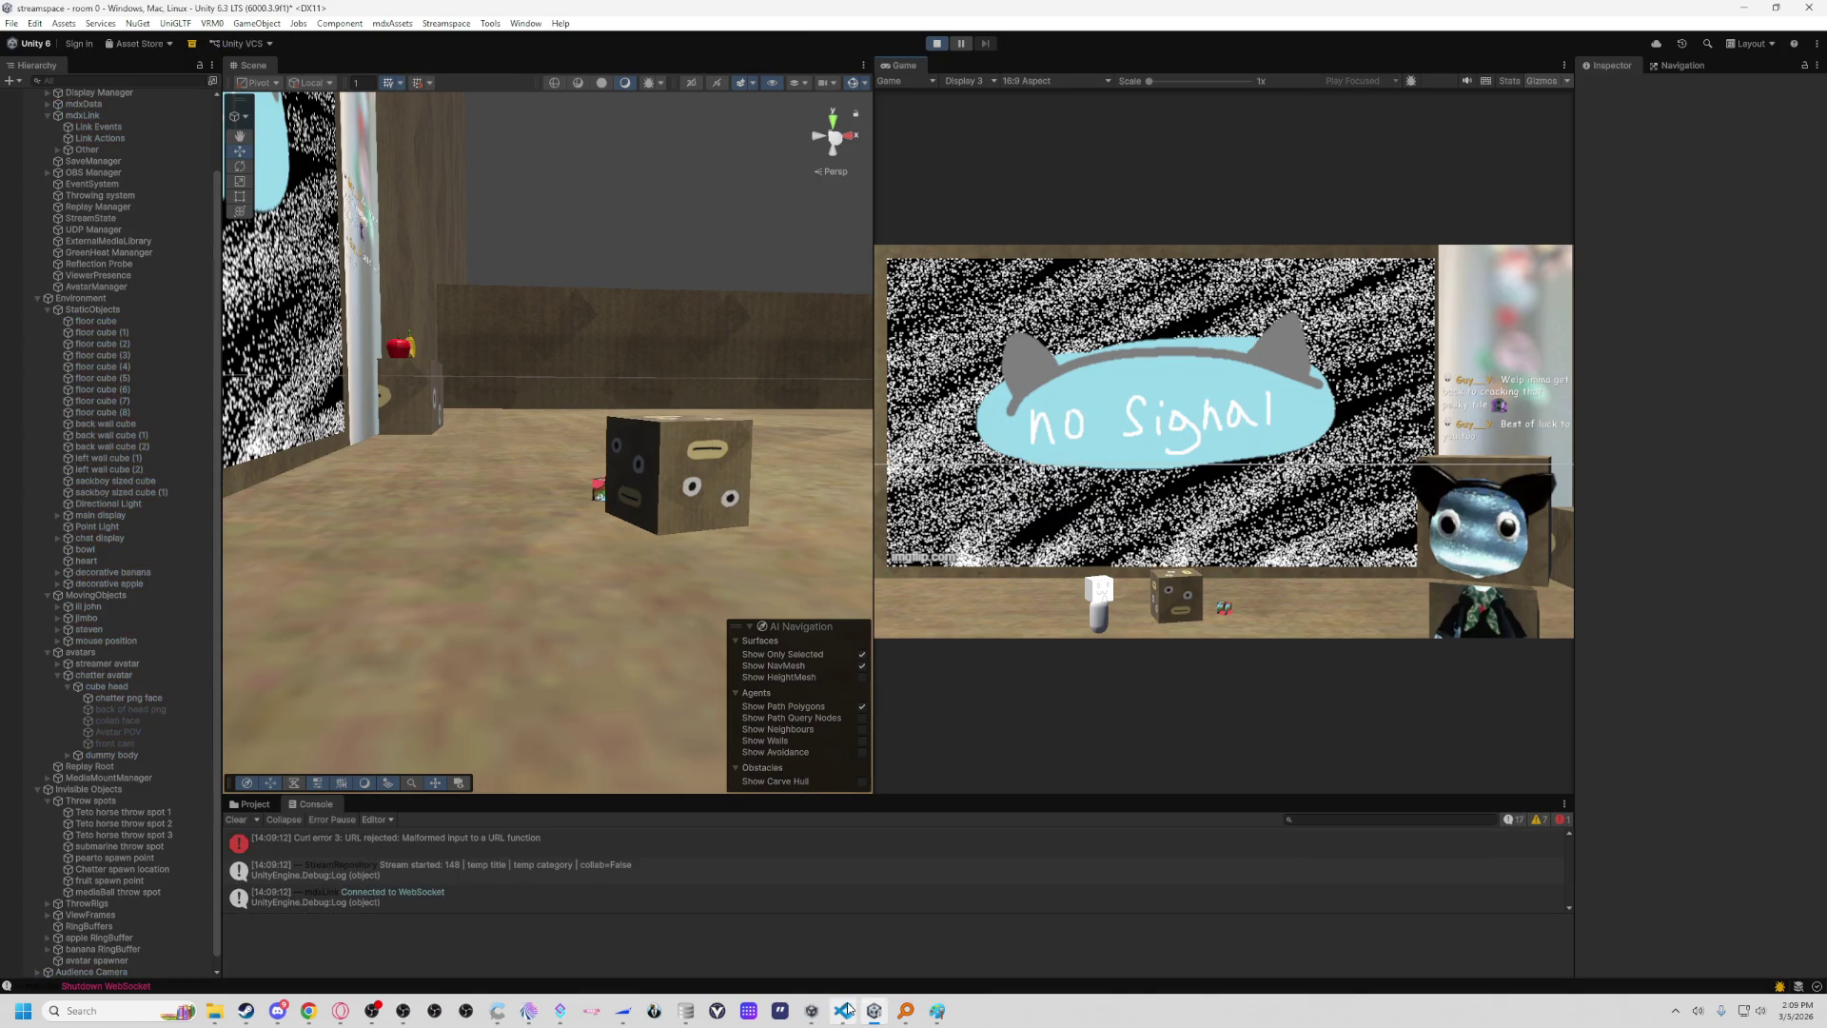
mouse_move(852, 1013)
scroll(573, 872, "up", 2)
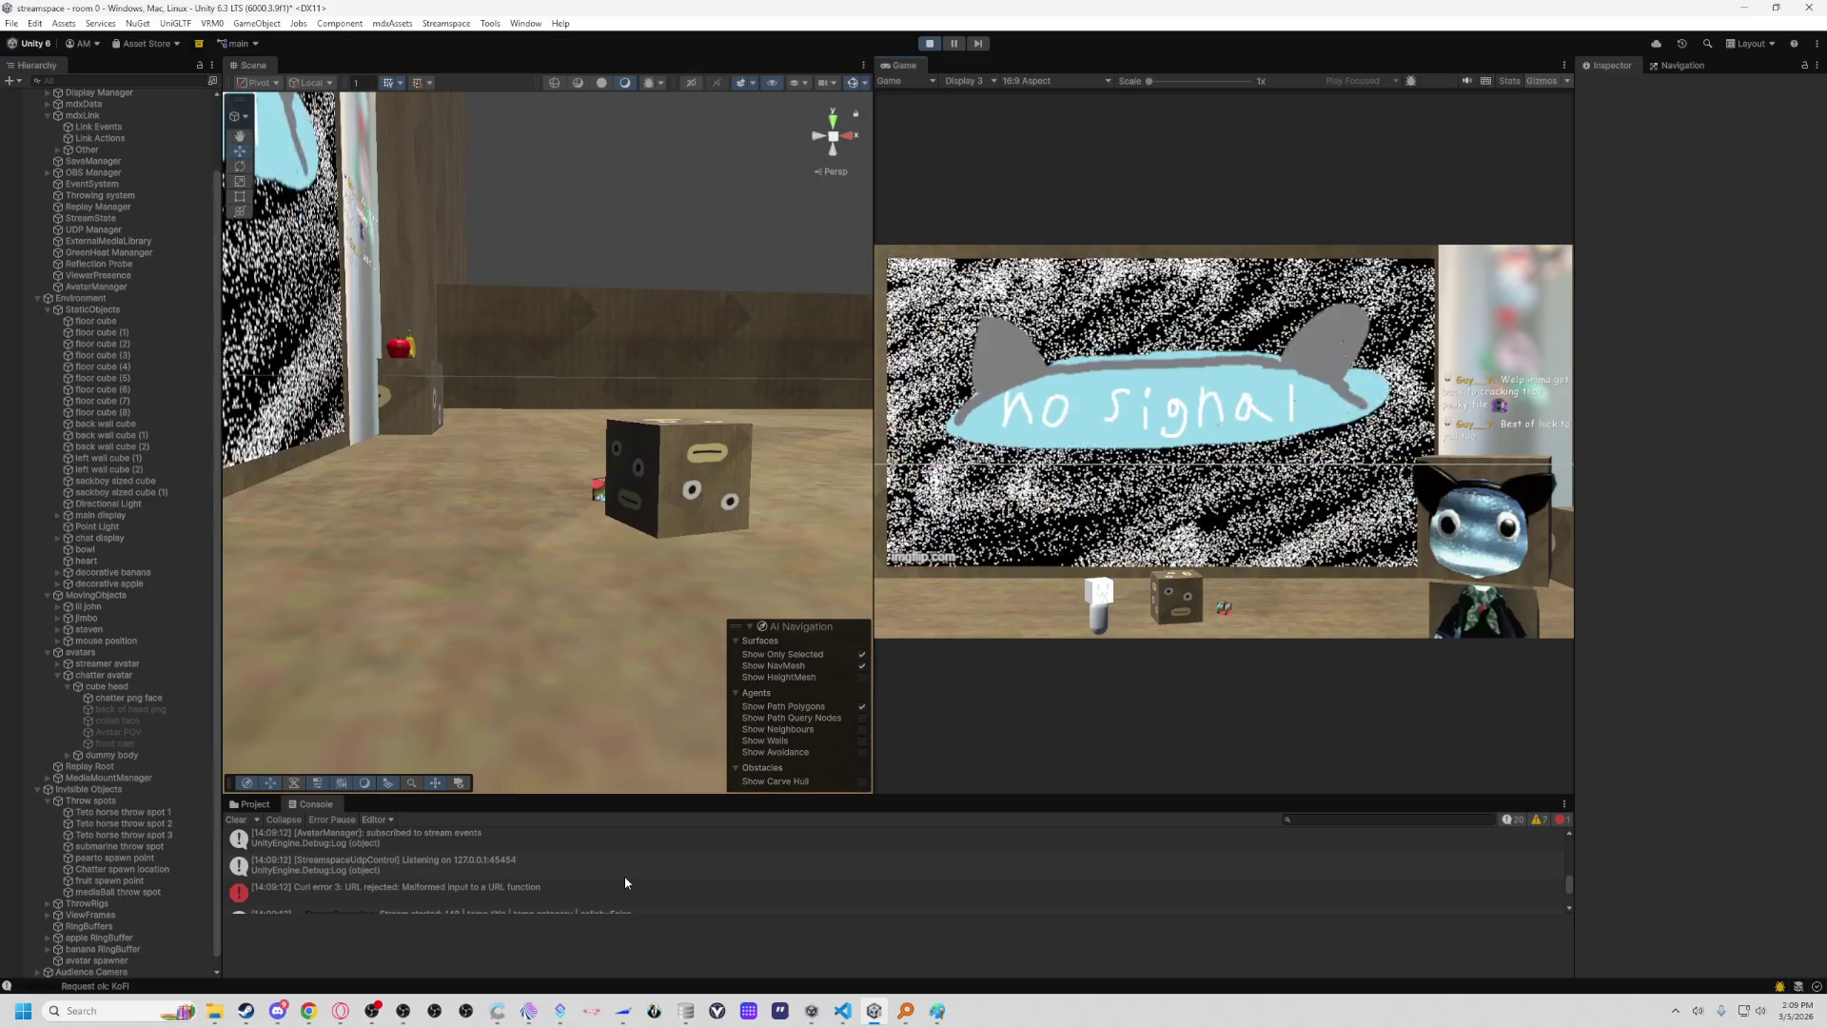
scroll(679, 876, "down", 3)
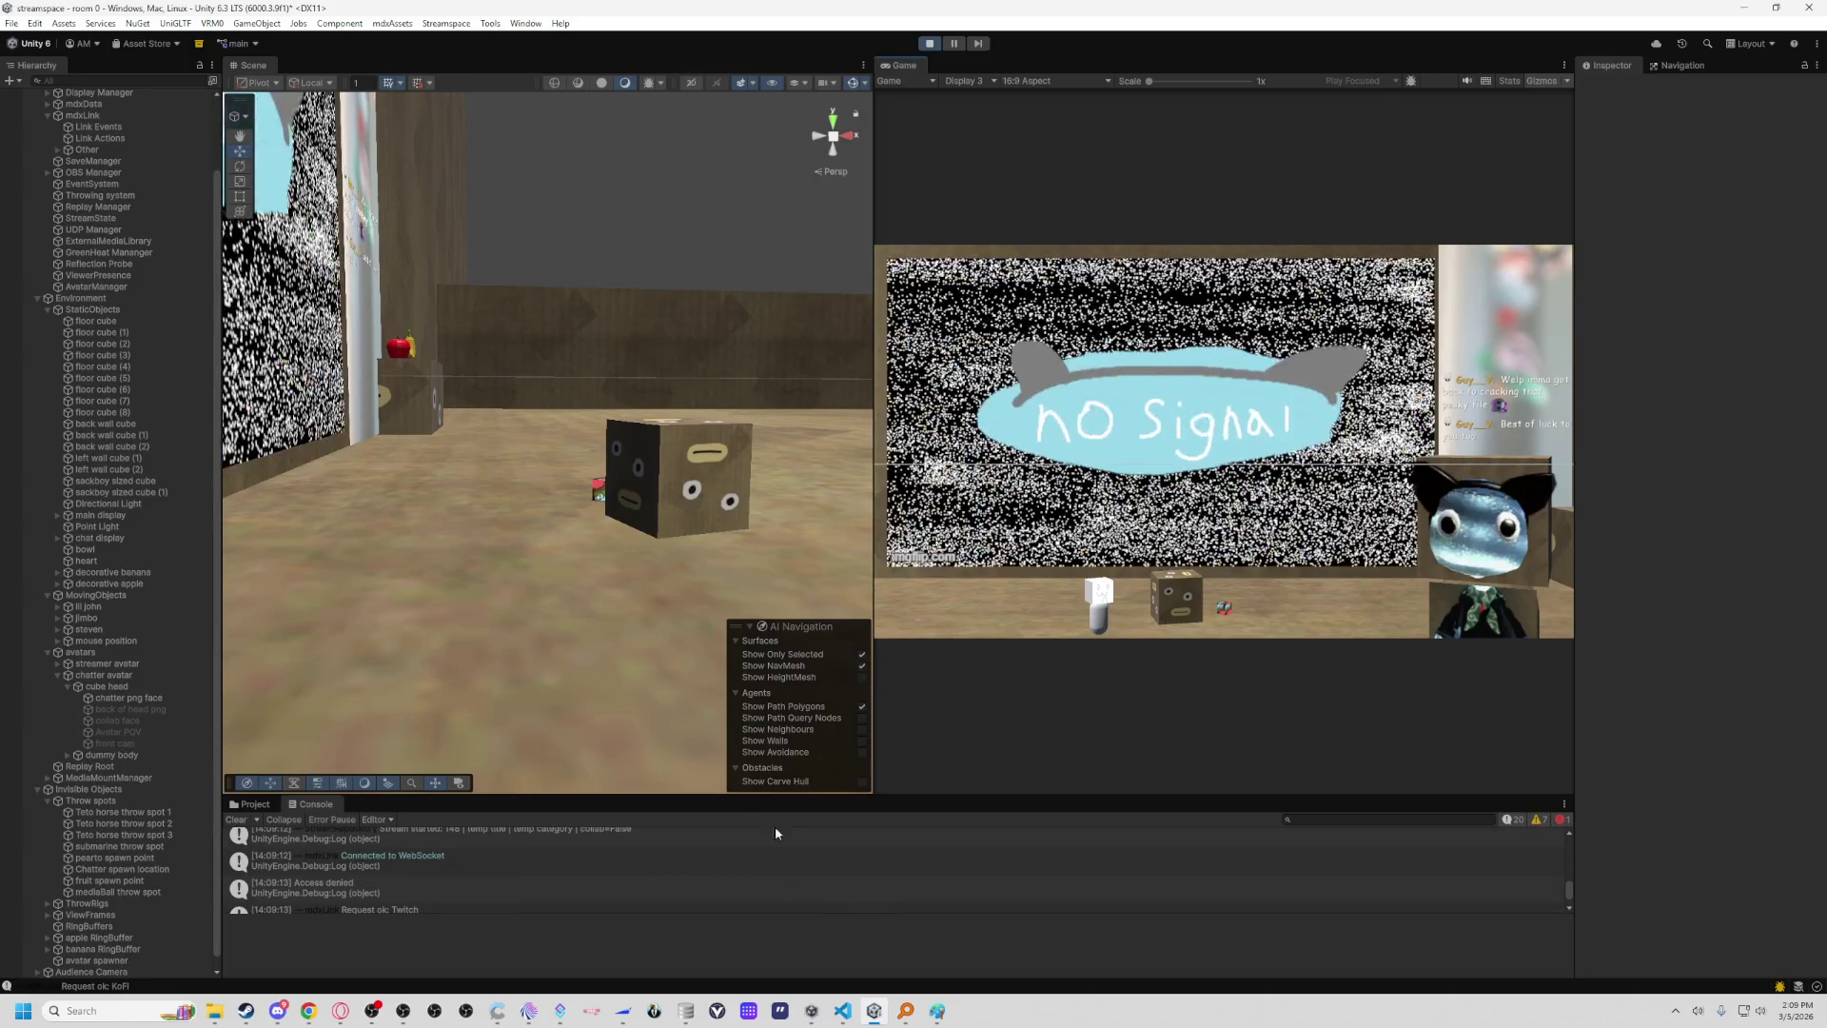
left_click_drag(672, 610, 285, 614)
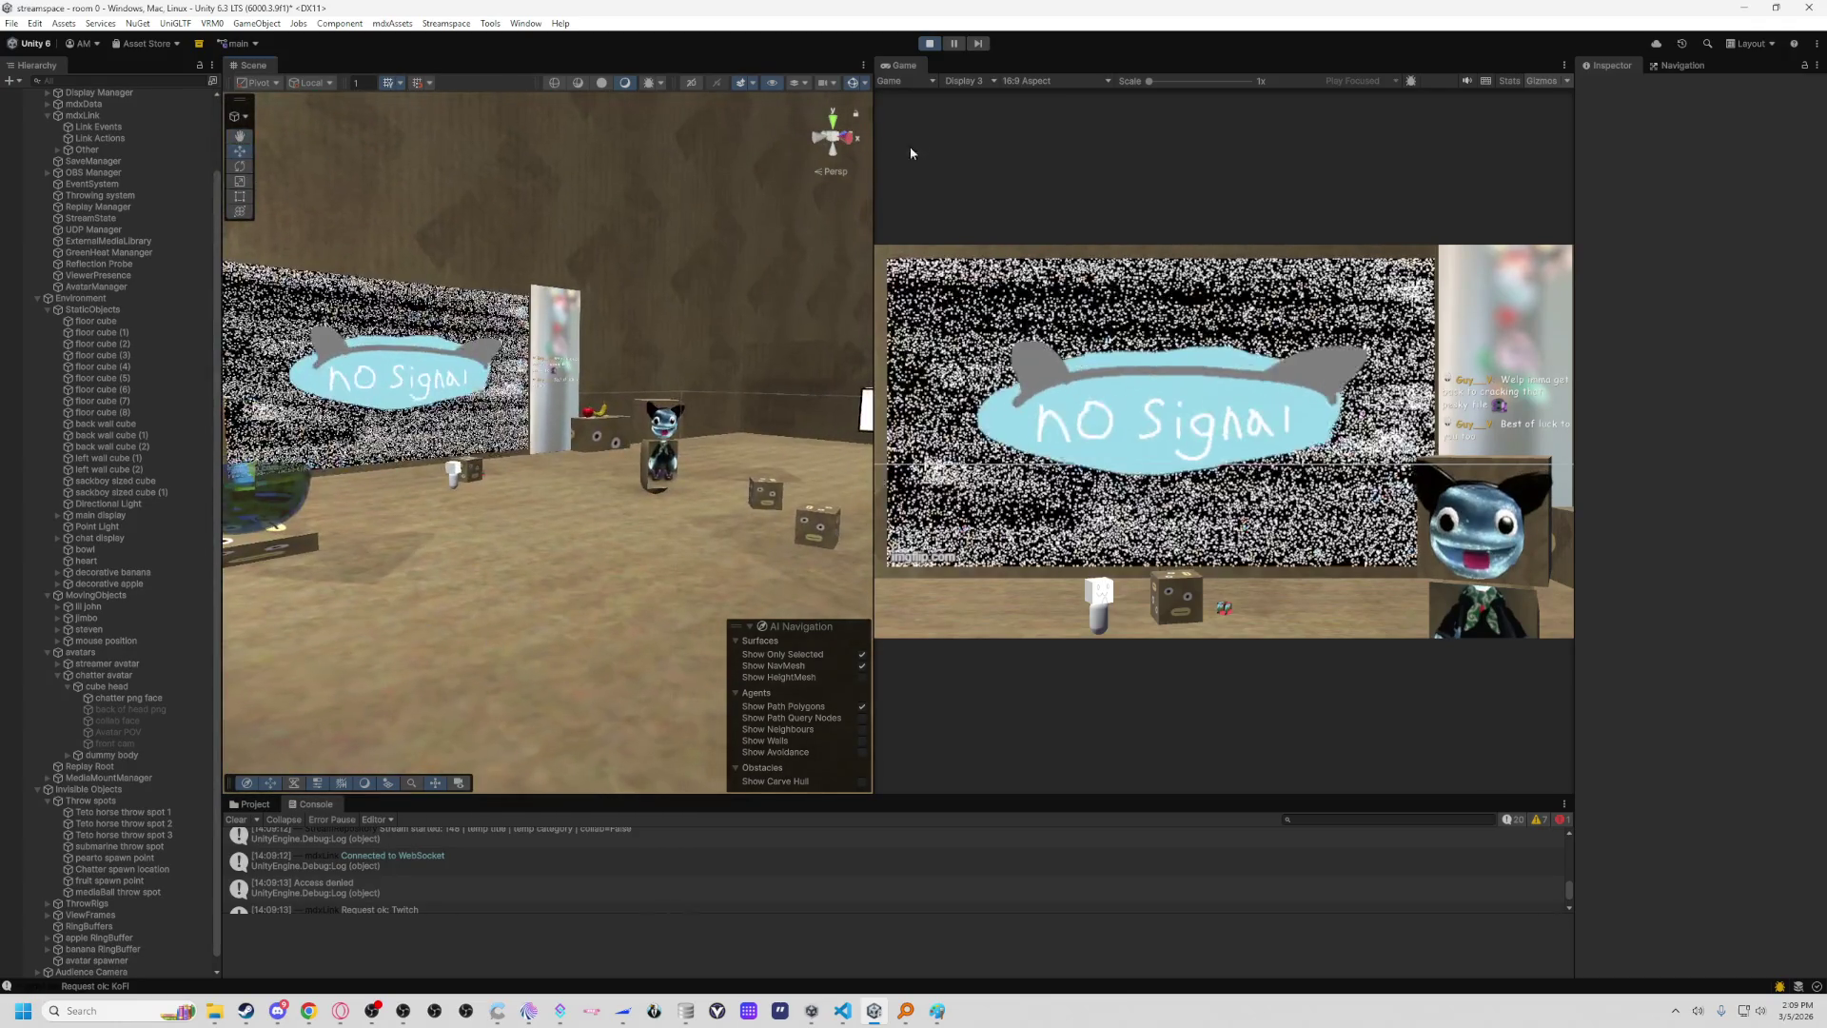
key("w")
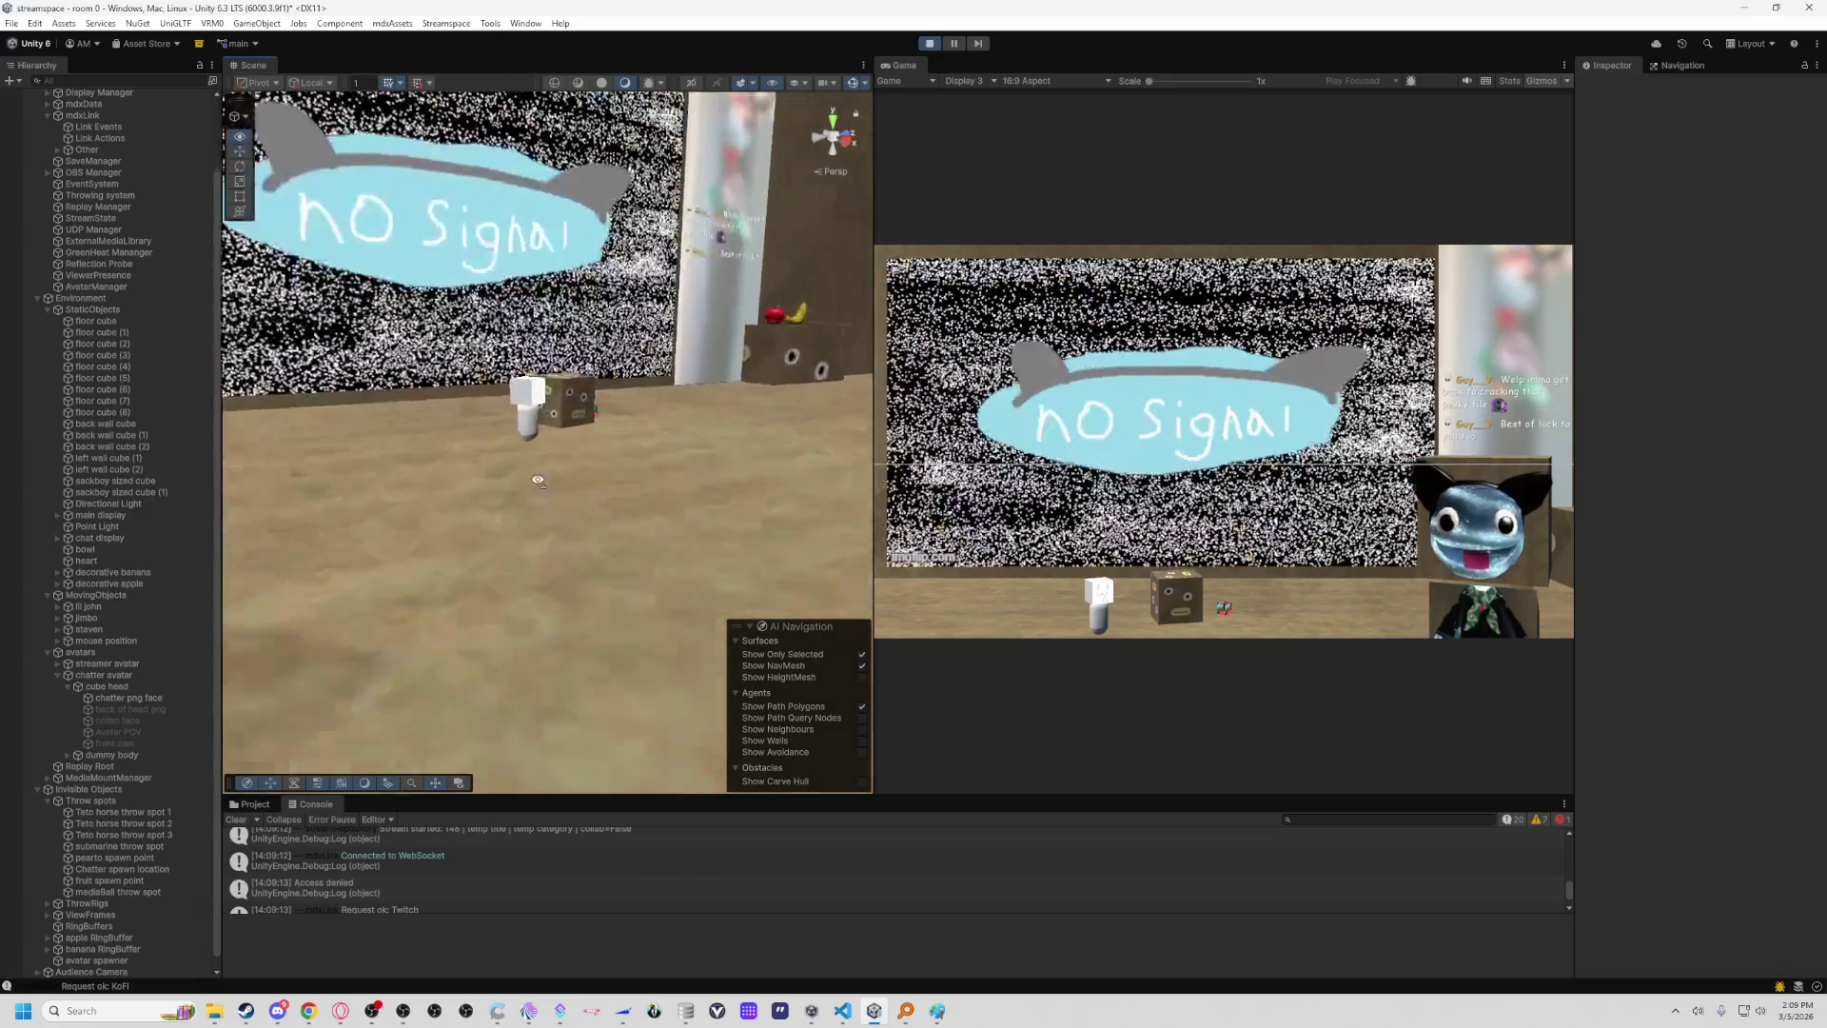
left_click_drag(496, 456, 286, 399)
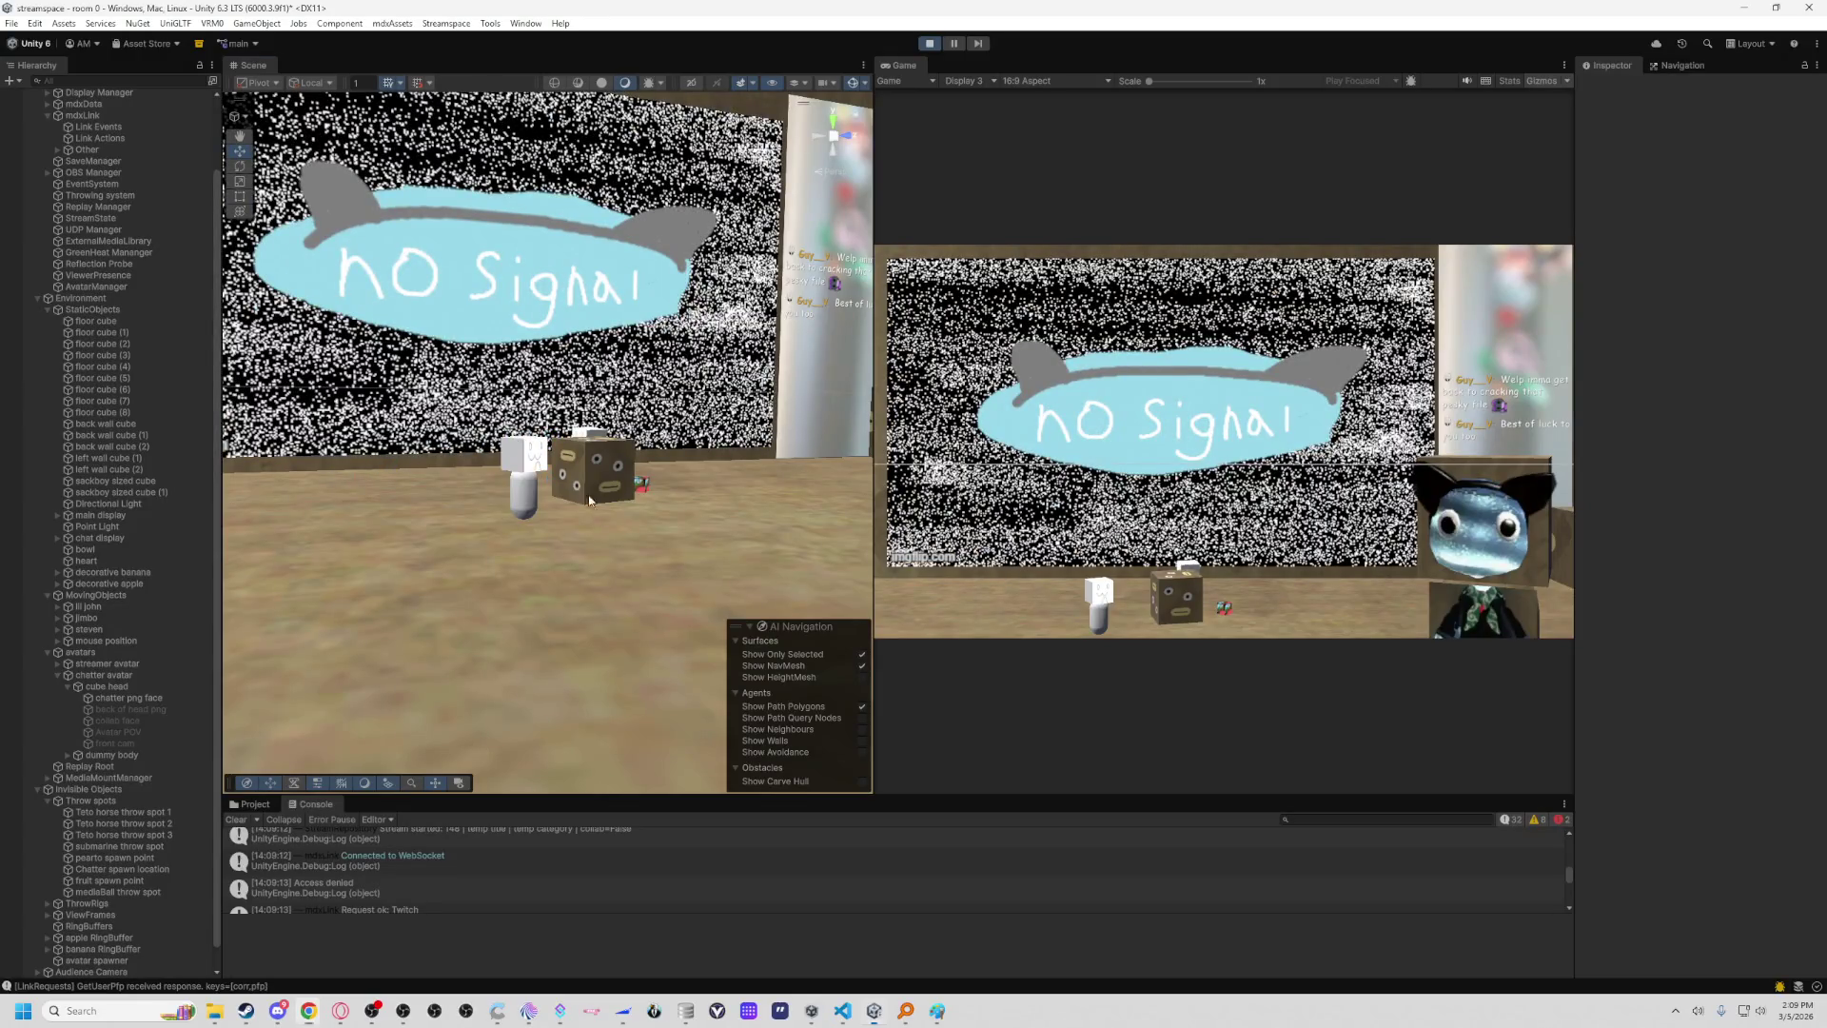
left_click_drag(552, 495, 643, 523)
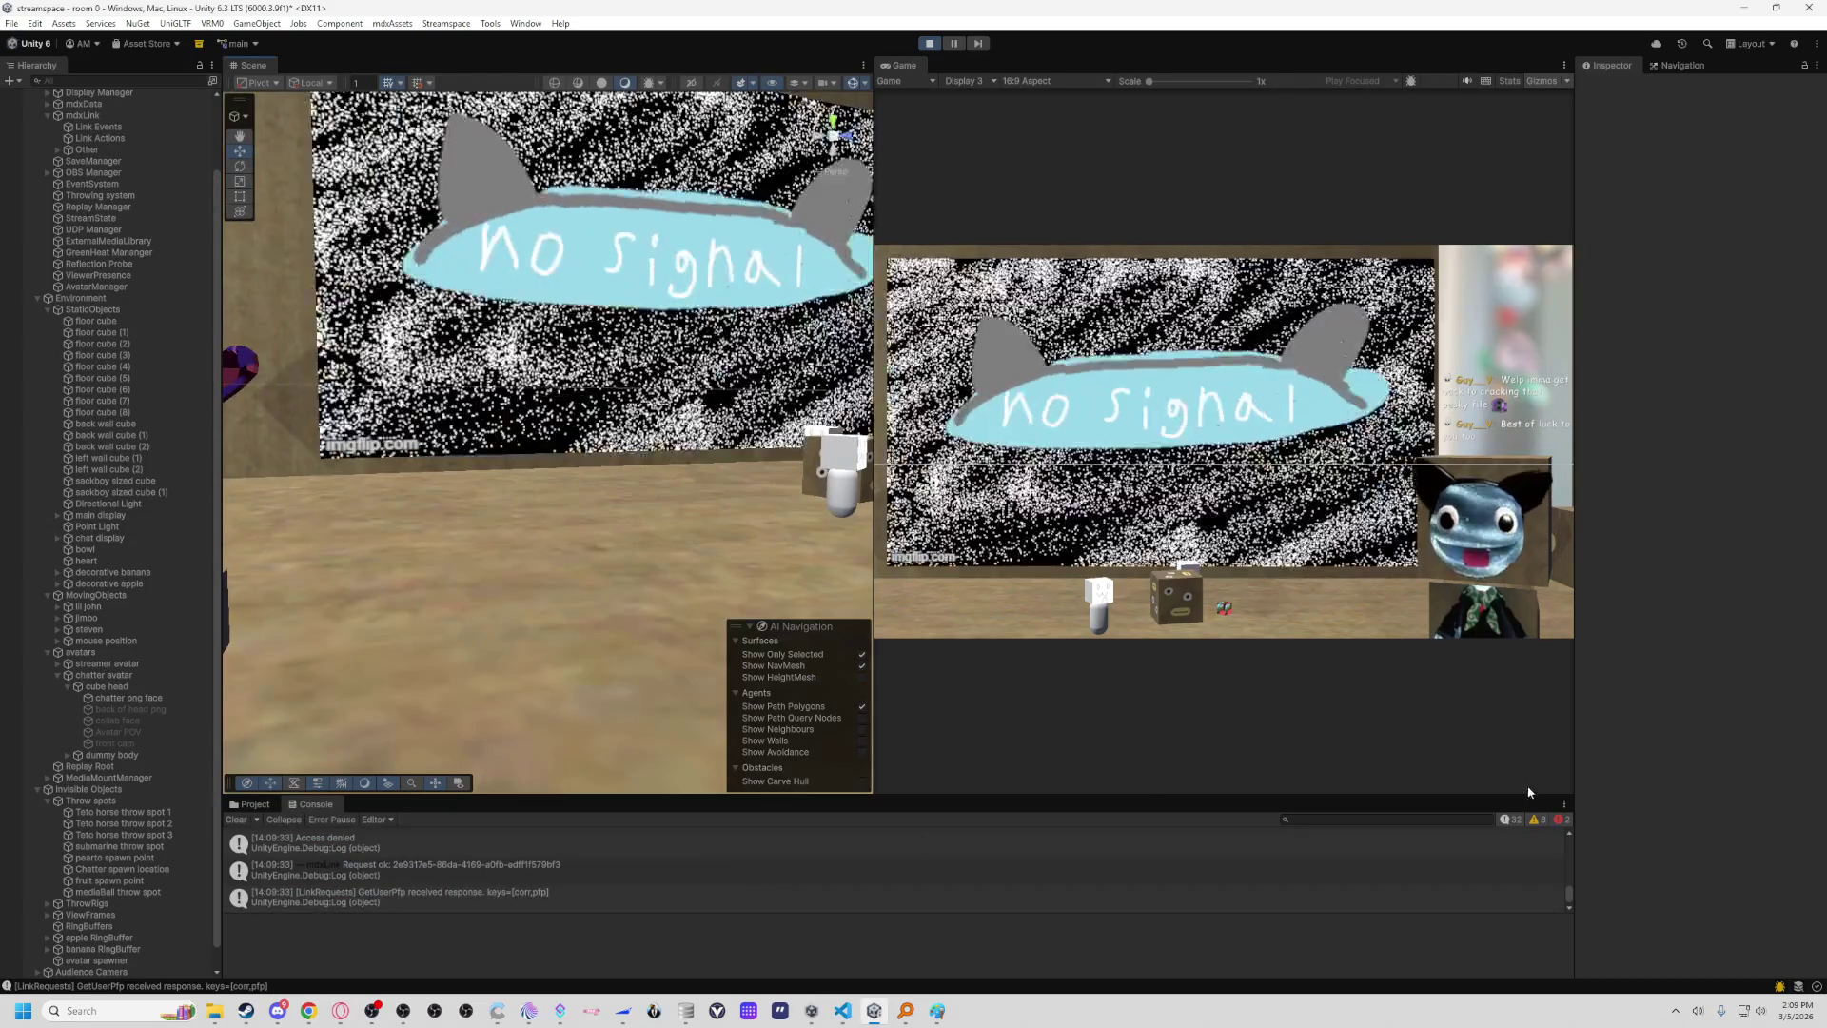
Filter the Console to errors and read the 'Curl error 3: URL rejected: Malformed input' entries.
left_click(1509, 820)
left_click(630, 850)
left_click(625, 864)
left_click_drag(759, 531, 559, 530)
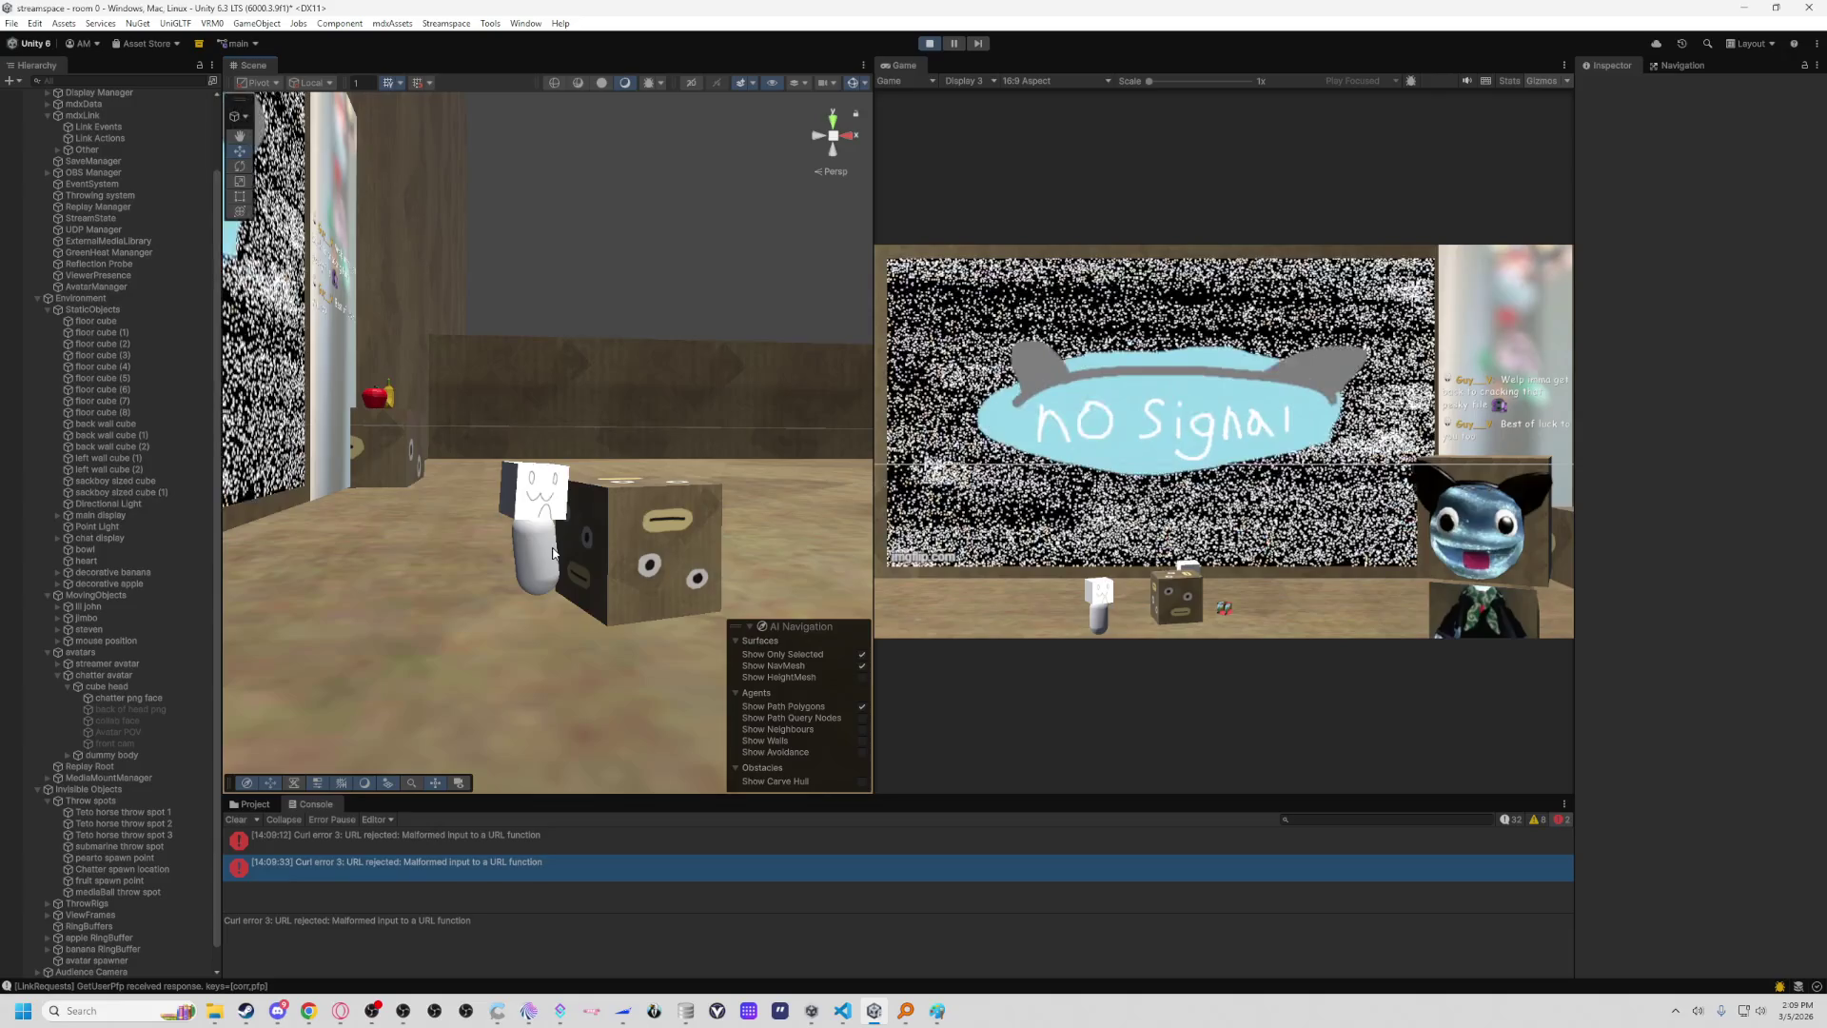
Inspect the chatter png face and chatter avatar(Clone) components, then stop play mode.
left_click(551, 543)
left_click(538, 490)
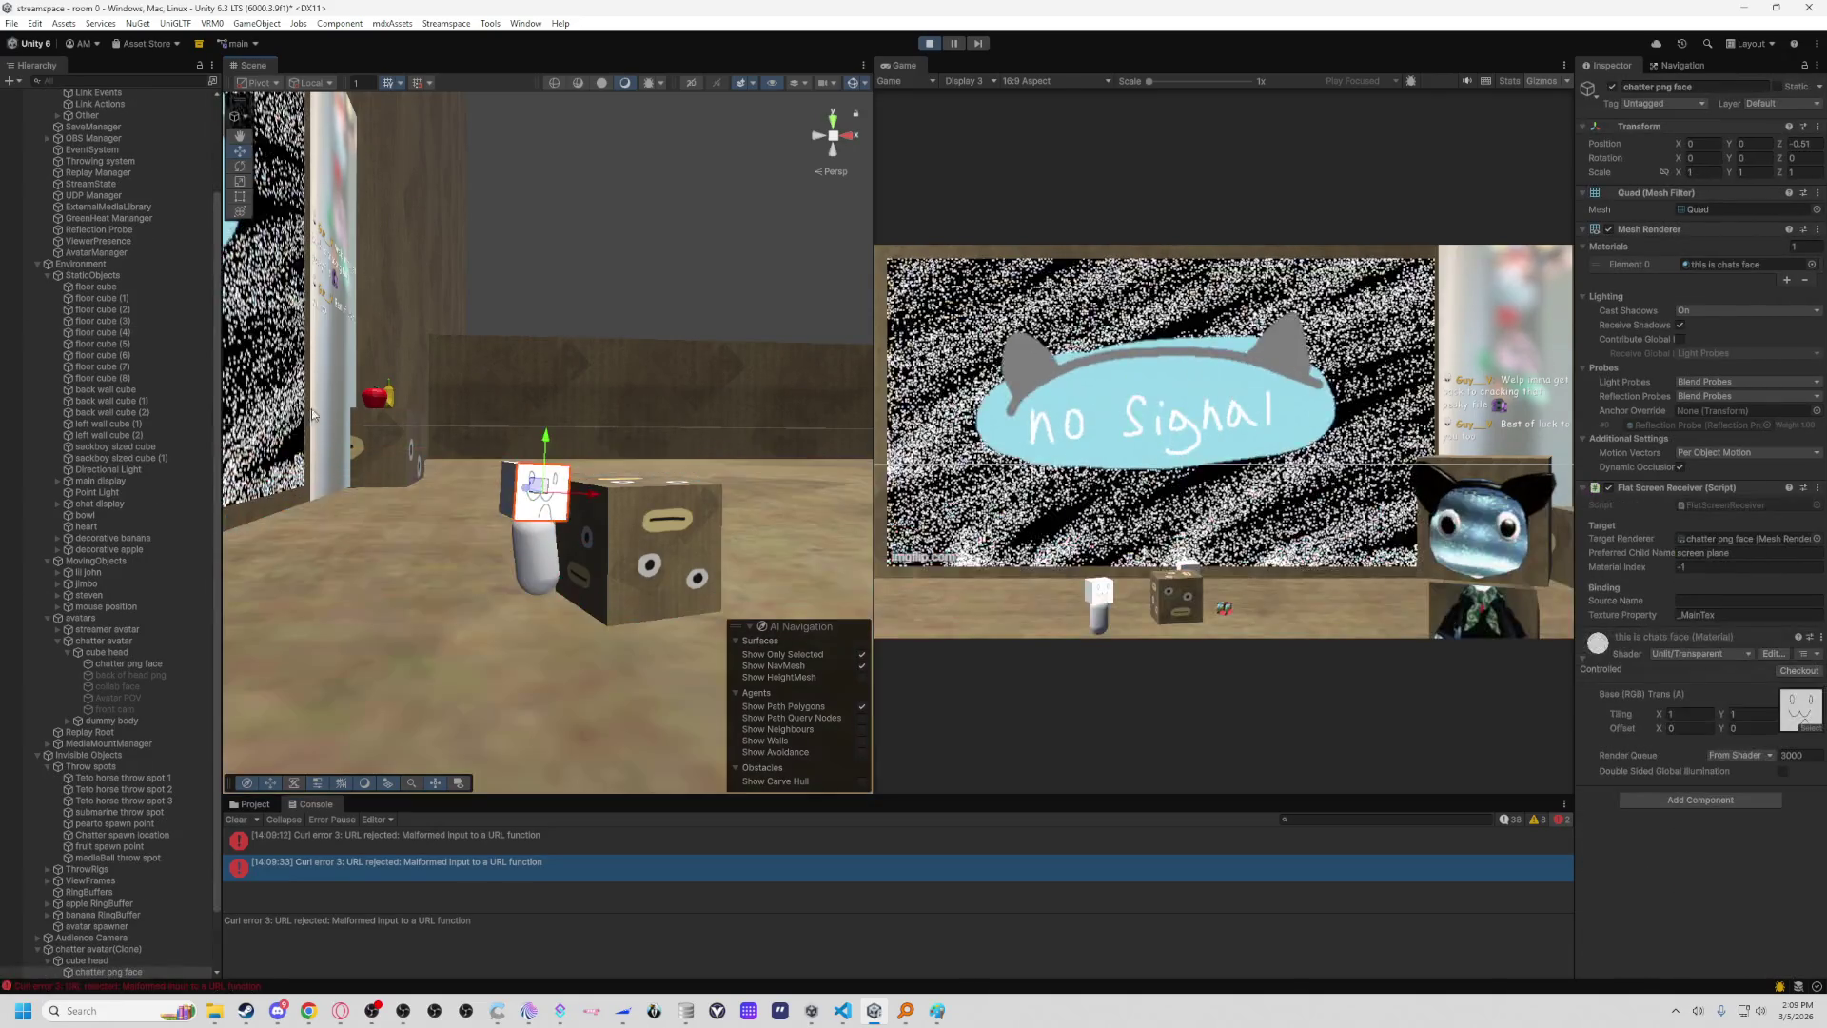
left_click(96, 883)
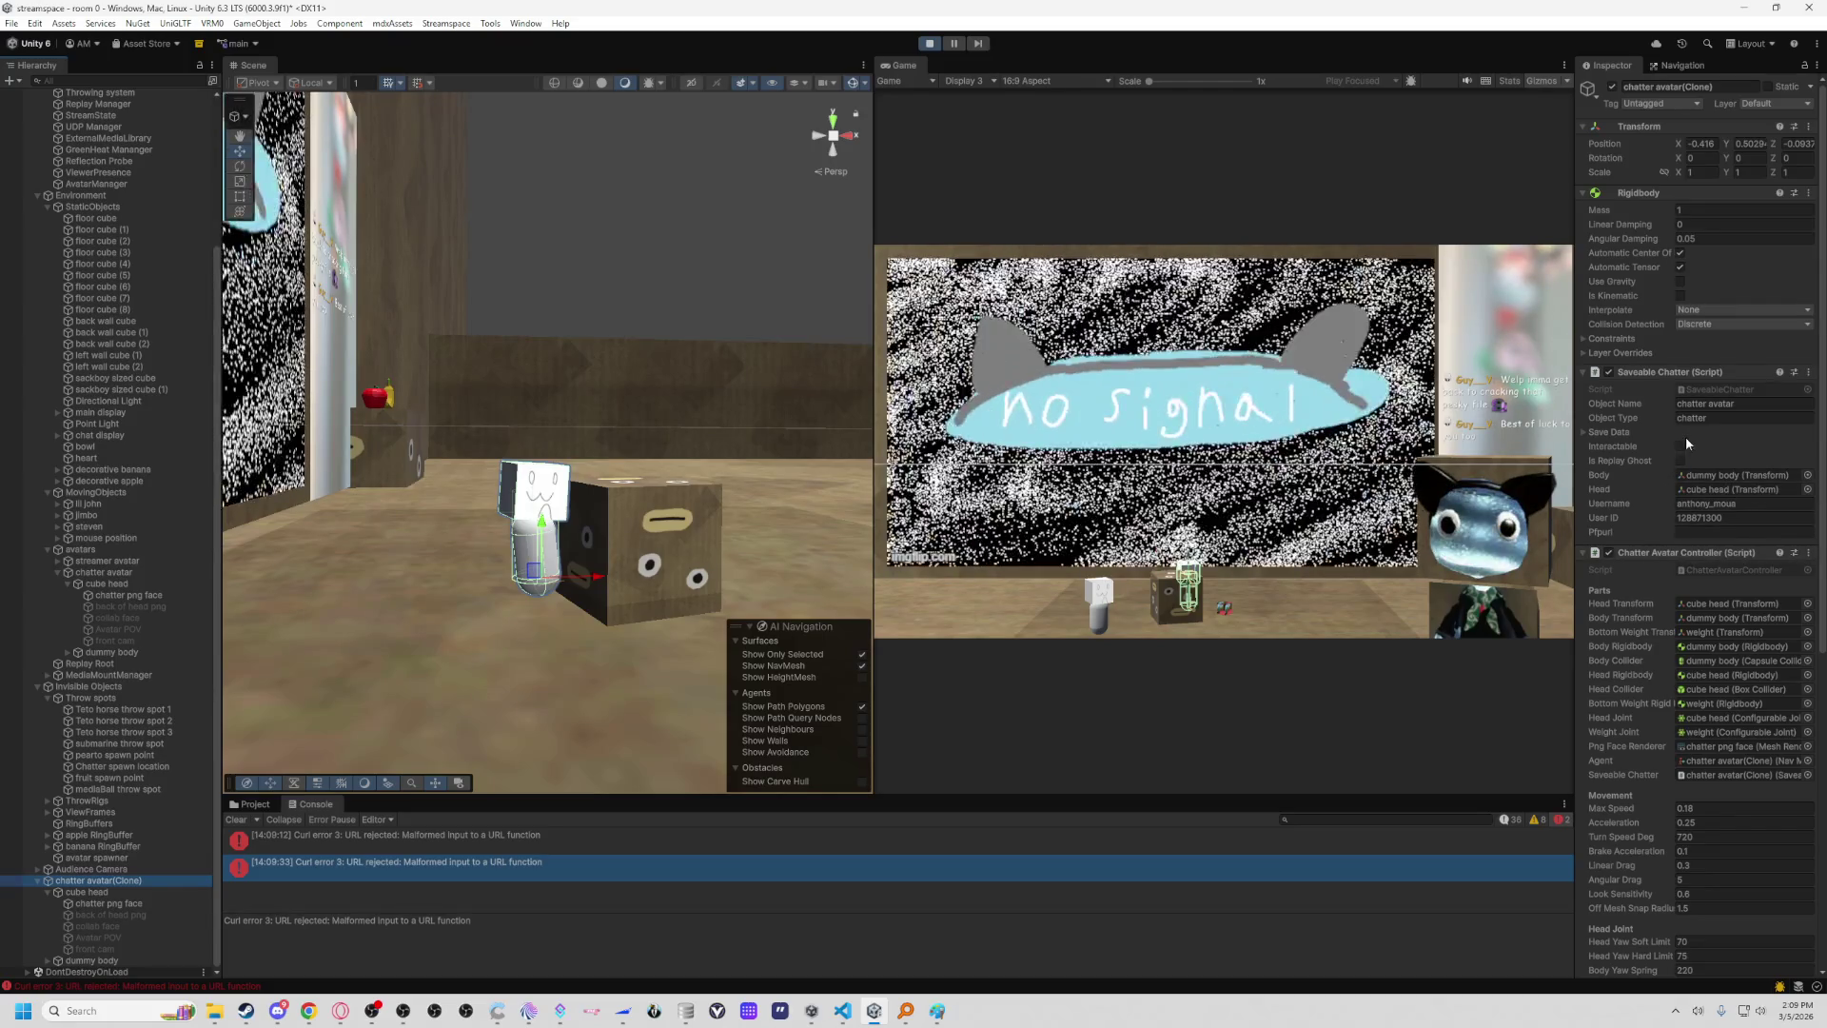
scroll(1686, 432, "down", 2)
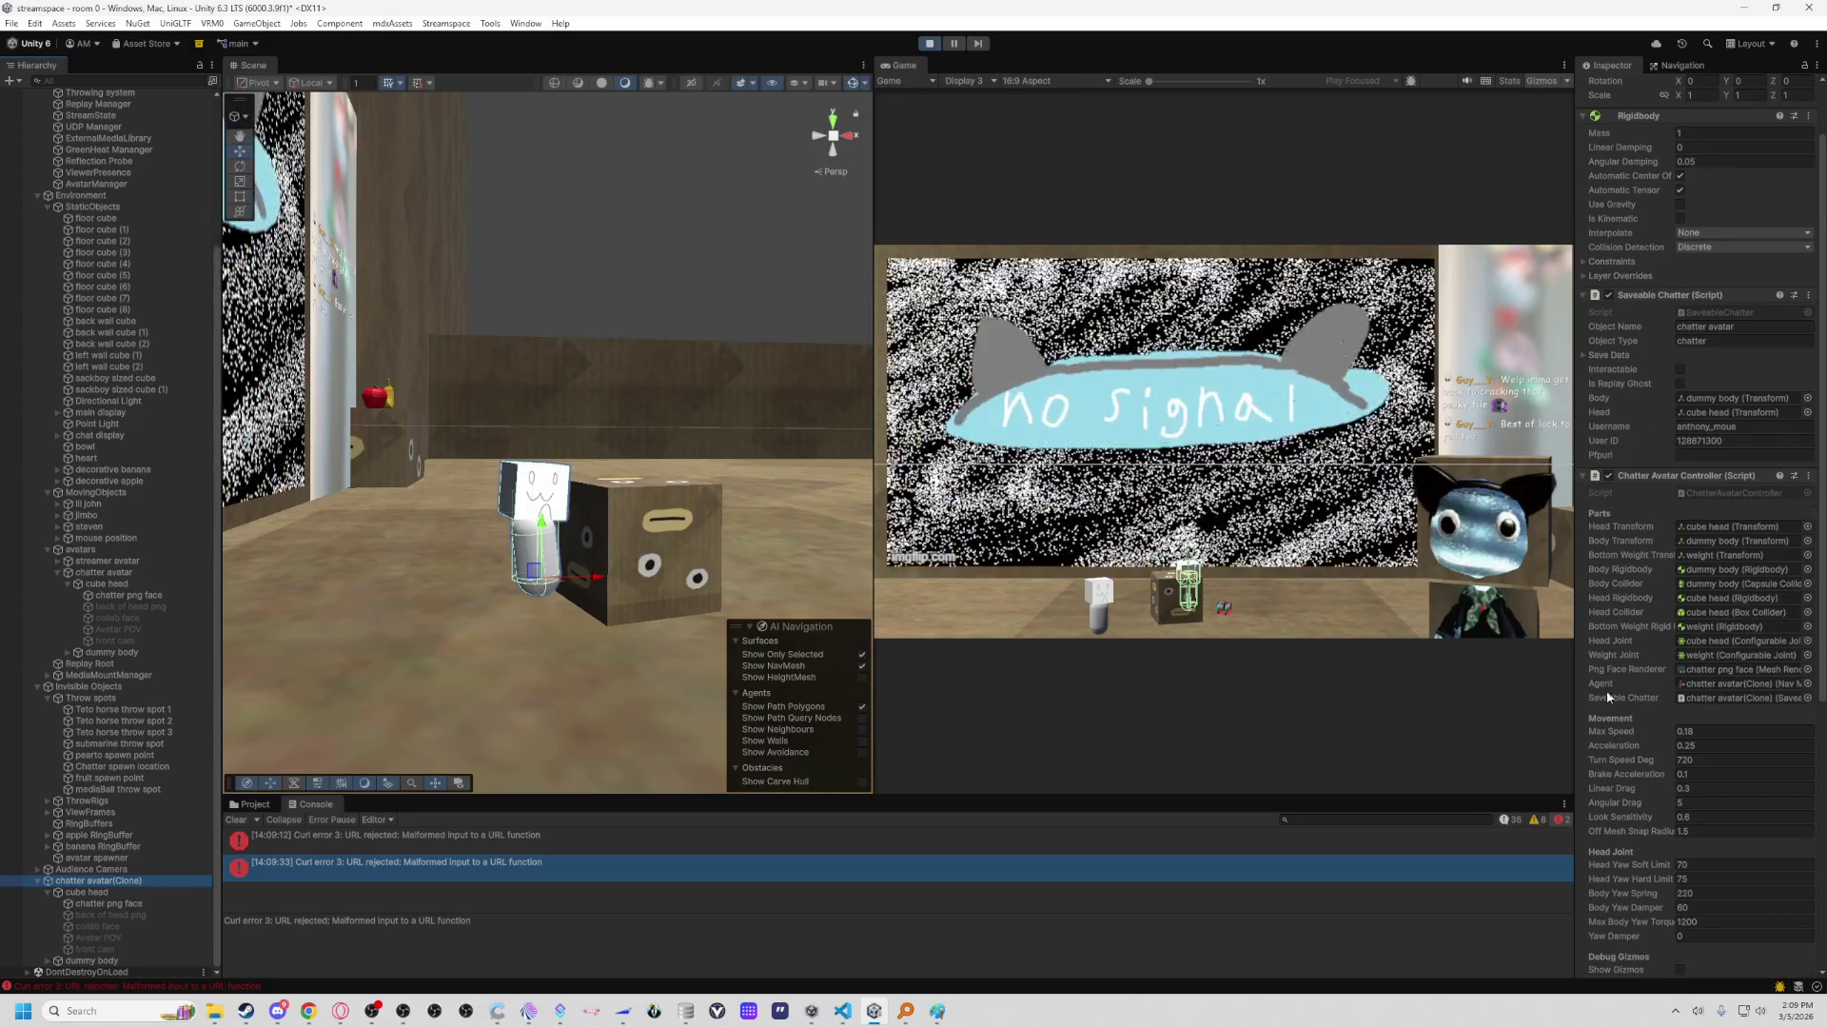
scroll(1615, 681, "down", 3)
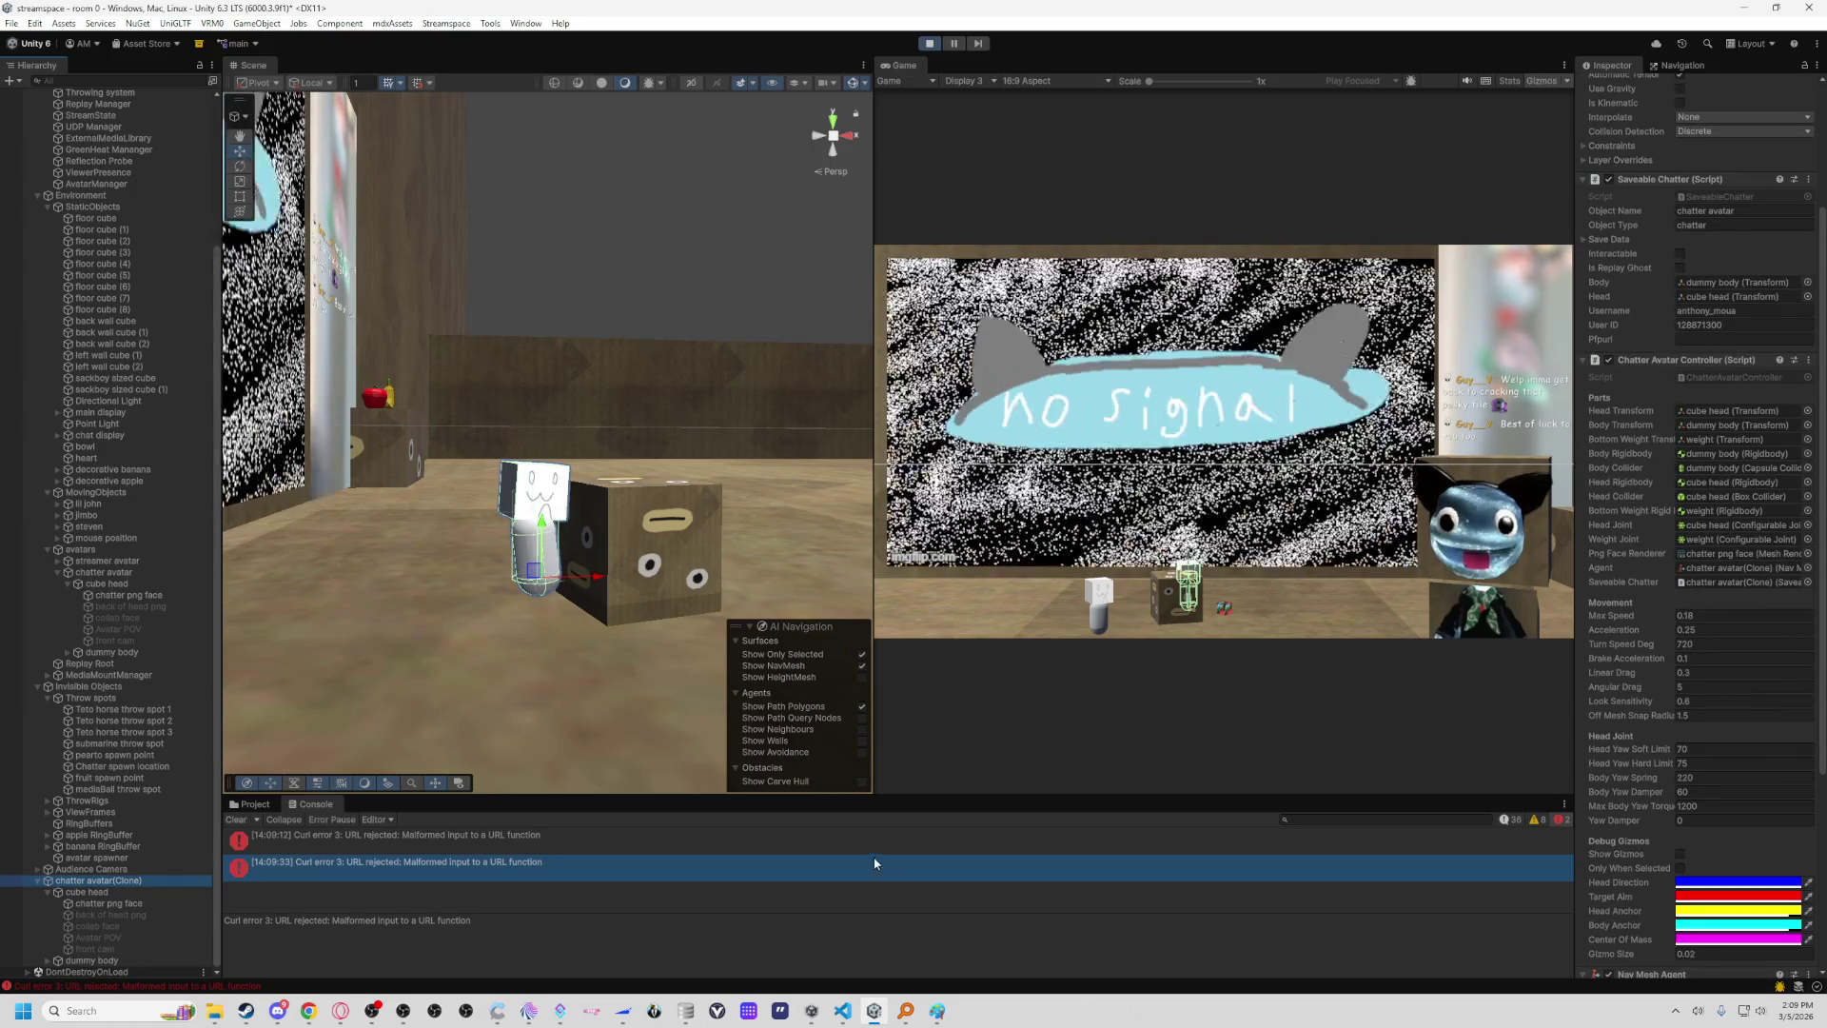
left_click(929, 43)
mouse_move(519, 575)
left_mouse_down()
mouse_move(311, 579)
mouse_move(394, 438)
left_mouse_up()
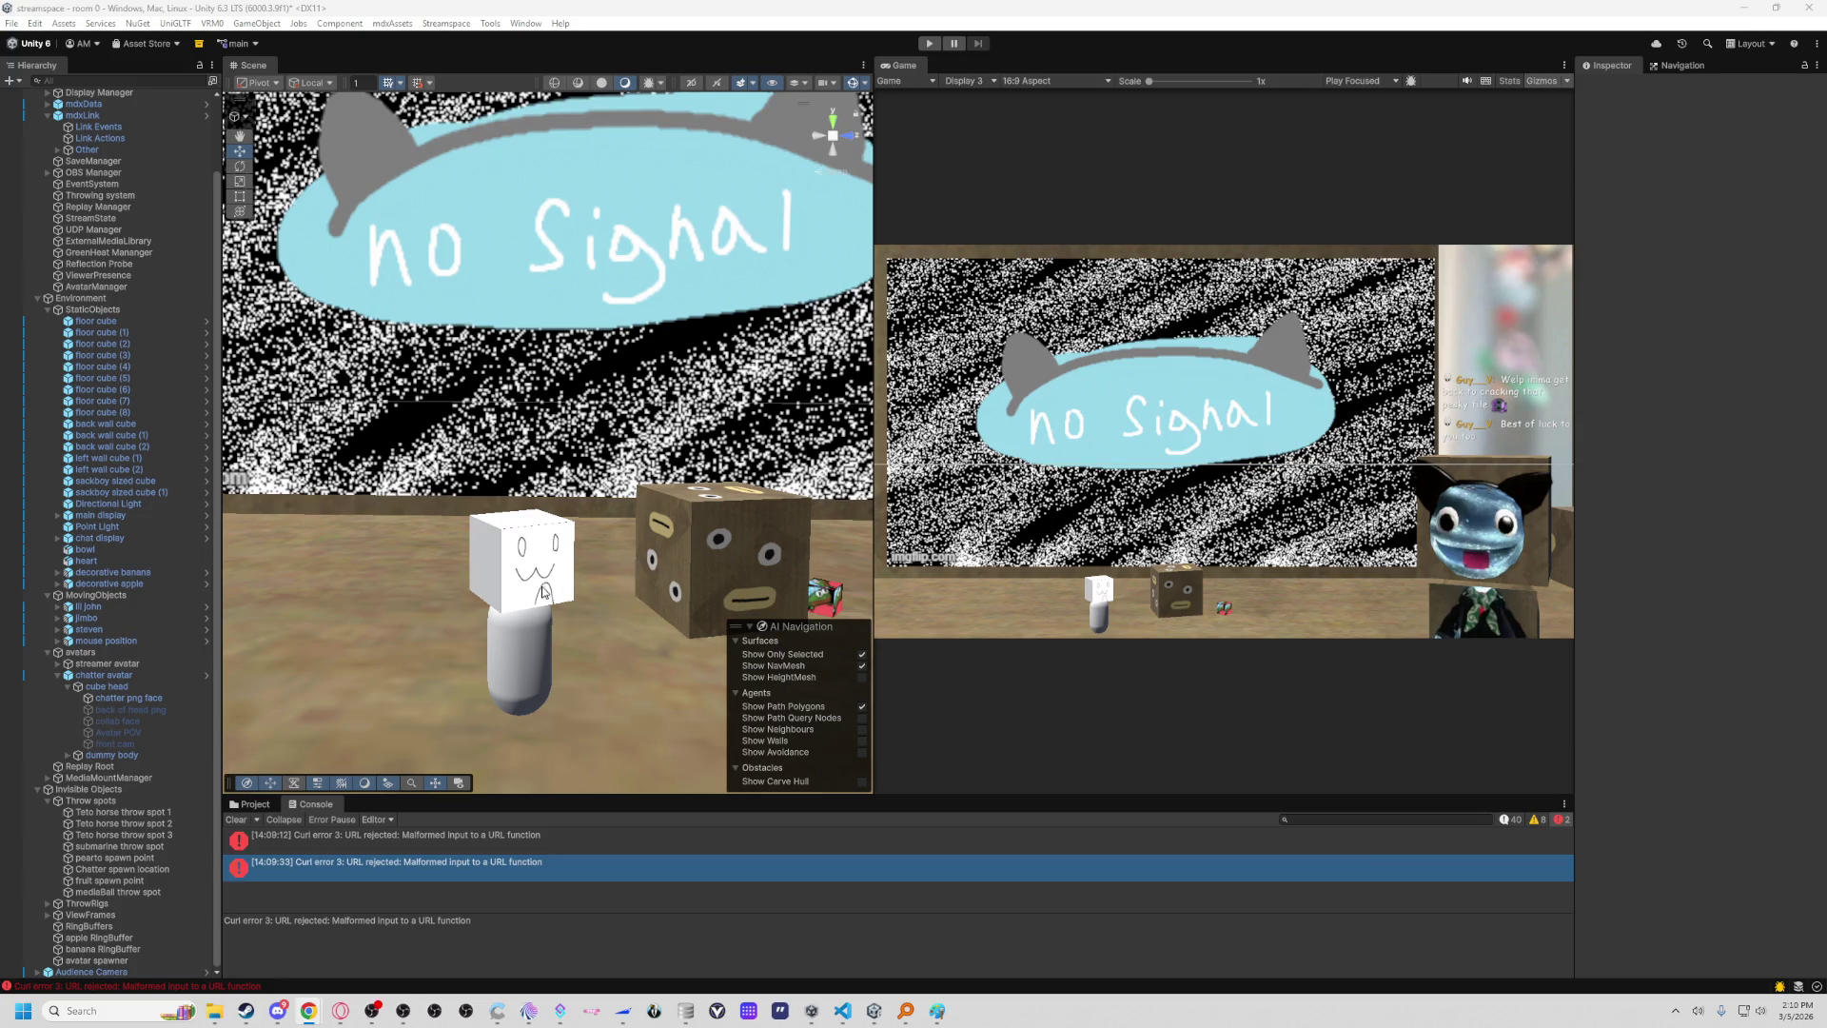
Paste the Twitch profile picture URL into chatter avatar's Pfpurl field and run the scene.
left_click(490, 650)
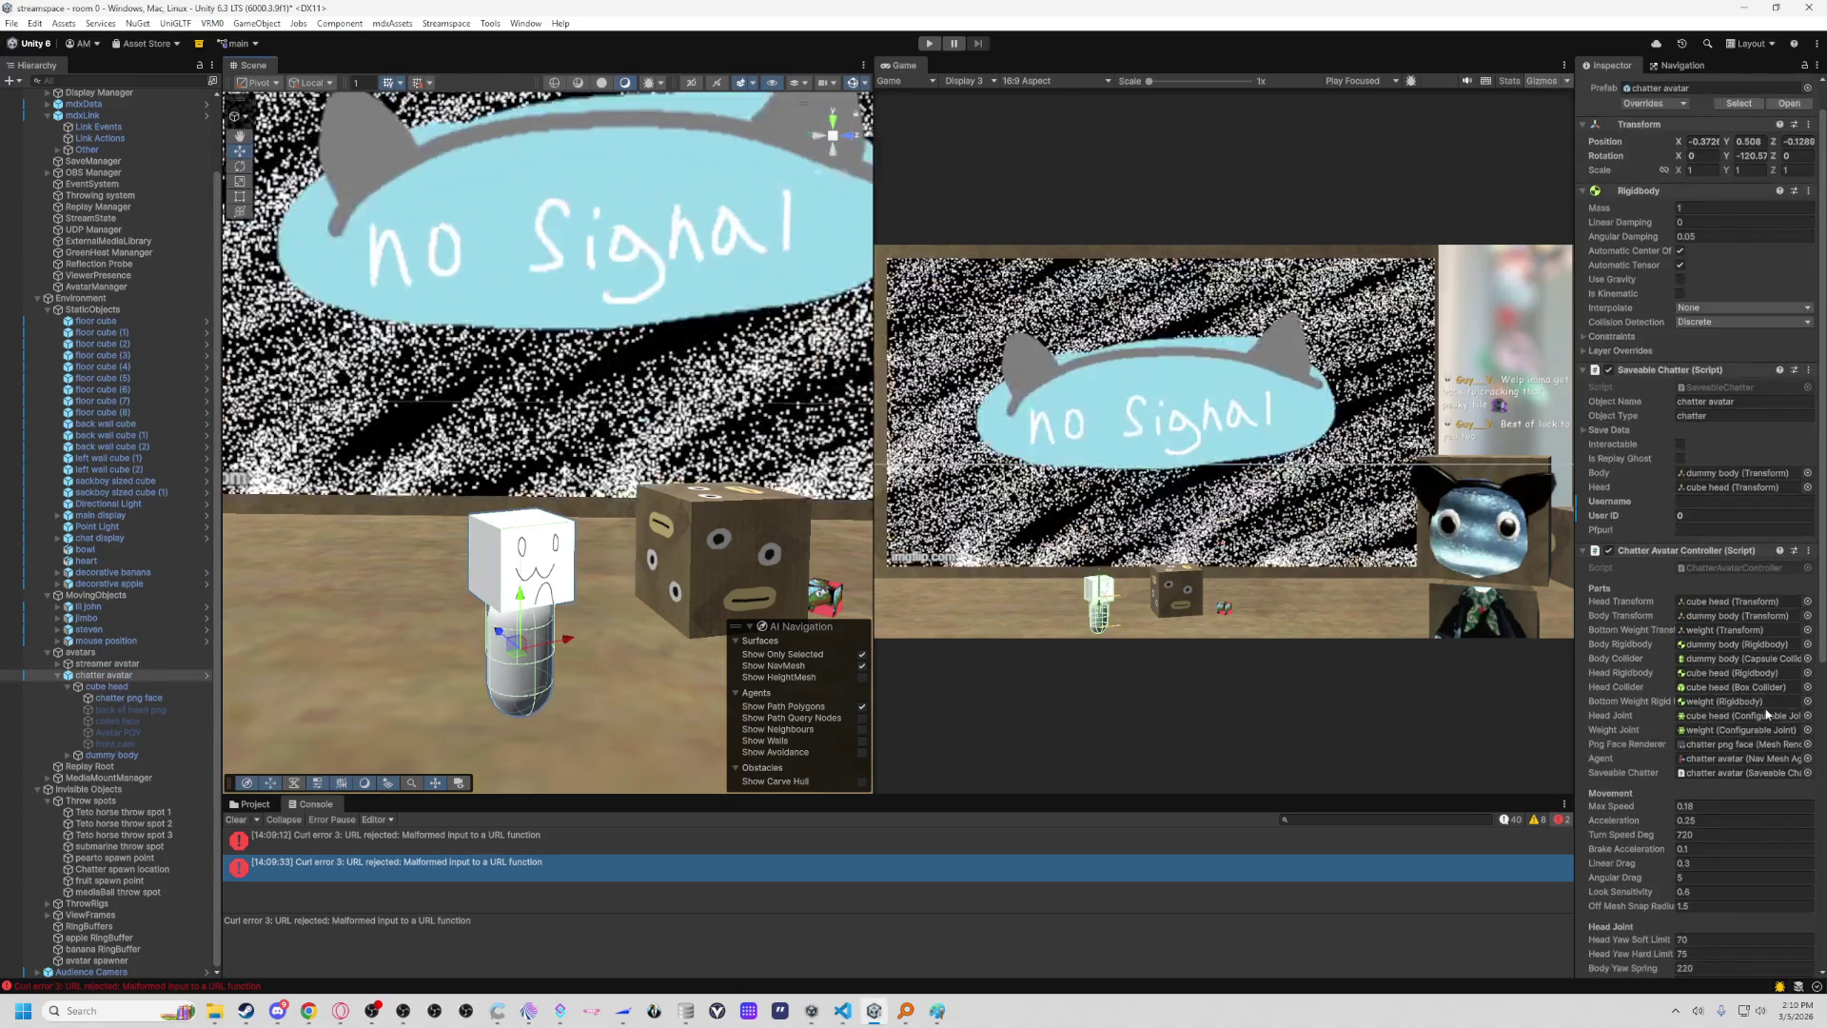
scroll(1725, 416, "down", 3)
left_click(1724, 415)
key("ctrl+v")
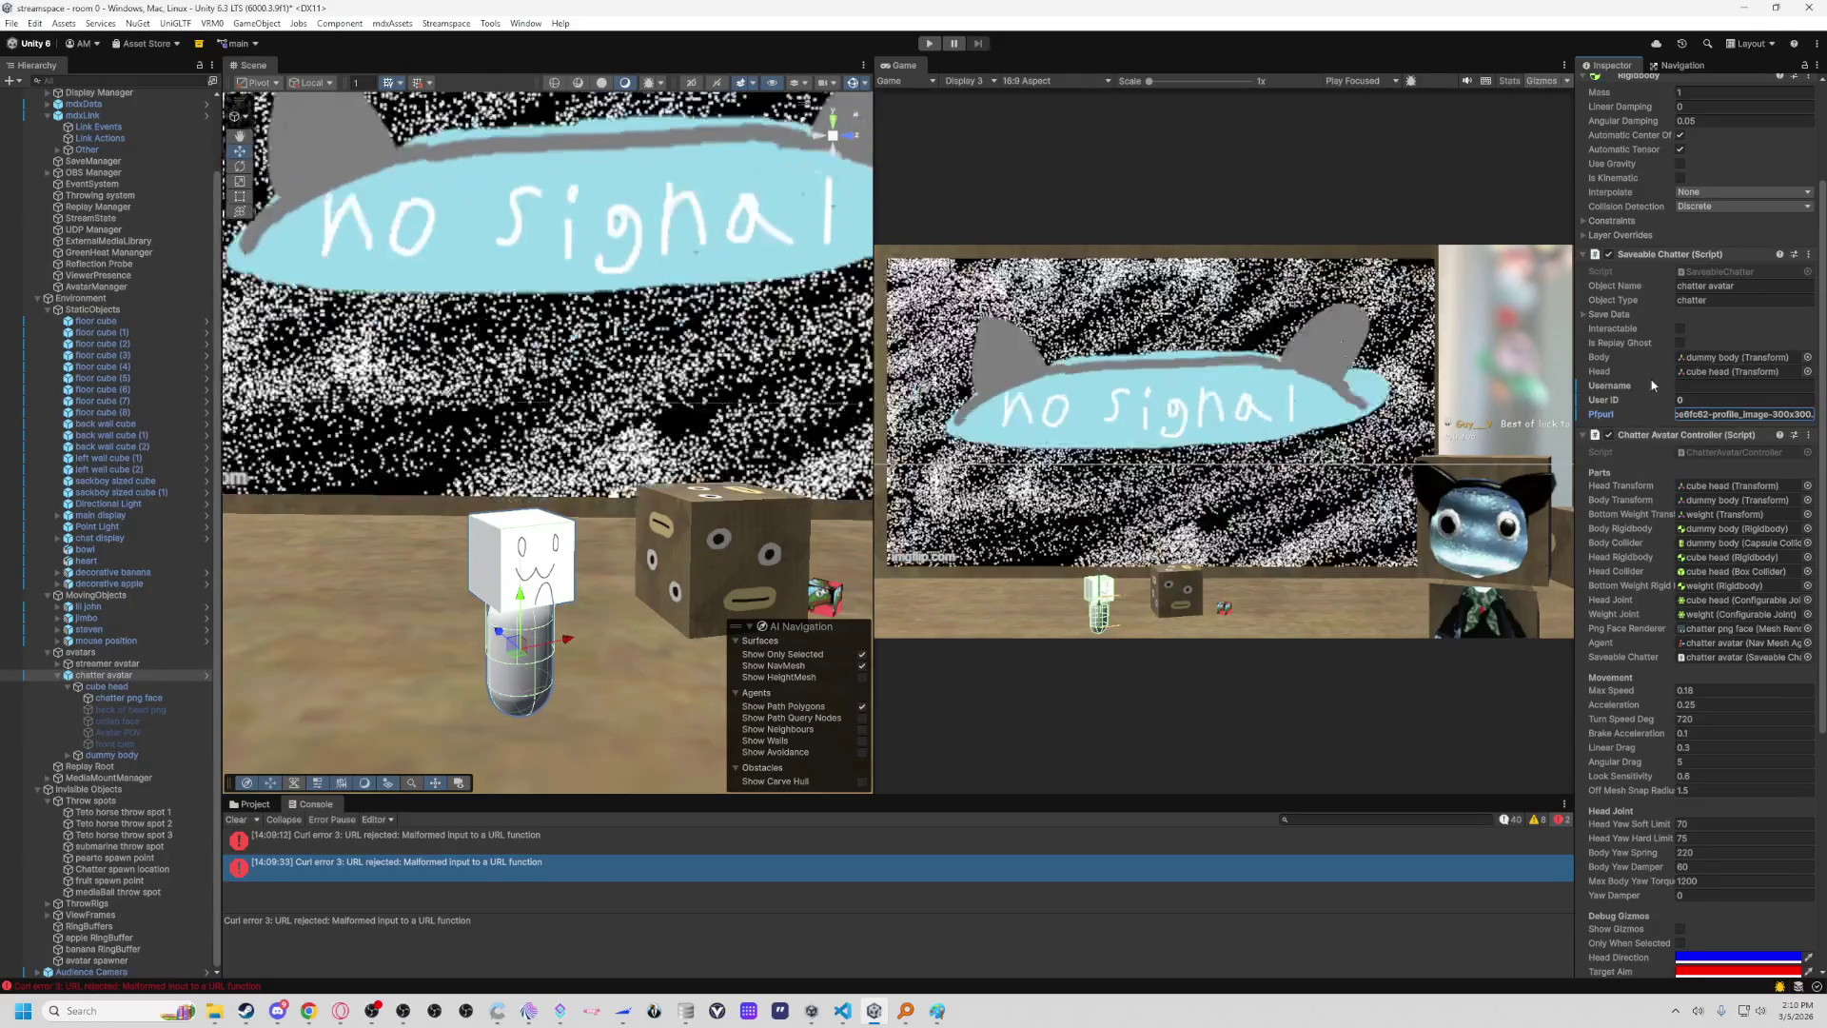
key("ctrl+a")
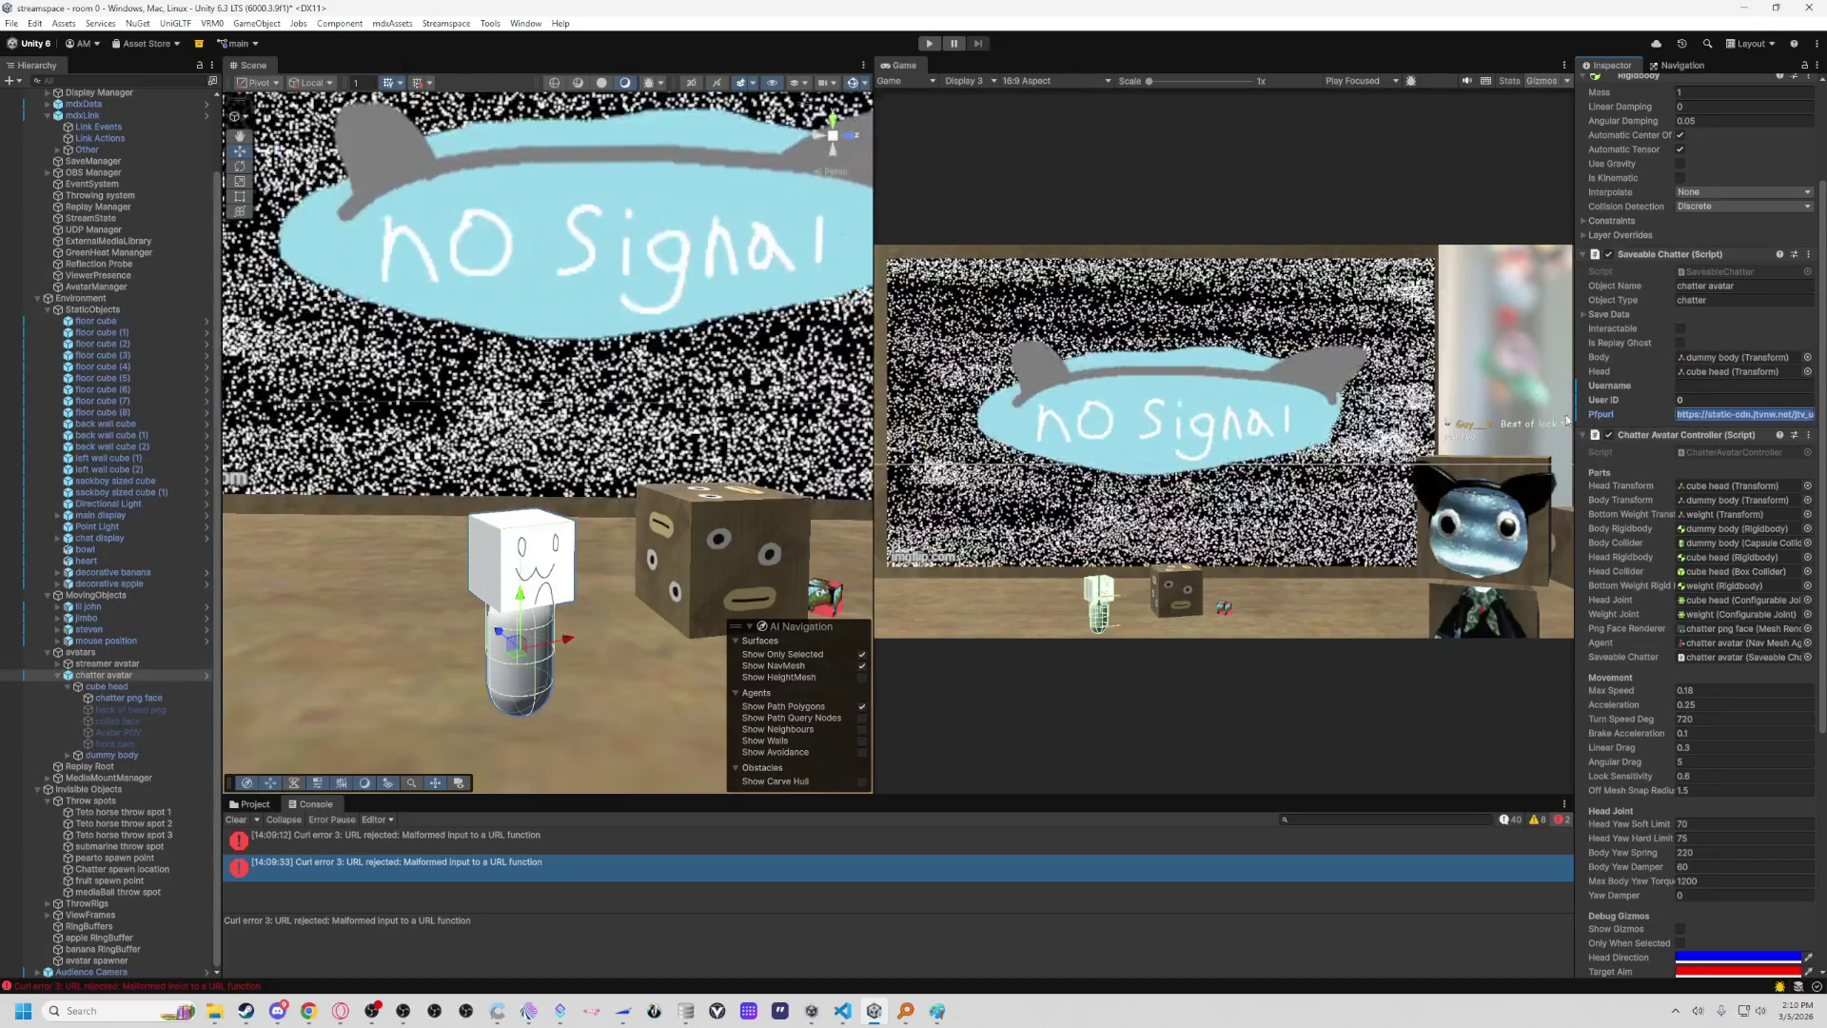
left_click(930, 43)
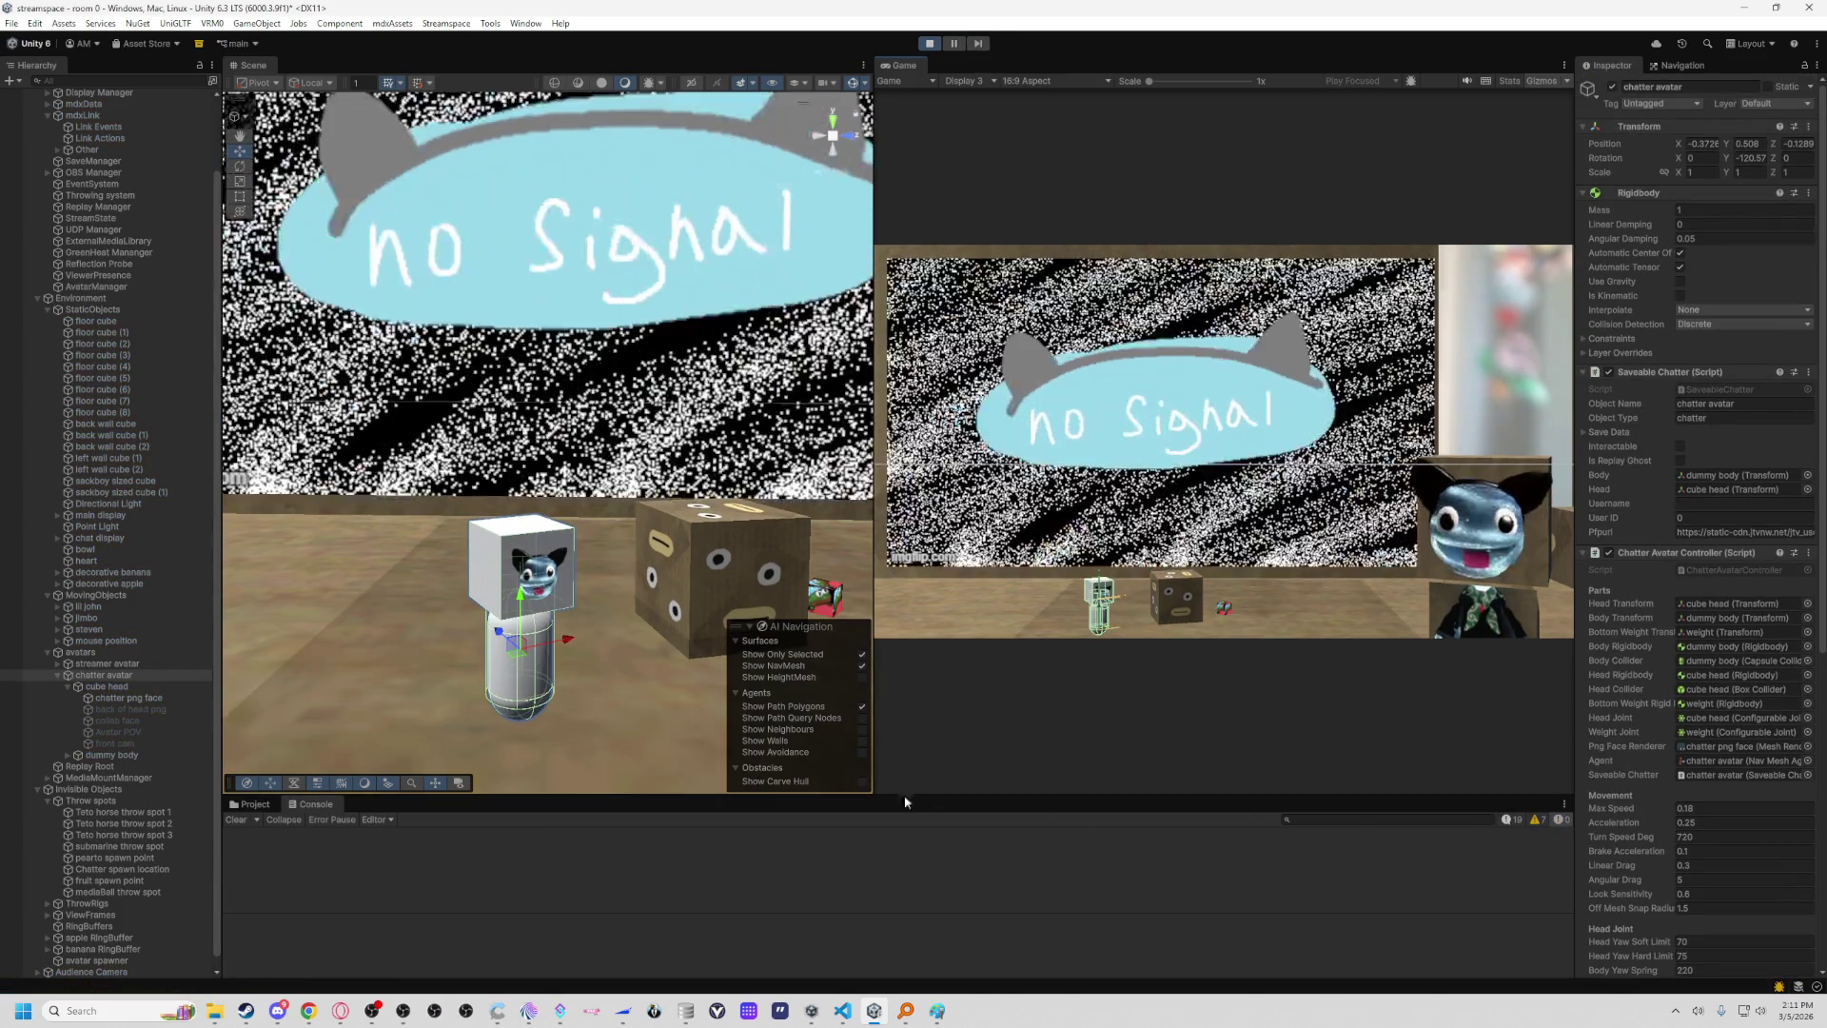
Move the Scene view close to the avatar's profile-picture head and select chatter png face.
mouse_move(596, 693)
left_mouse_down()
mouse_move(471, 702)
mouse_move(448, 726)
mouse_move(673, 702)
mouse_move(533, 712)
mouse_move(578, 707)
left_mouse_up()
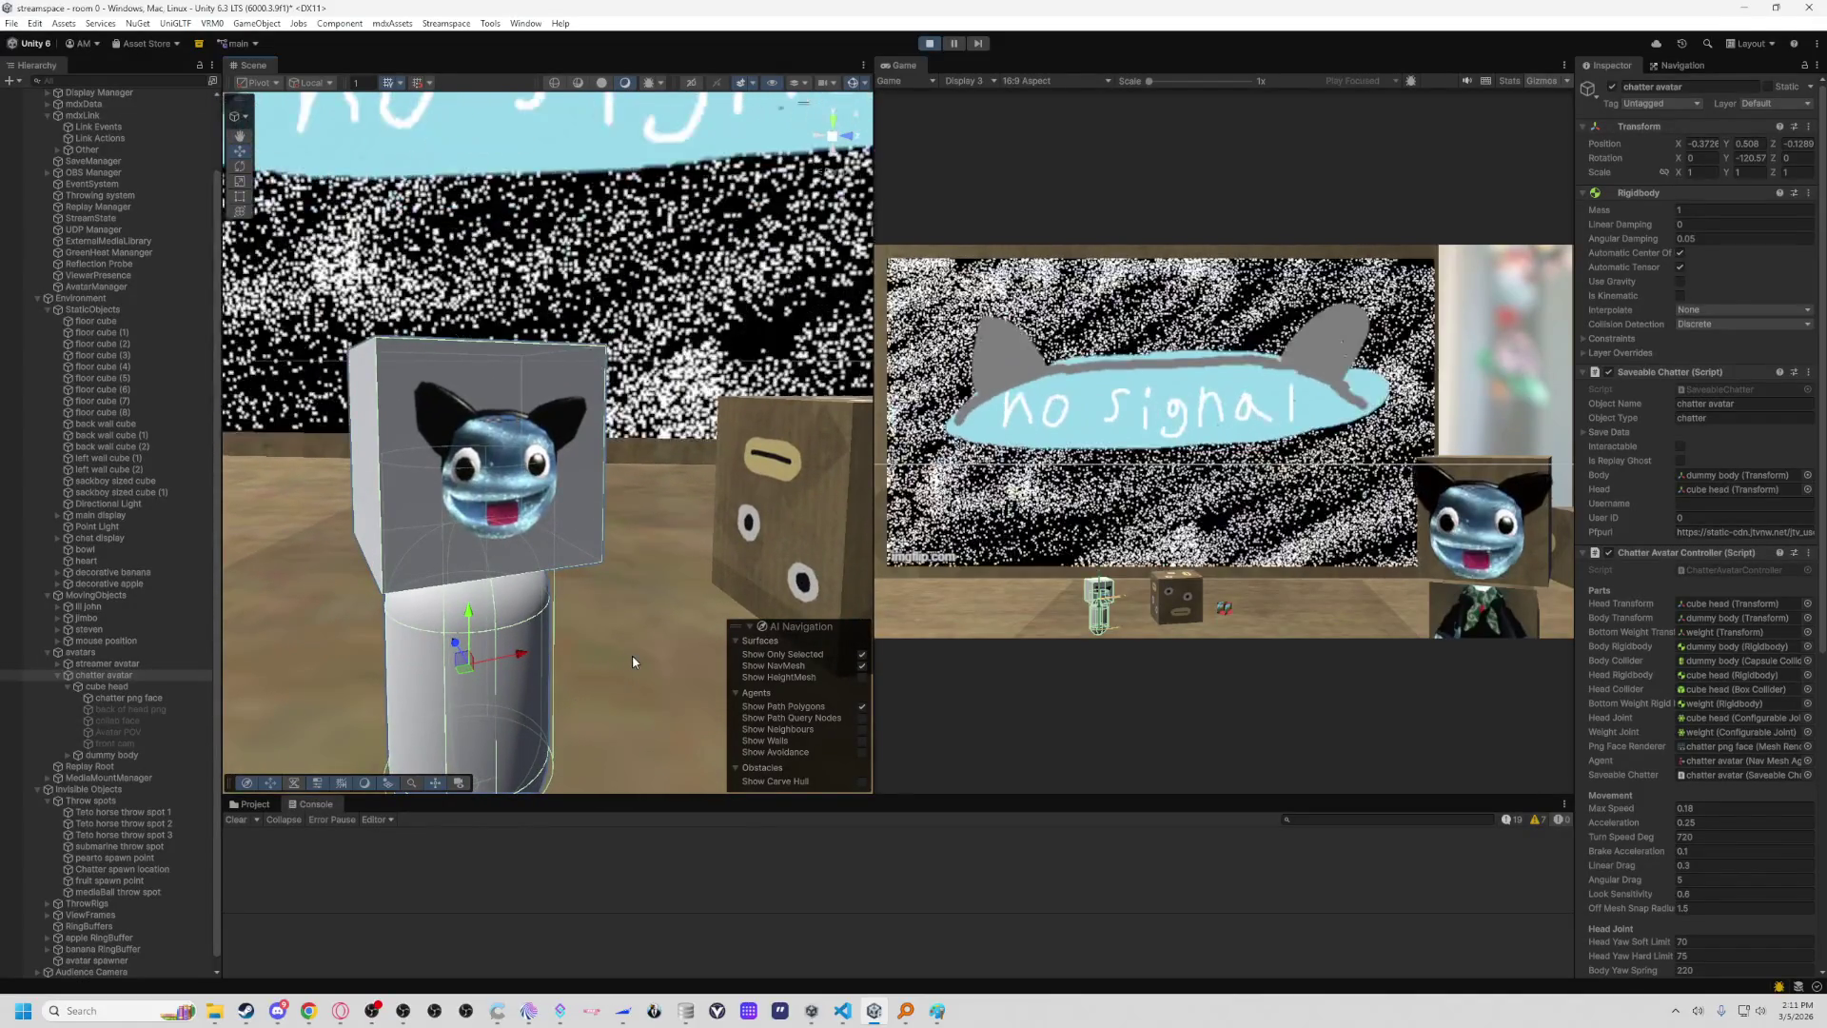
left_click(650, 650)
mouse_move(651, 650)
left_mouse_down()
mouse_move(673, 640)
mouse_move(673, 660)
mouse_move(640, 672)
mouse_move(651, 624)
left_mouse_up()
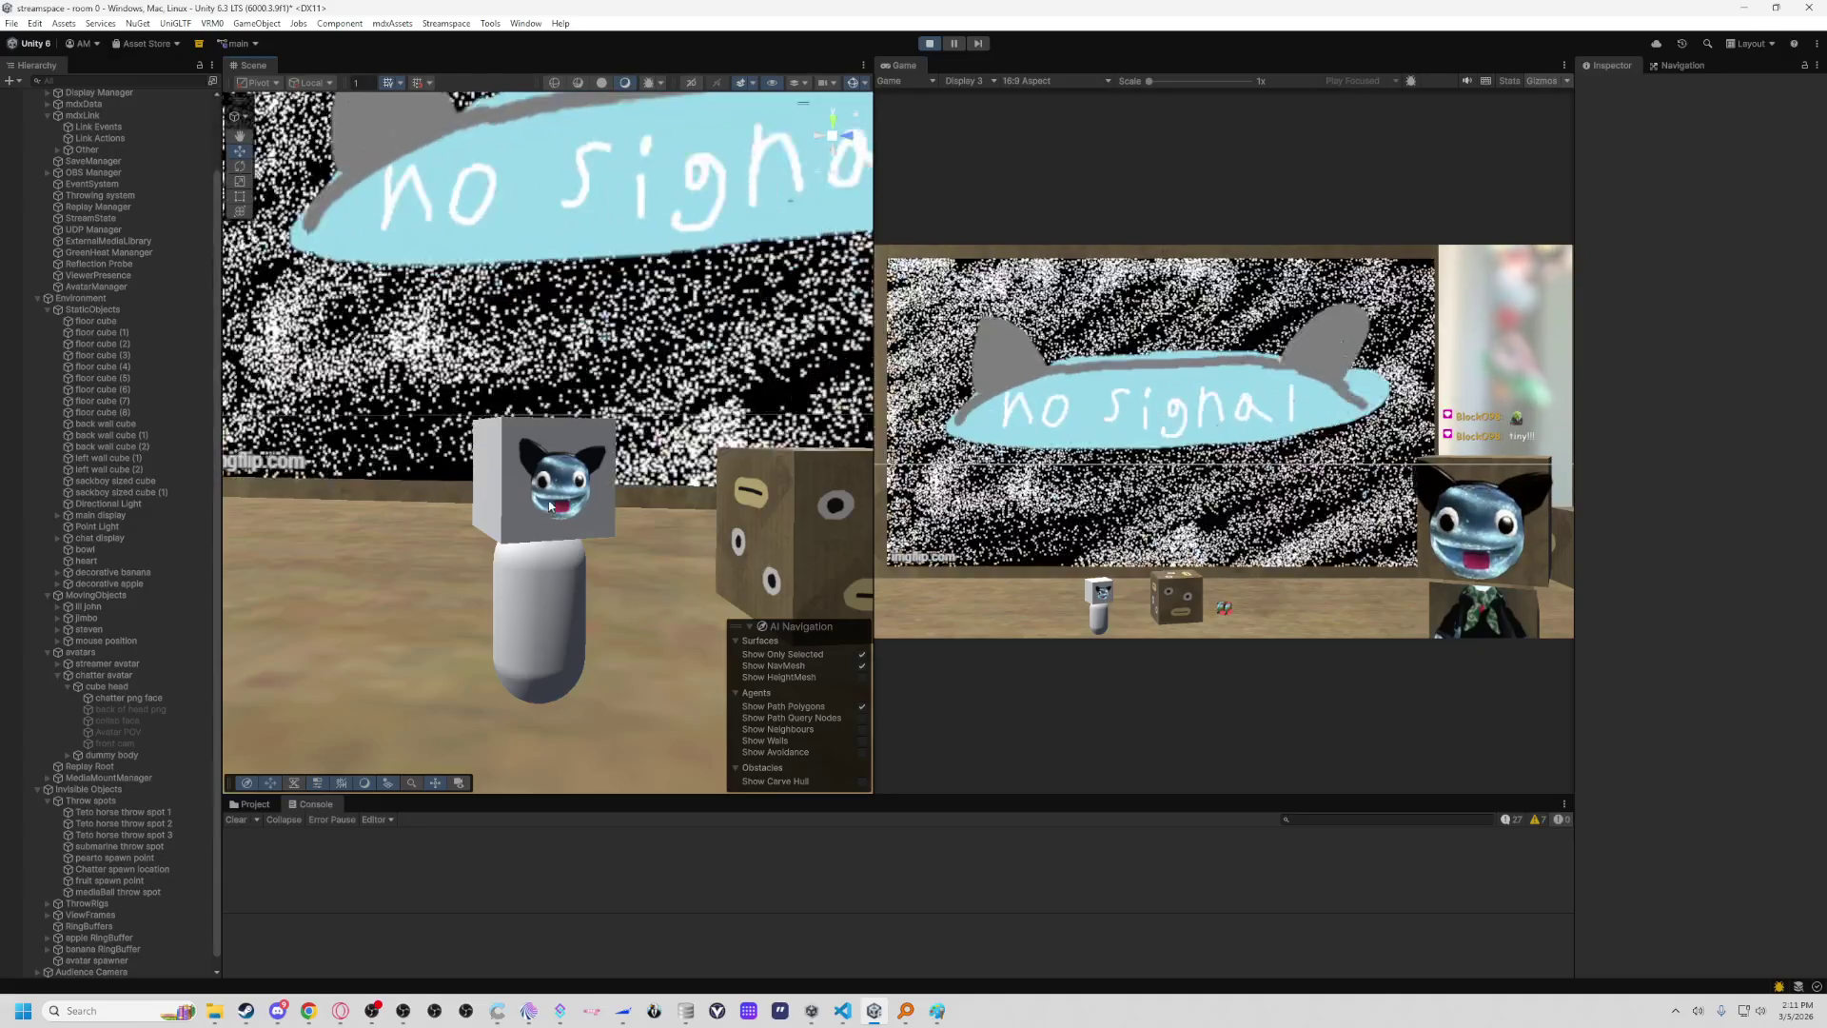
left_click(559, 471)
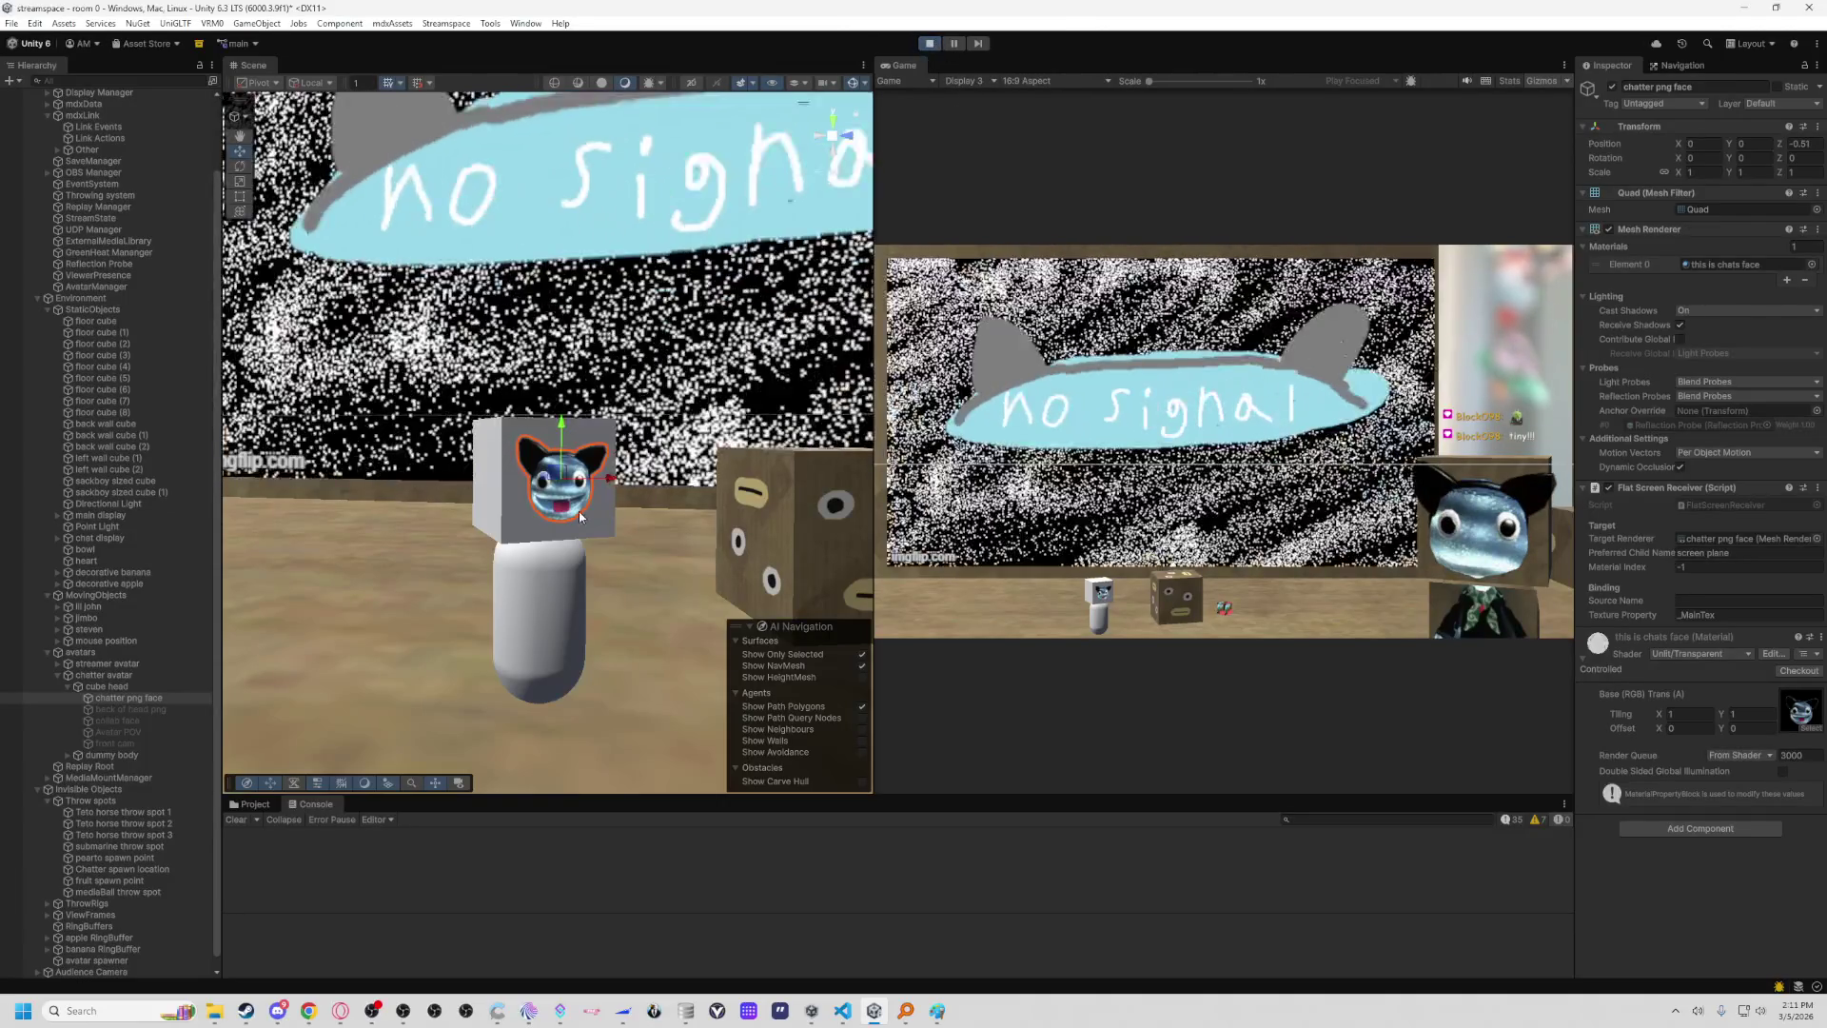
Exit play mode so the cube head reverts to its drawn png face.
left_click(930, 45)
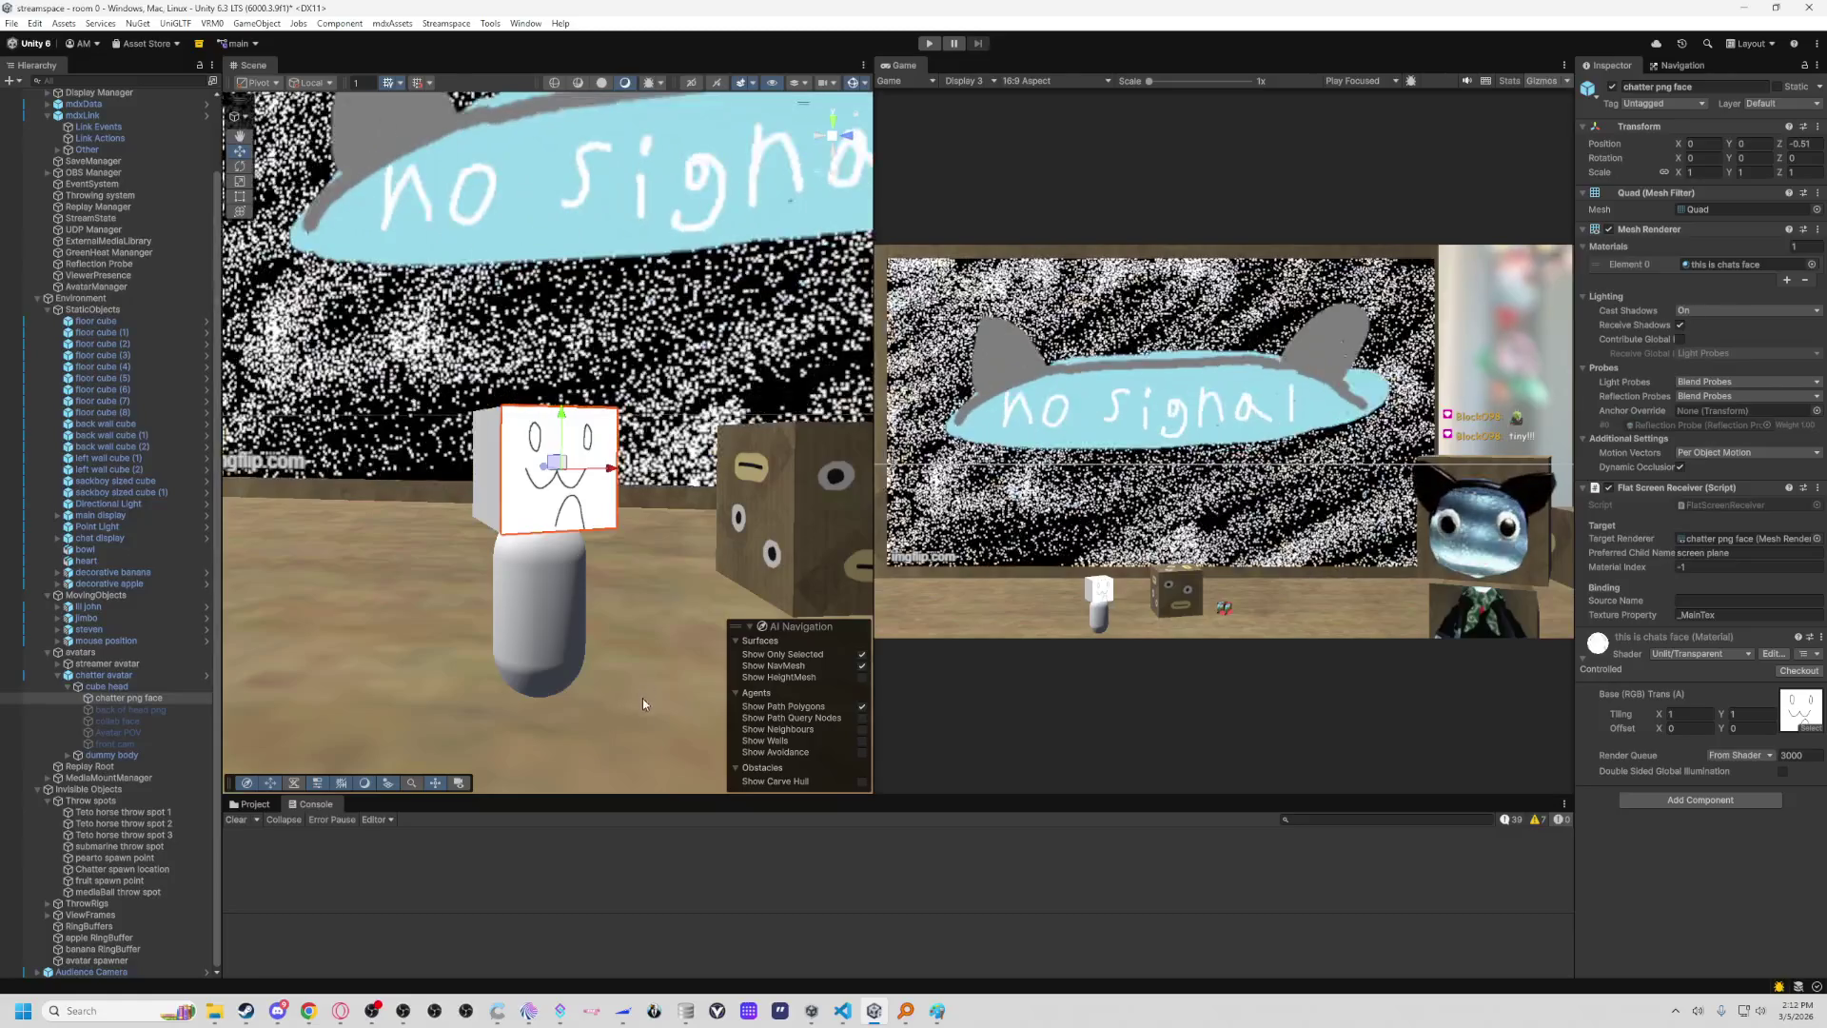
mouse_move(562, 1009)
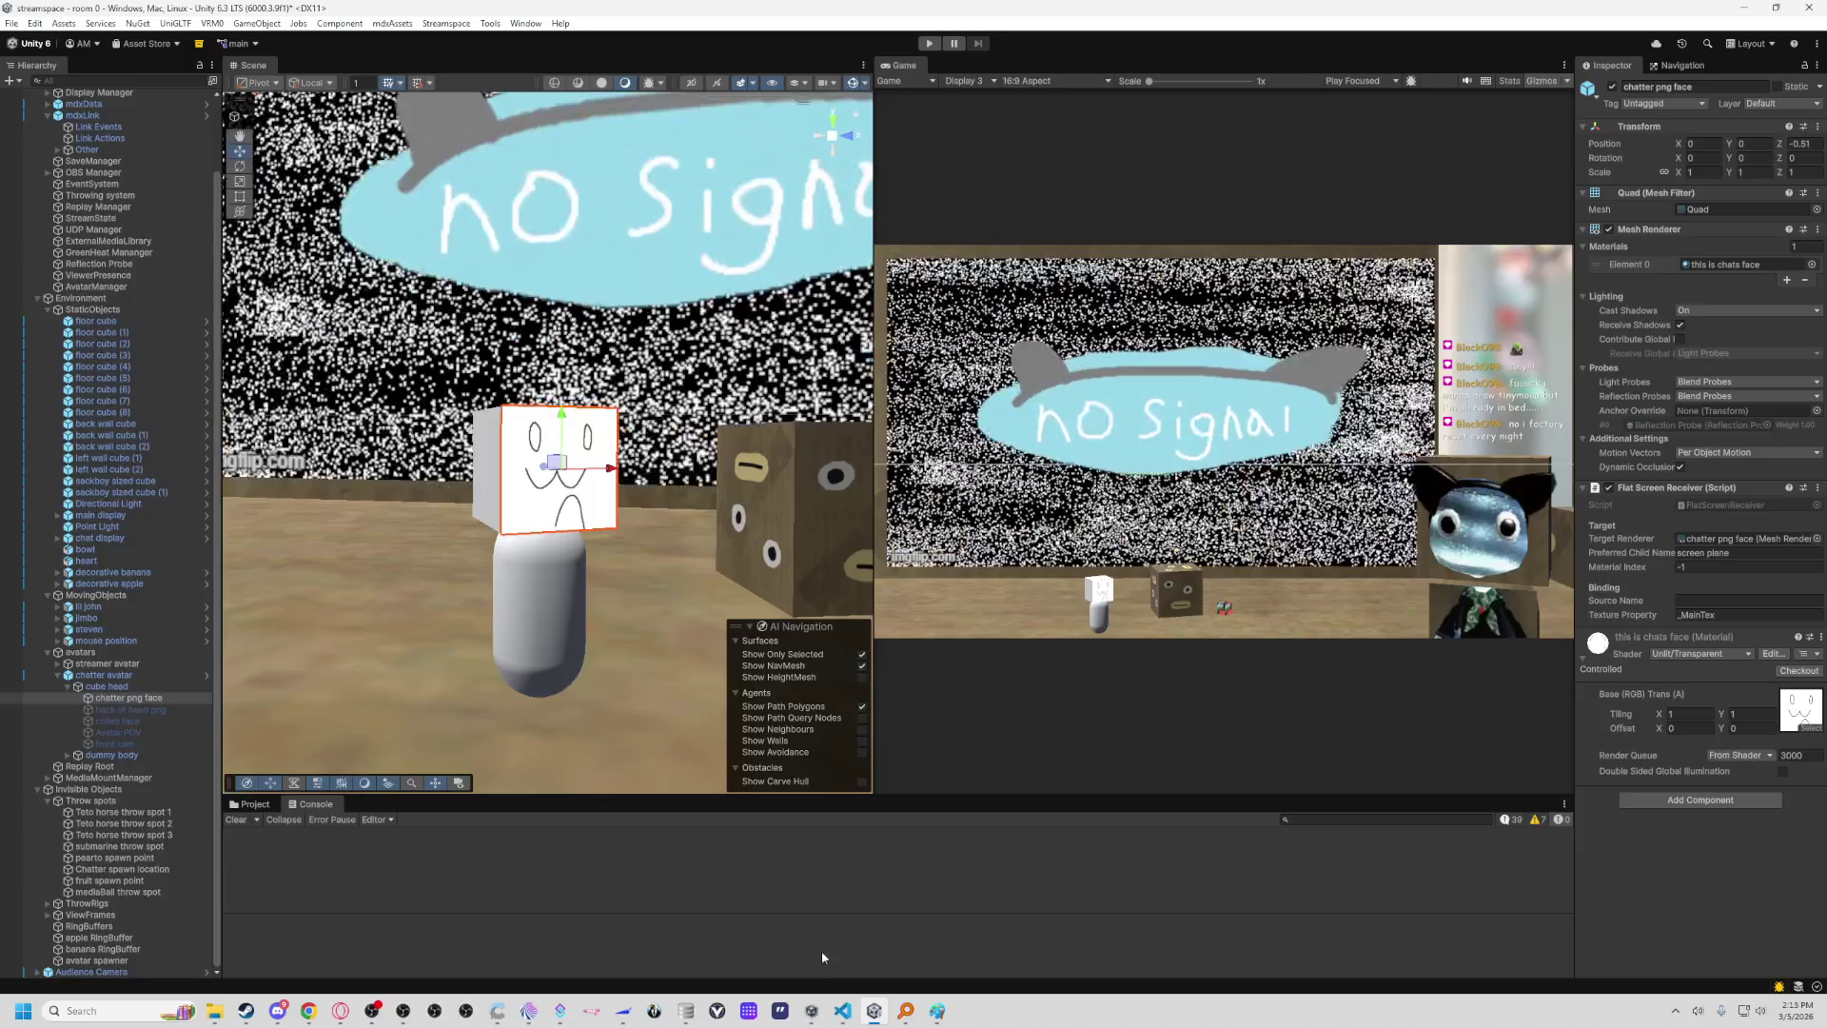
mouse_move(854, 1022)
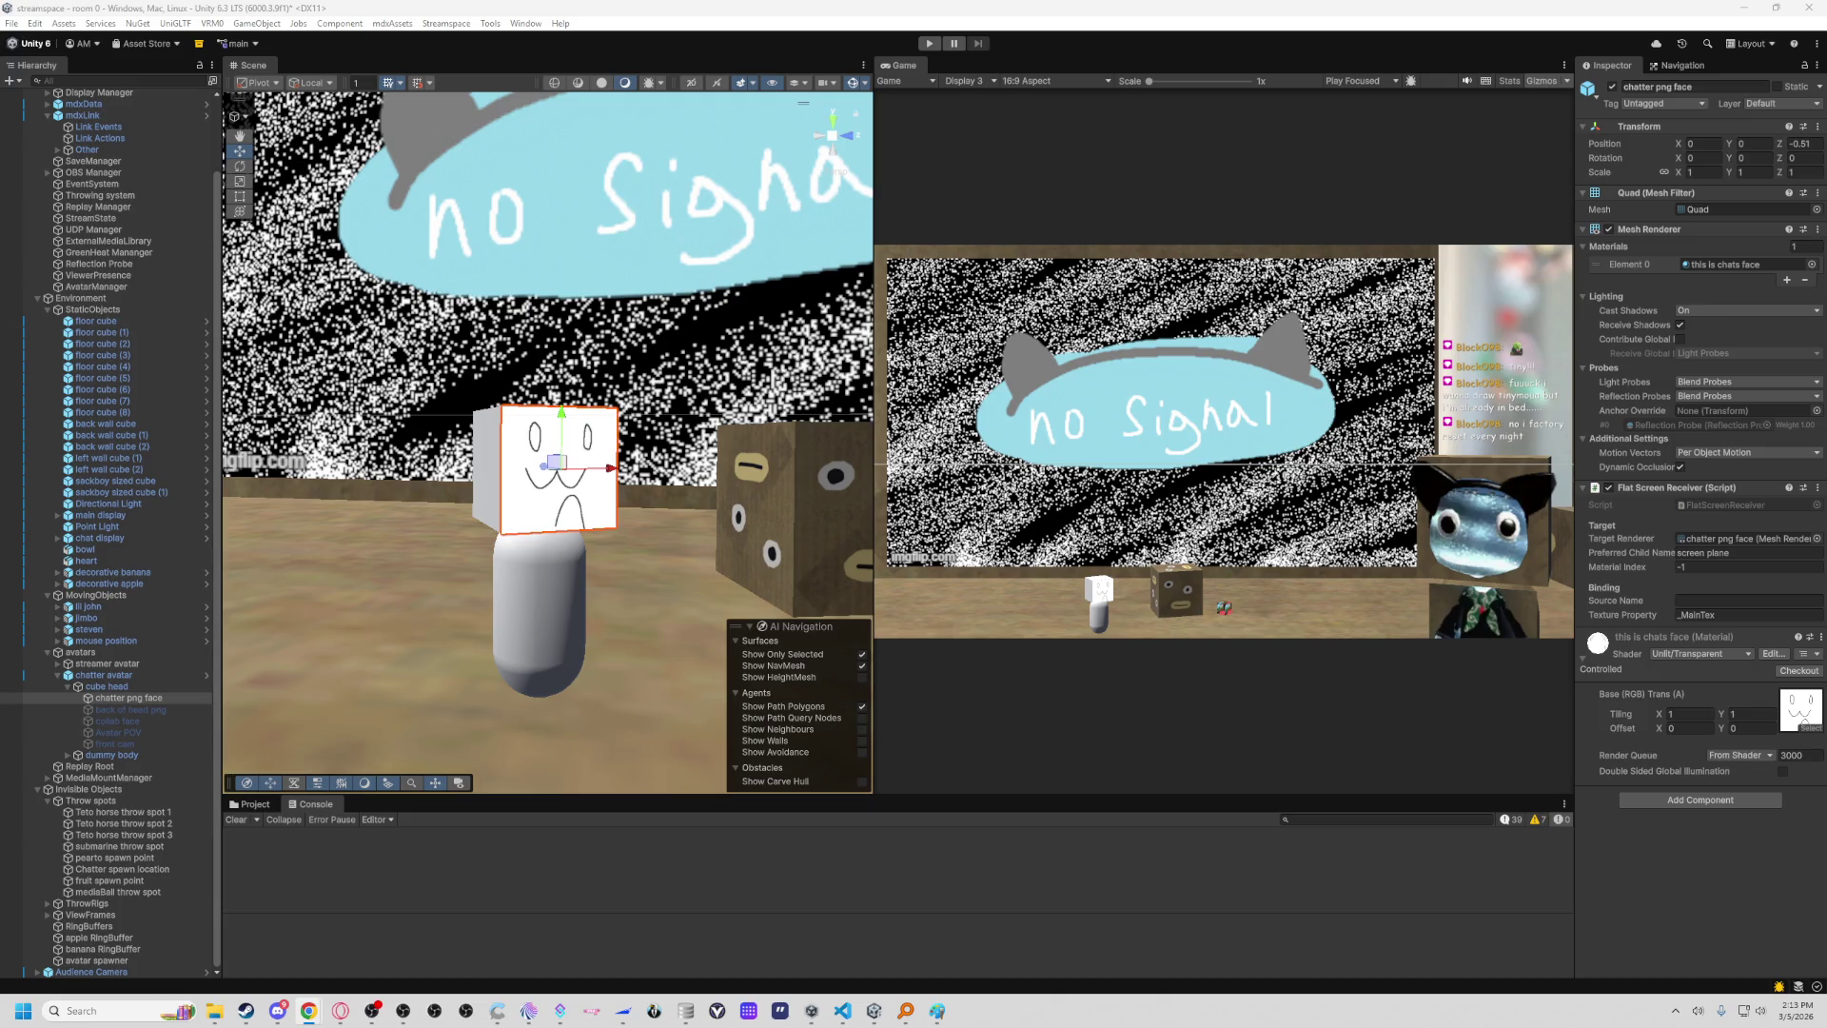
scroll(465, 458, "down", 5)
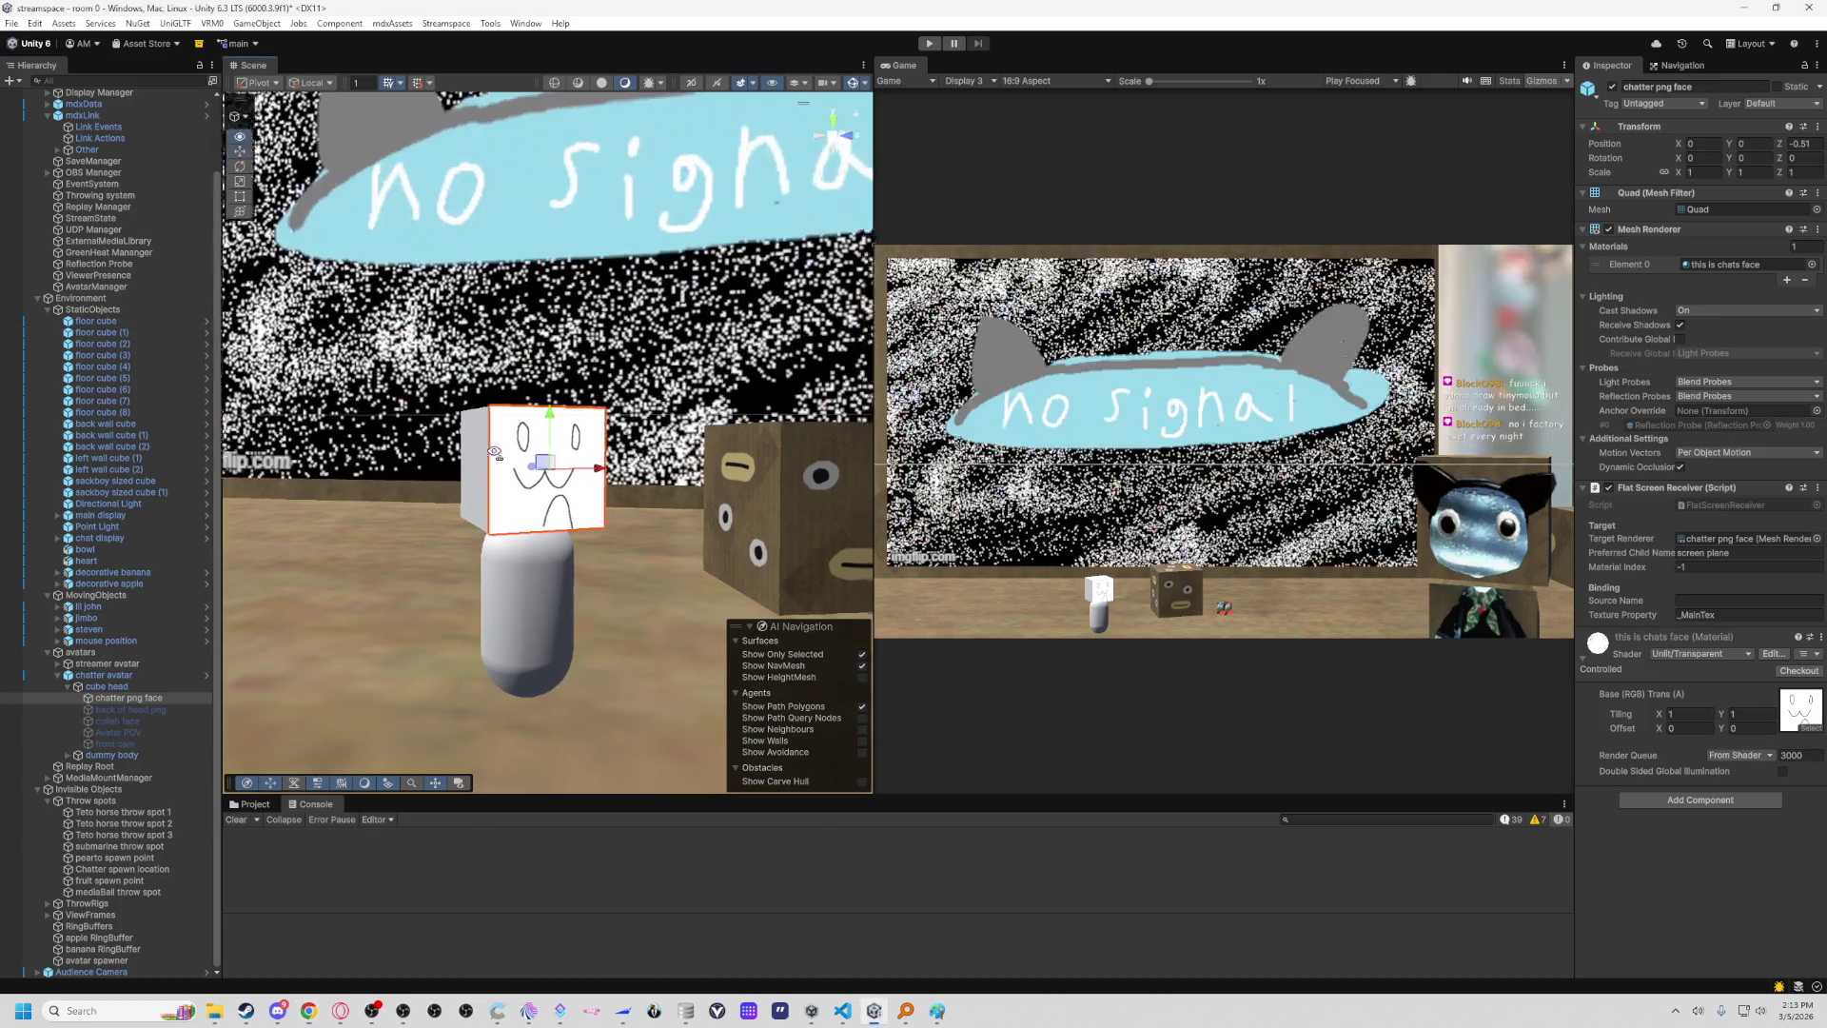
Orbit around the head cube to view its drawn face, then Alt+Tab to VS Code.
mouse_move(565, 431)
left_mouse_down()
mouse_move(480, 481)
mouse_move(533, 471)
mouse_move(423, 472)
left_mouse_up()
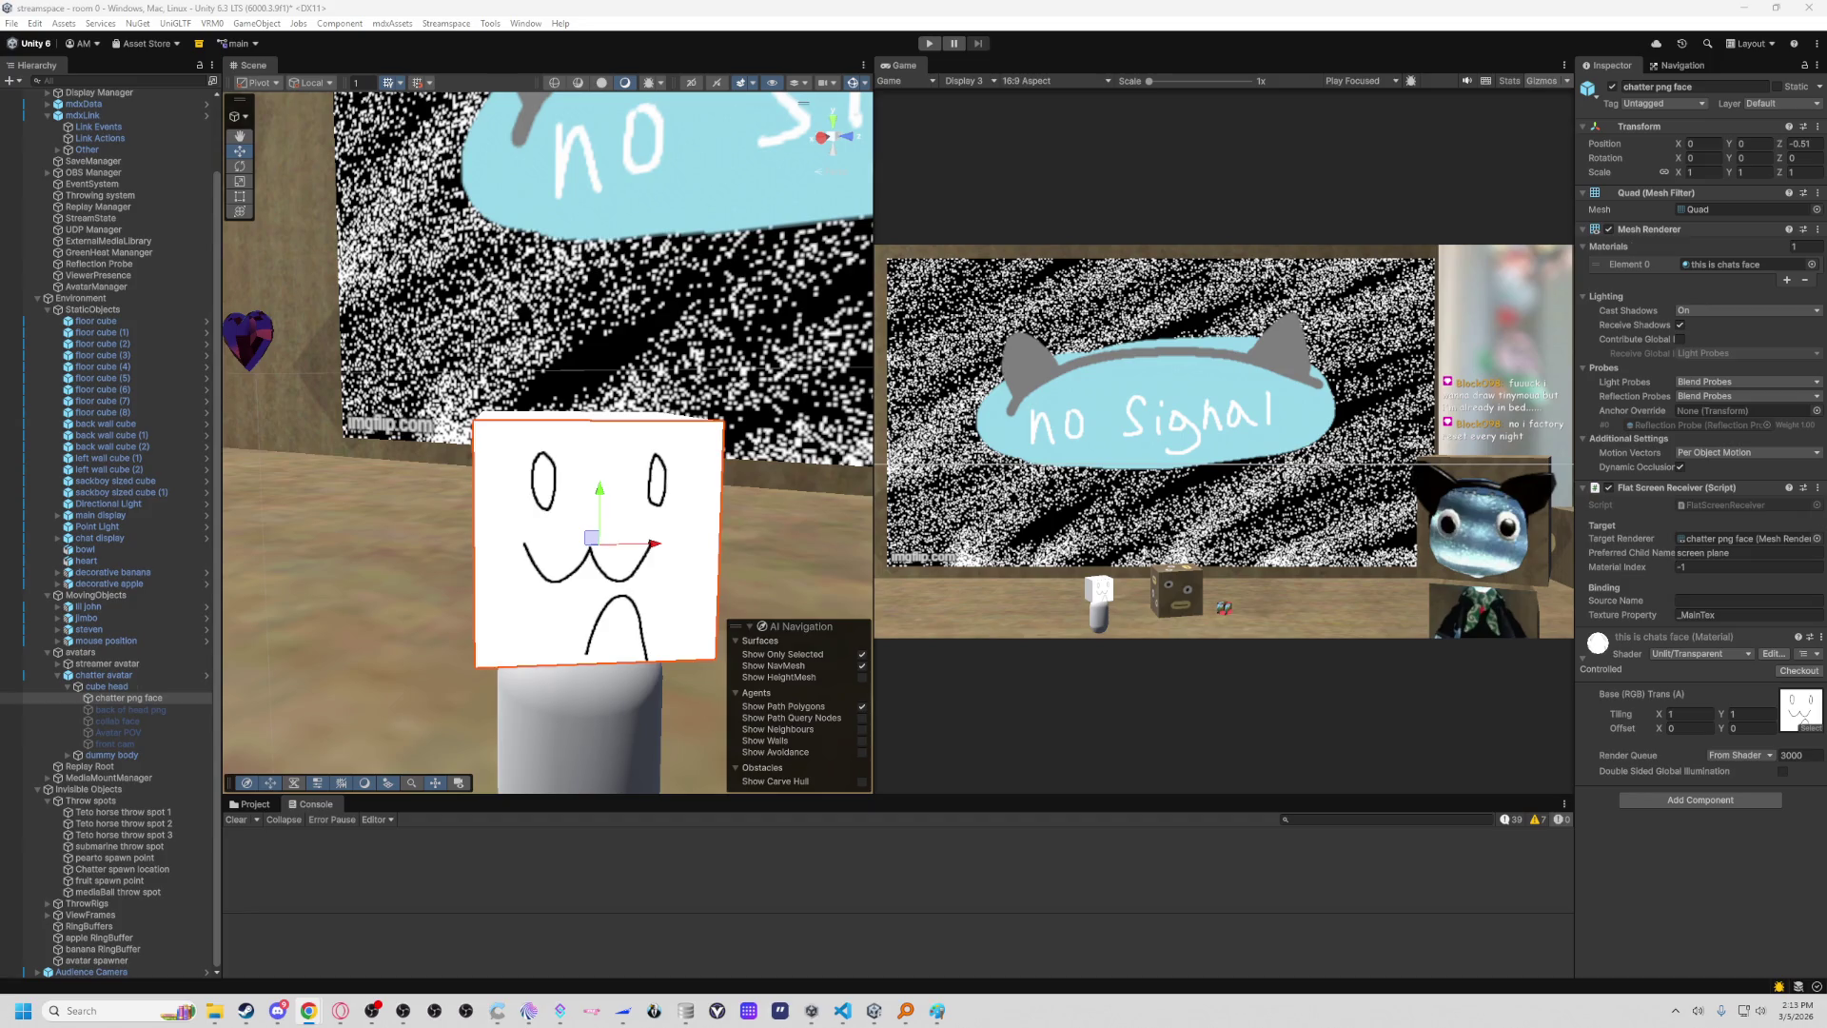
key("alt+Tab")
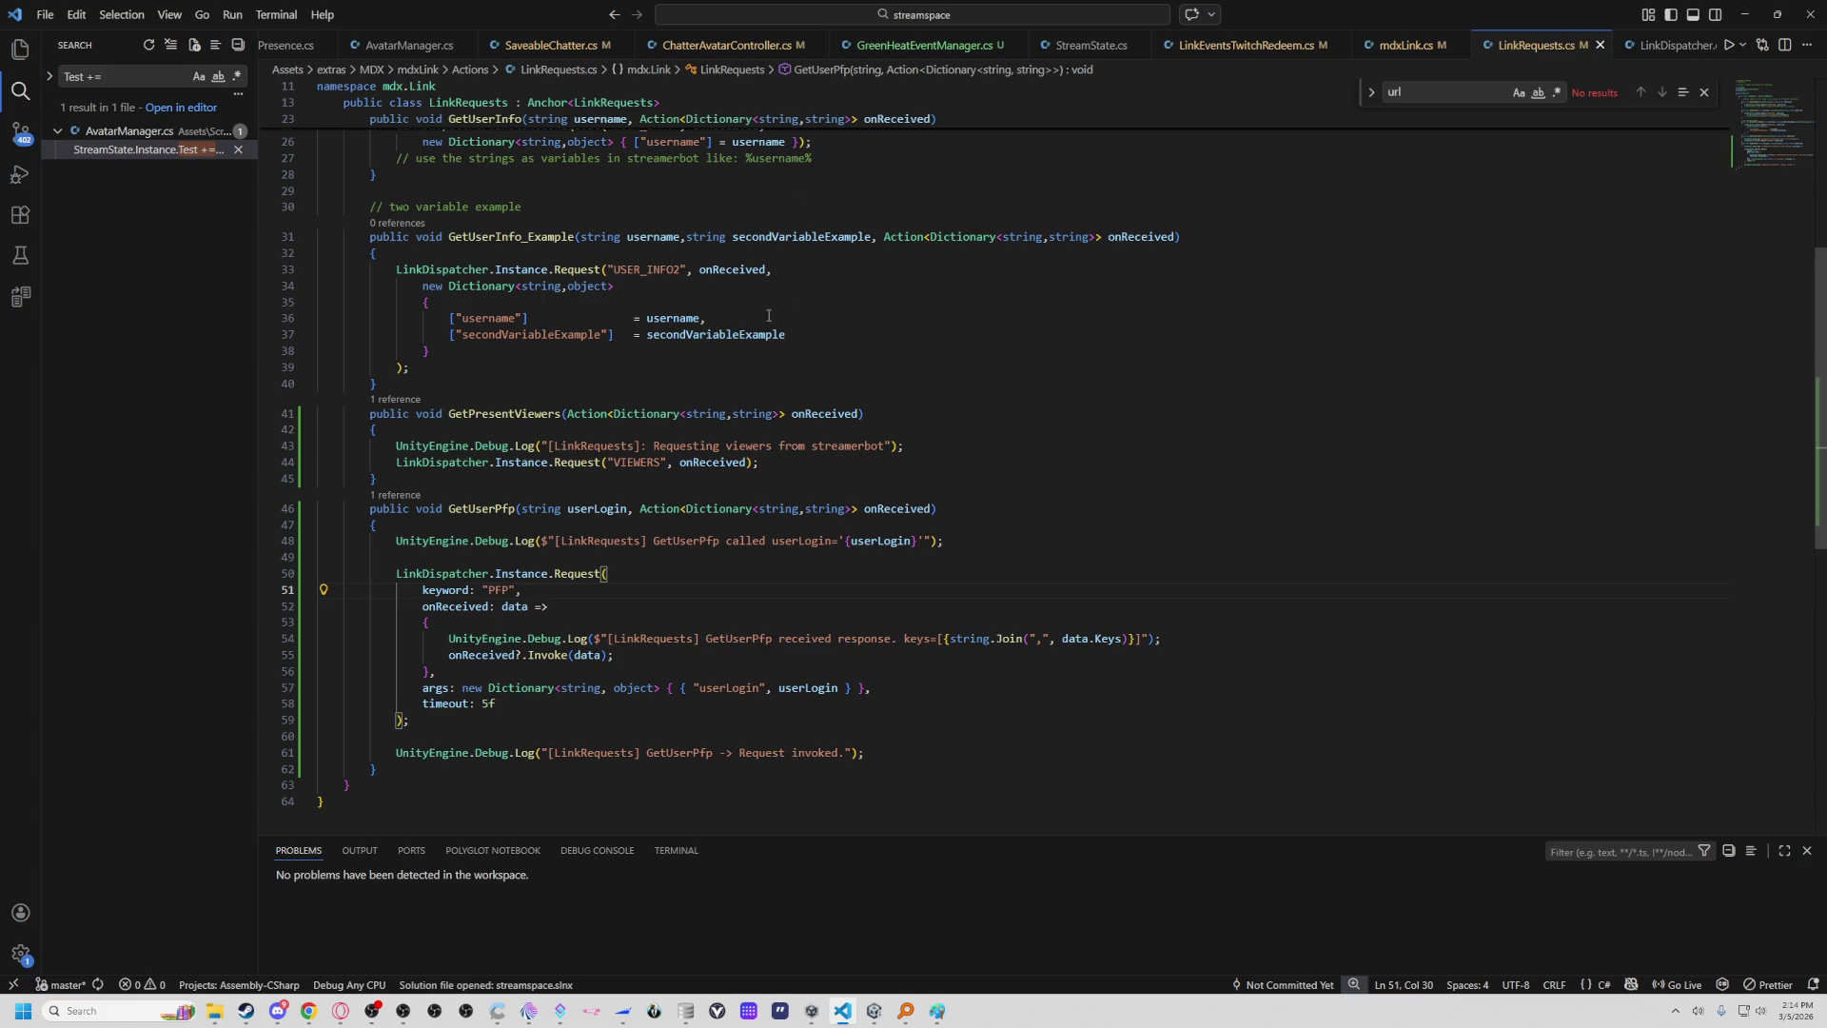
Open AvatarManager.cs and place the caret in pfpurl's empty default string in EnsureAvatar, line 43.
scroll(763, 322, "up", 5)
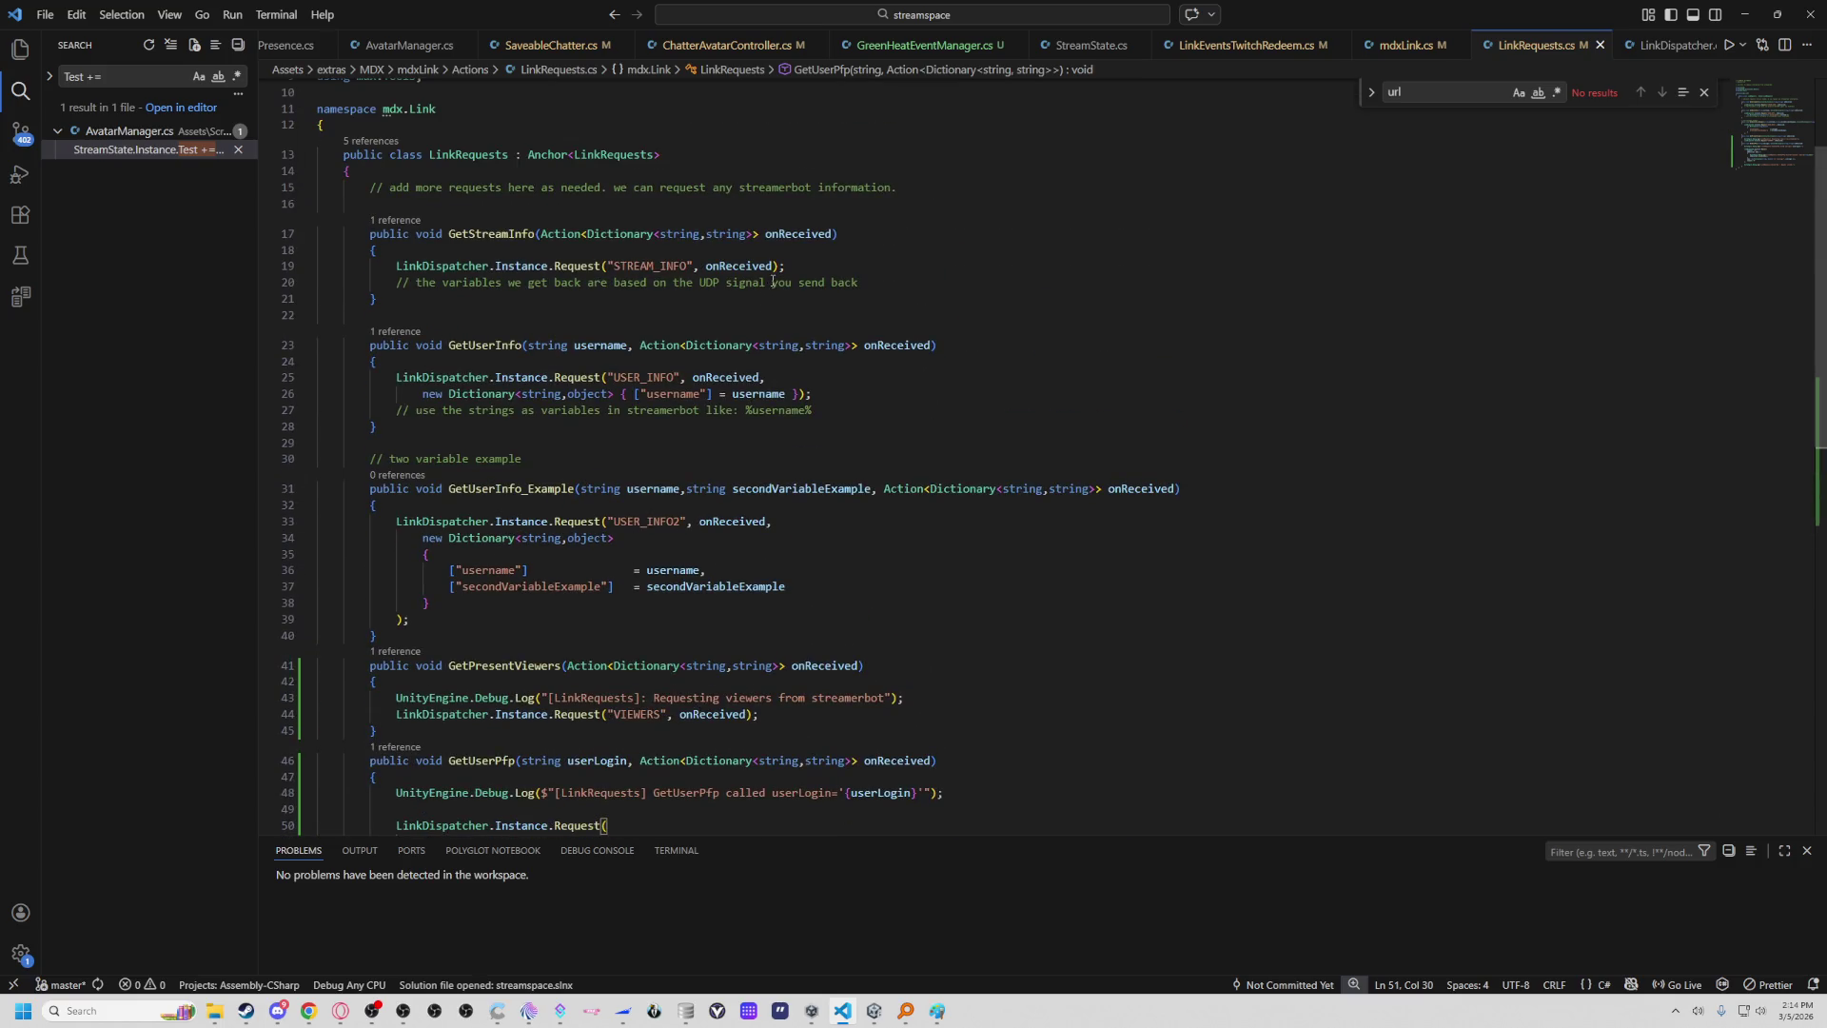
scroll(774, 282, "up", 3)
scroll(774, 283, "down", 2)
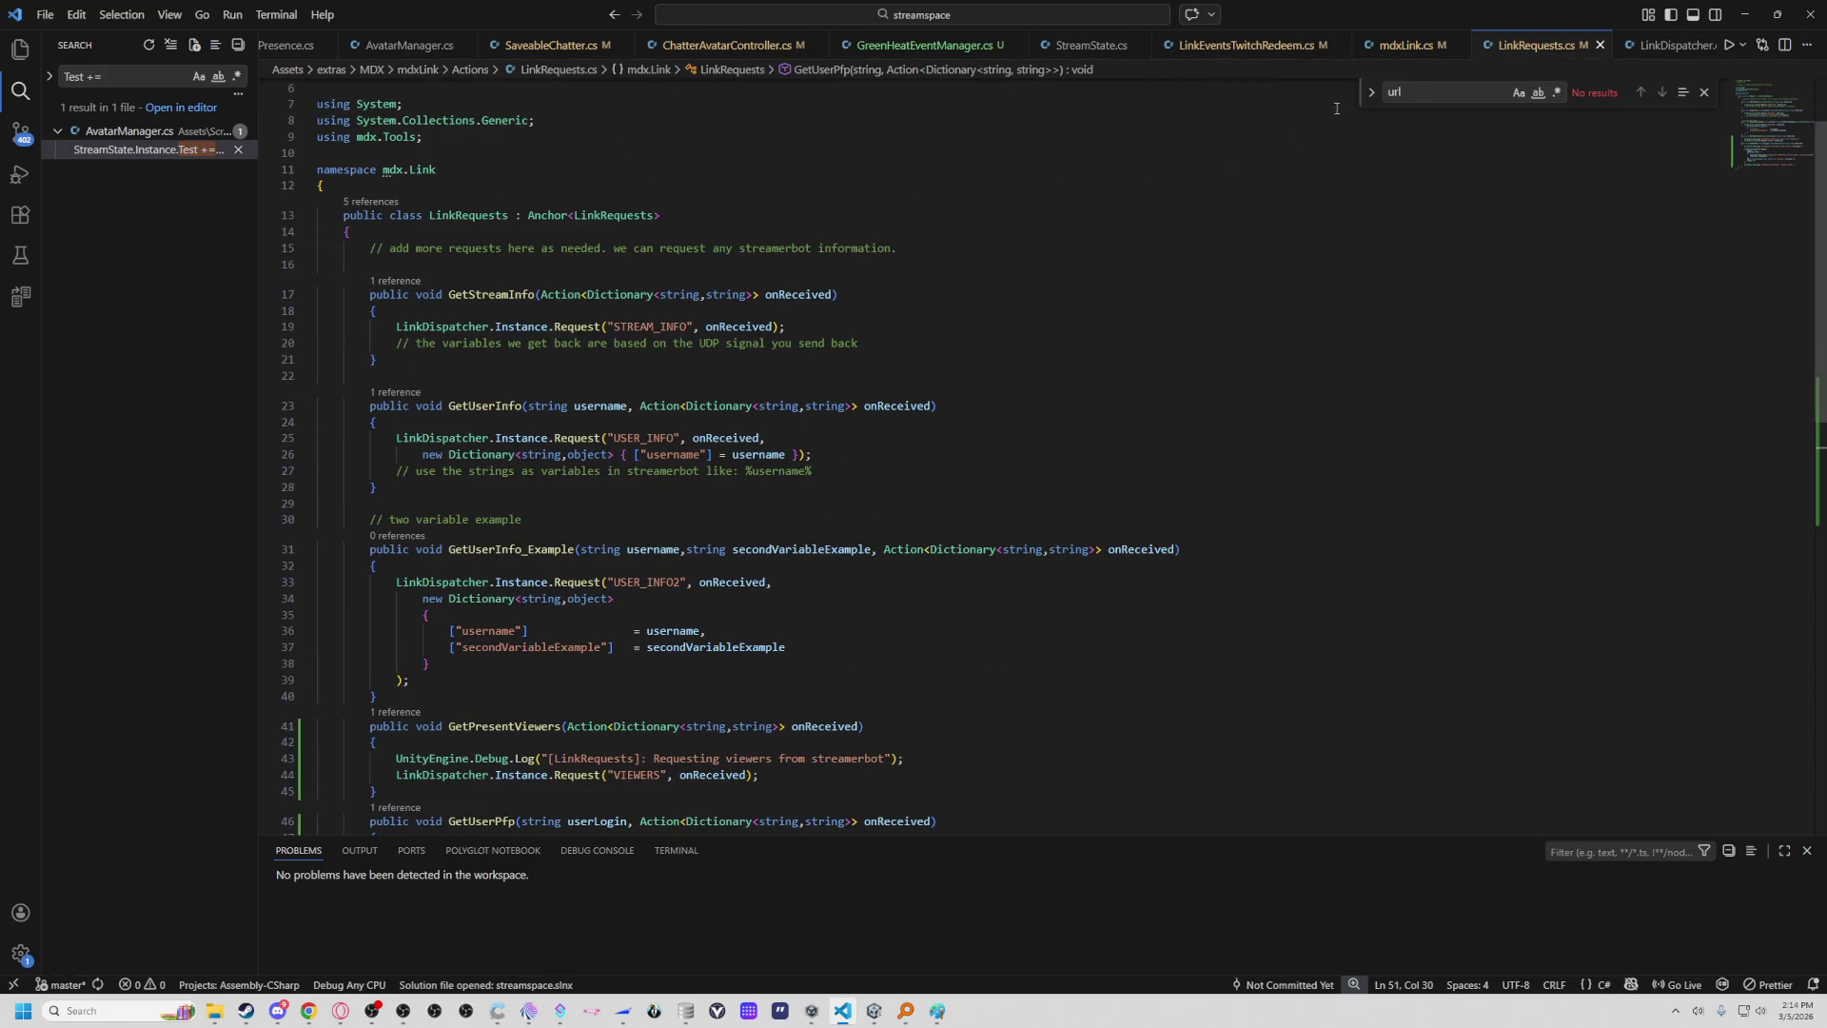
left_click(385, 45)
scroll(665, 407, "down", 3)
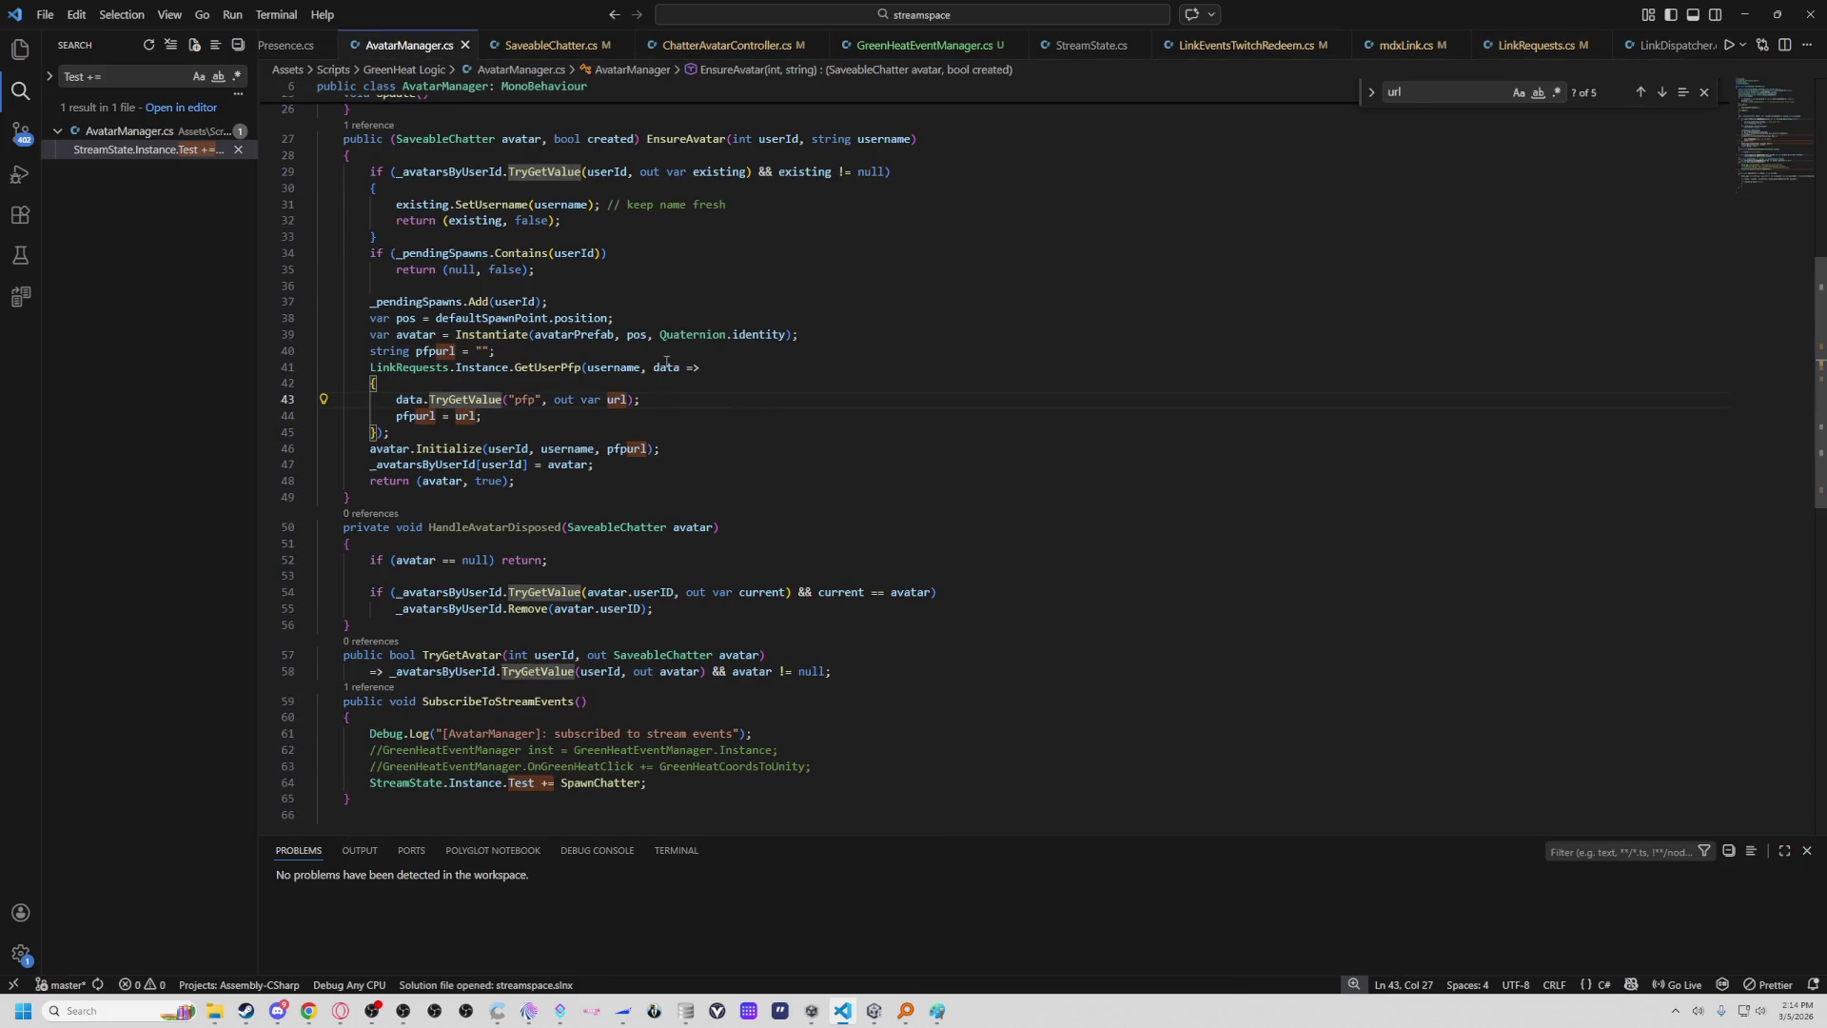
scroll(666, 364, "up", 2)
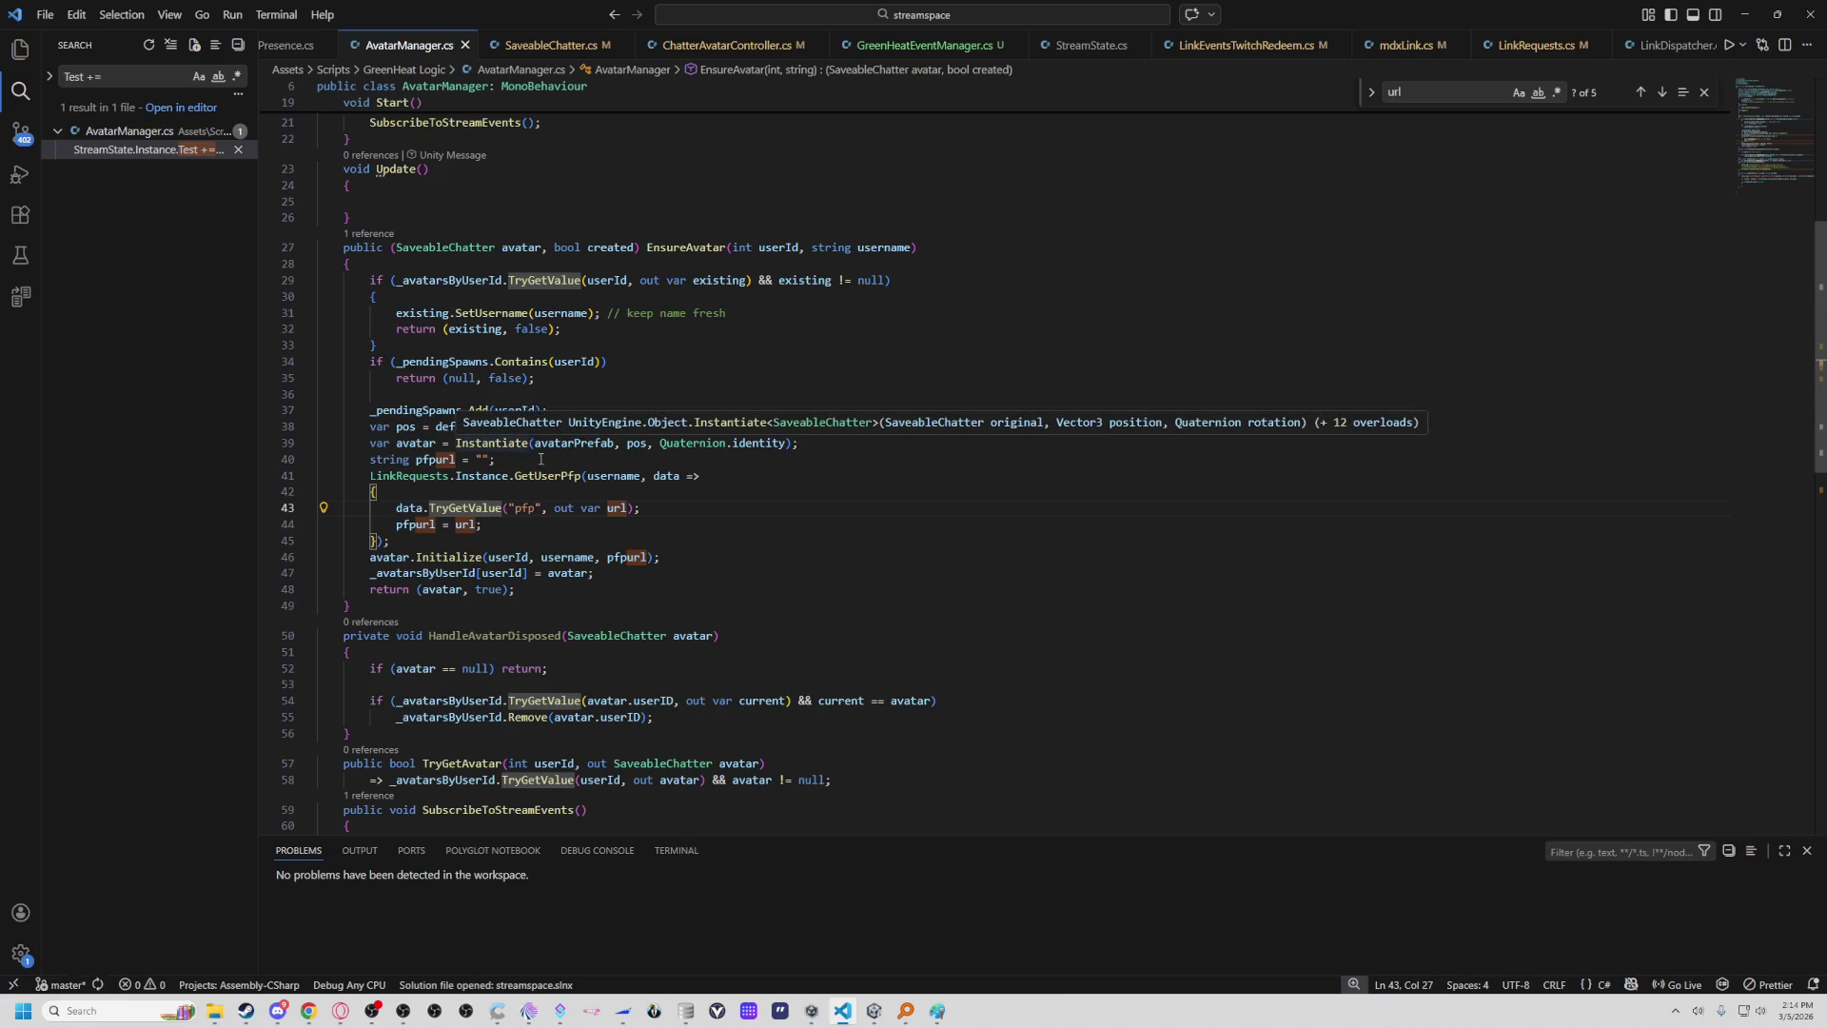
right_click(593, 509)
key("Escape")
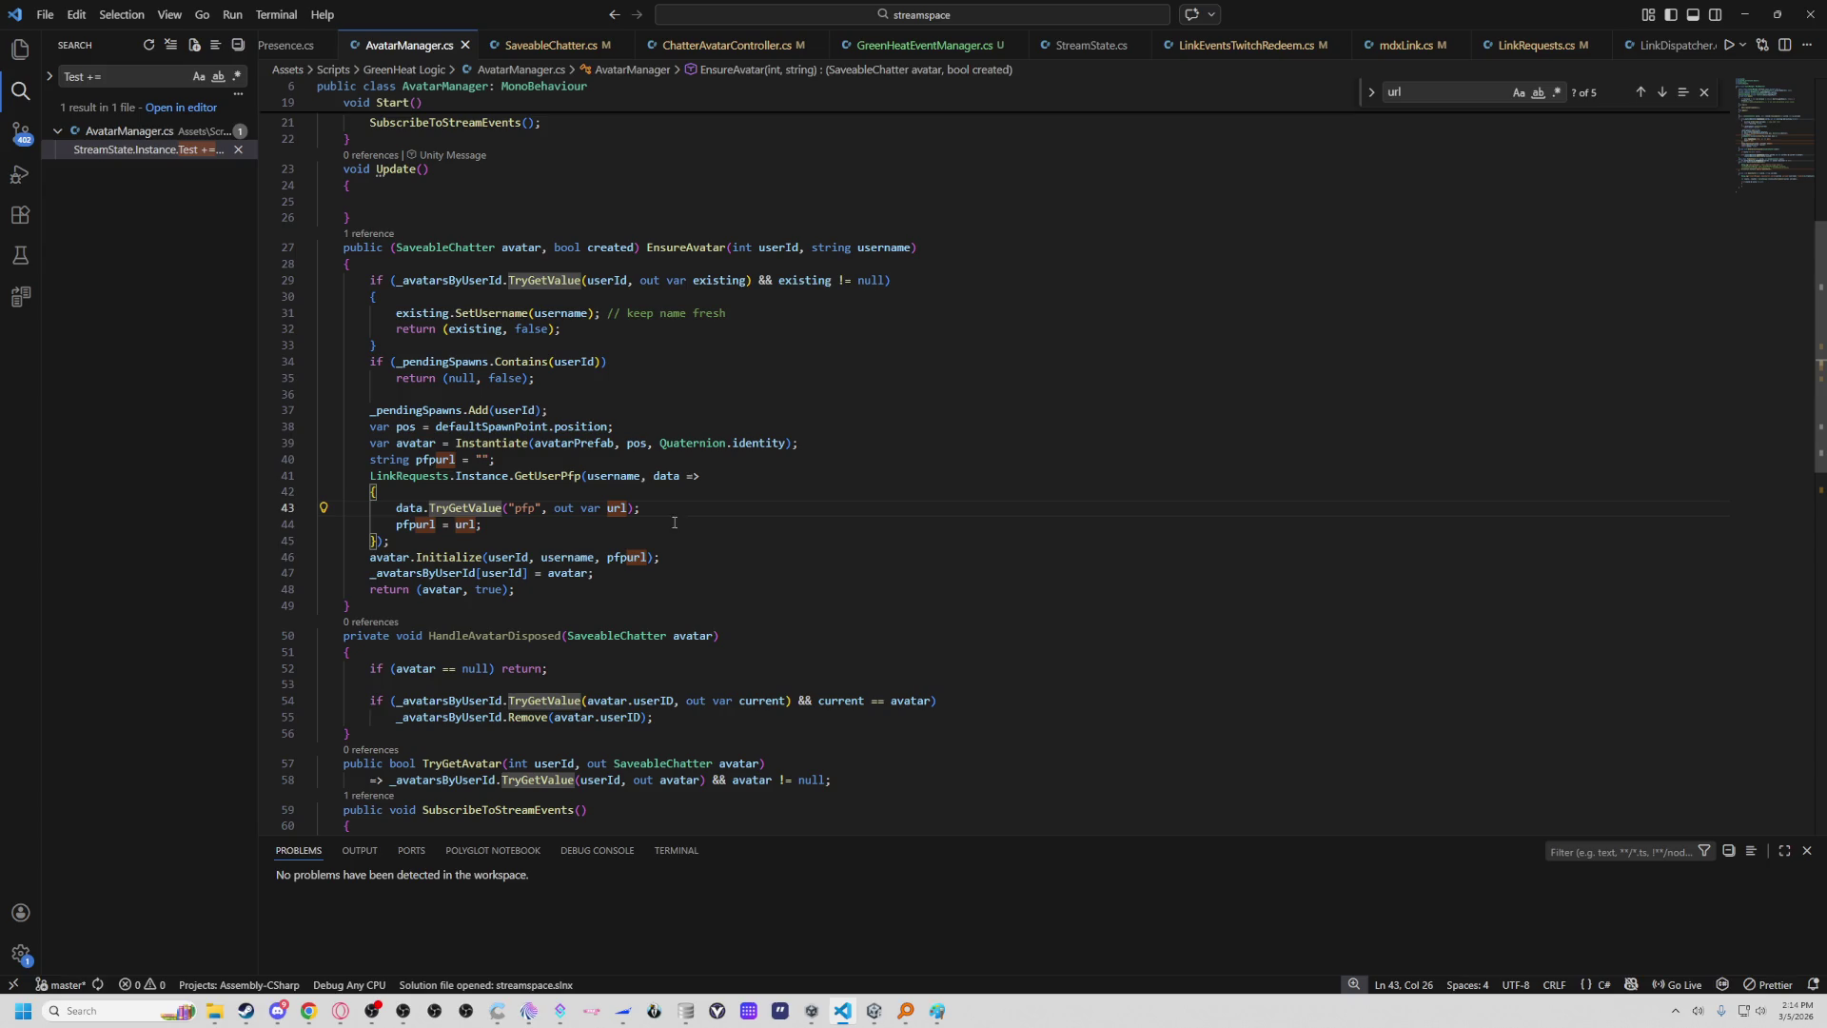
key("Right")
key("Right")
left_click(483, 459)
Set pfpurl's default on line 40 to "failed to get url" and save AvatarManager.cs.
type("failed to ger u")
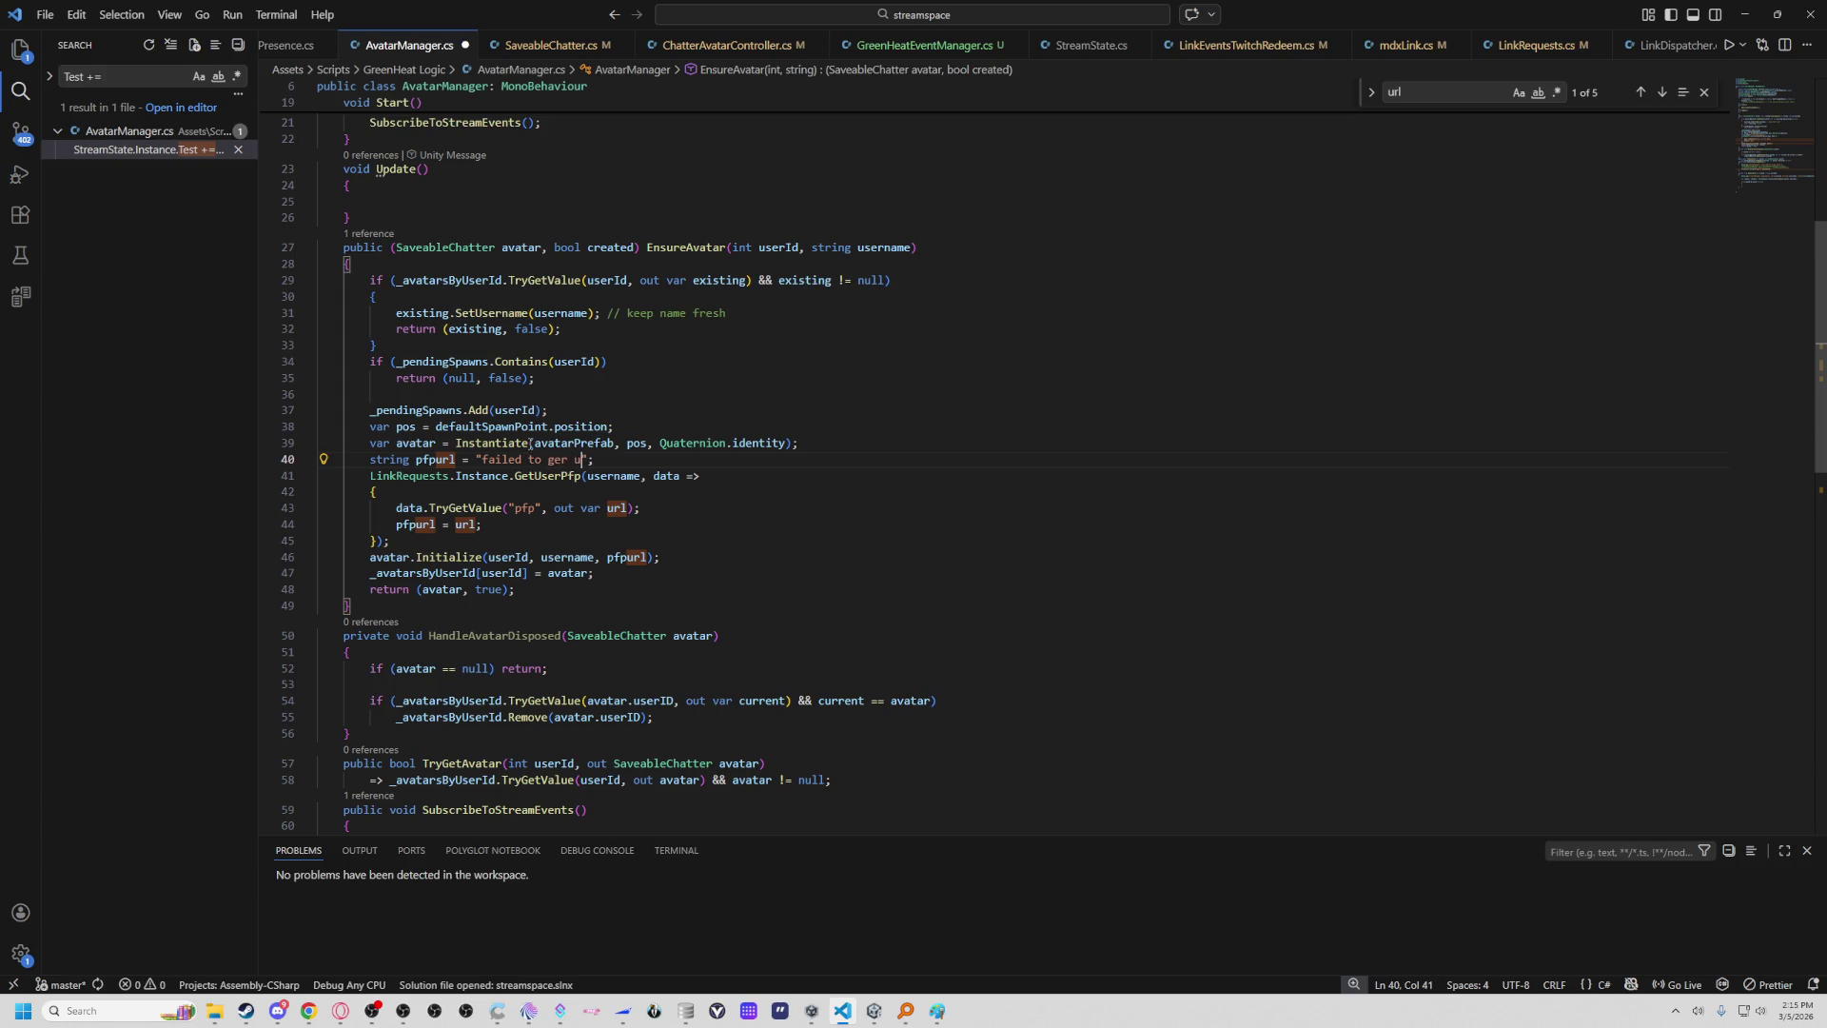
key("BackSpace")
key("BackSpace")
key("BackSpace")
type("t url")
left_click(683, 507)
key("ctrl+s")
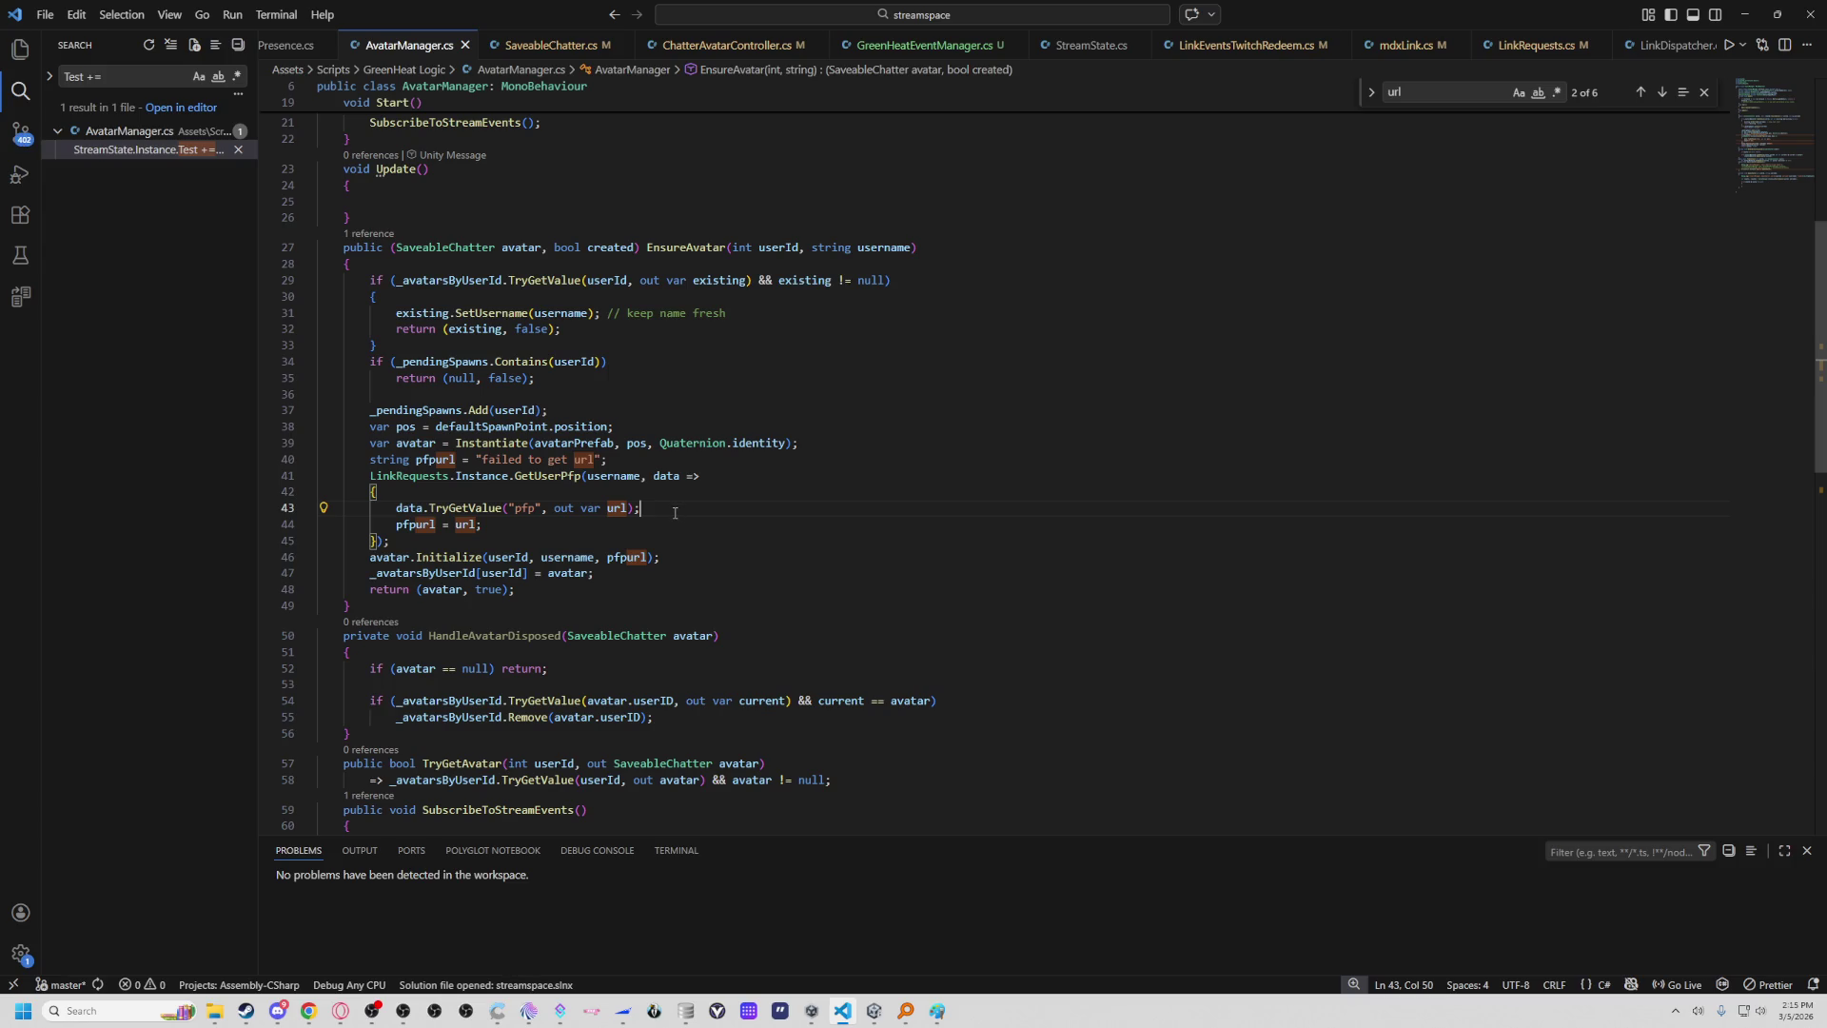
left_click(801, 526)
left_click(946, 445)
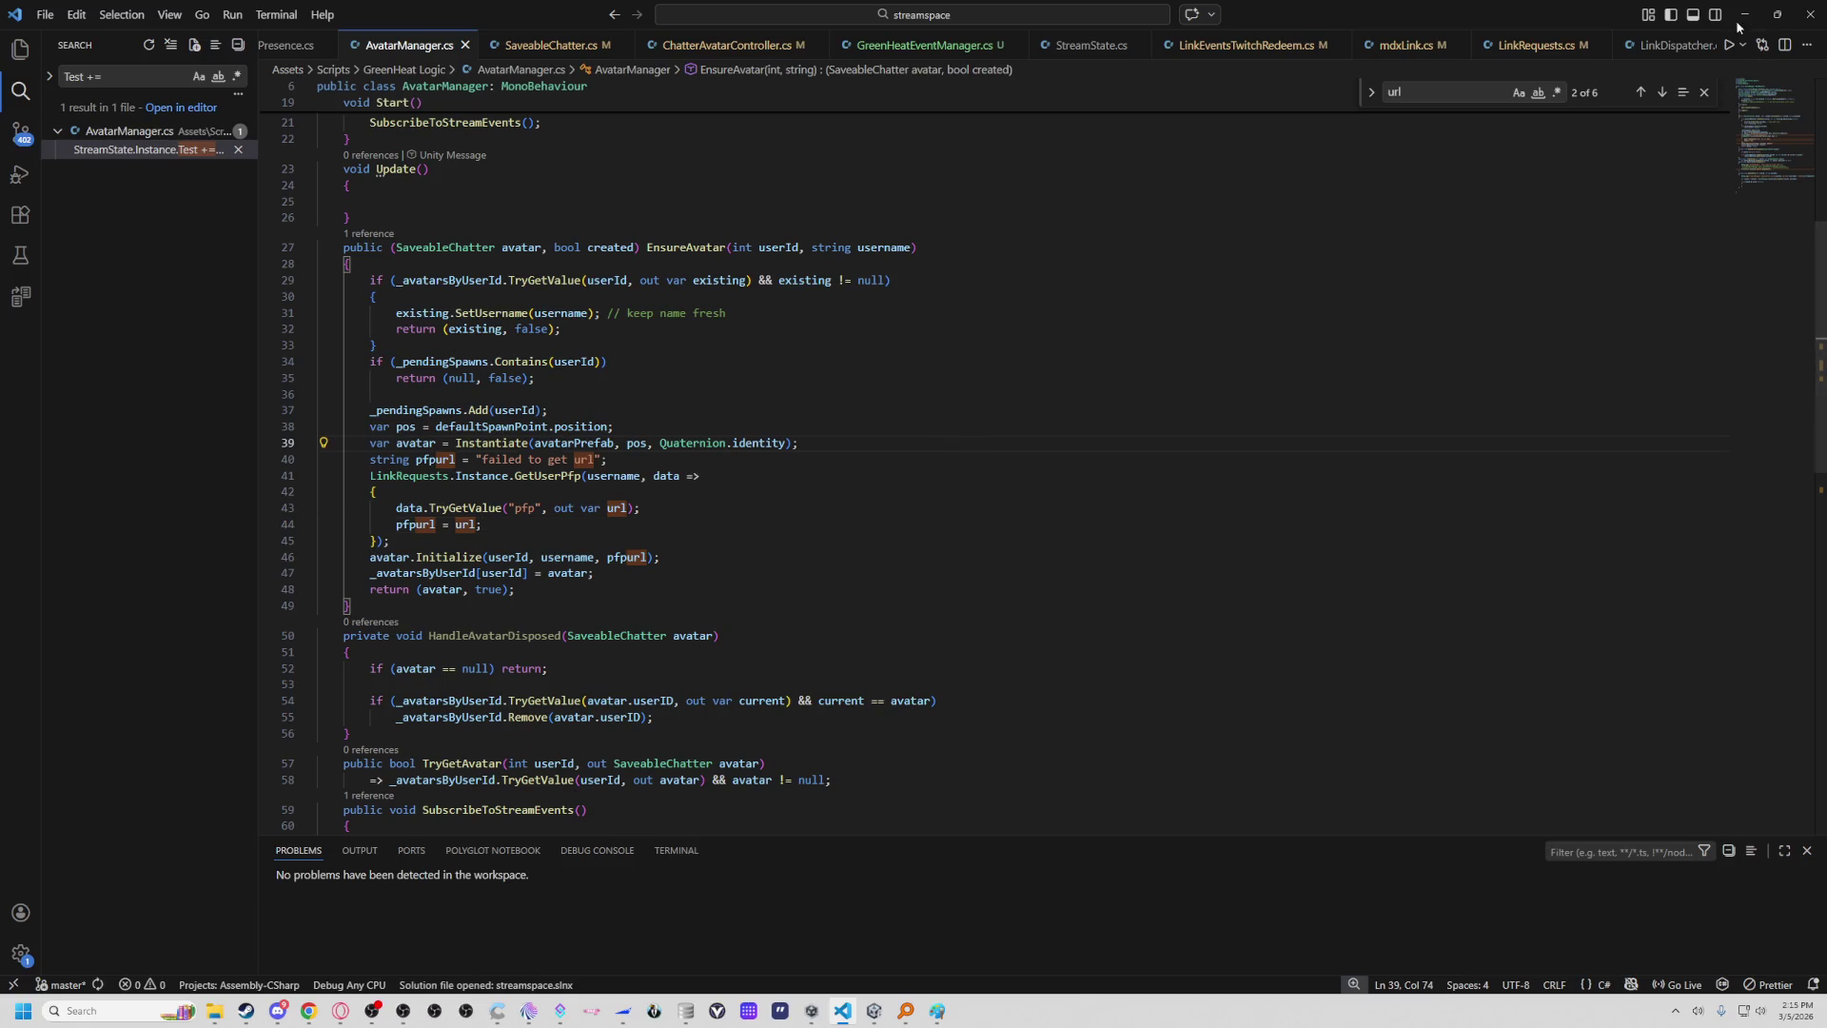
key("alt+Tab")
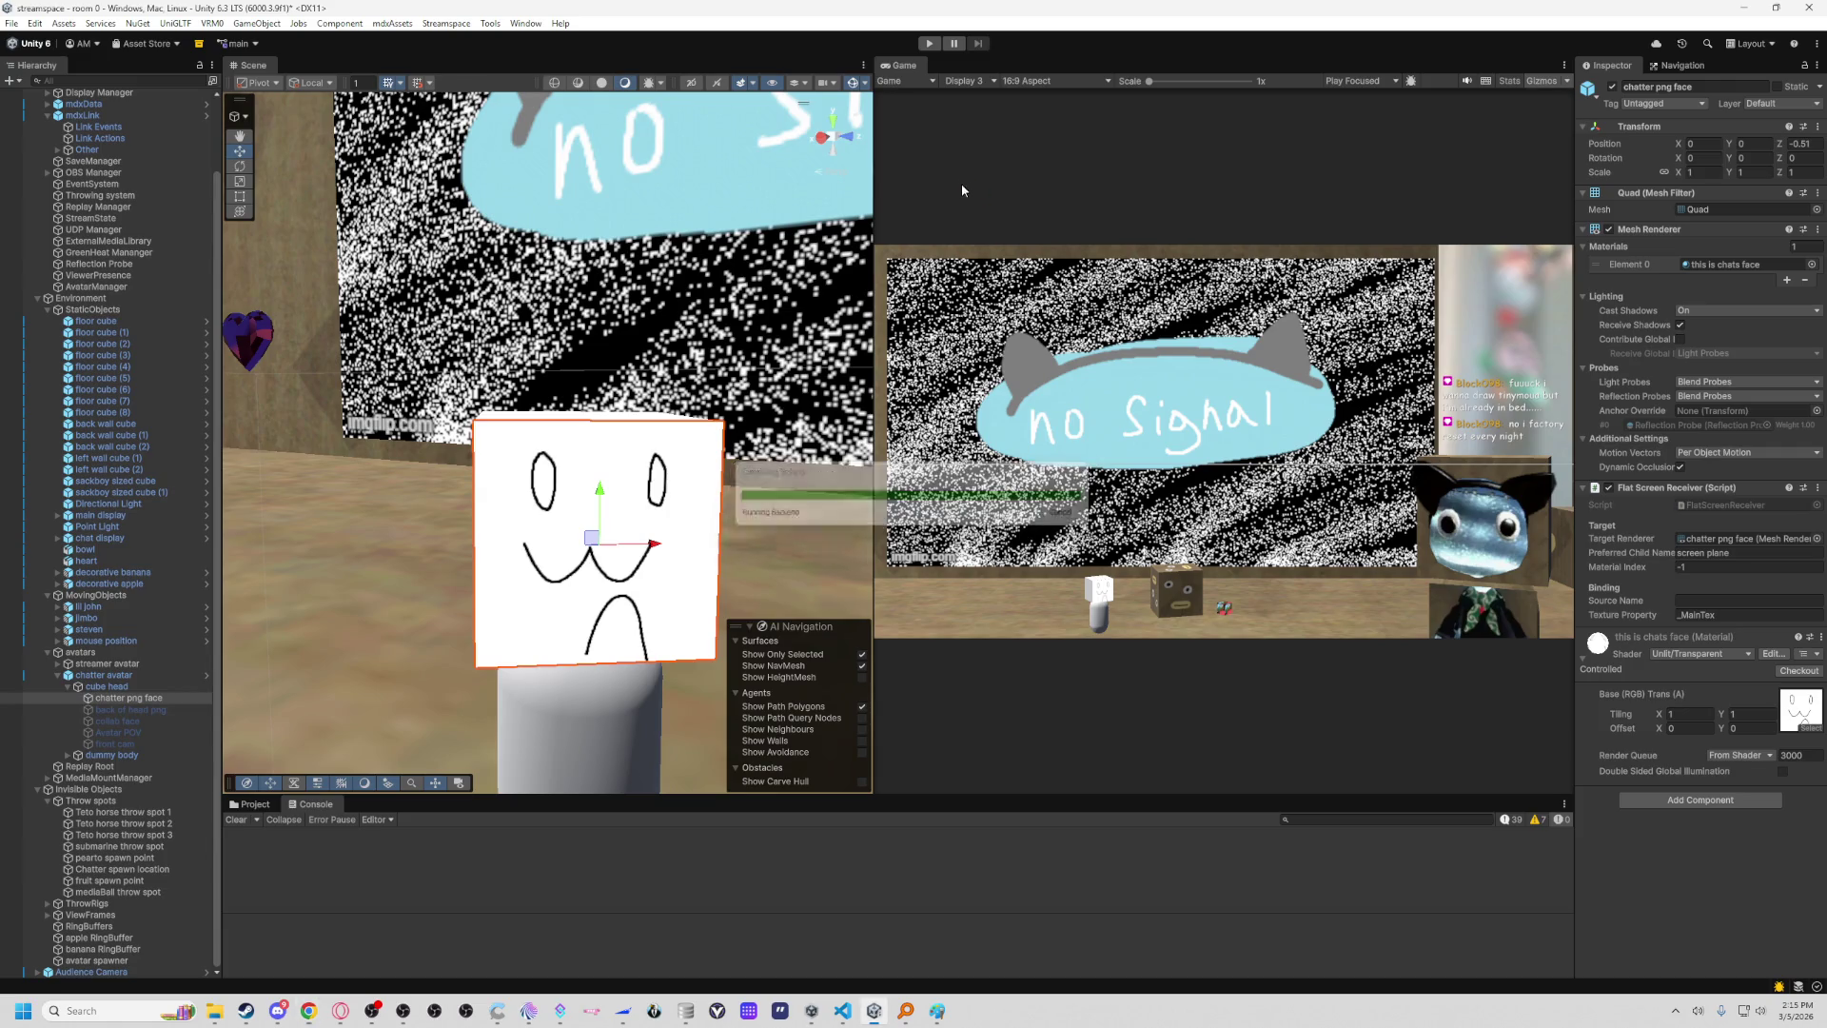
Enter play mode to test the avatar's profile picture and show the Project assets.
left_click(929, 48)
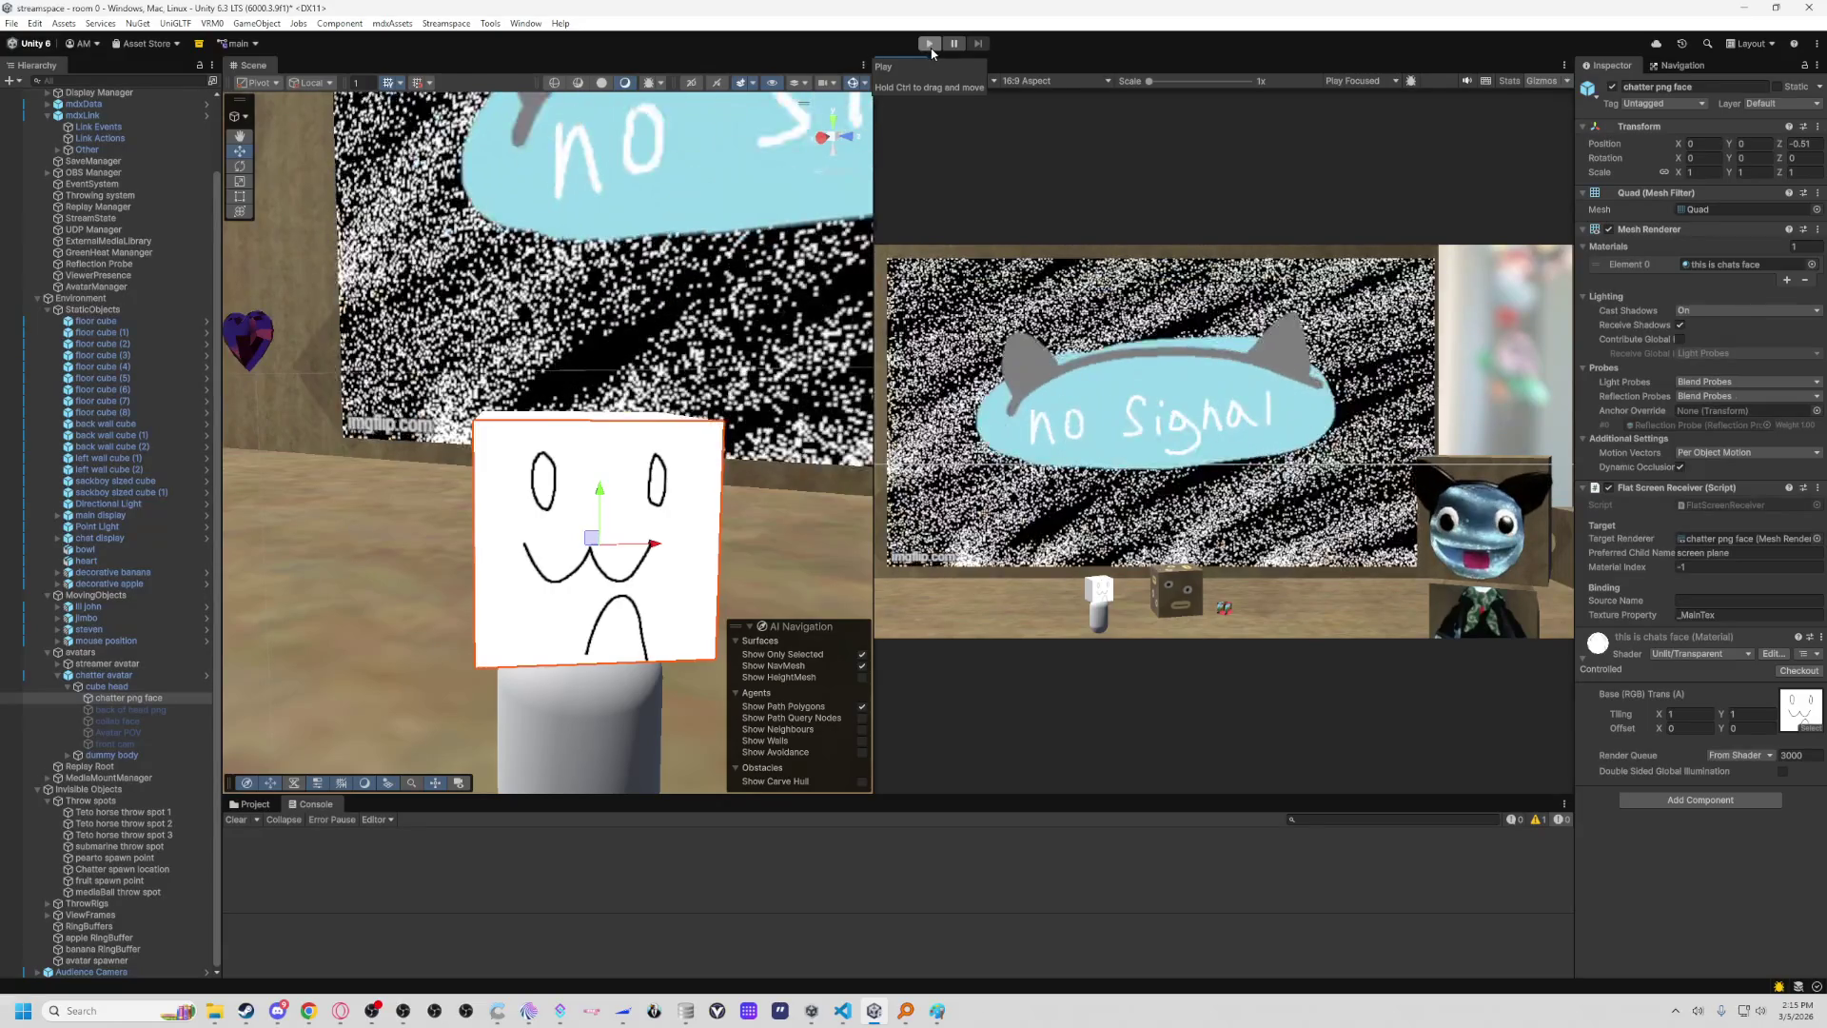
left_click(930, 44)
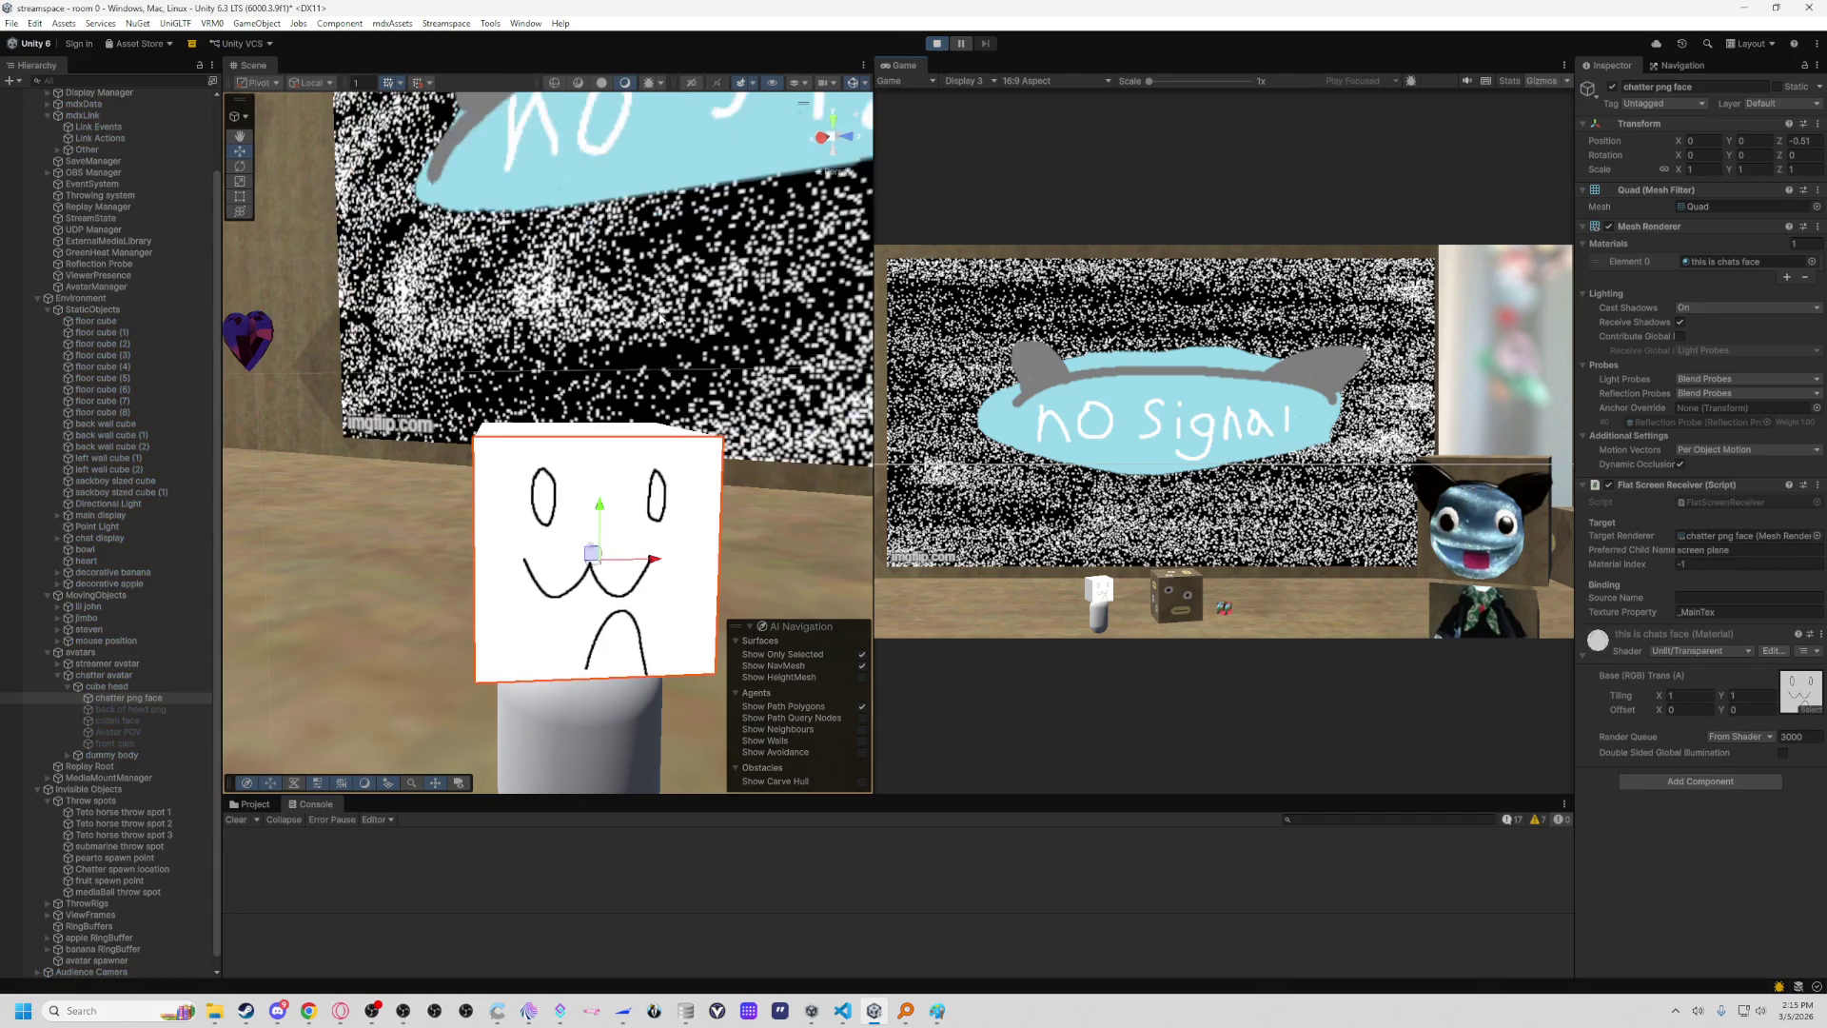
left_click(273, 806)
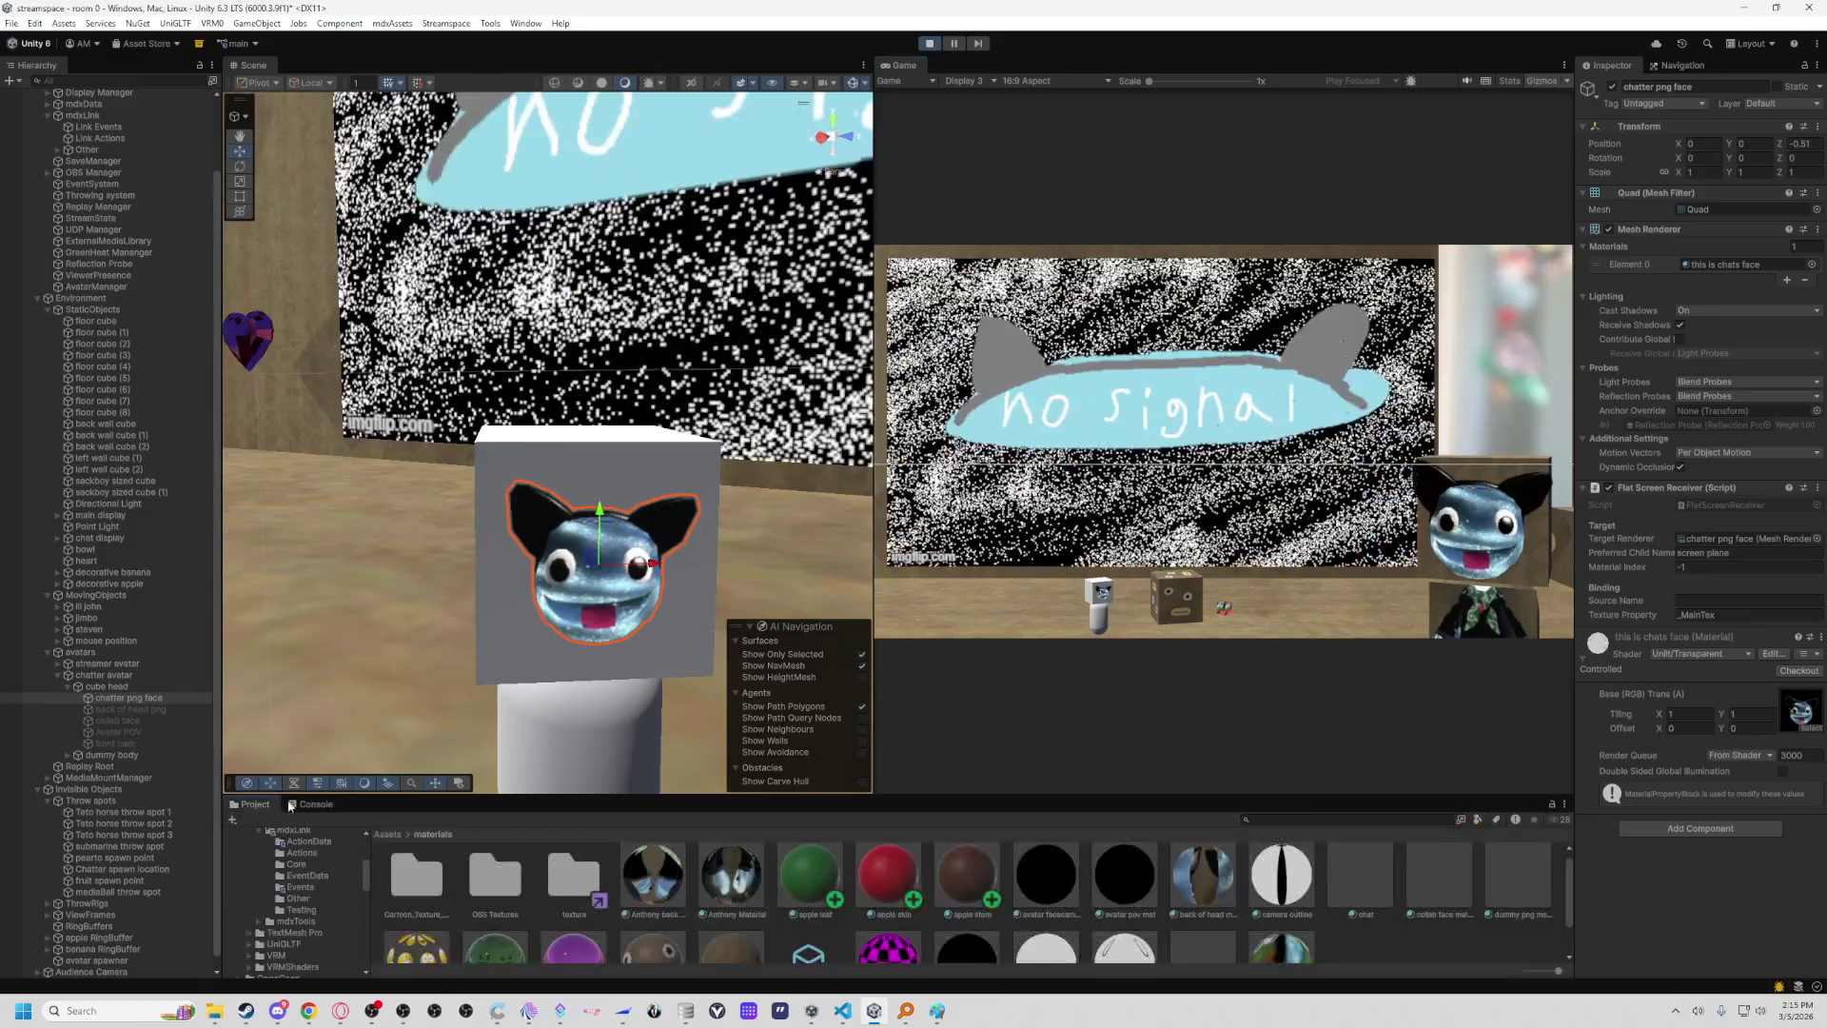
key("alt+Tab")
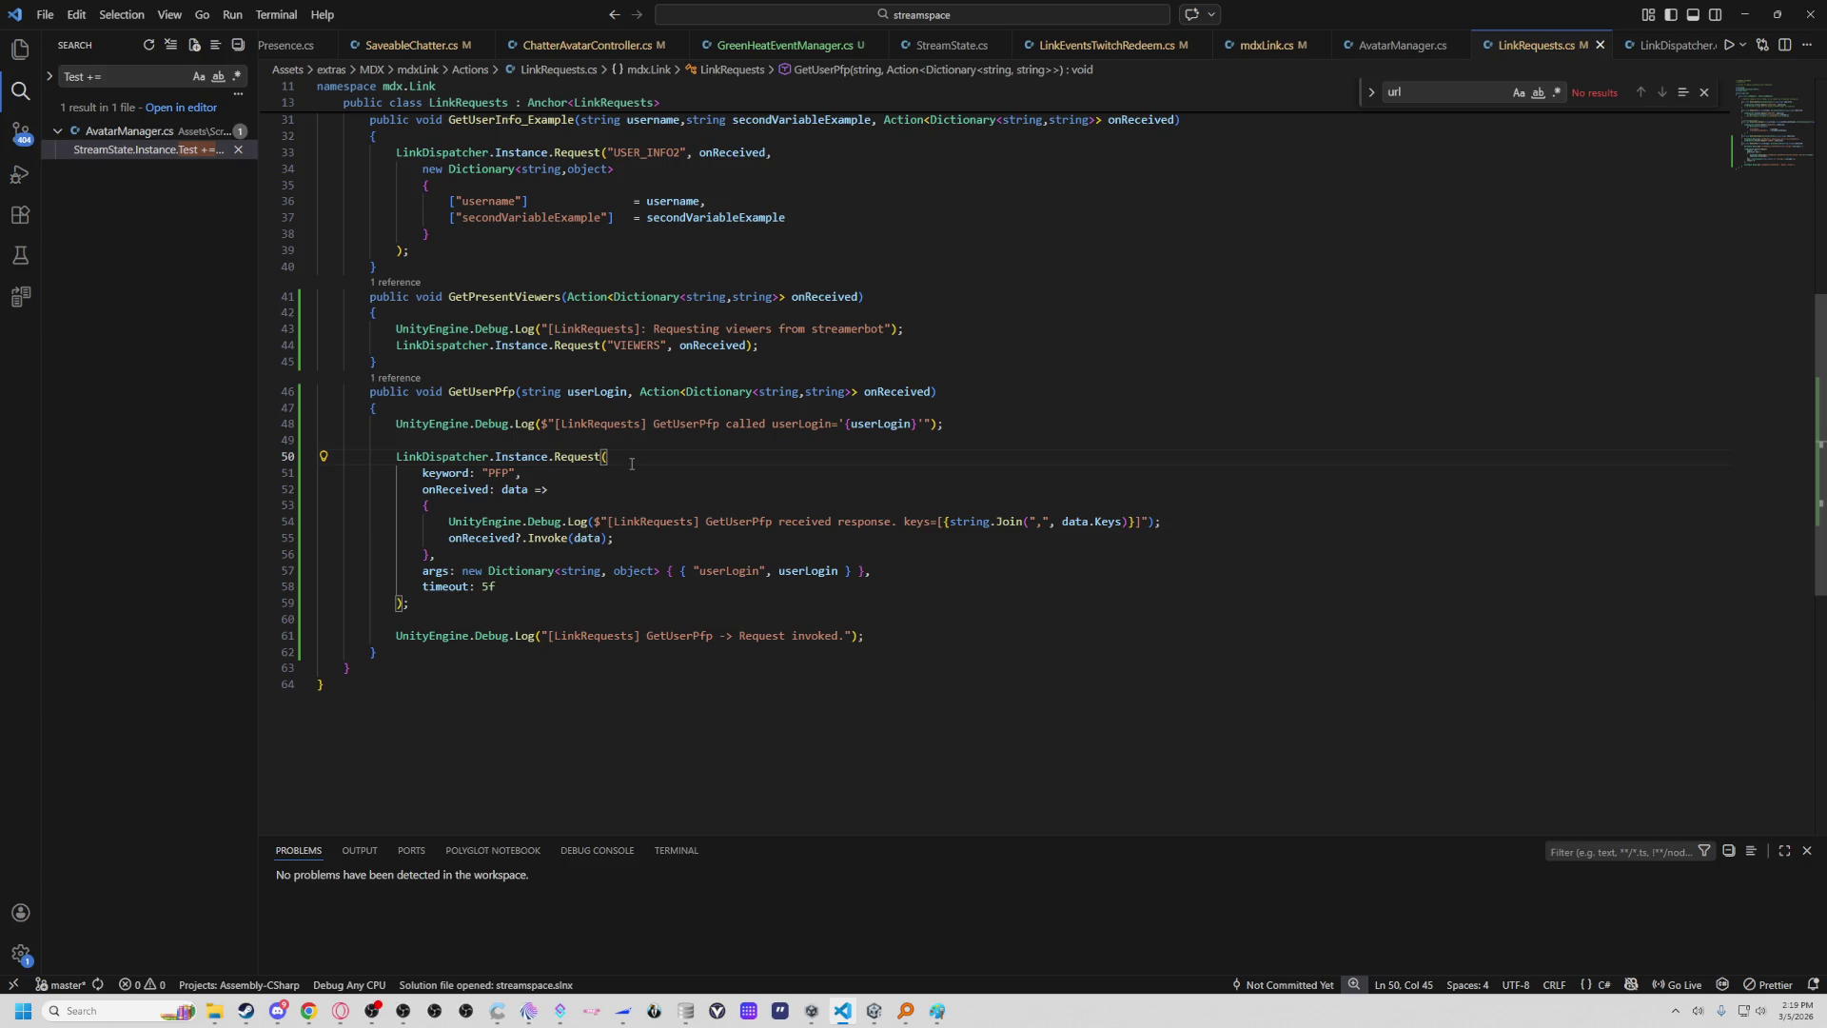
Examine GetUserPfp's Instance.Request call on line 50 and its 5-second timeout.
left_click(583, 457)
left_click(521, 457)
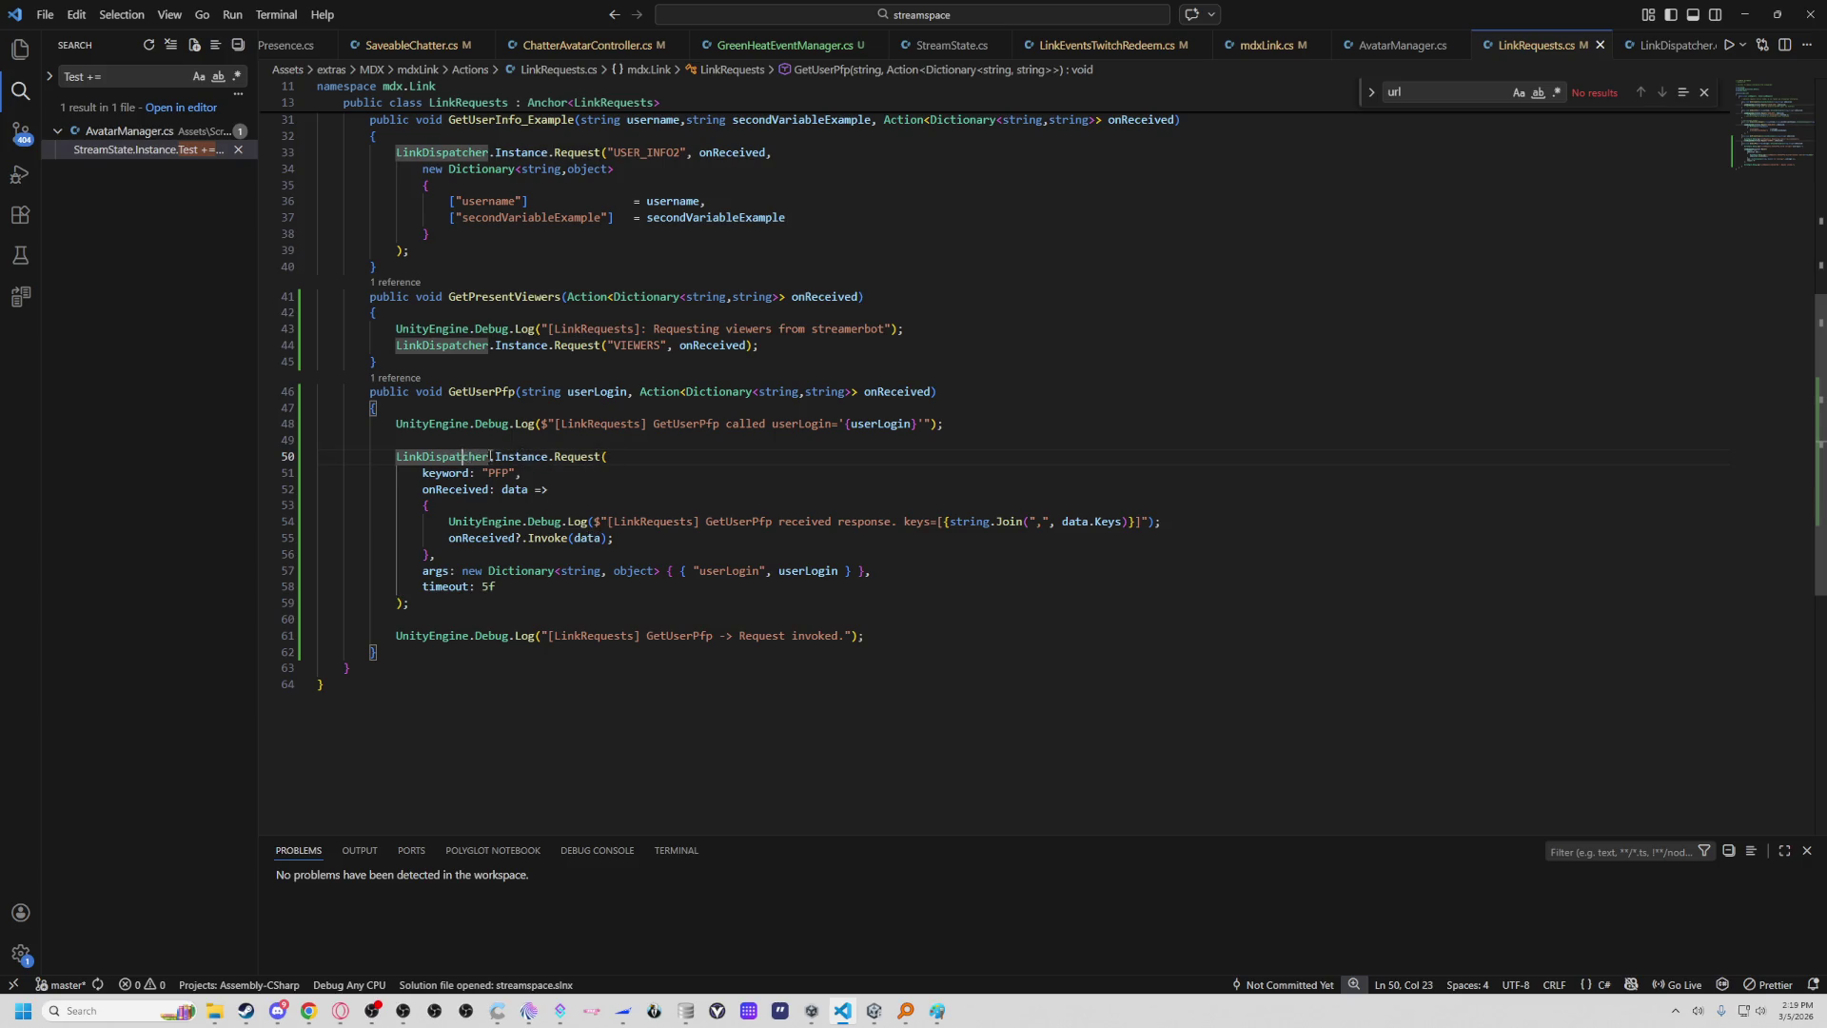
left_click(567, 457)
mouse_move(585, 461)
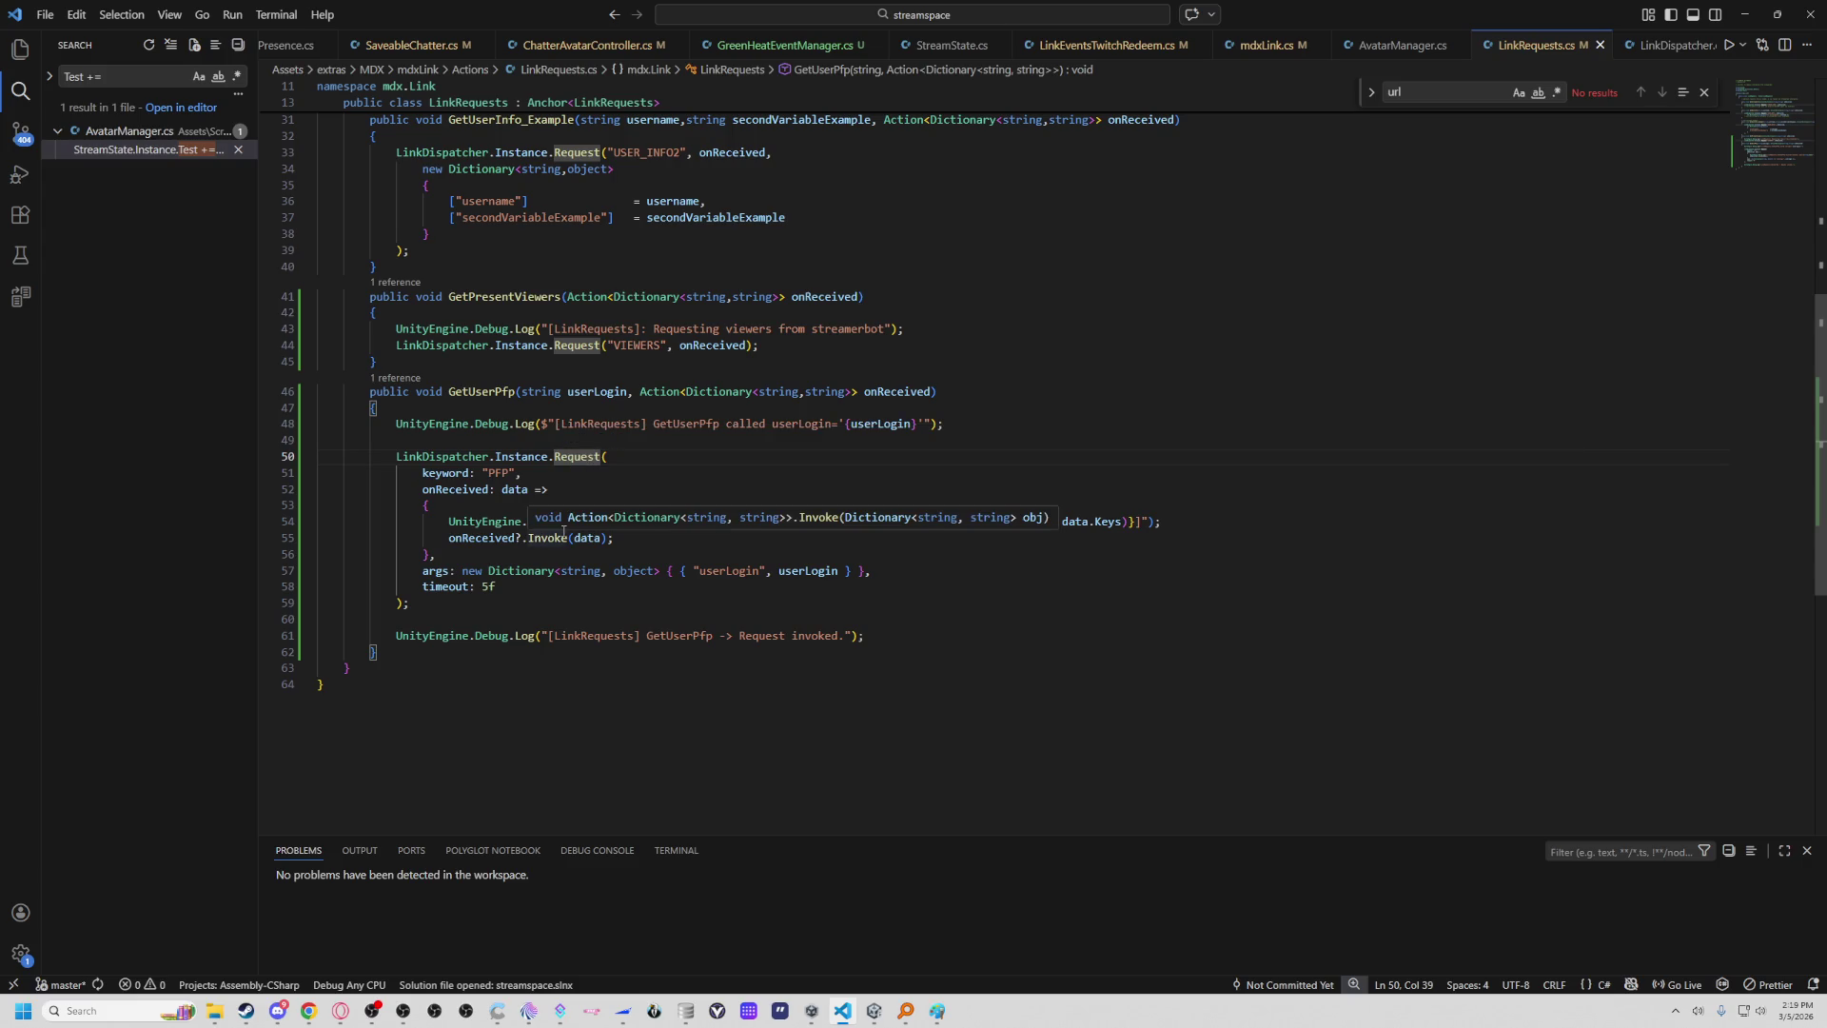
left_click(1035, 581)
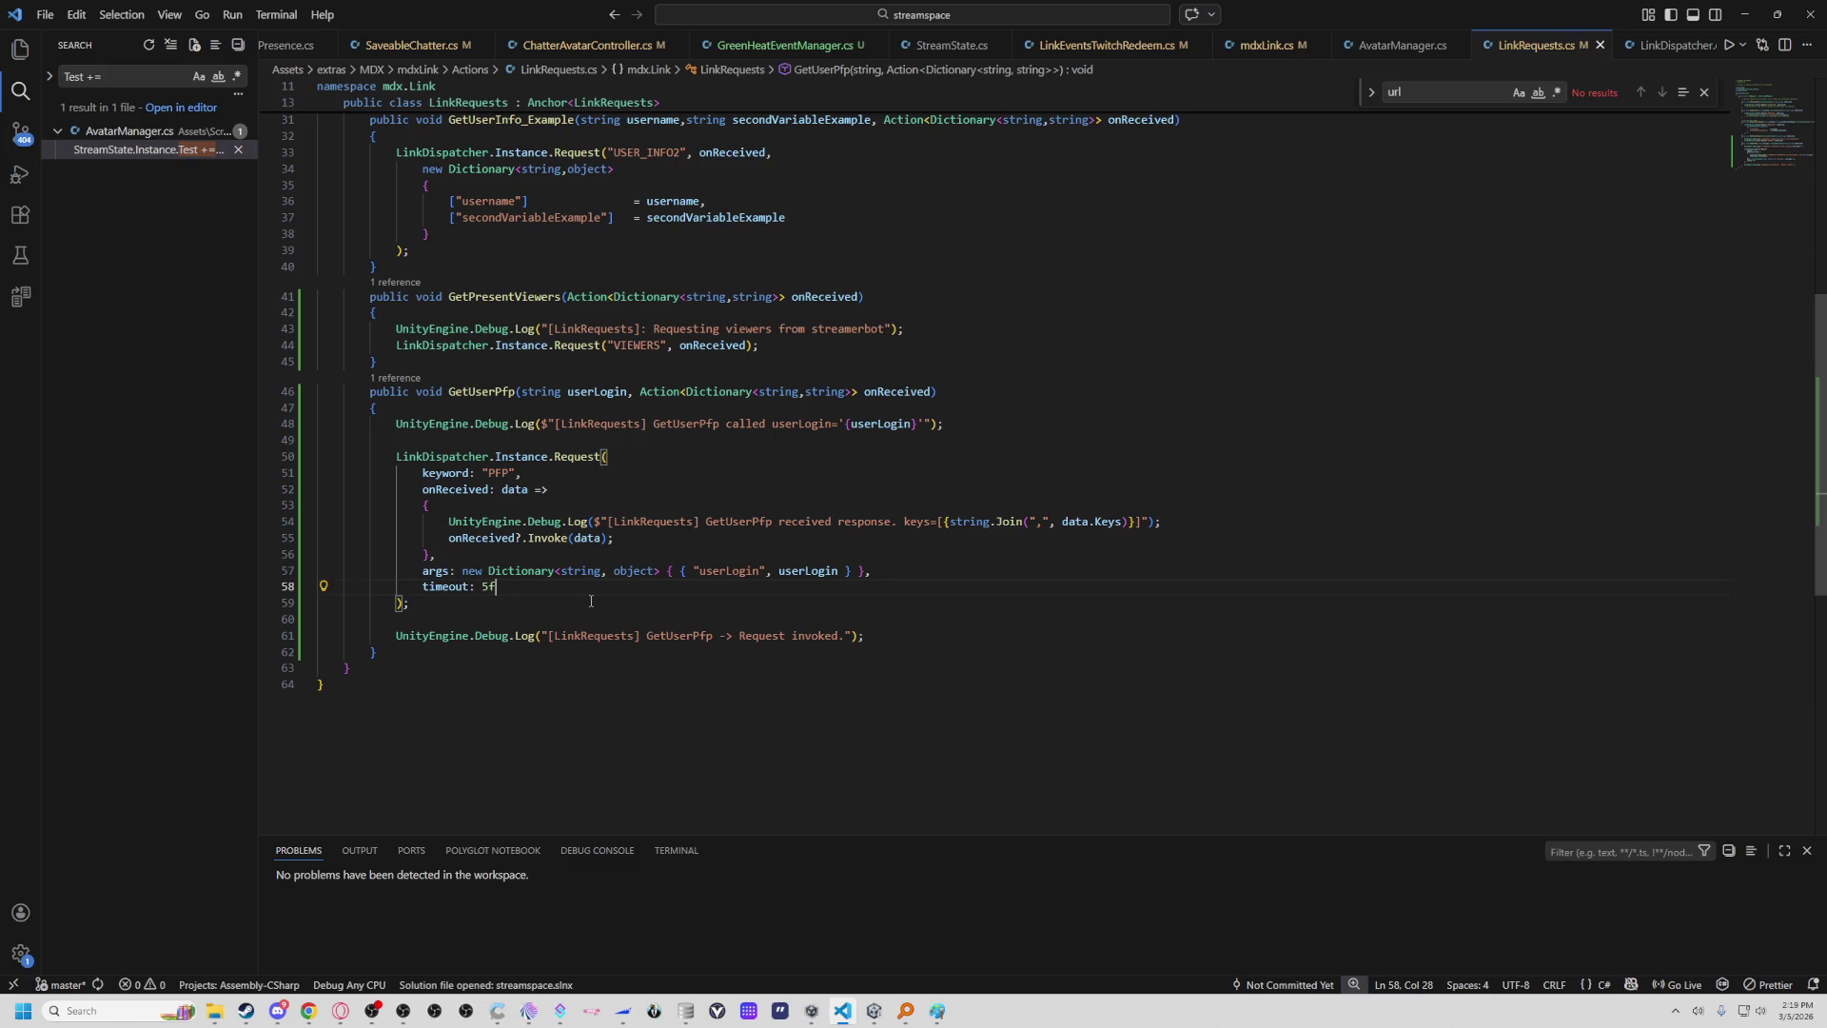
Check the PFP request keyword and select 'received response' in the line 54 log message.
left_click(577, 456)
left_click(502, 473)
left_click(588, 458)
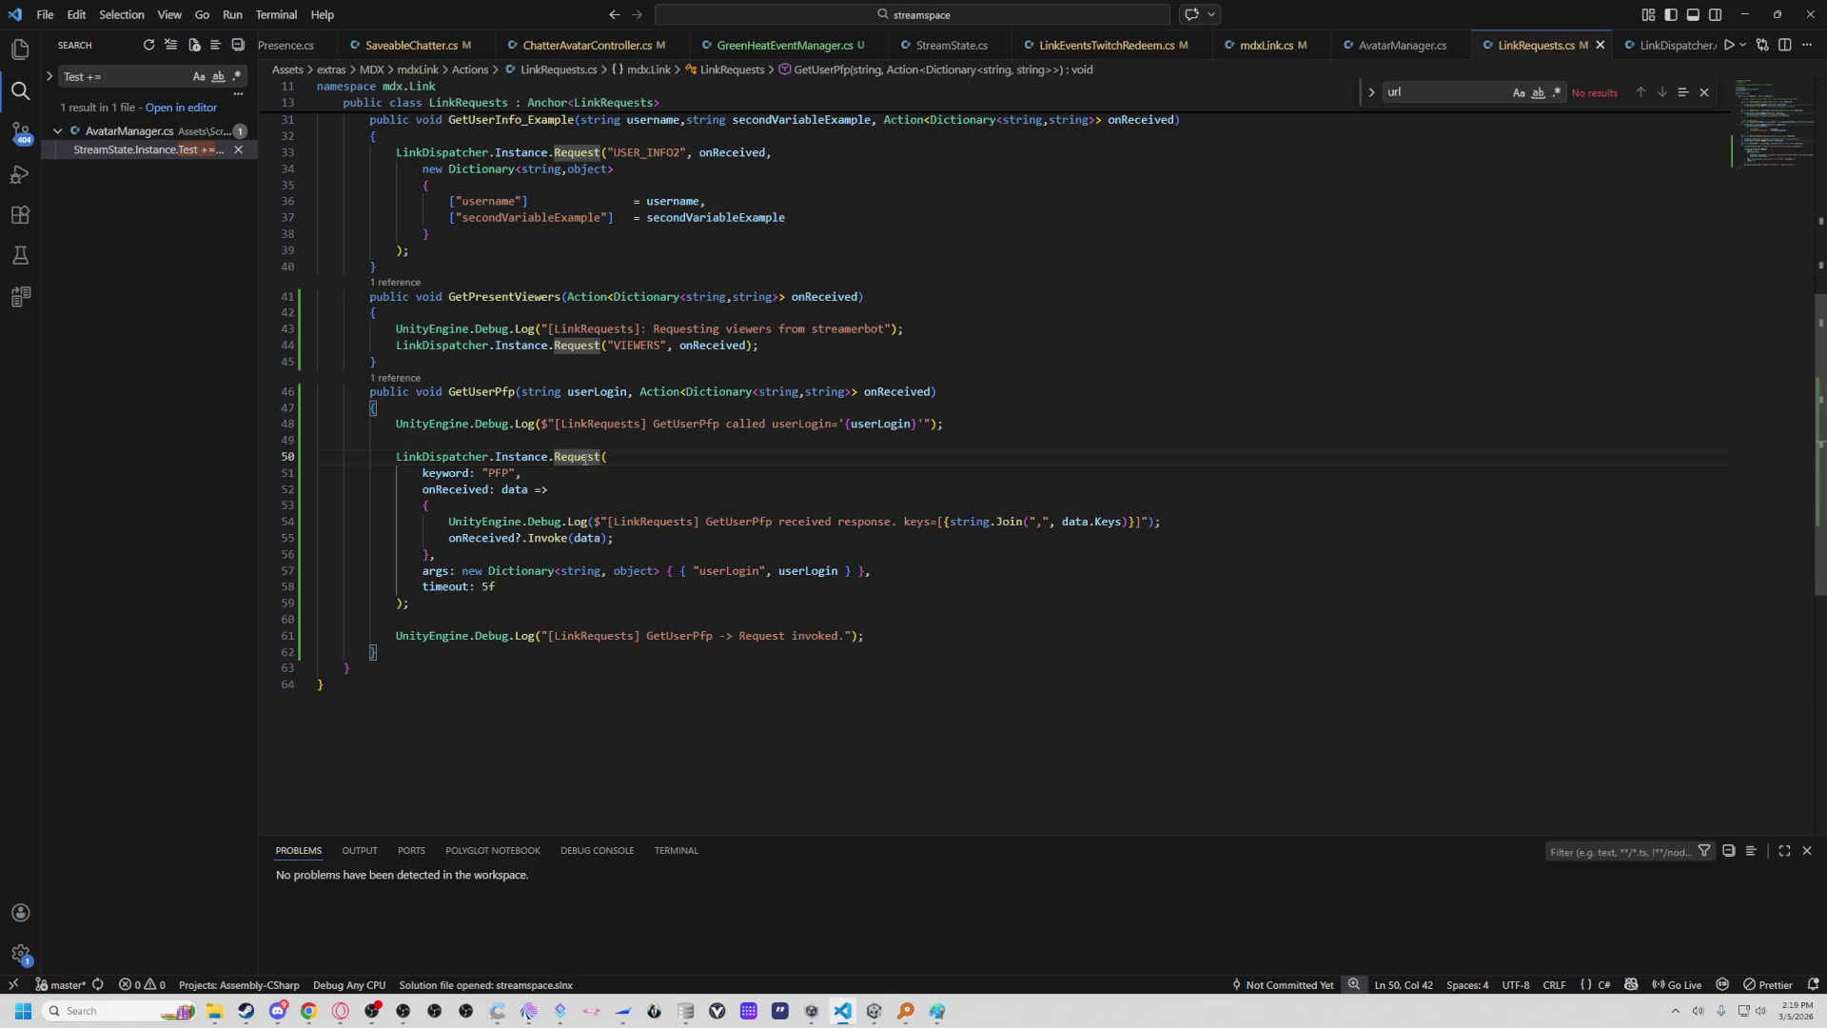
left_click(1018, 557)
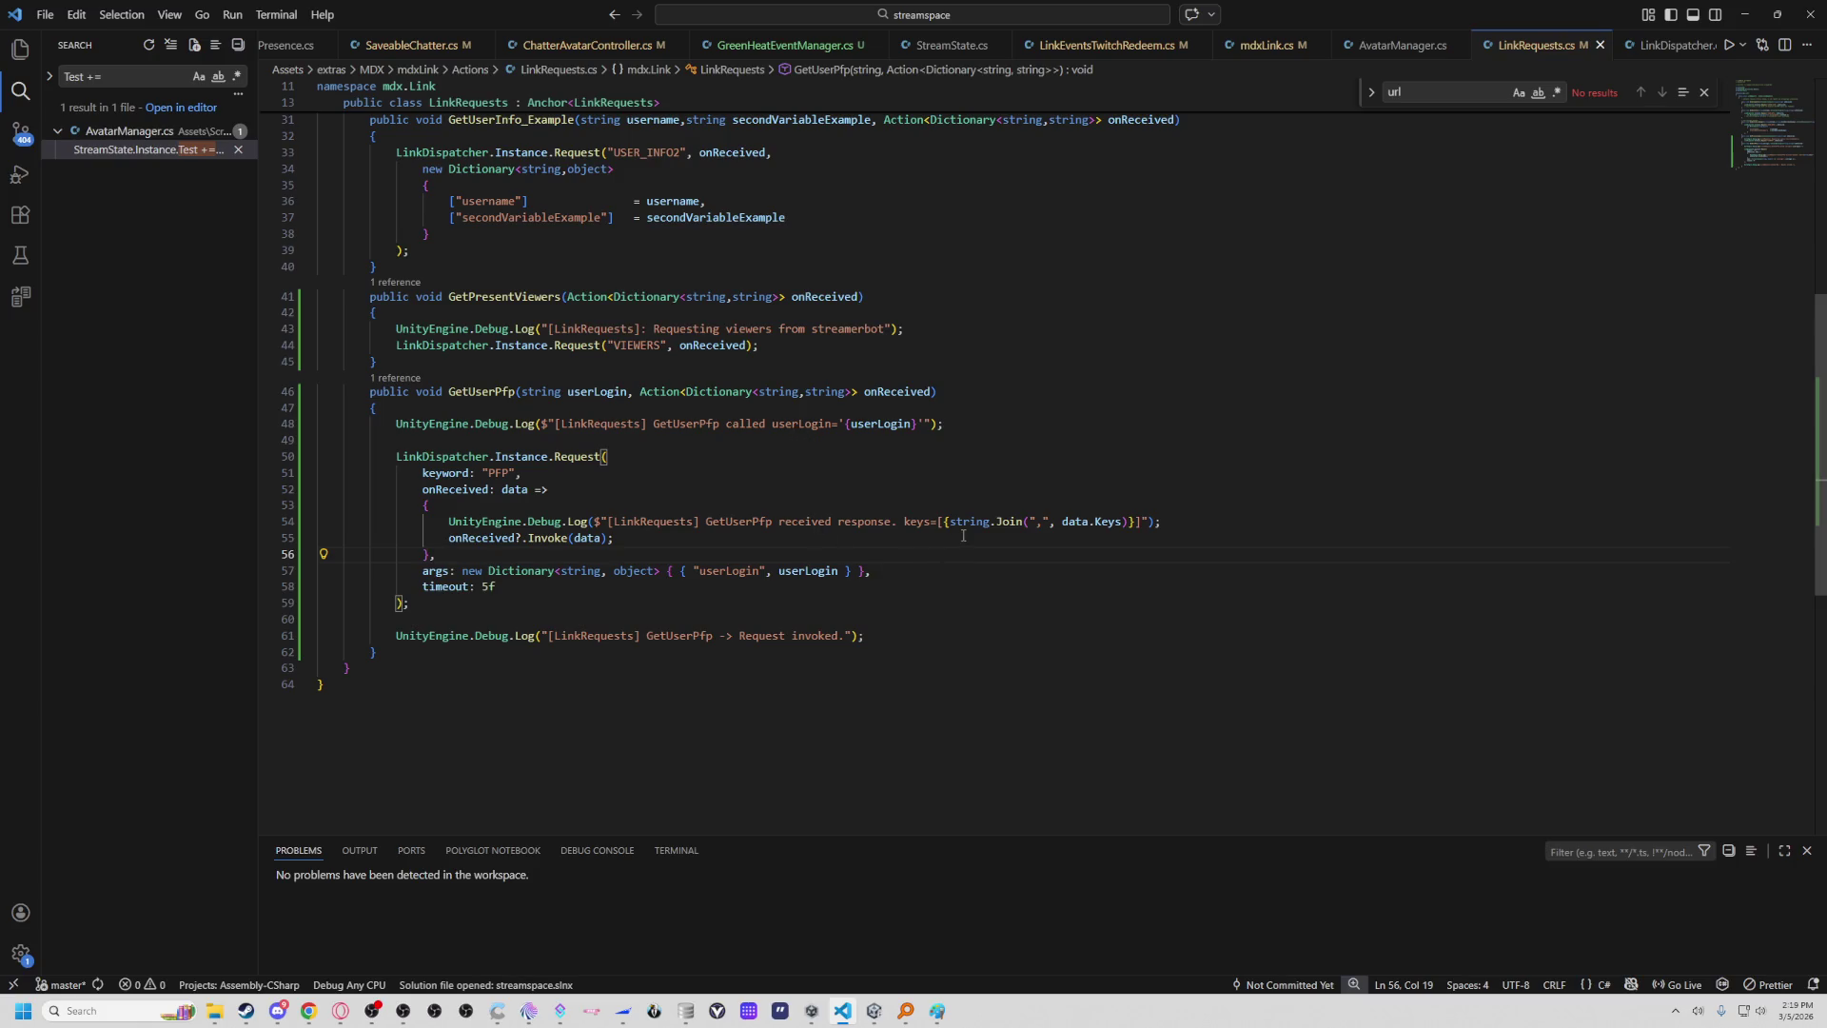
left_click_drag(778, 522, 892, 523)
key("ctrl+c")
left_click(874, 1010)
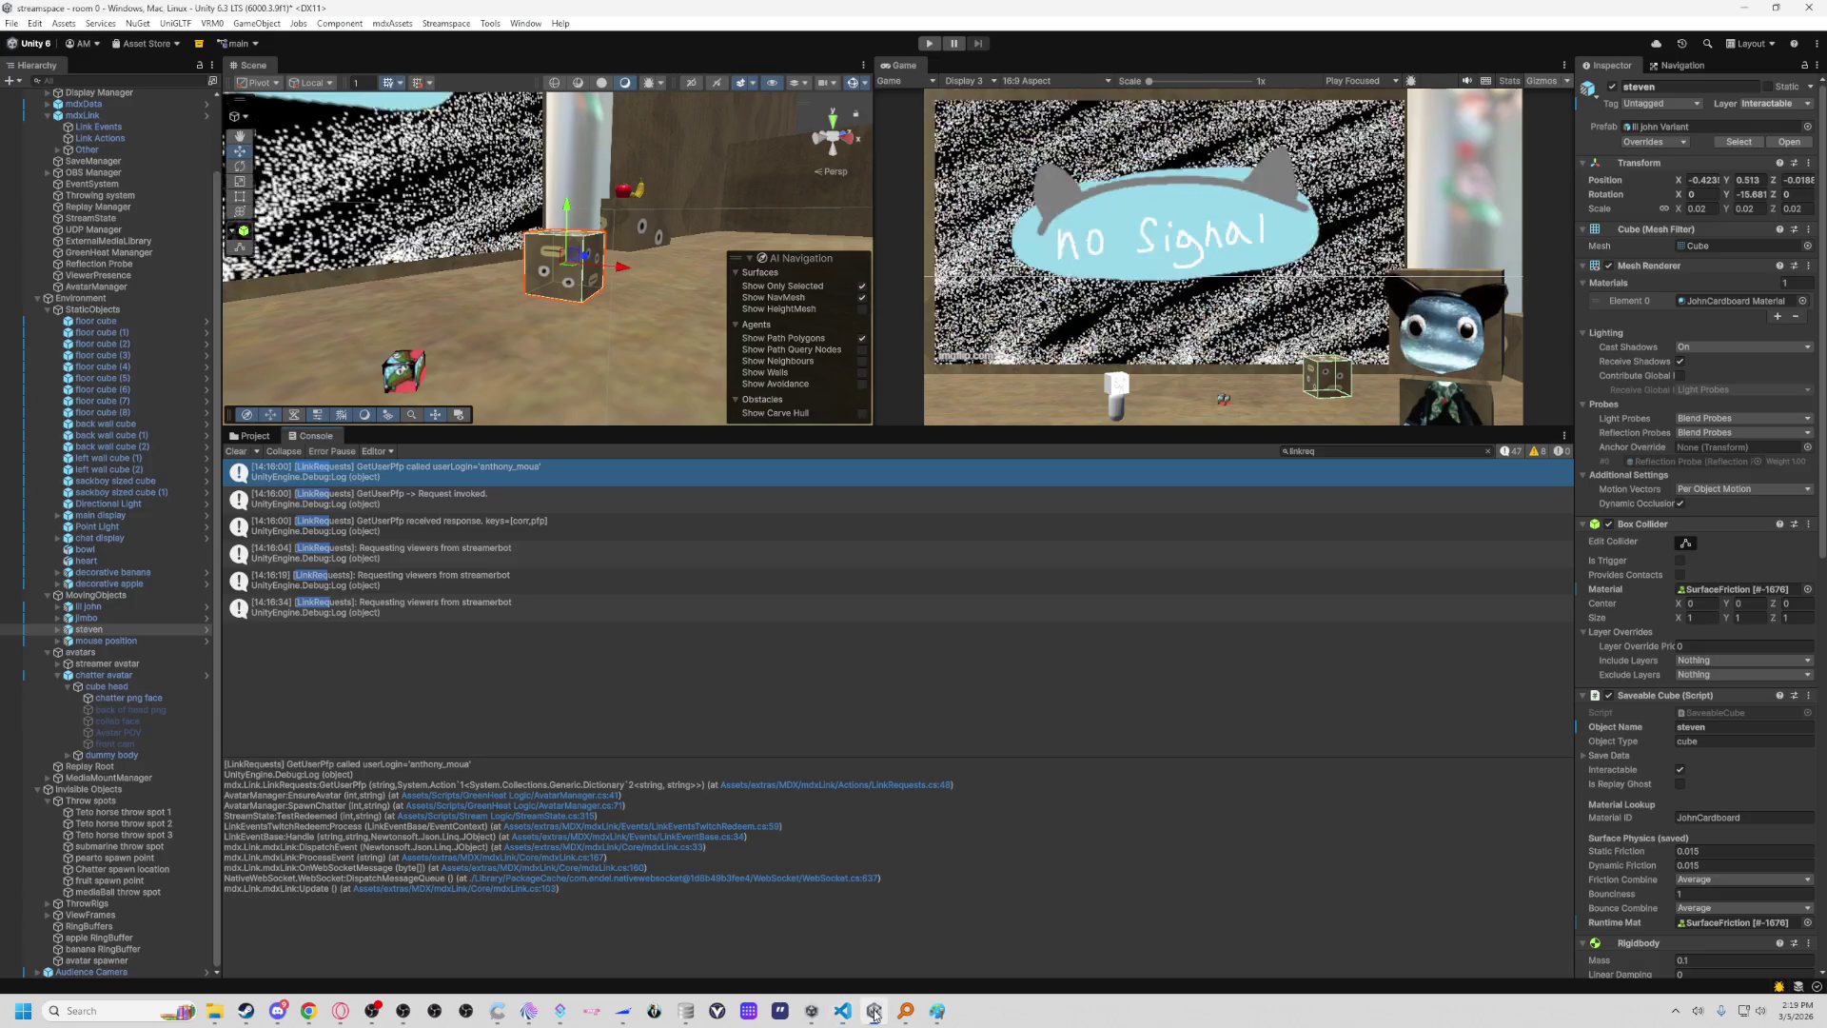
Filter the Unity Console by the pasted 'received response' text, then return to VS Code.
double_click(1352, 451)
key("ctrl+v")
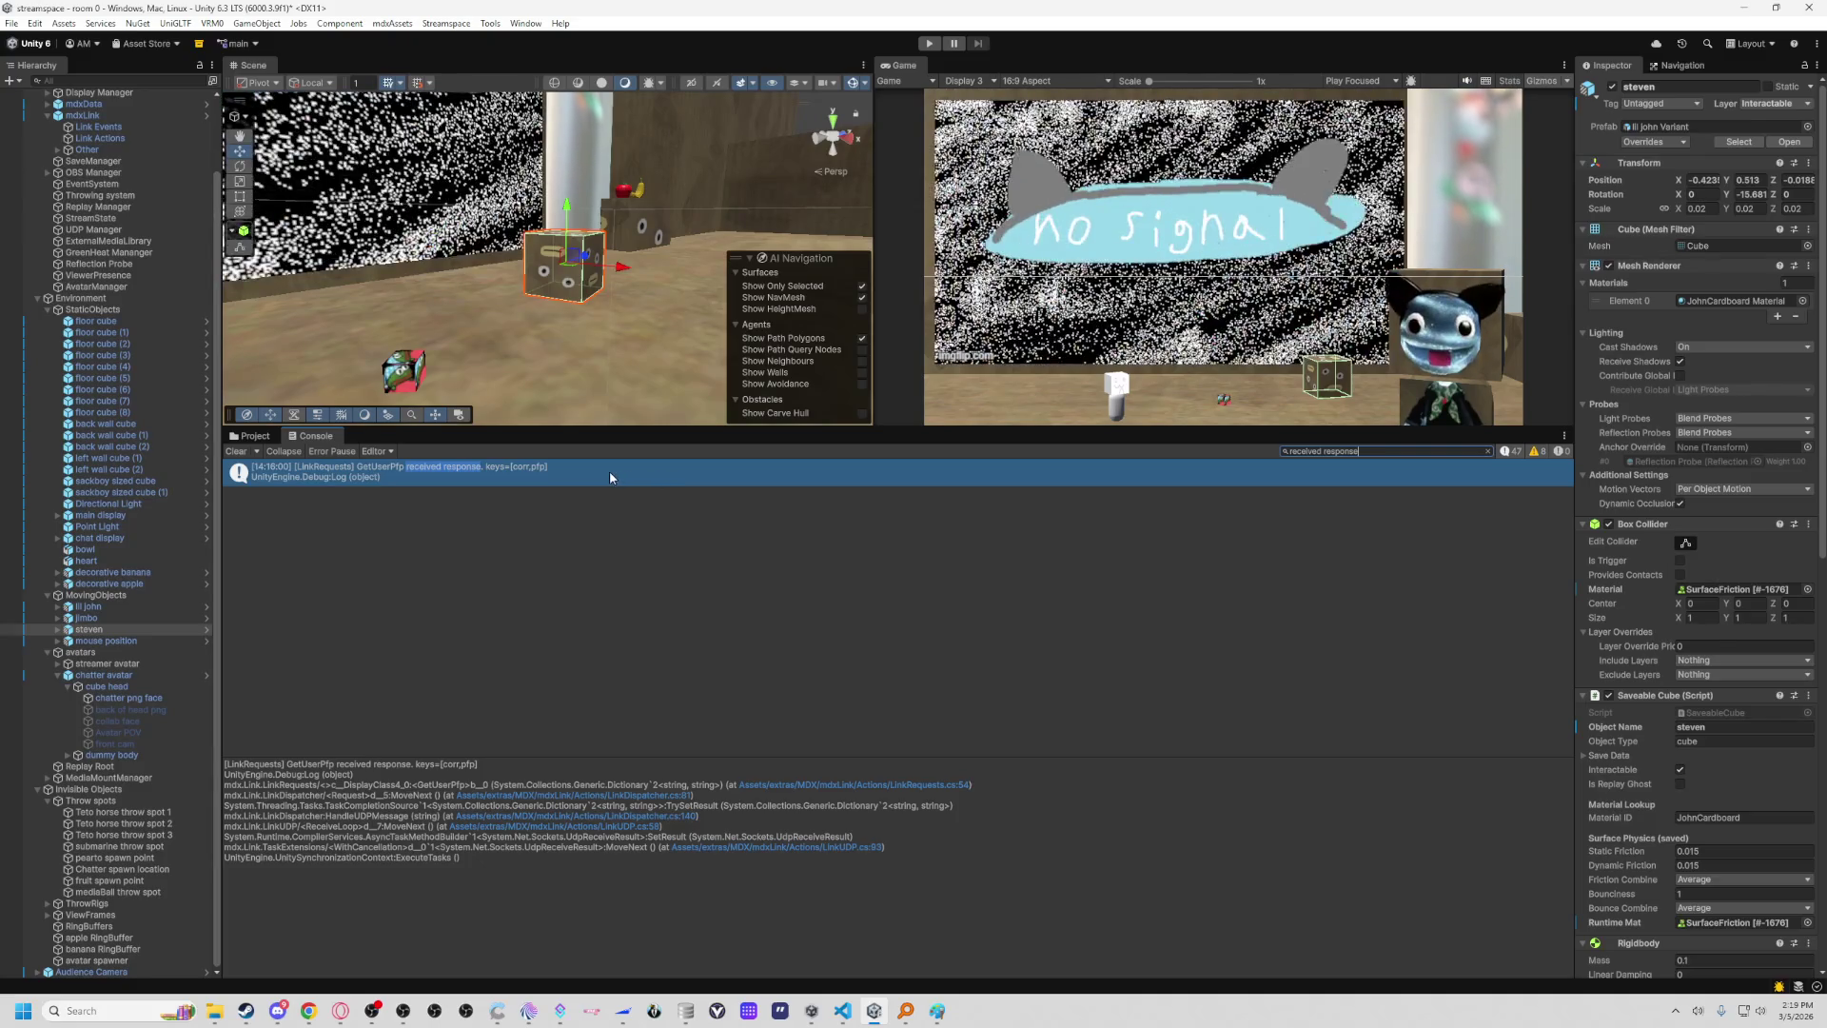
left_click(846, 1019)
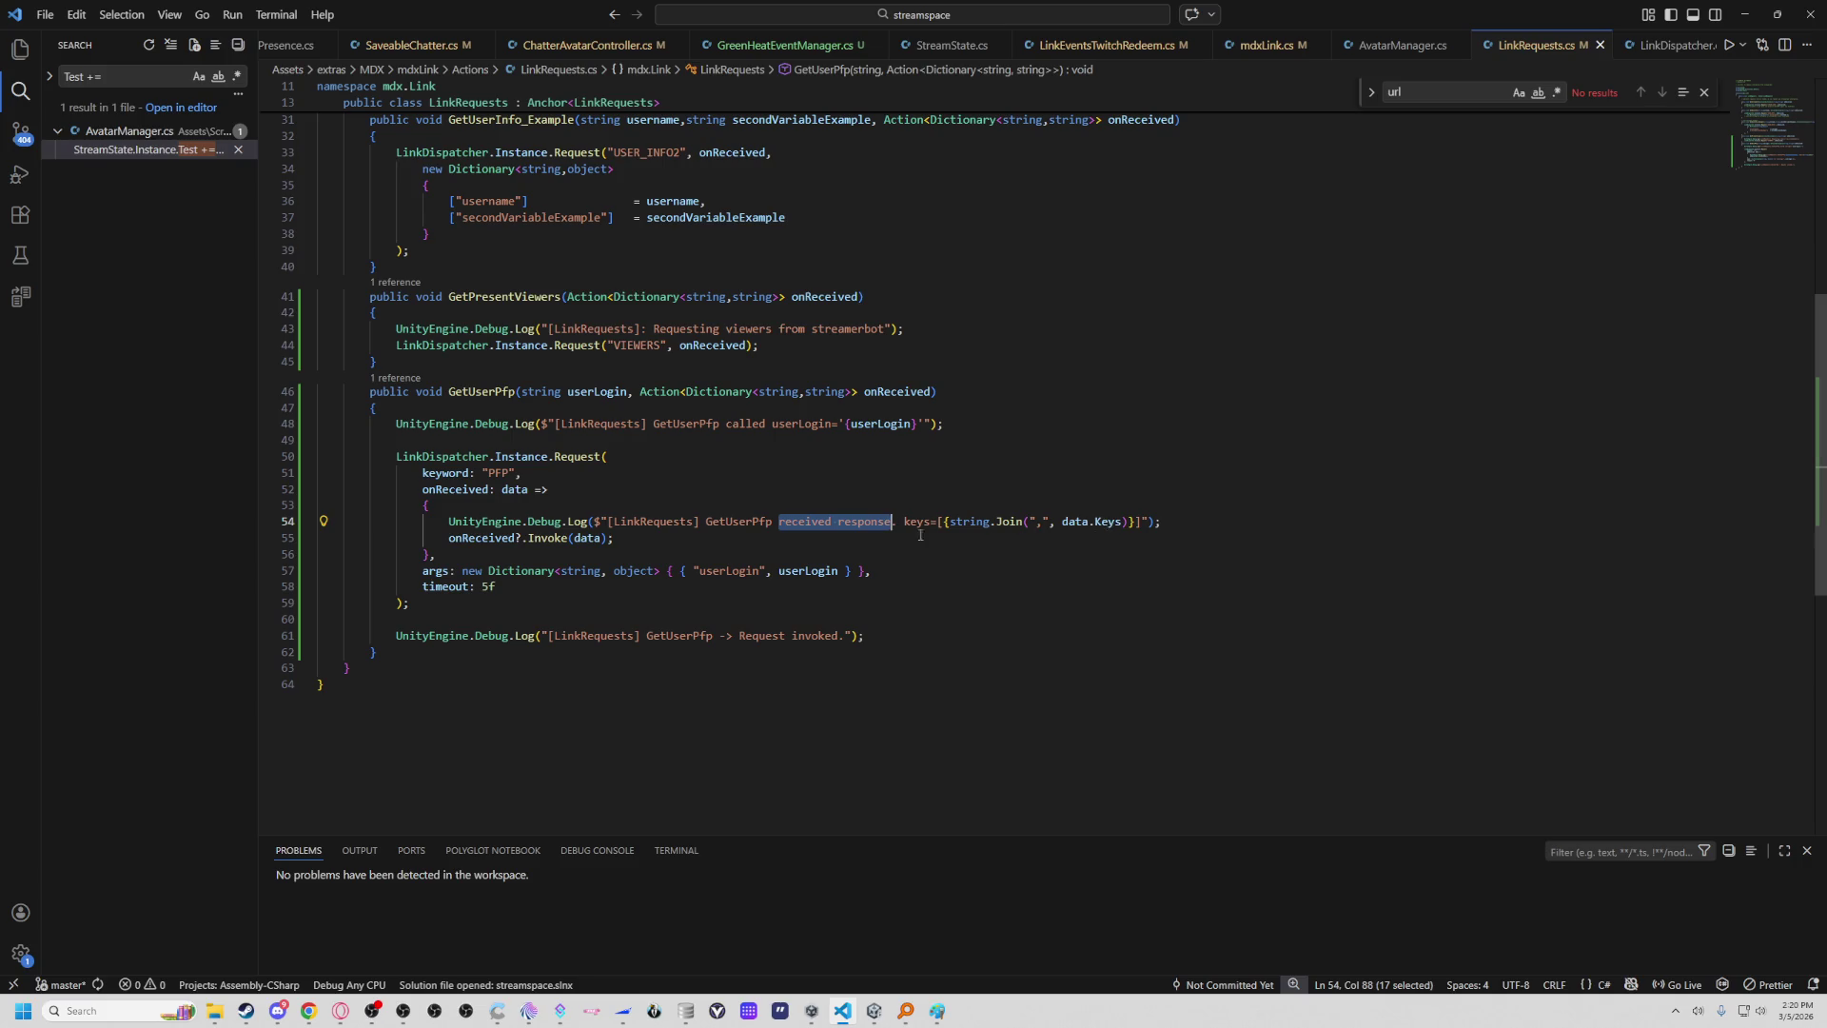
Extend the line 54 selection to 'GetUserPfp received response', then return to Unity.
left_click_drag(718, 524, 892, 524)
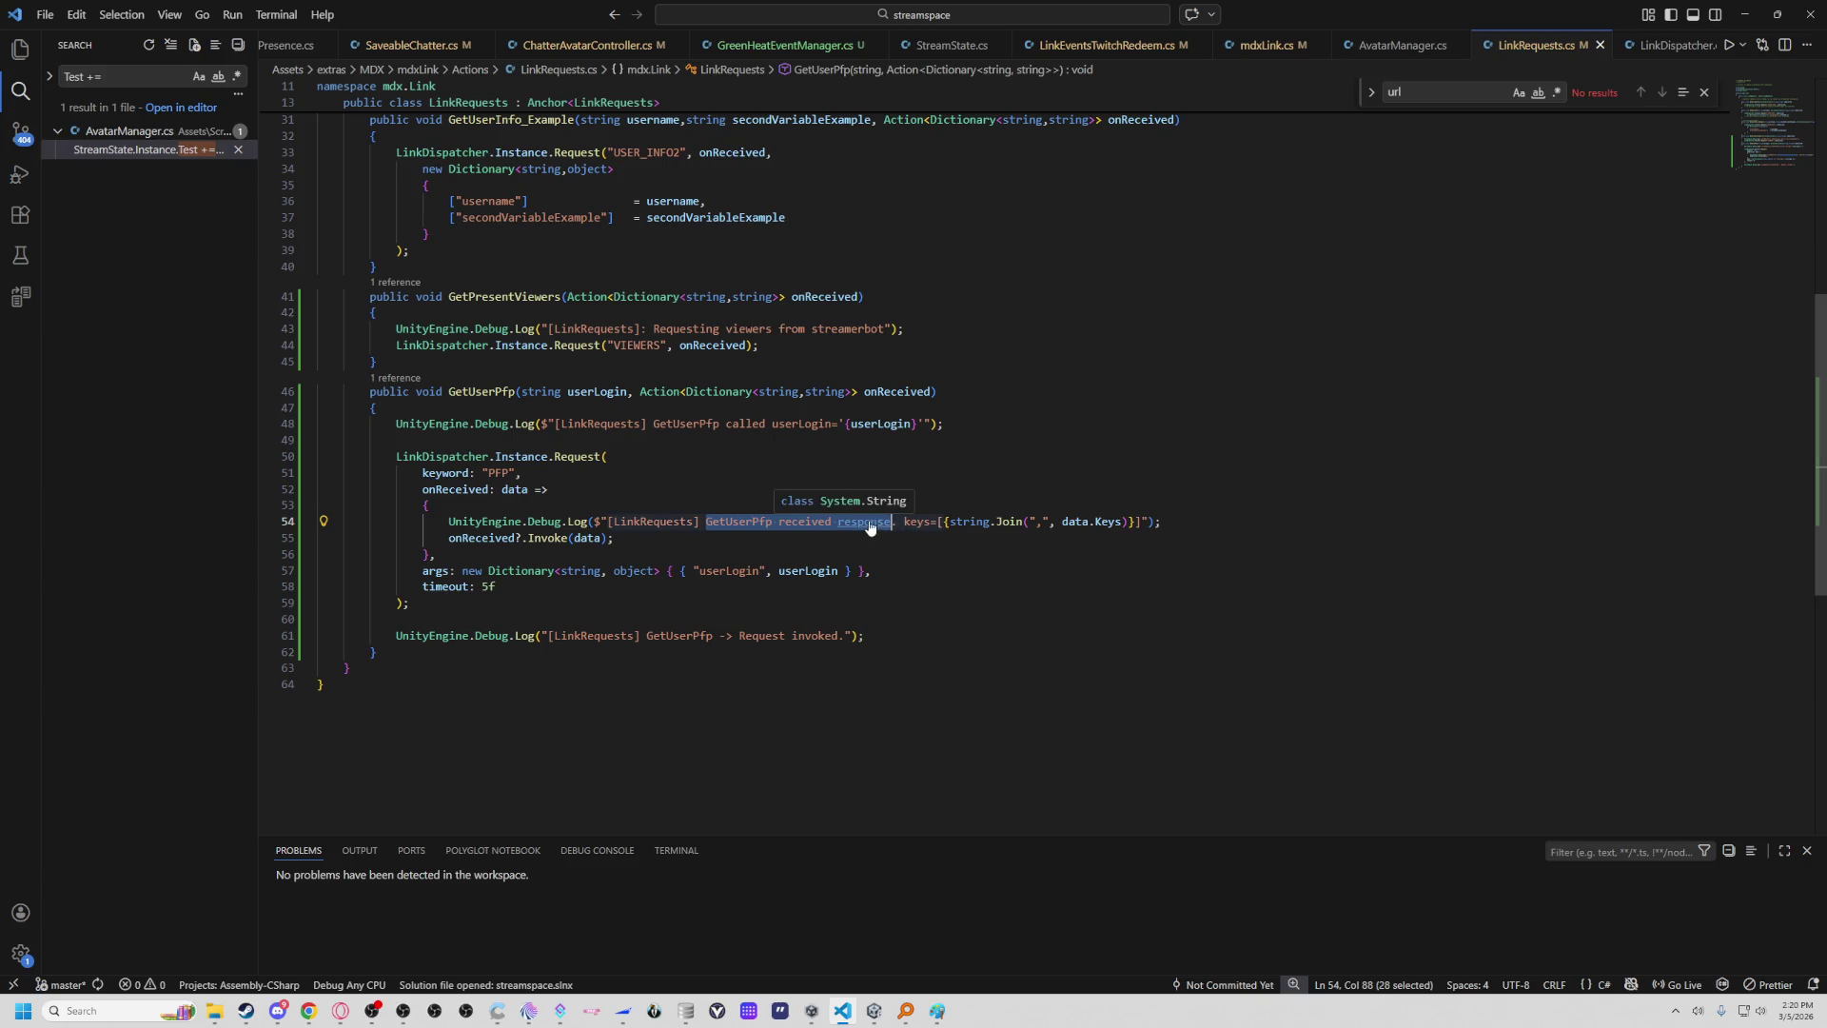
key("alt+Tab")
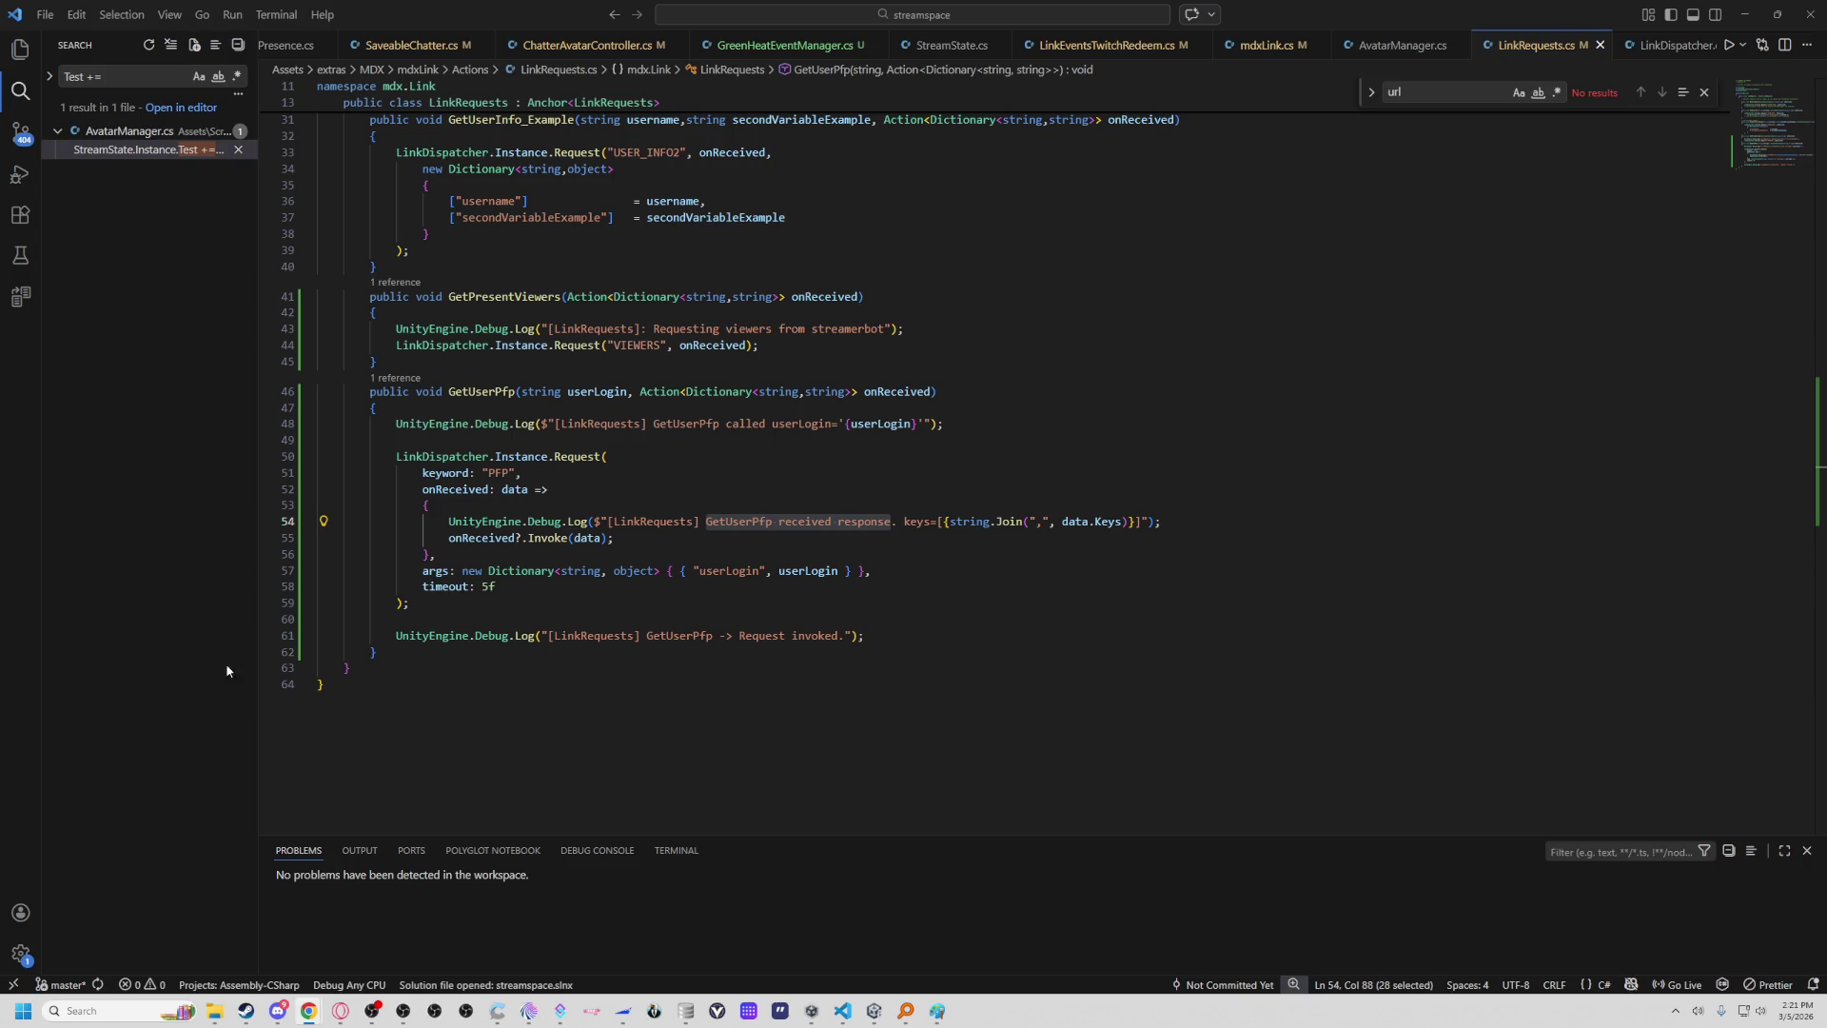
left_click(831, 1014)
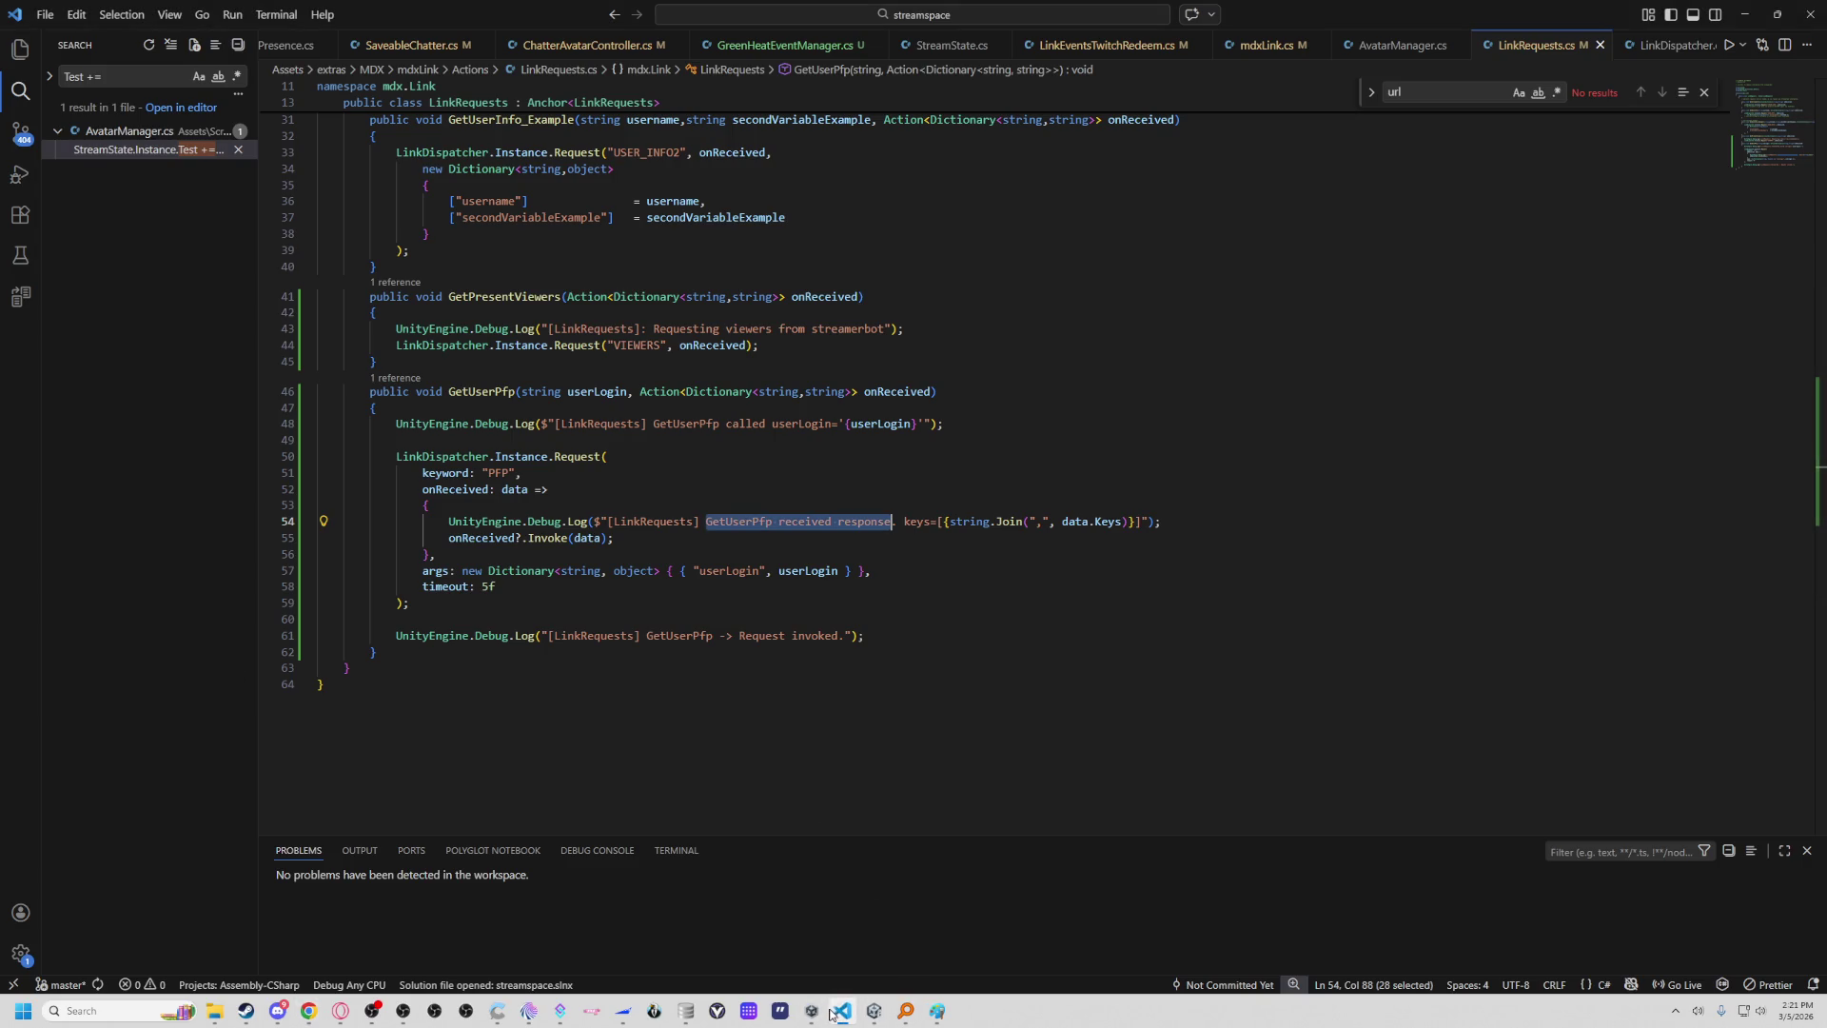
key("alt+Tab")
Search the Console for 'timeou' and 'timed', find no timeout logs, and clear the filter.
left_click(1439, 451)
type("t")
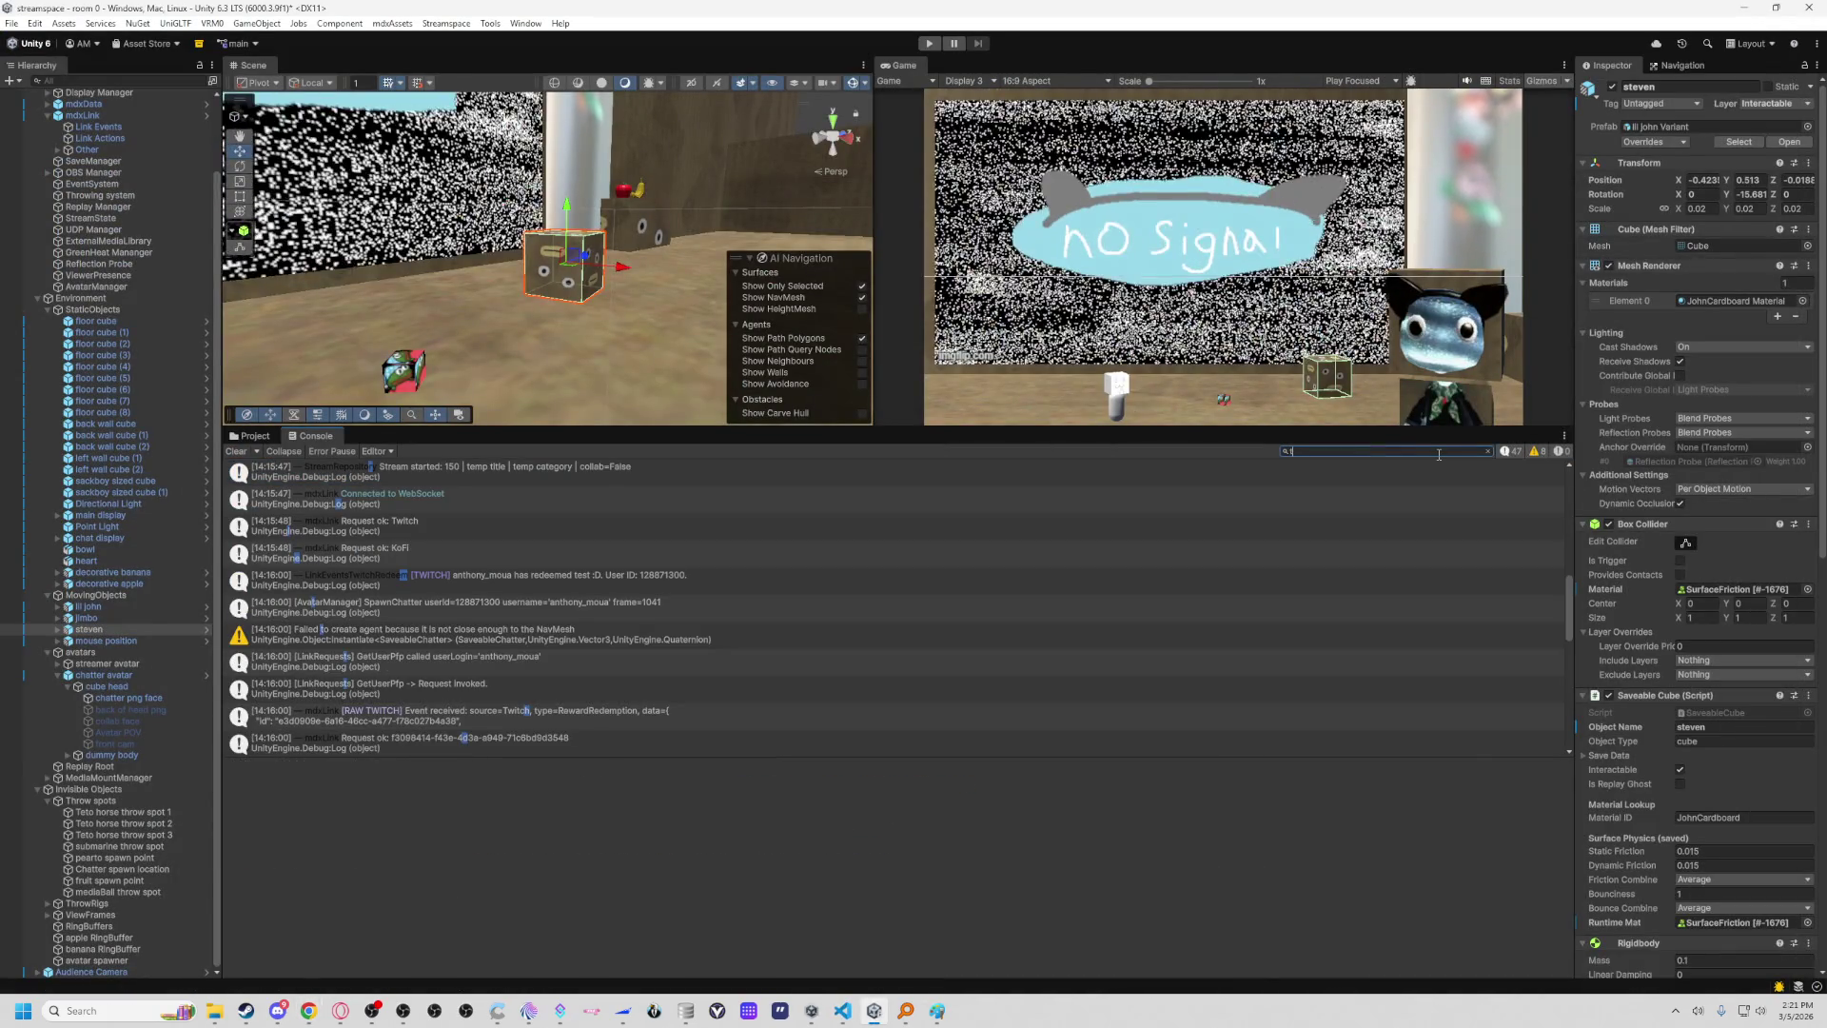
type("imeou")
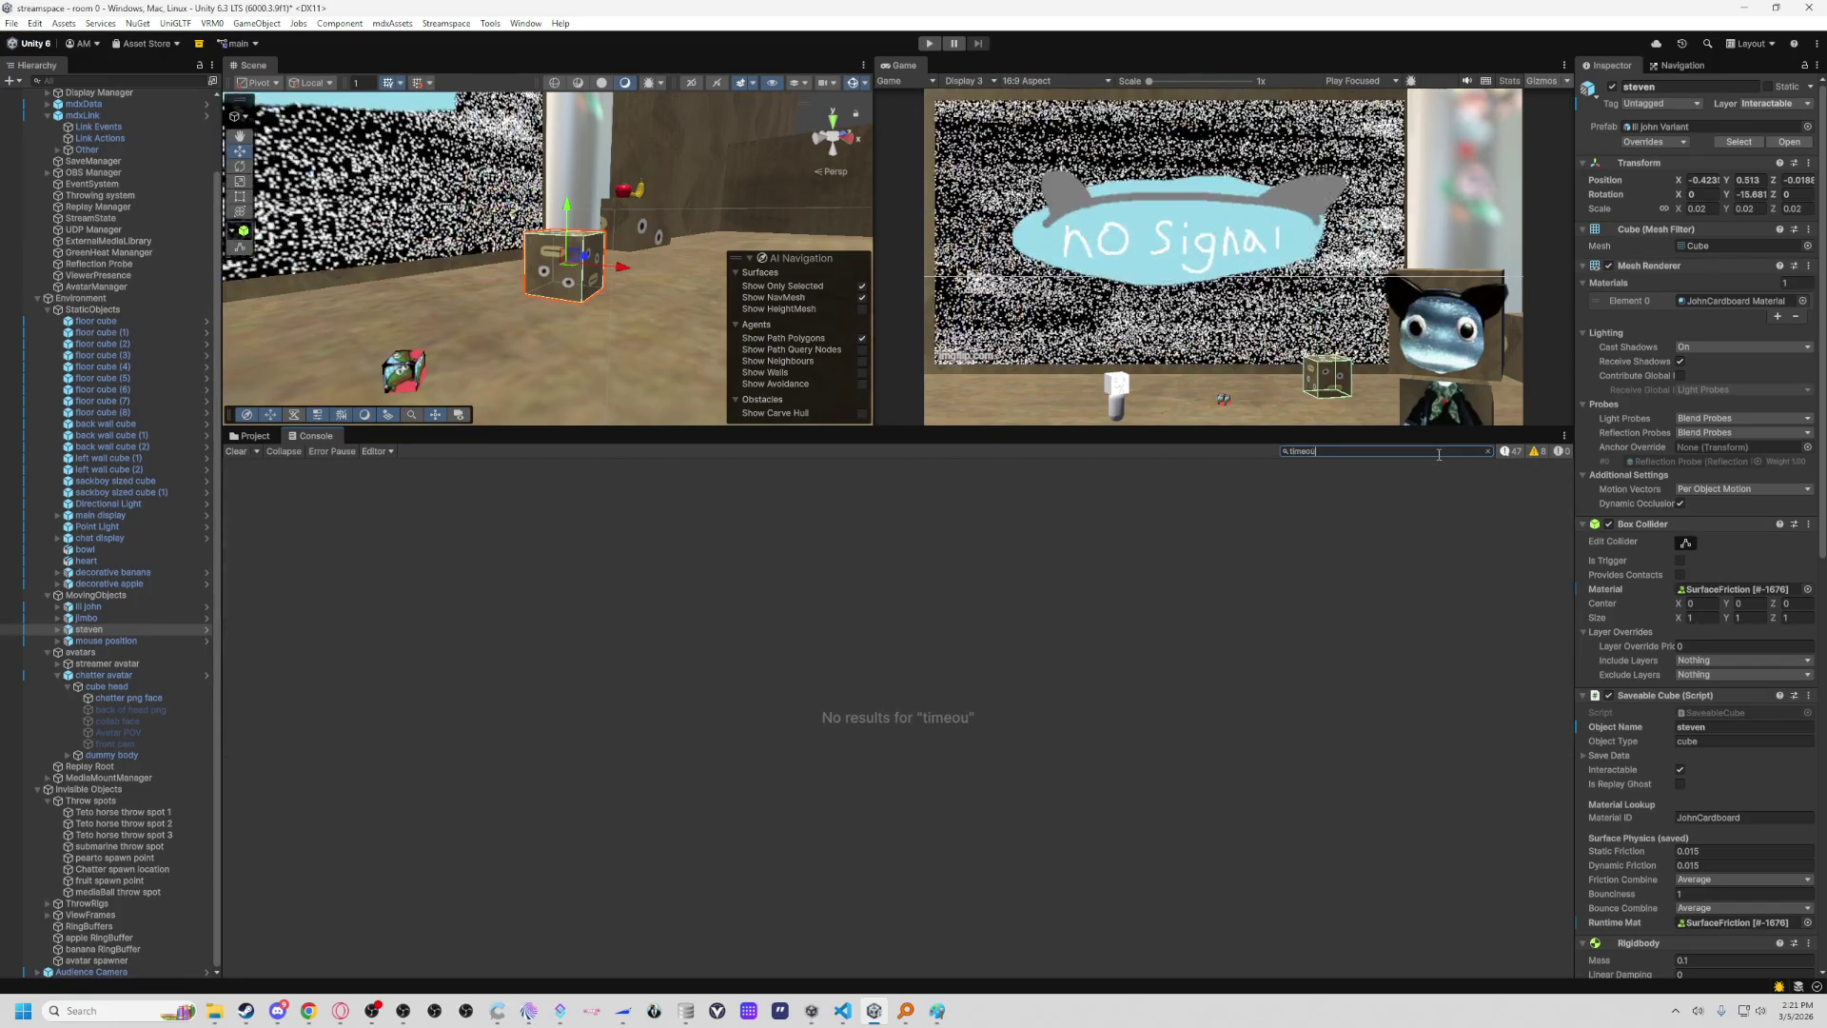
left_click(1488, 451)
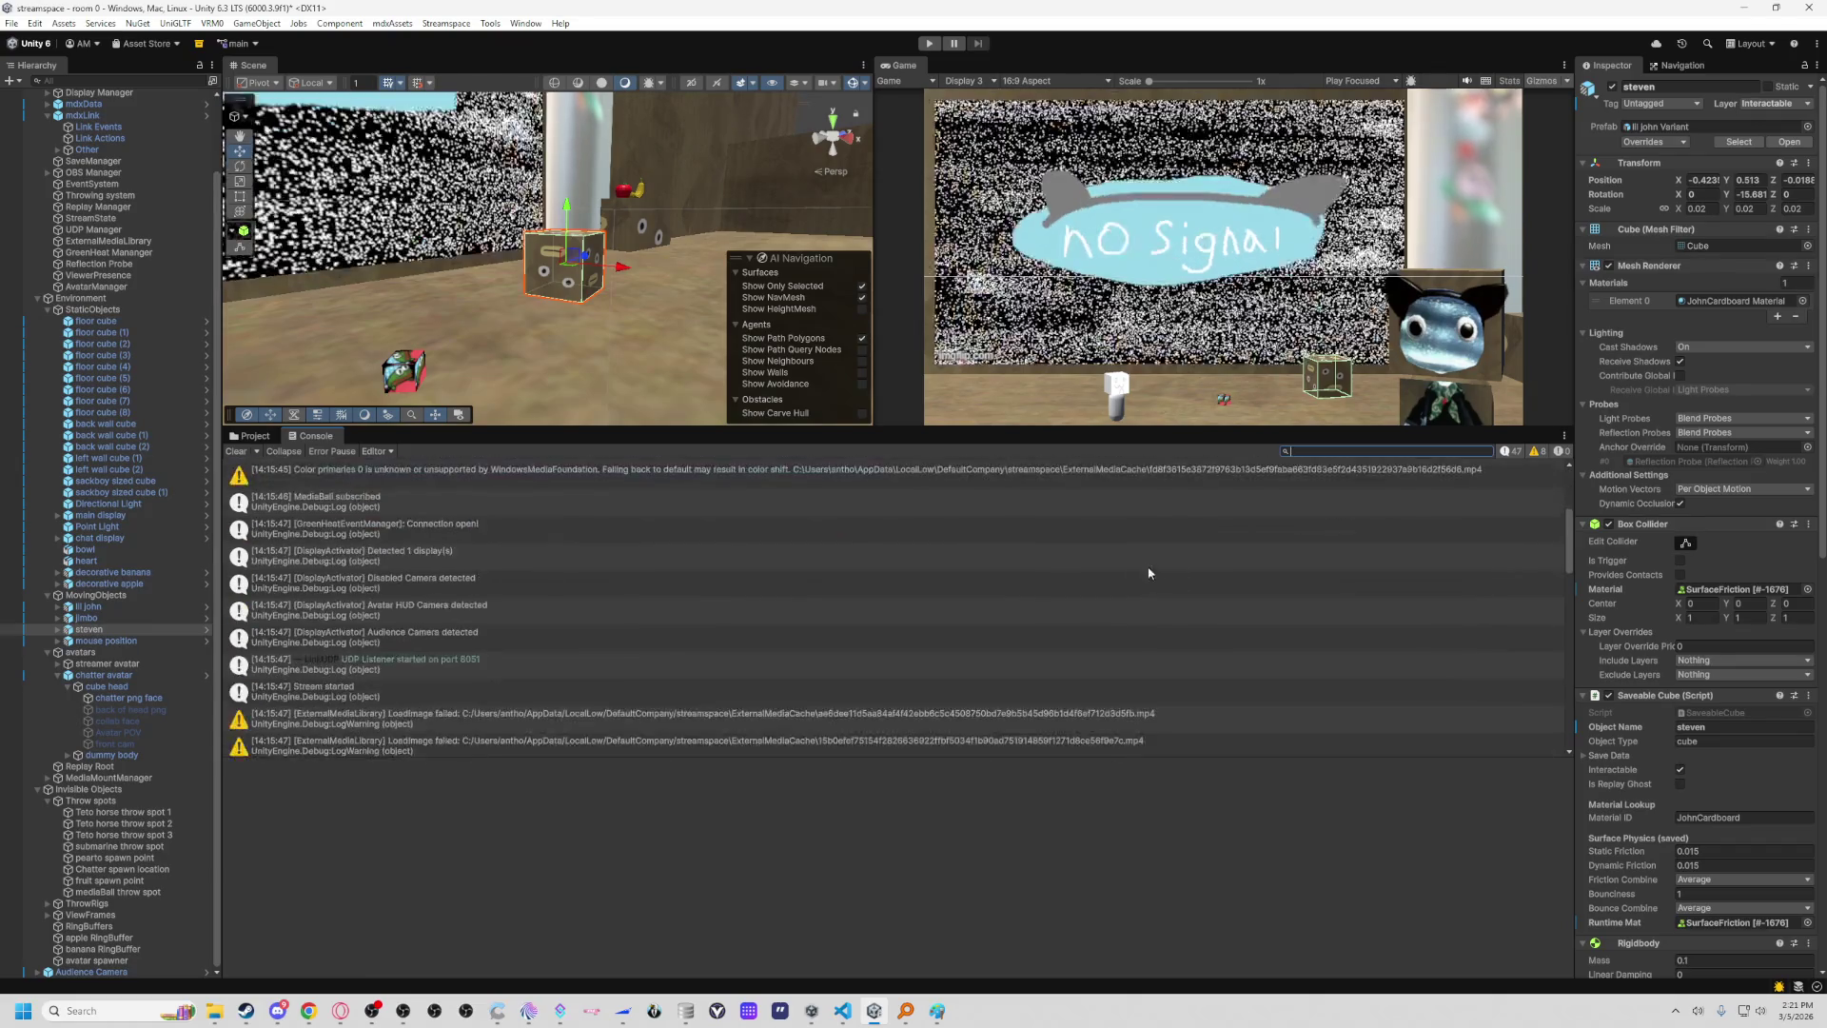
scroll(1132, 550, "down", 3)
scroll(1132, 550, "down", 2)
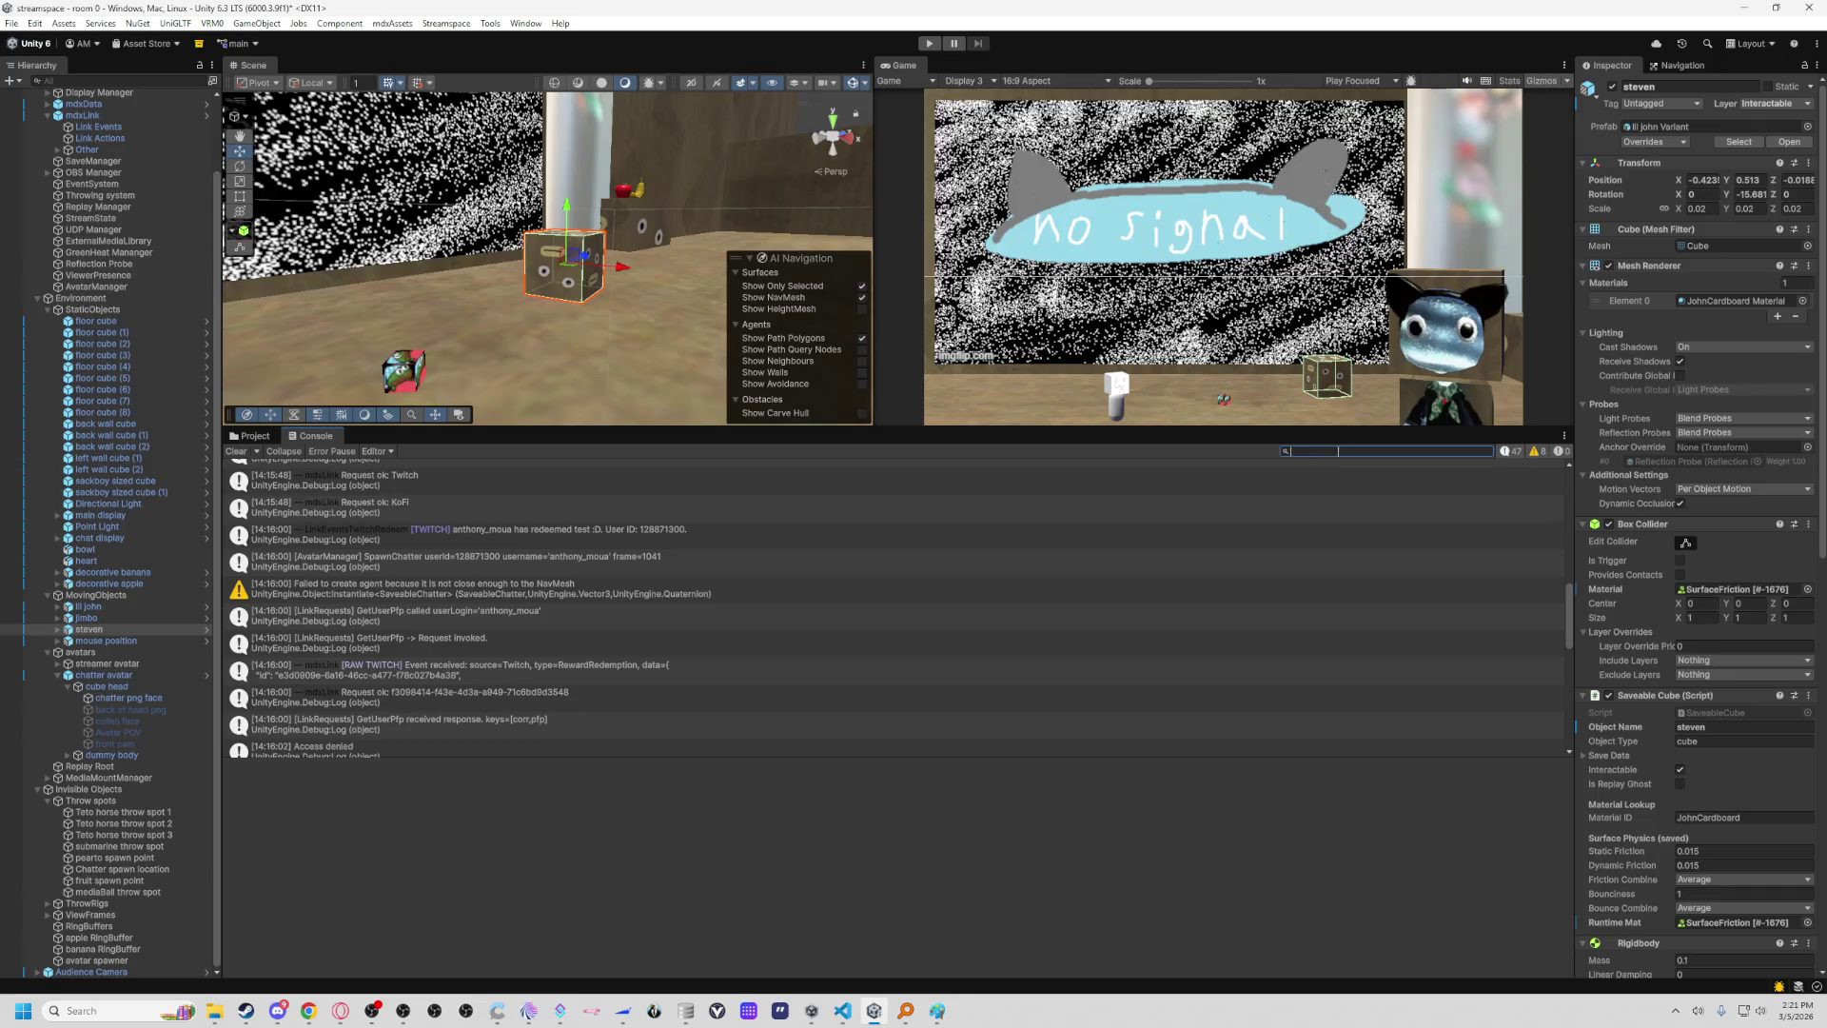
type("timed")
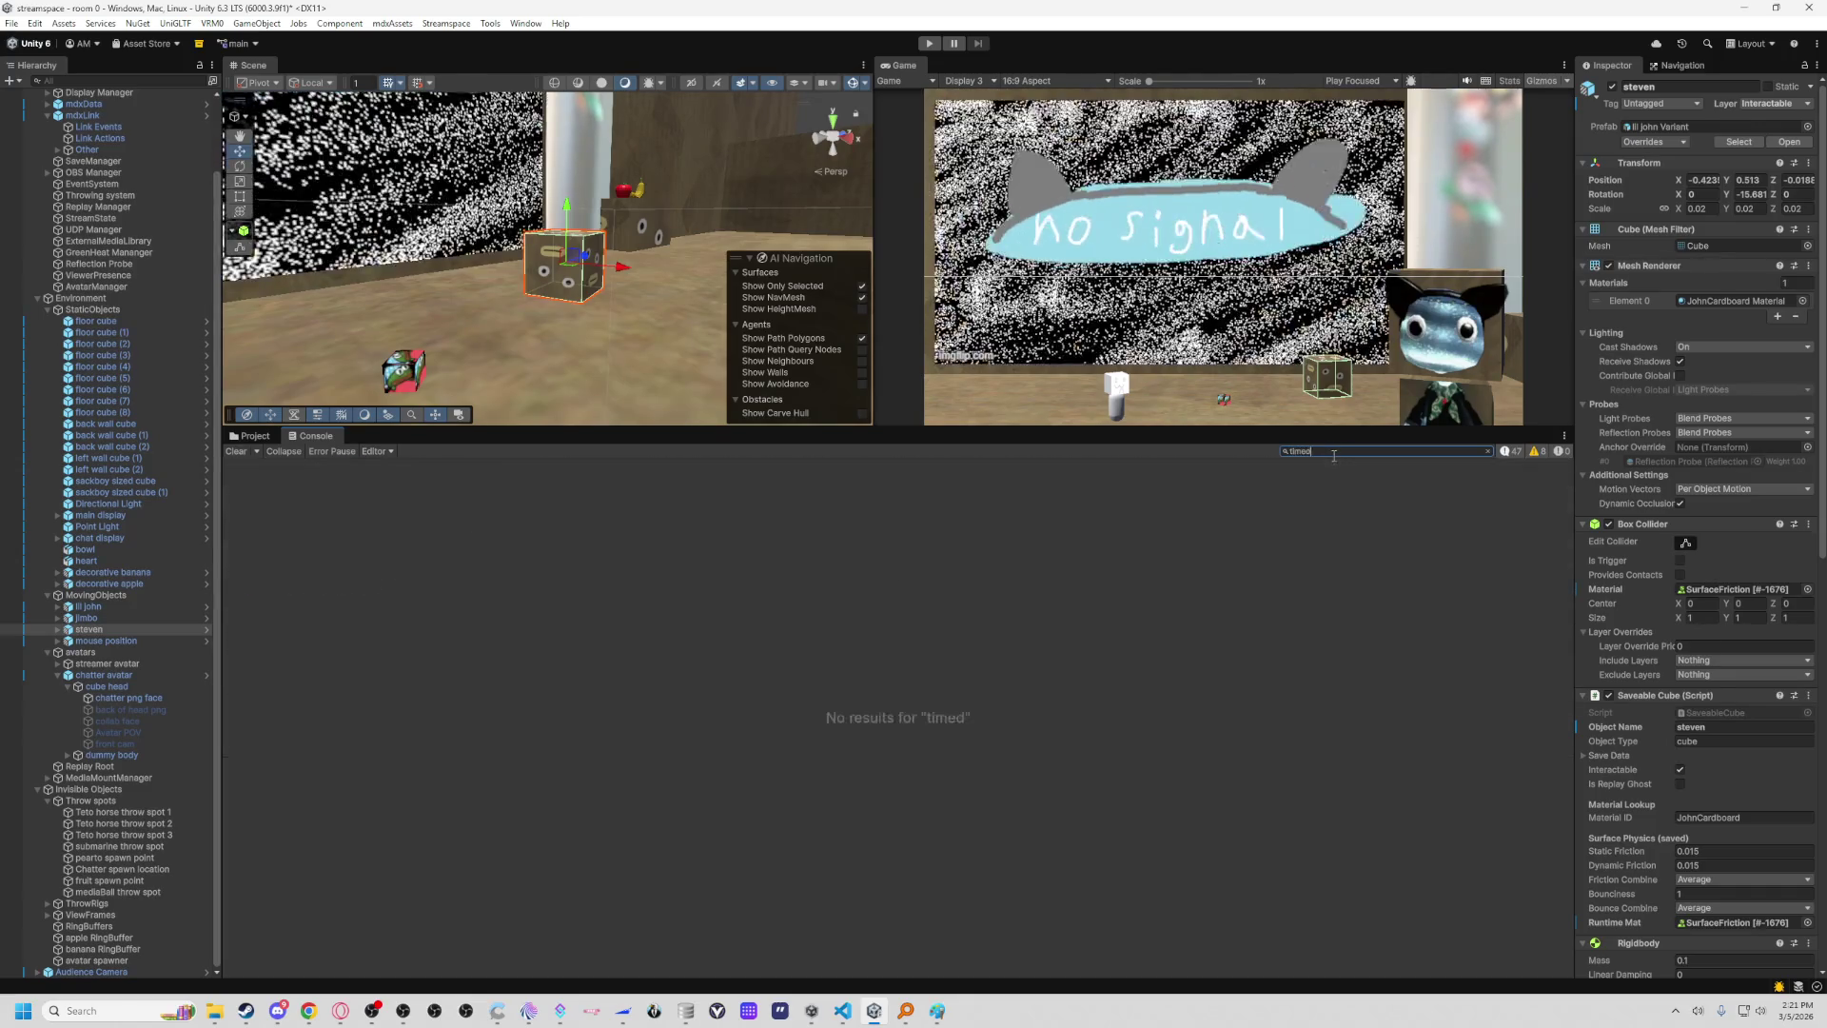
key("BackSpace")
key("BackSpace")
key("BackSpace")
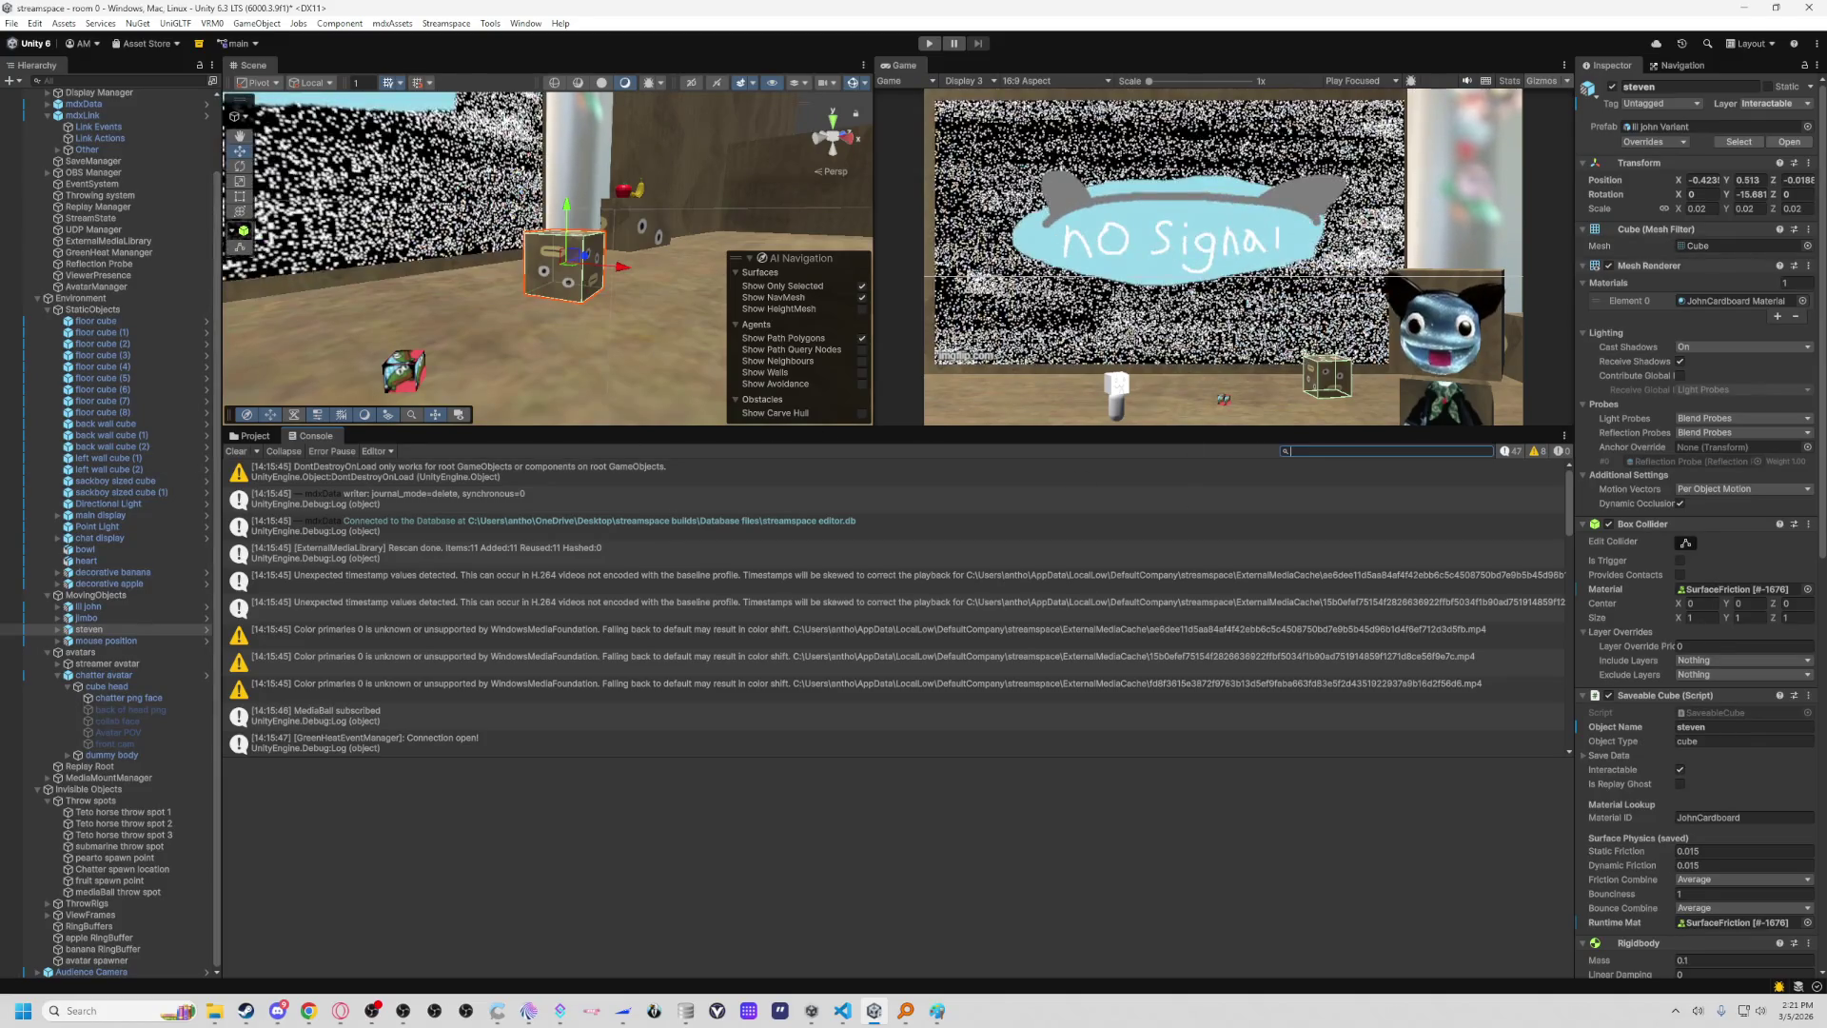
left_click_drag(348, 302, 348, 191)
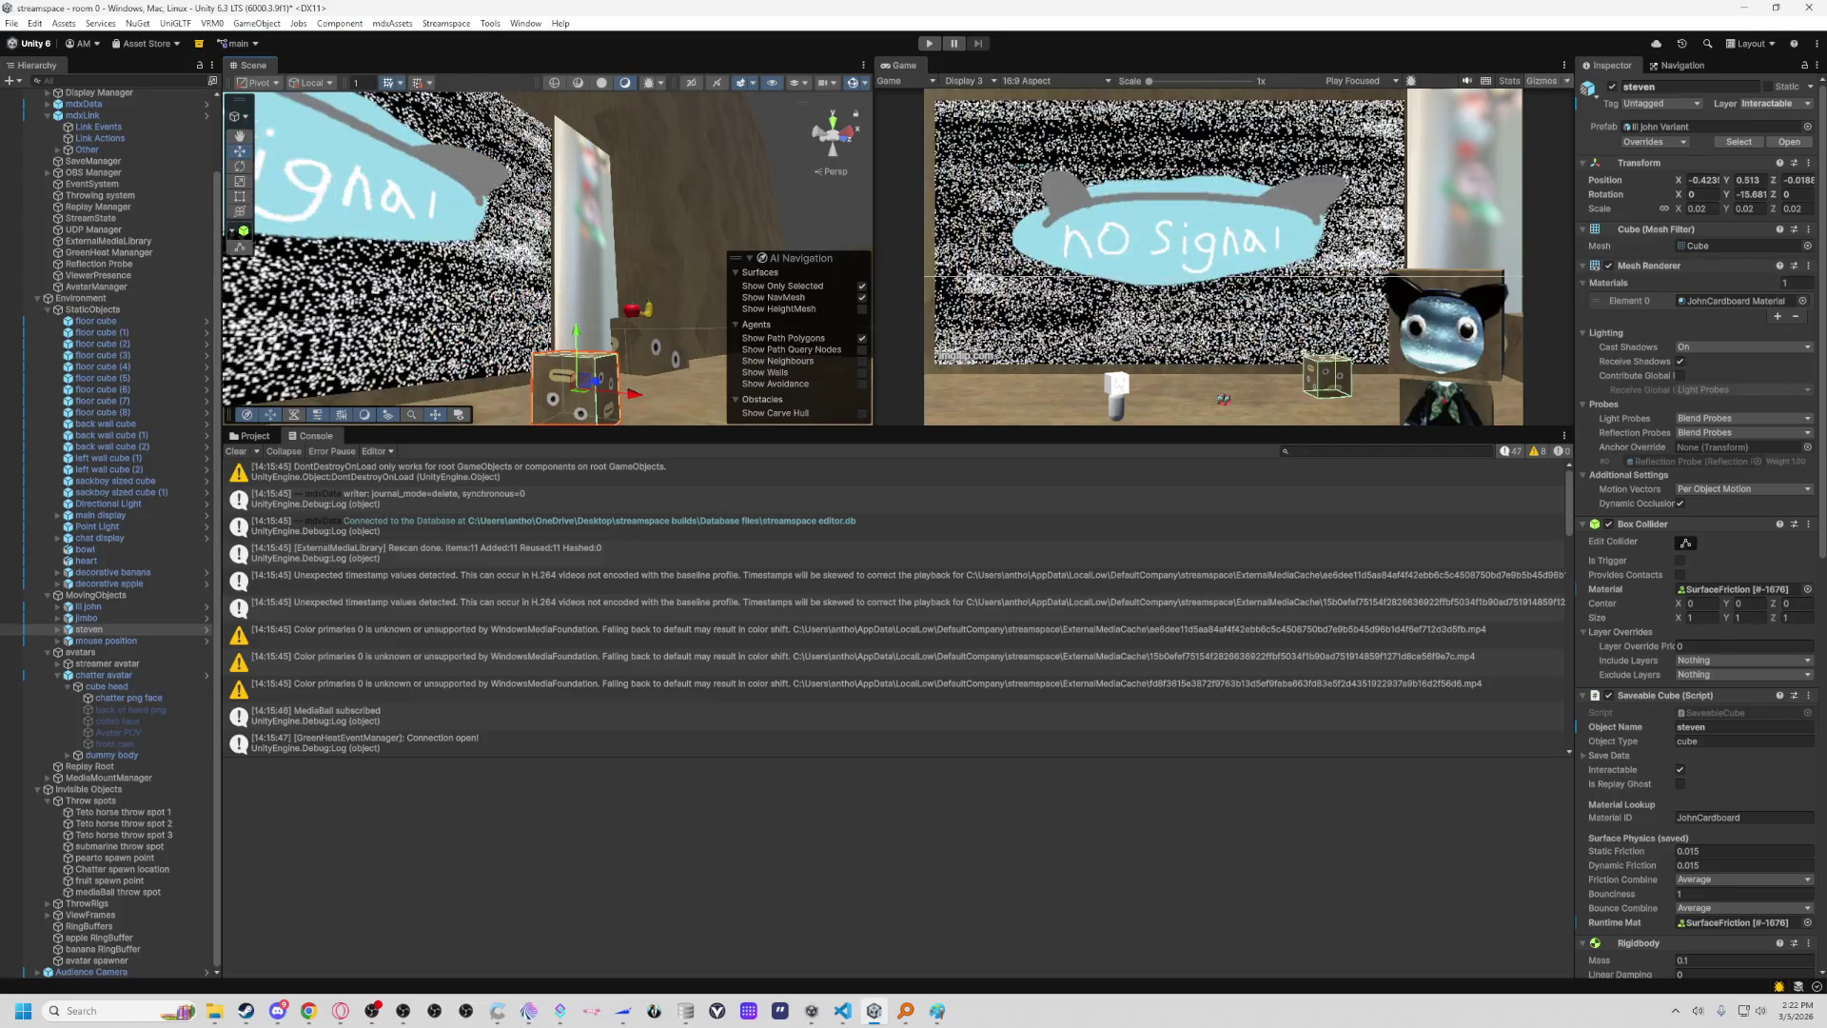
Inspect GetUserPfp's Request call, its data callback parameter and the received-response log line.
left_click(839, 1013)
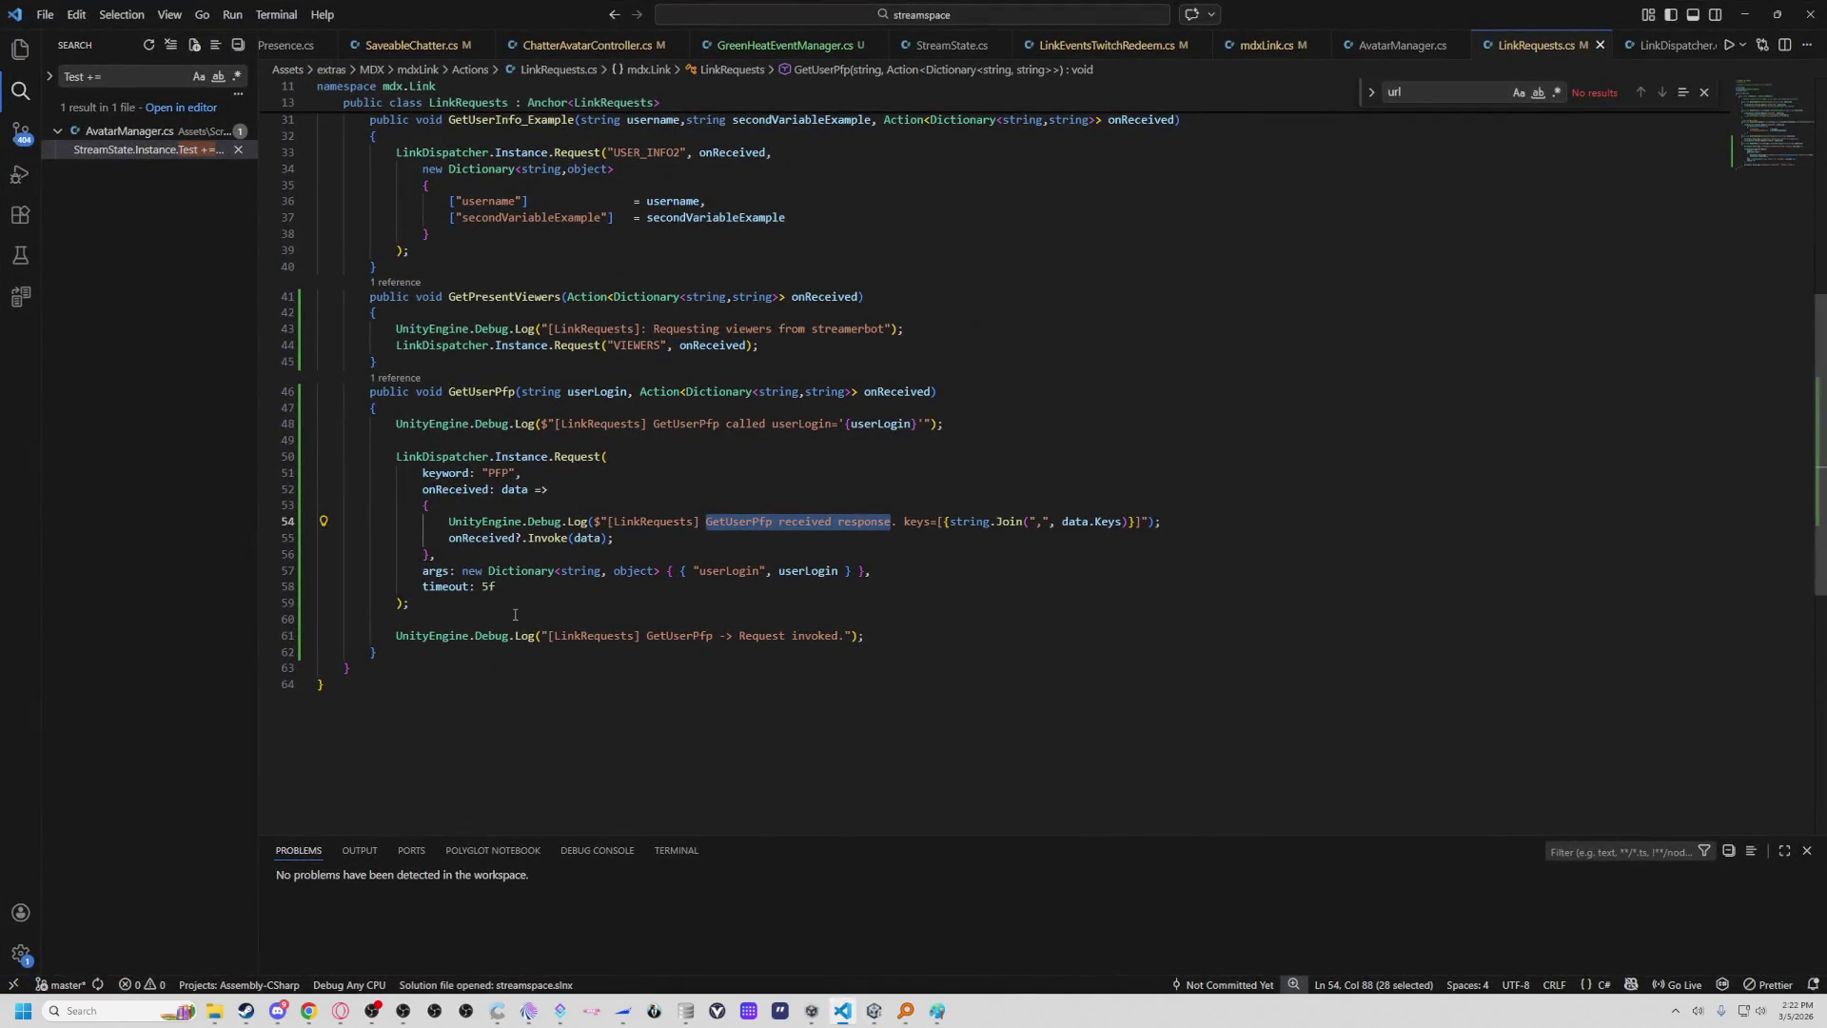
left_click(578, 457)
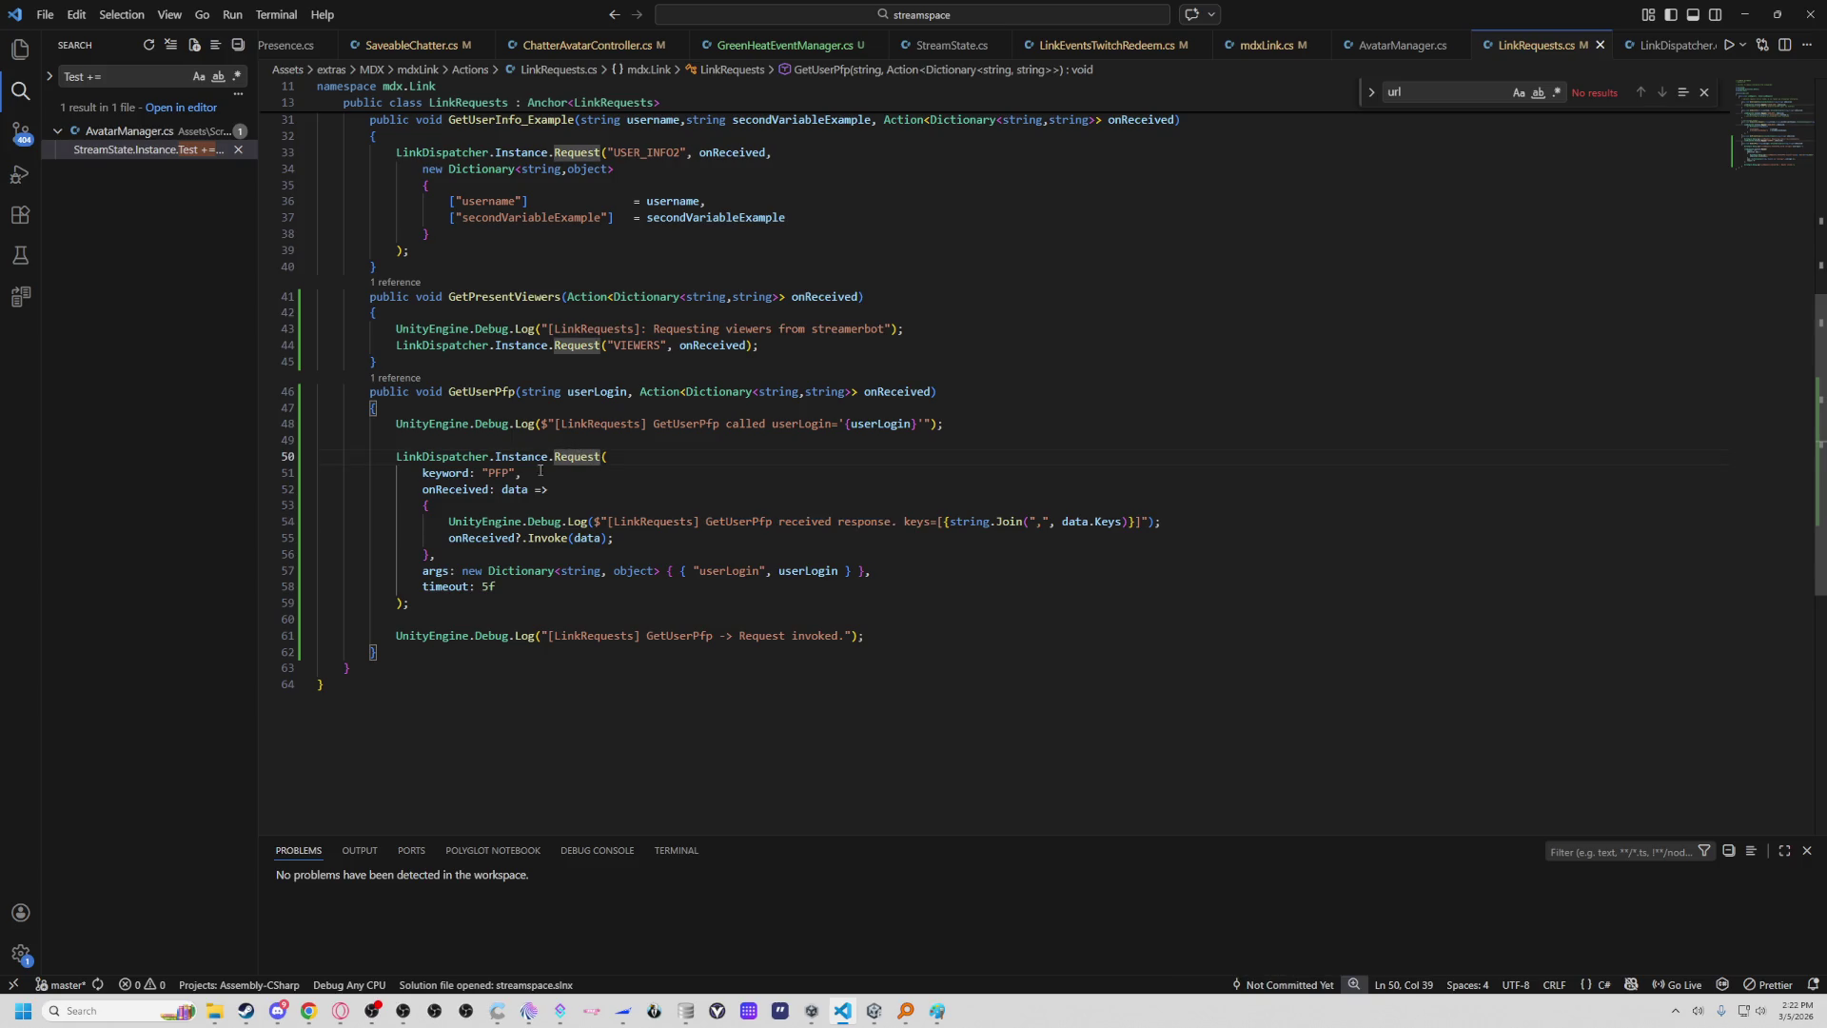
left_click(545, 470)
left_click(508, 489)
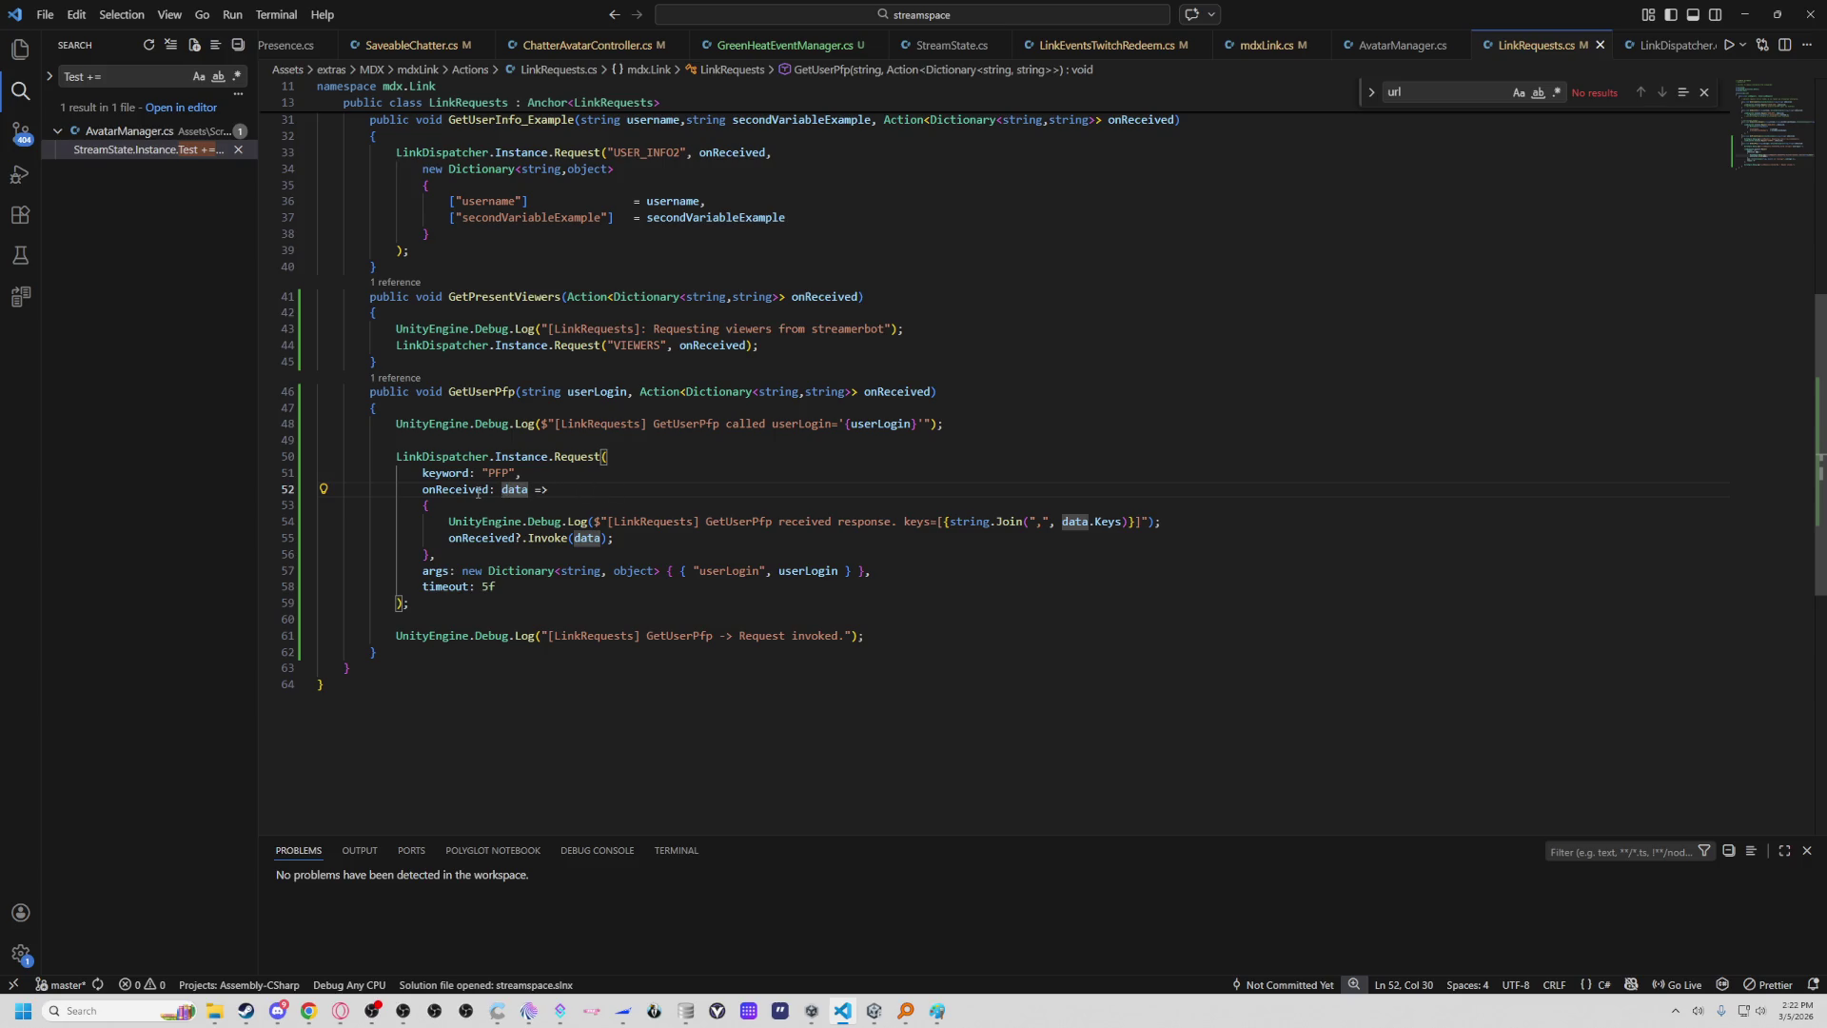
mouse_move(479, 492)
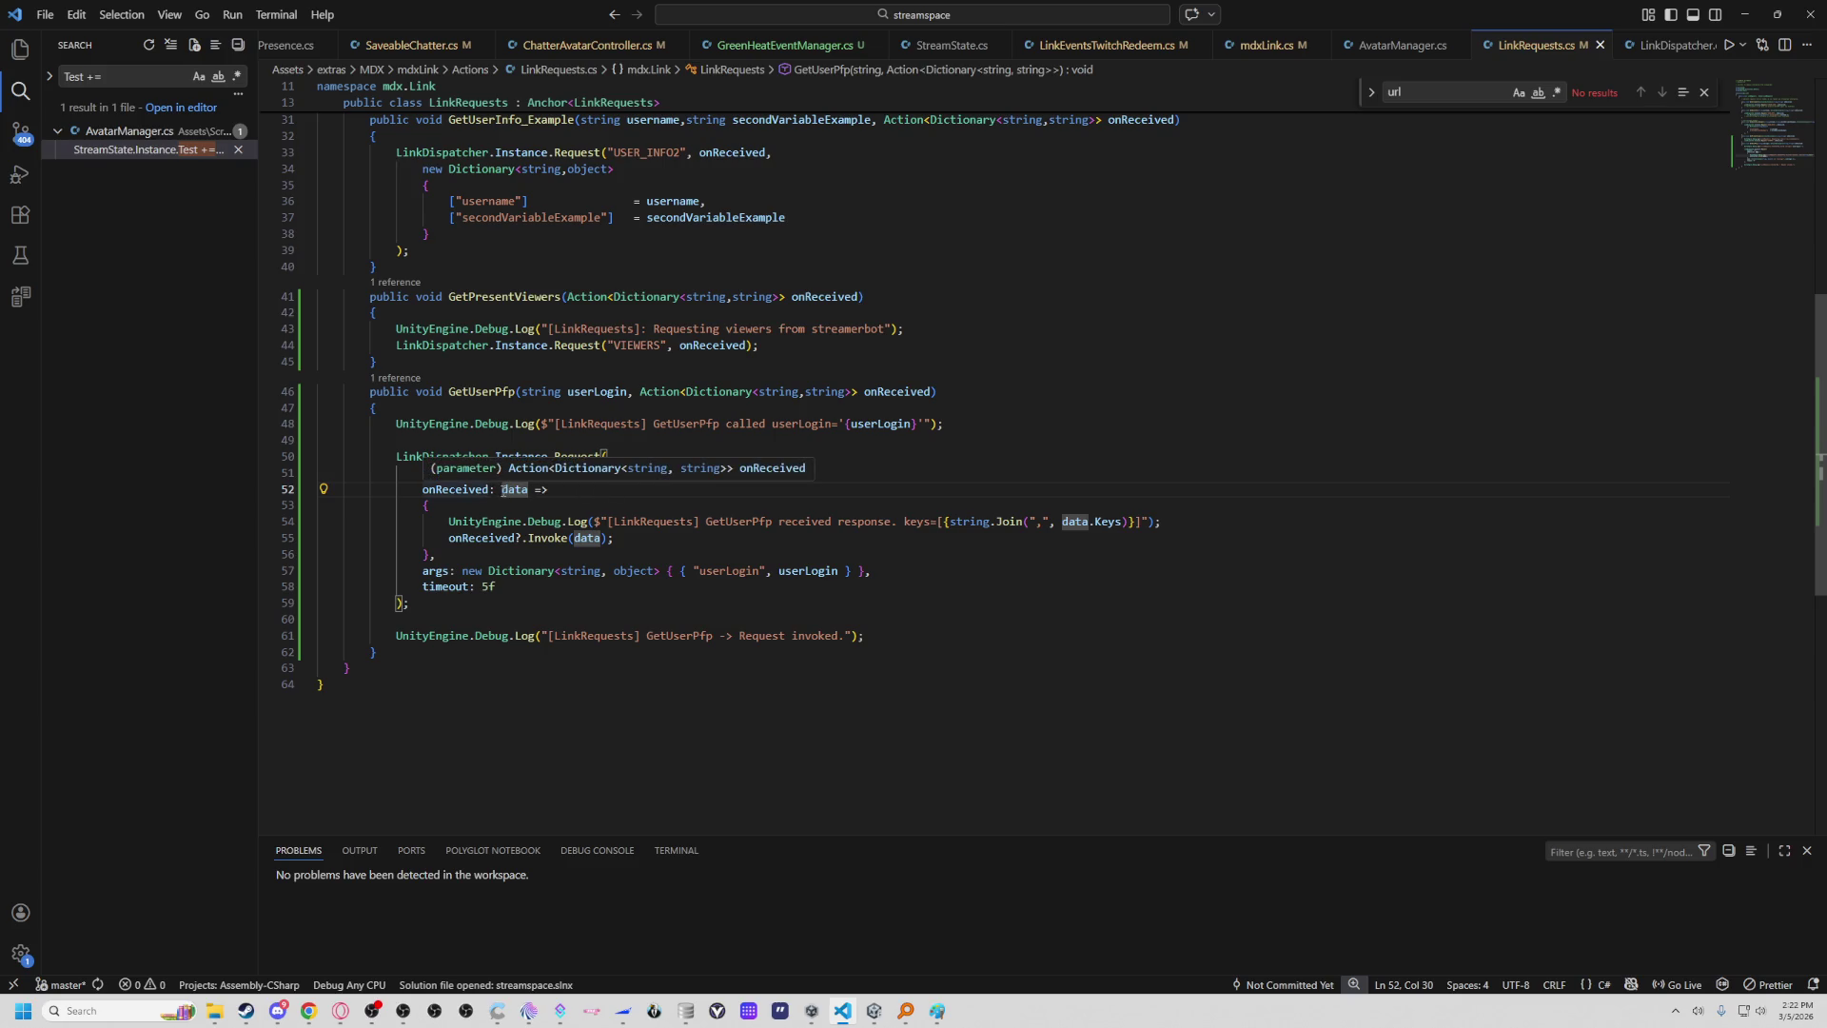
left_click(760, 522)
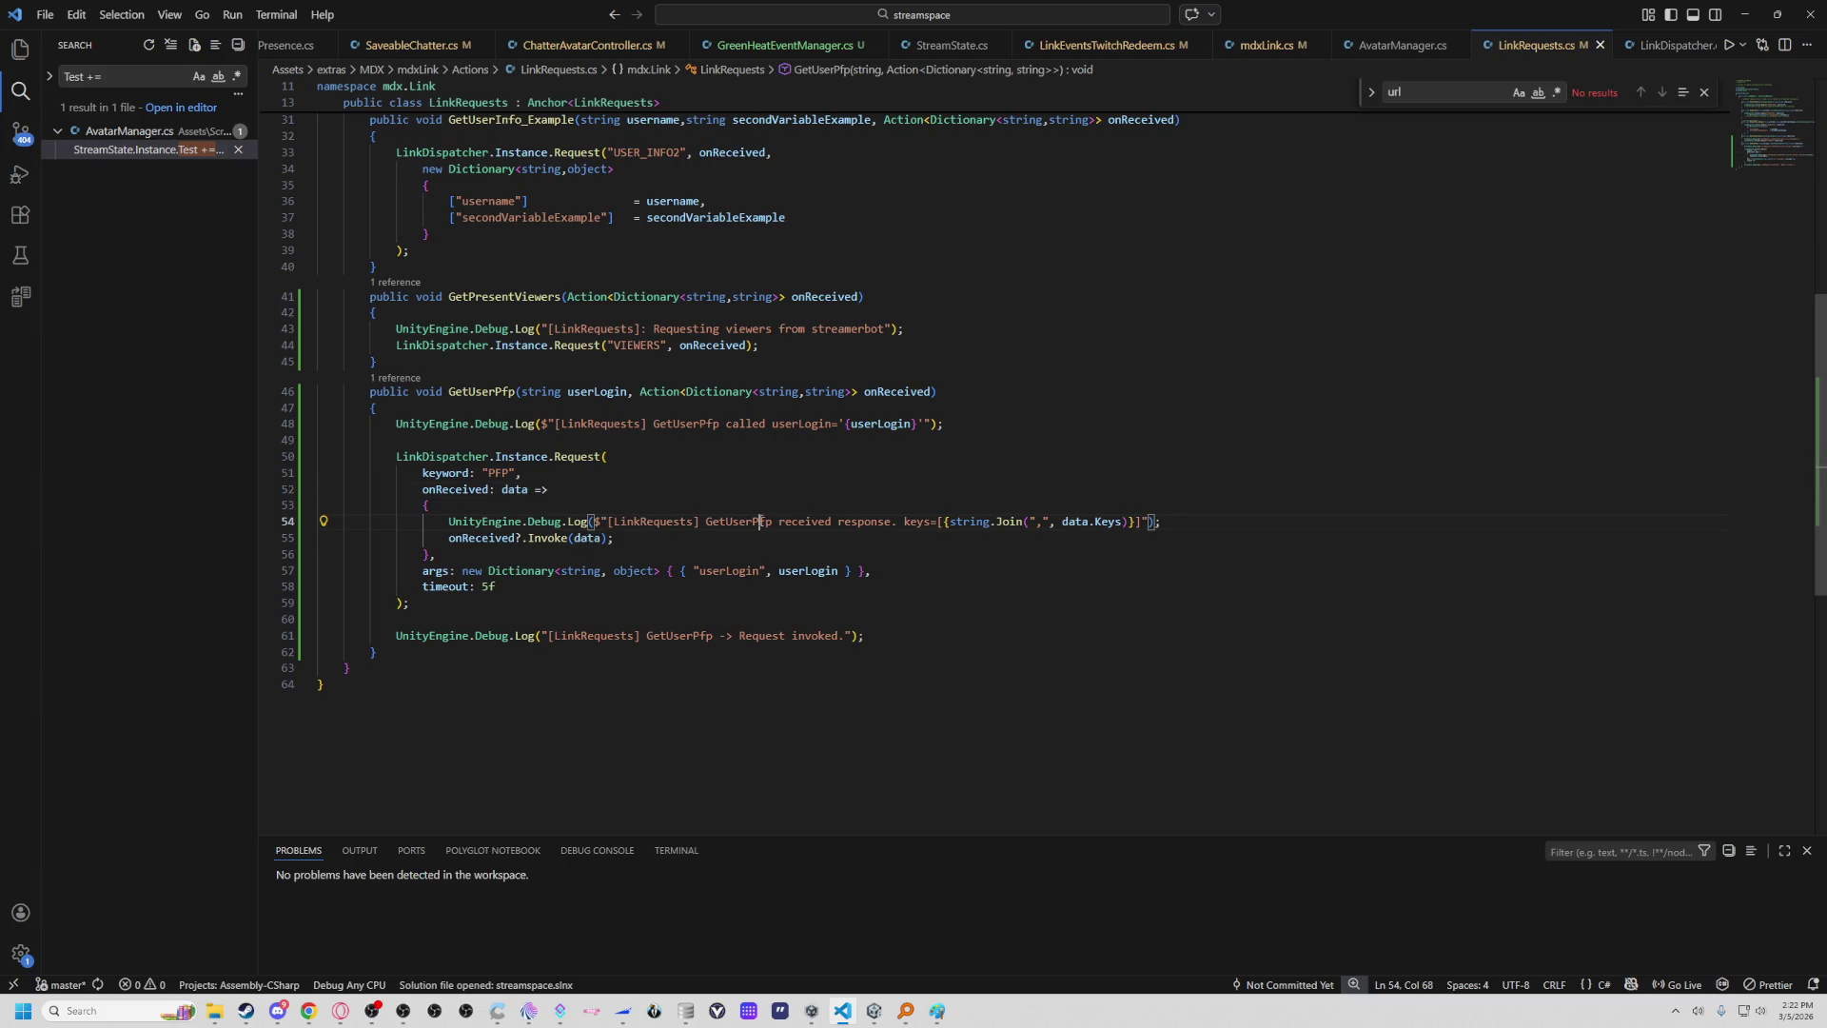
mouse_move(718, 520)
key("alt+Tab")
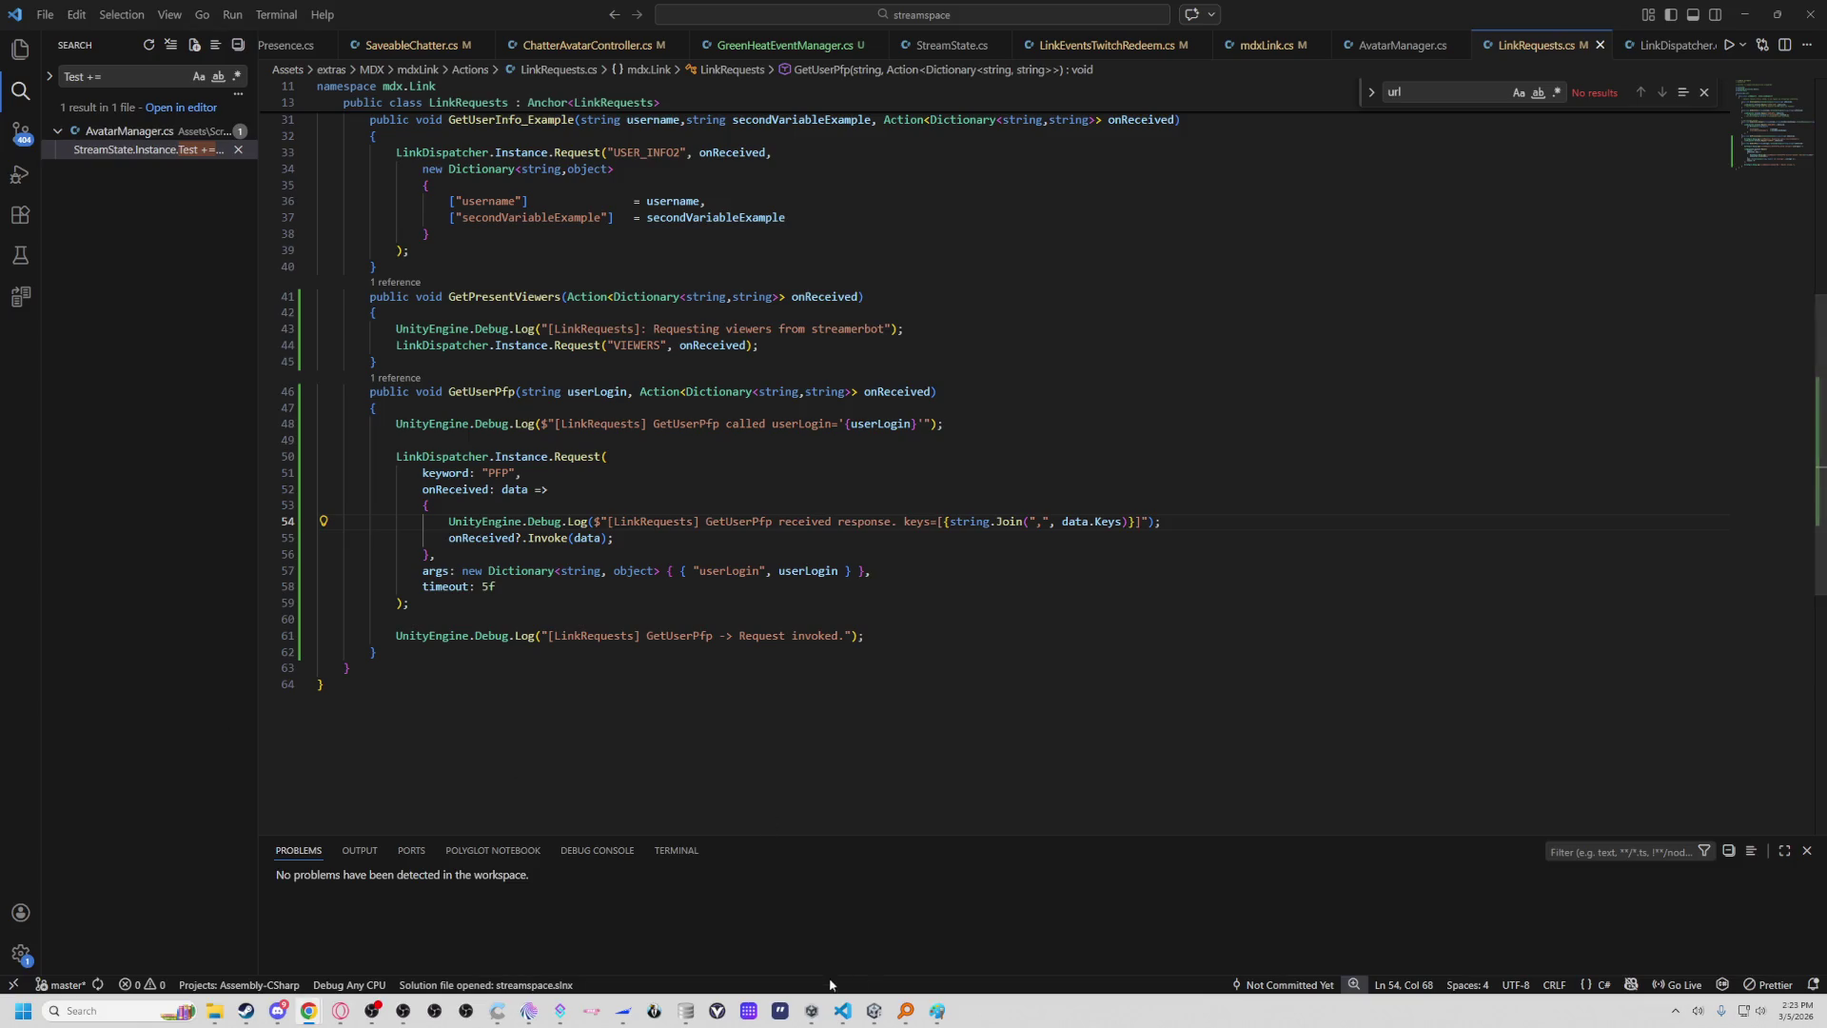
Scroll the Unity Console and view the Twitch redemption and Request invoked entry details.
mouse_move(874, 1011)
left_click(876, 907)
scroll(773, 569, "down", 5)
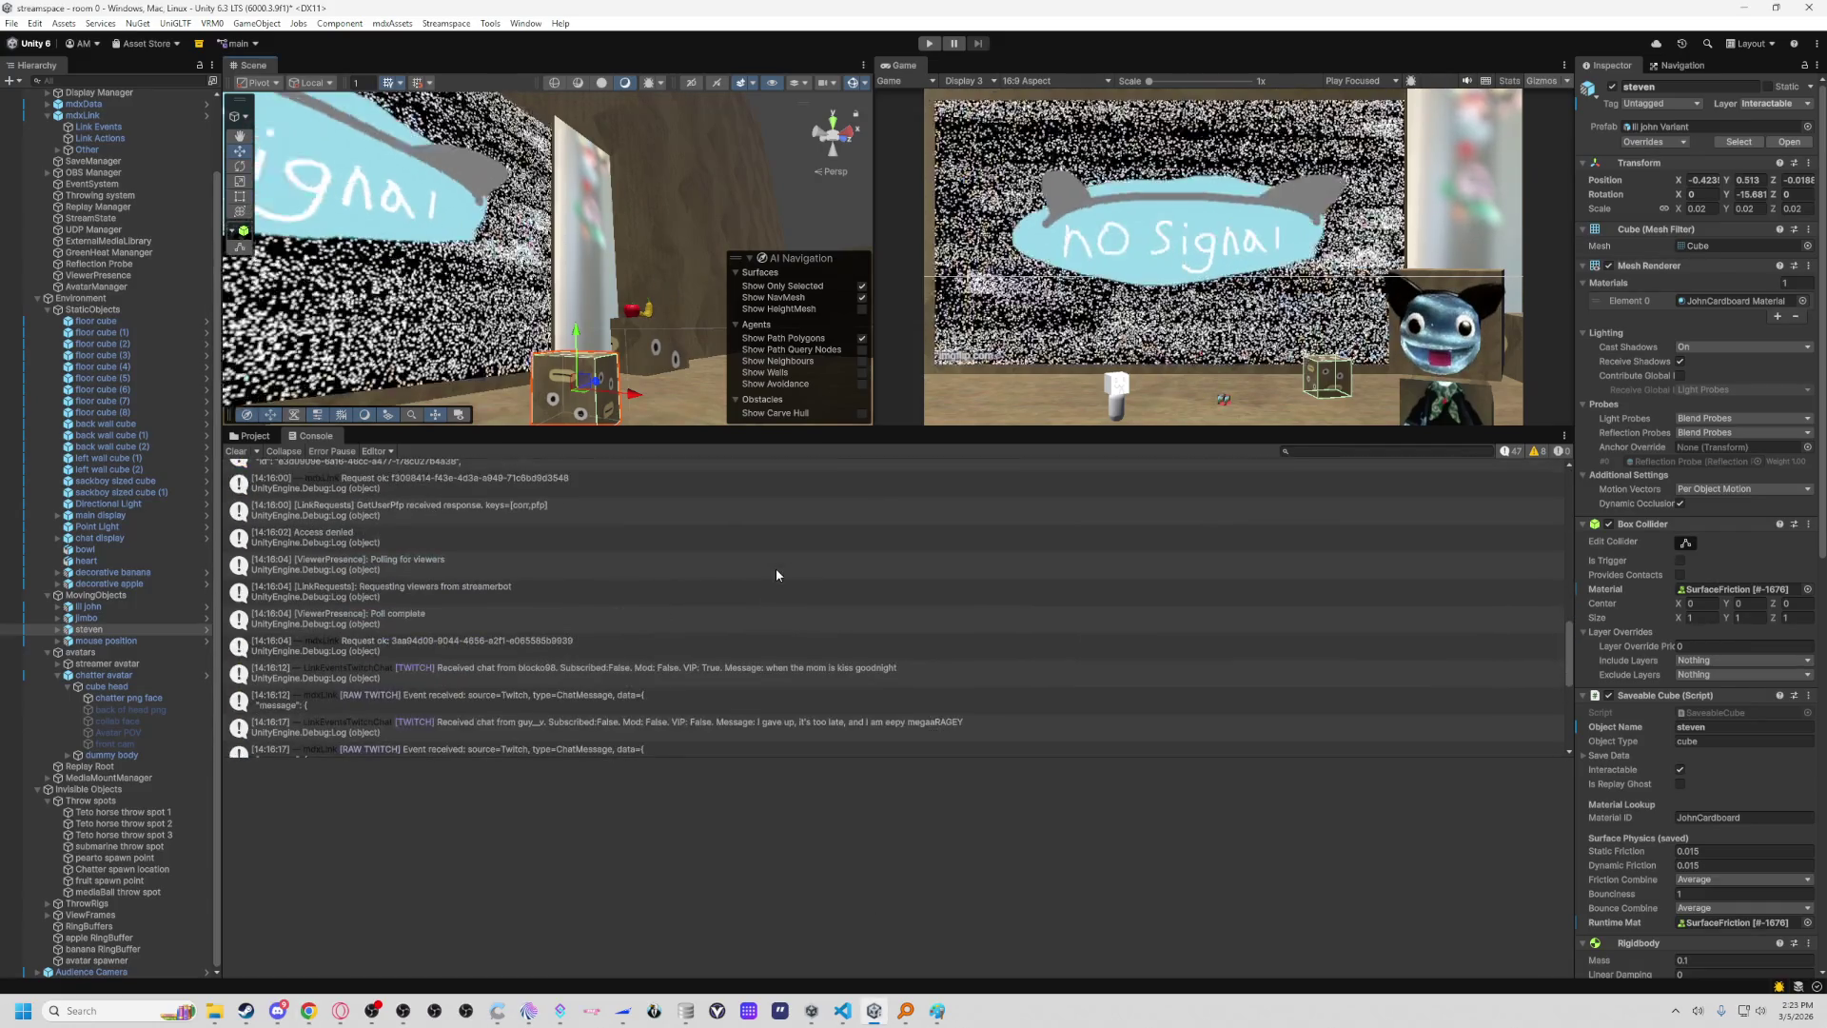
scroll(776, 573, "down", 3)
scroll(777, 575, "down", 3)
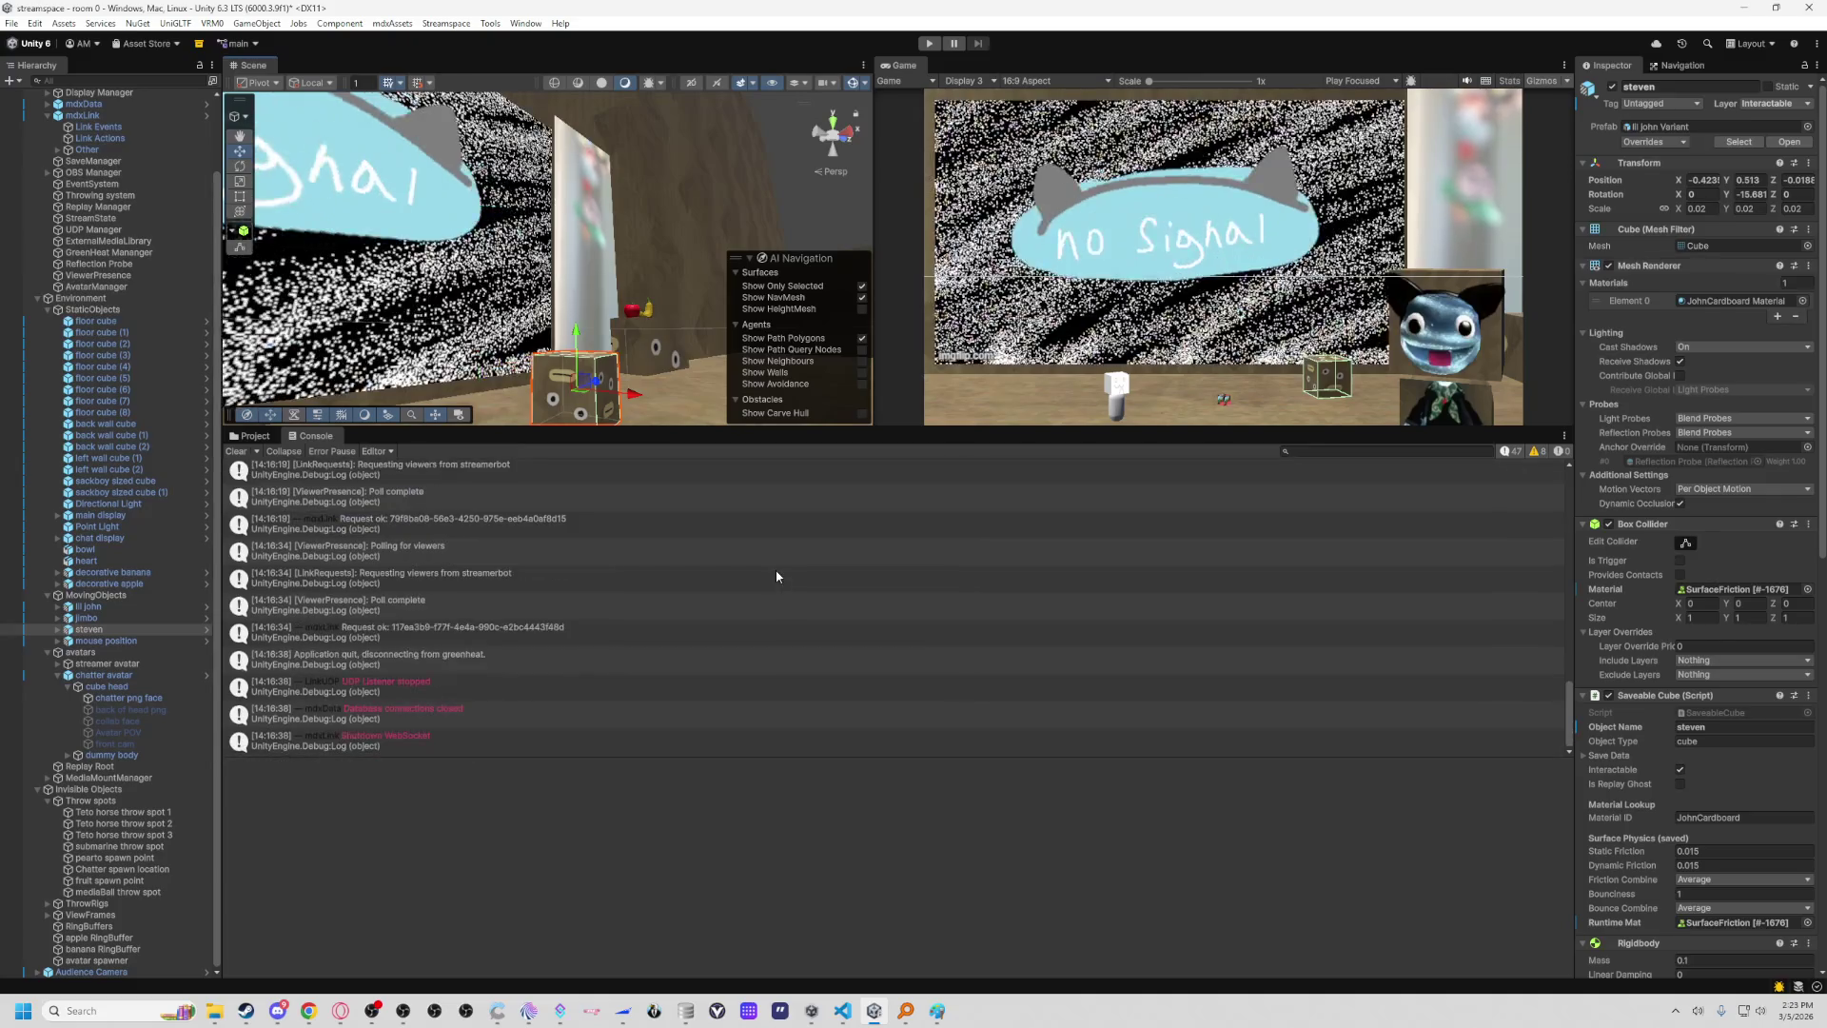
scroll(777, 576, "up", 3)
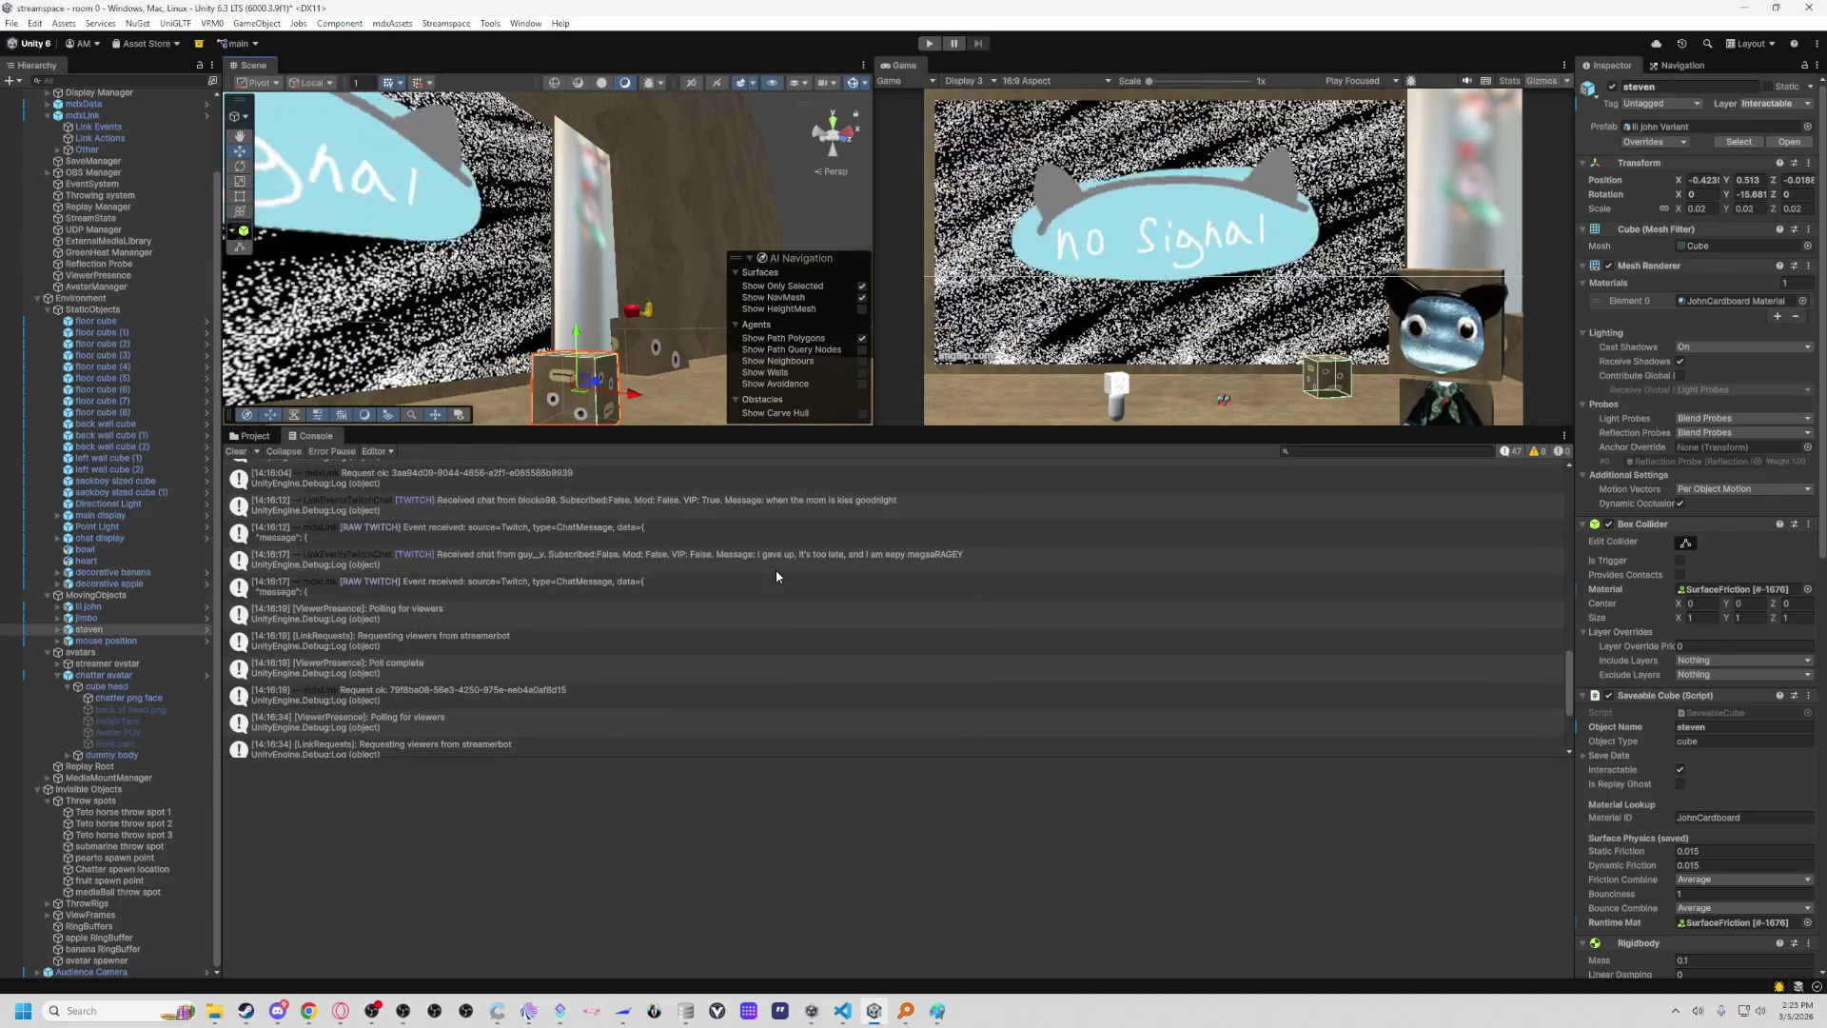
scroll(776, 576, "up", 5)
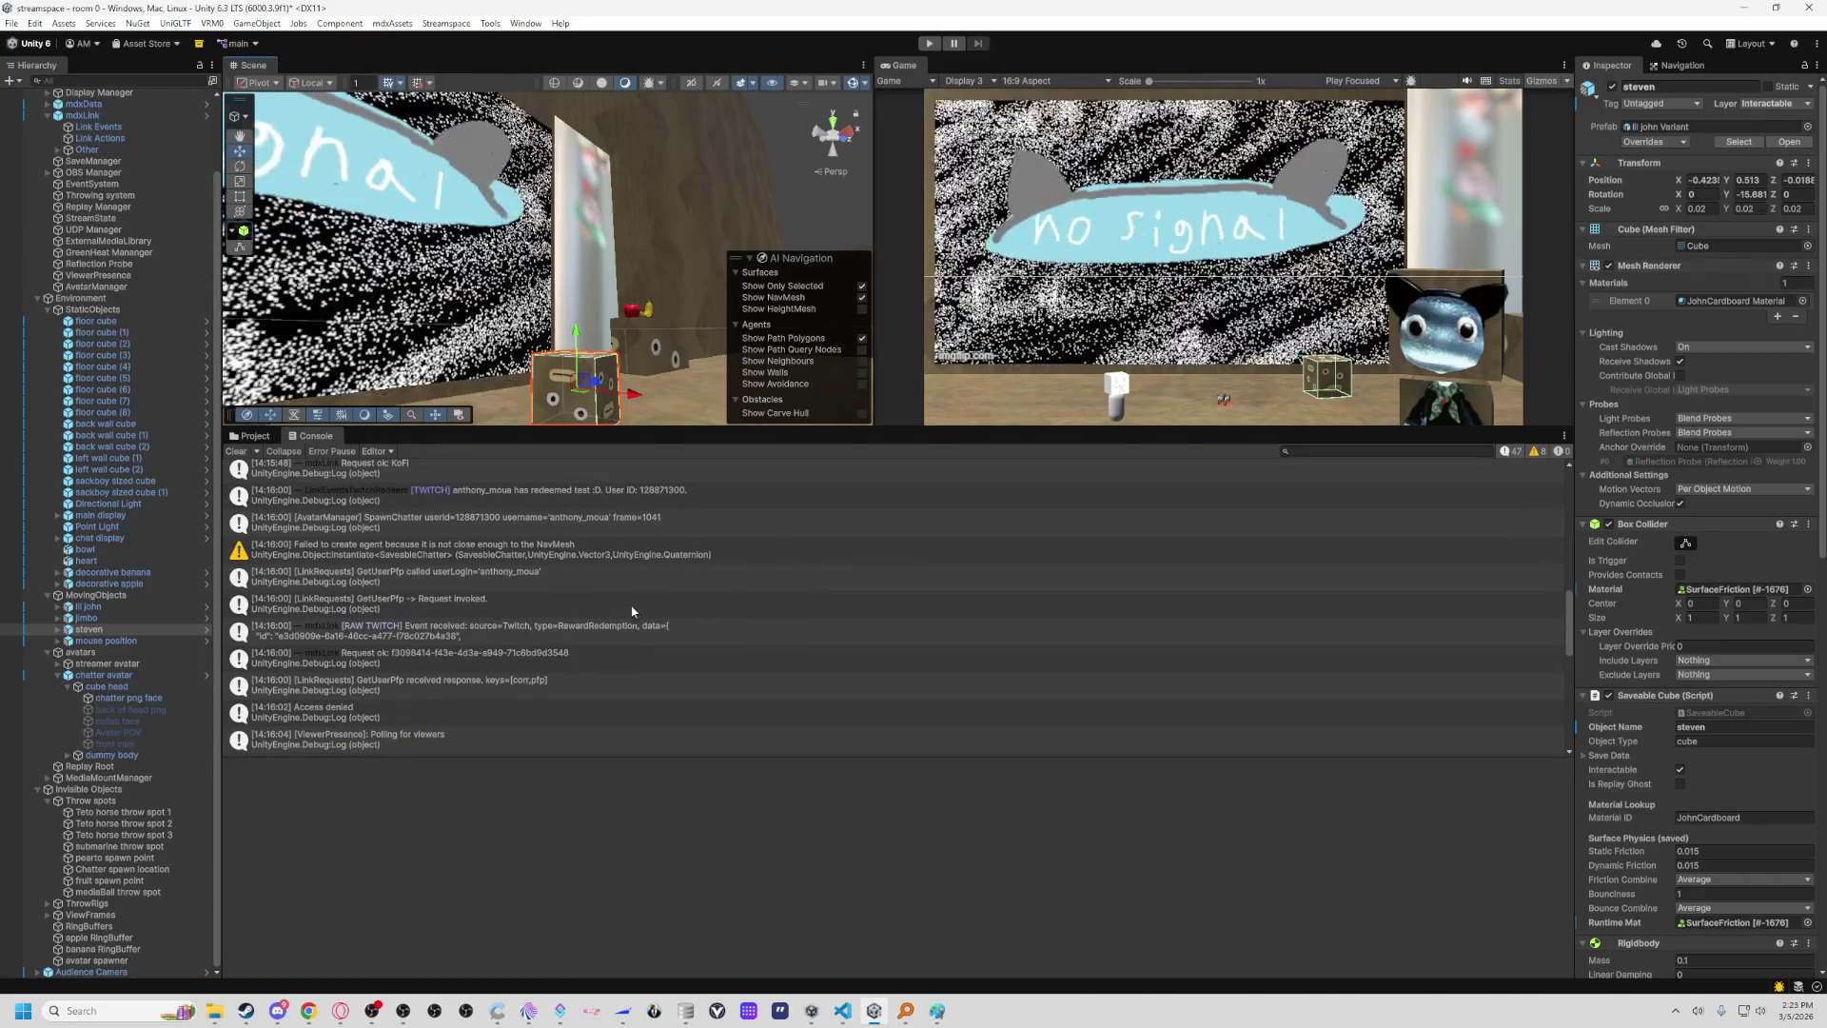
left_click(641, 633)
left_click(627, 613)
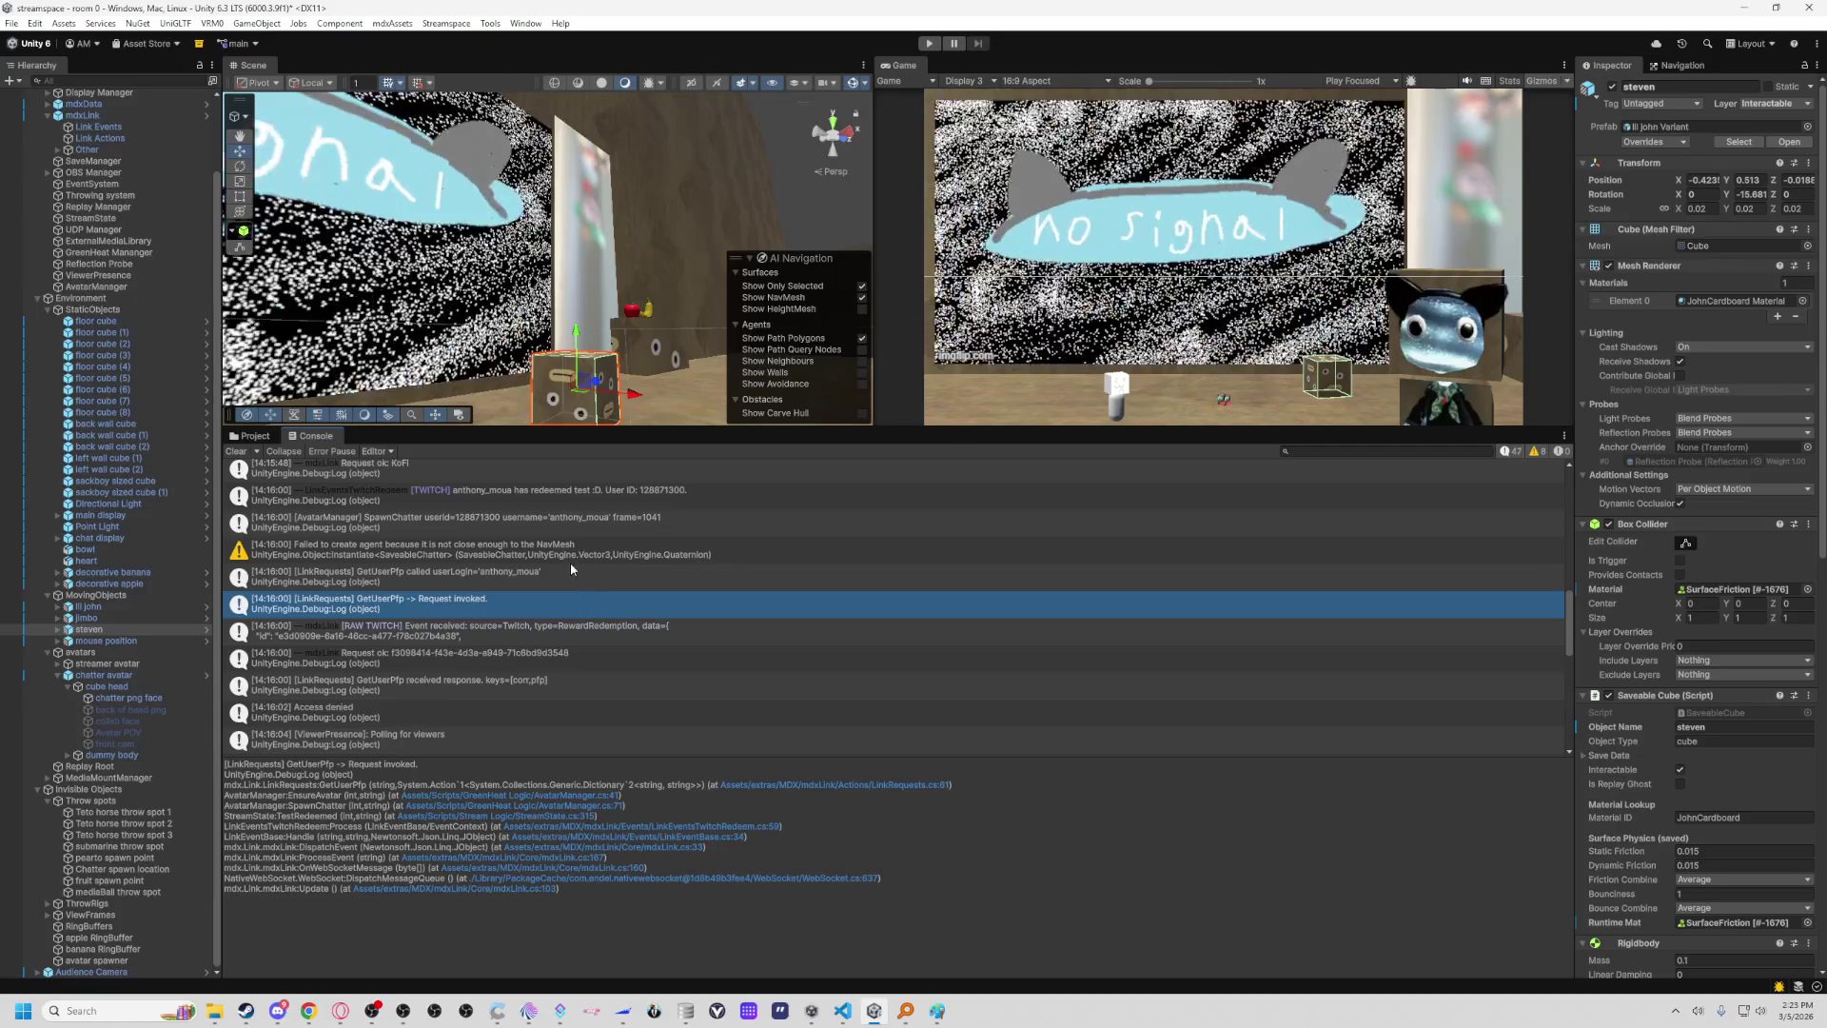
View the GetUserPfp called, agent-creation warning and Access denied error details, then open its source.
left_click(571, 576)
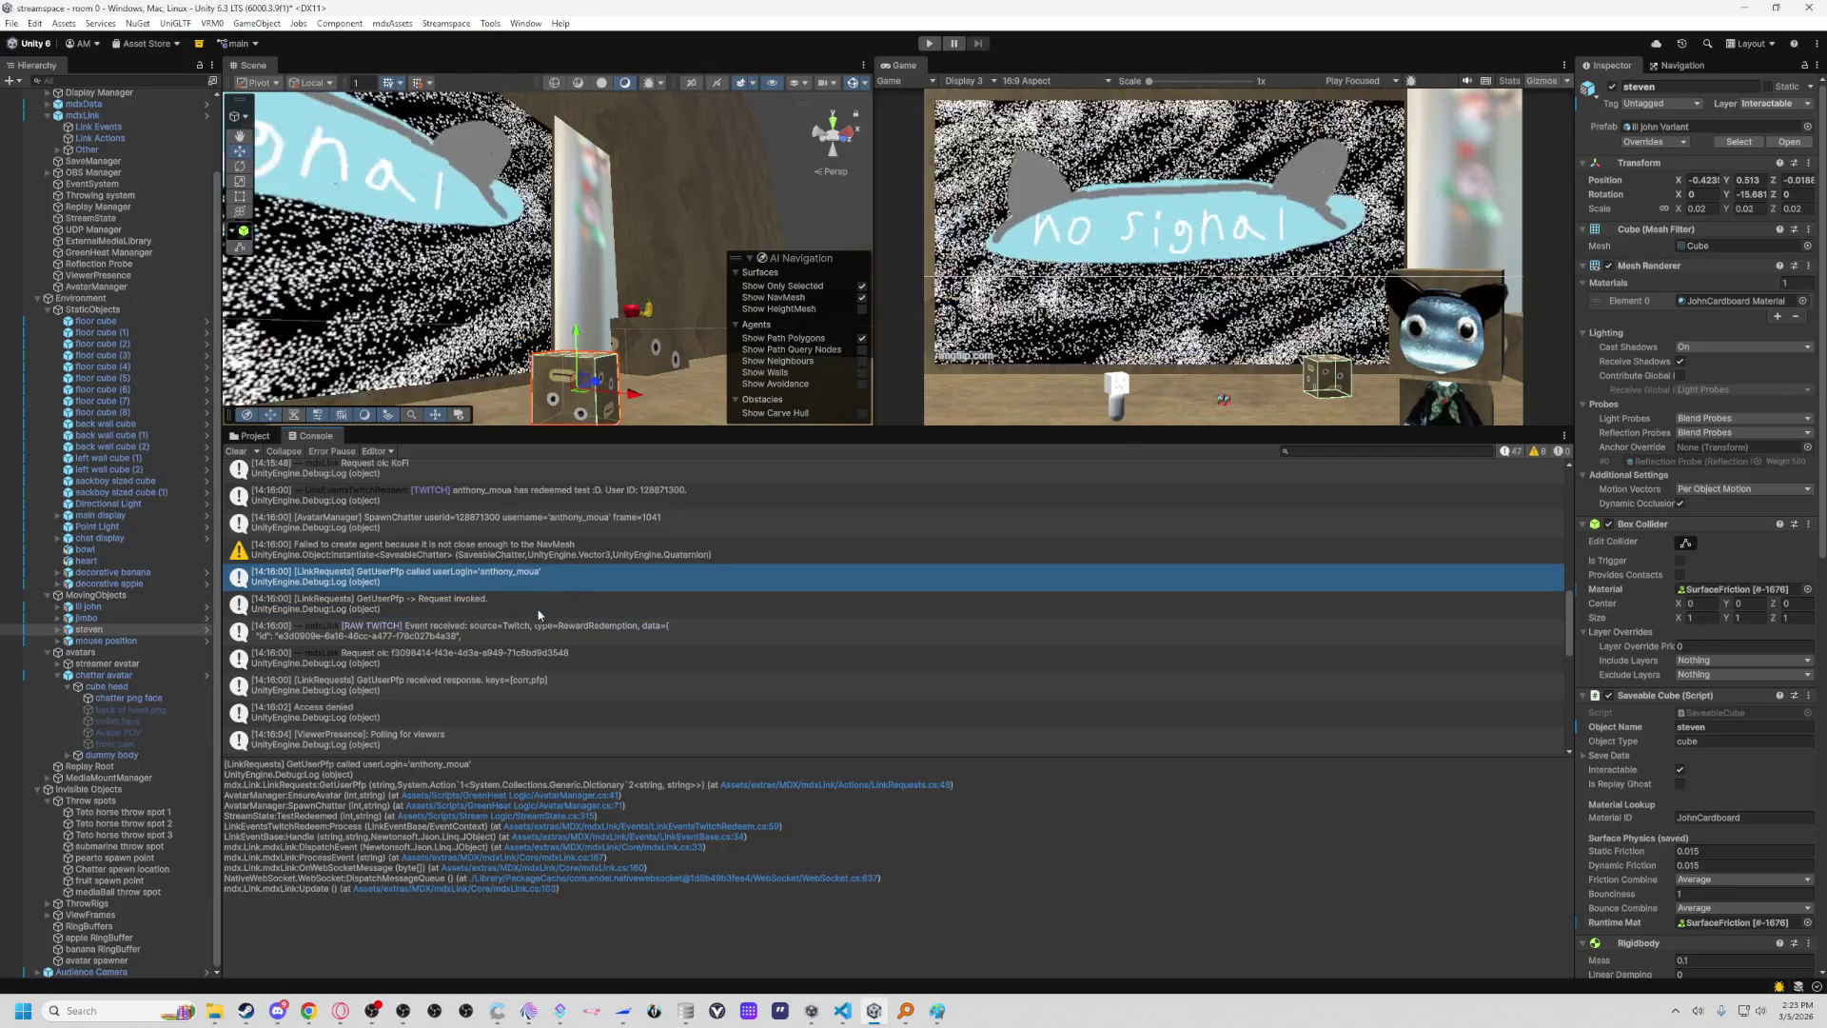
left_click(540, 557)
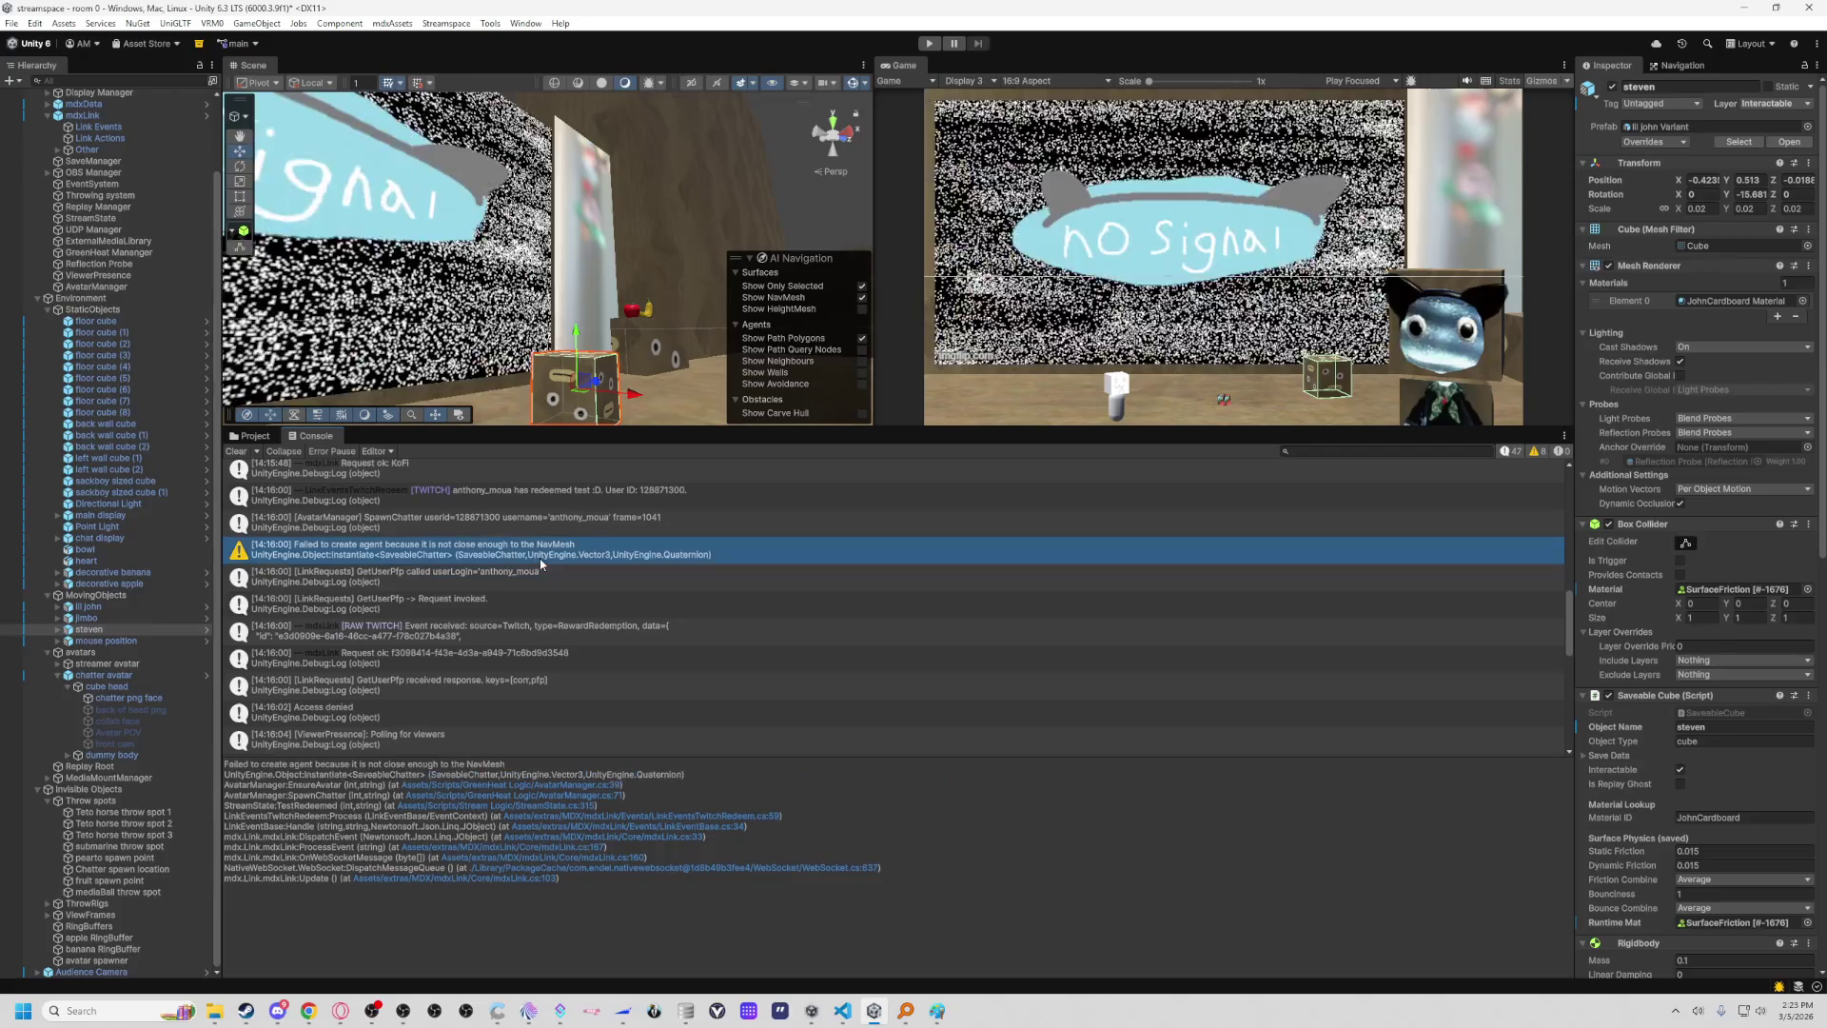
scroll(600, 581, "down", 3)
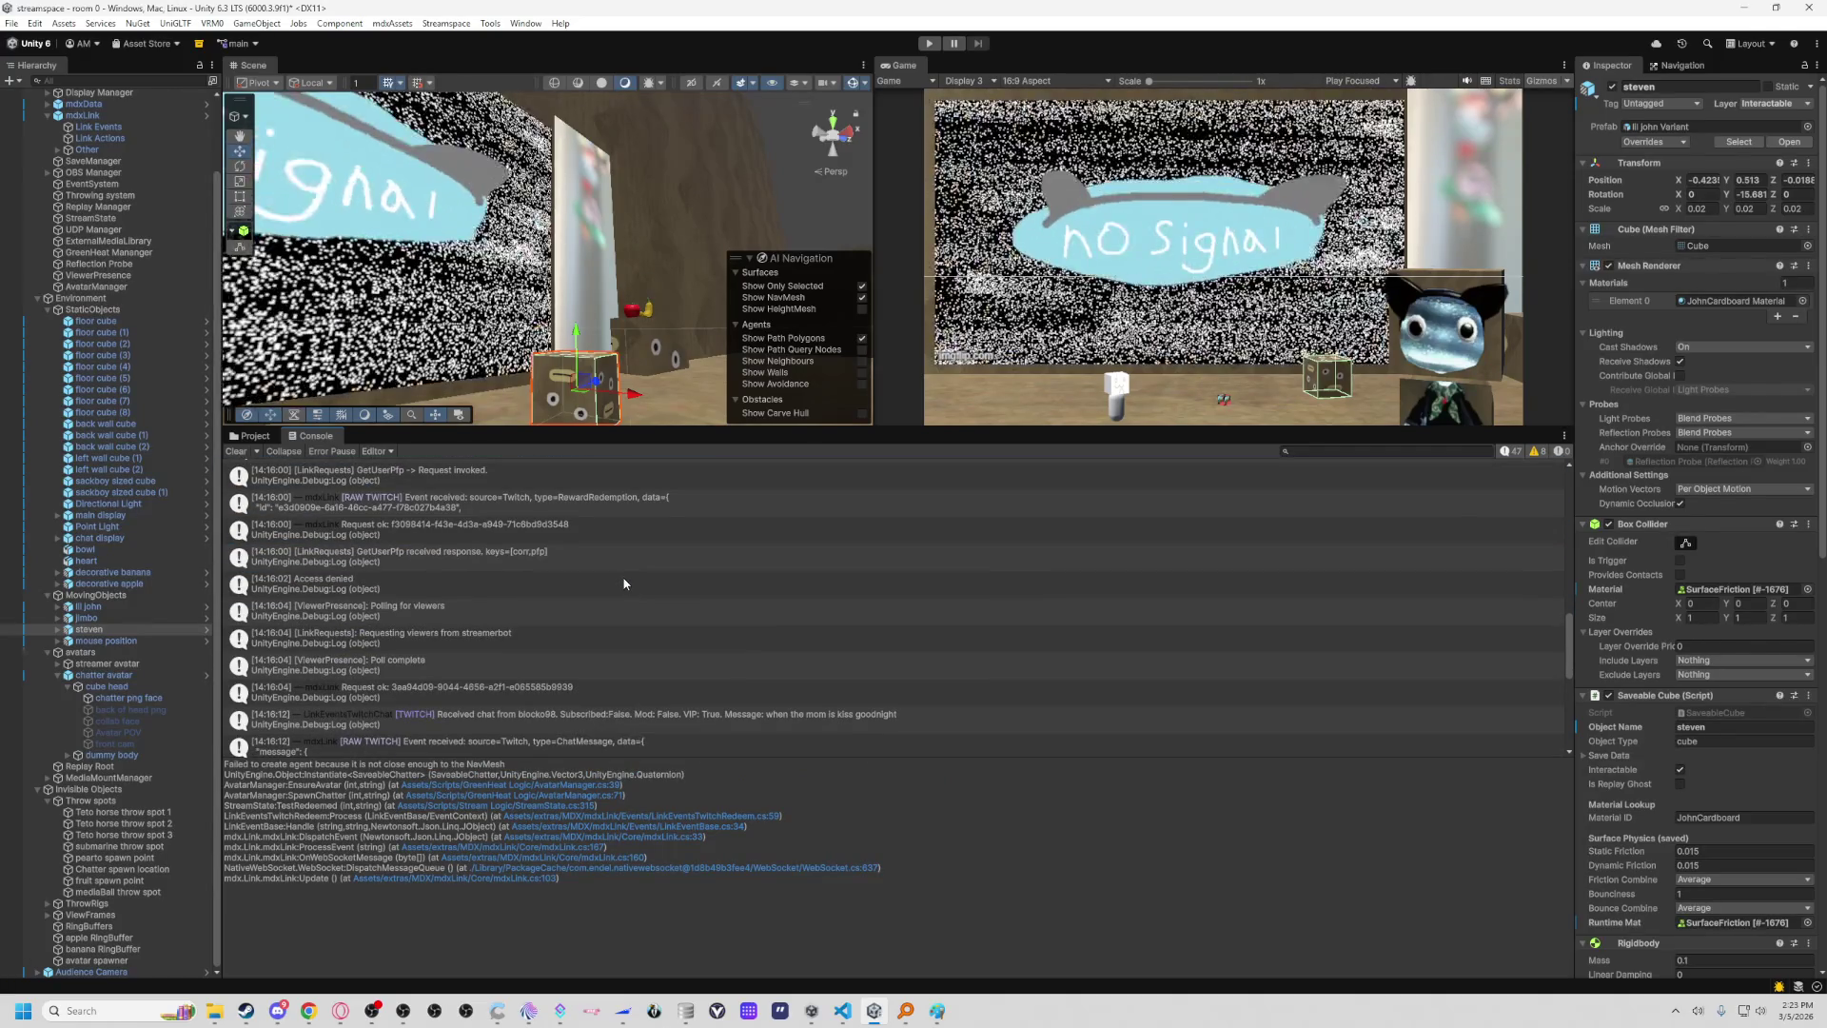
left_click(624, 583)
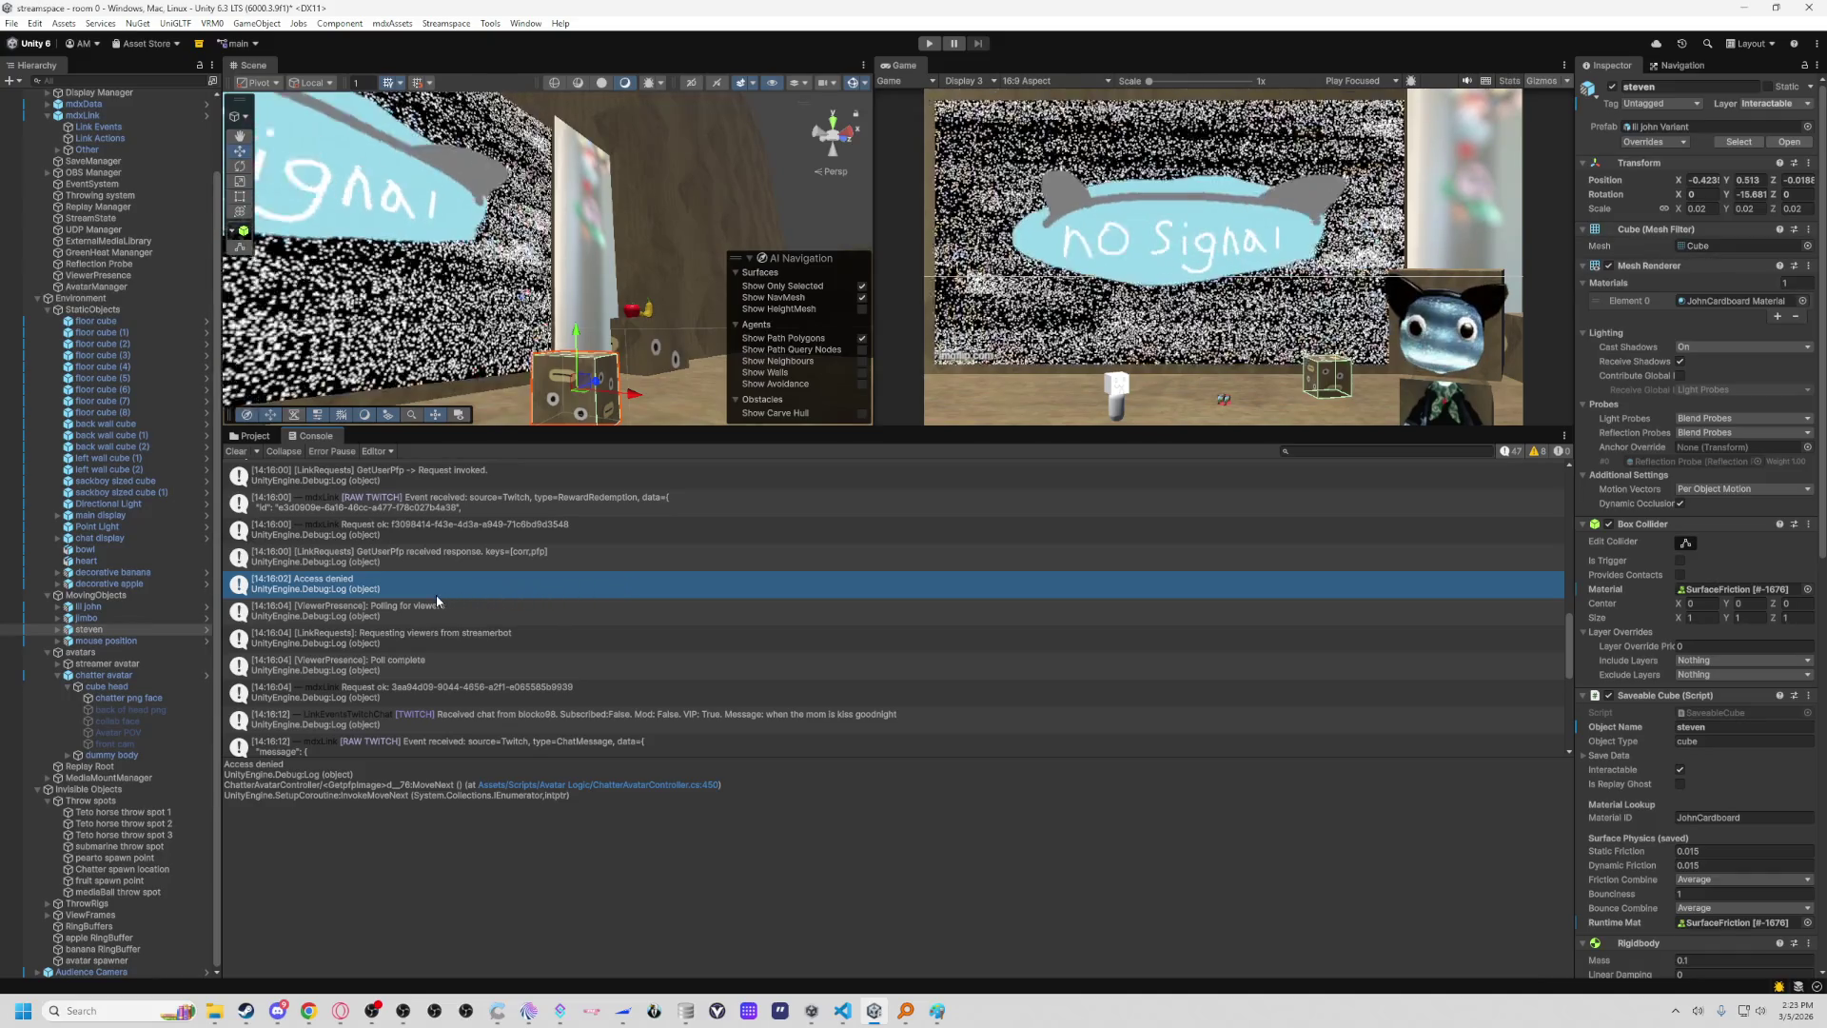
double_click(436, 596)
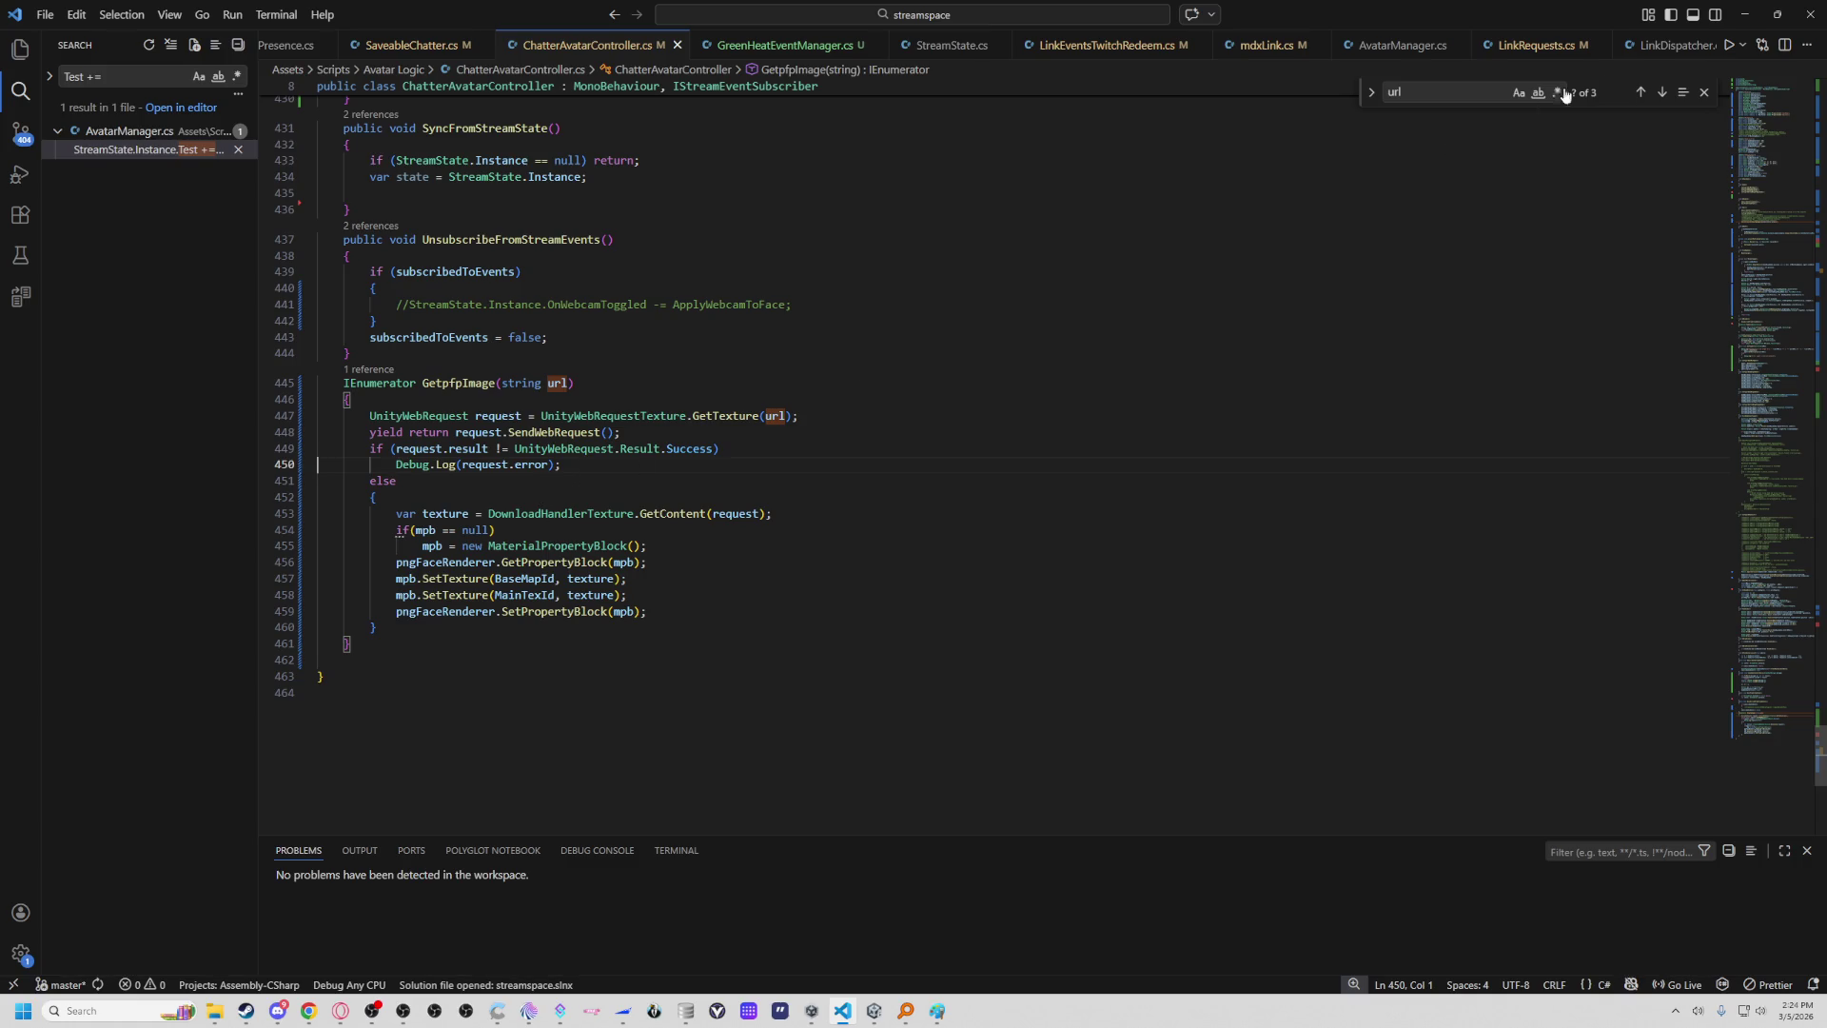
key("alt+Tab")
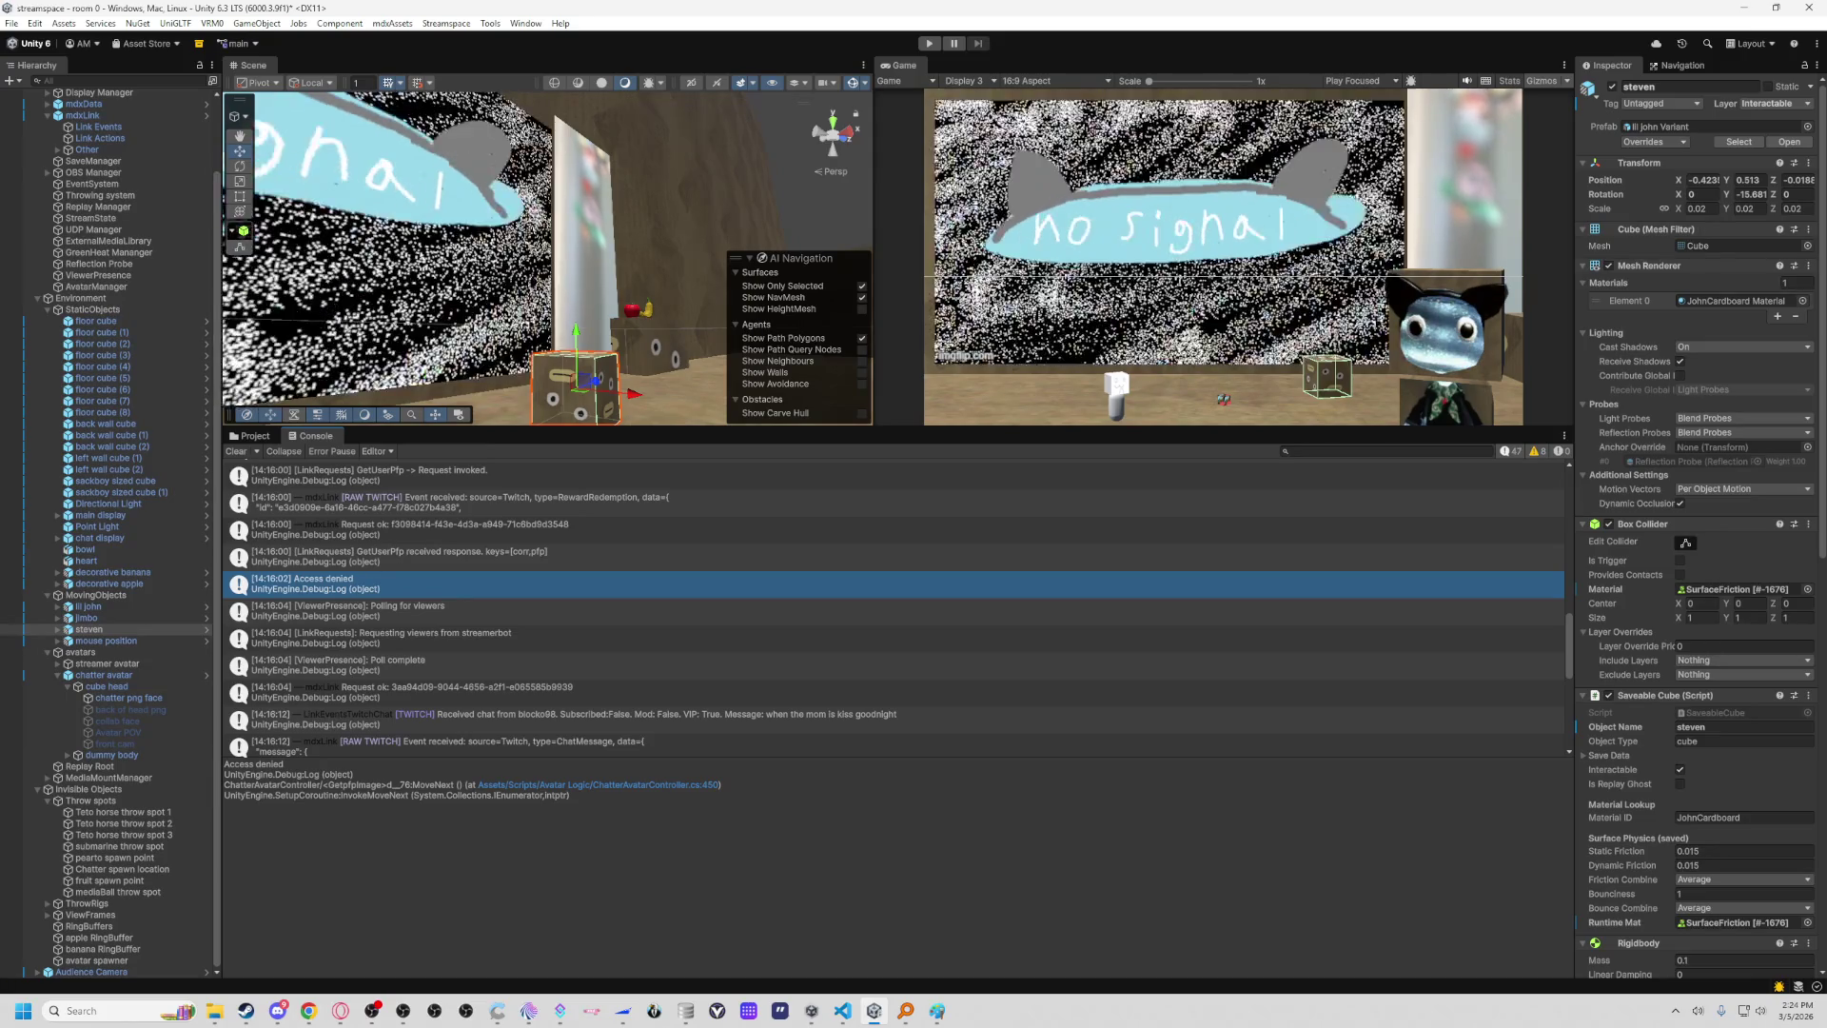
left_click(1339, 452)
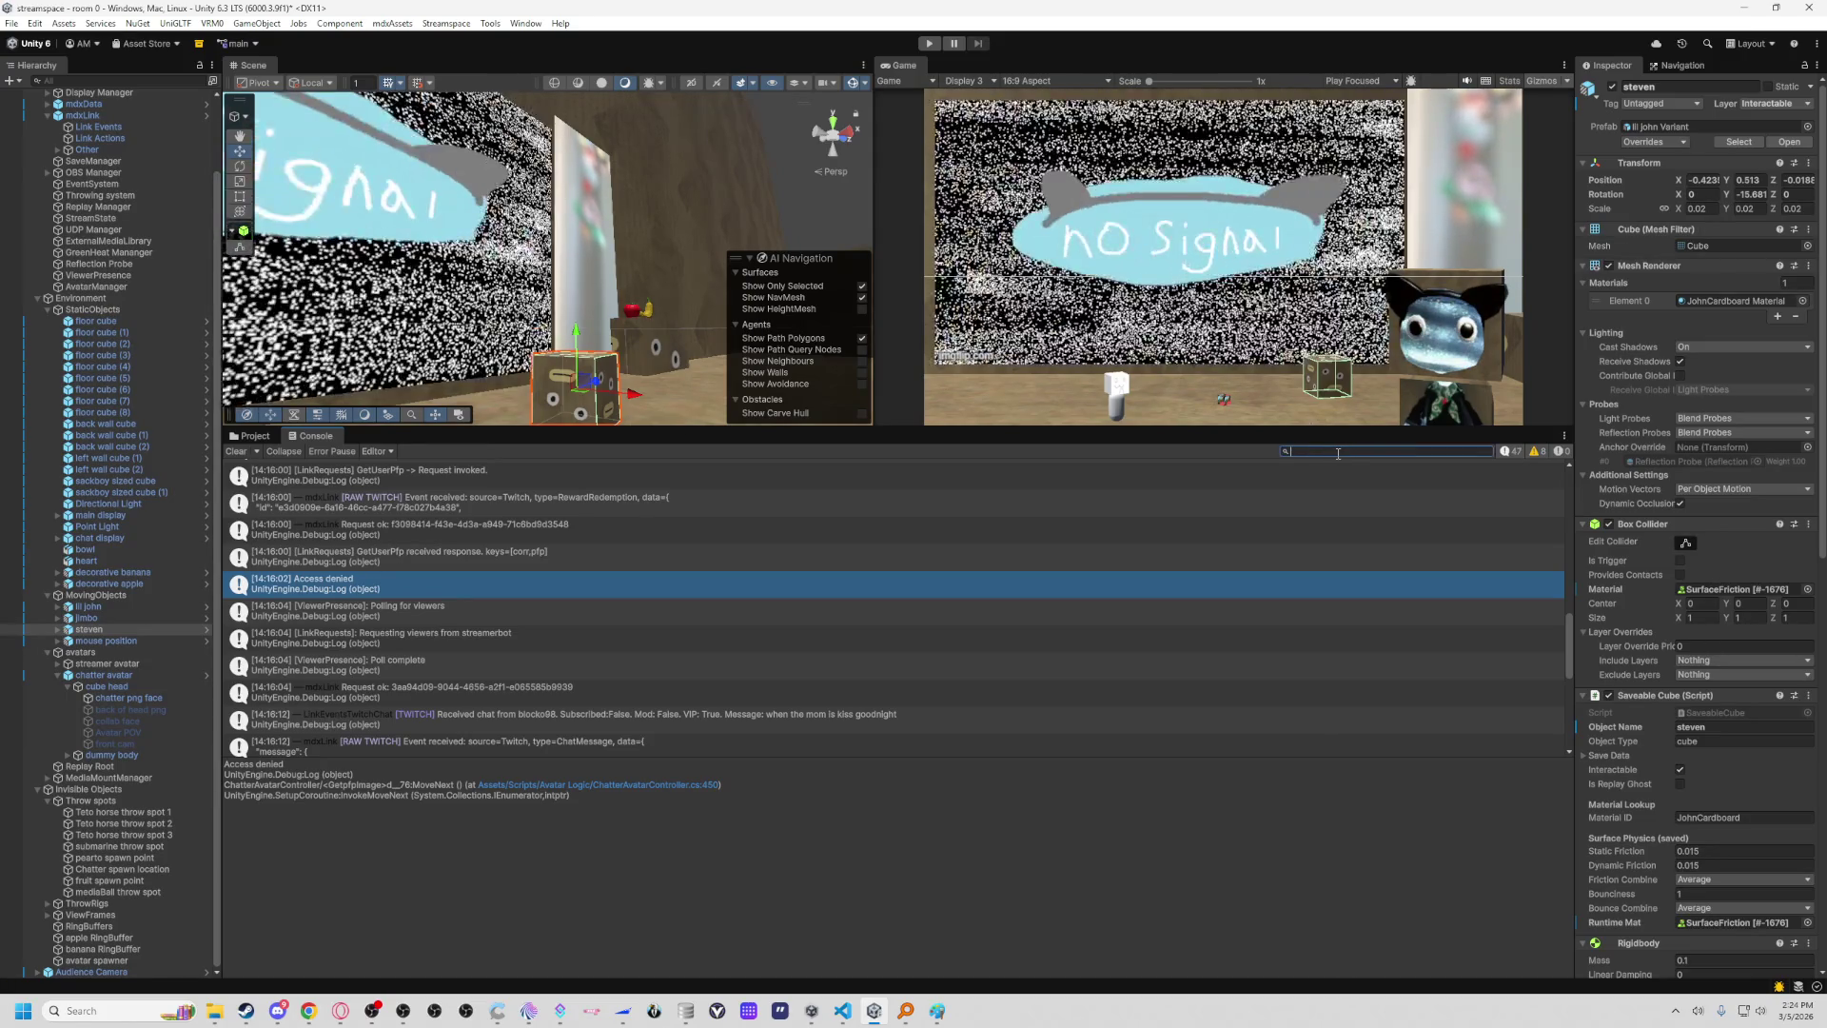
Filter the Console with 'linkre' and view the GetUserPfp received response stack trace.
type("linkre")
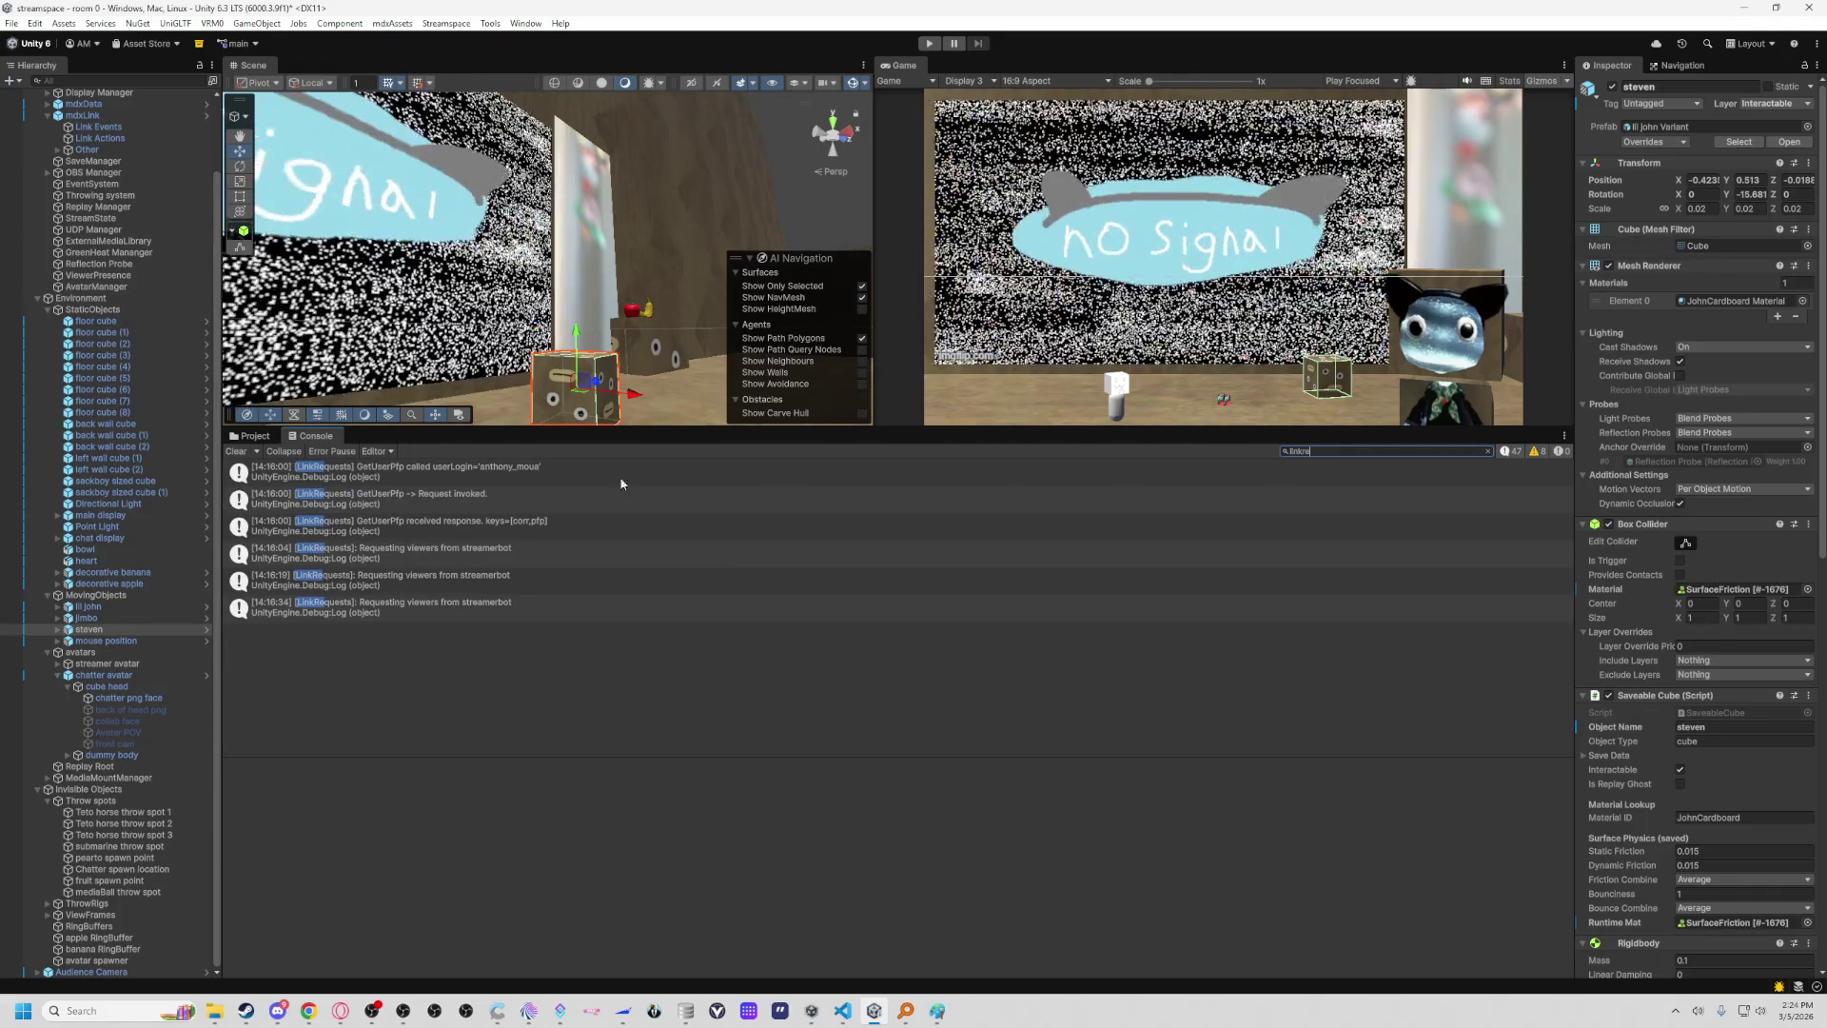
left_click(522, 528)
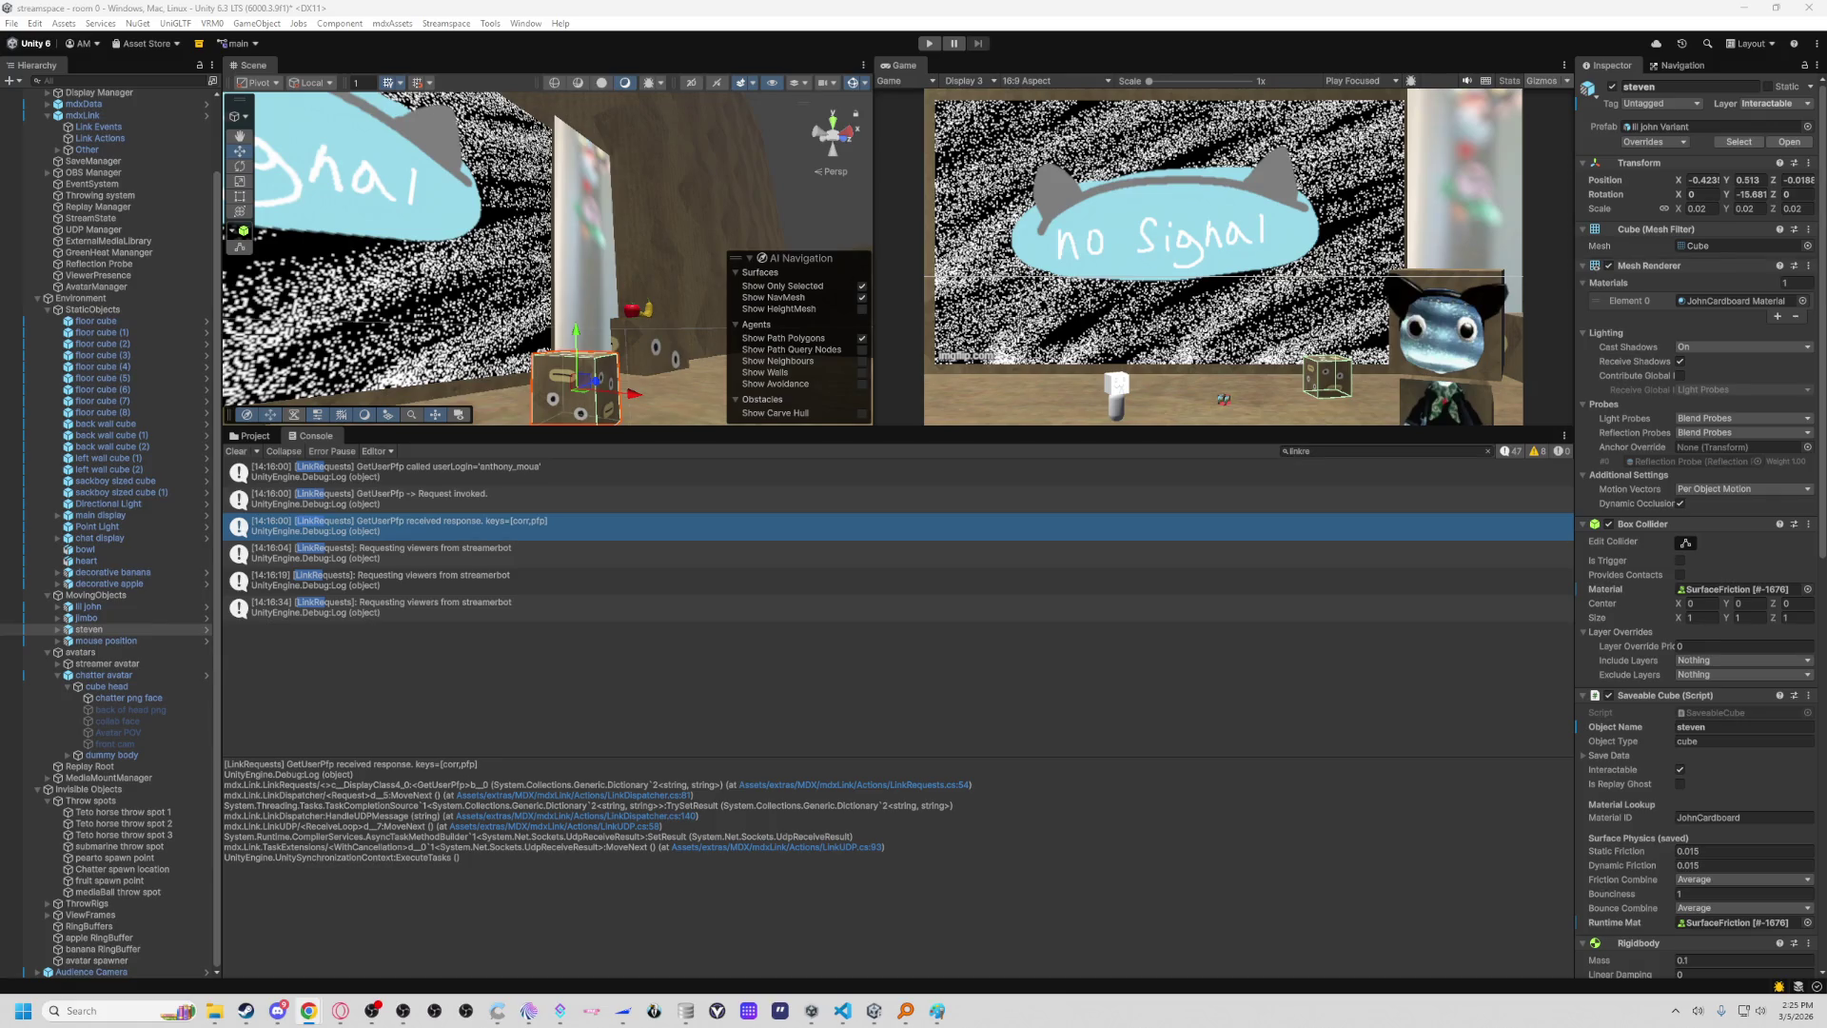
left_click(842, 1011)
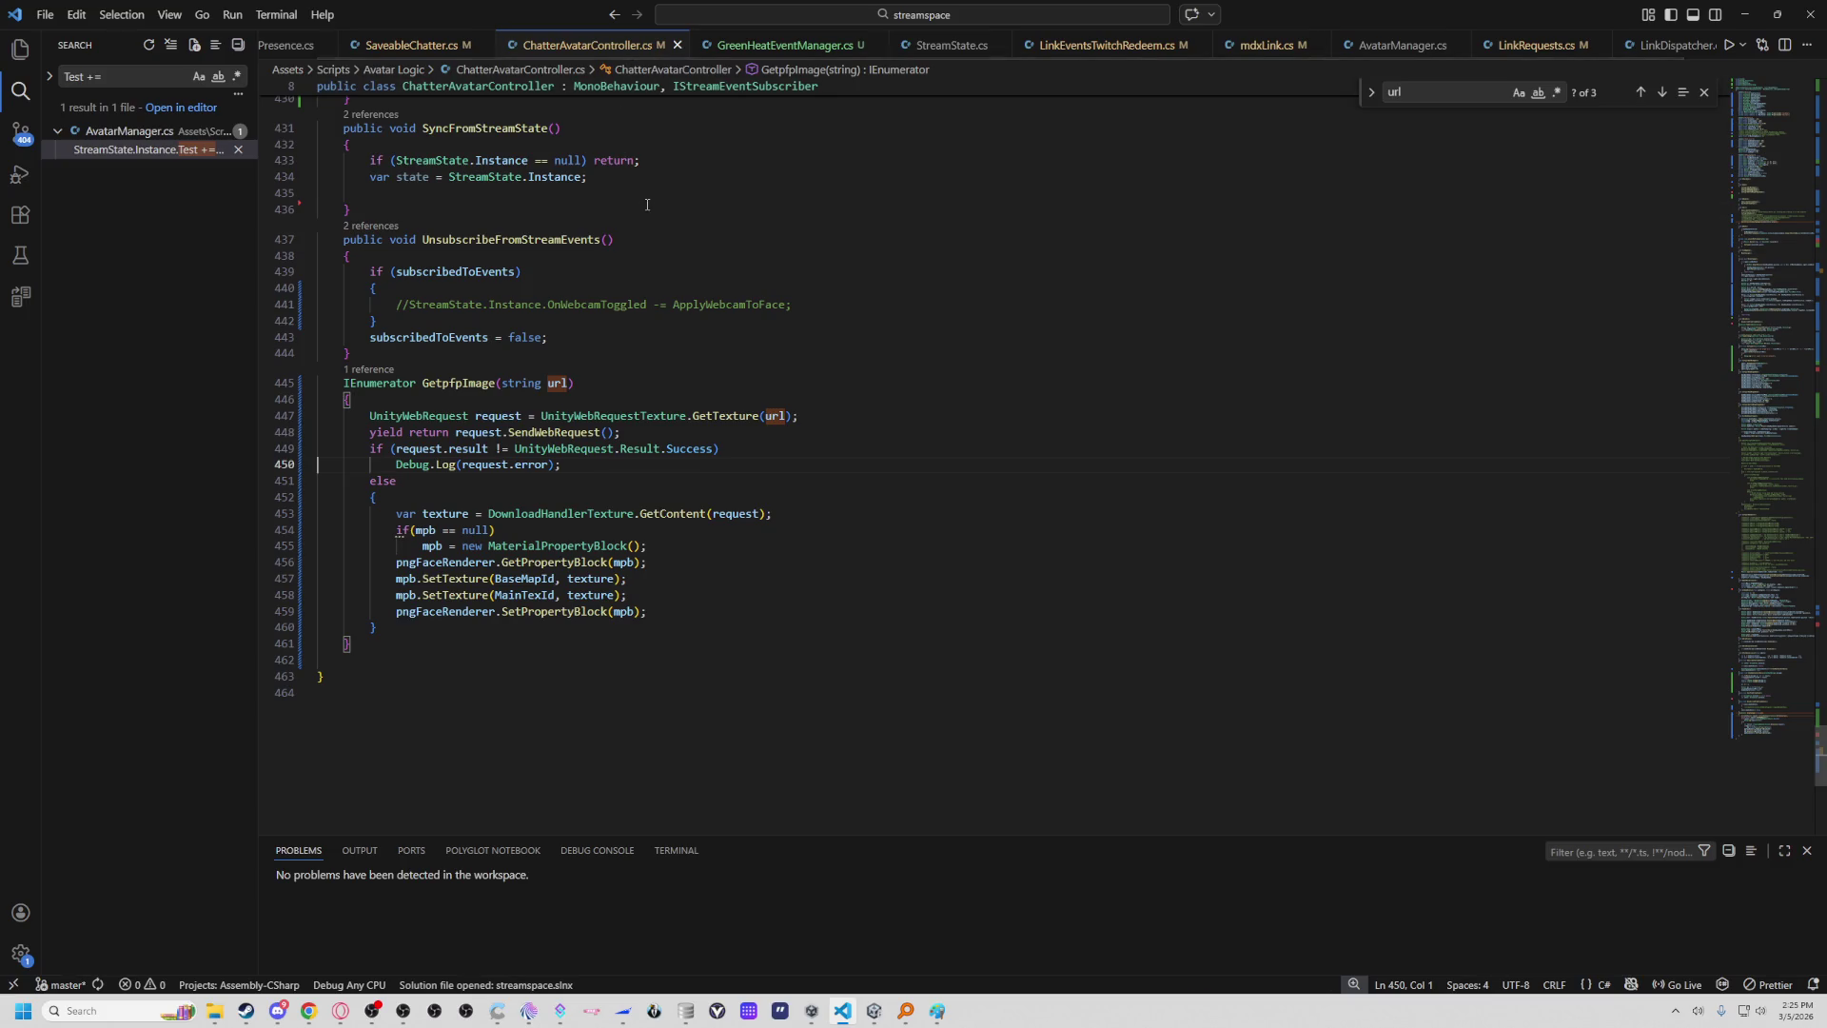
Look through SaveableChatter.cs and ChatterAvatarController.cs, then bring up AvatarManager.cs.
left_click(411, 45)
left_click(588, 45)
left_click(666, 209)
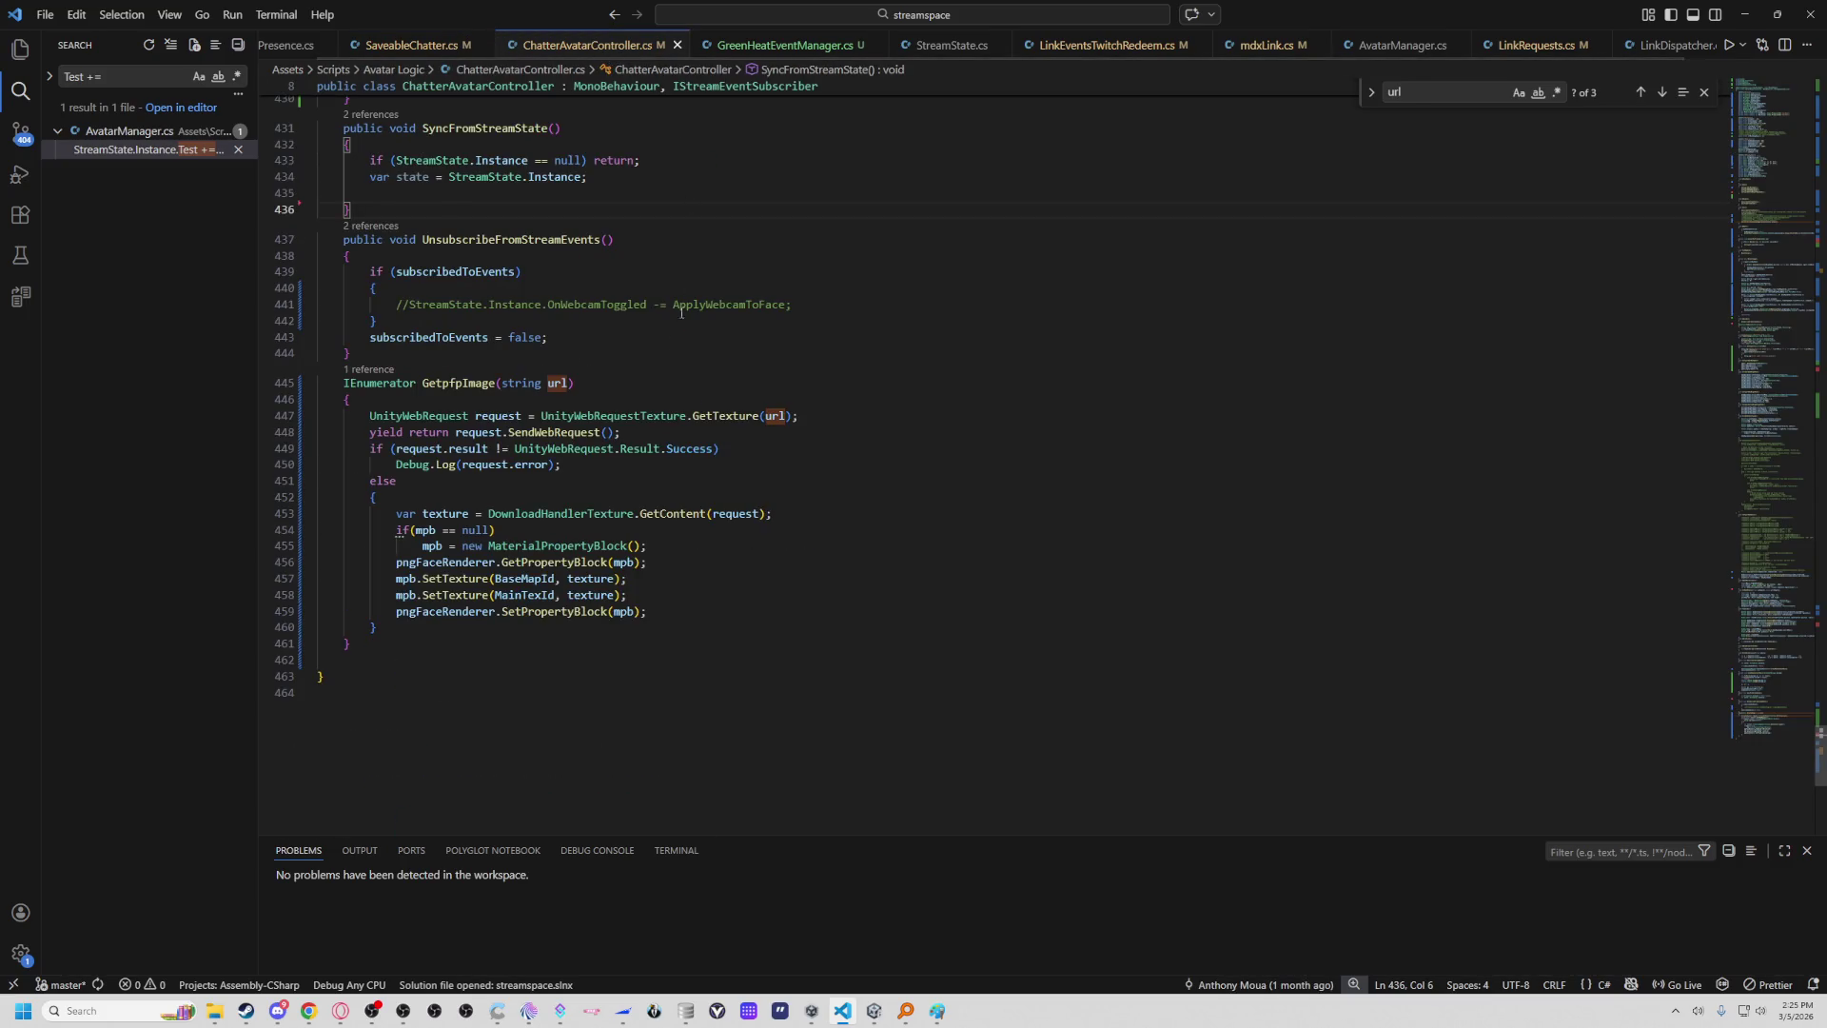
scroll(685, 323, "up", 2)
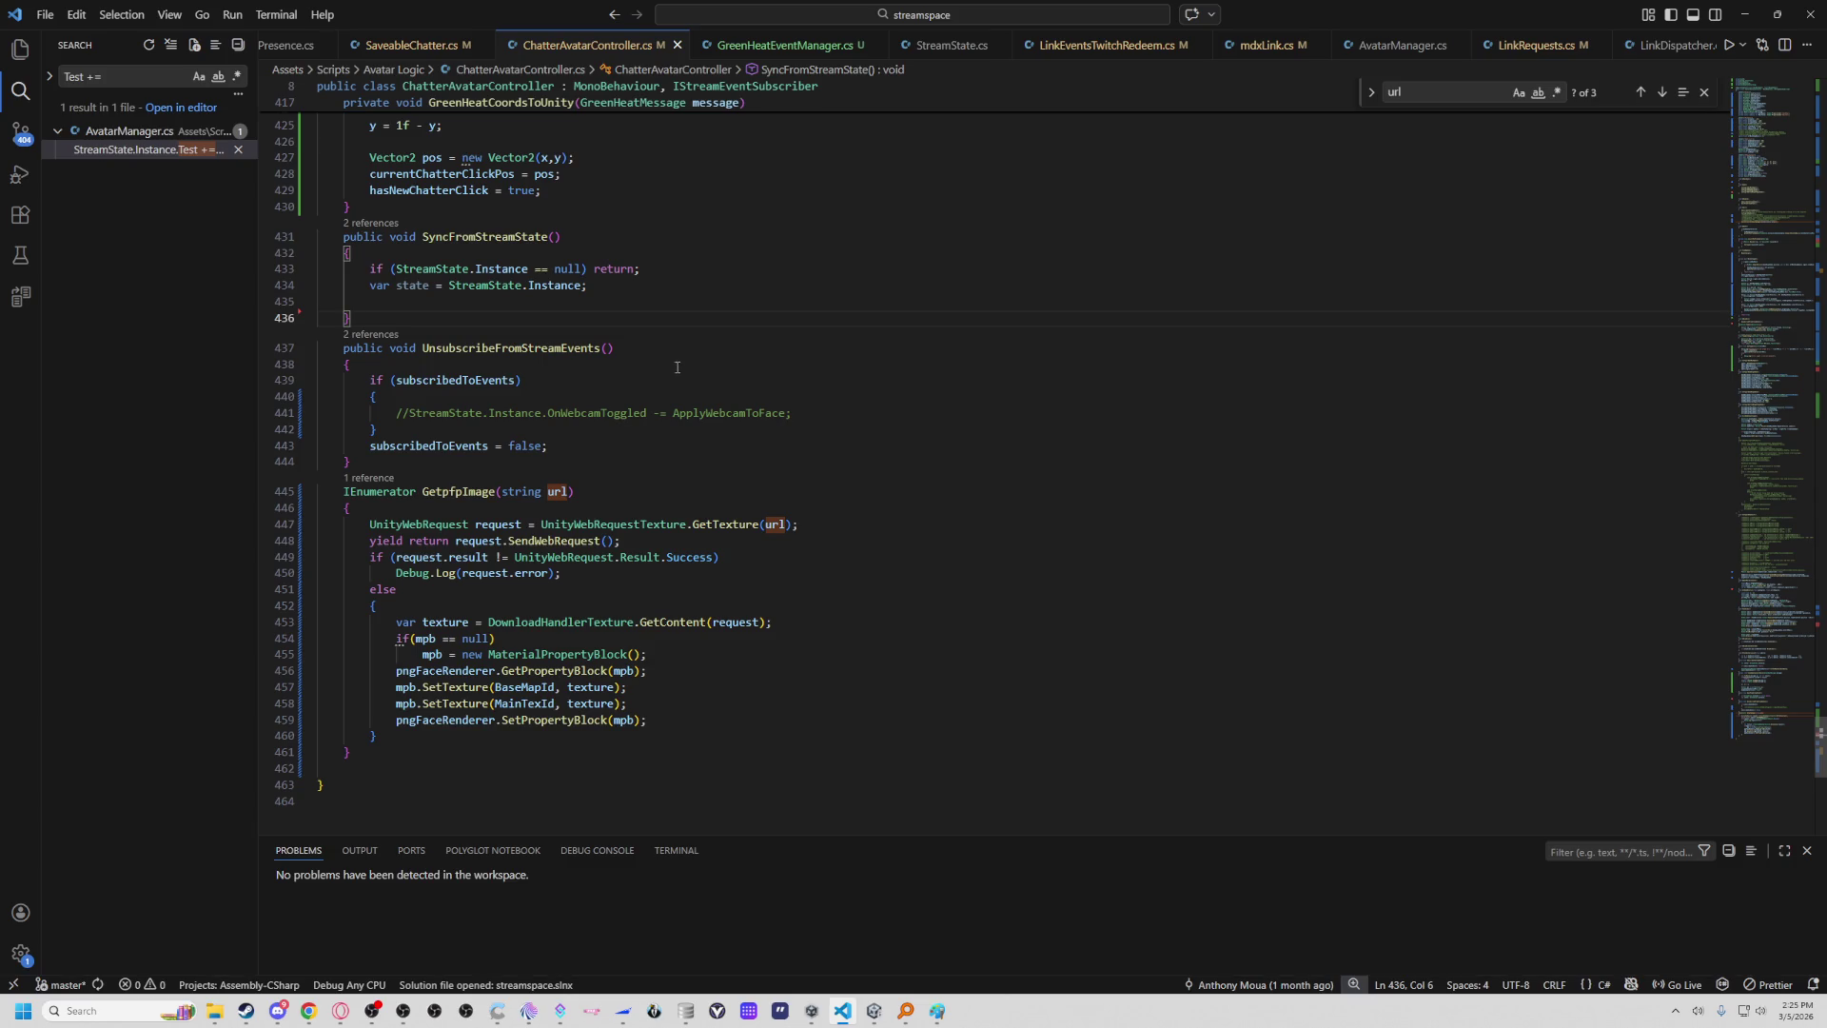
scroll(611, 340, "down", 2)
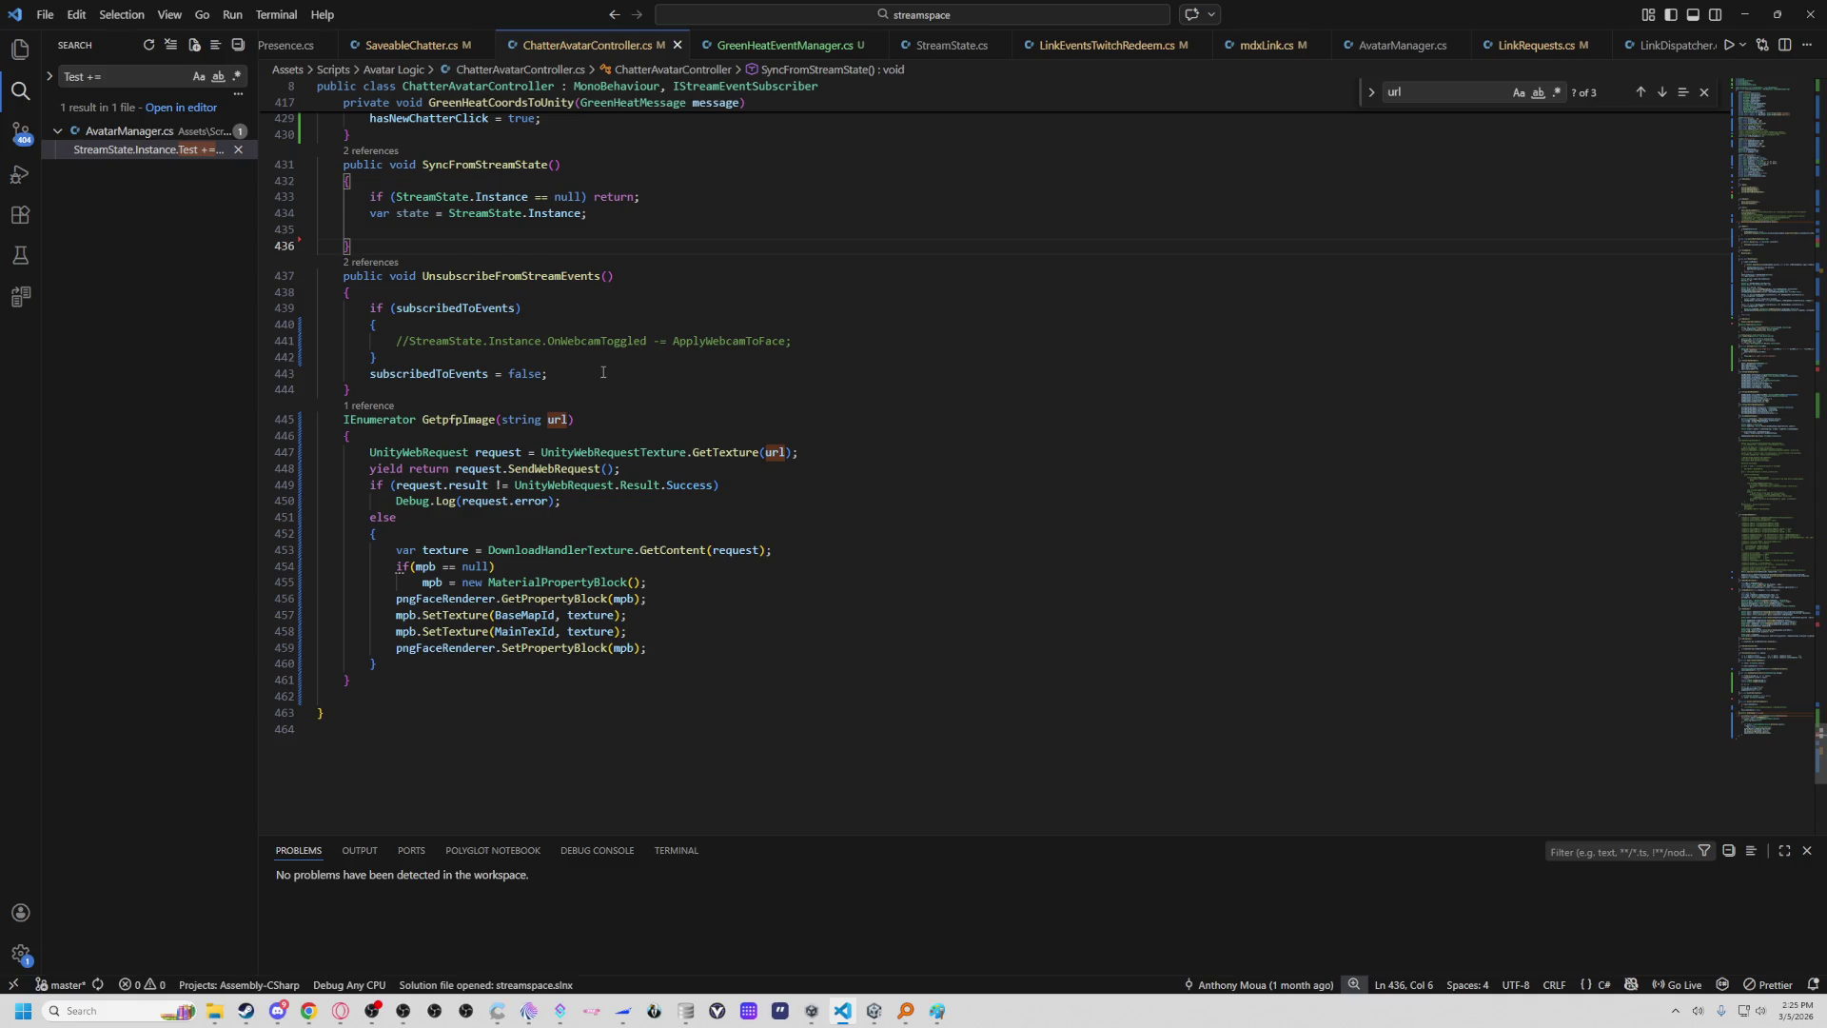
scroll(594, 376, "up", 2)
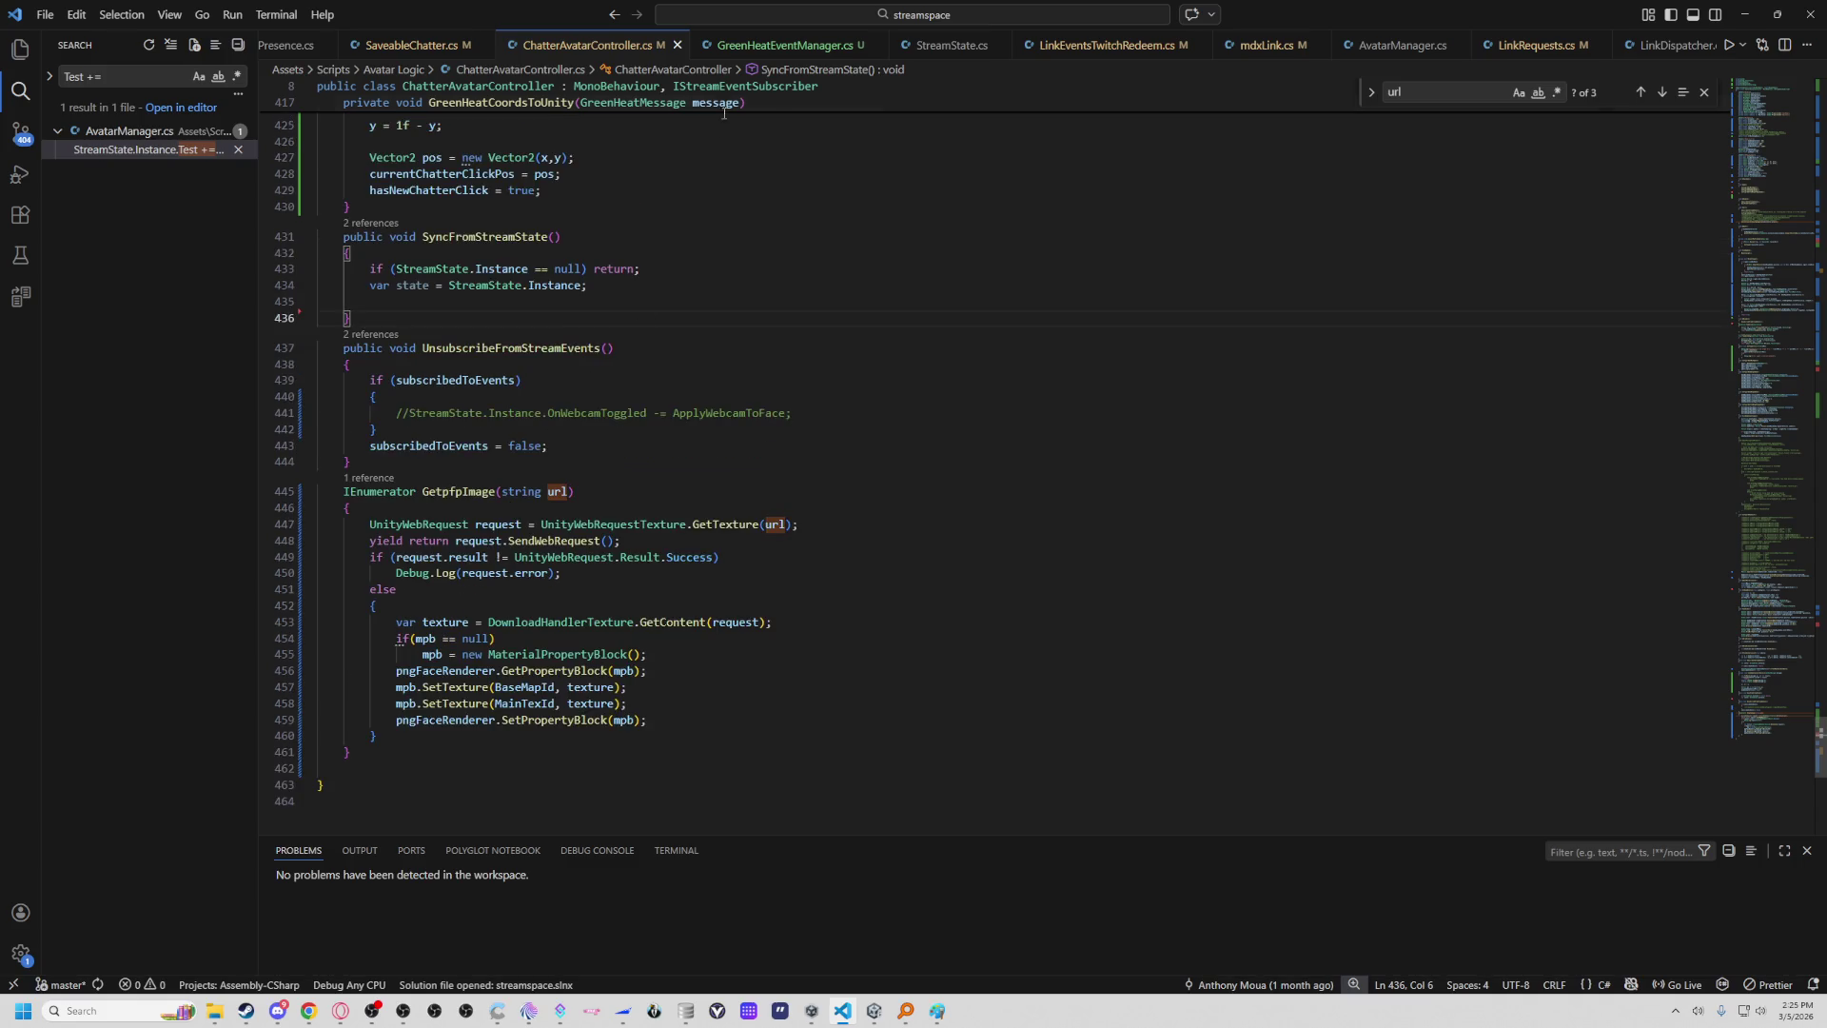
left_click(409, 55)
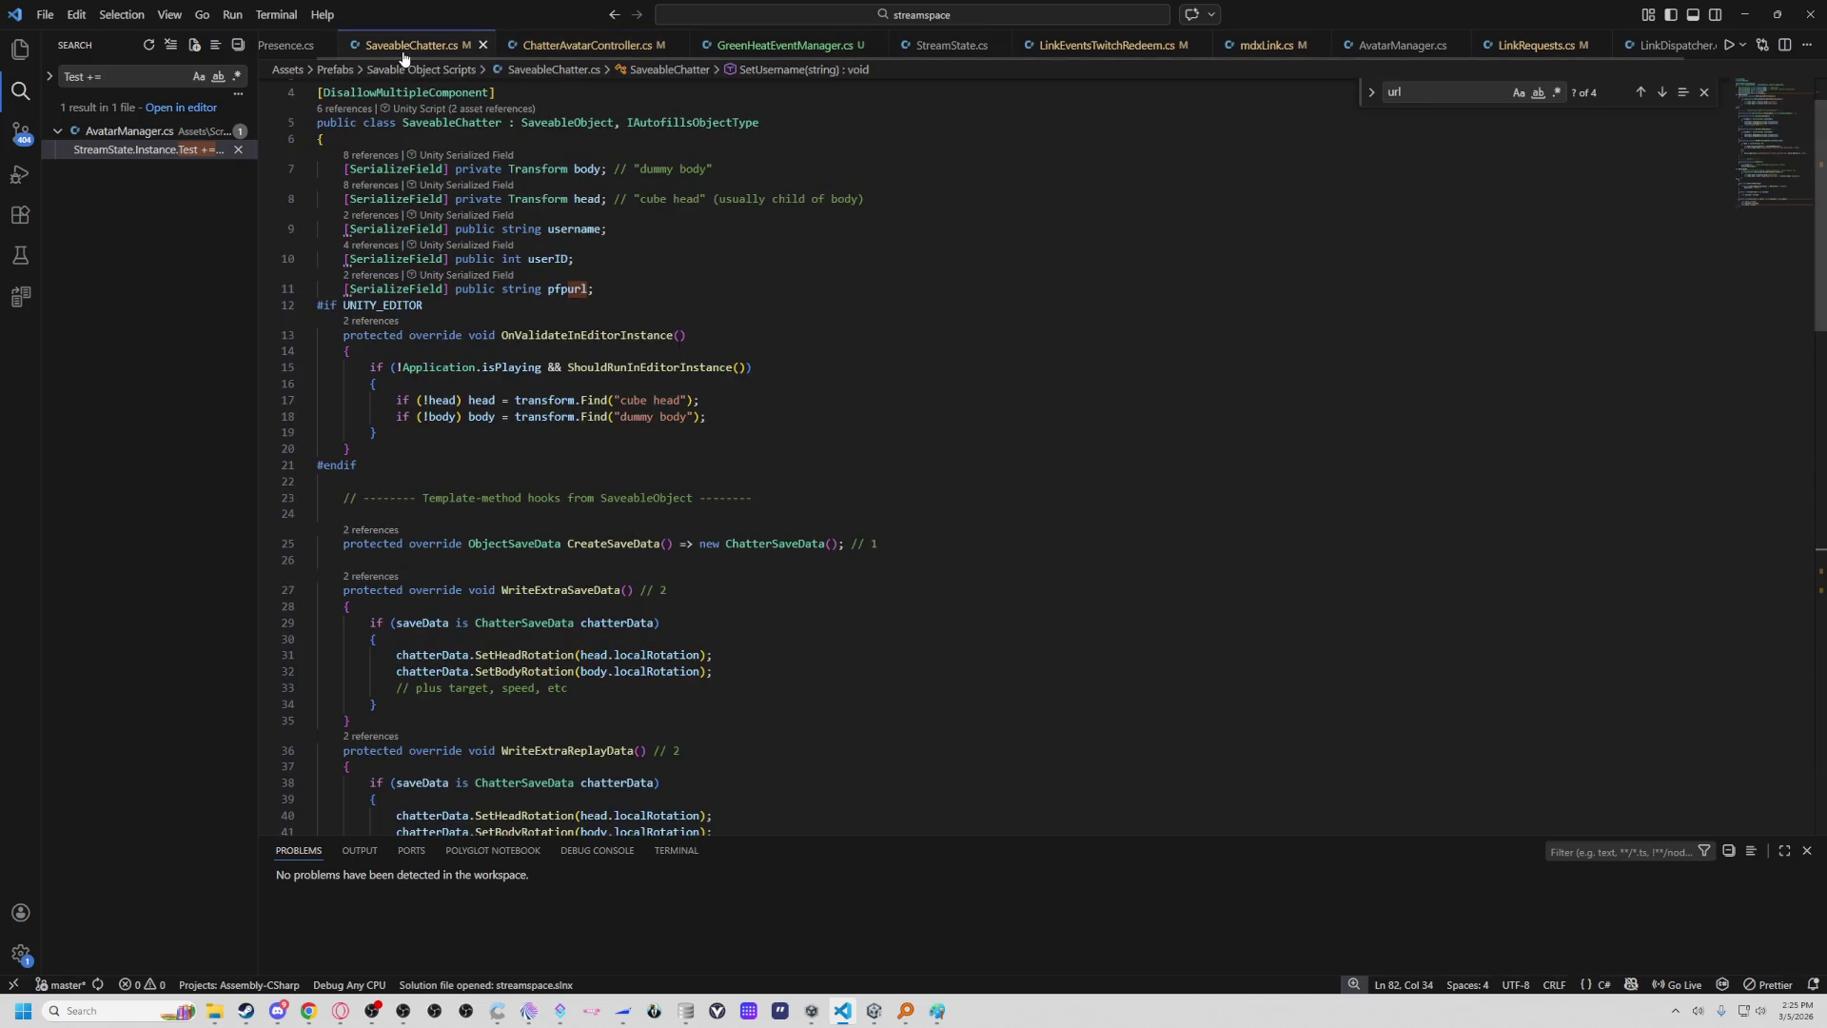
left_click(575, 53)
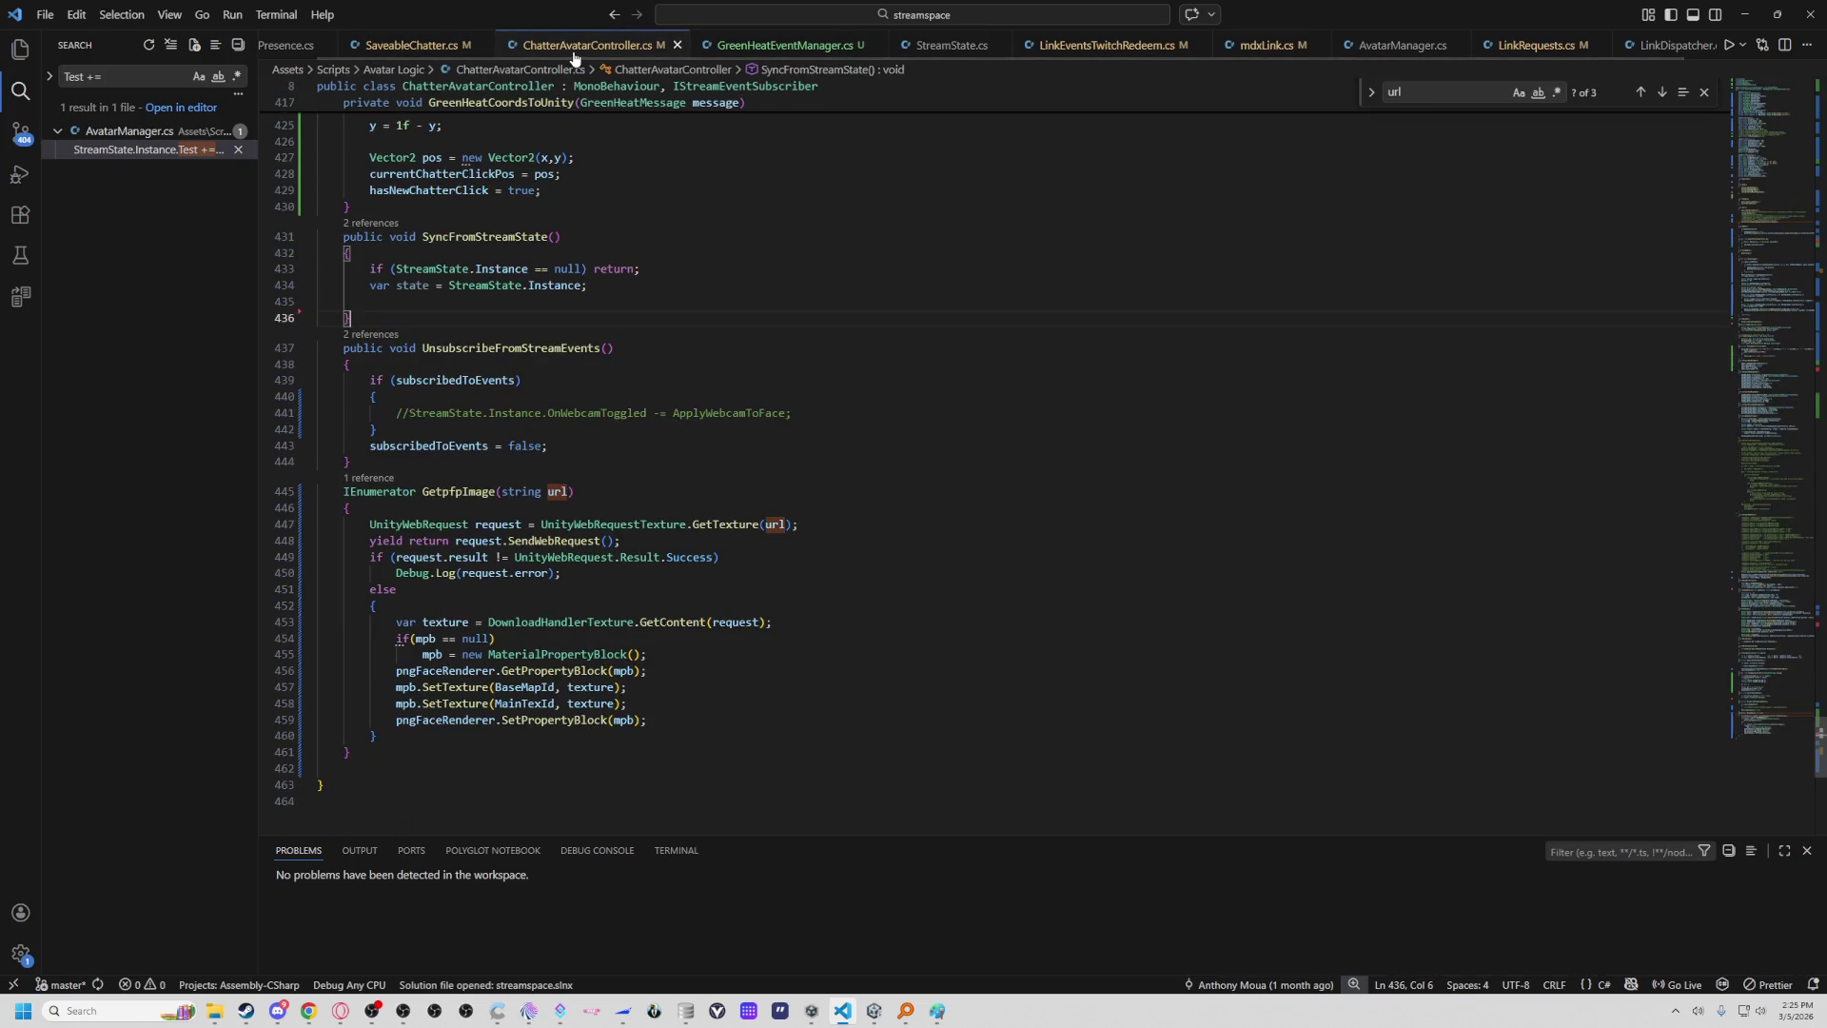
left_click(1401, 48)
scroll(720, 459, "down", 2)
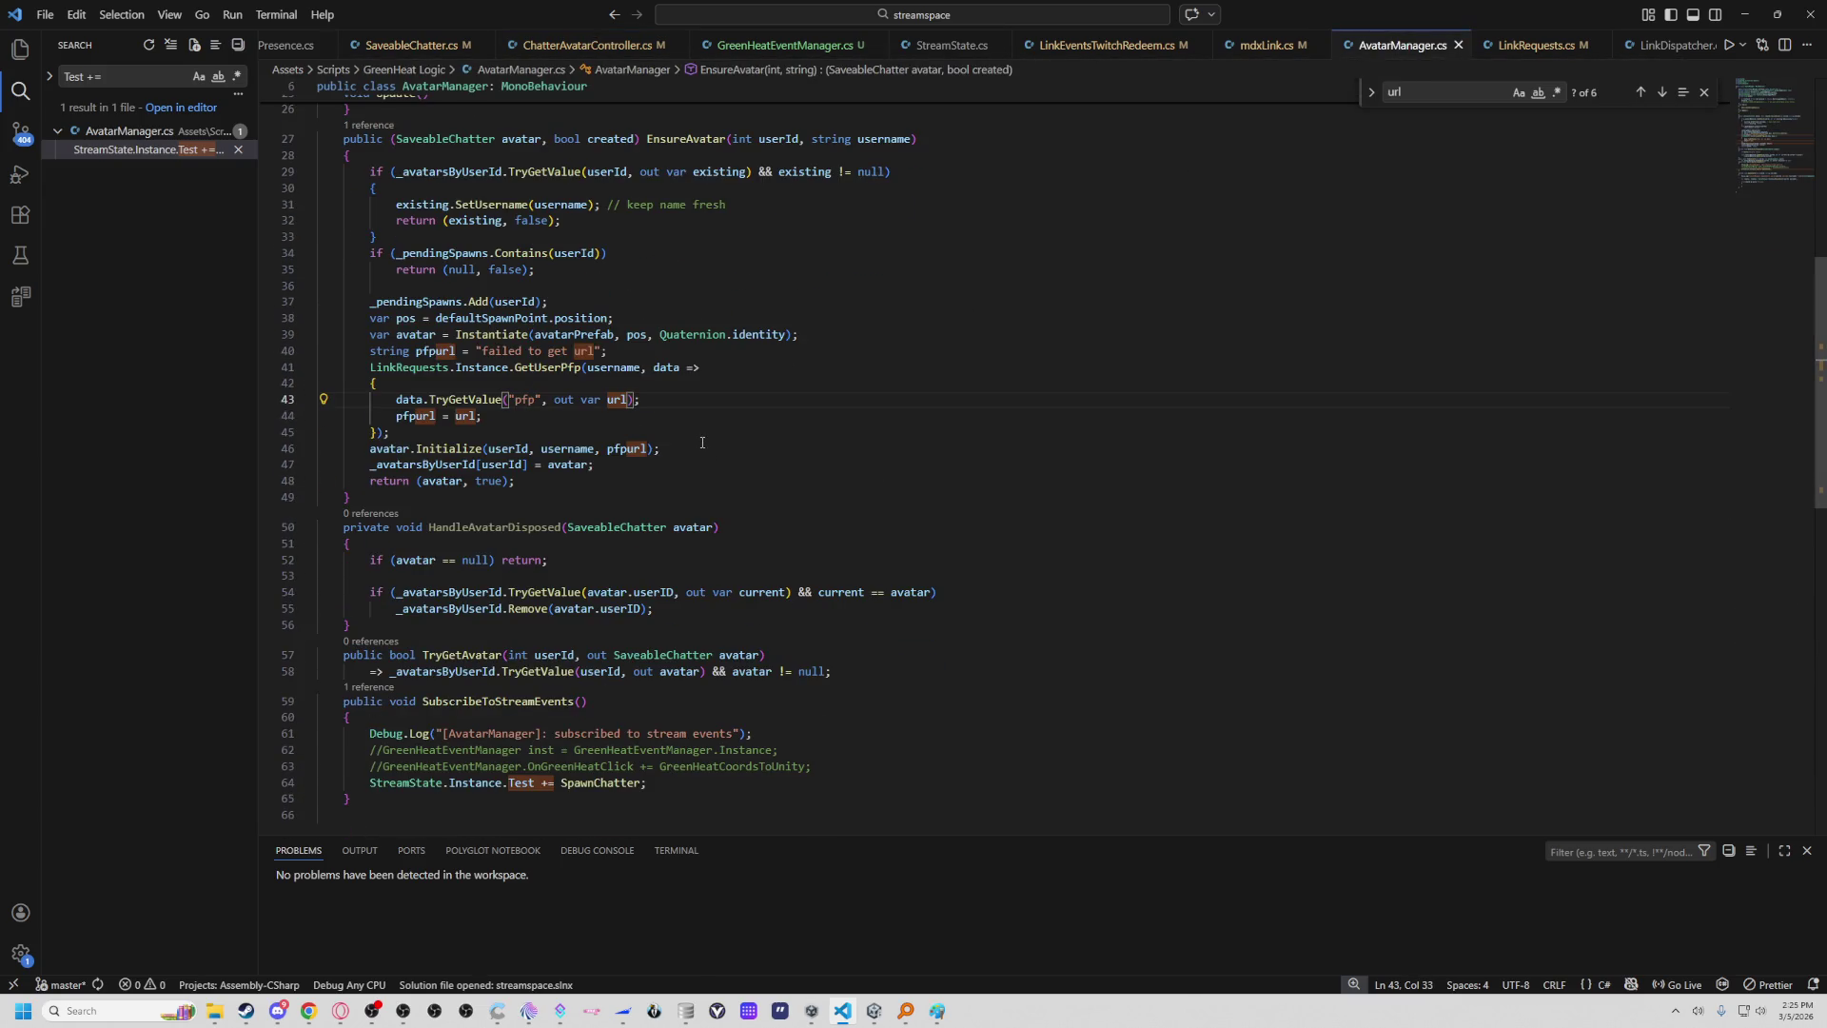
scroll(703, 443, "up", 1)
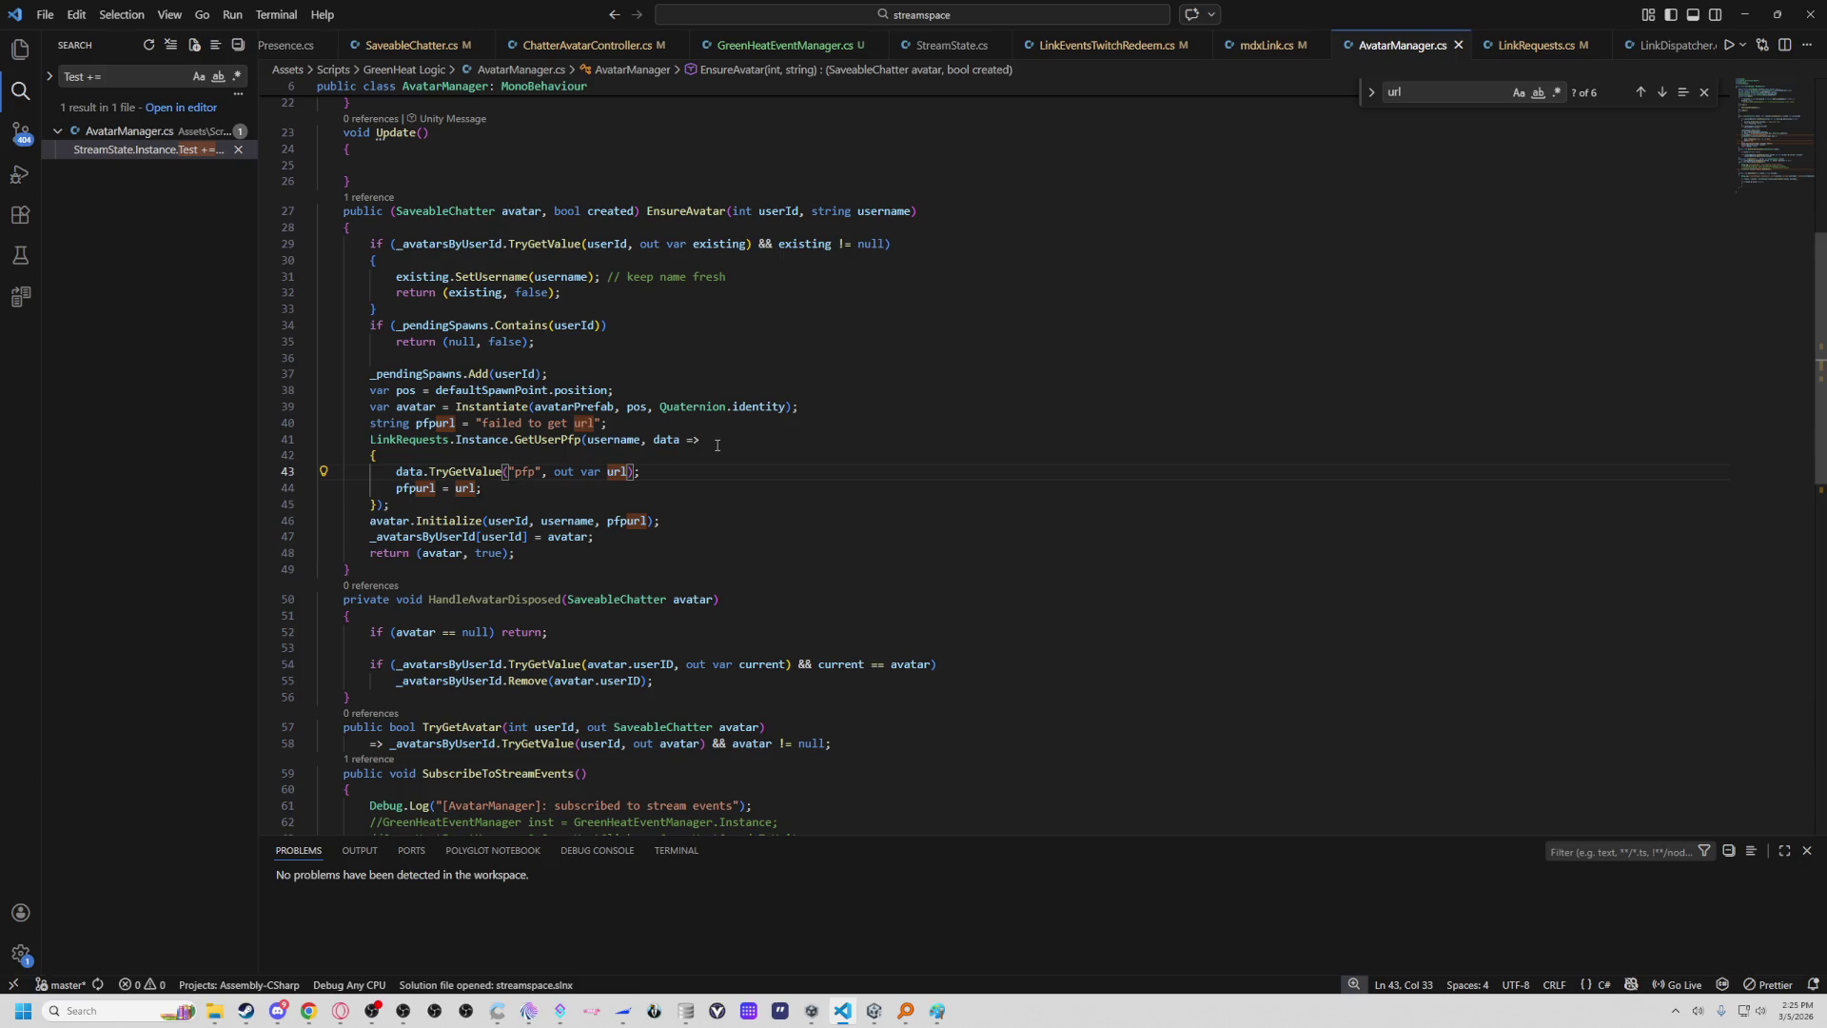
Inspect TryGetValue on the 'pfp' key and view its Dictionary definition, then close it.
right_click(476, 471)
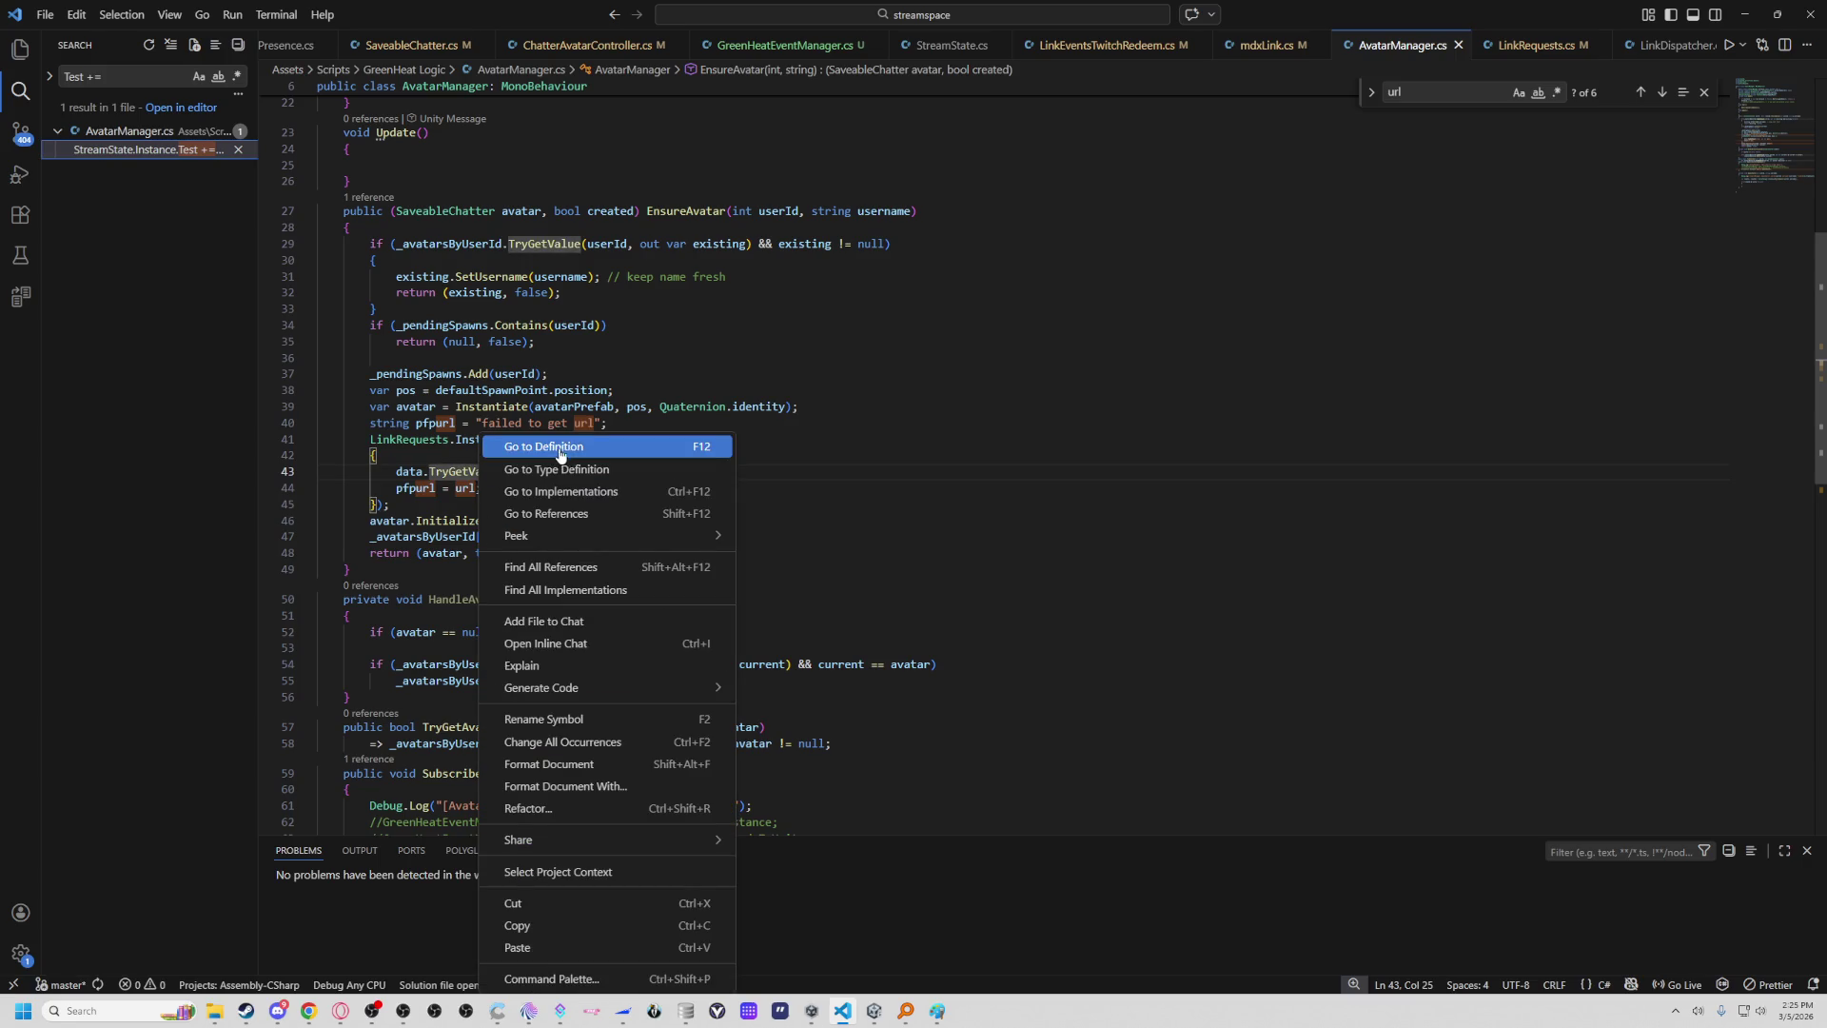
key("Escape")
left_click(528, 471)
left_click(419, 471)
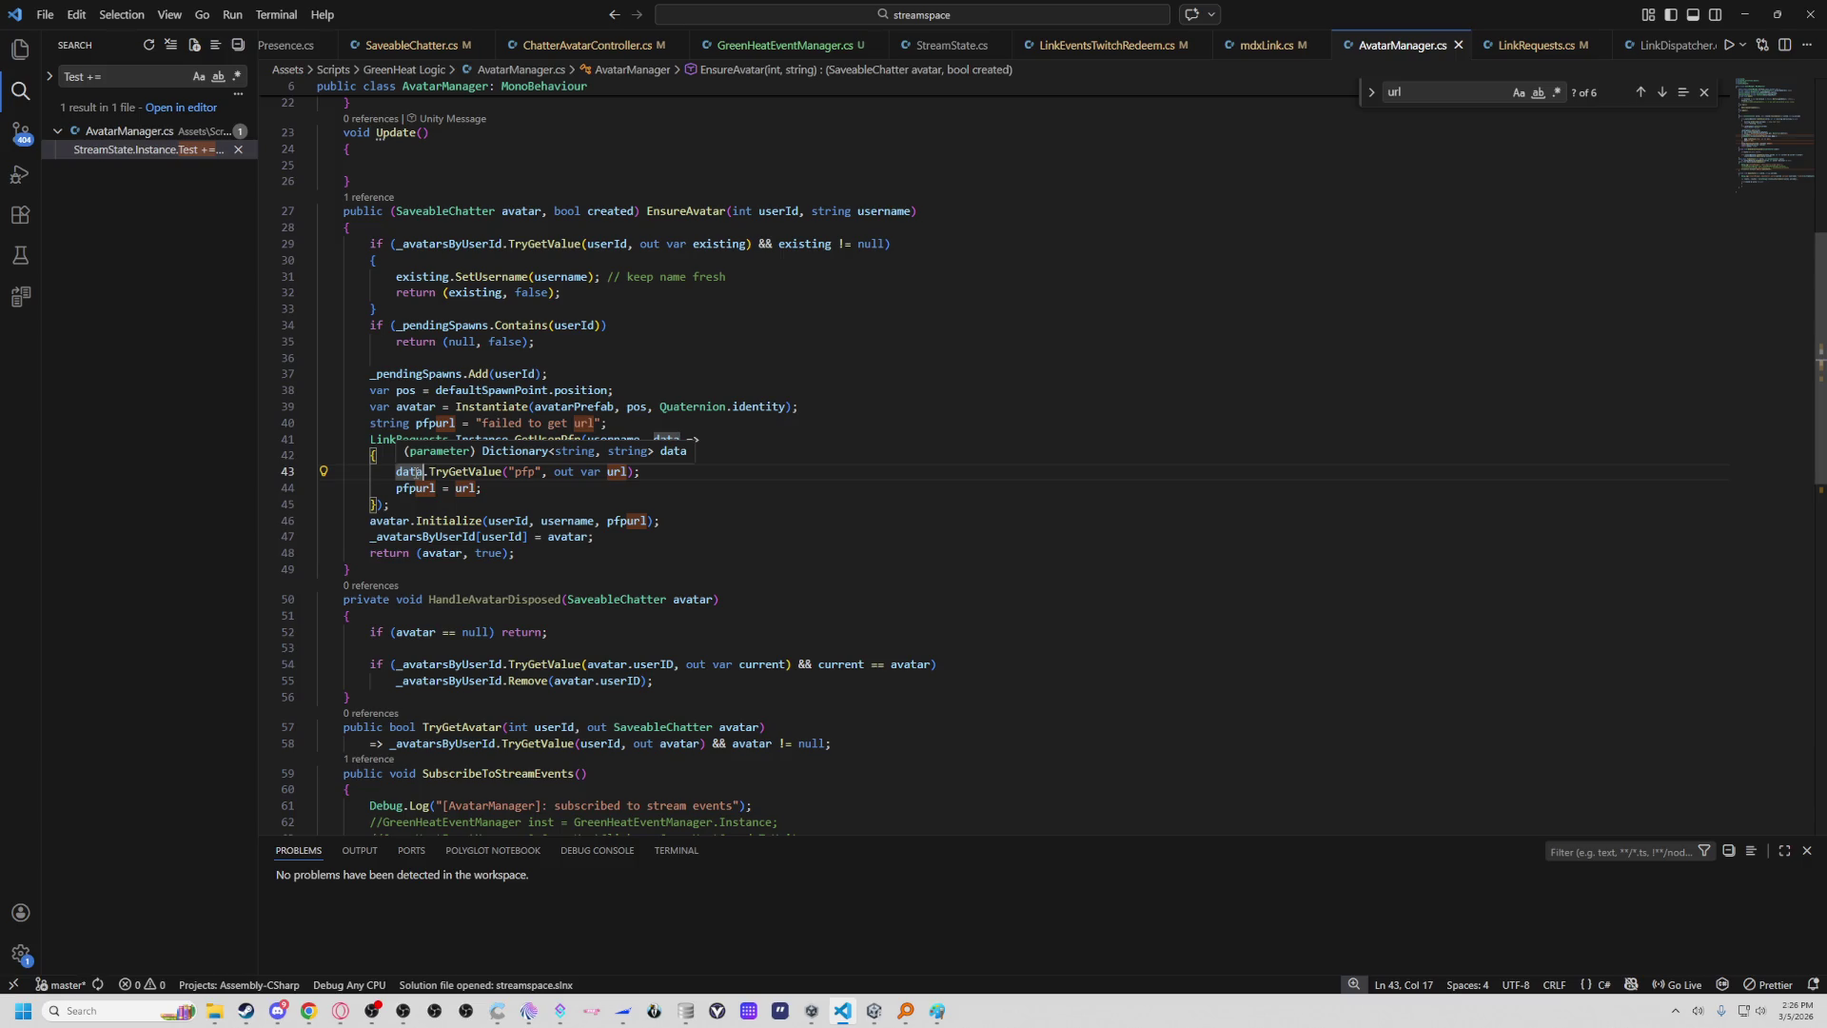
left_click(494, 472)
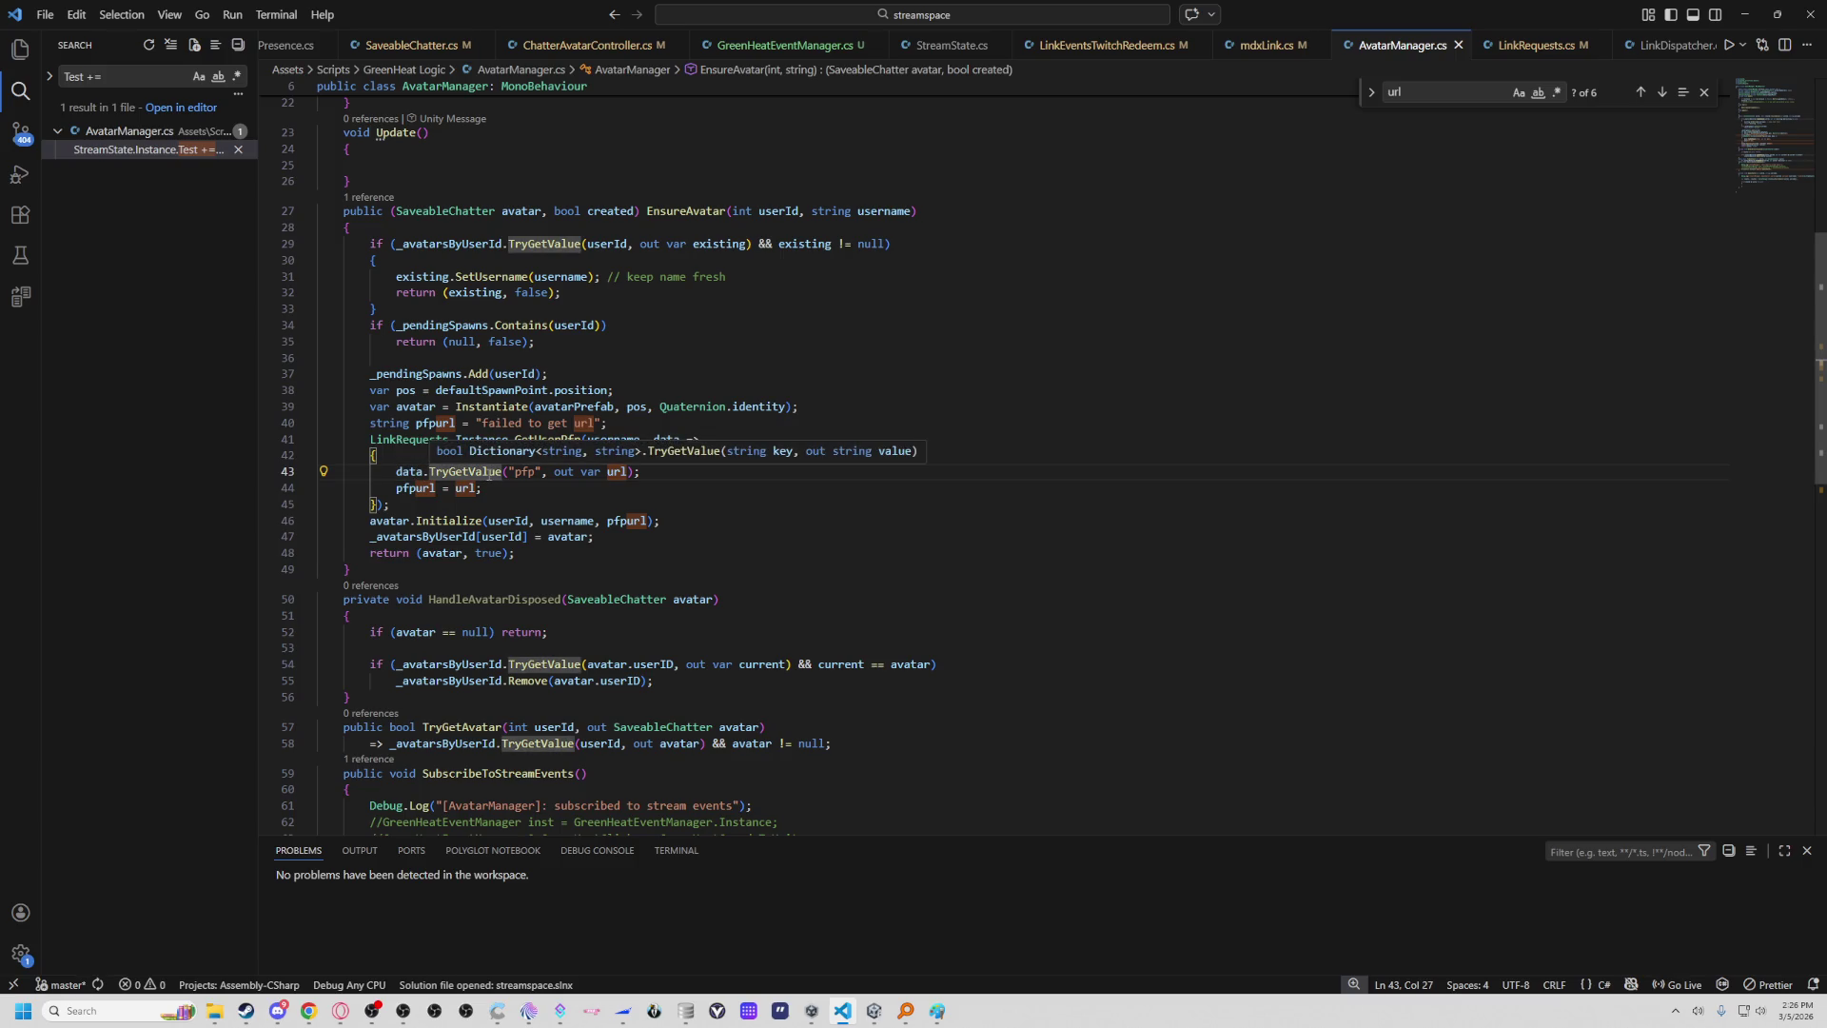
right_click(494, 472)
left_click(547, 466)
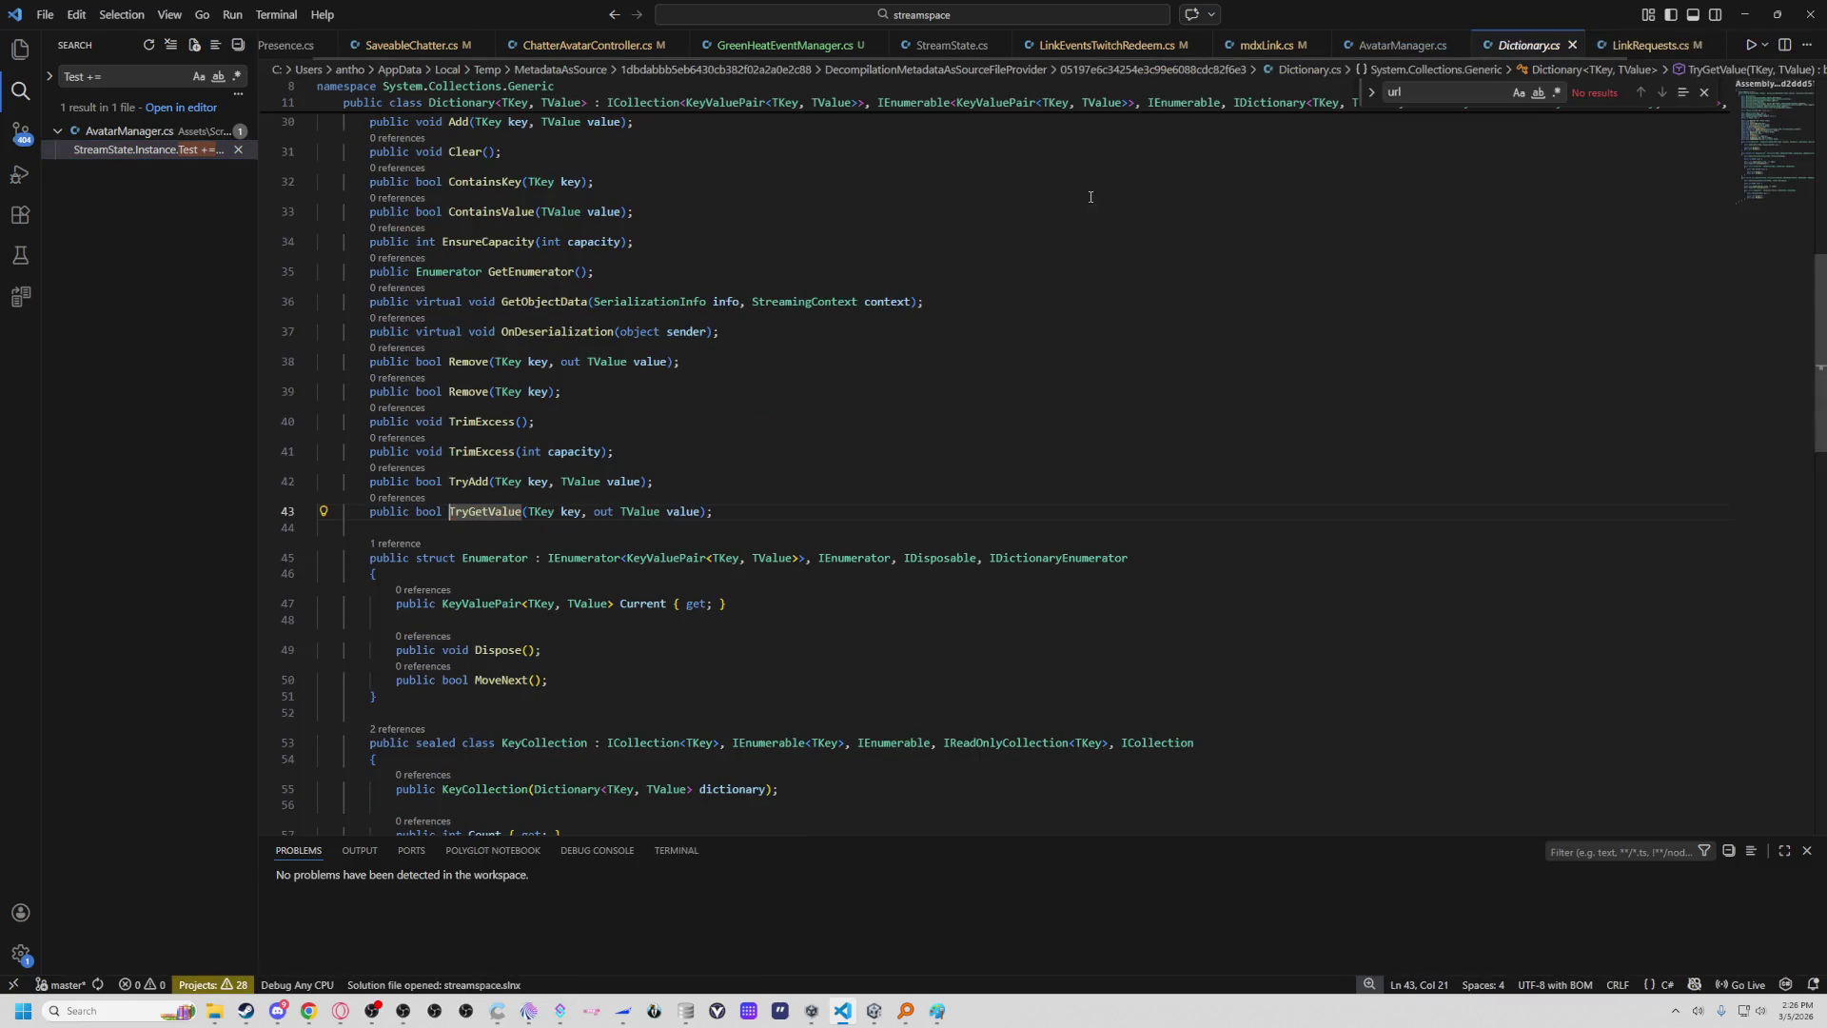
key("ctrl+w")
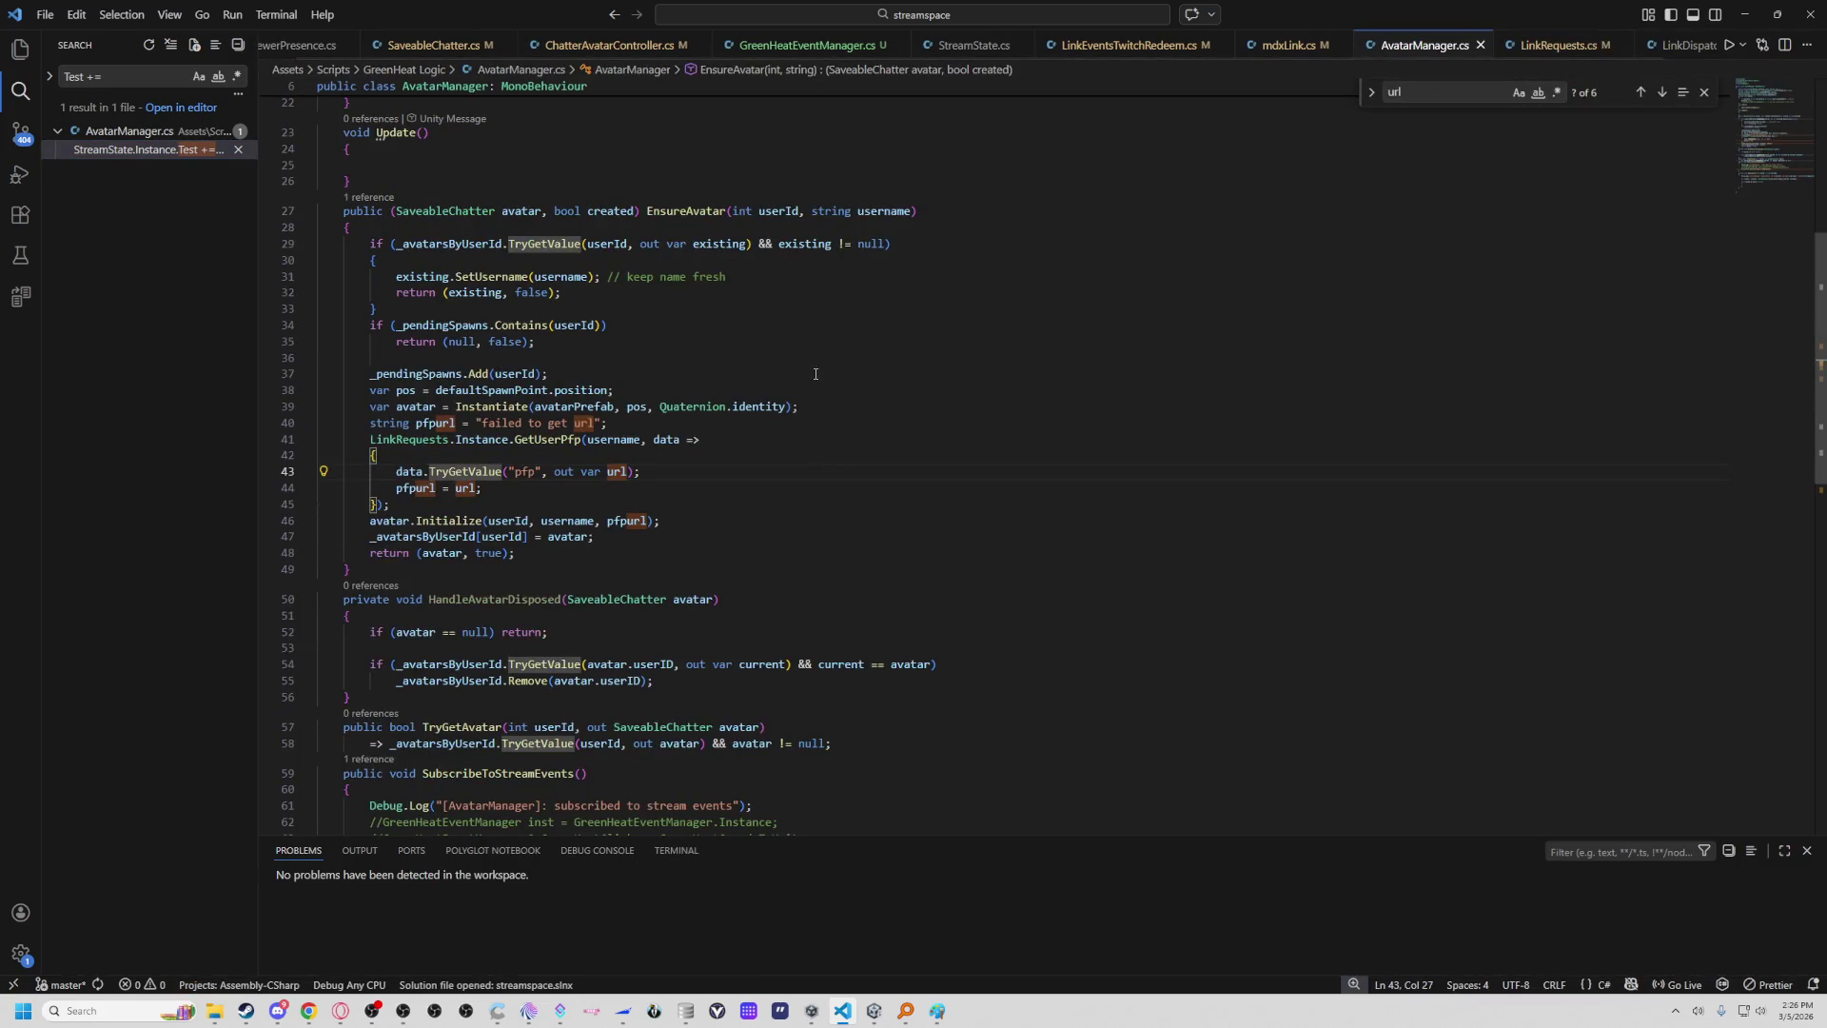
Follow the GetUserPfp call from AvatarManager.cs over to LinkRequests.cs.
mouse_move(738, 411)
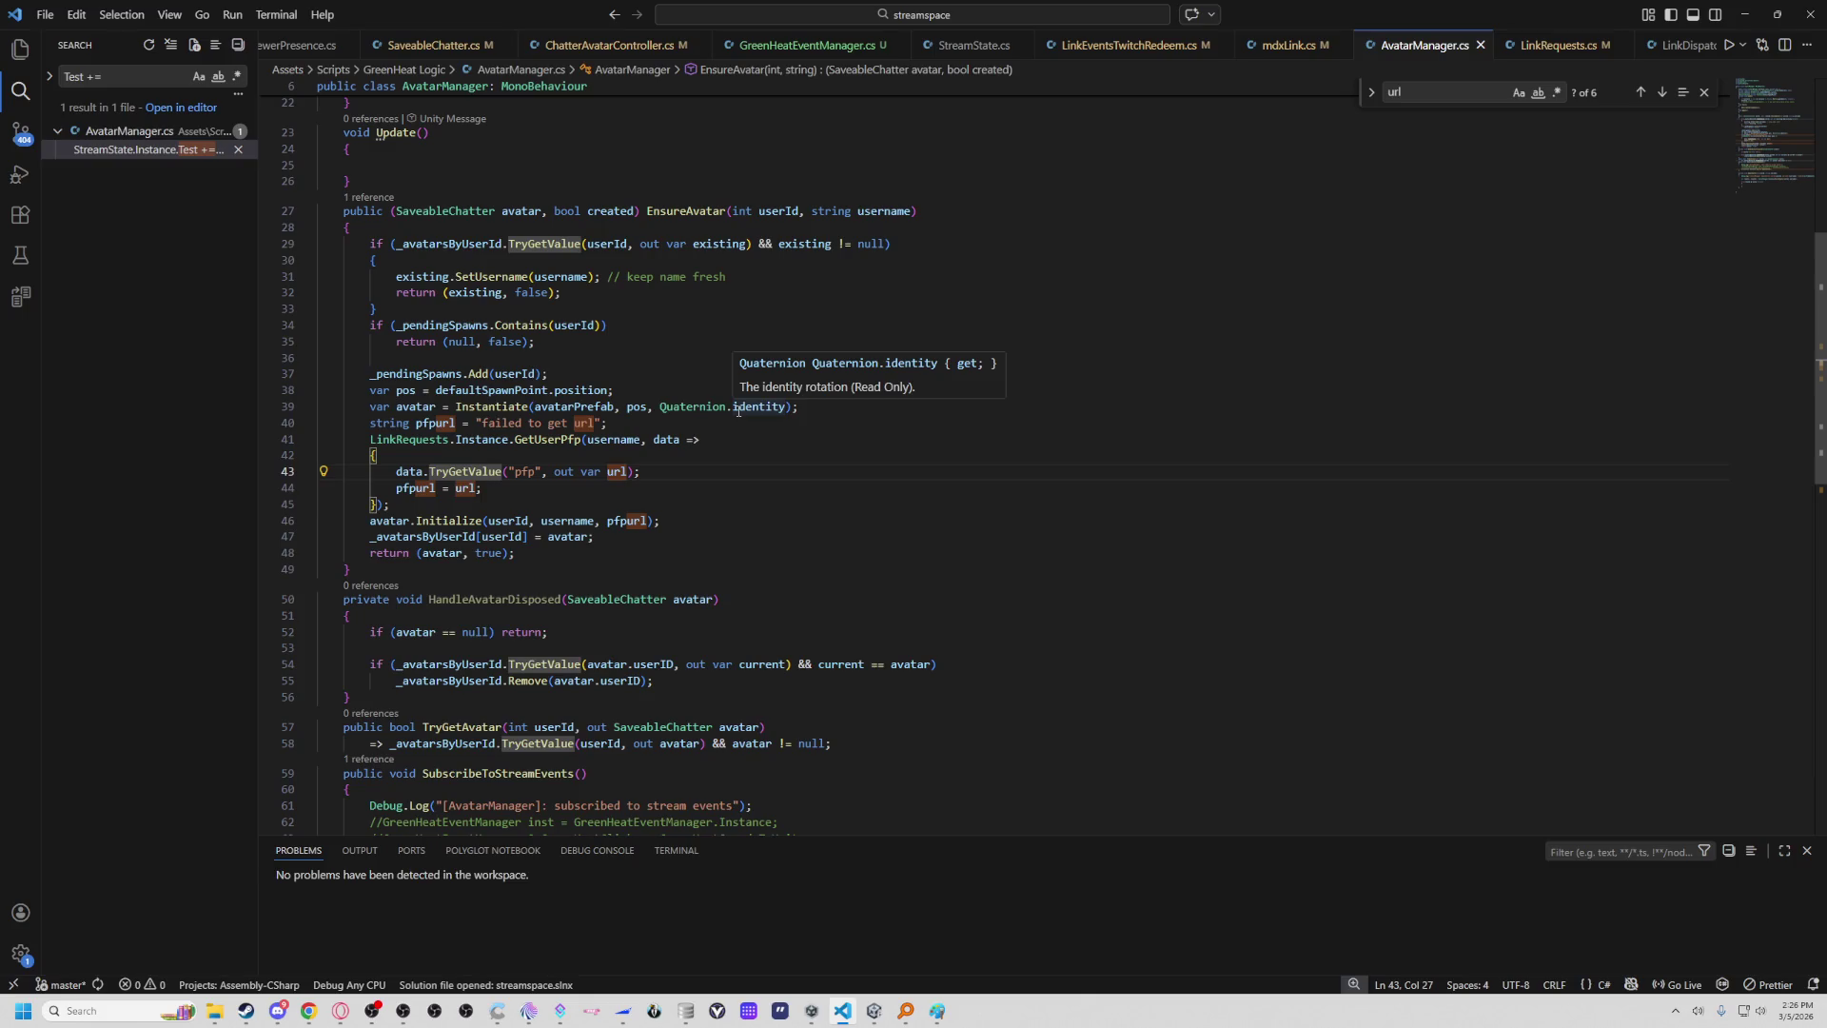
left_click(403, 472)
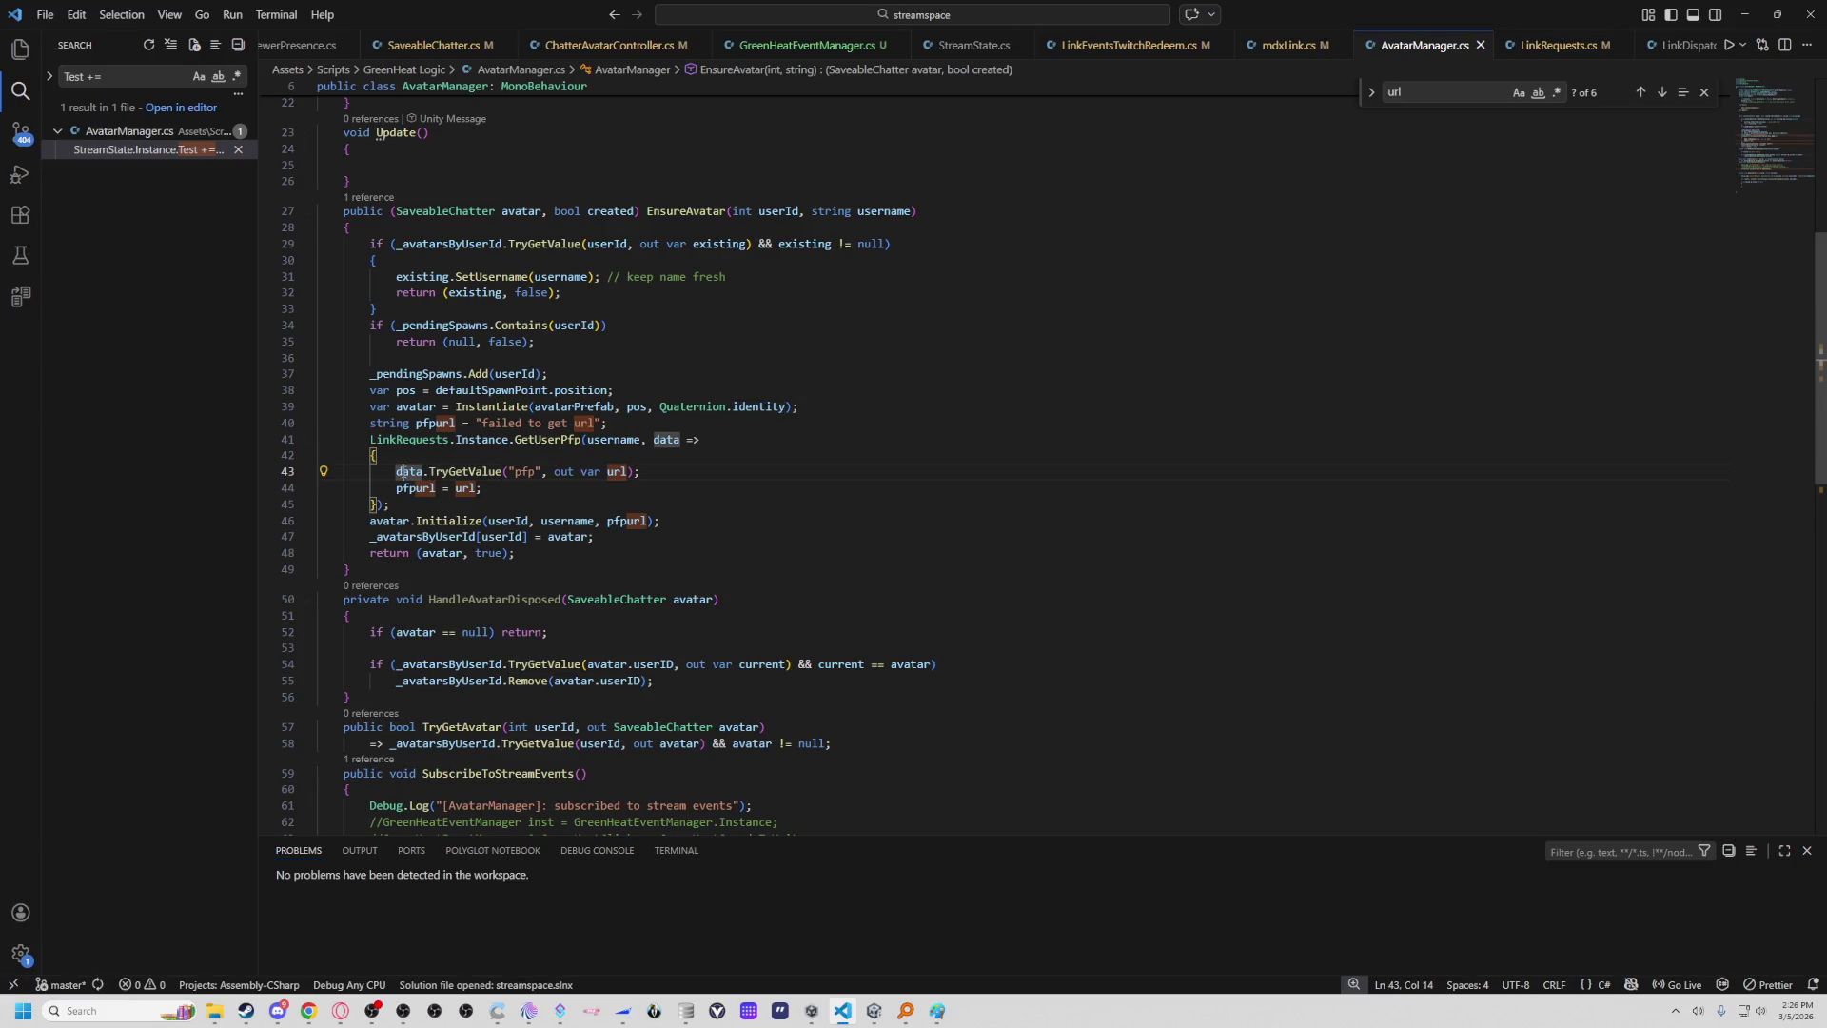
mouse_move(673, 437)
mouse_move(607, 440)
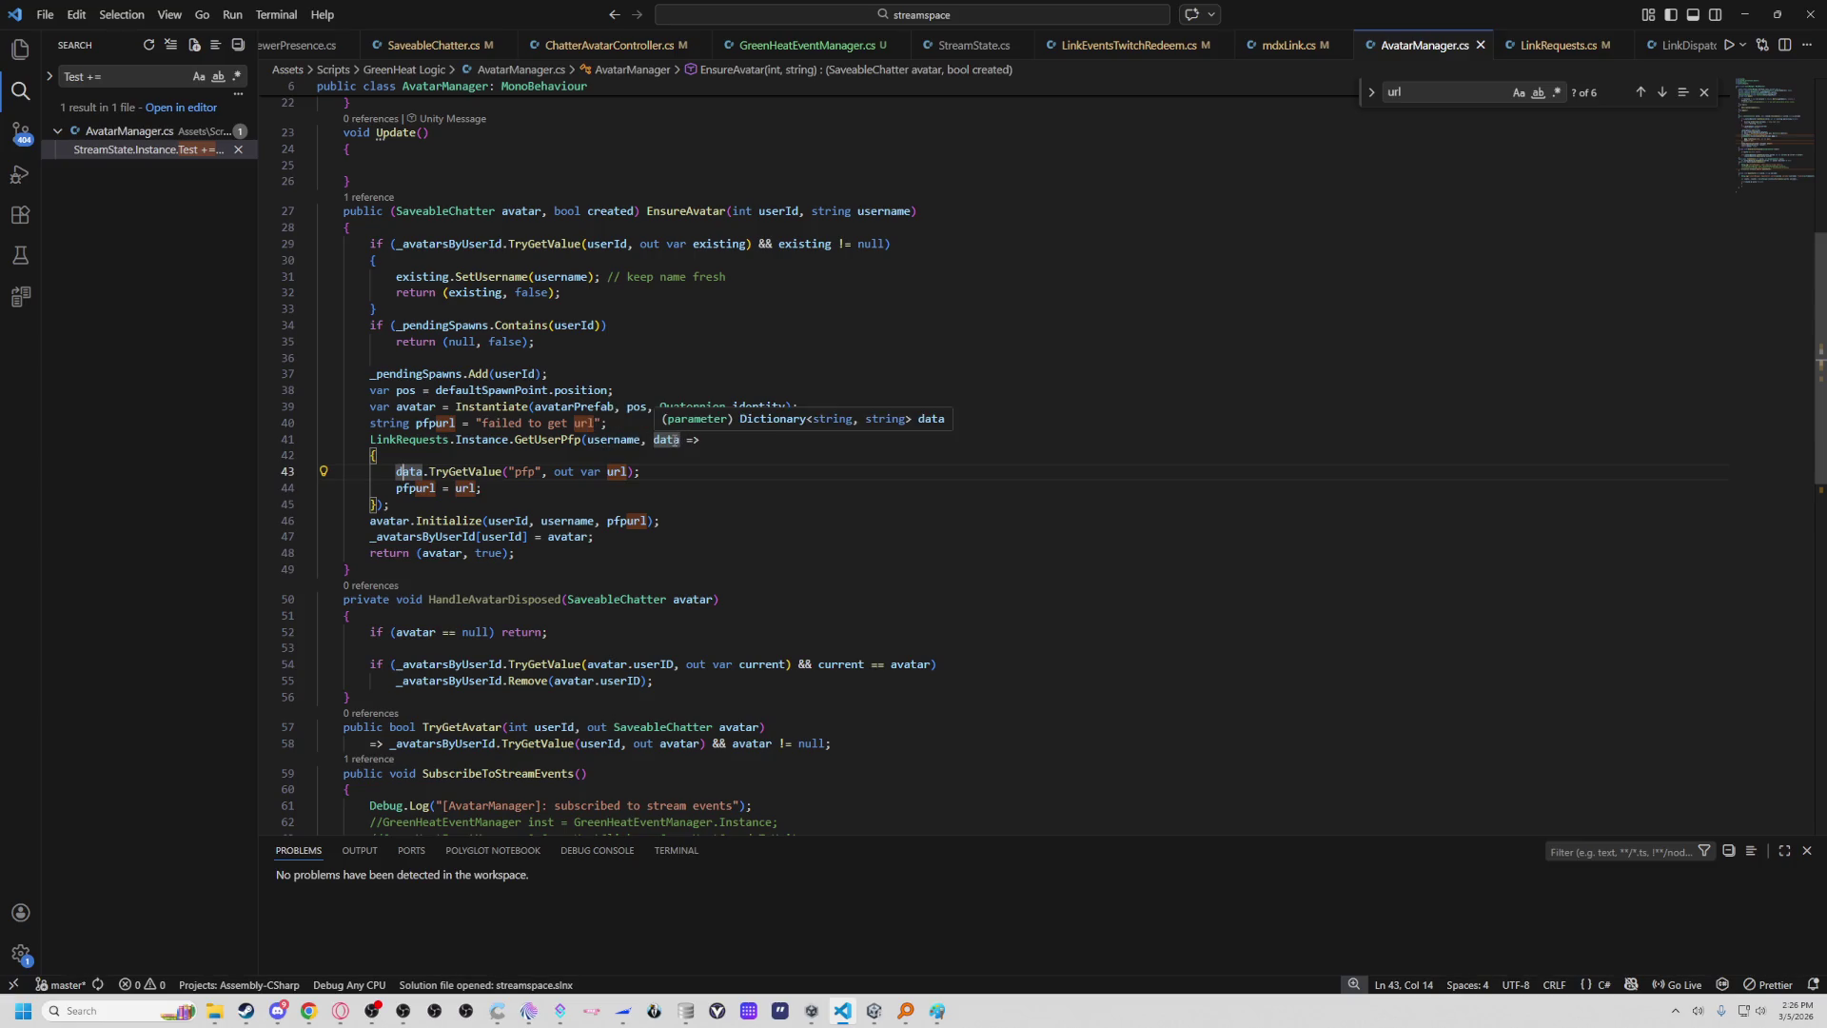
left_click(540, 438)
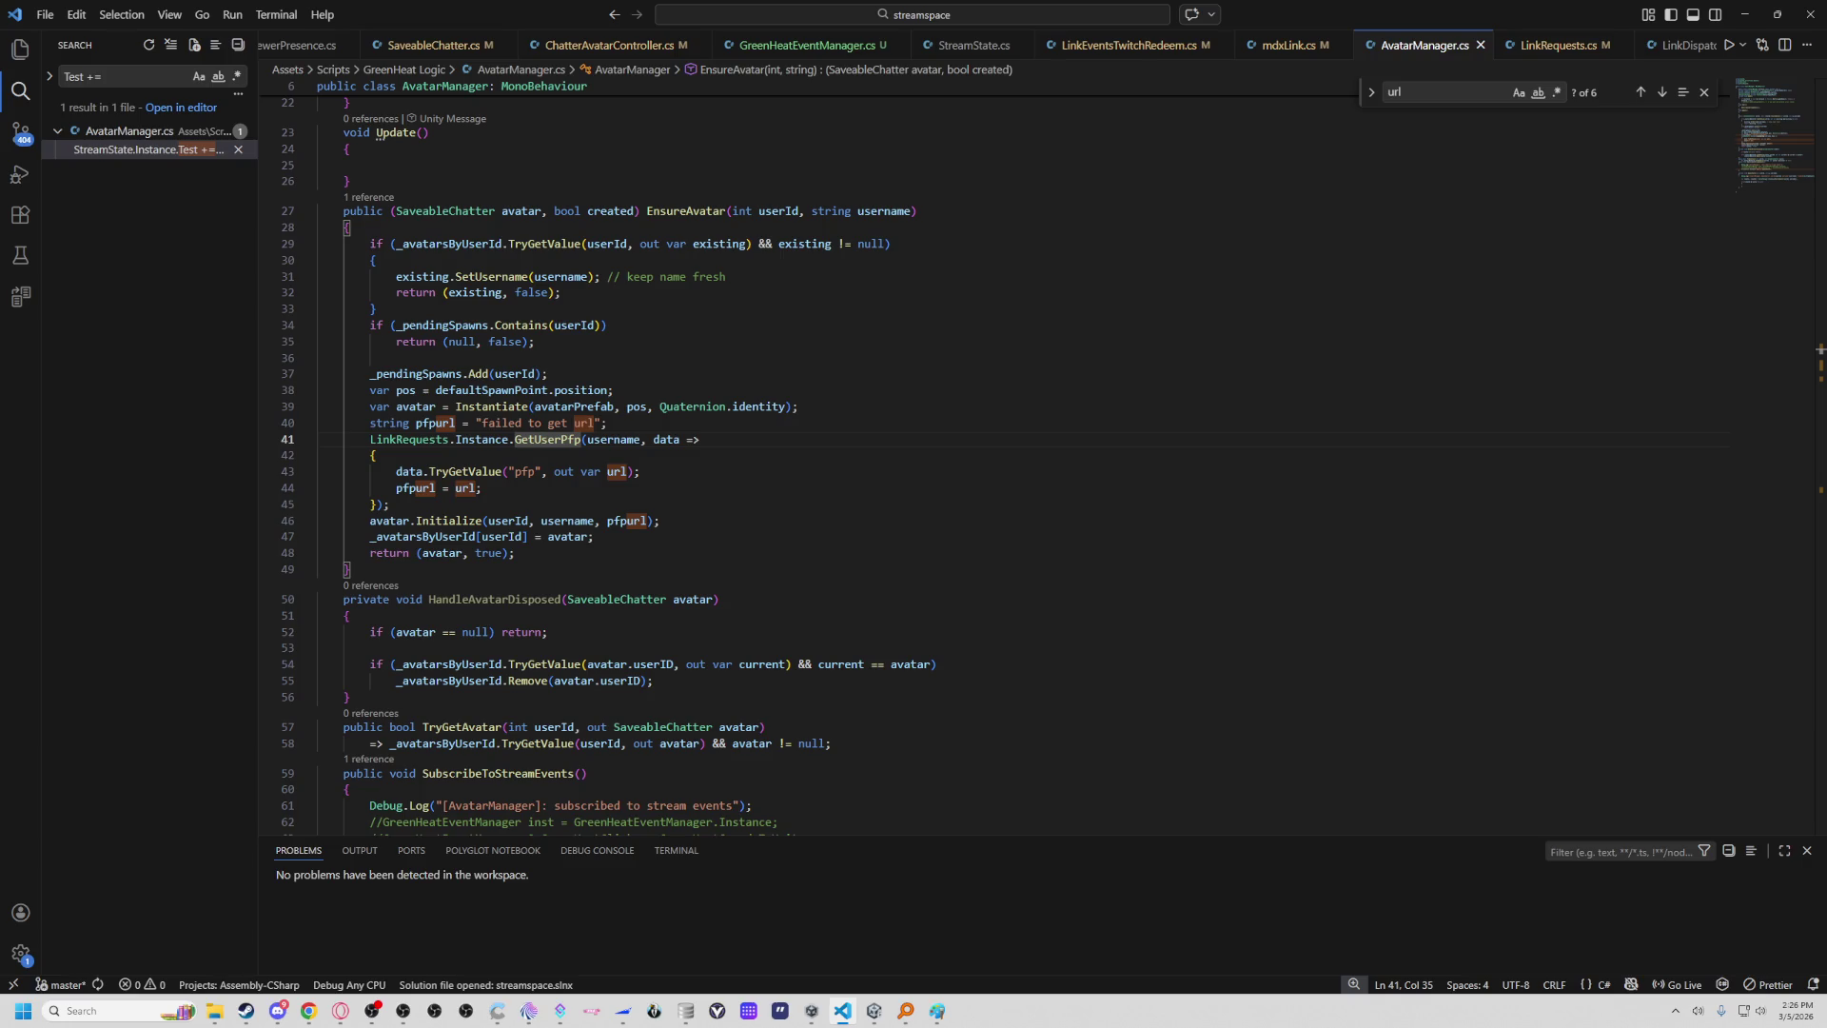
key("ctrl+Page_Down")
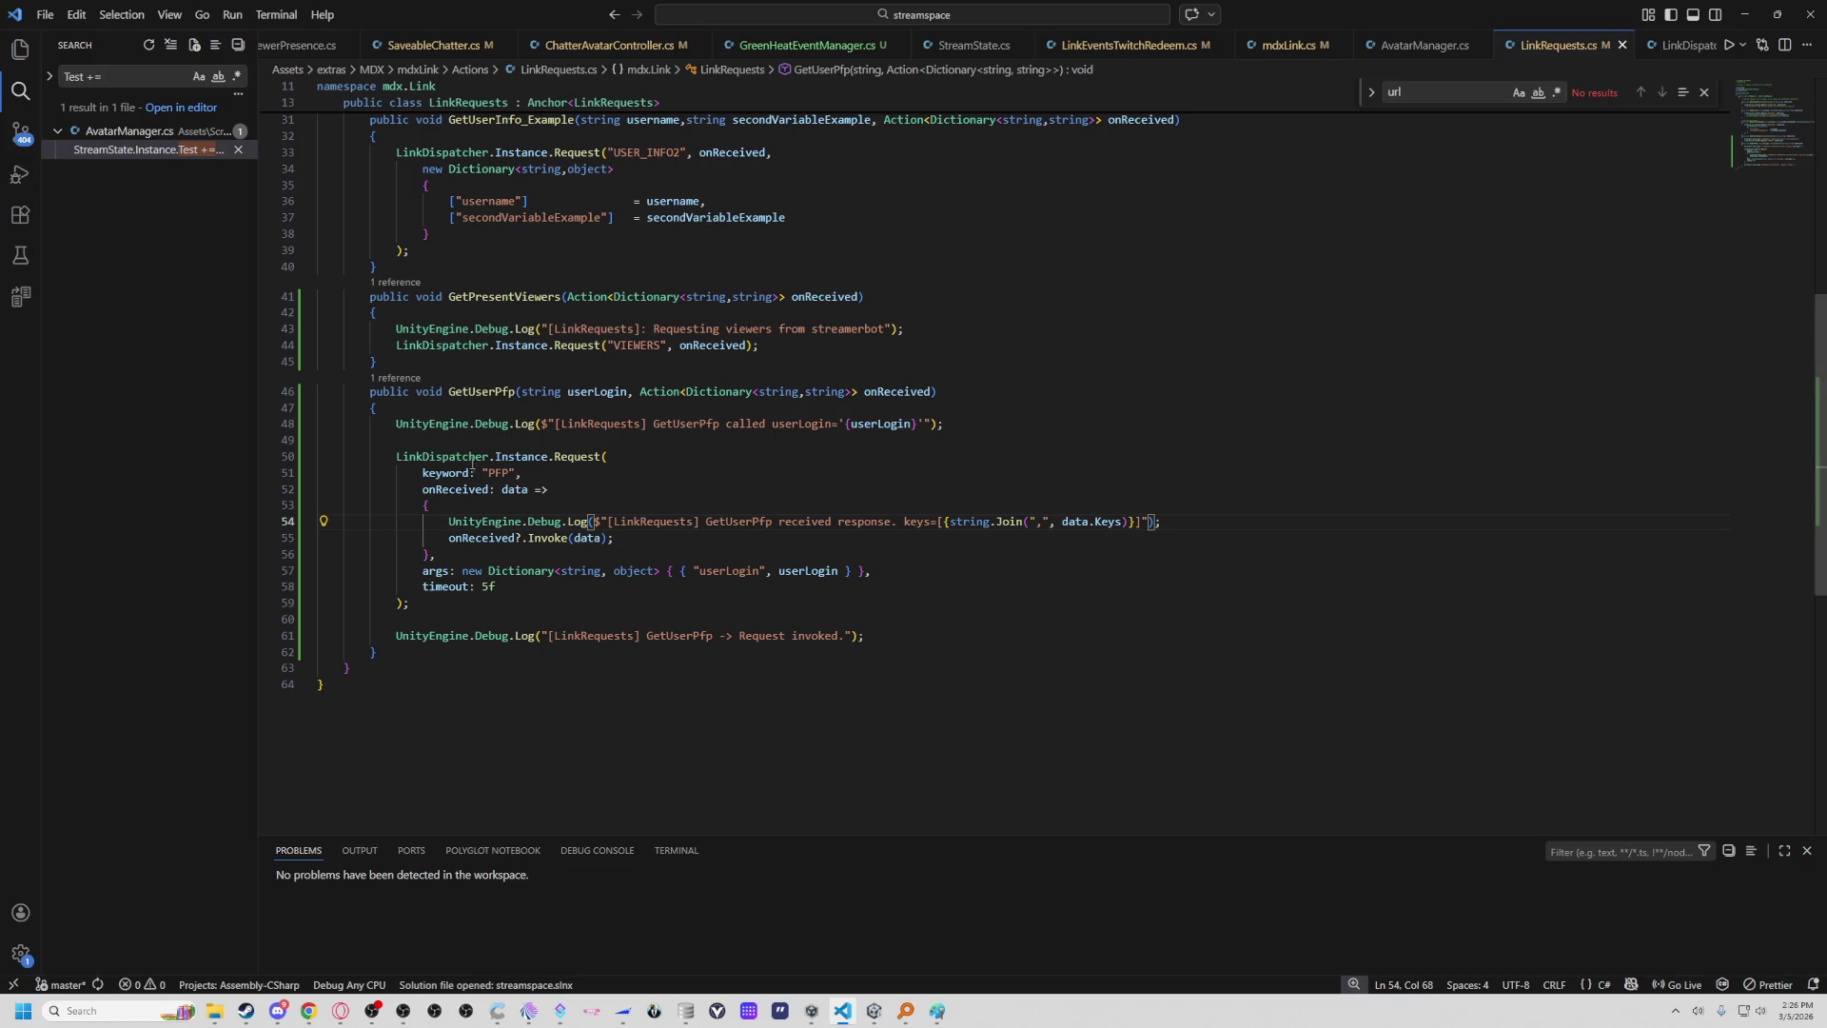
Search AvatarManager.cs for GetUserPfp and find its only call, on line 41 in EnsureAvatar.
left_click(464, 411)
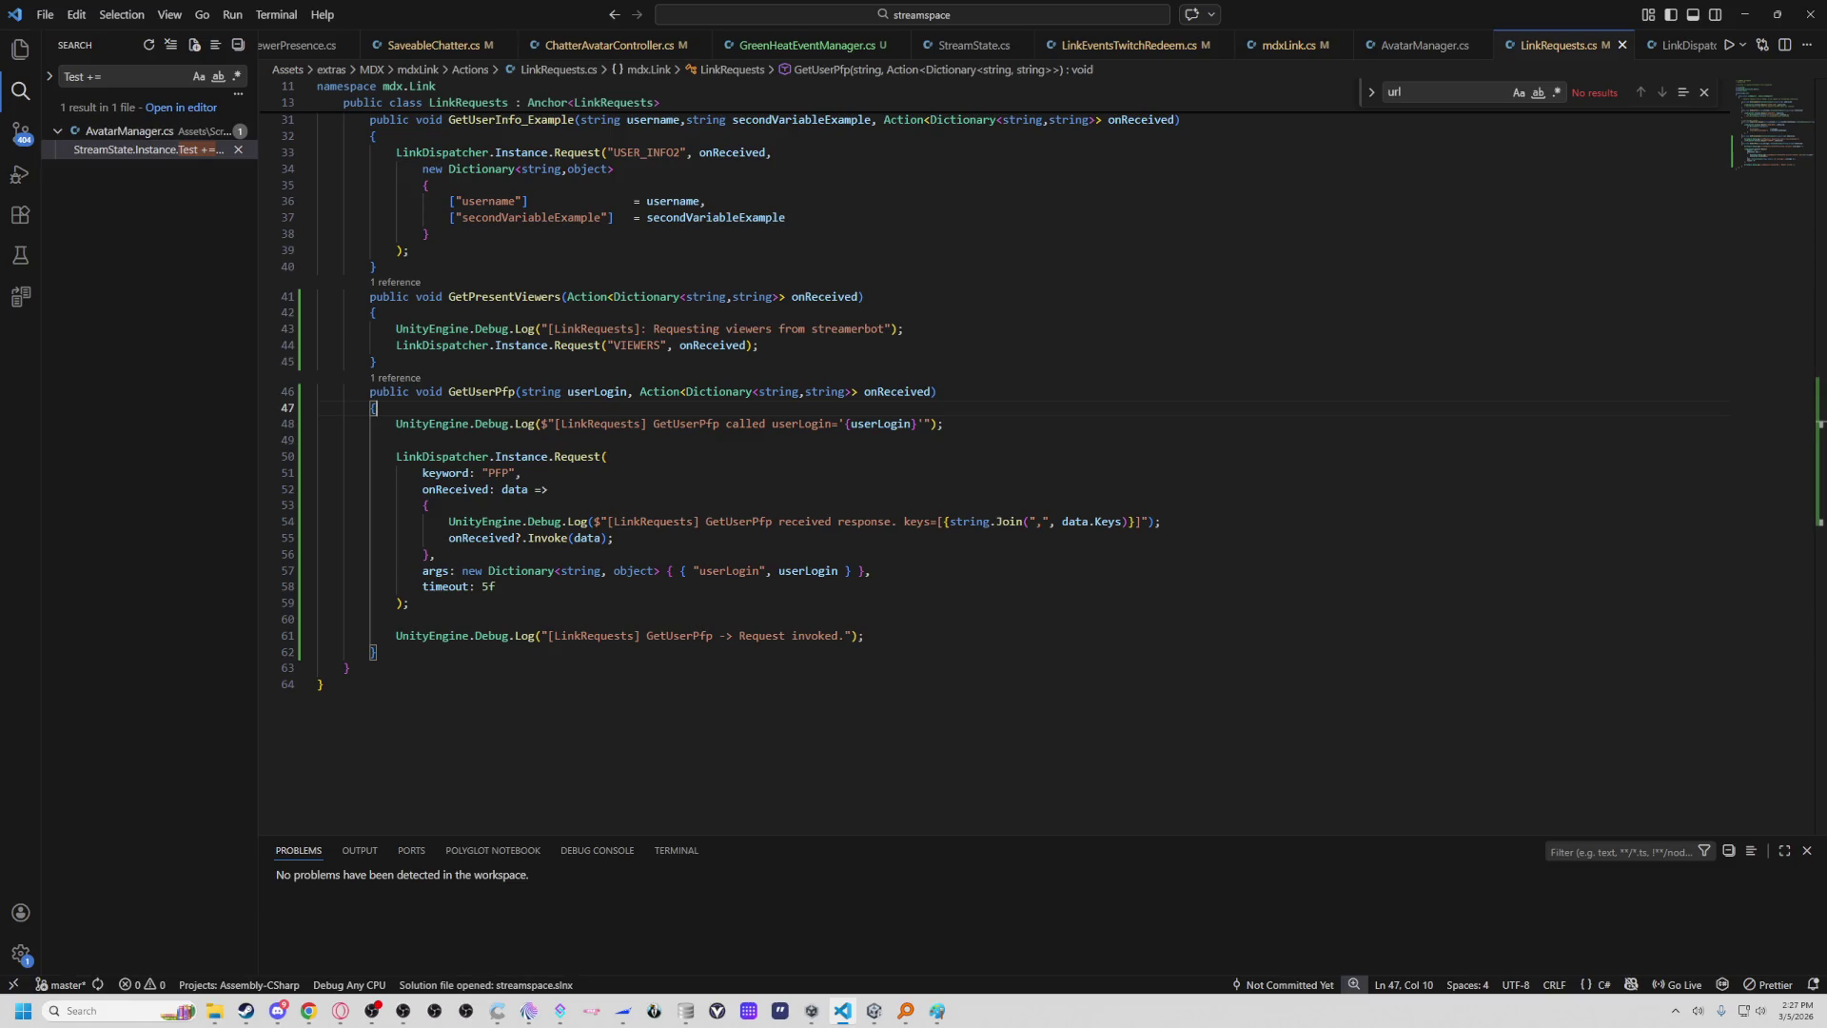
key("alt+Tab")
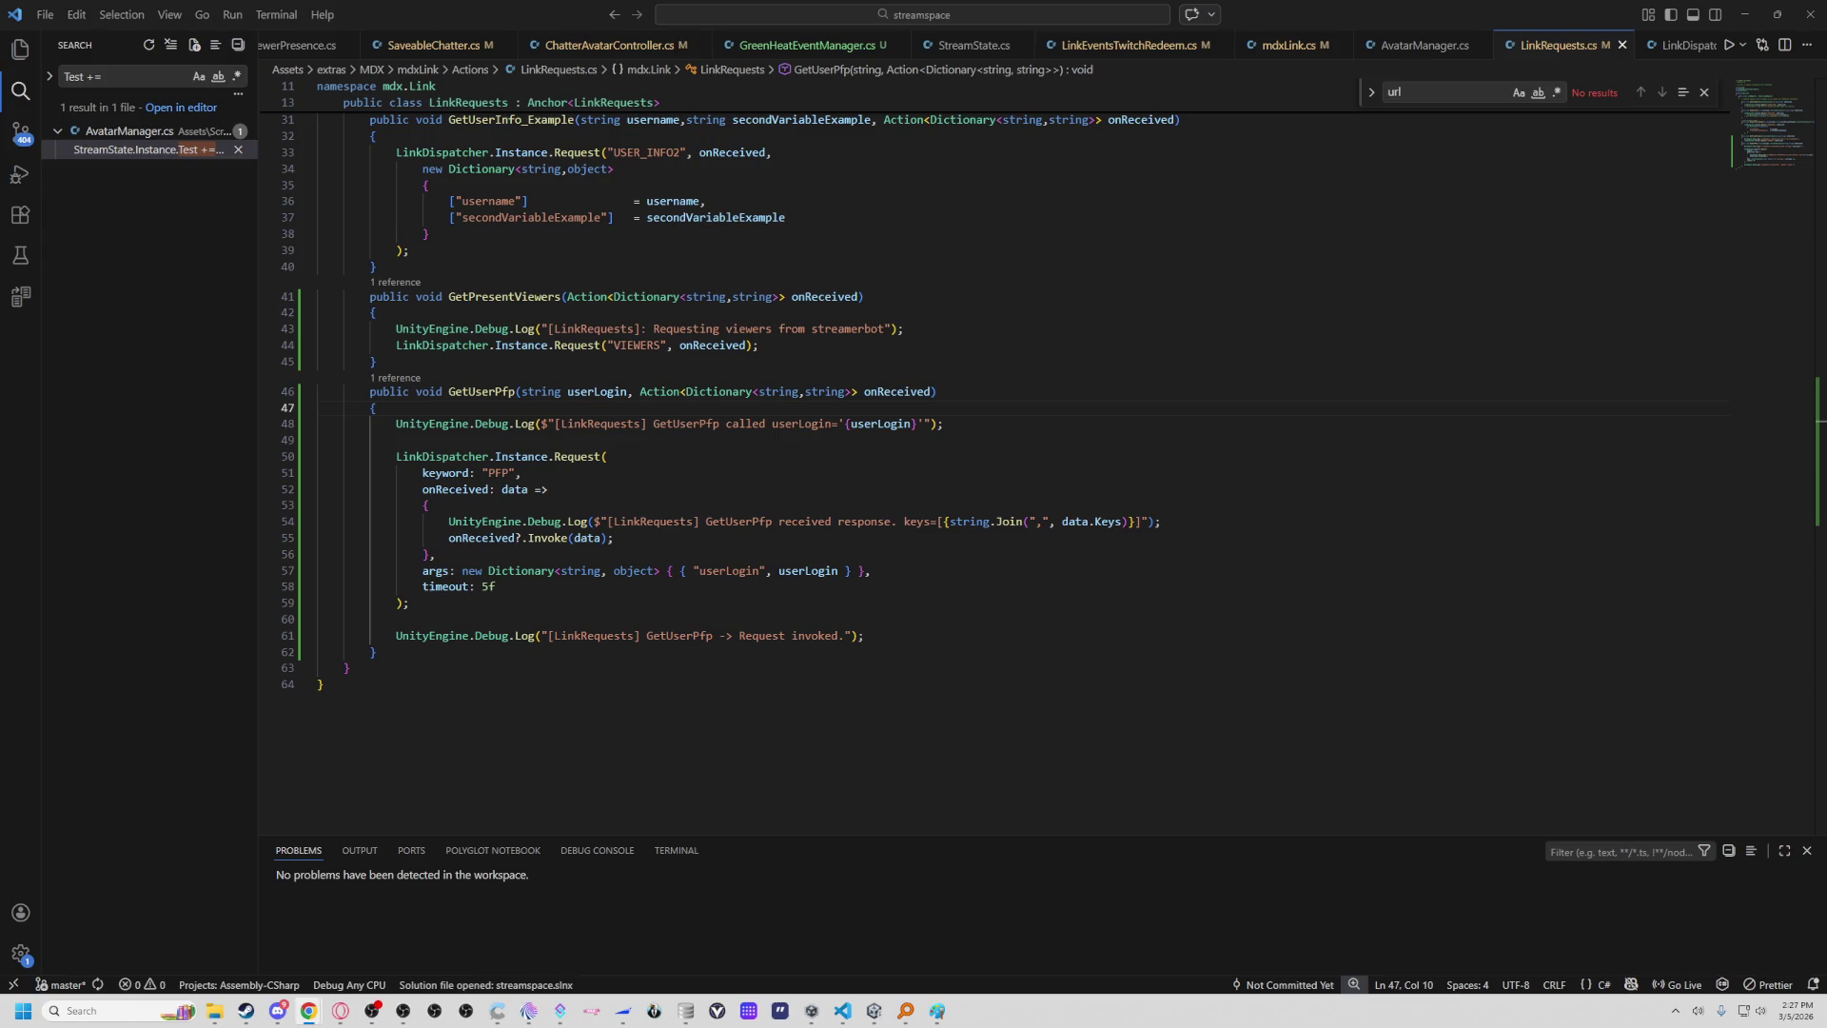
left_click(521, 473)
left_click(1422, 44)
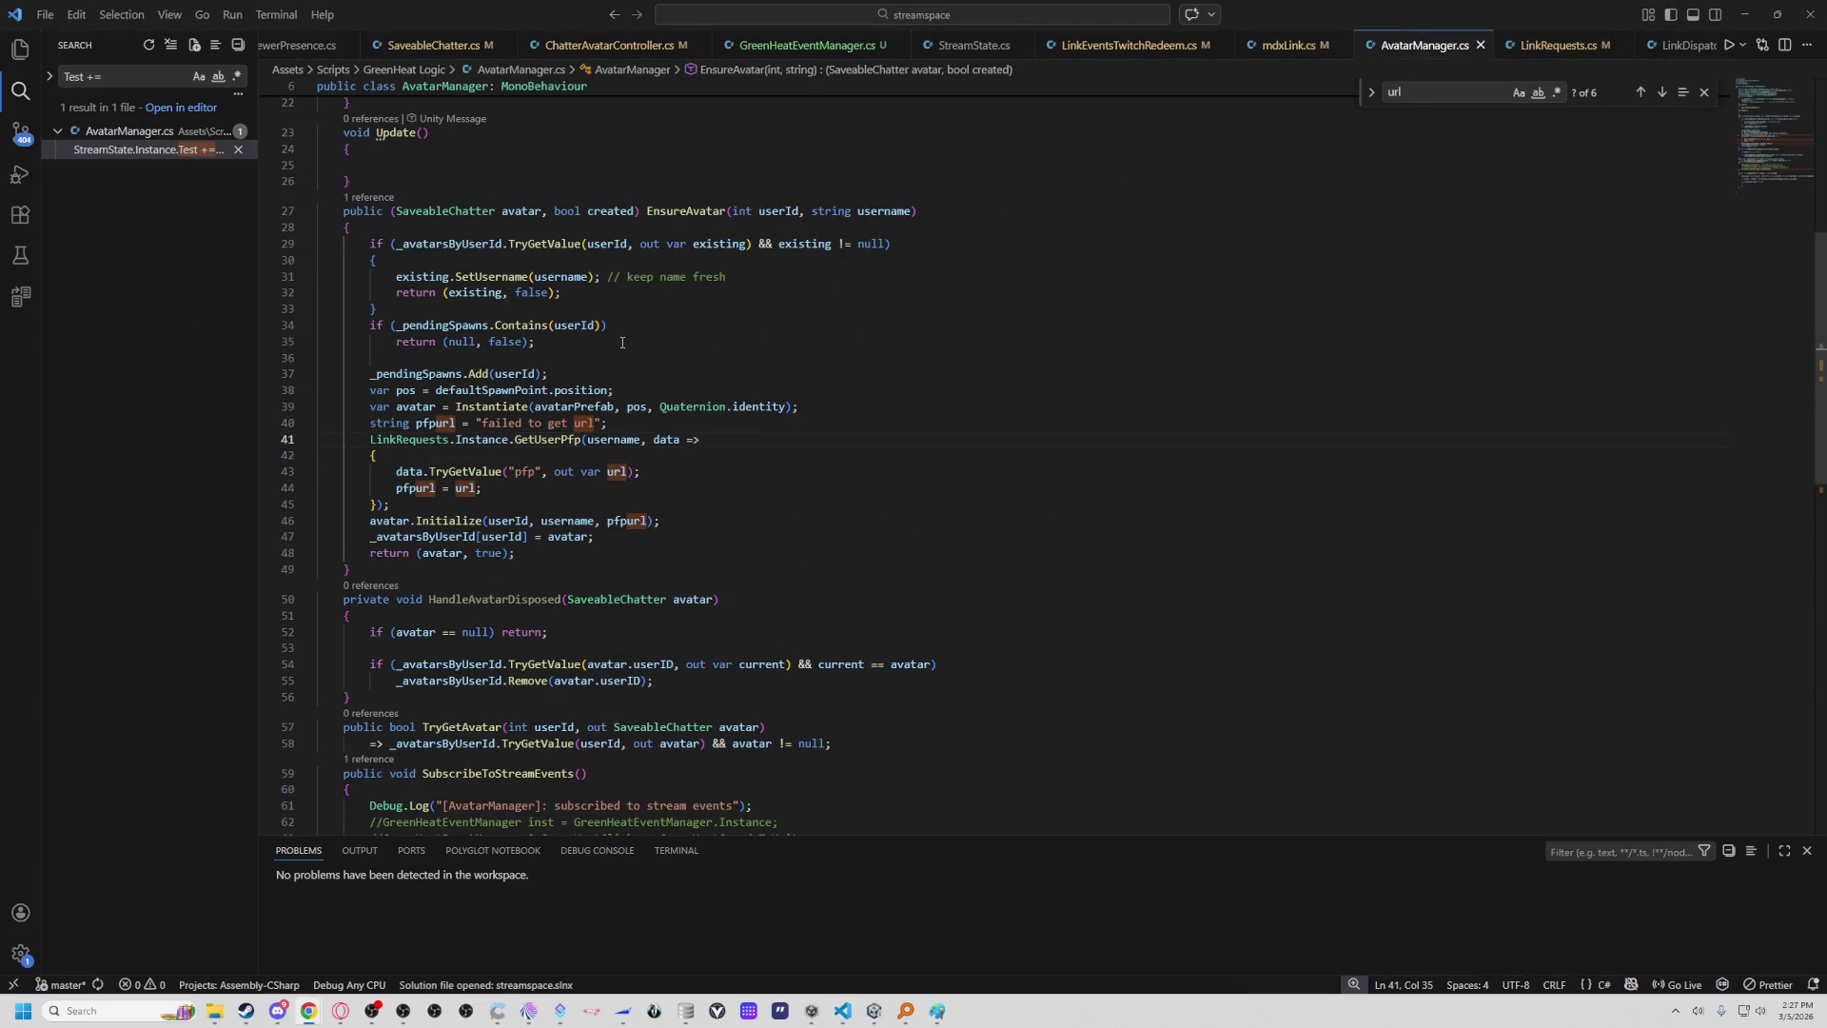
key("ctrl+f")
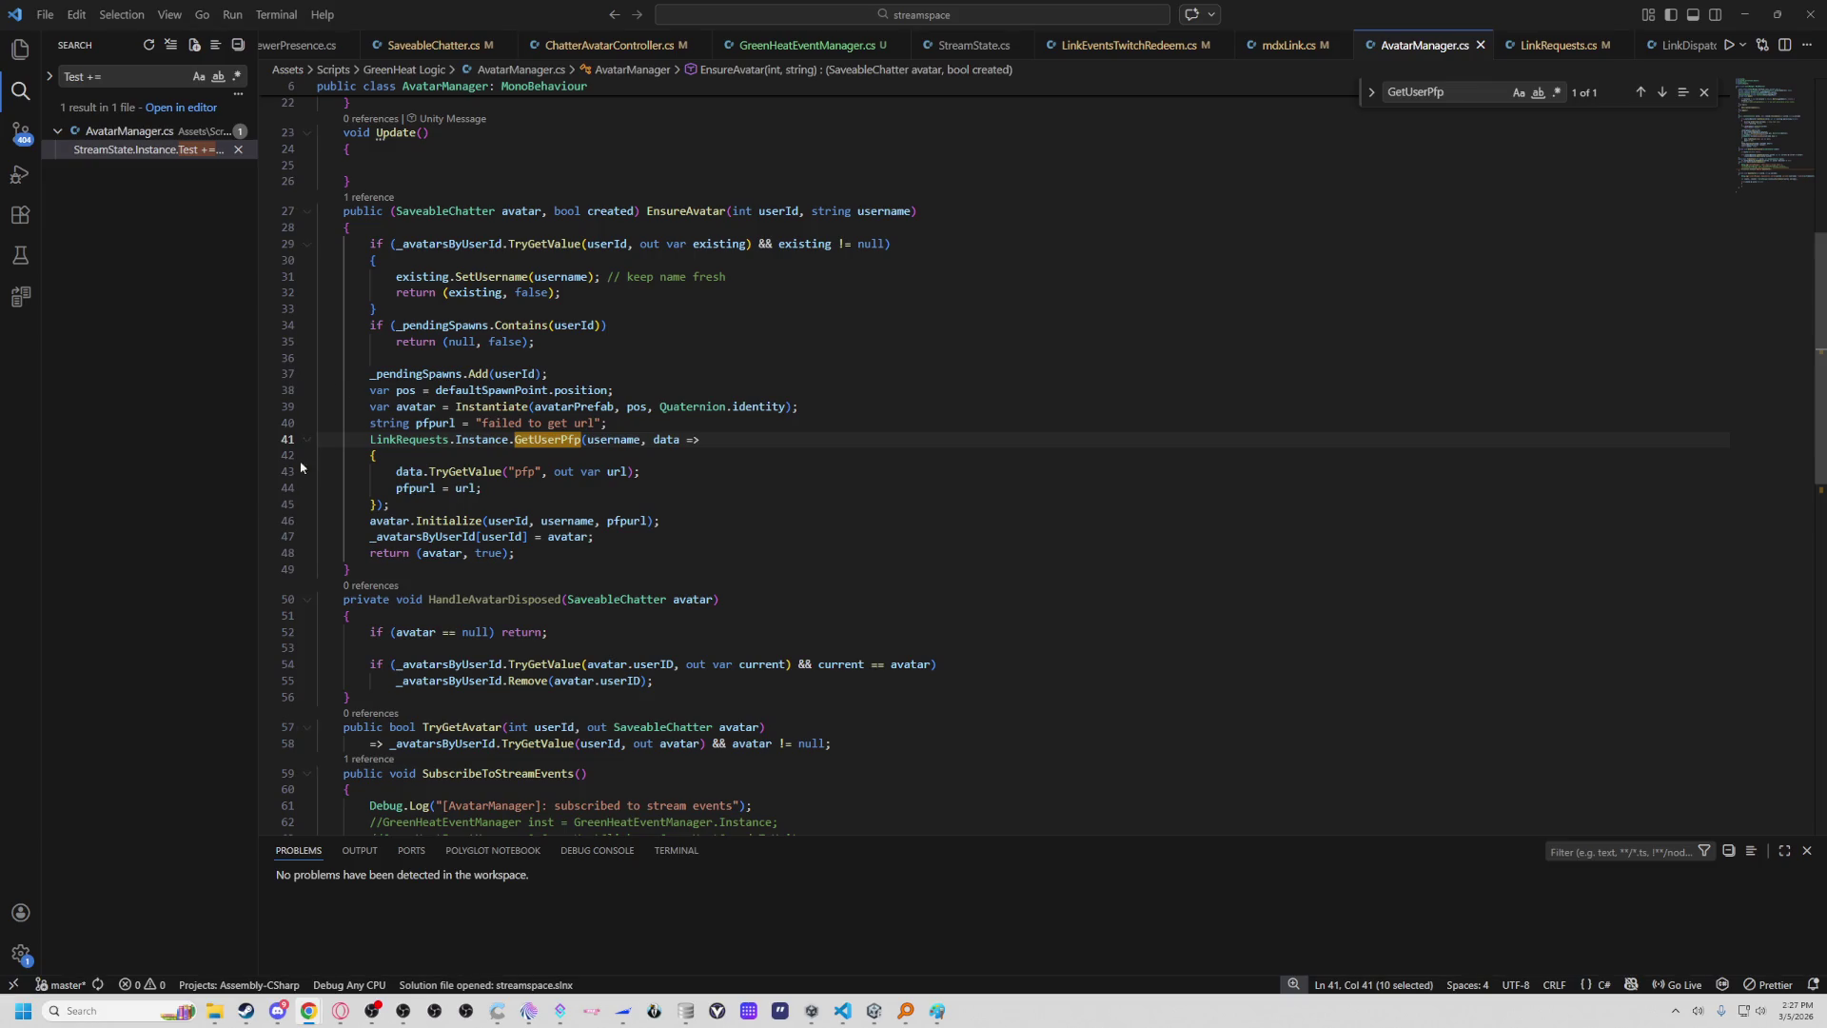
Add Debug.Log lines to the callback for the response keys, each key/value pair, and the pfp url.
left_click(530, 461)
key("Return")
type("Debug.Log($\"[AvatarManager] PFP response keys: [{string.Join(\",\", data.Keys)}]\");")
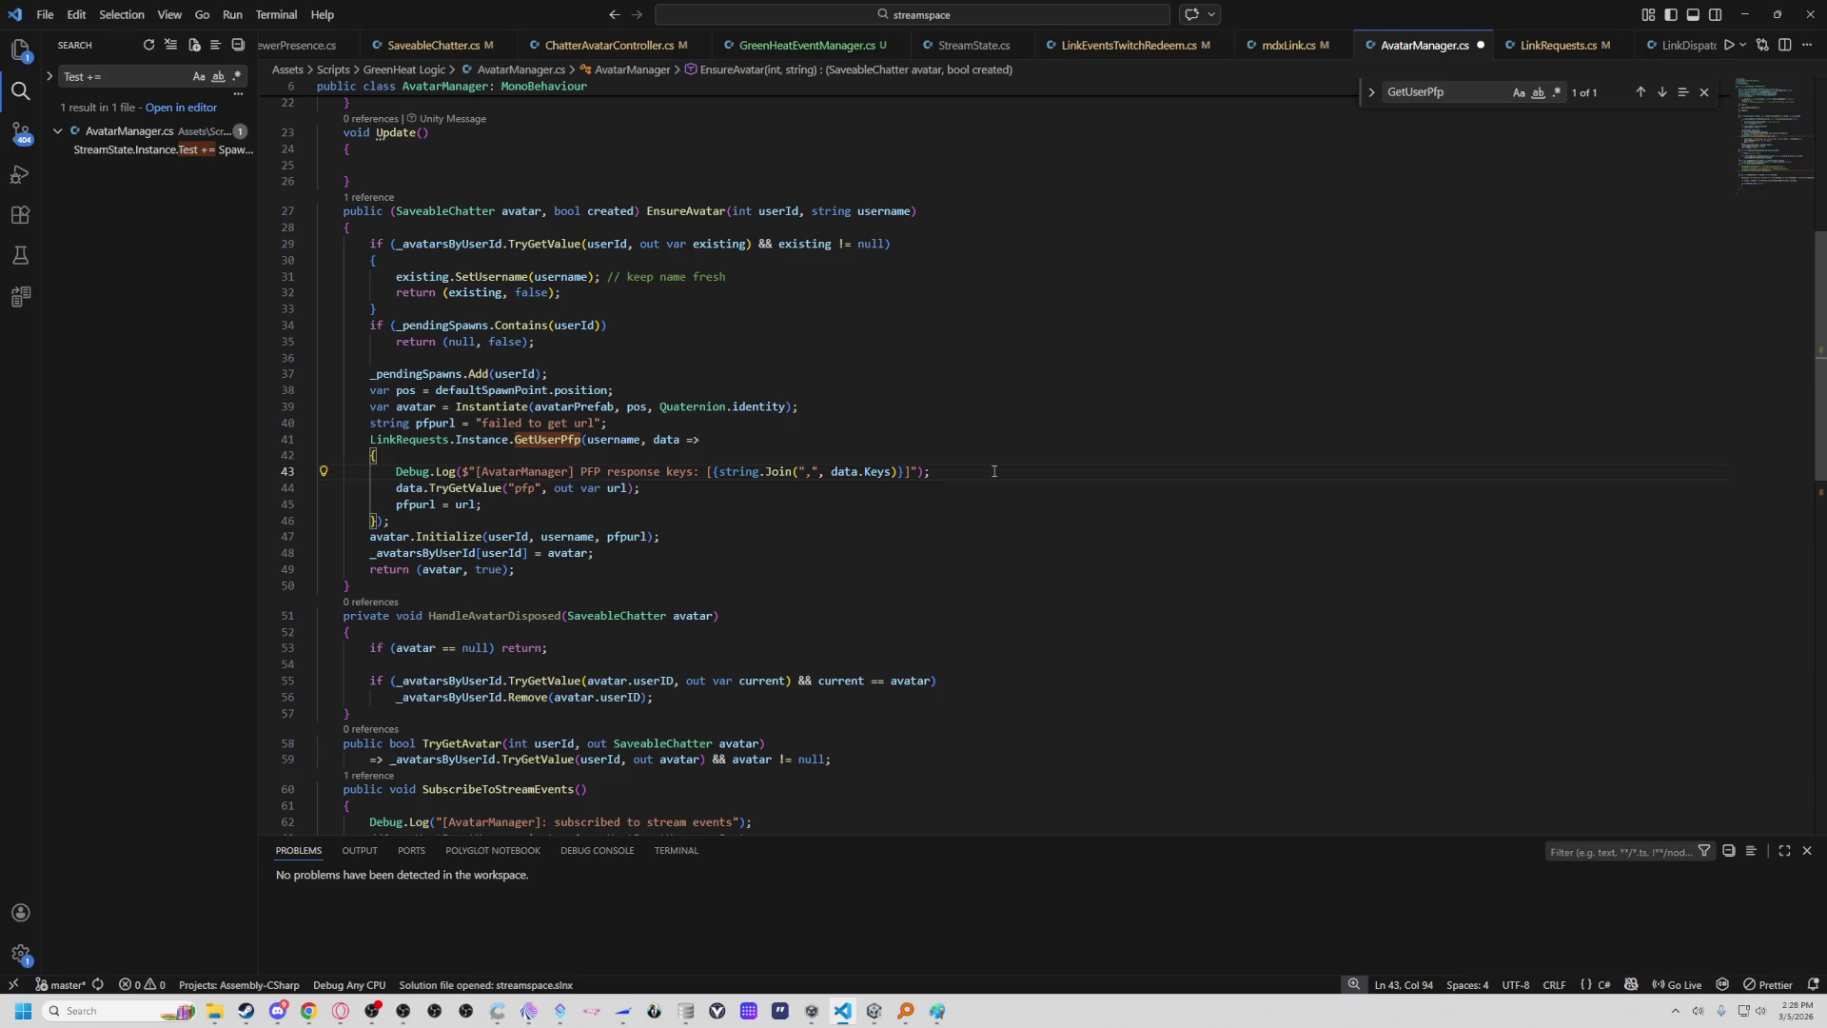
key("Return")
key("Return")
type("foreach (var kv in data)         Debug.Log($\"[AvatarManager]   {kv.Key} = '{kv.Value}' (len={kv.Value?.Length ?? -1})\");")
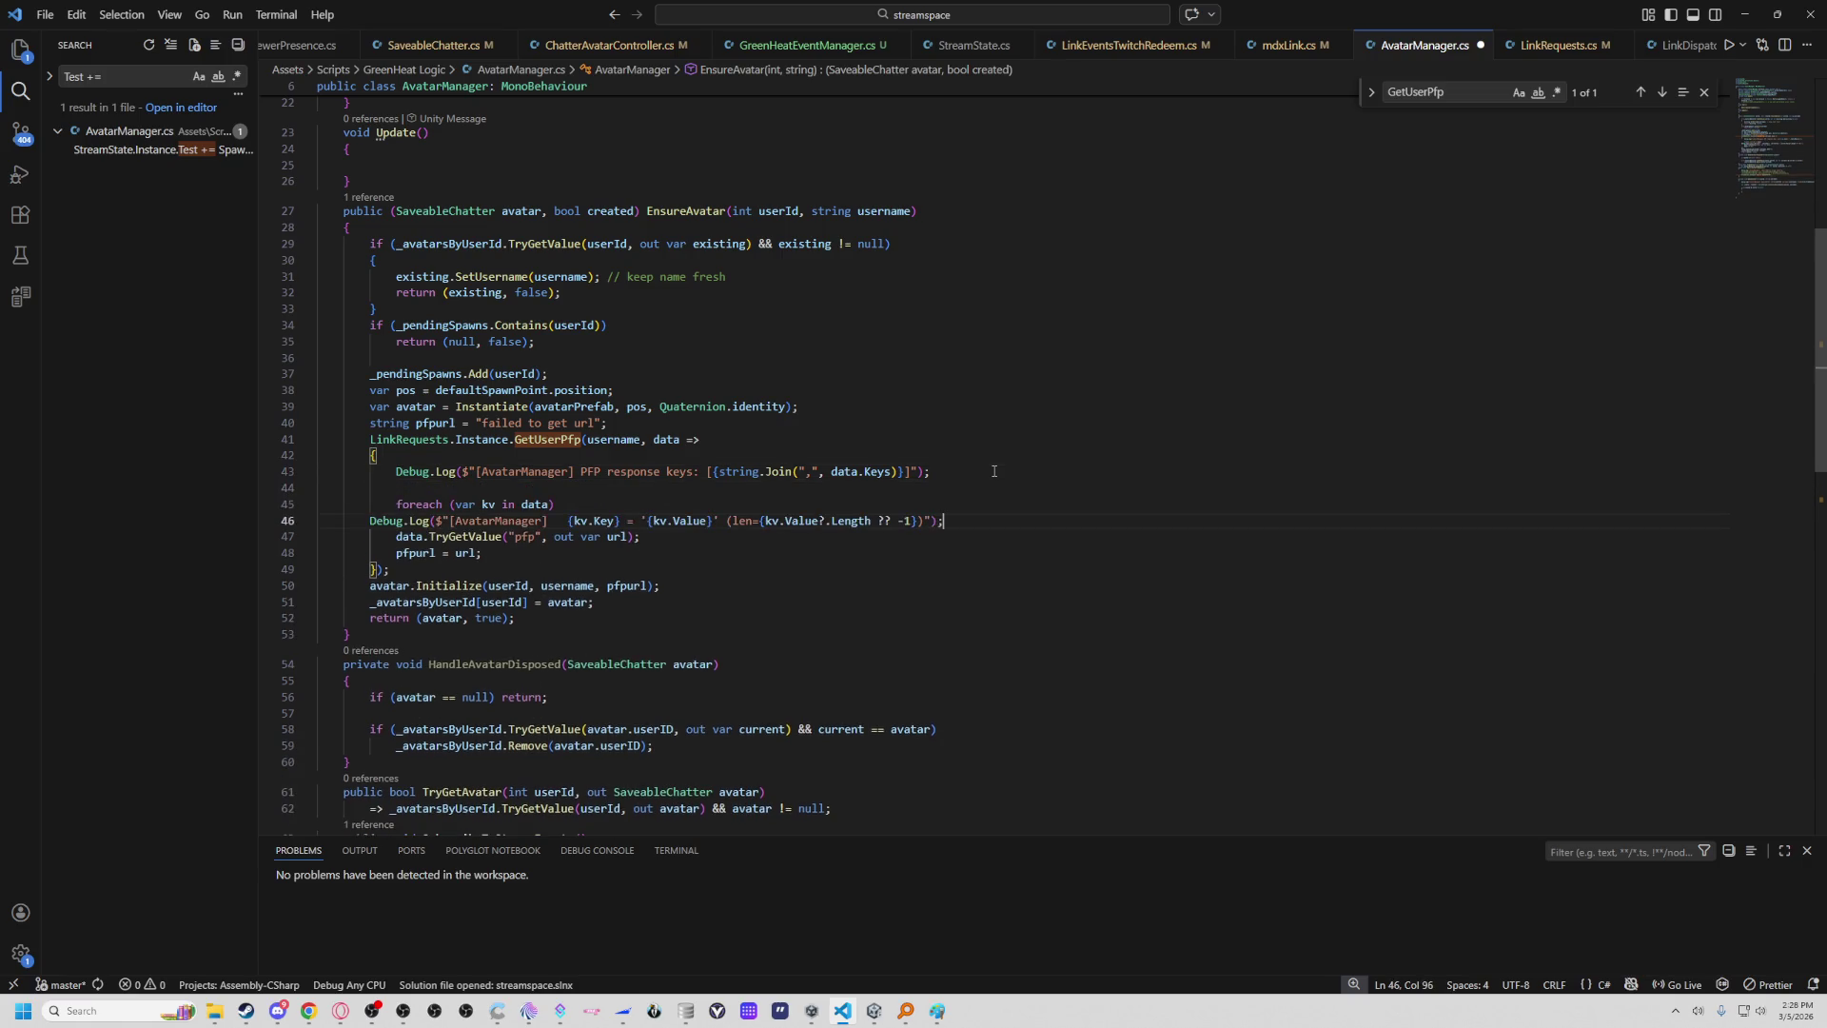
key("Return")
key("Tab")
key("Tab")
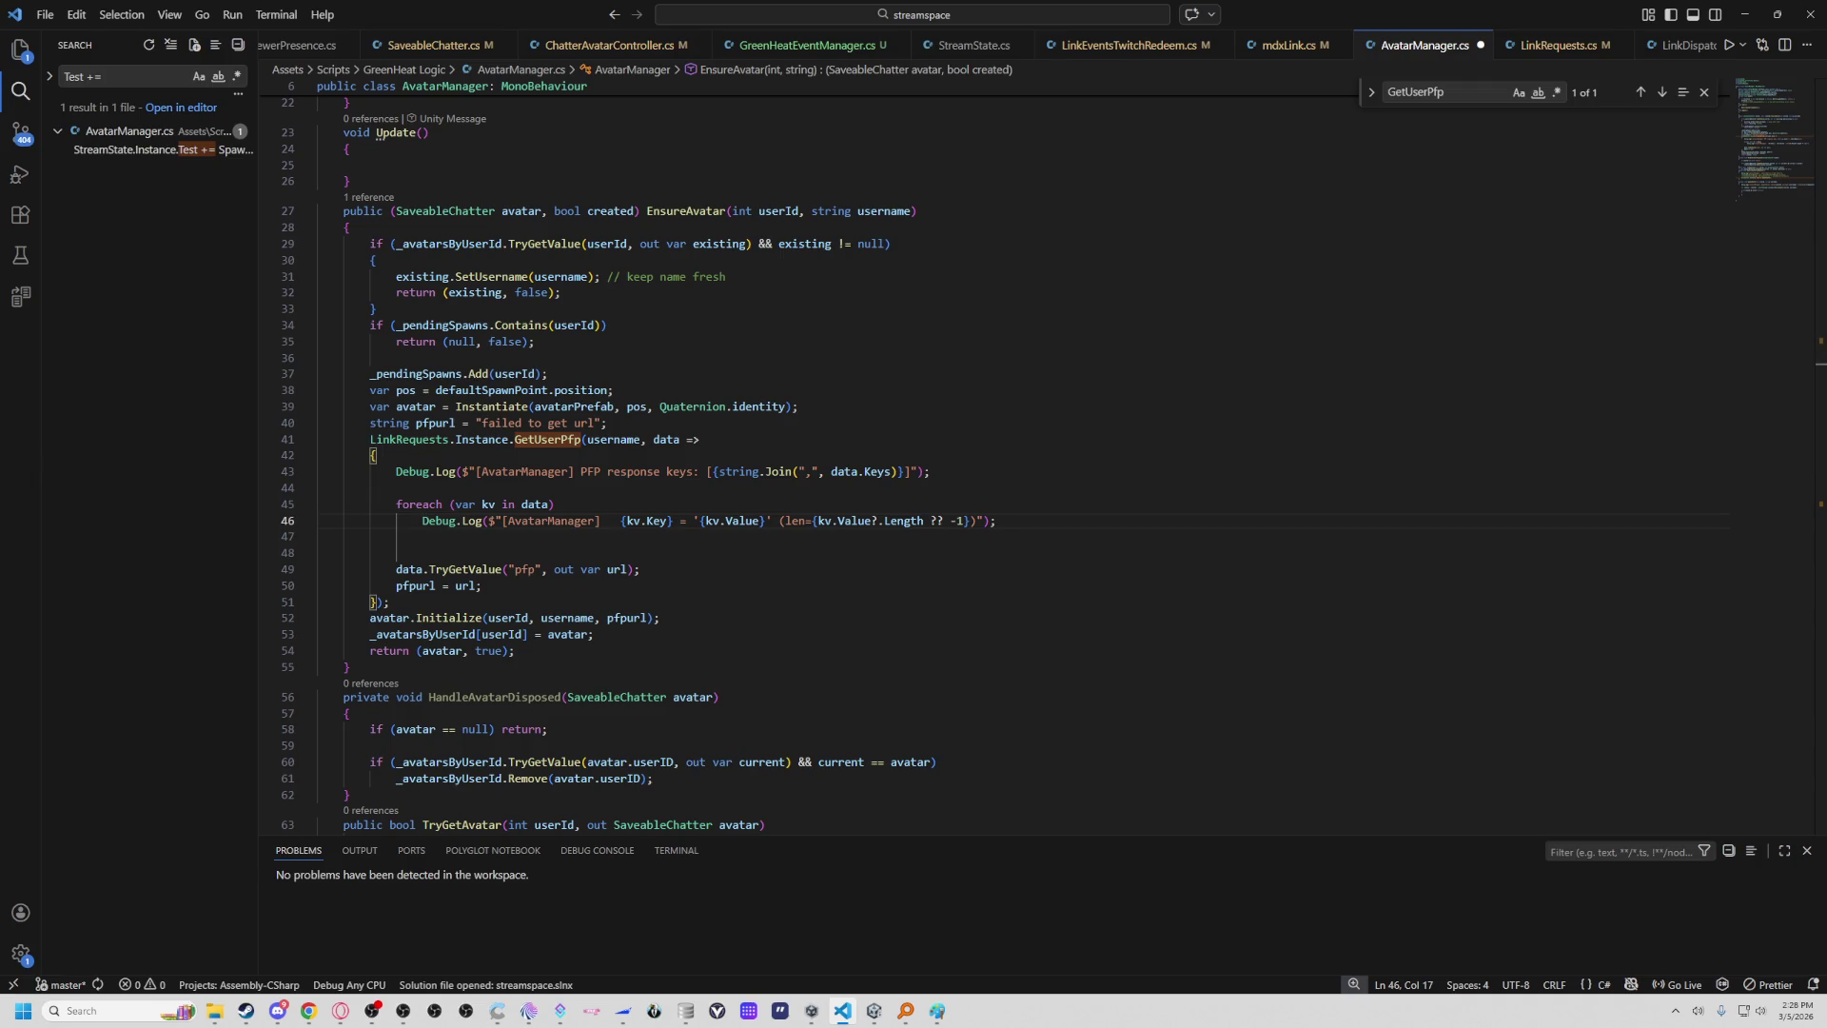
left_click(495, 549)
type("if (data.TryGetValue(\"pfp\", out var url))         Debug.Log($\"[AvatarManager] pfp url = '{url}' (len={url?.Length ?? -1})\");")
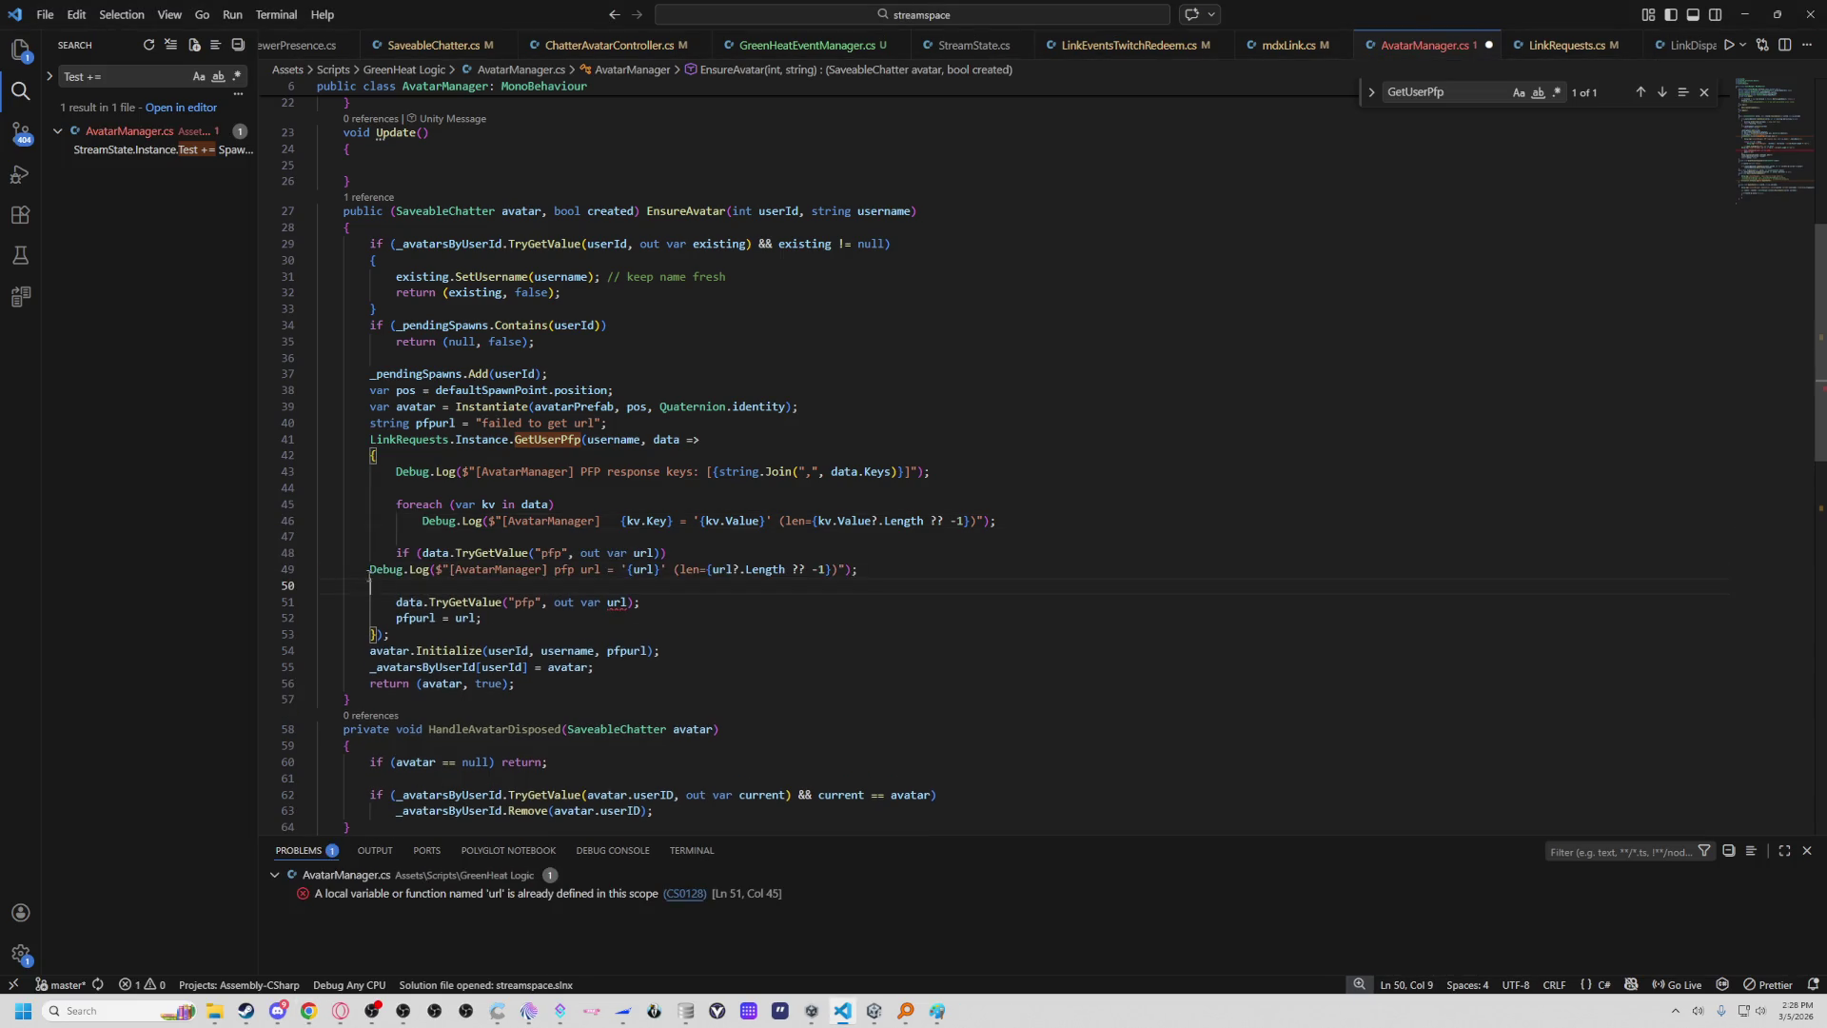
key("Tab")
key("Tab")
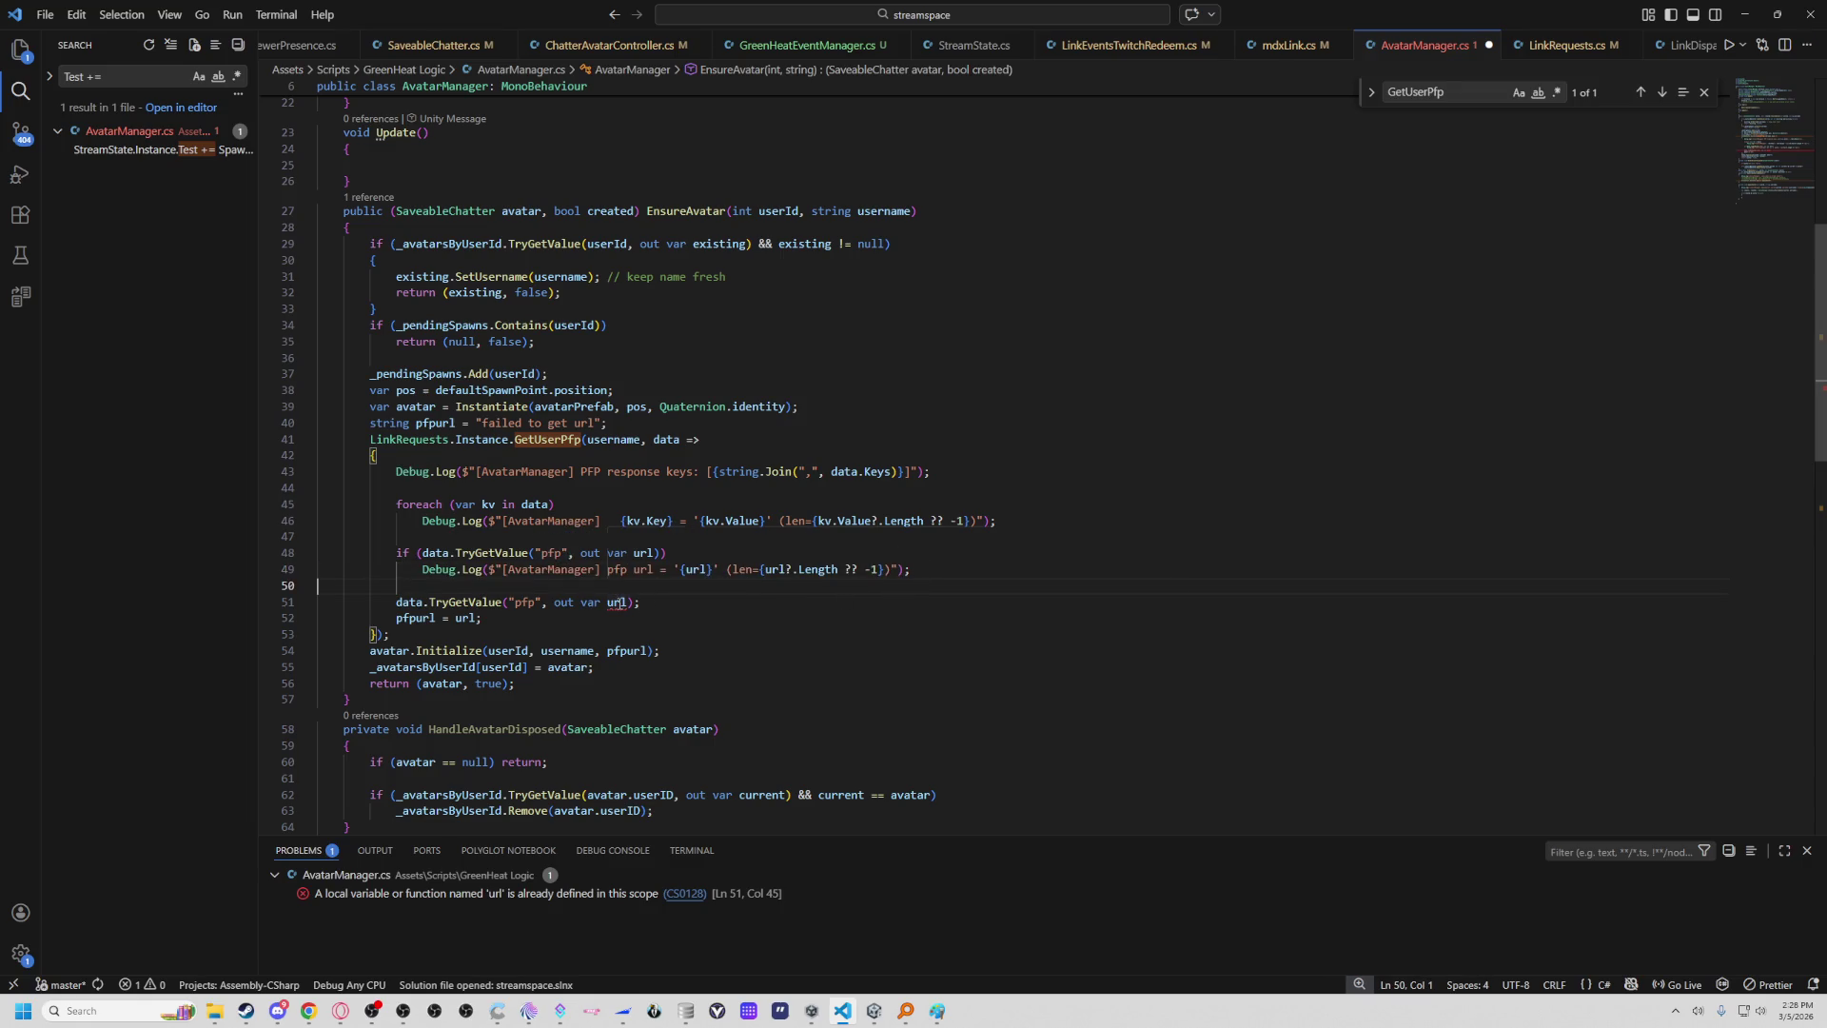
Comment out the duplicate pfp TryGetValue line with //.
left_click(658, 619)
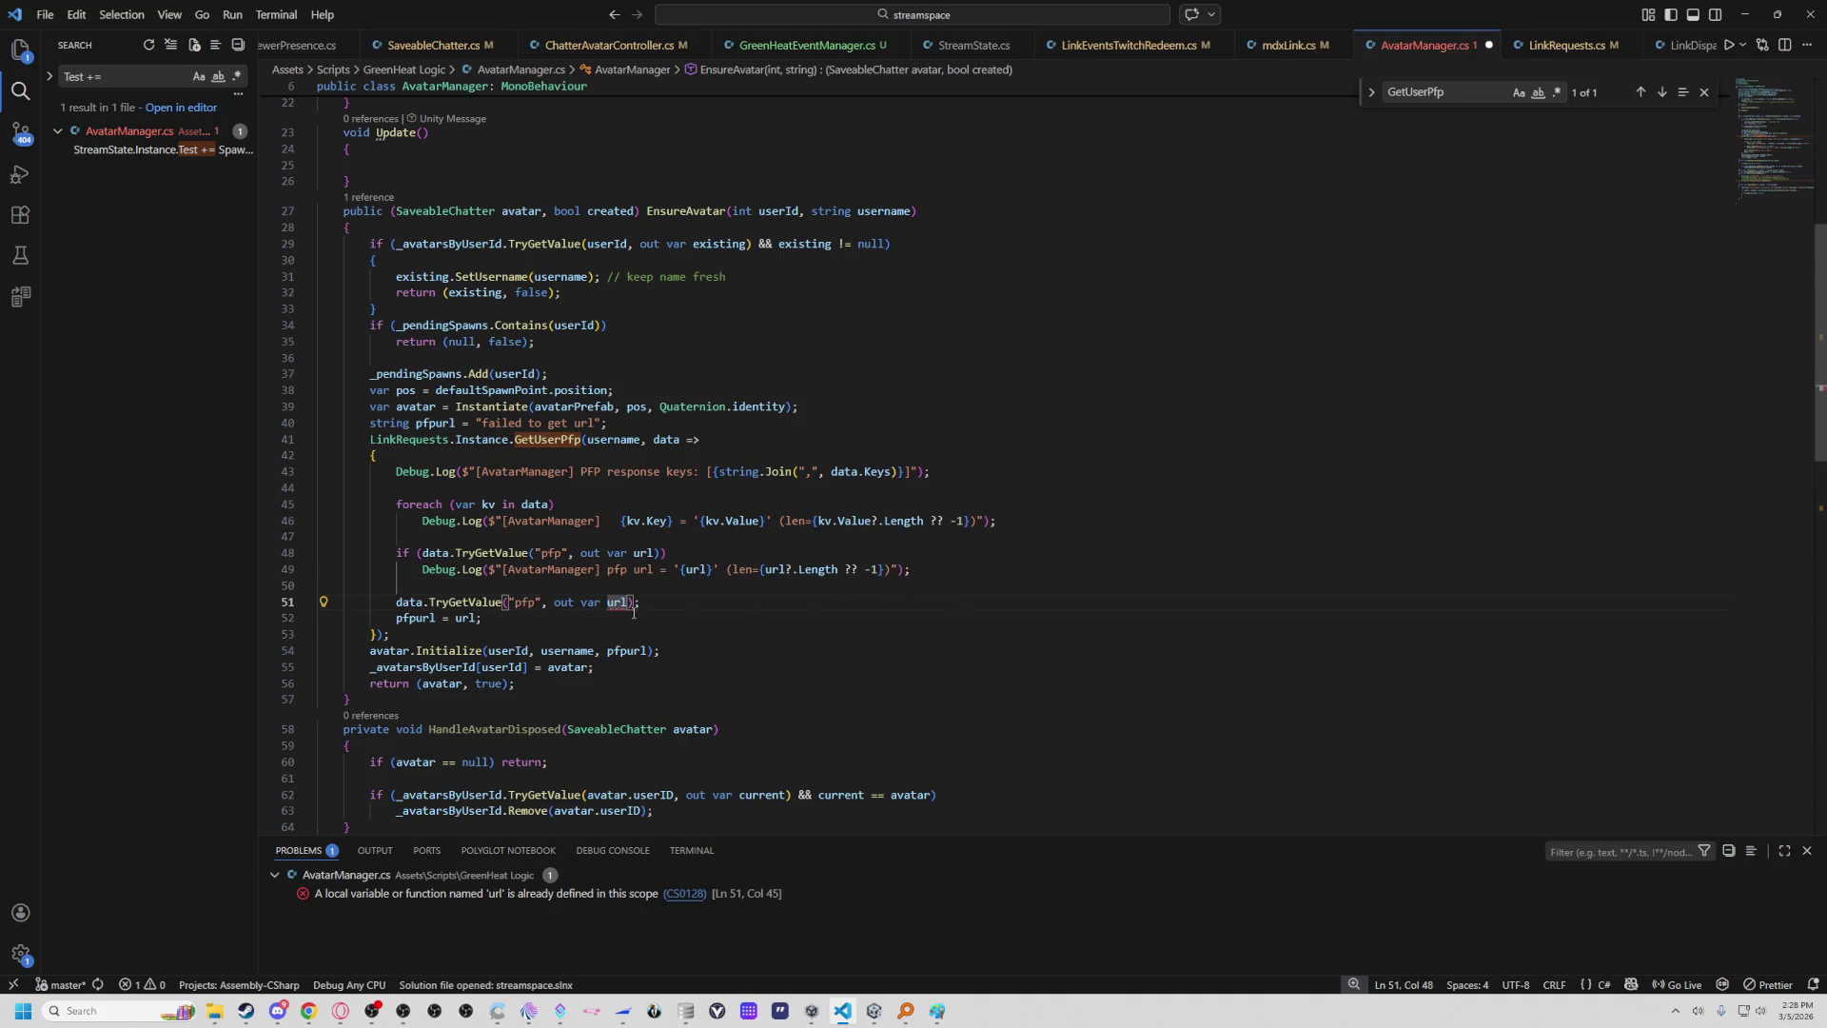
mouse_move(619, 601)
left_click(795, 636)
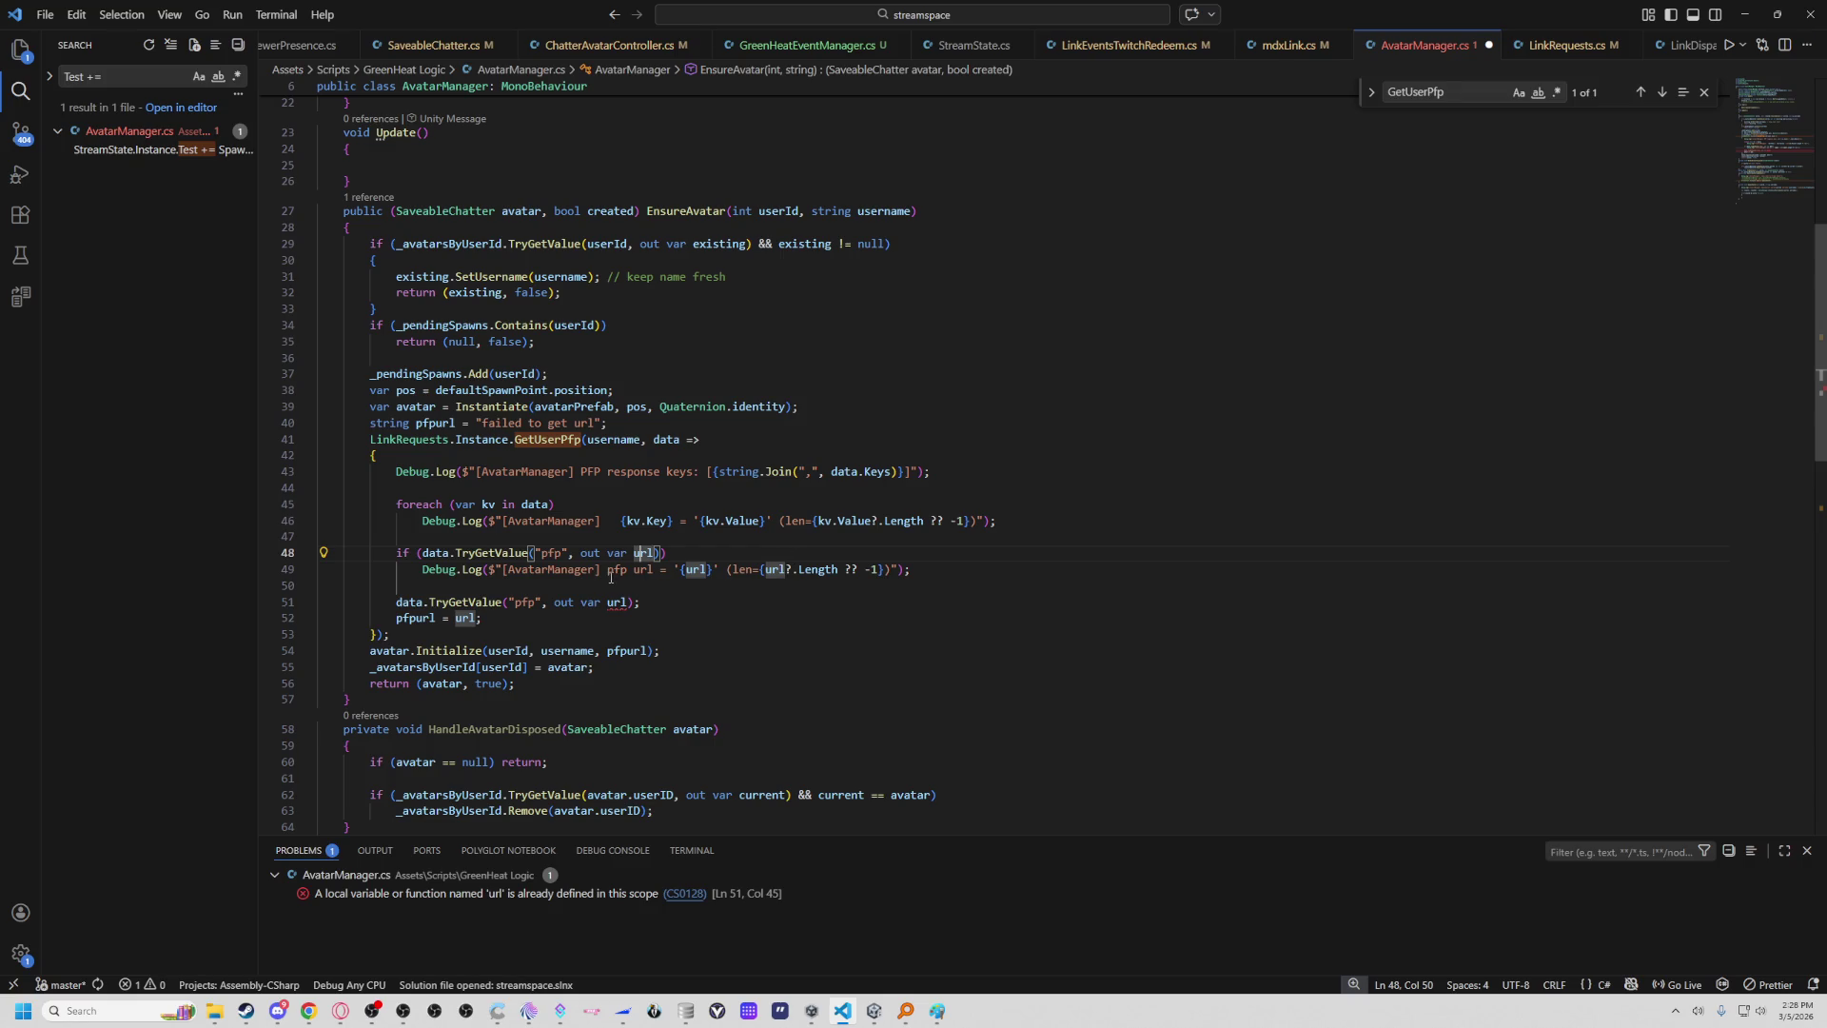
left_click(403, 603)
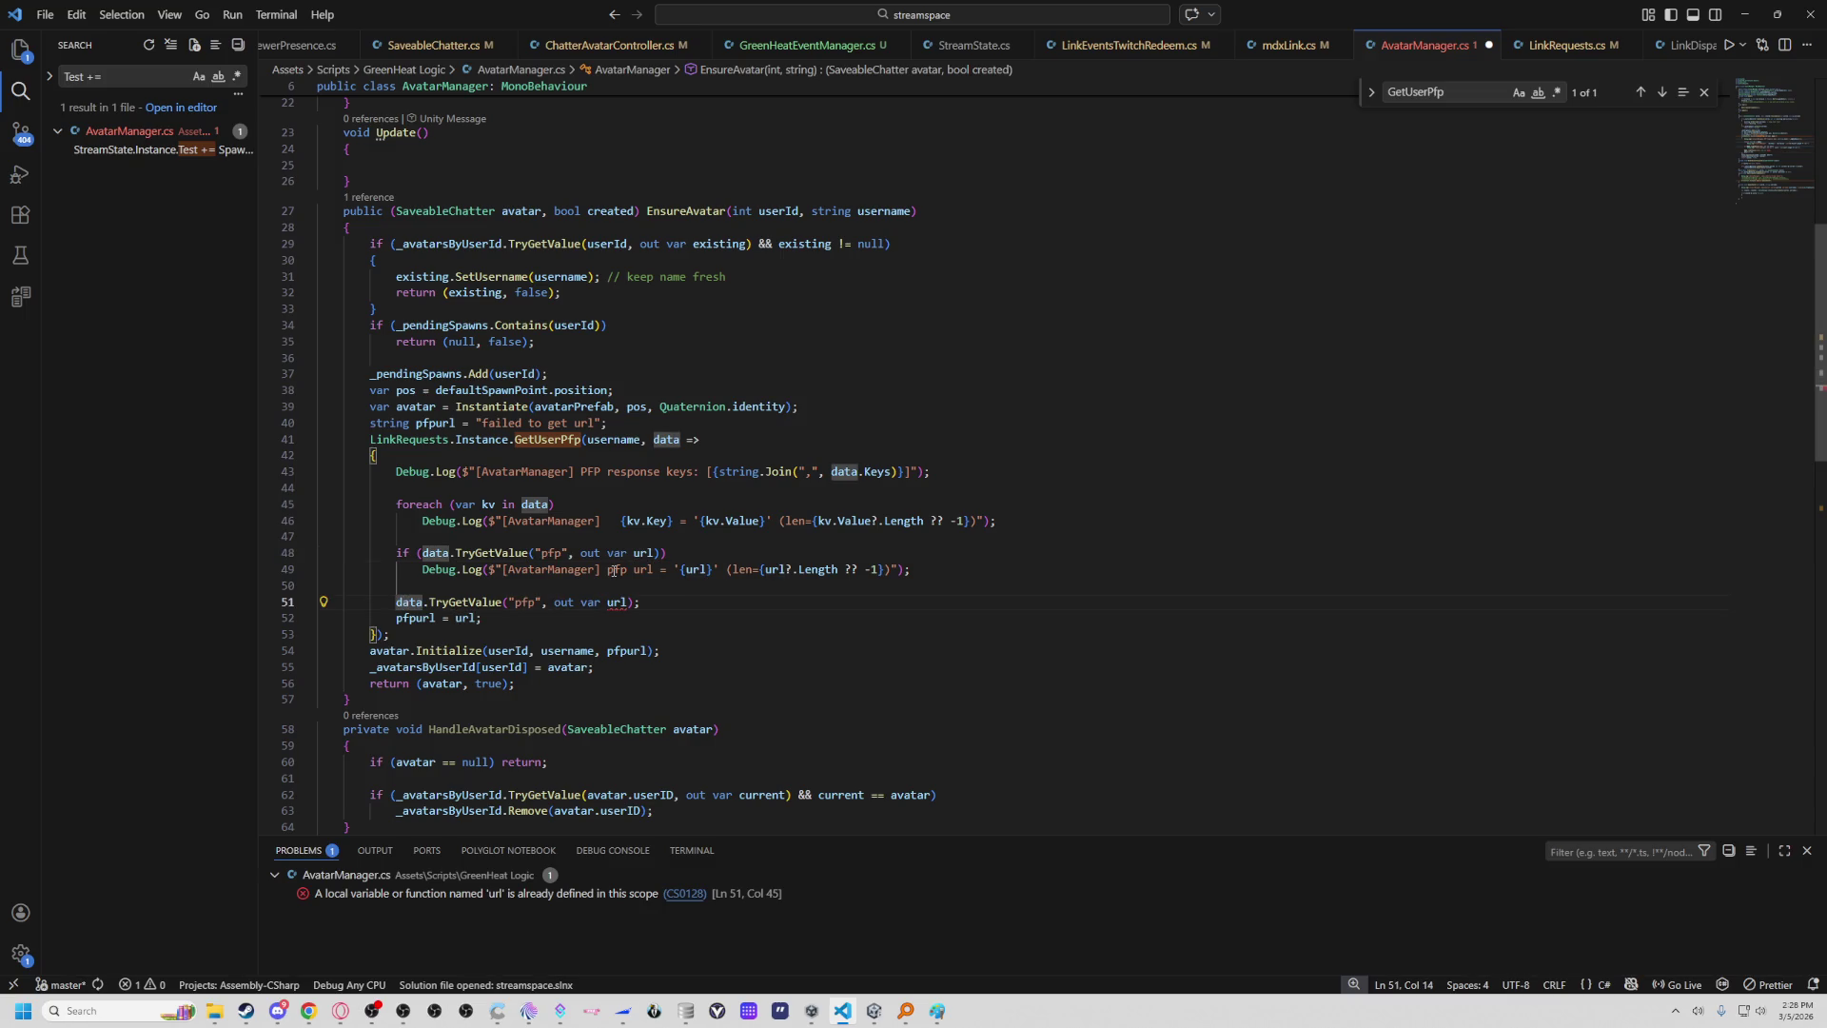
type("//")
left_click(800, 596)
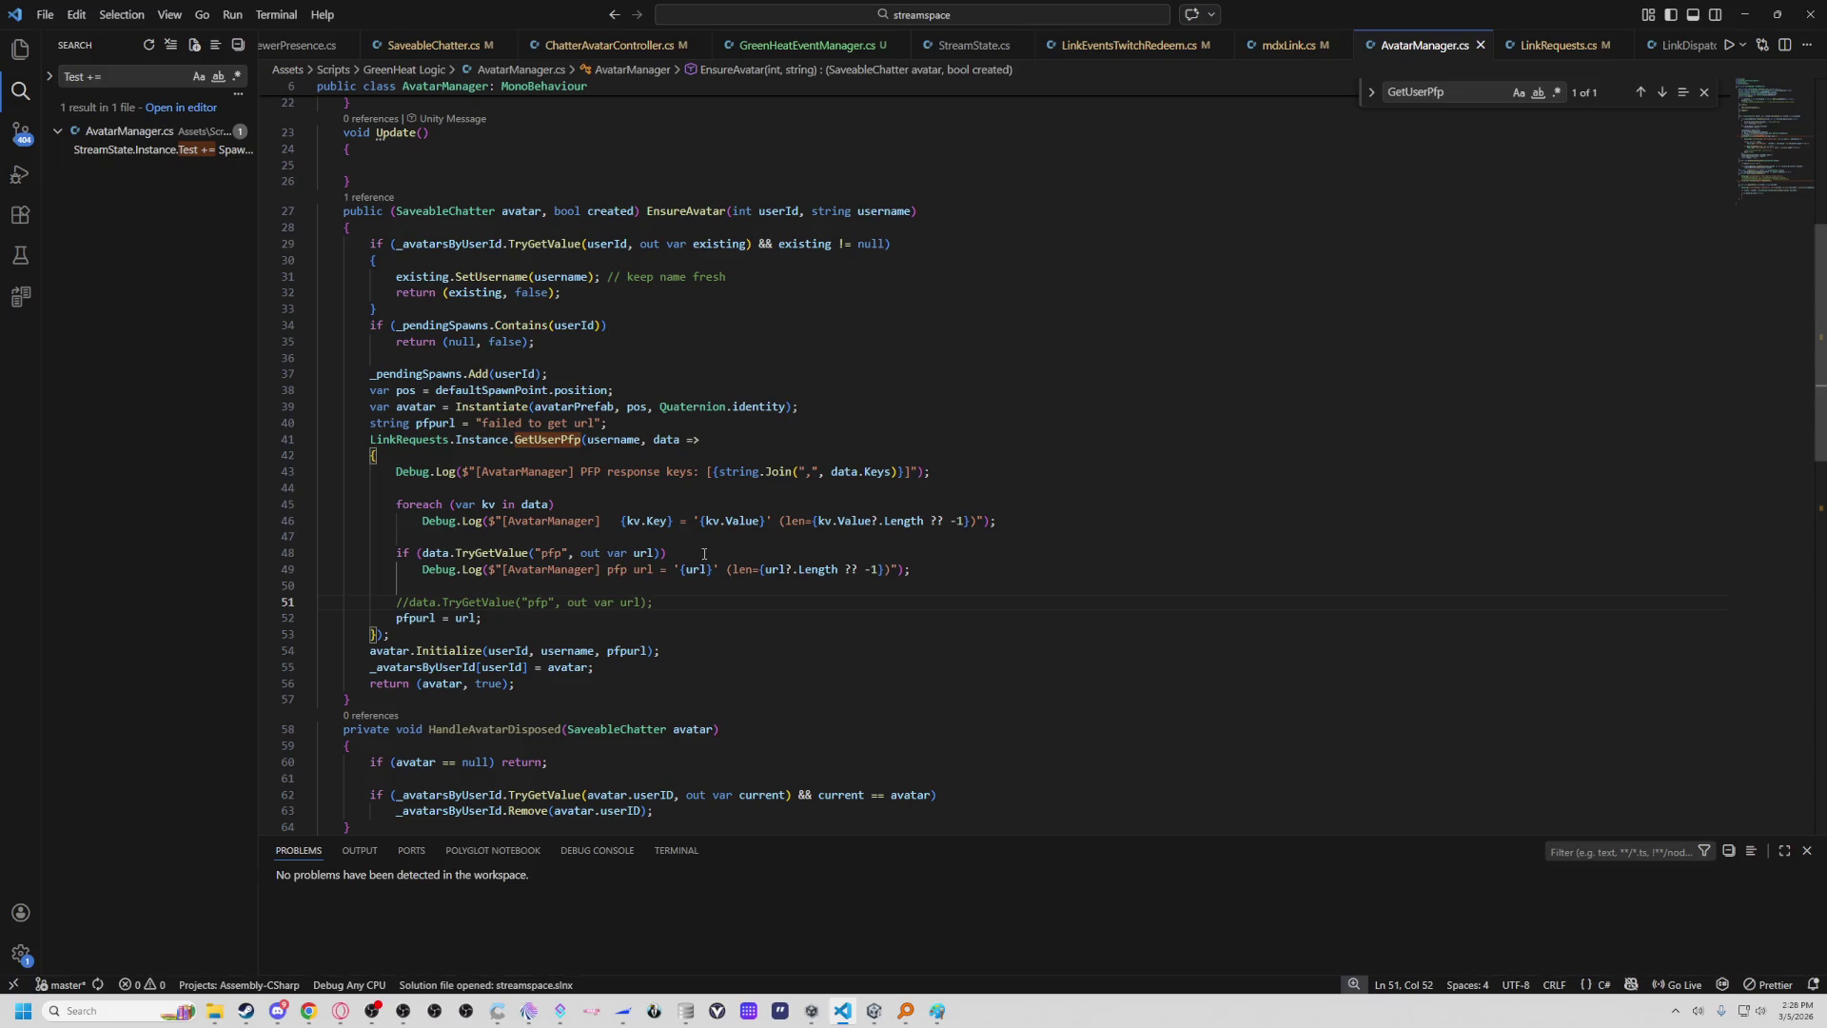
left_click(876, 622)
left_click(1759, 21)
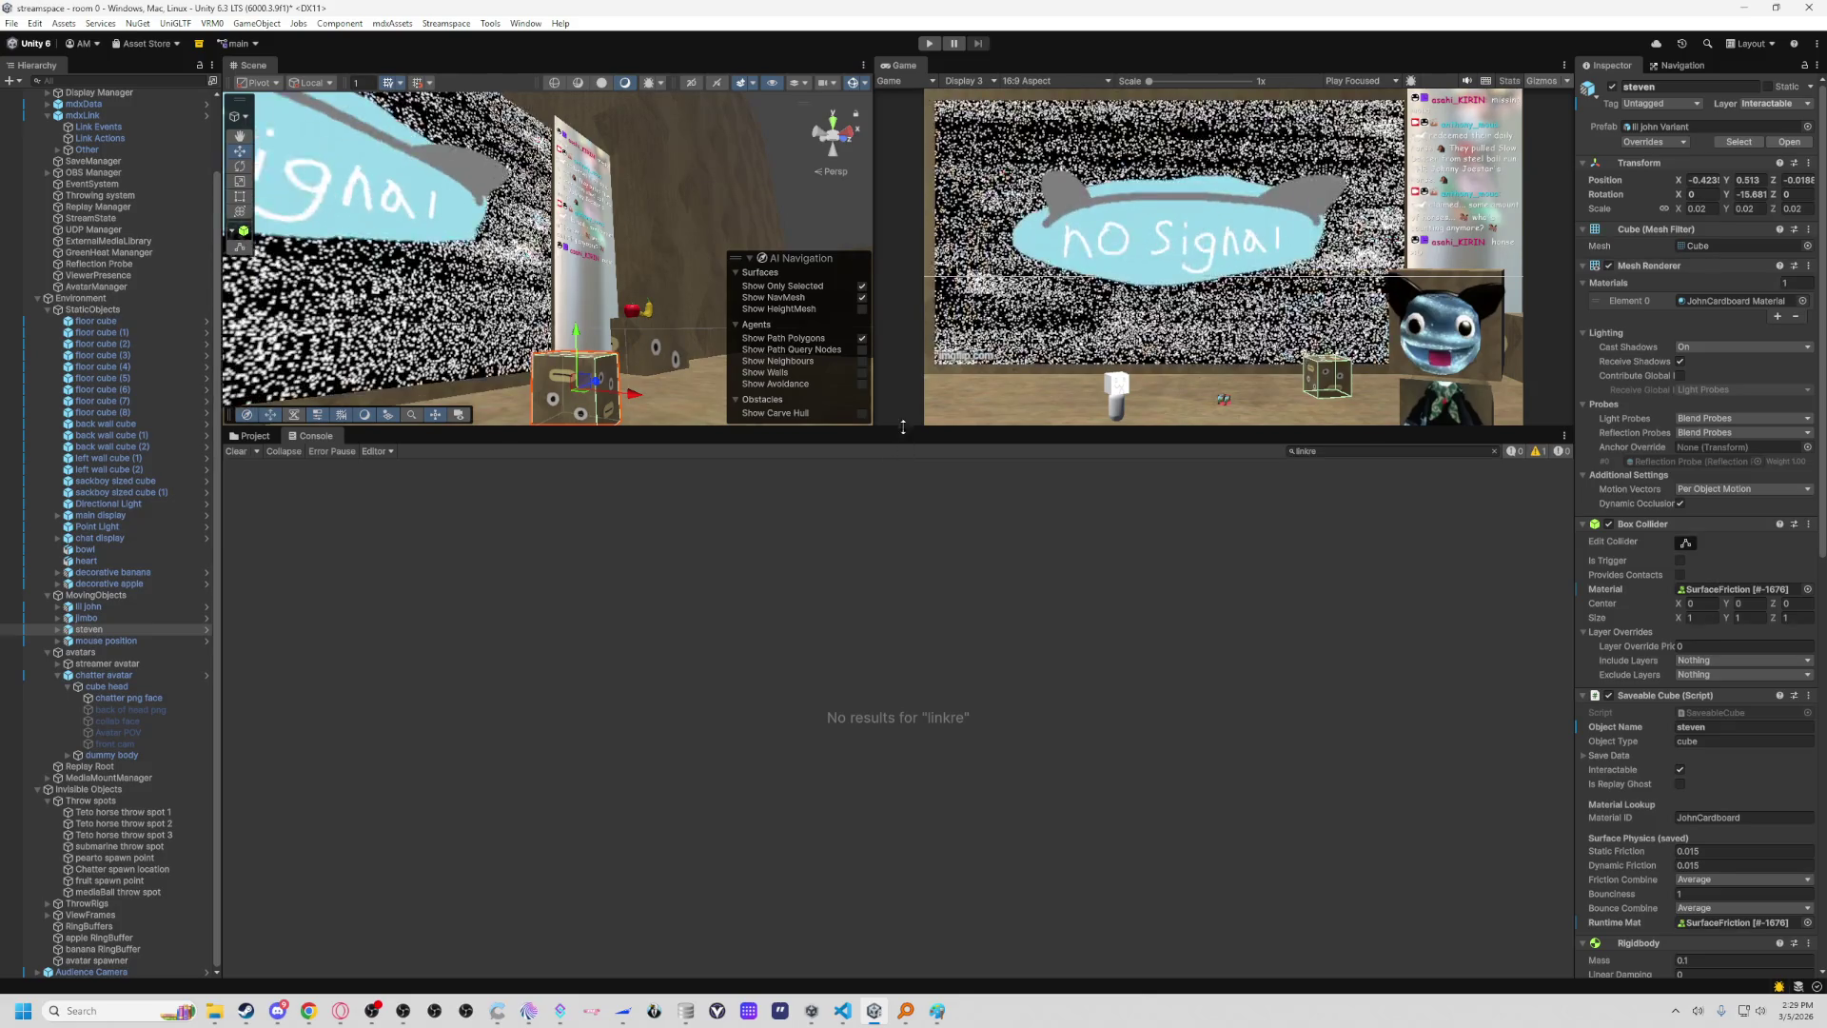
Lower the Console divider to enlarge the Scene and Game views, then fly up to the avatar's cube head.
left_click_drag(906, 427, 909, 734)
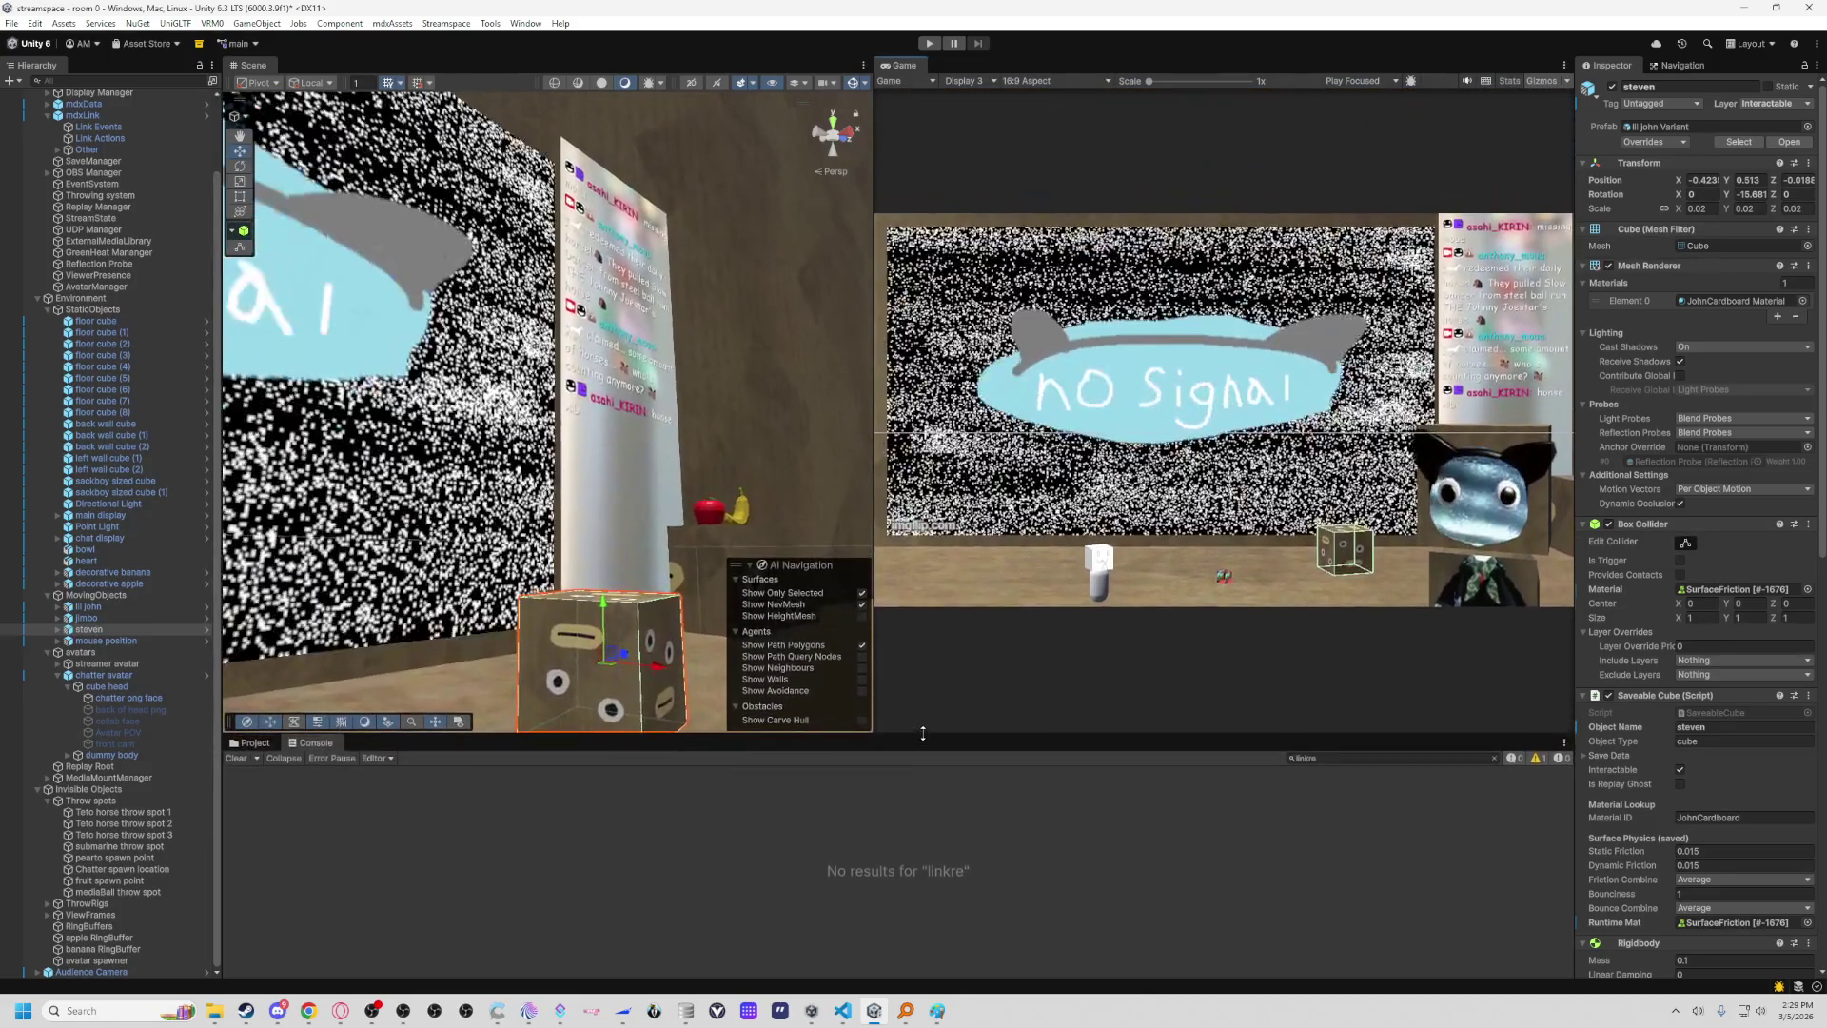
mouse_move(734, 492)
left_mouse_down()
mouse_move(707, 581)
mouse_move(391, 437)
mouse_move(716, 466)
mouse_move(695, 480)
left_mouse_up()
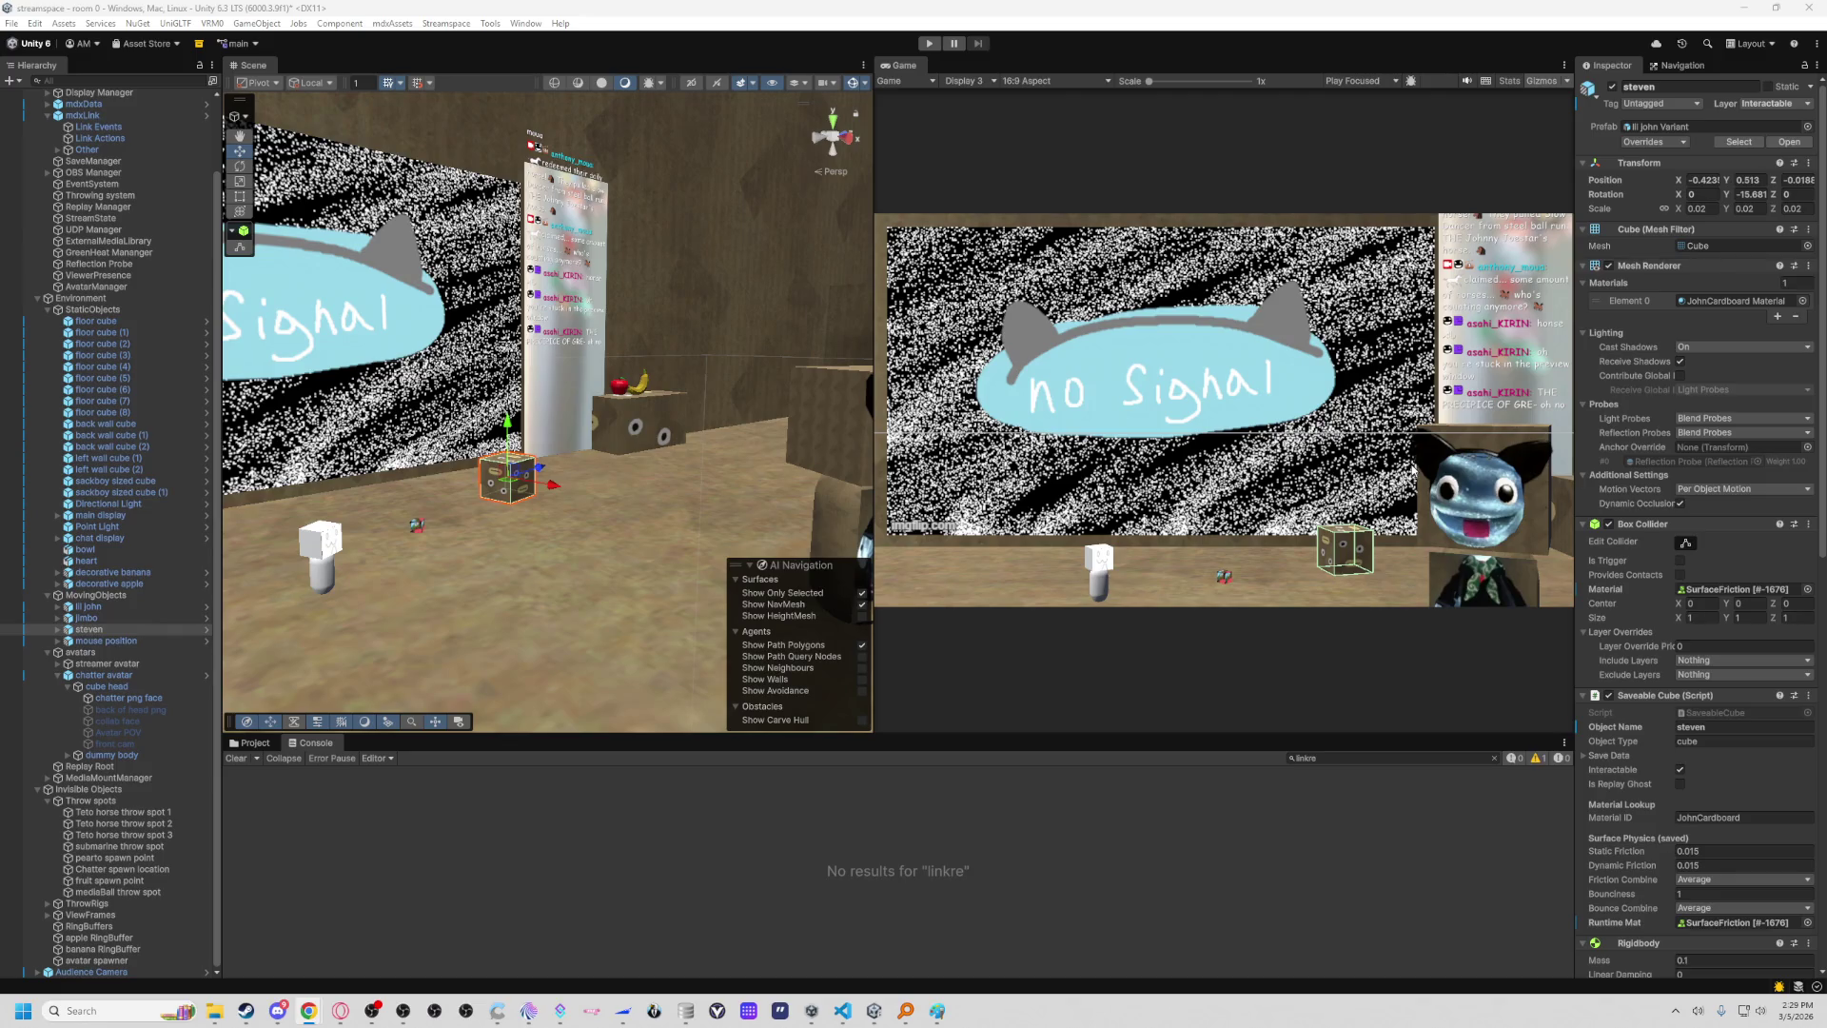
mouse_move(677, 410)
left_mouse_down()
mouse_move(610, 444)
mouse_move(388, 451)
left_mouse_up()
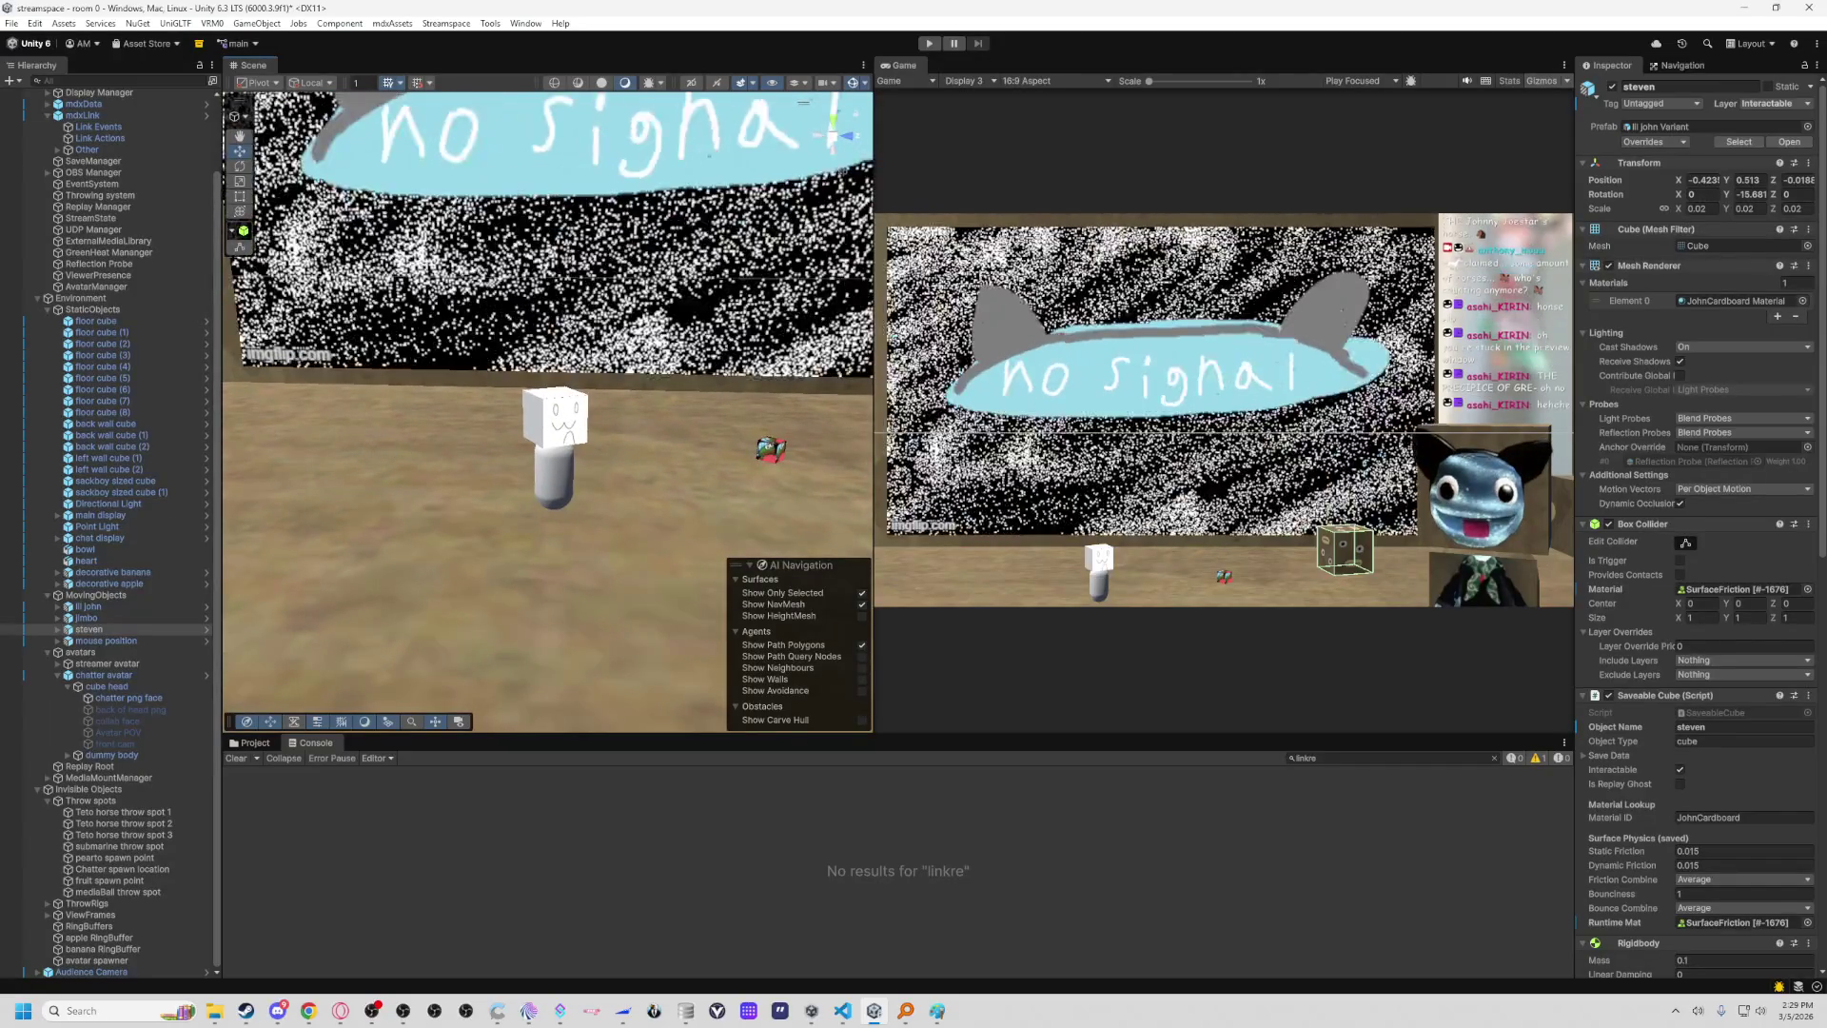
scroll(602, 440, "up", 2)
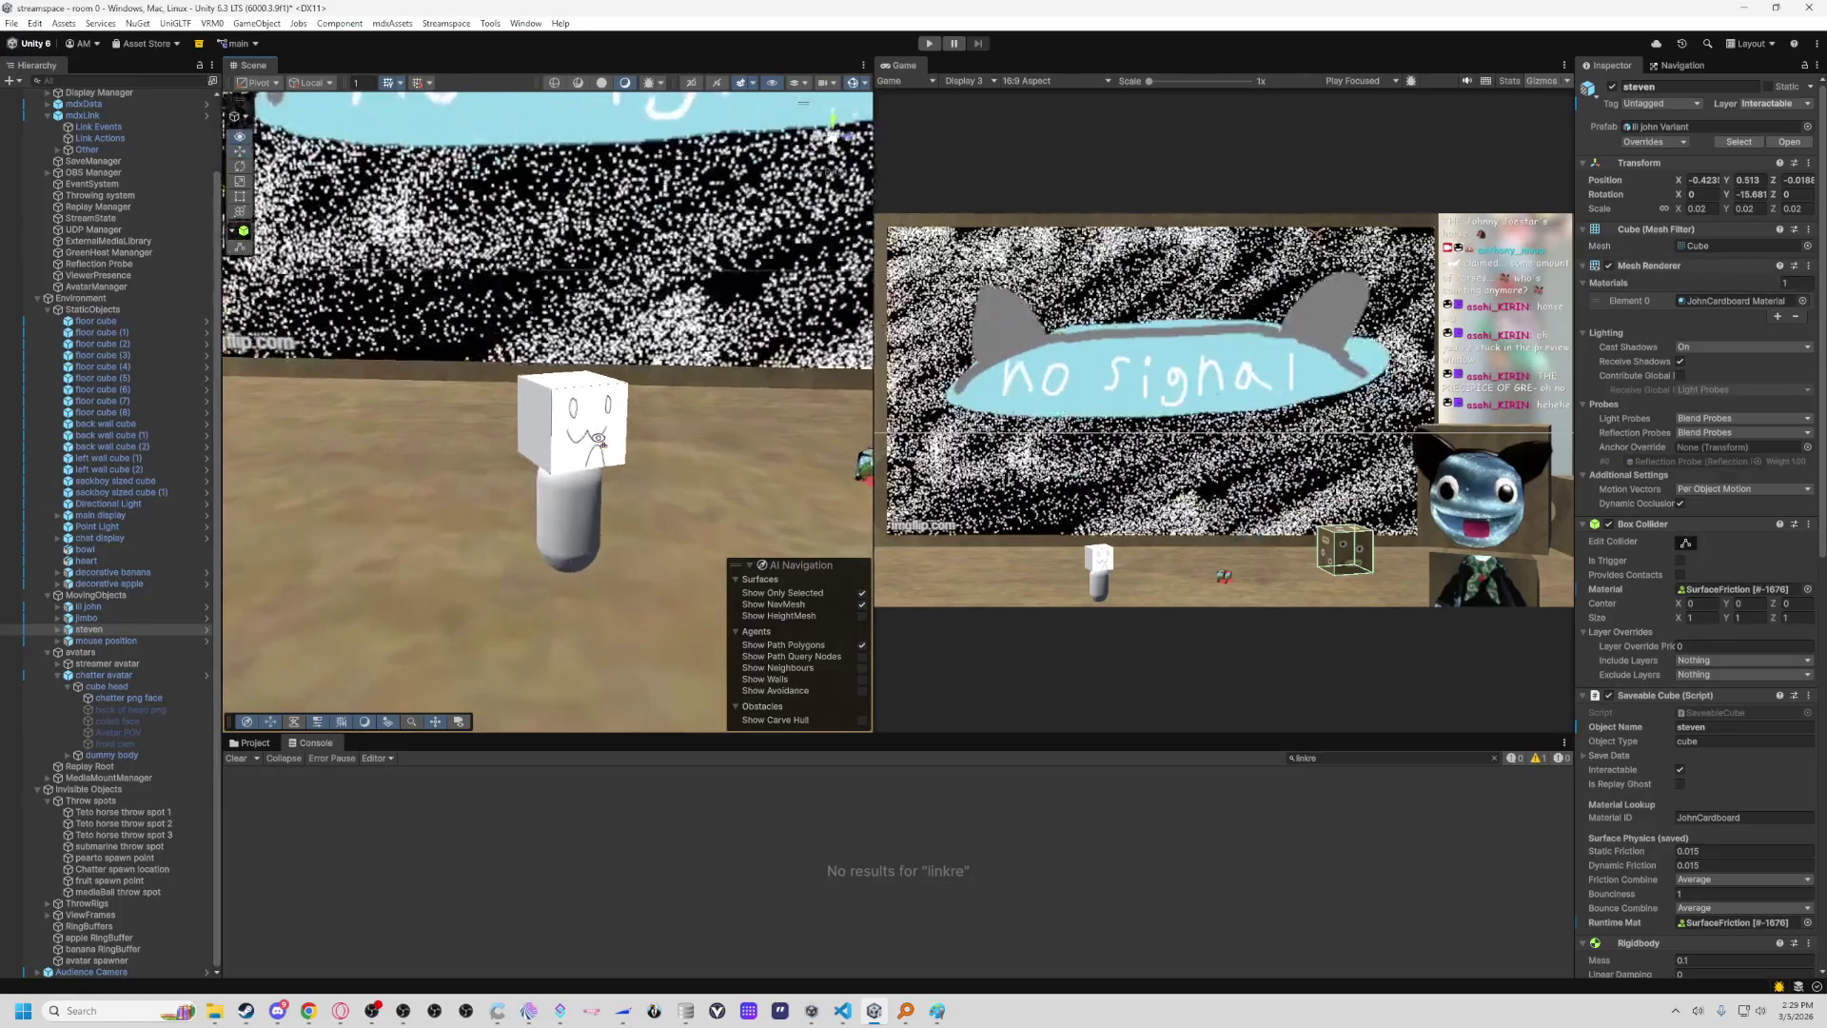
mouse_move(601, 440)
left_mouse_down()
mouse_move(746, 415)
mouse_move(623, 390)
left_mouse_up()
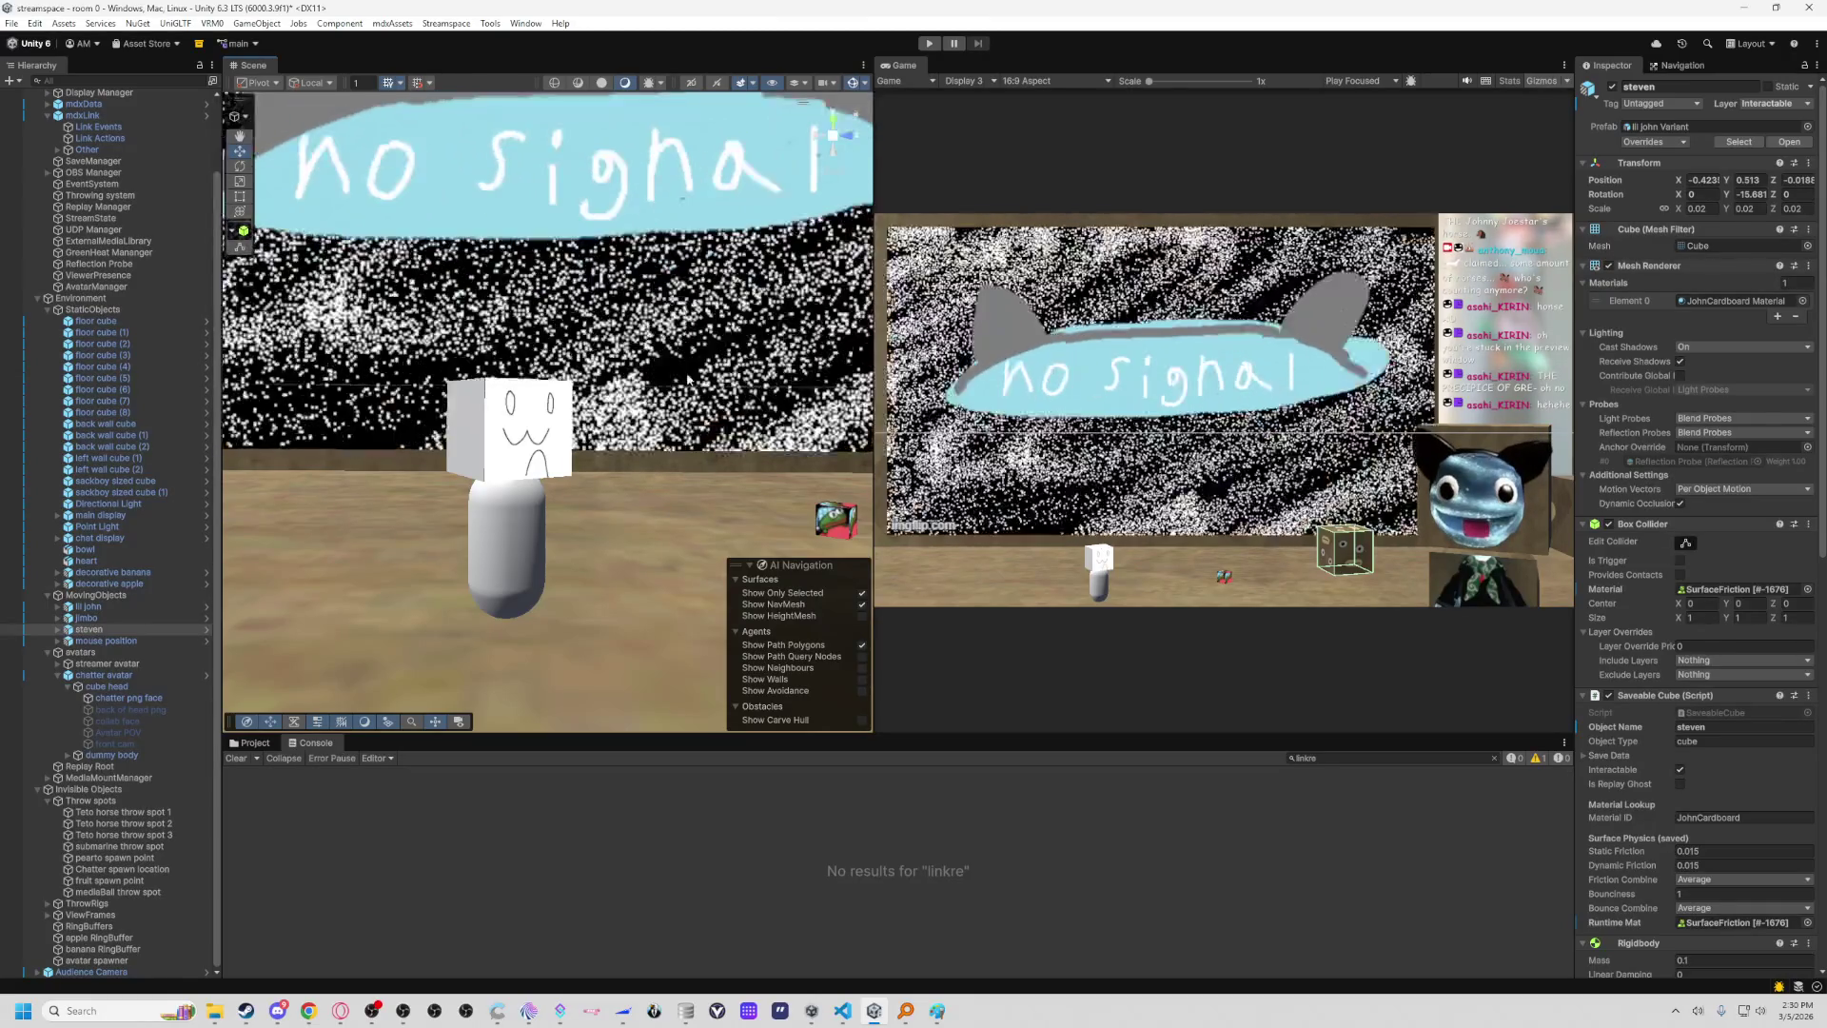
key("s")
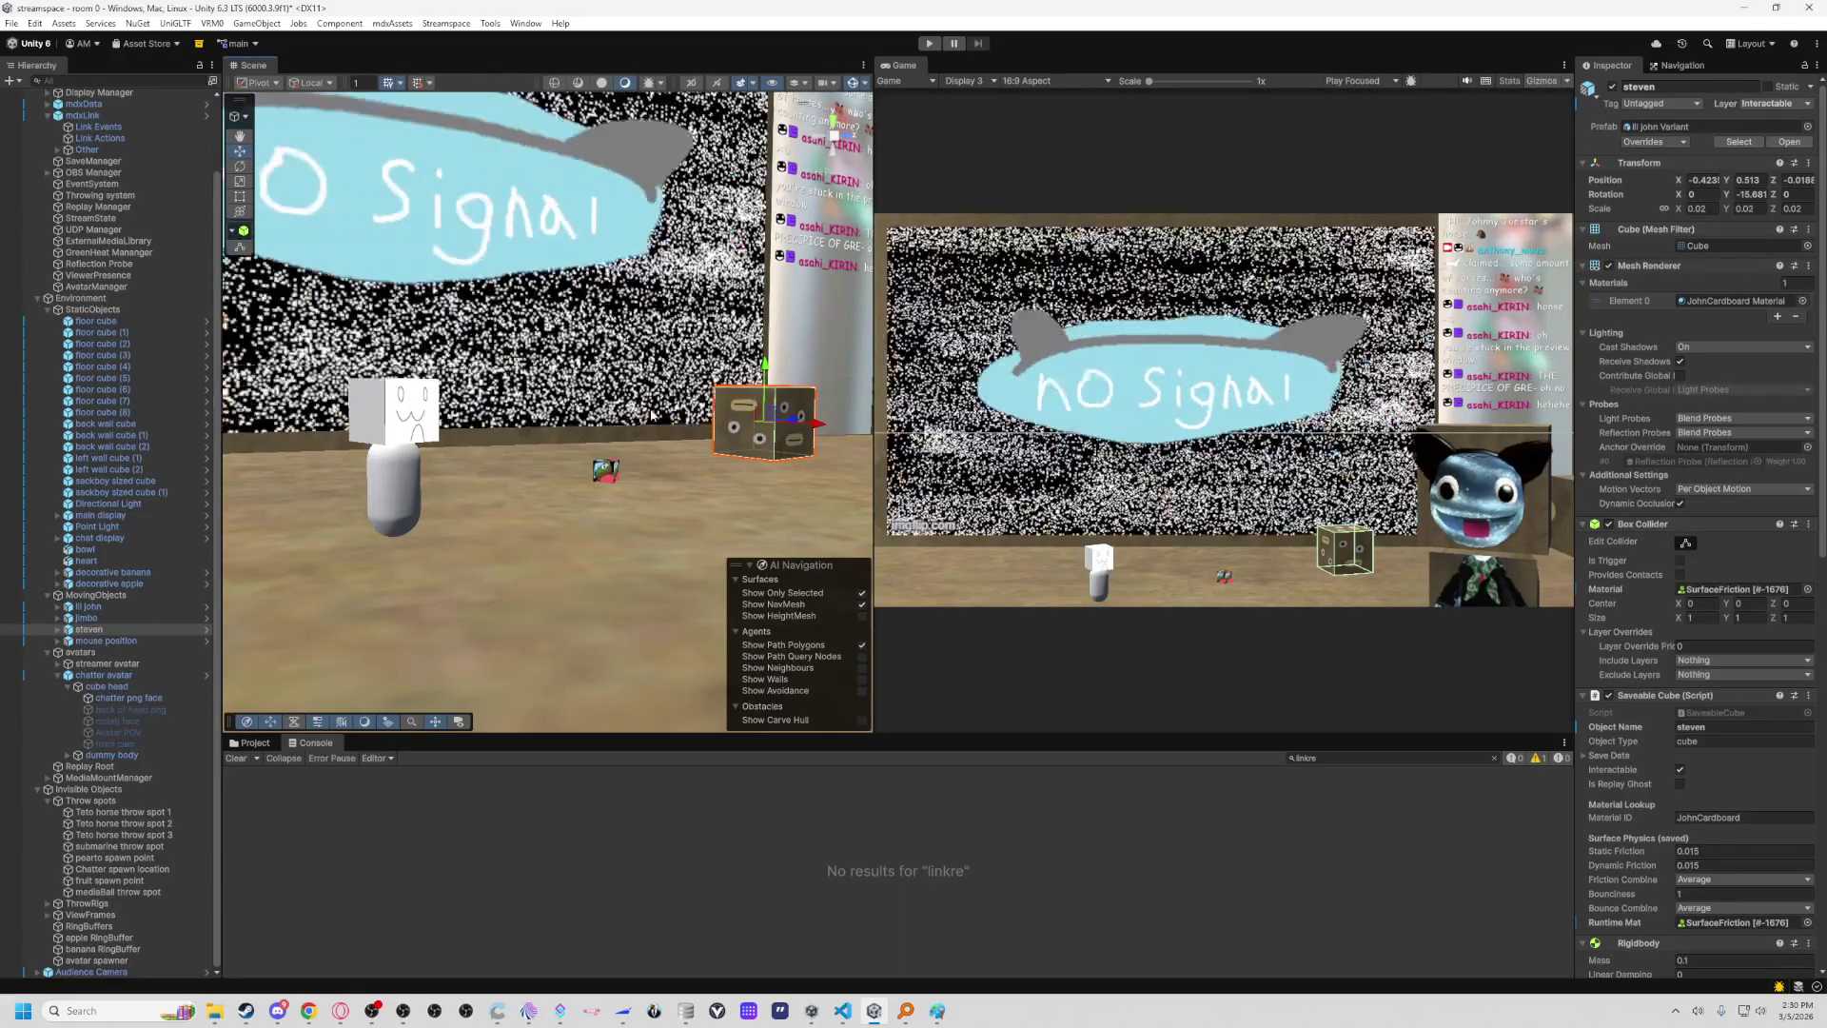
Enter play mode, fly to the new cube-head avatar, and select its face picture quad.
key("w")
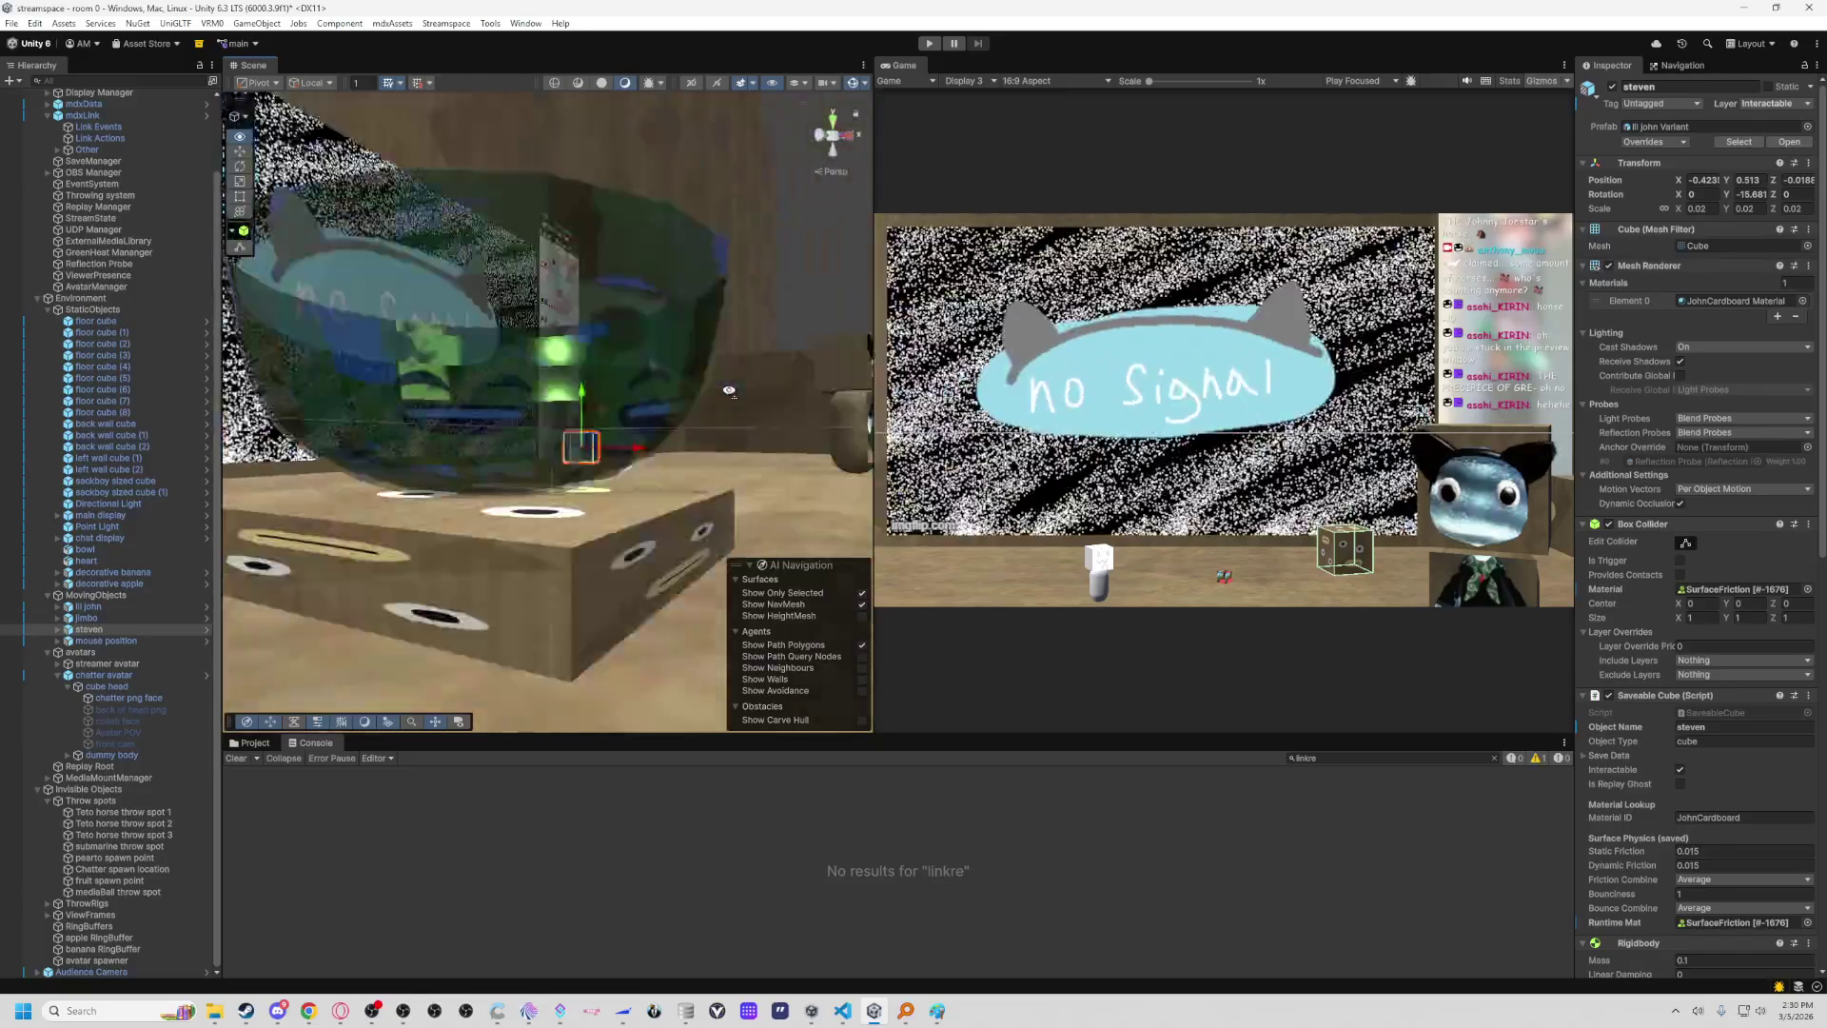
key("s")
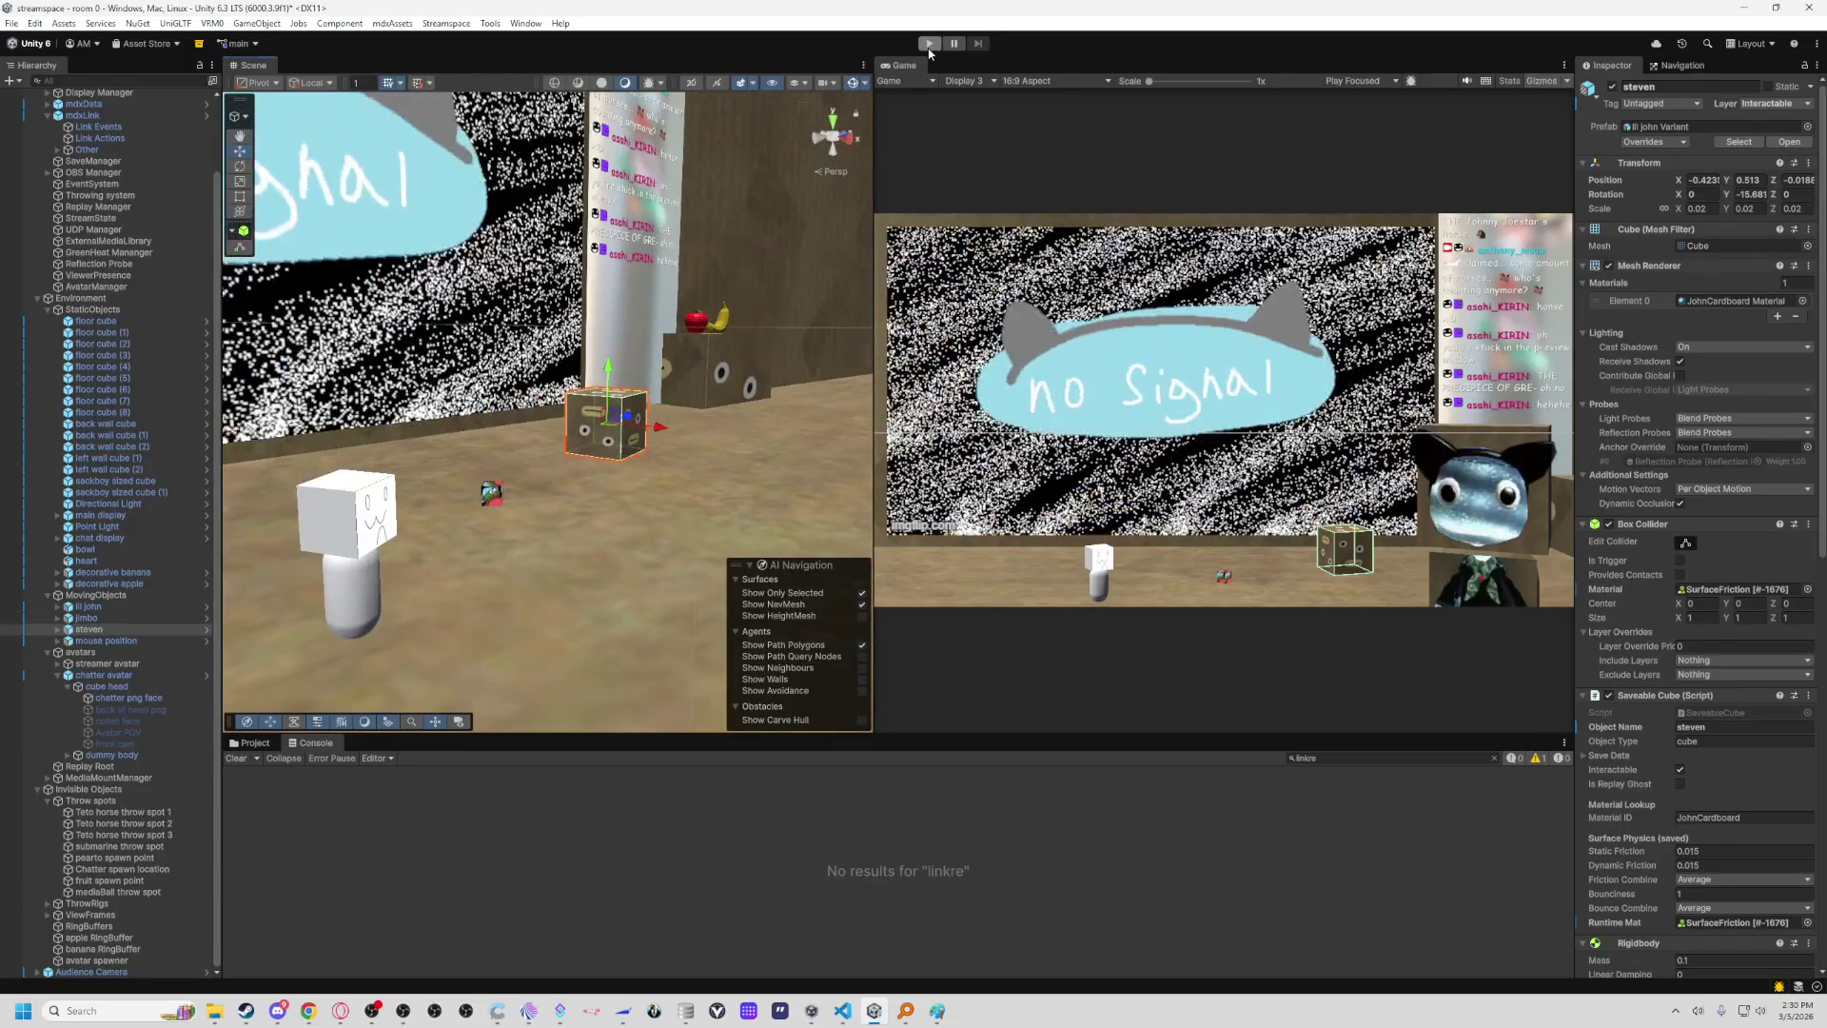
left_click(929, 48)
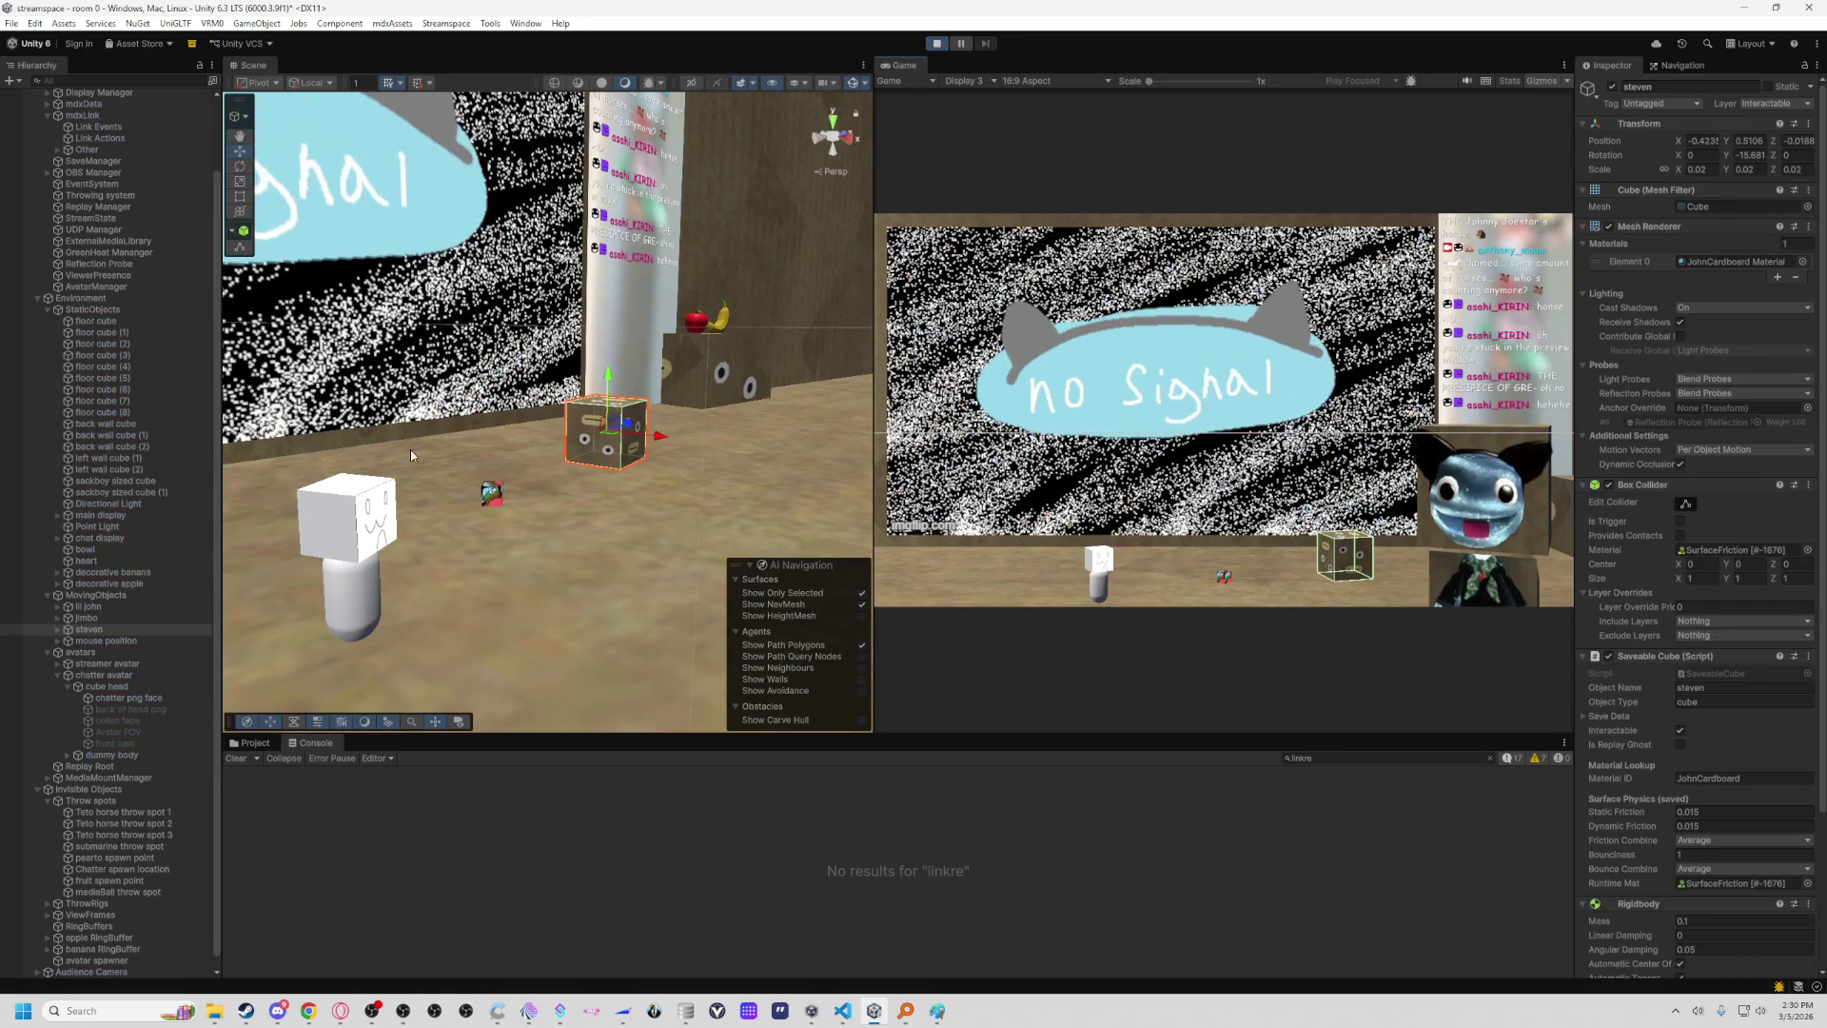
left_click_drag(581, 511, 408, 500)
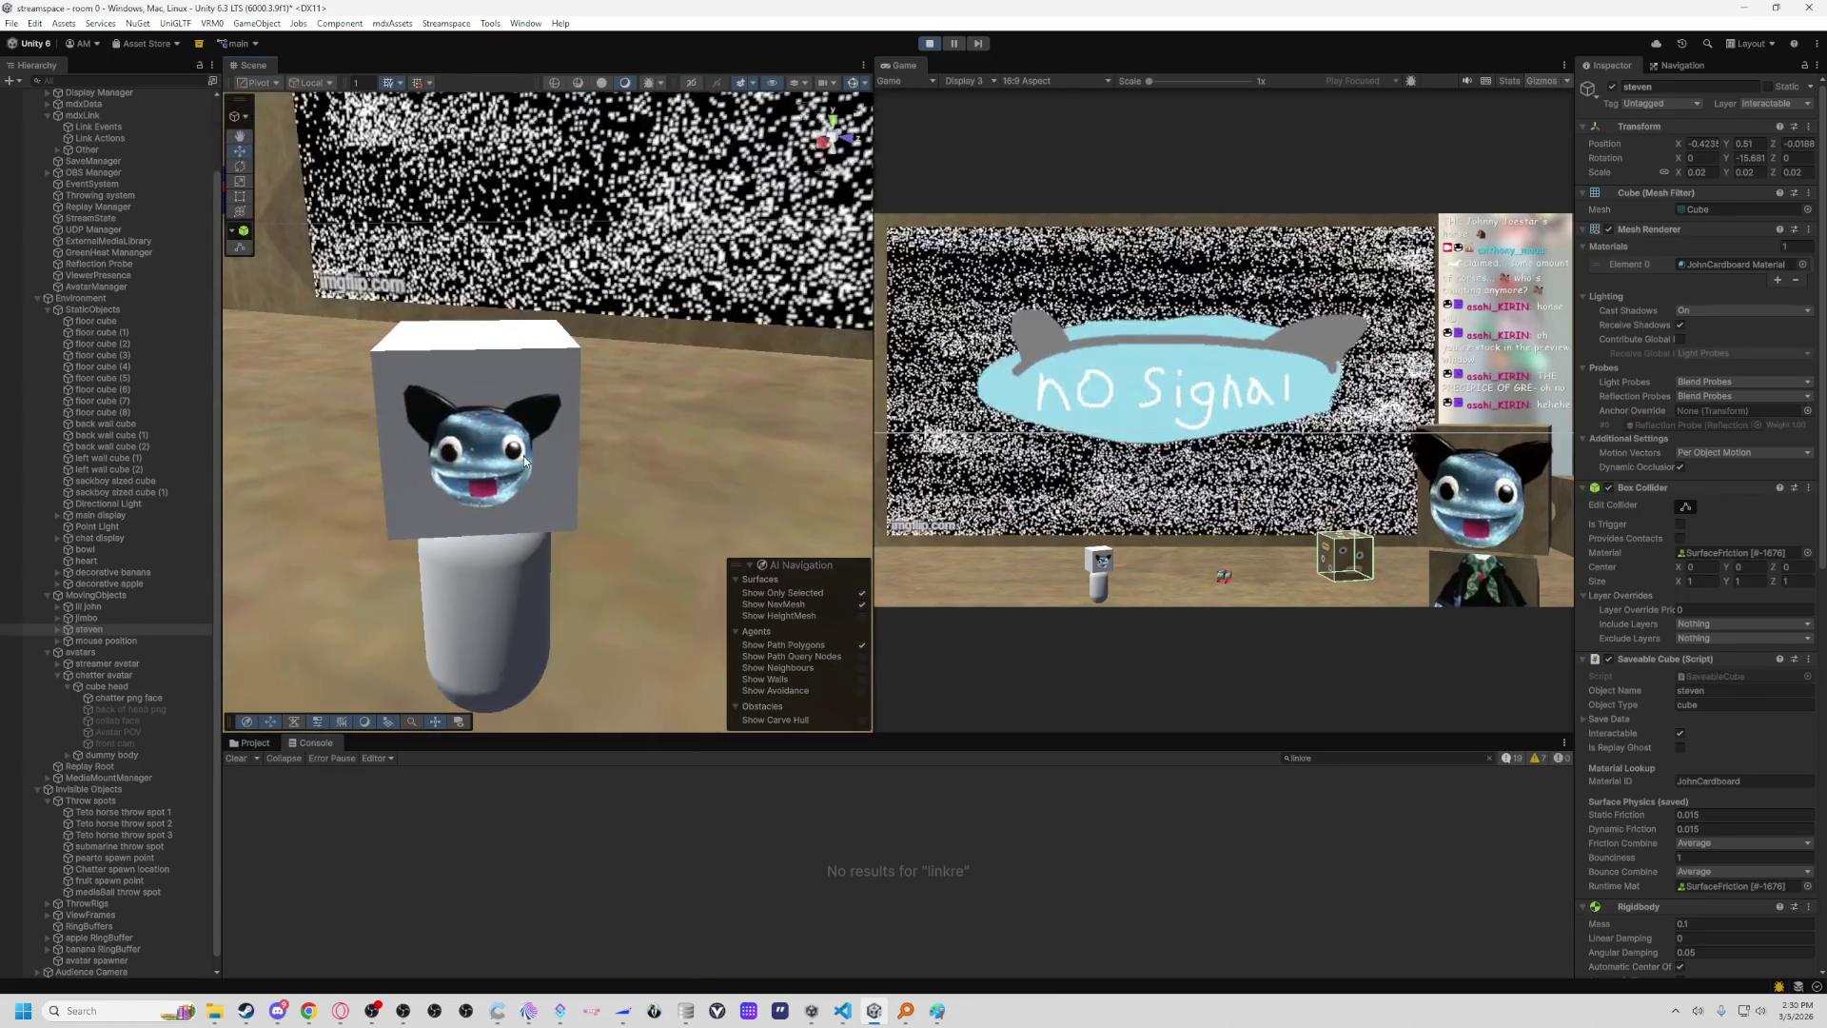
left_click(408, 500)
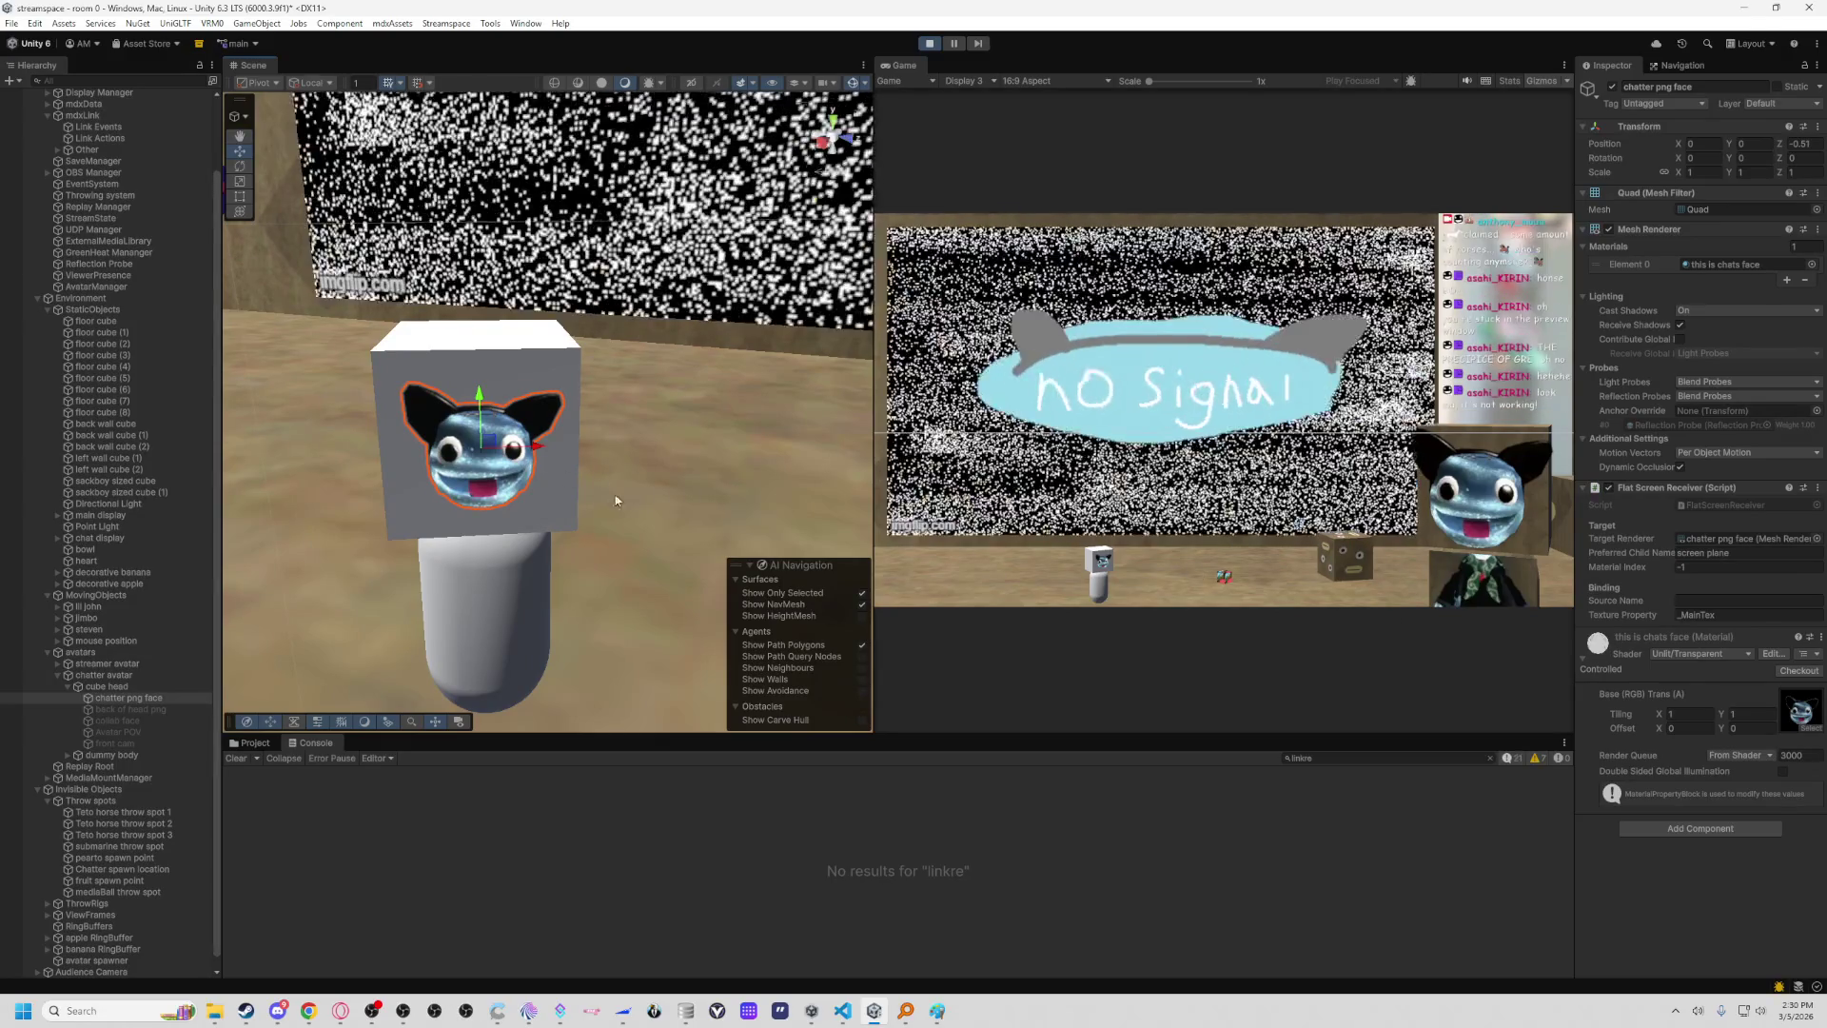
left_click_drag(642, 454, 1032, 400)
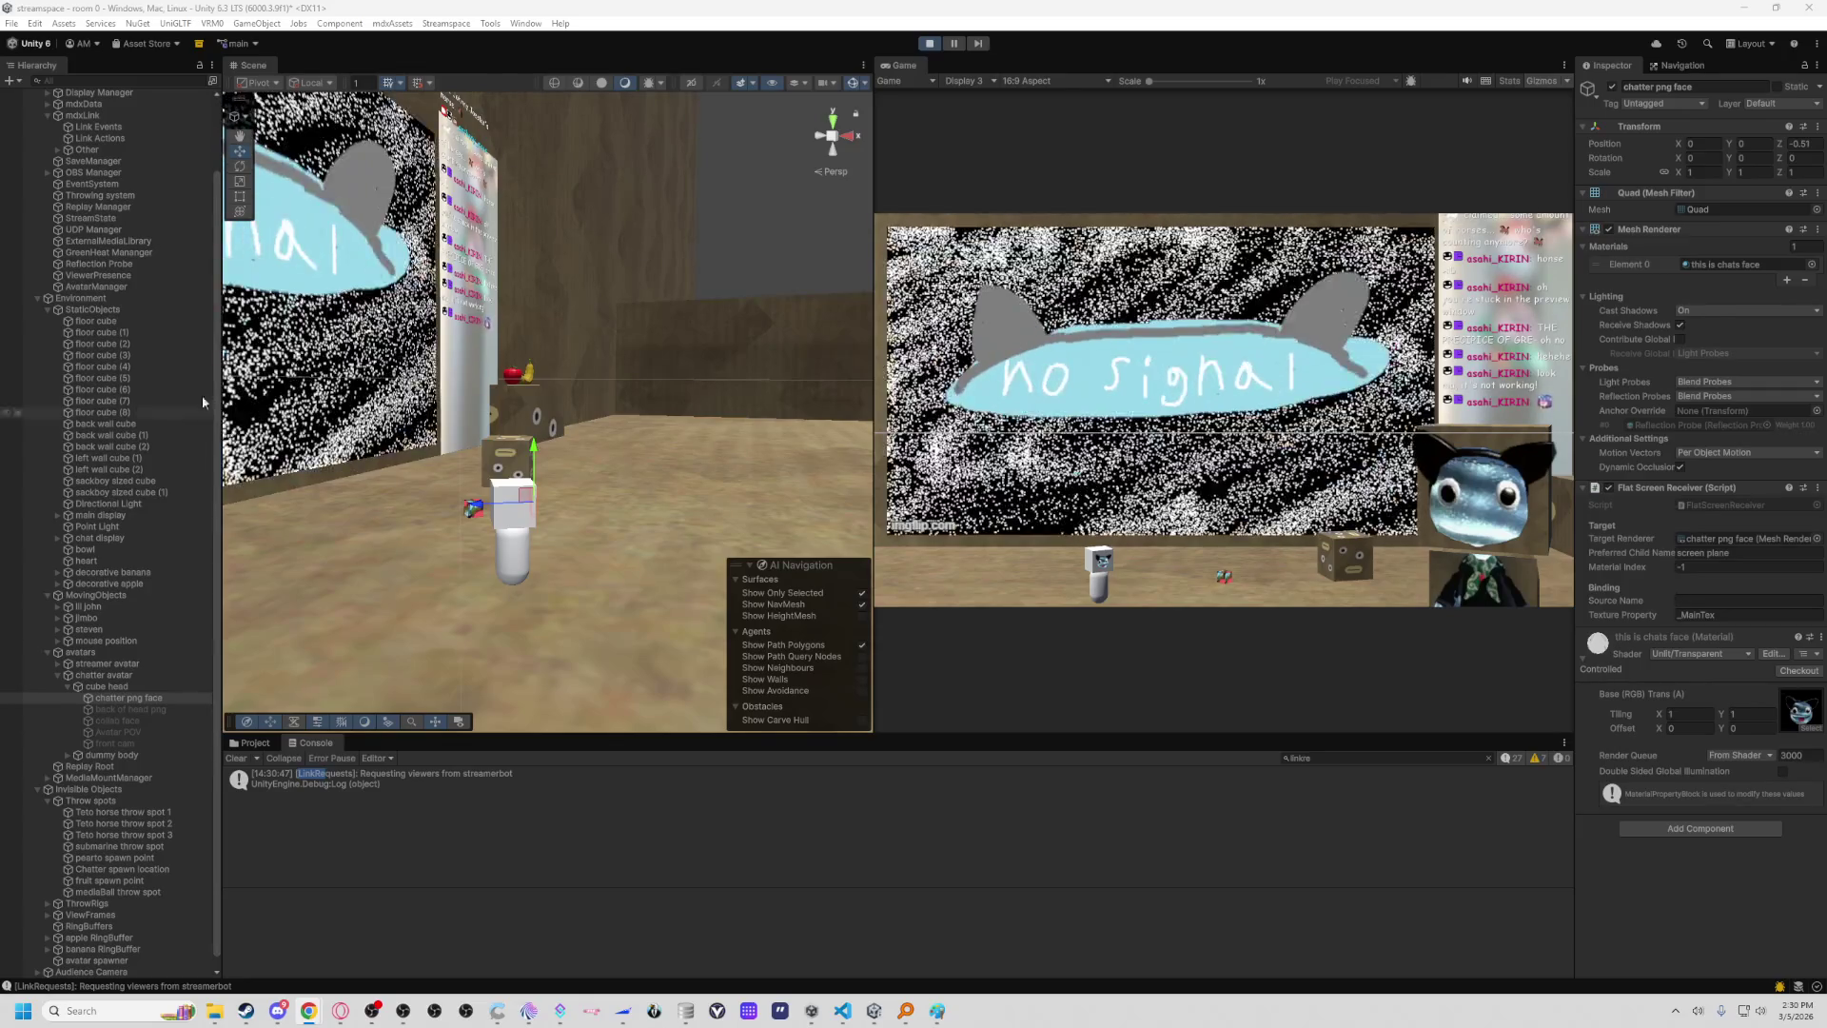
left_click_drag(448, 419, 423, 425)
key("w")
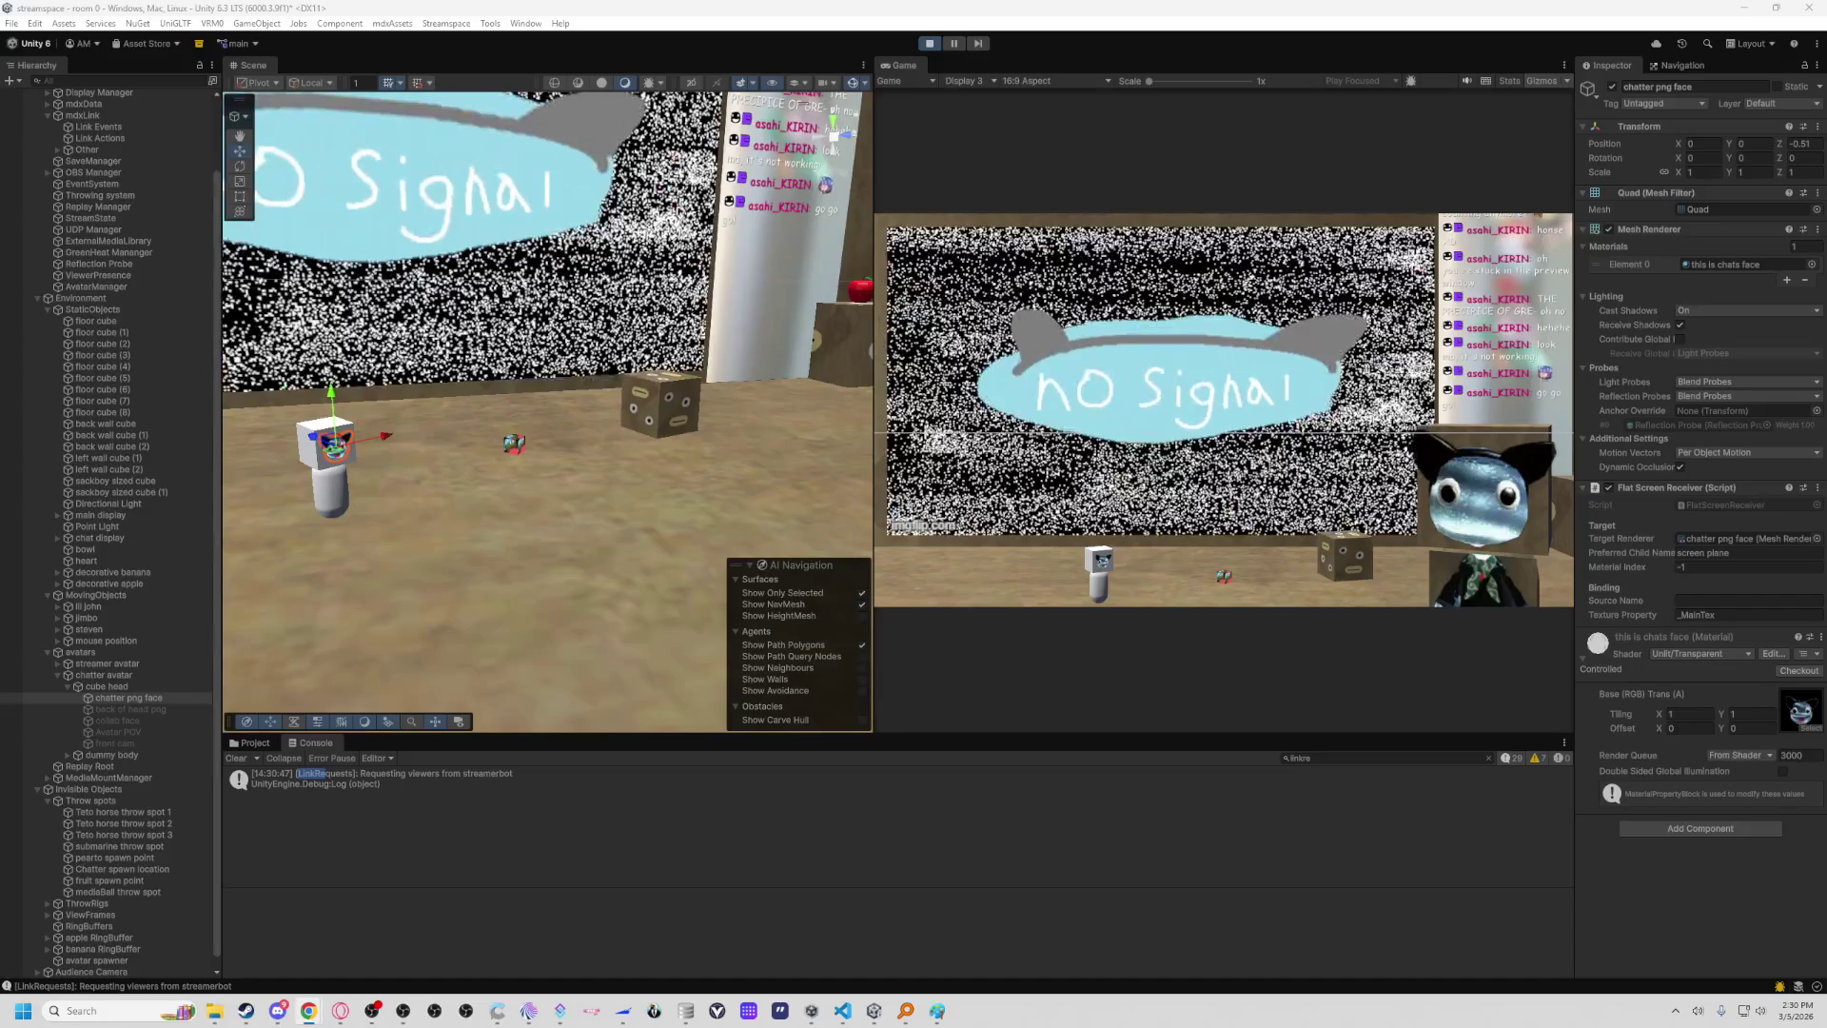
mouse_move(571, 428)
left_mouse_down()
mouse_move(409, 438)
mouse_move(814, 425)
left_mouse_up()
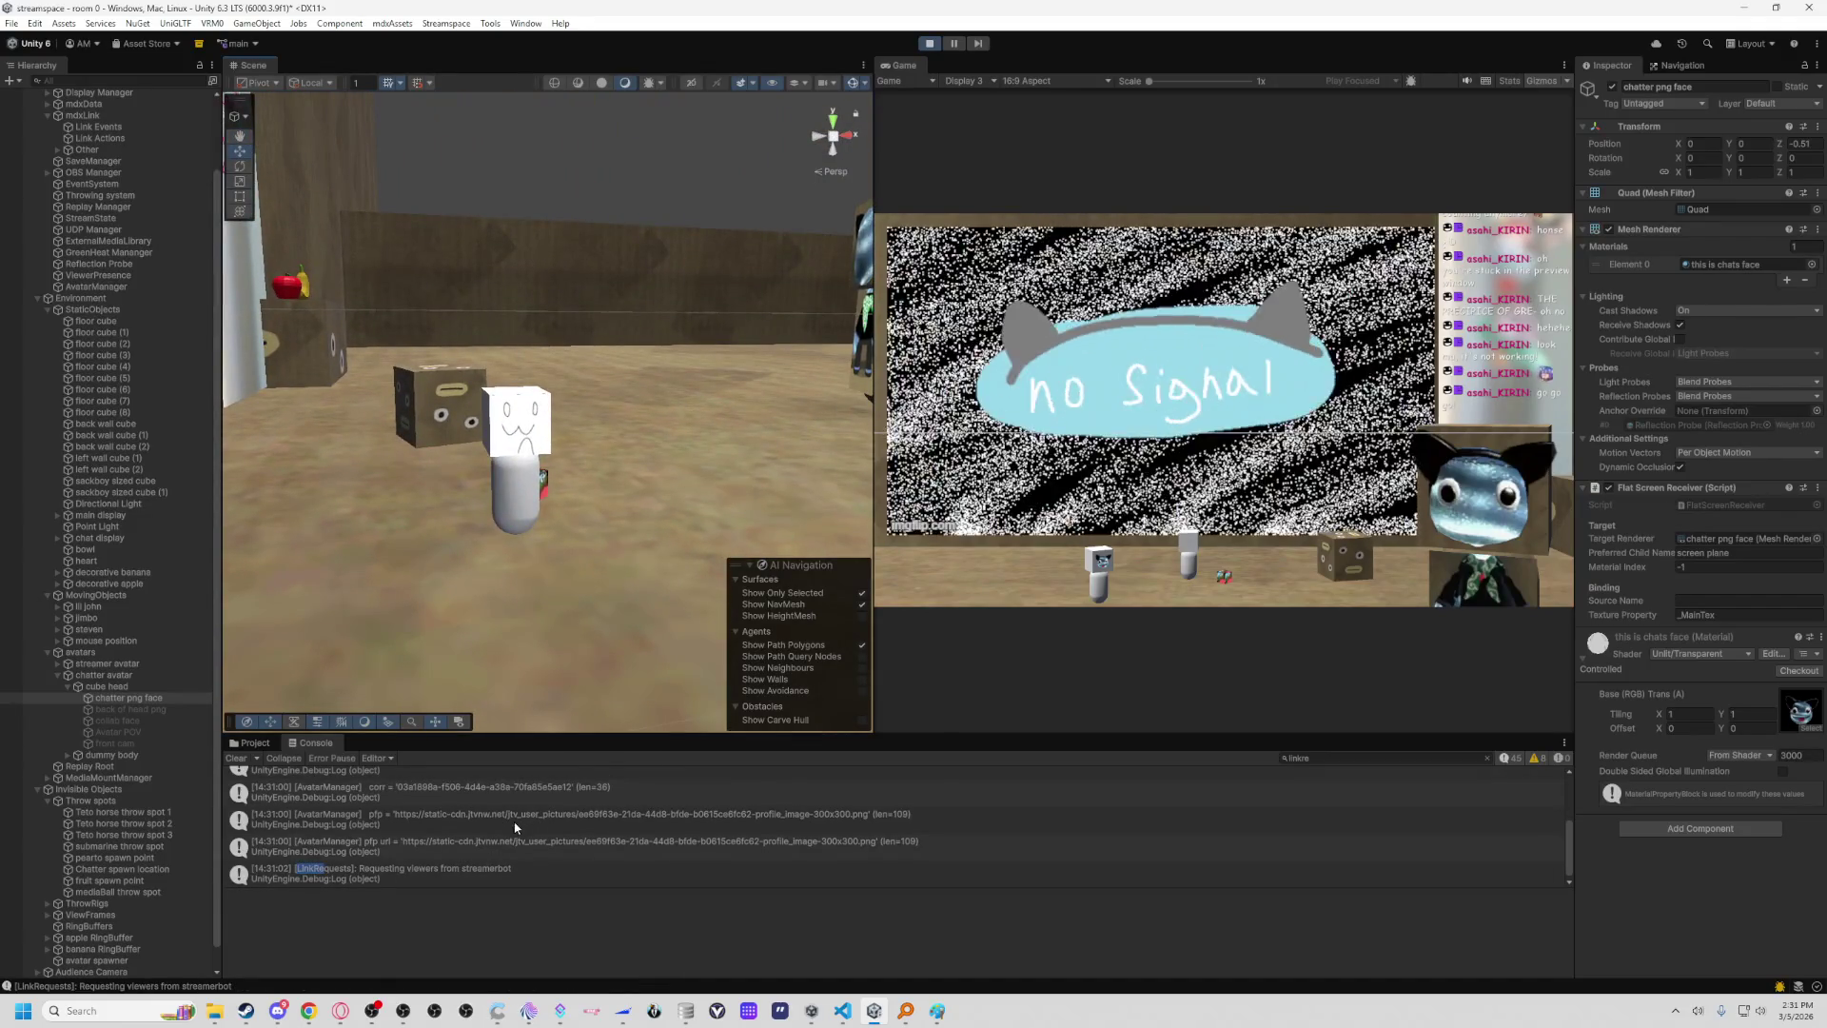
Inspect the corr, pfp and pfp url Console log entries showing the 109-character url.
left_click(487, 791)
left_click(470, 818)
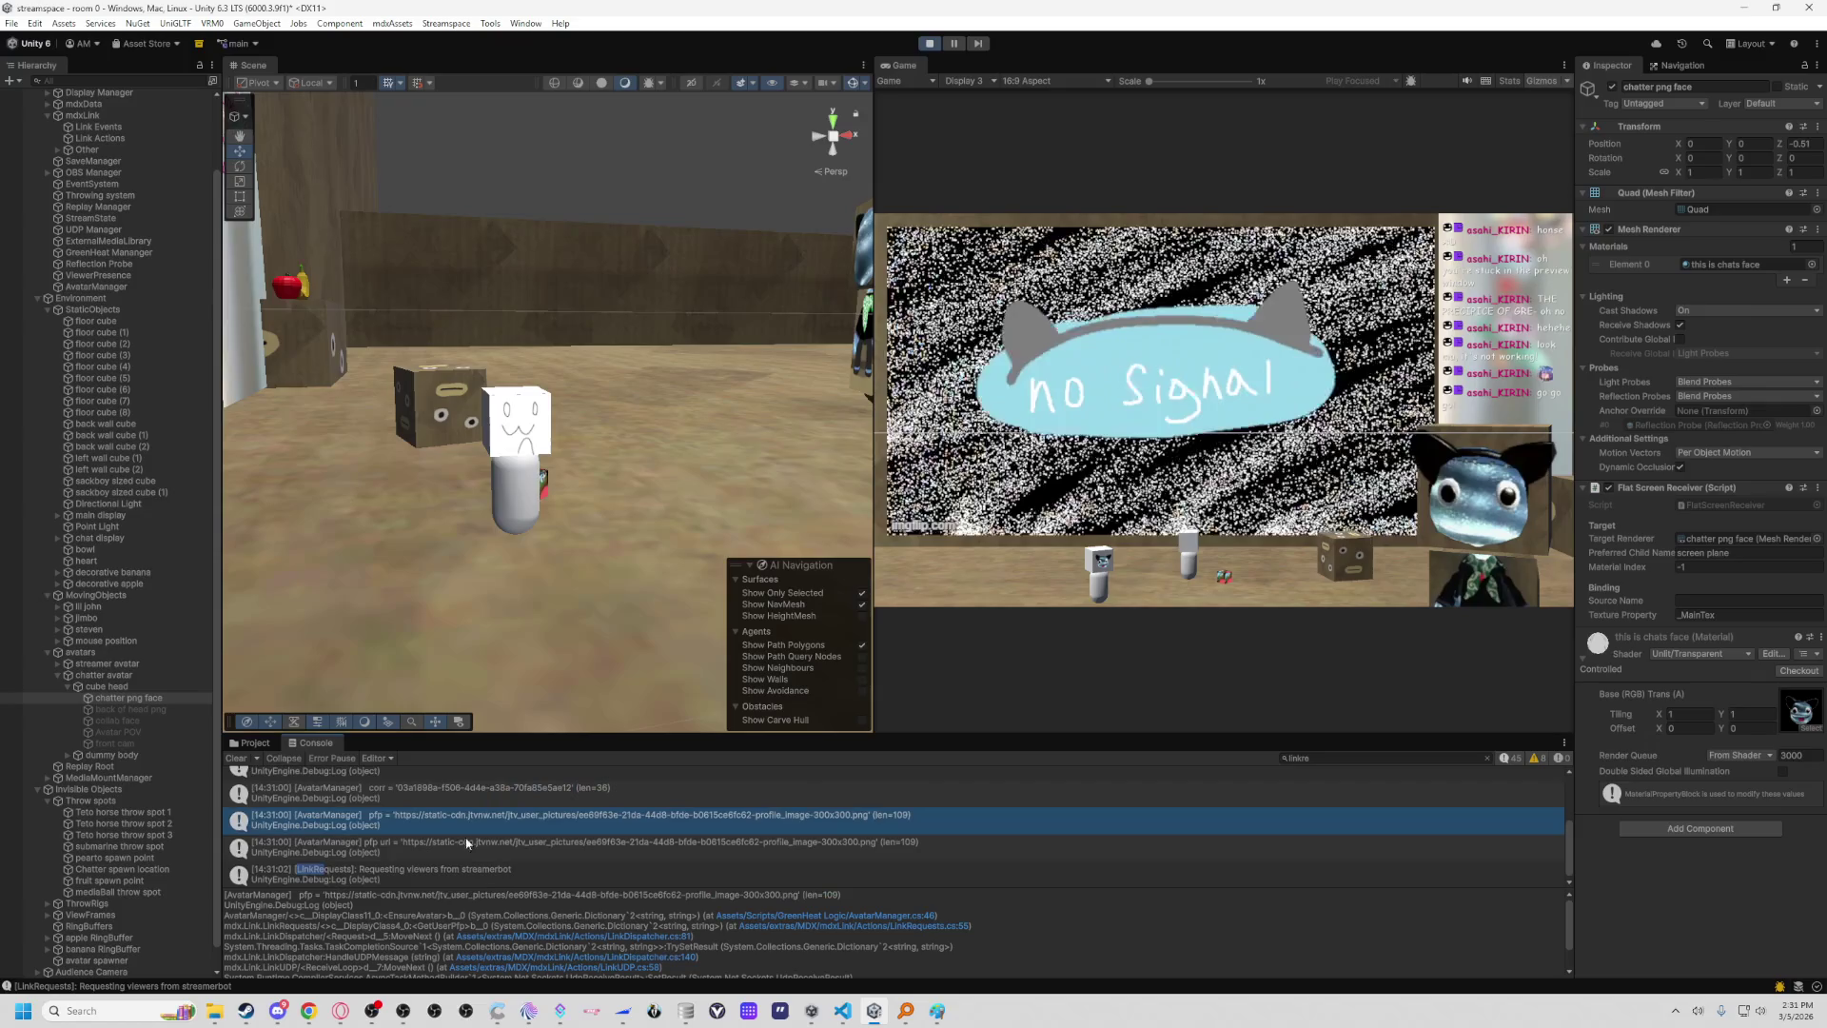
left_click(564, 843)
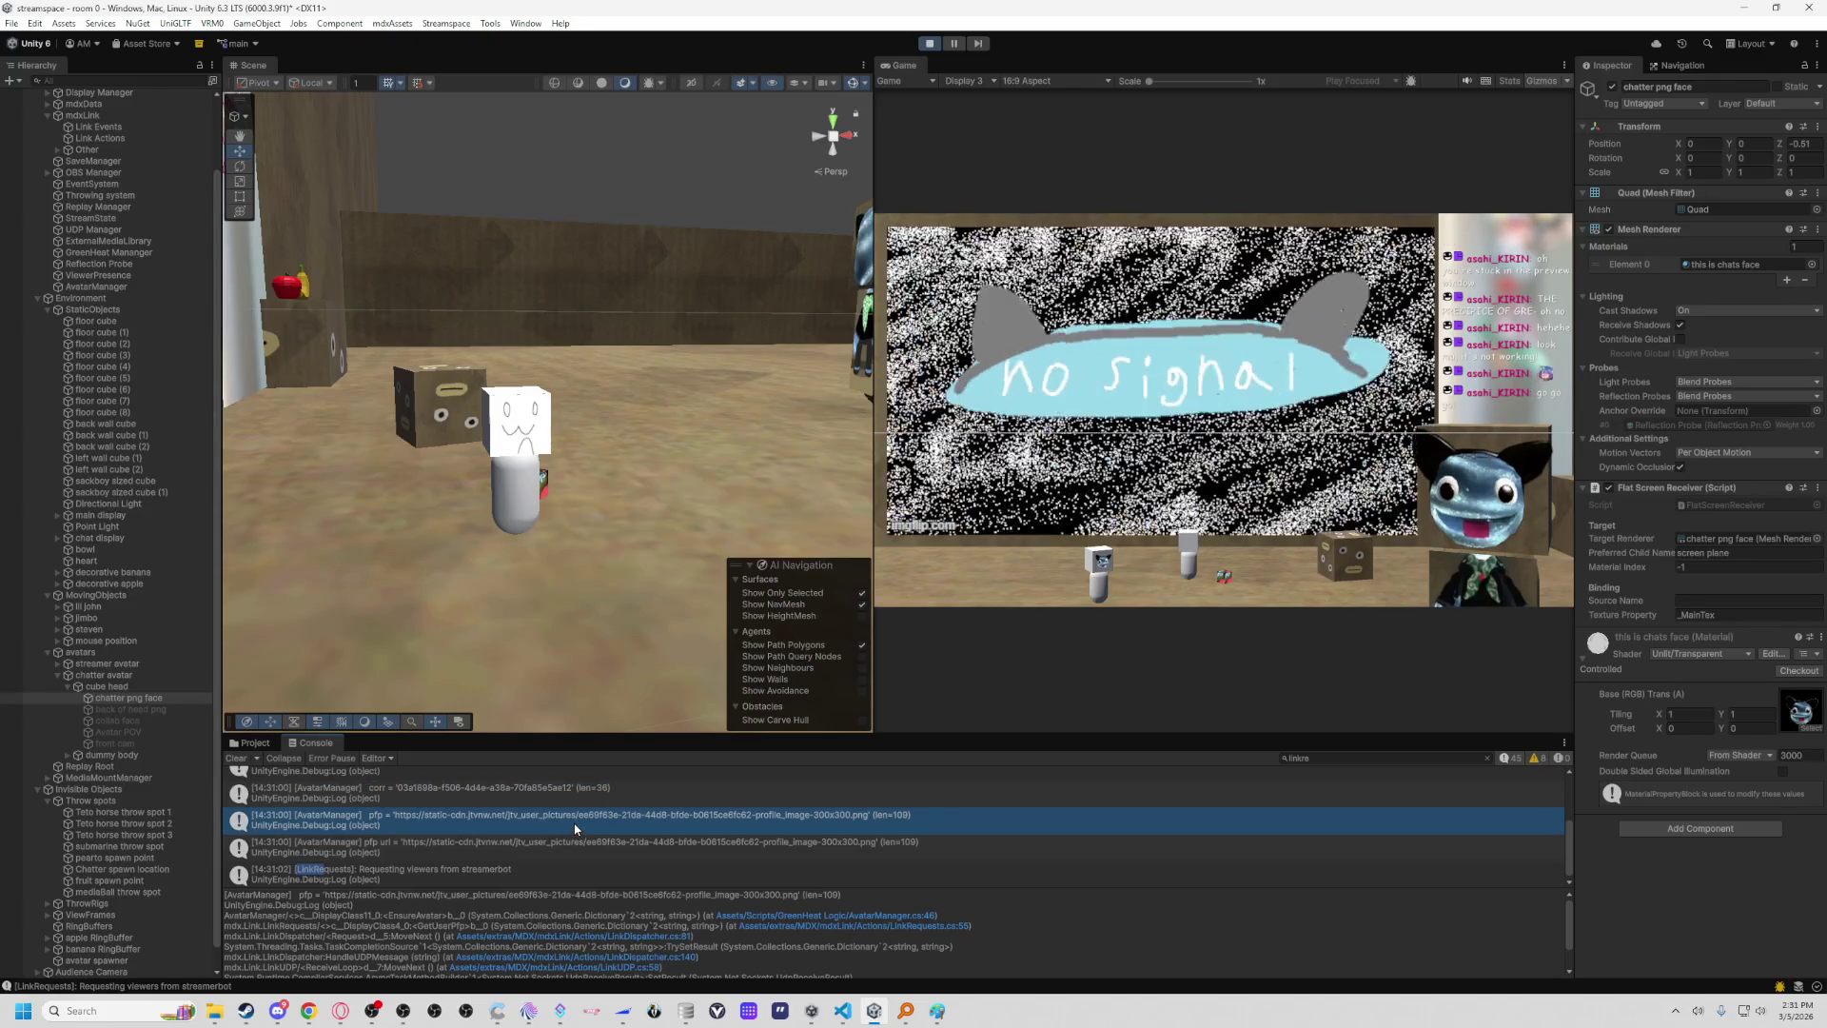
mouse_move(744, 727)
left_mouse_down()
mouse_move(460, 487)
mouse_move(584, 531)
left_mouse_up()
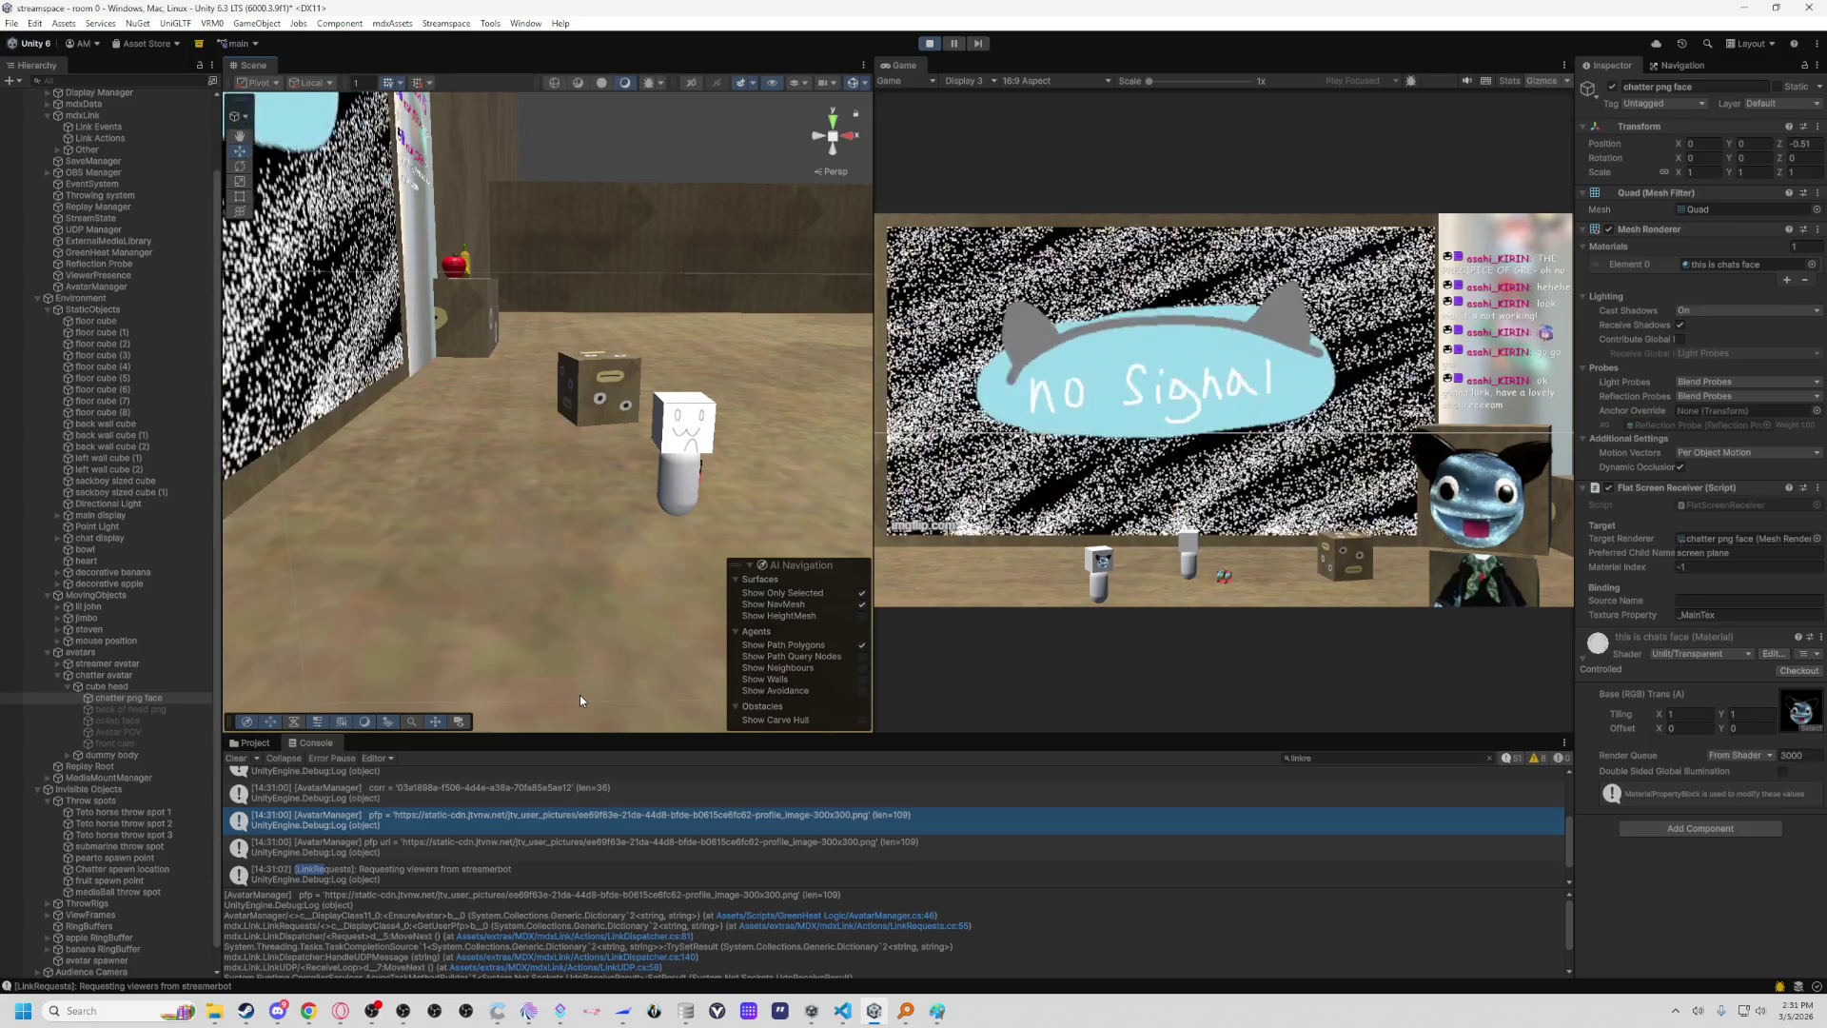
left_click_drag(648, 590, 620, 594)
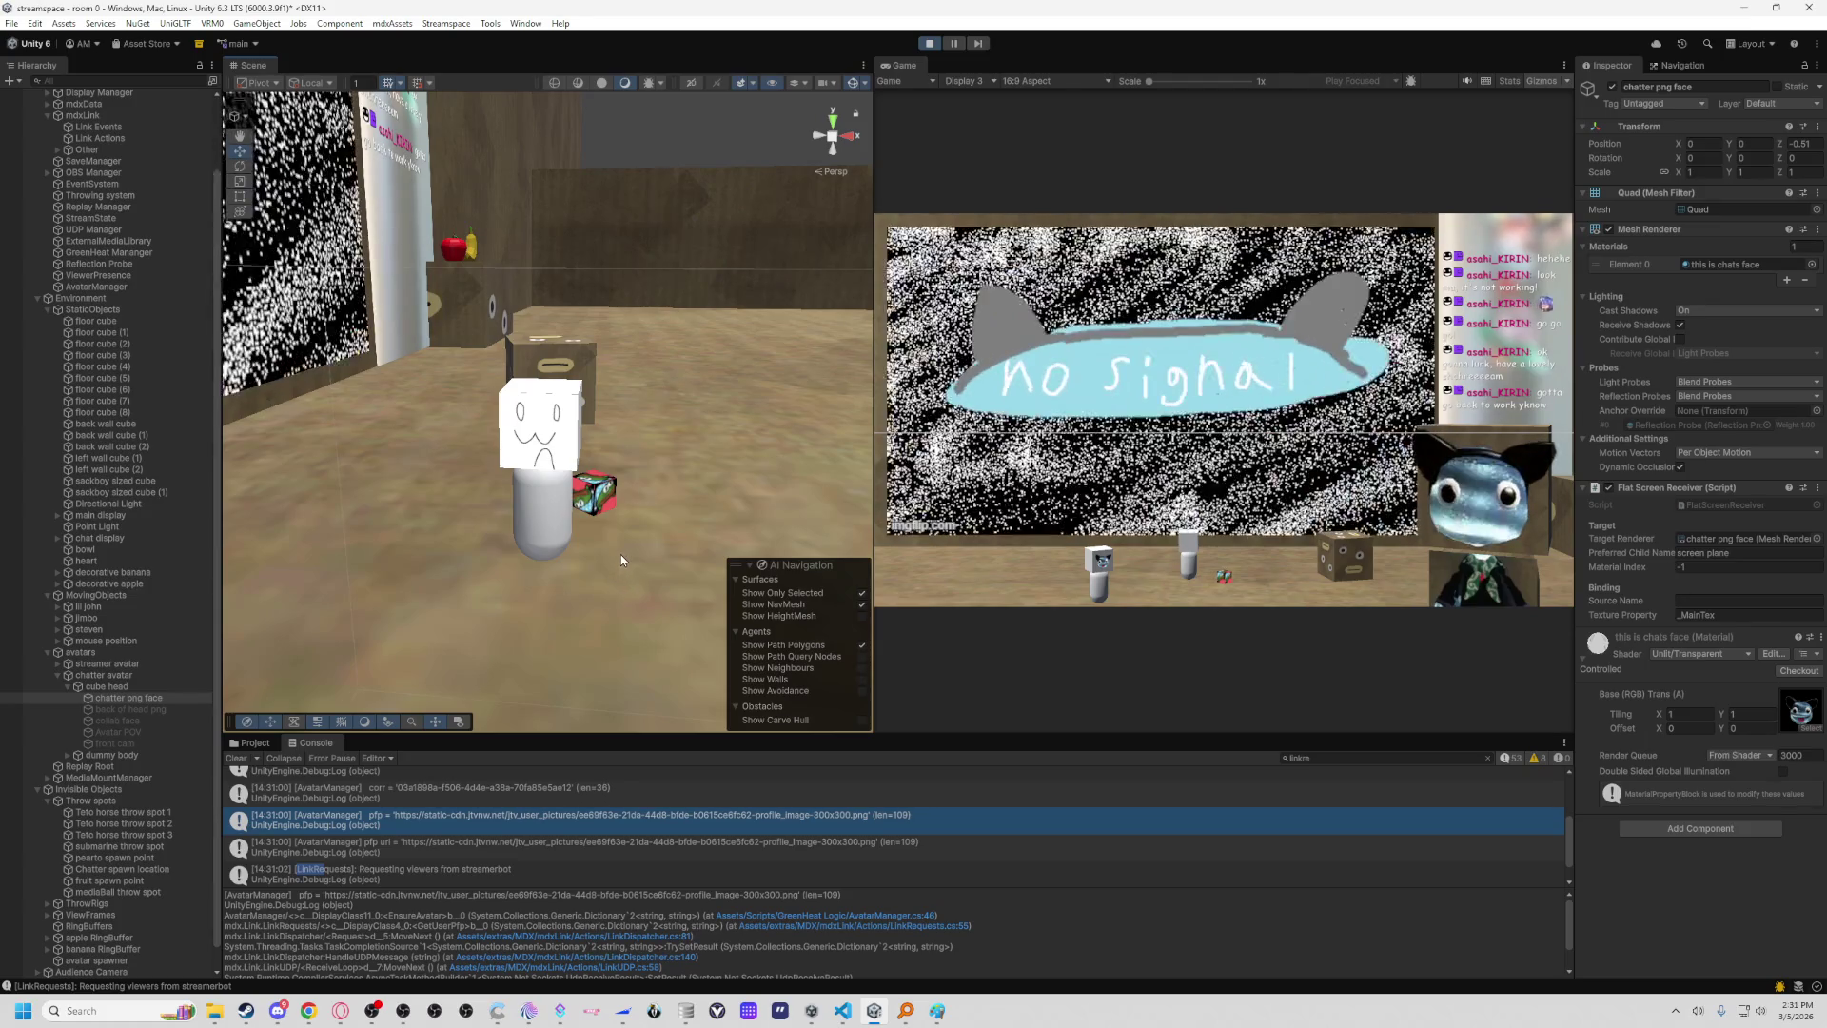
mouse_move(587, 534)
left_mouse_down()
mouse_move(592, 492)
mouse_move(562, 500)
left_mouse_up()
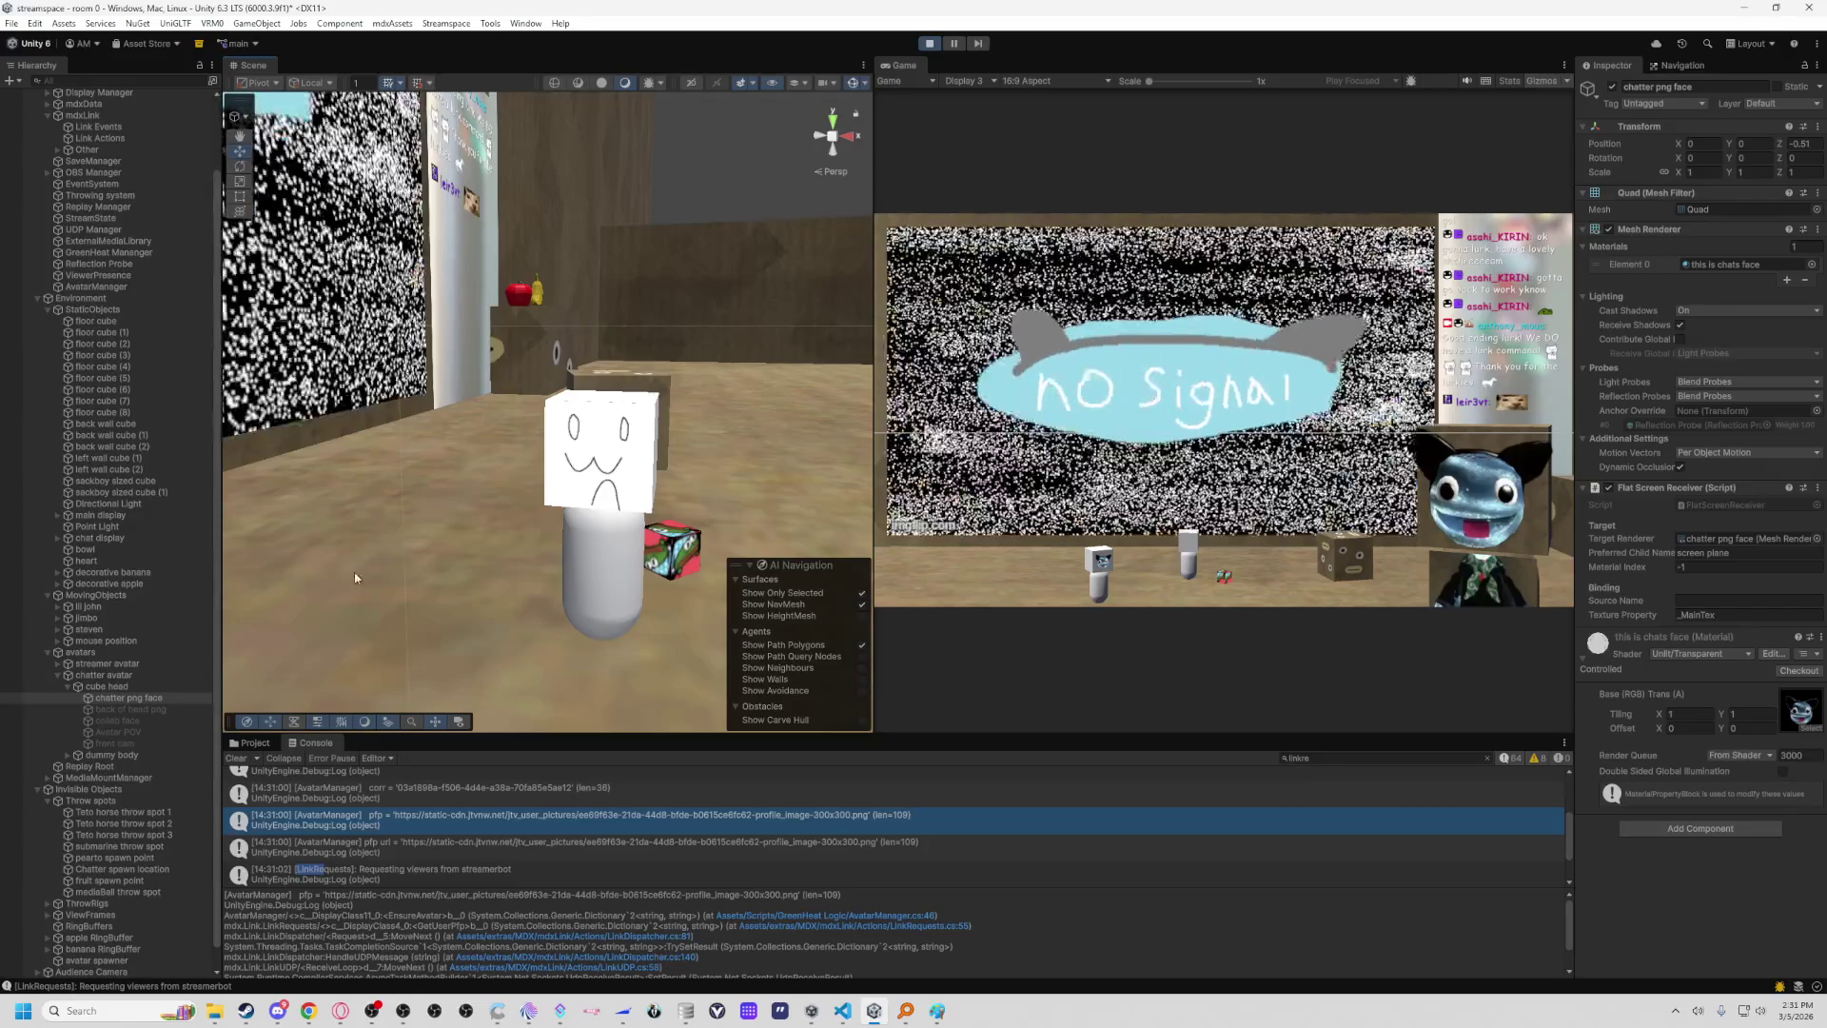
left_click_drag(691, 558, 720, 571)
left_click(495, 790)
scroll(533, 799, "up", 2)
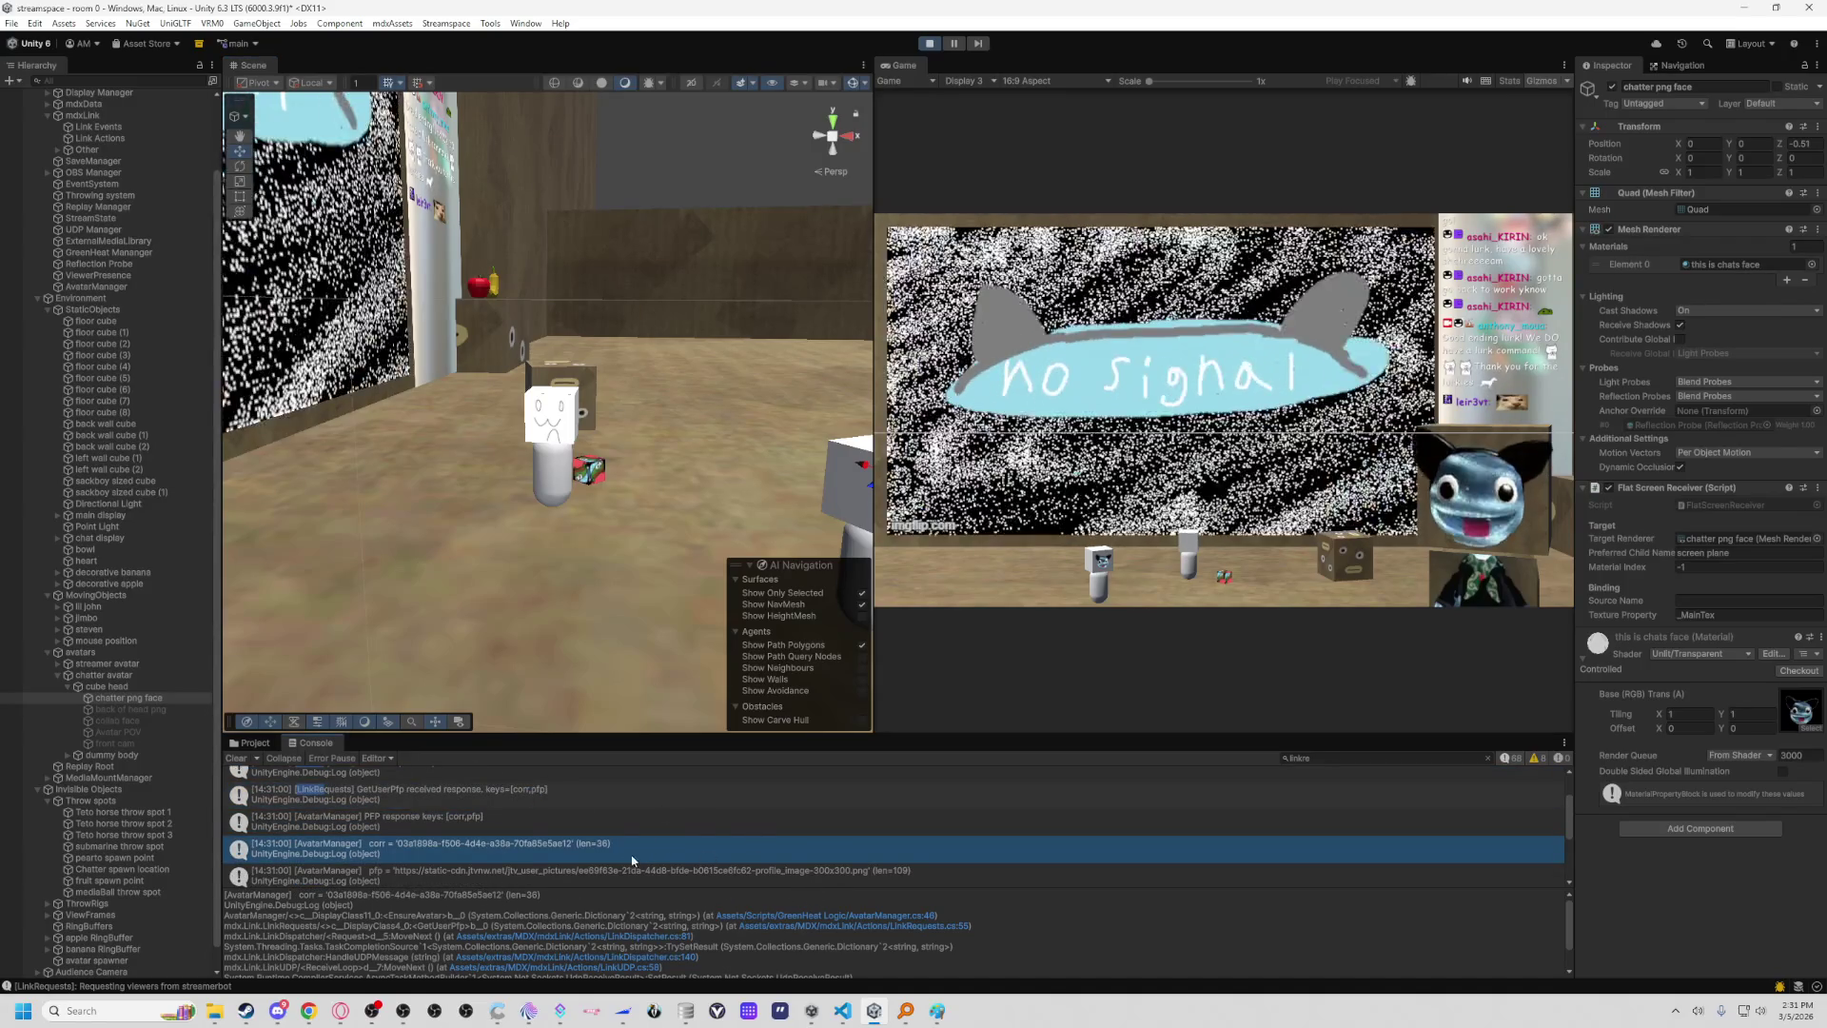
left_click(619, 874)
left_click(845, 1013)
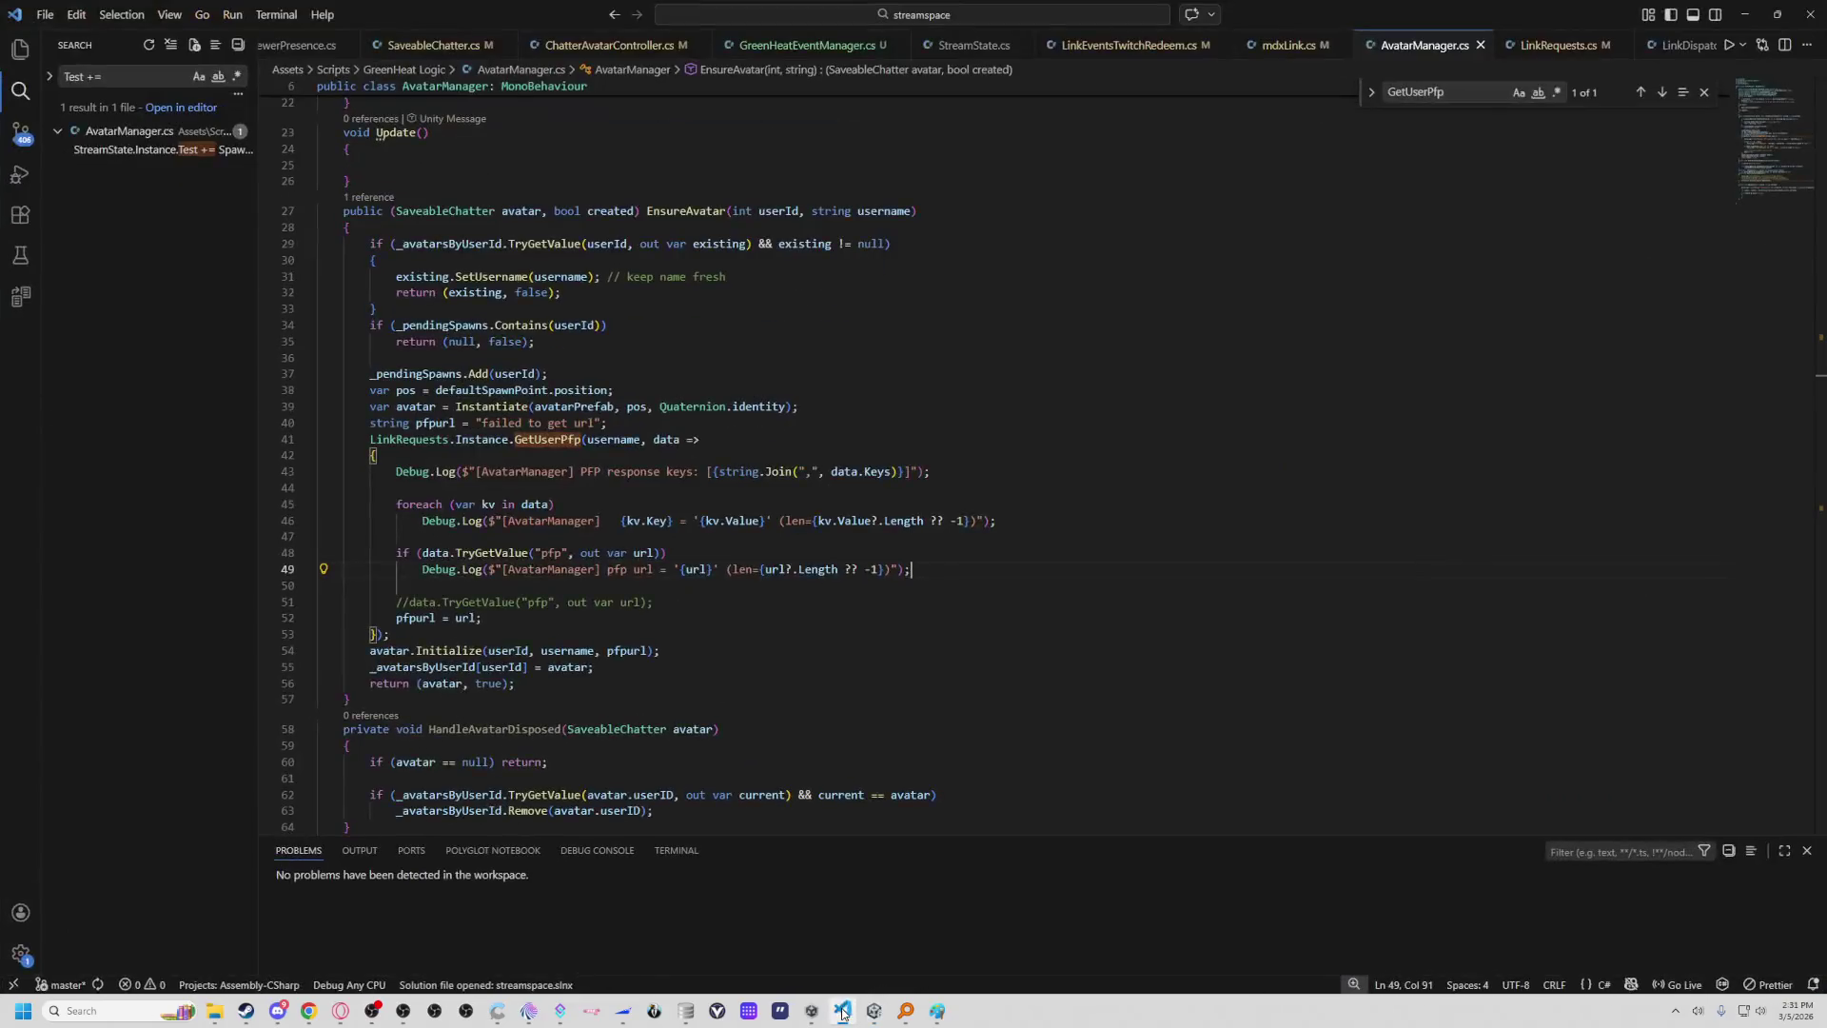
Open the pfp url log entry's source line, AvatarManager.cs line 49, from Unity's Console.
left_click(846, 1012)
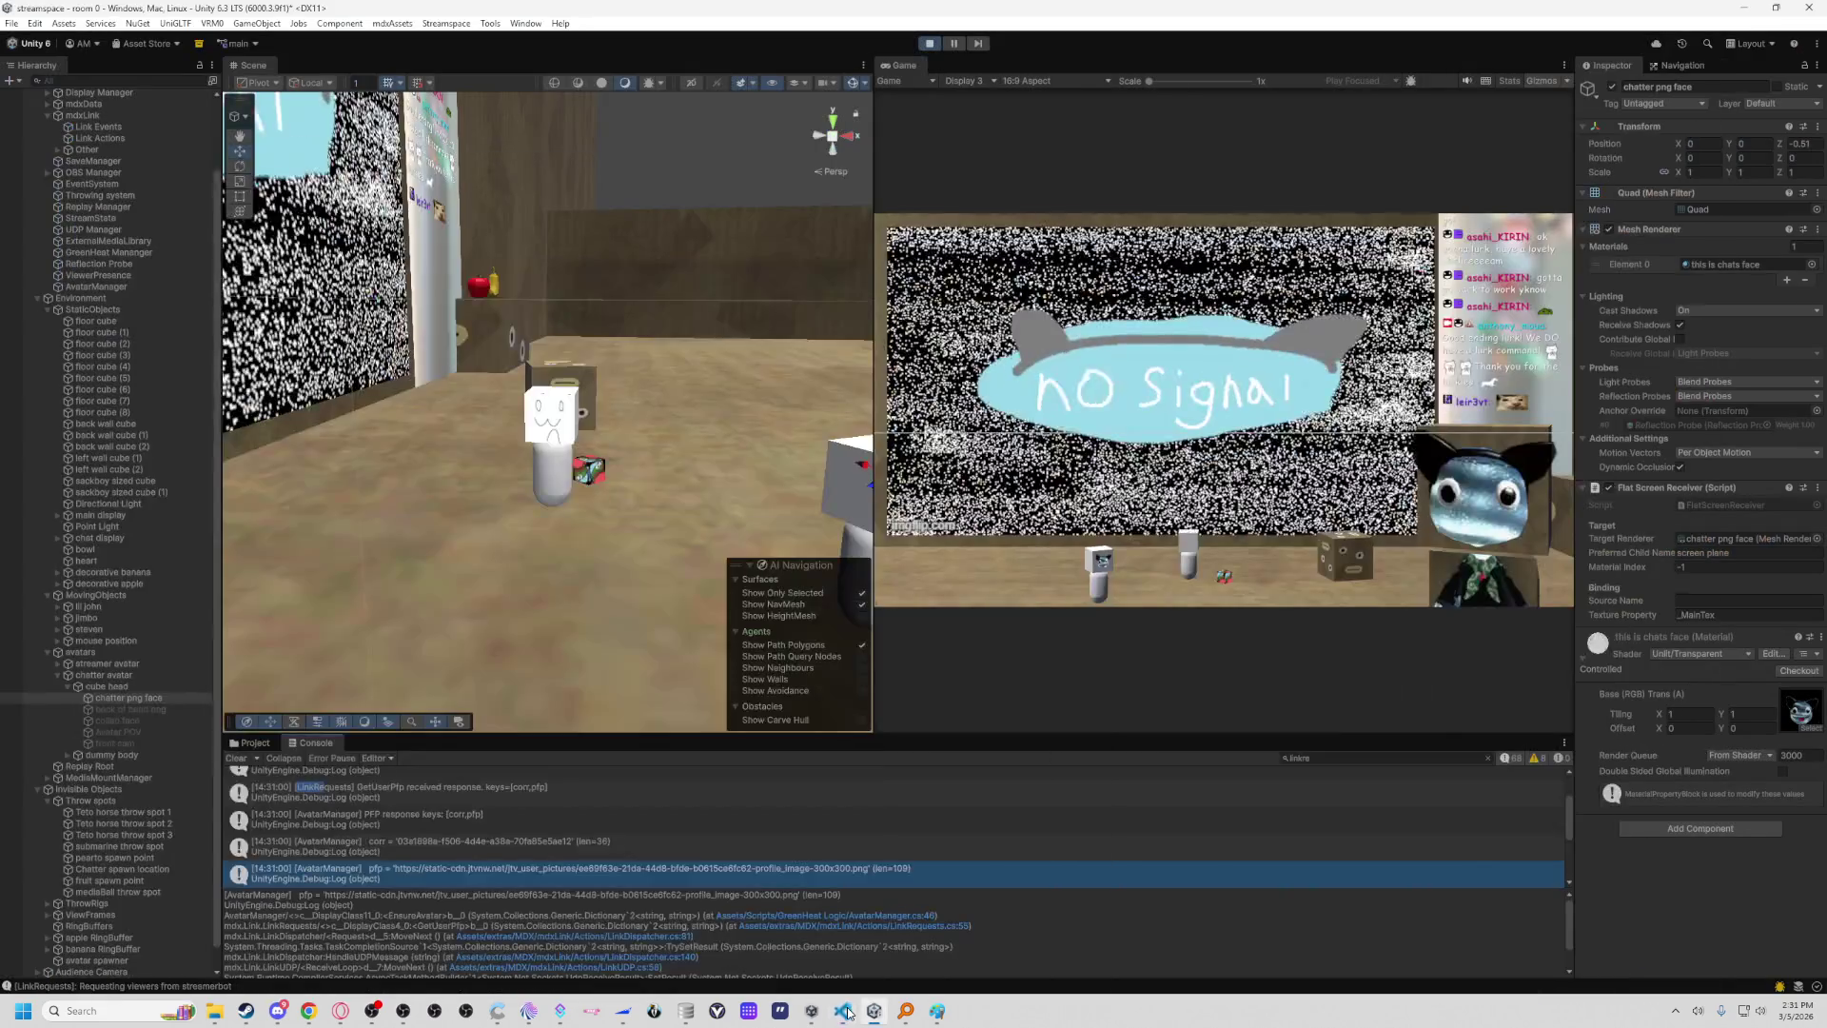
scroll(699, 880, "down", 2)
left_click(636, 857)
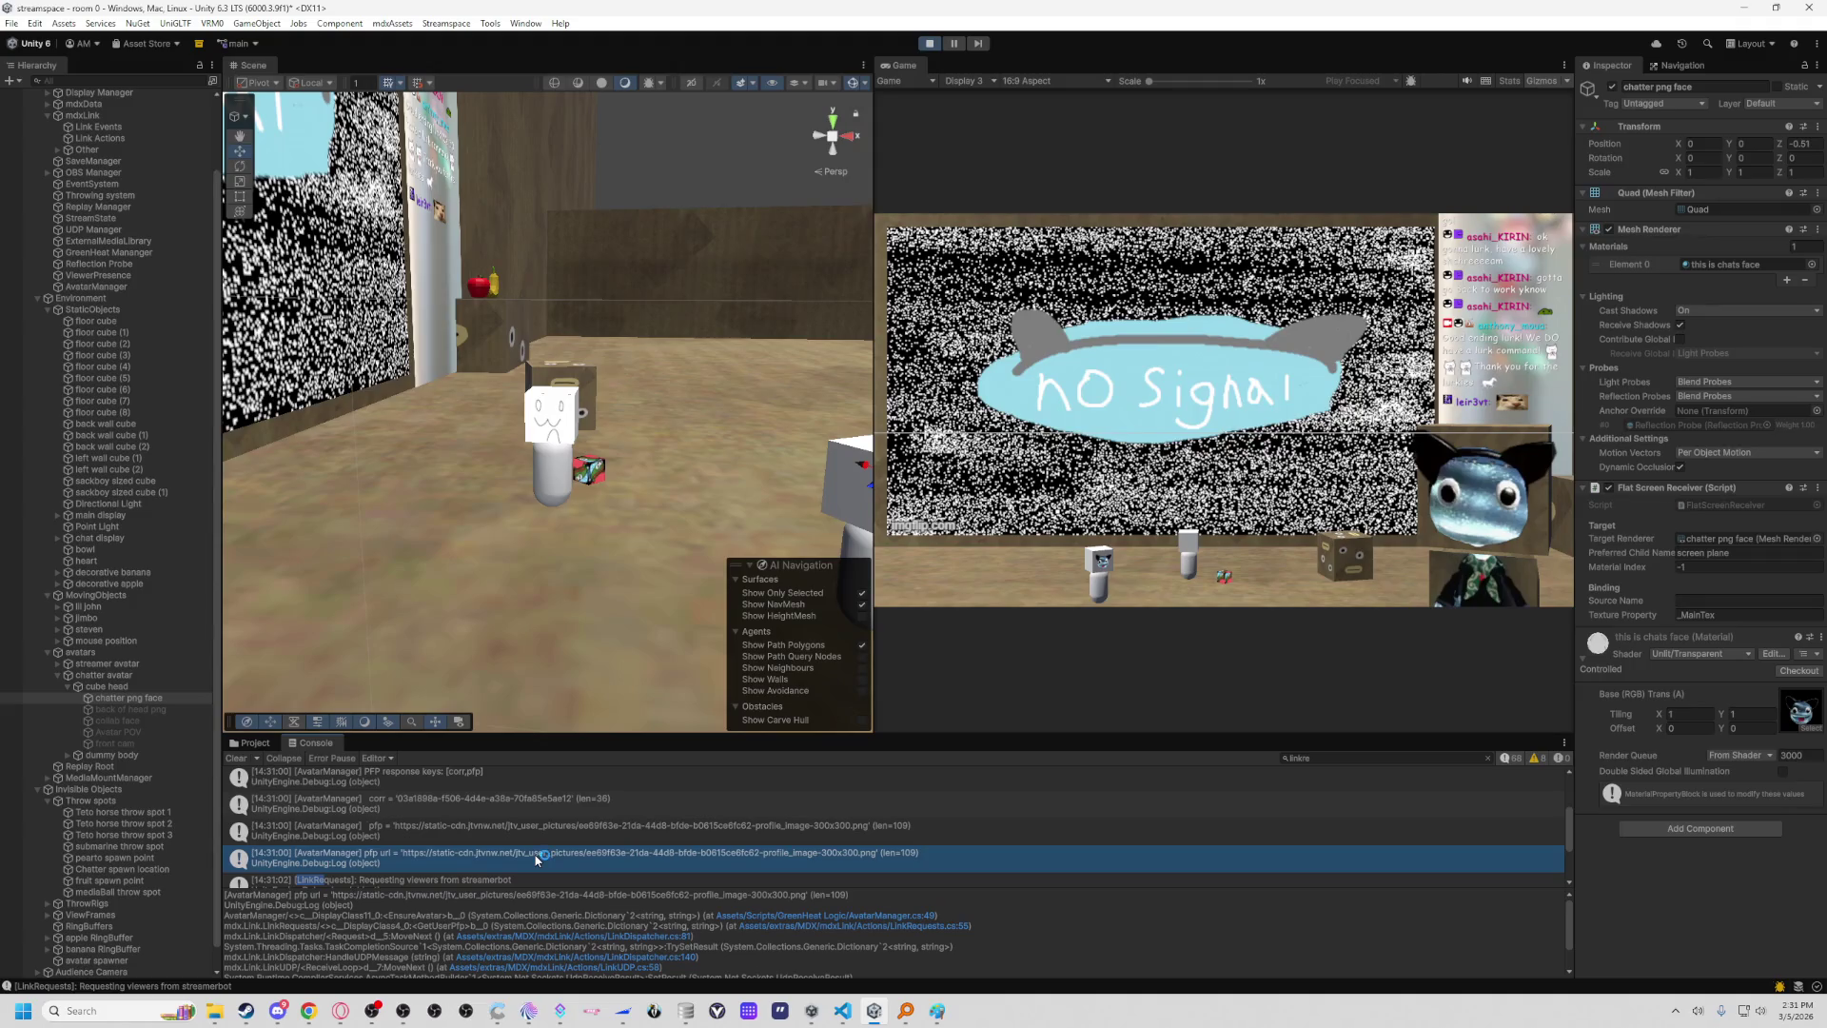
double_click(538, 860)
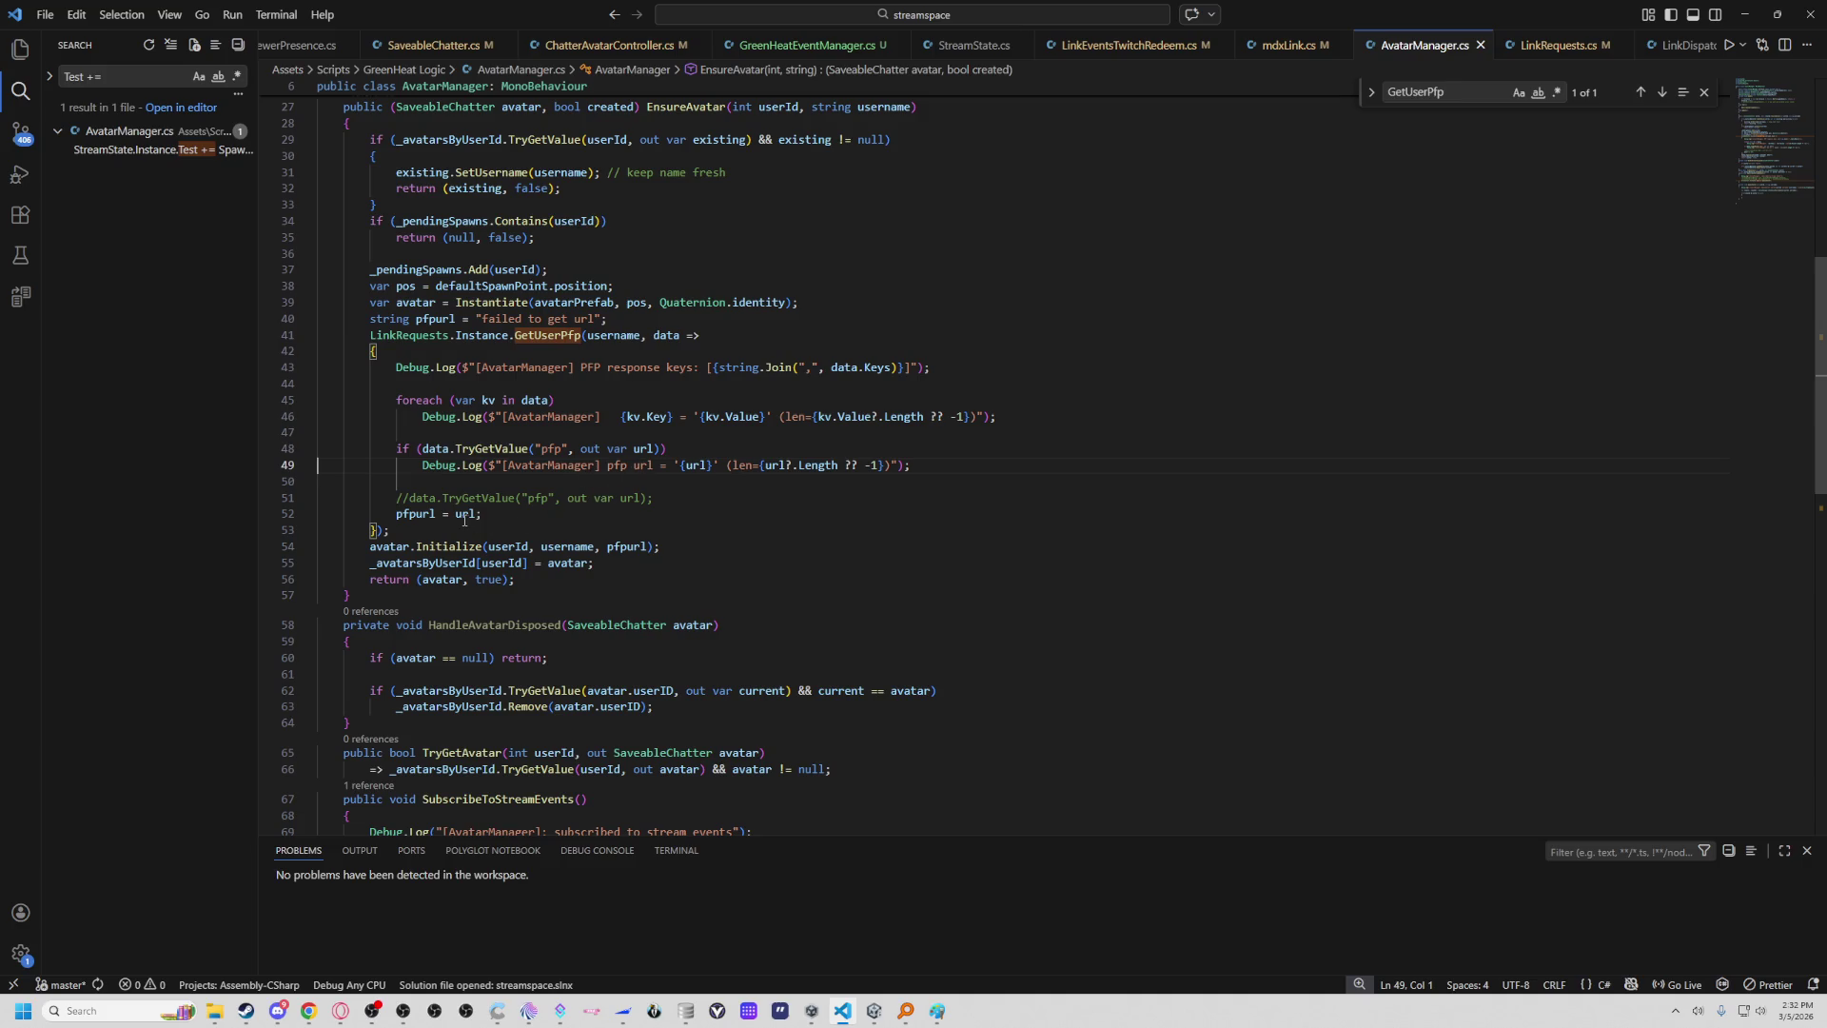
Add Debug.Log("pfpurl = "+pfpurl); on a new line after pfpurl = url.
left_click(545, 509)
mouse_move(710, 465)
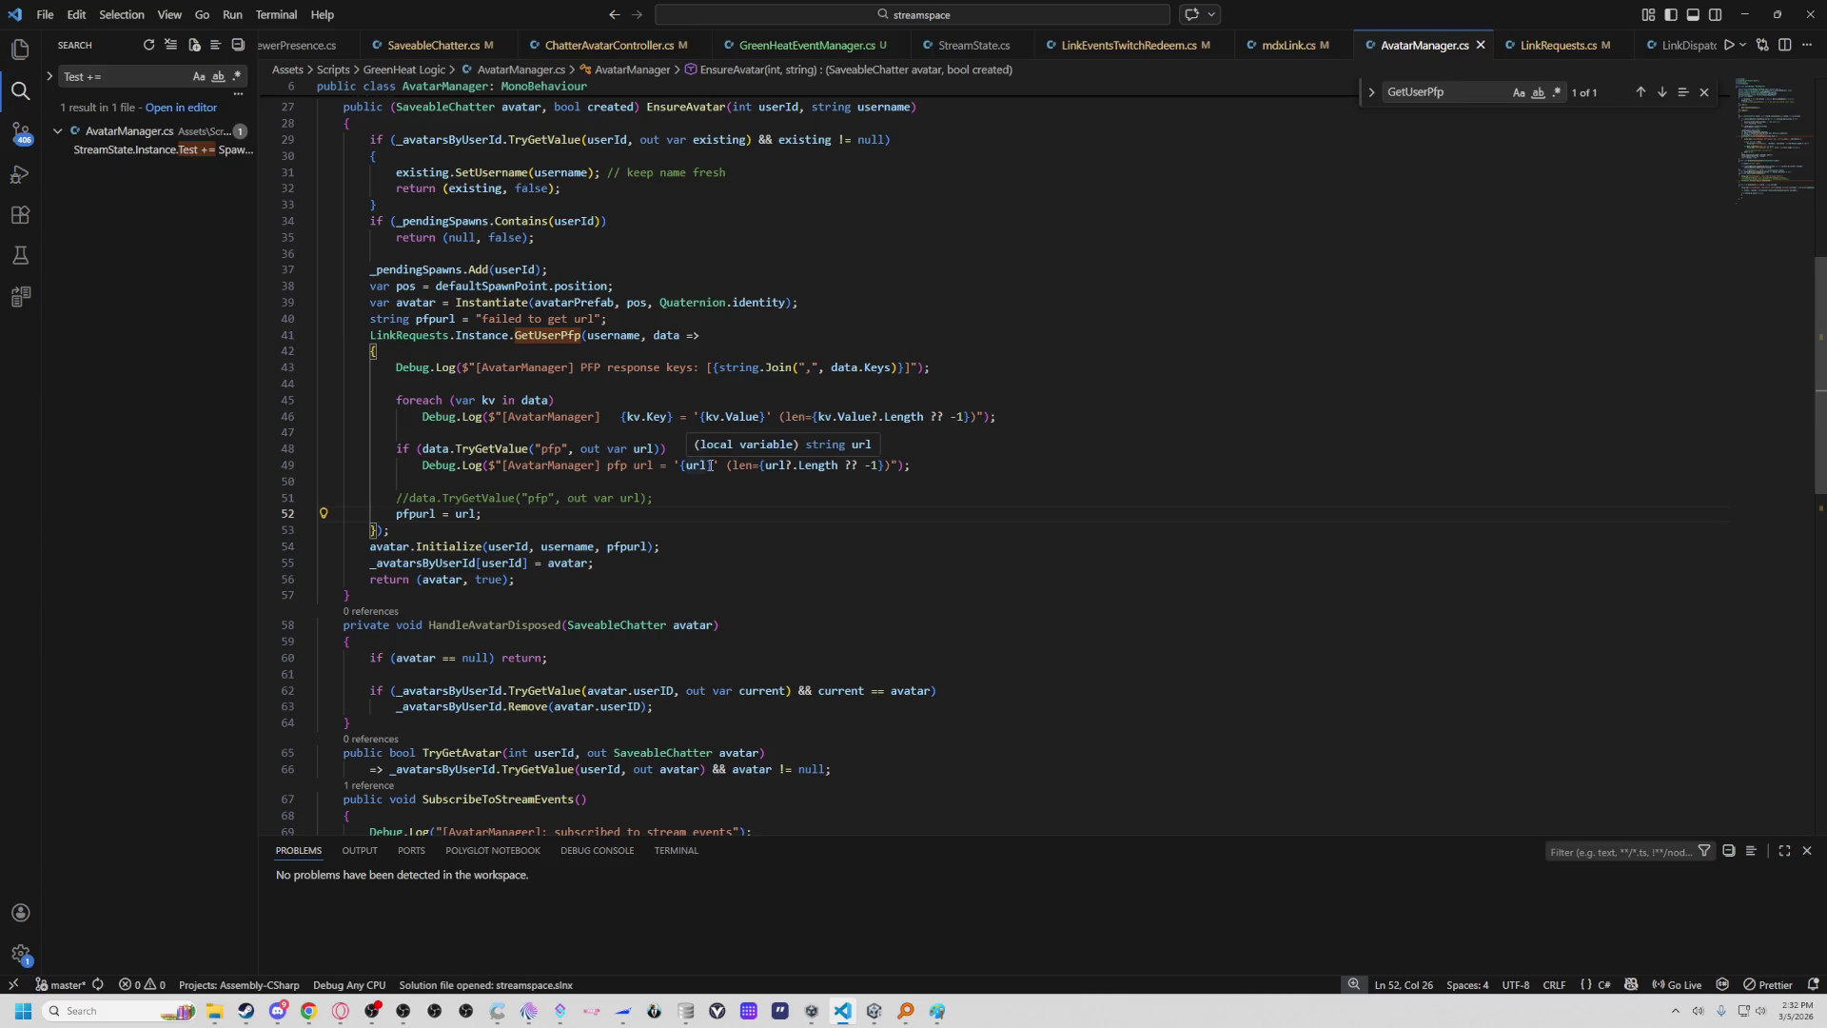
left_click(420, 514)
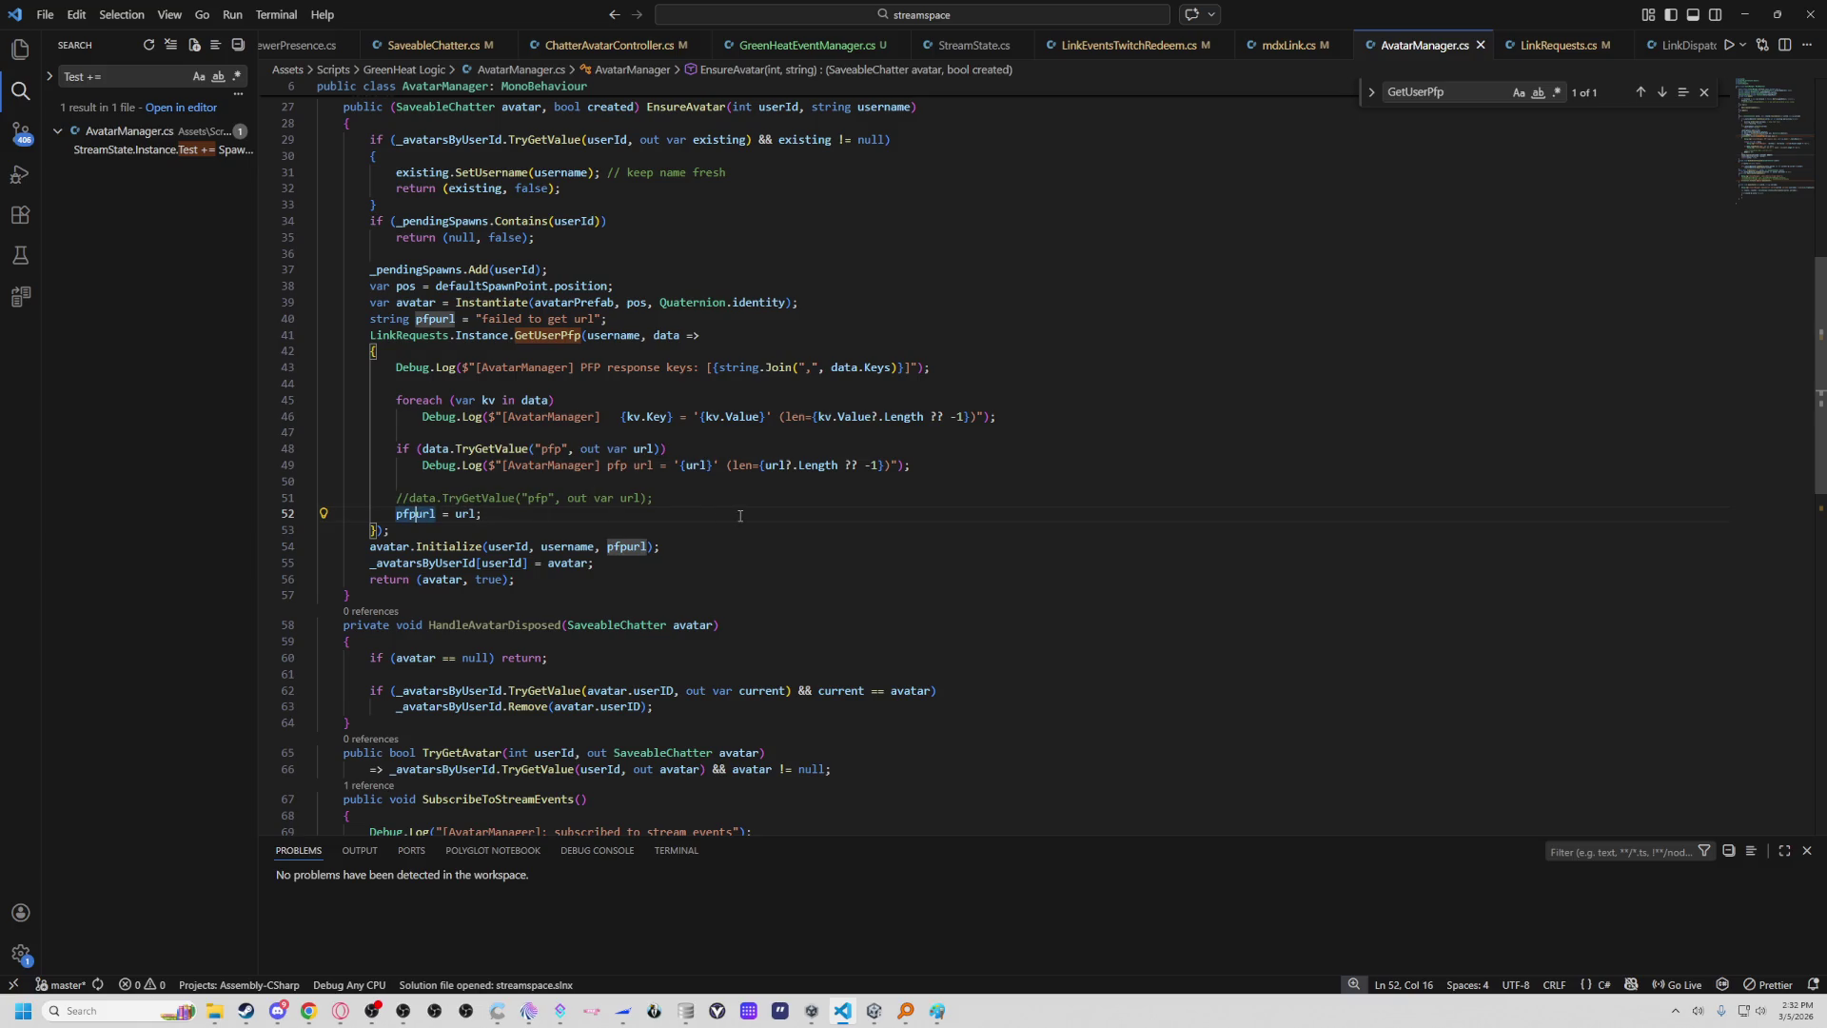
key("Return")
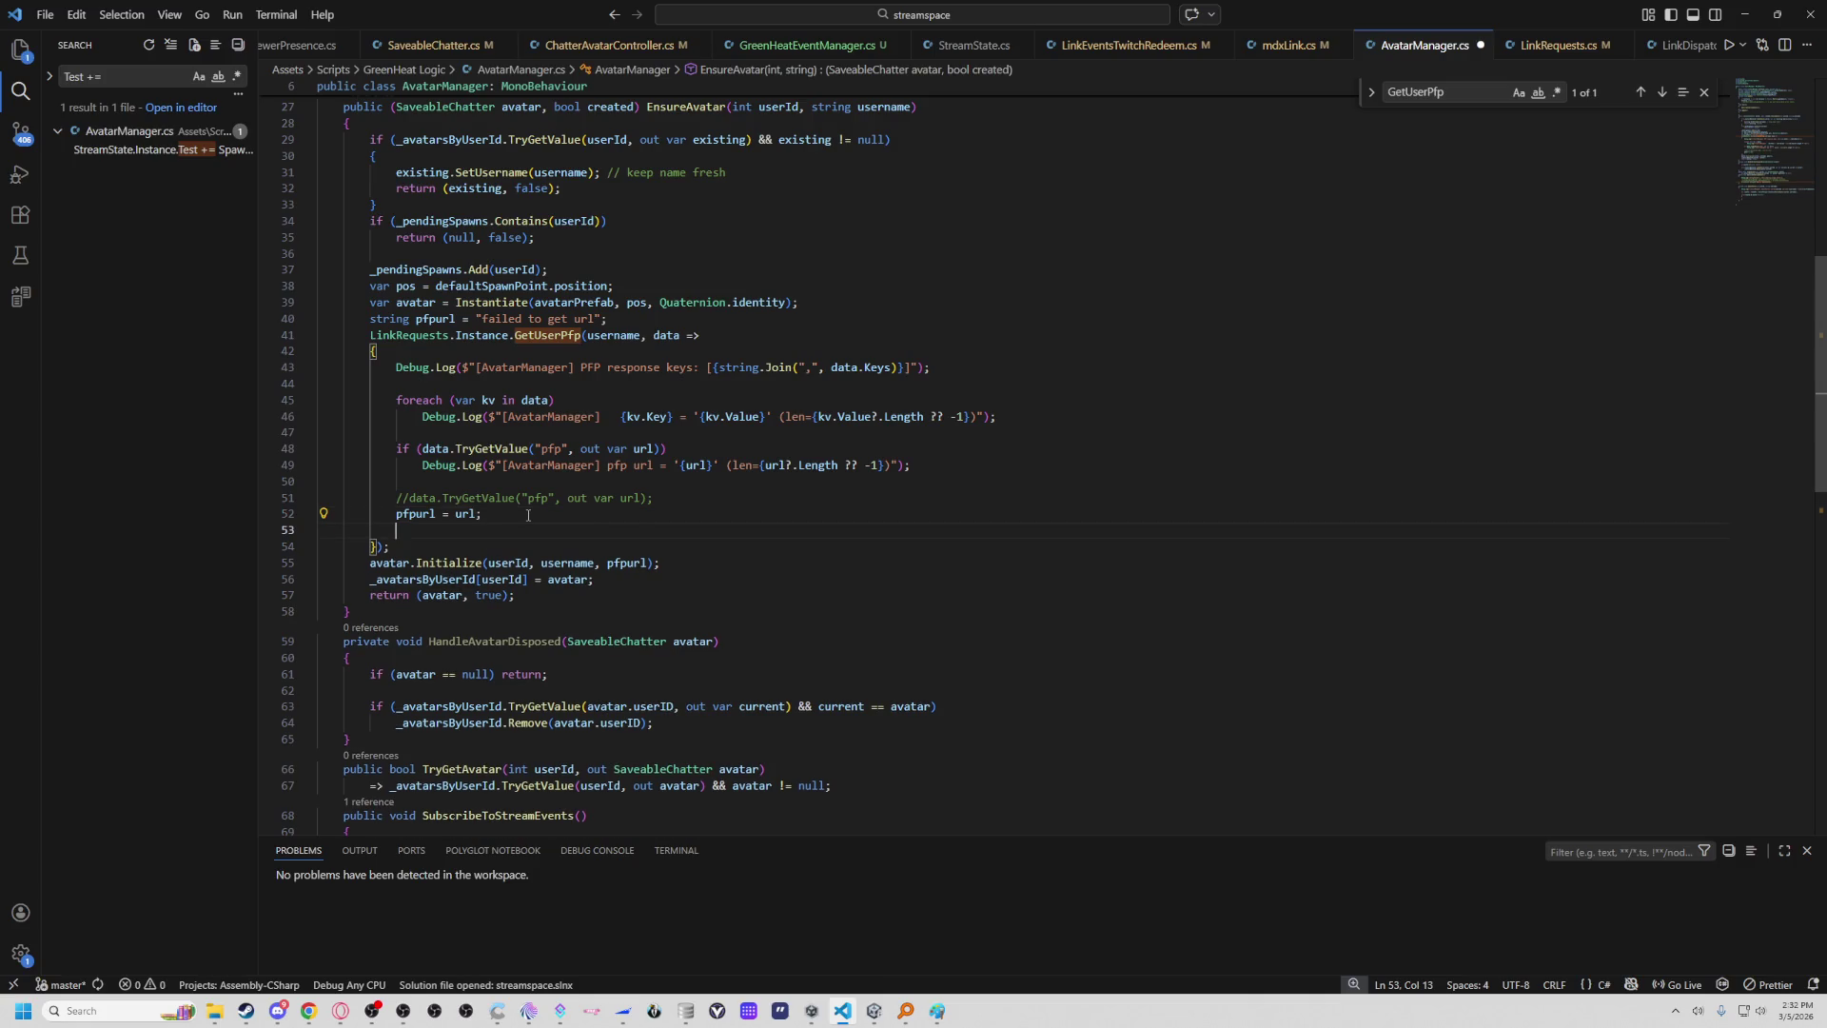
type("debu")
key("Tab")
type(".L")
key("Tab")
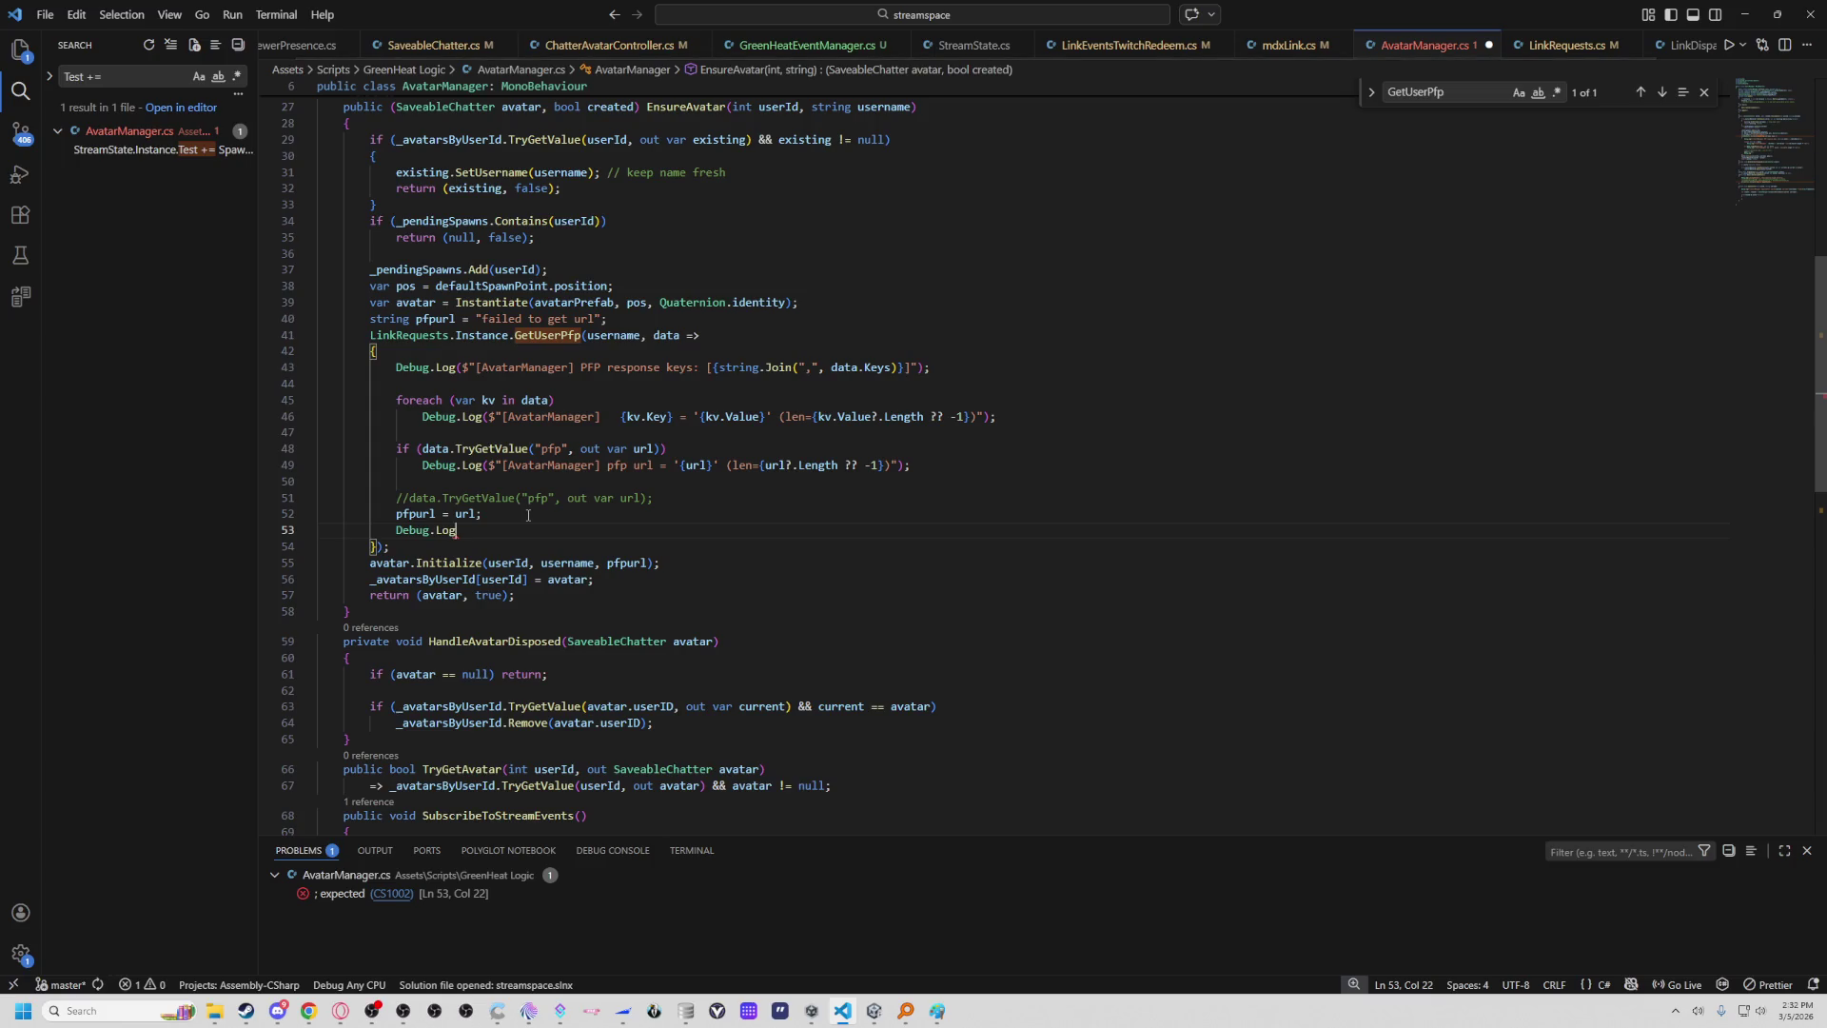
type("();")
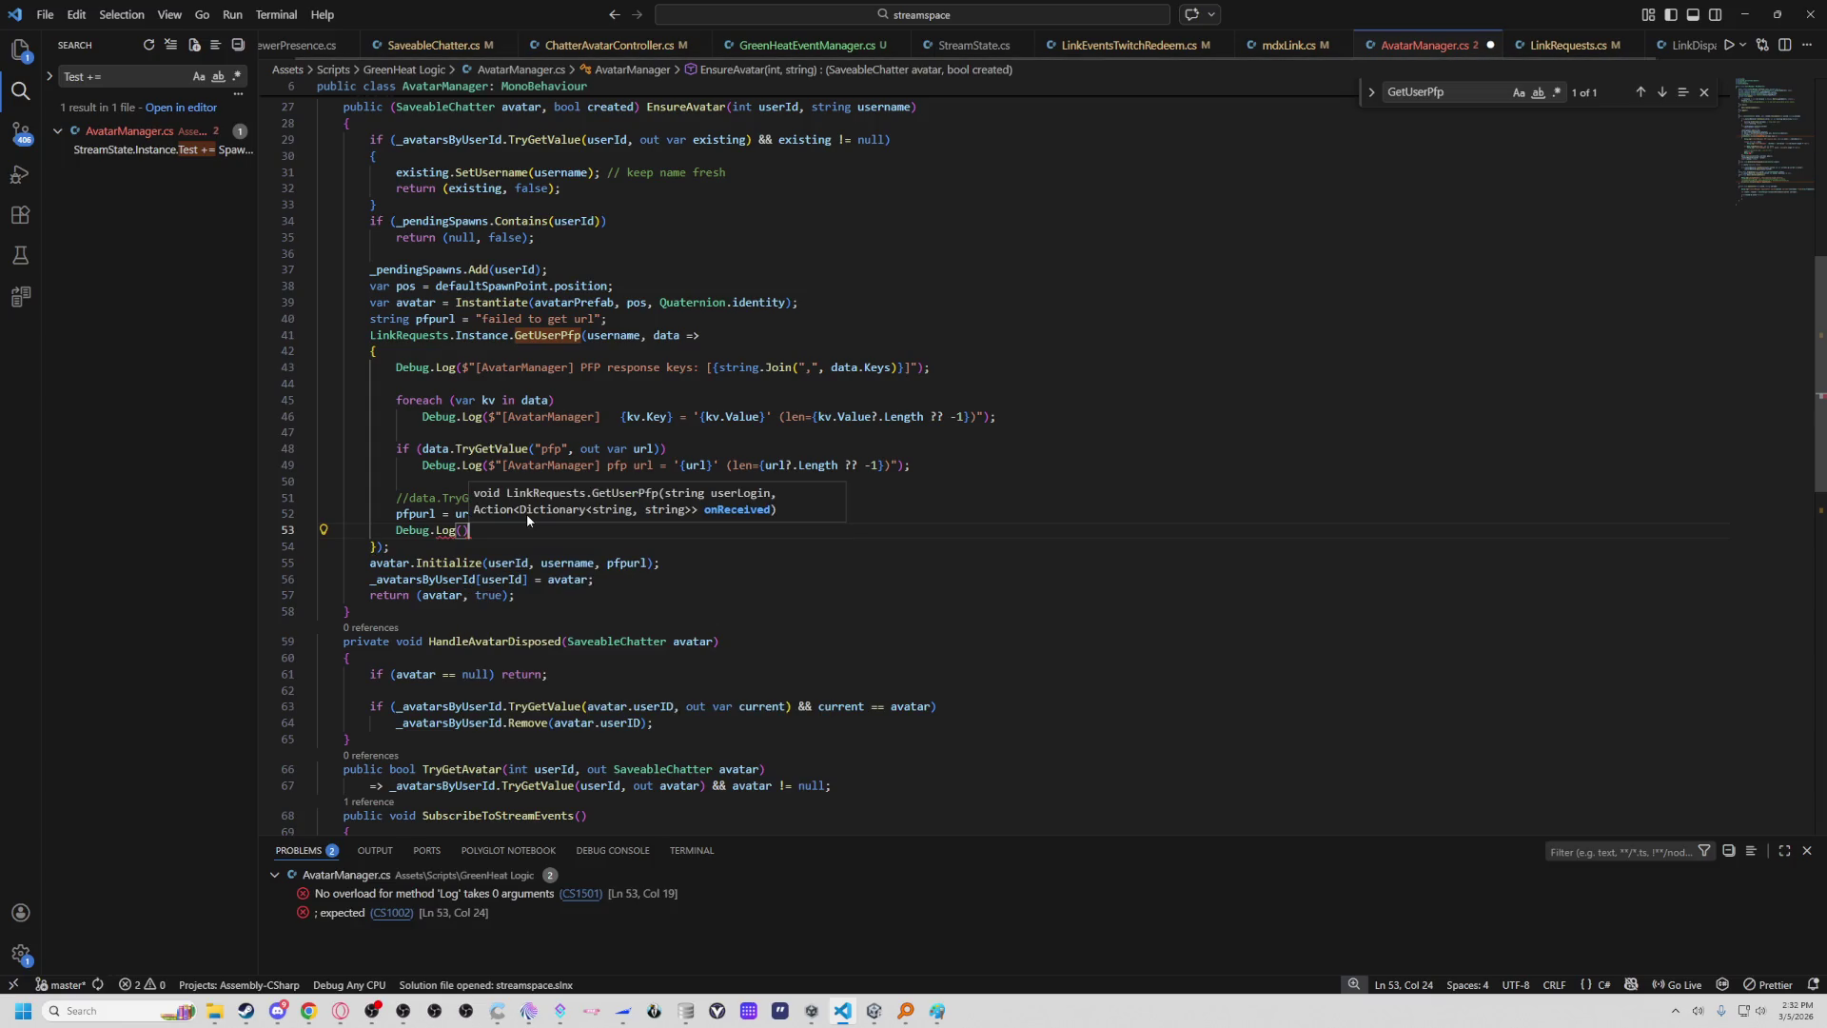
key("Left")
key("Left")
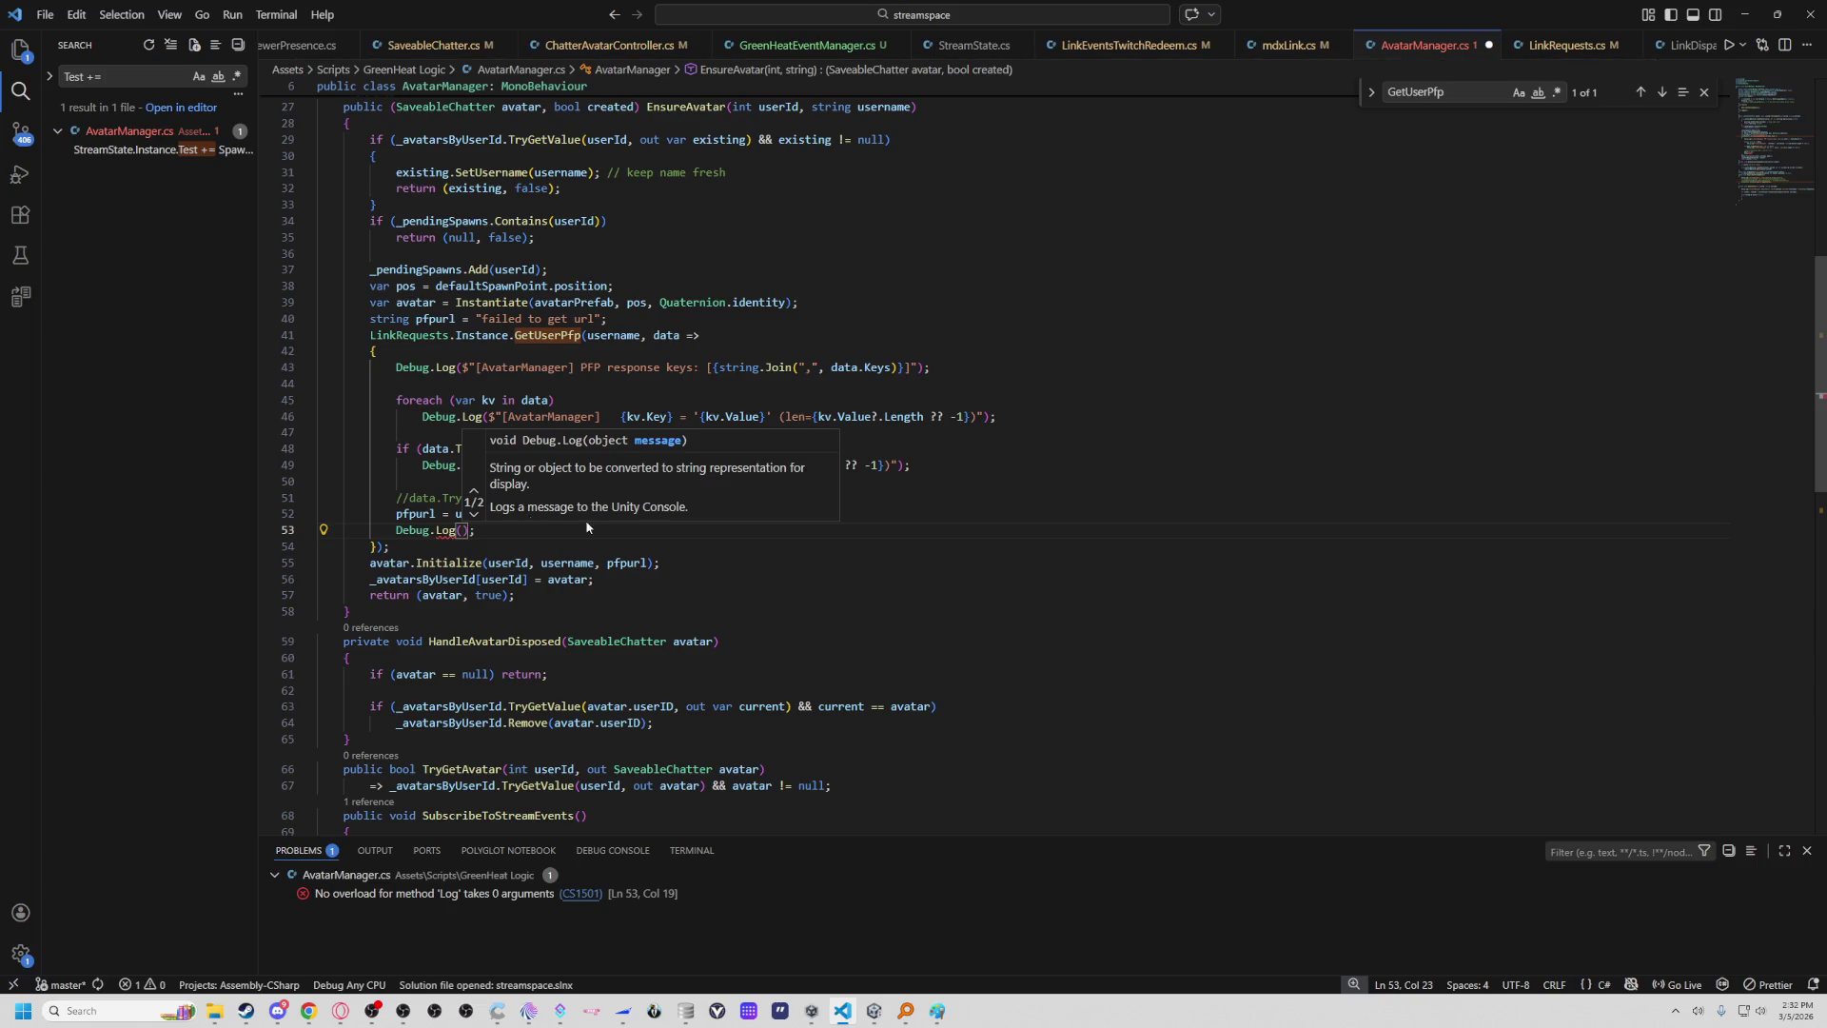
type("pfp")
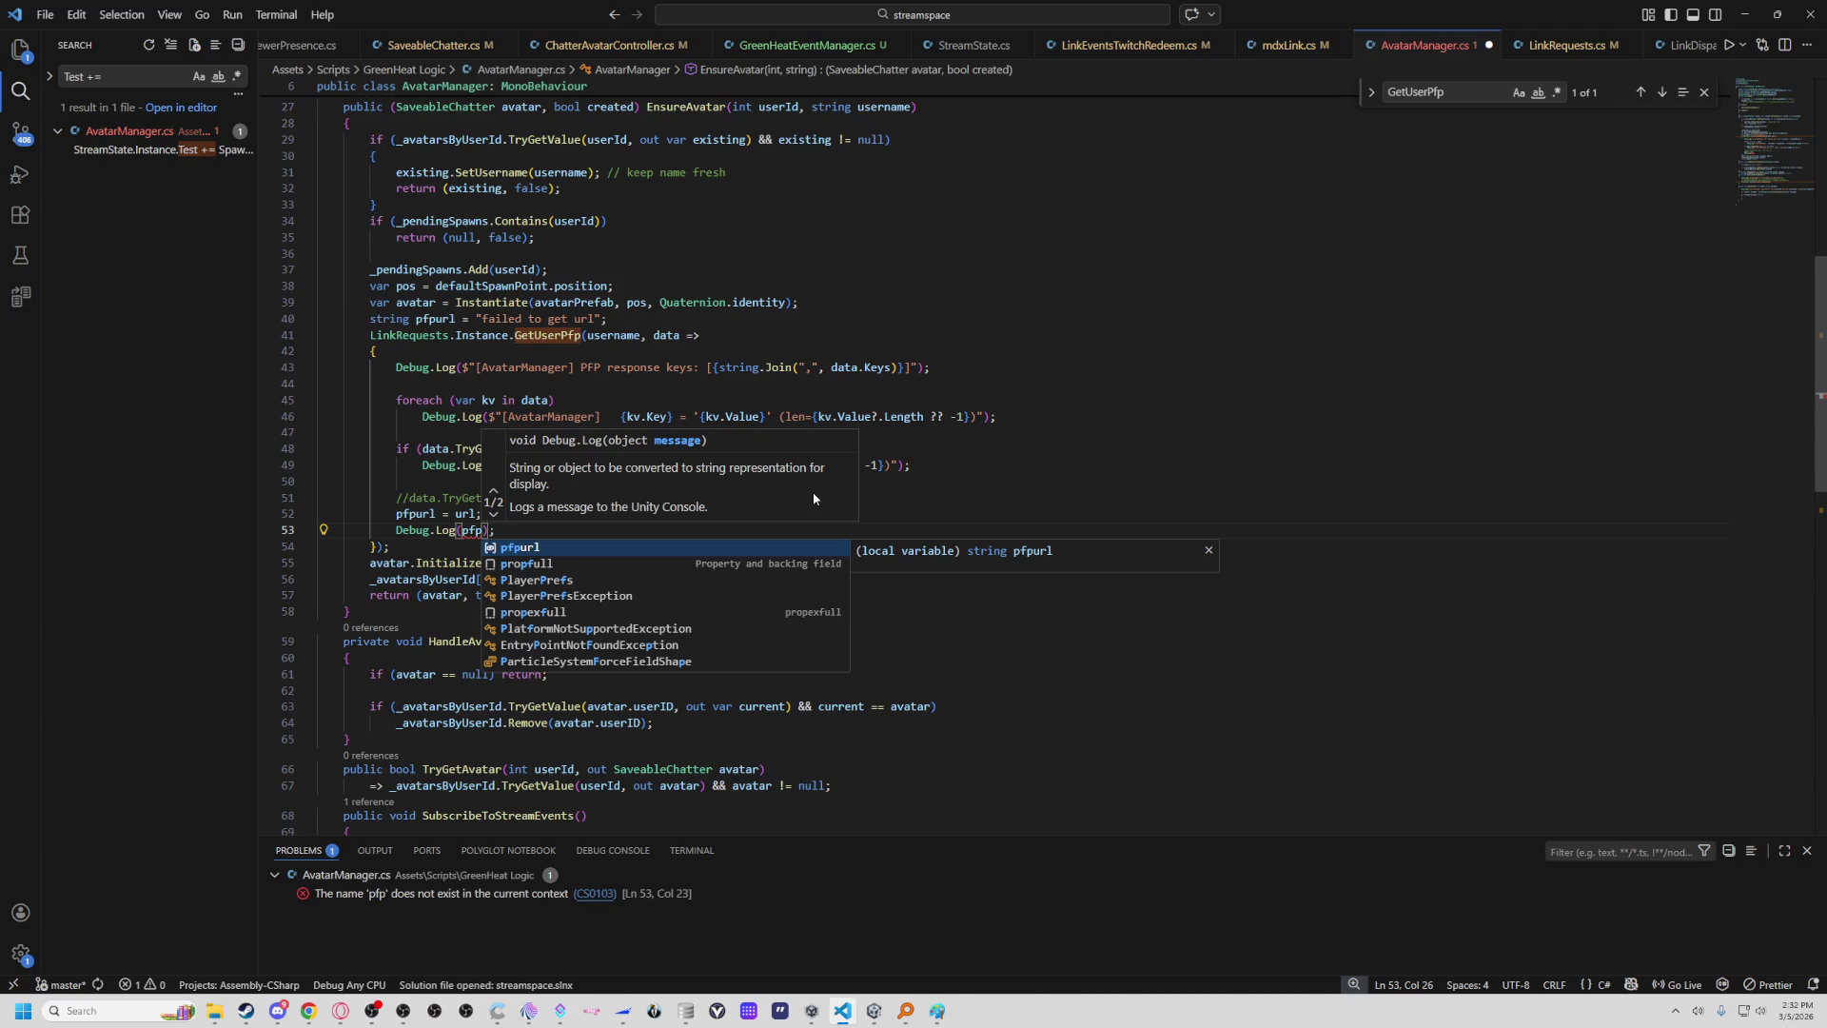
key("Tab")
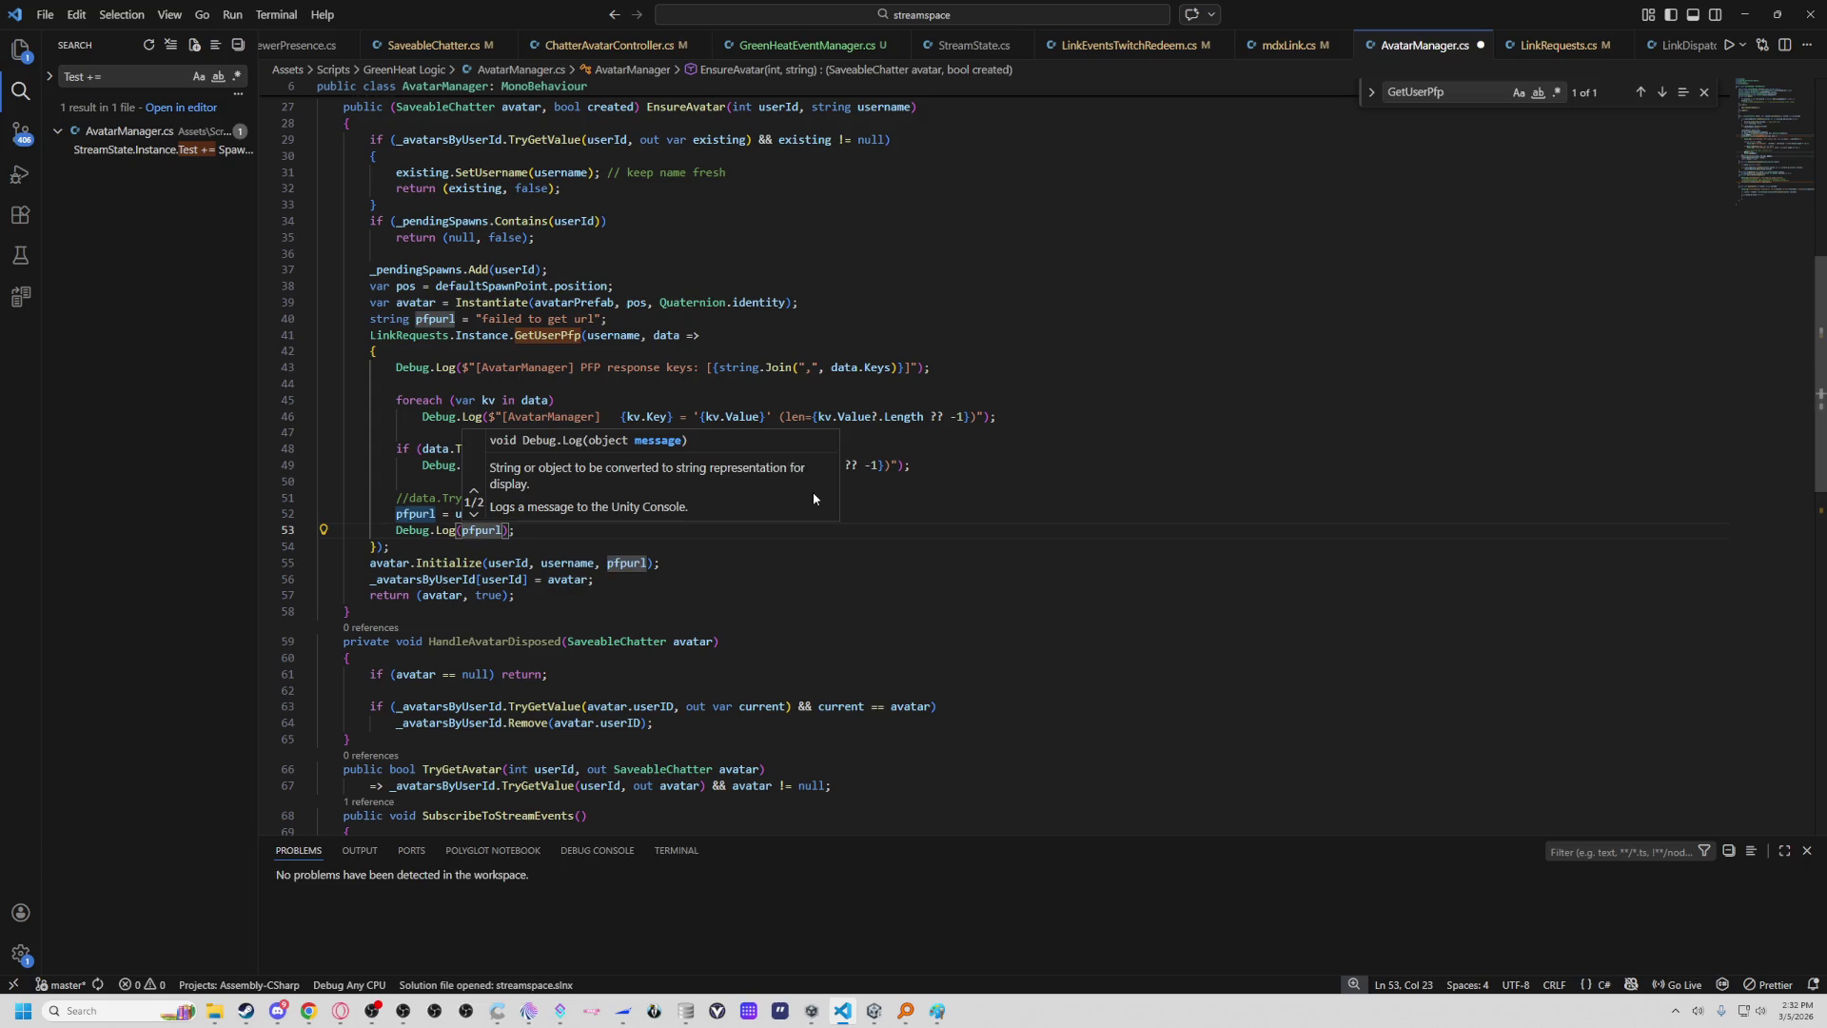
type("\"+")
type("\"")
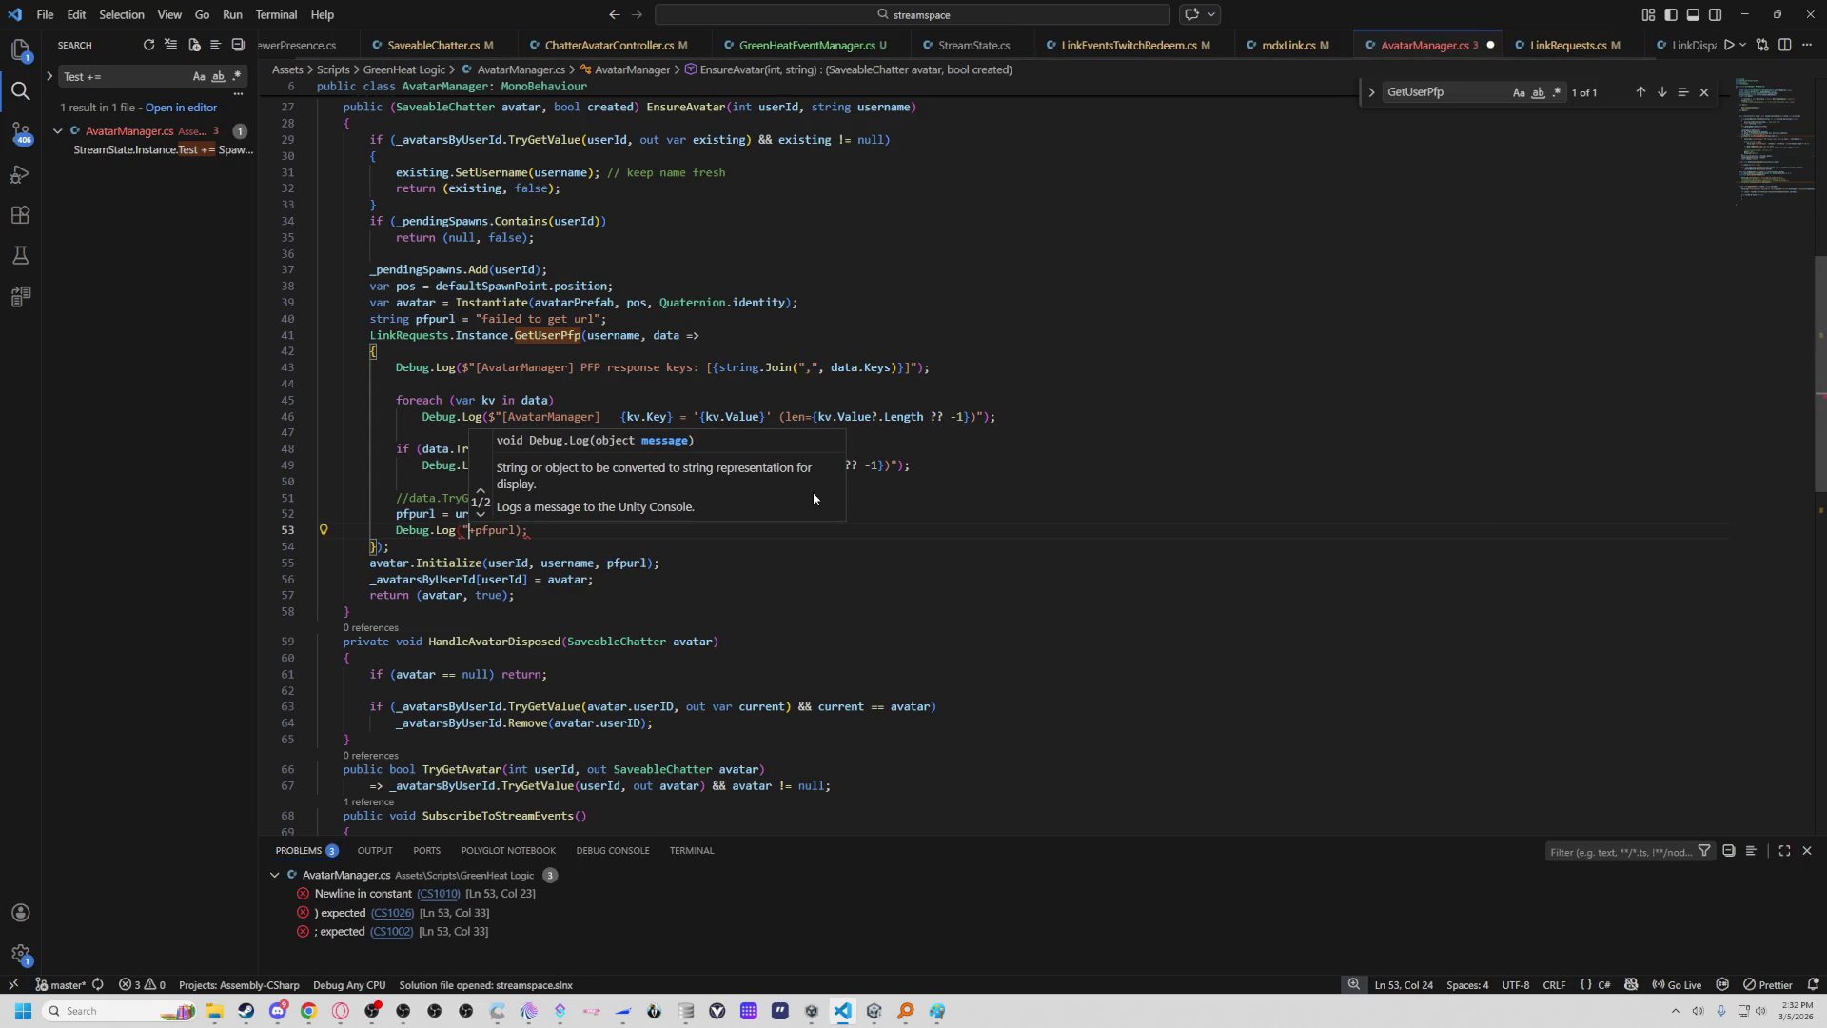
type("pfpurl =")
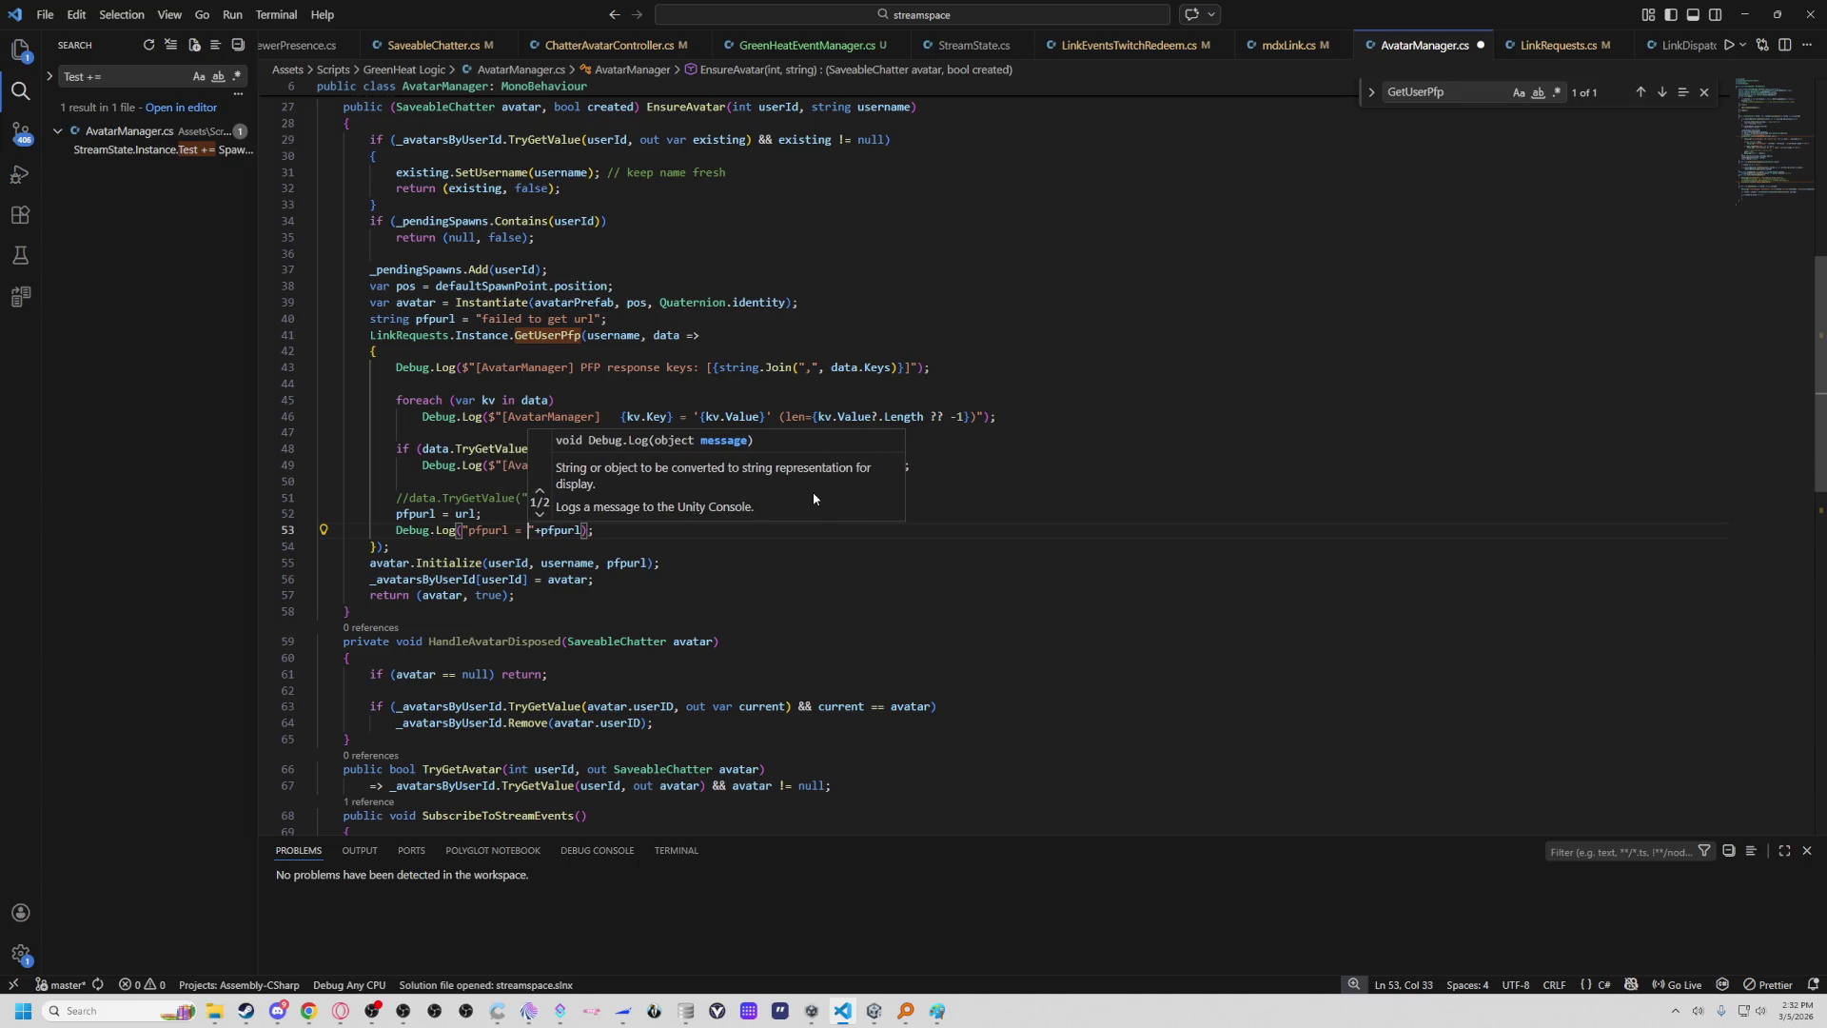
left_click(821, 568)
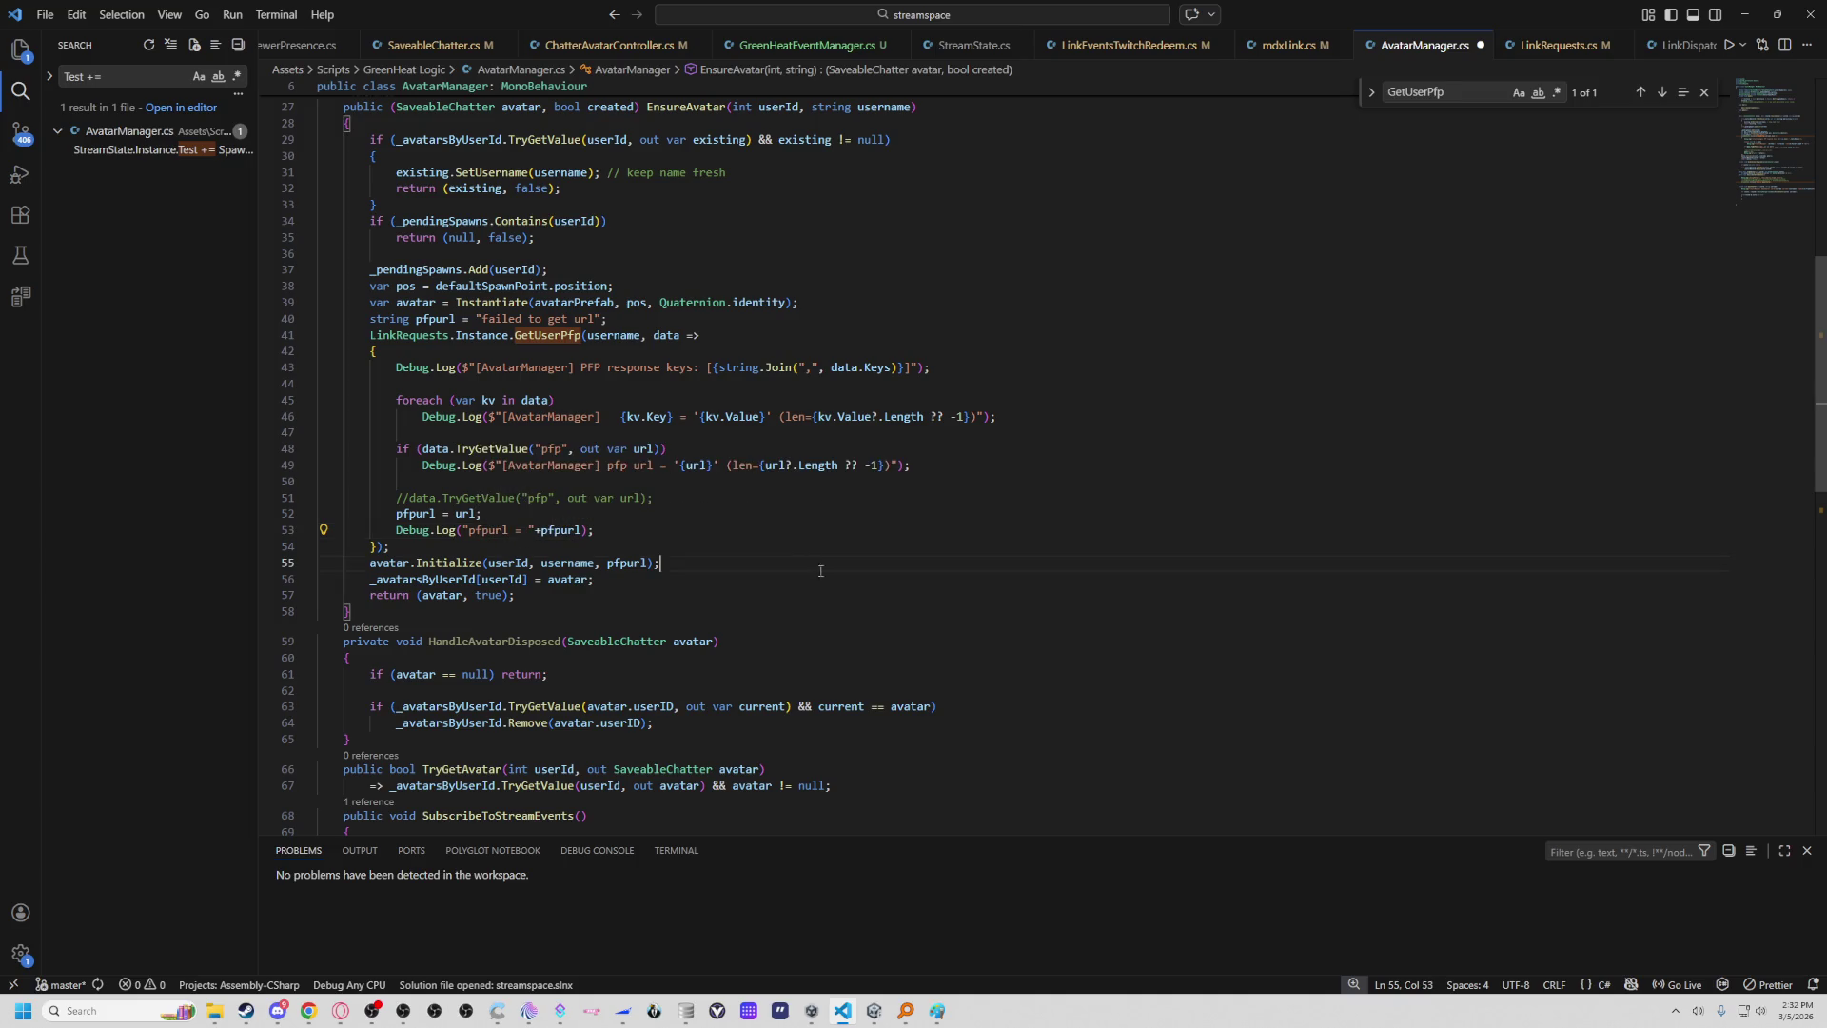
left_click(754, 505)
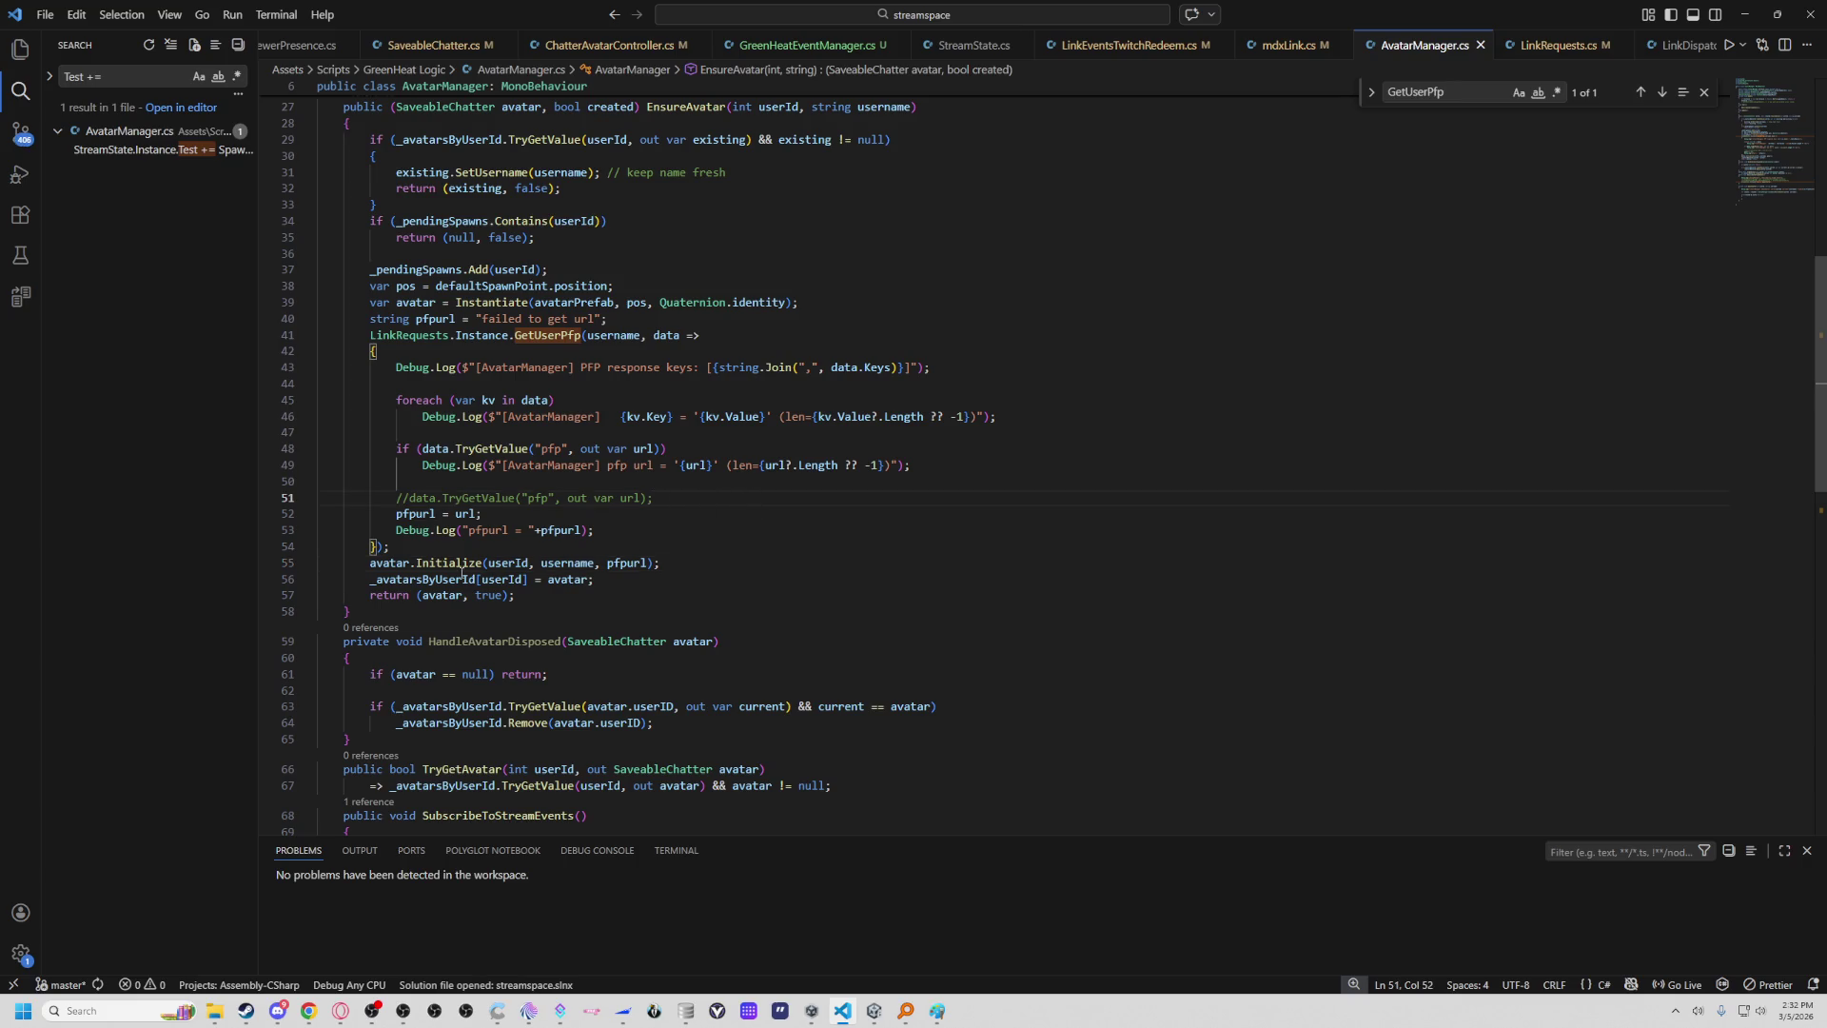
right_click(464, 565)
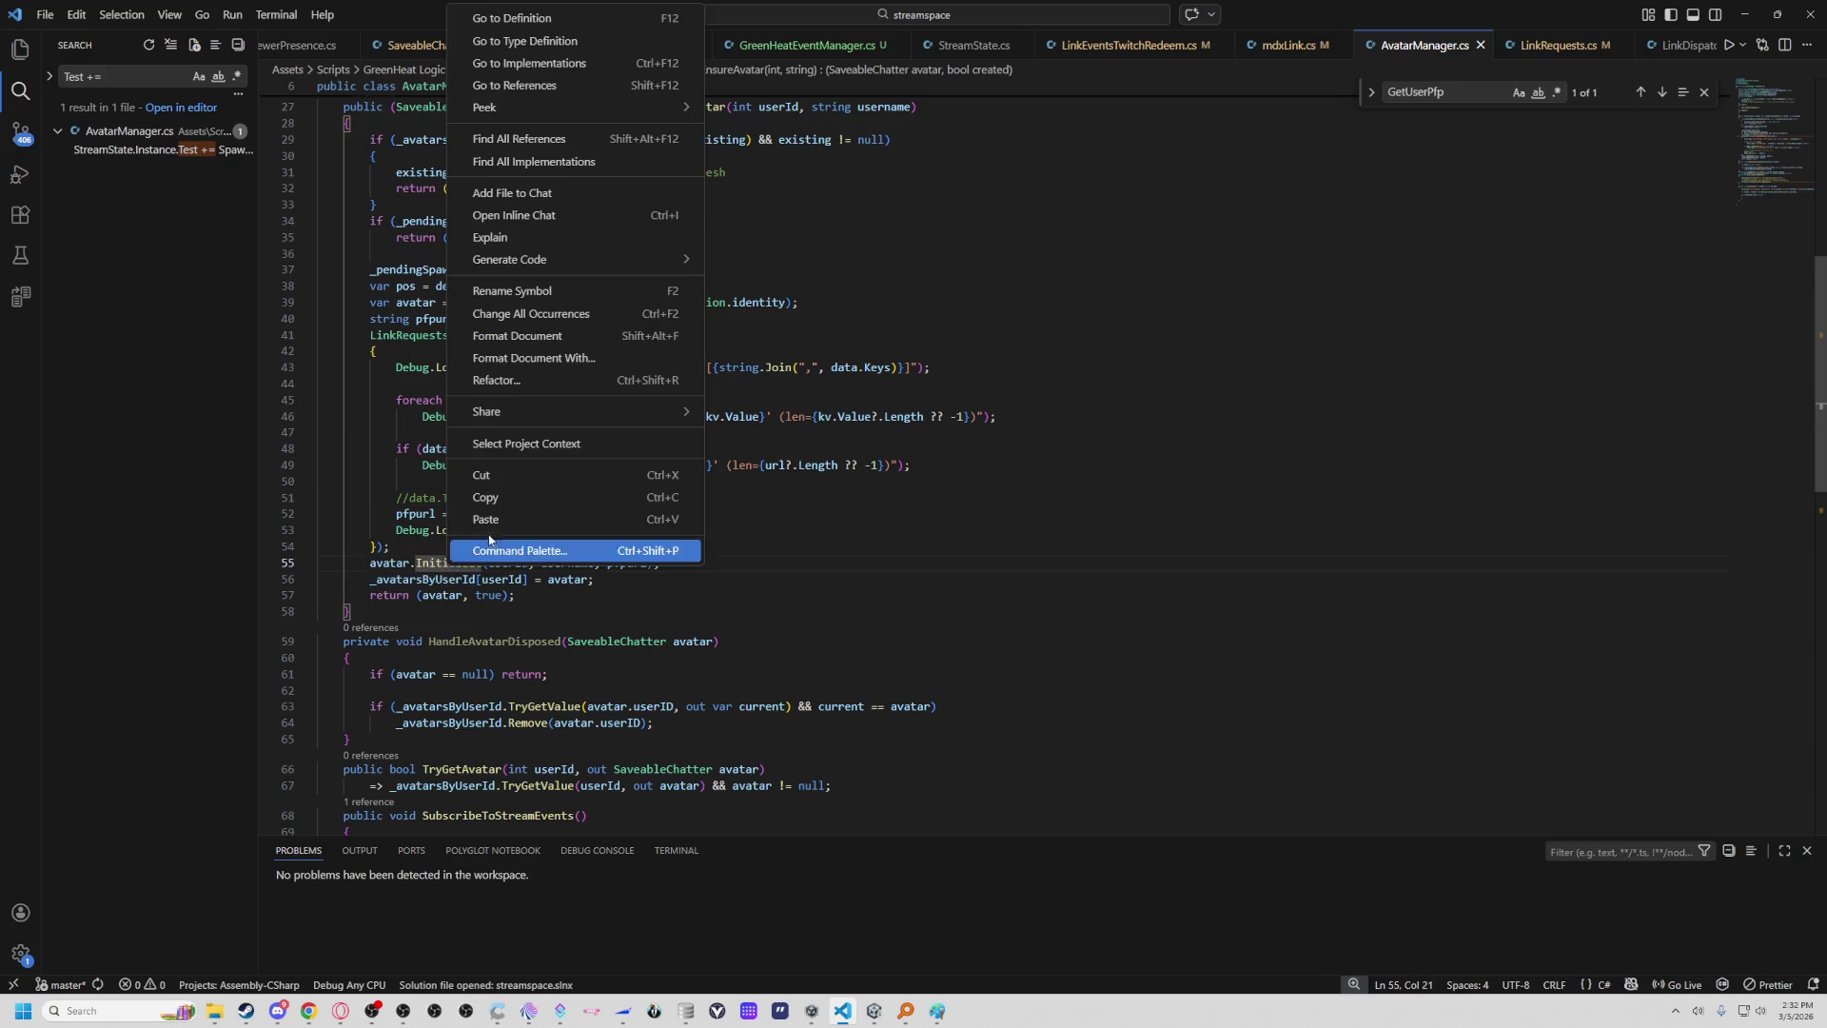
Confirm Initialize's definition stores pfpurl in SaveableChatter on line 89, then review ChatterAvatarController.cs.
left_click(496, 18)
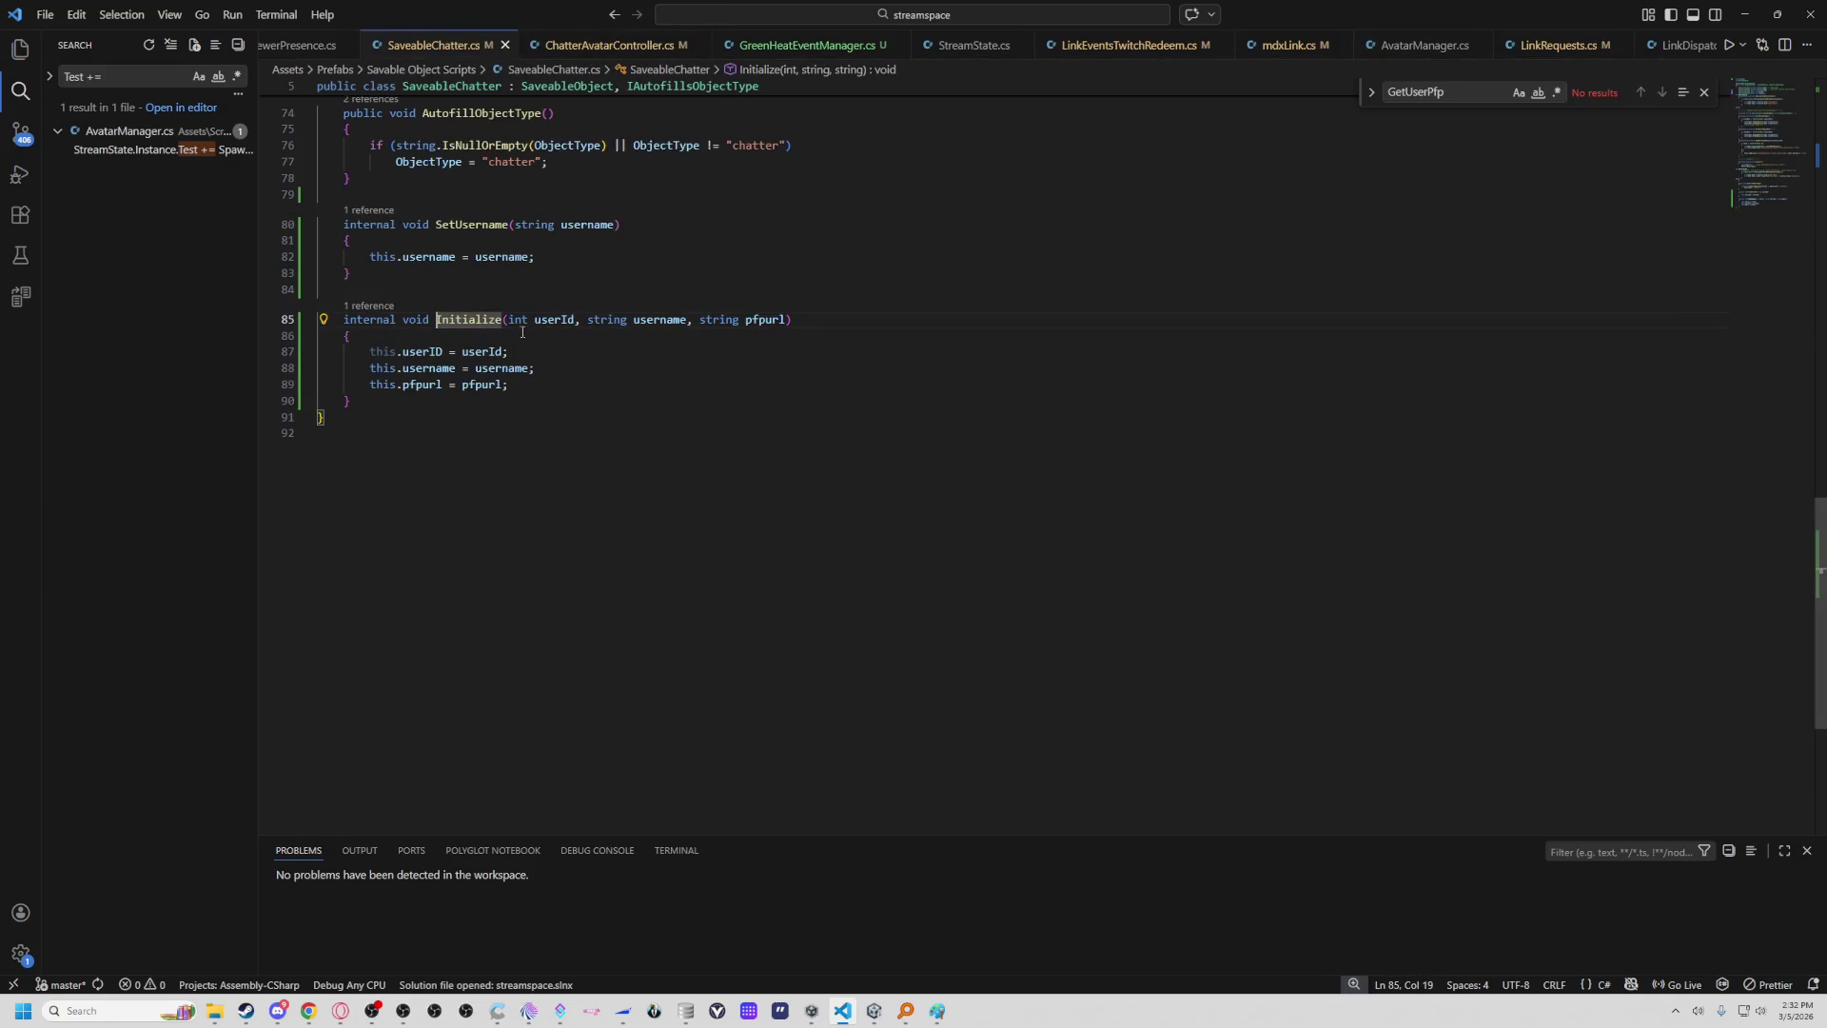
left_click(774, 319)
left_click(417, 385)
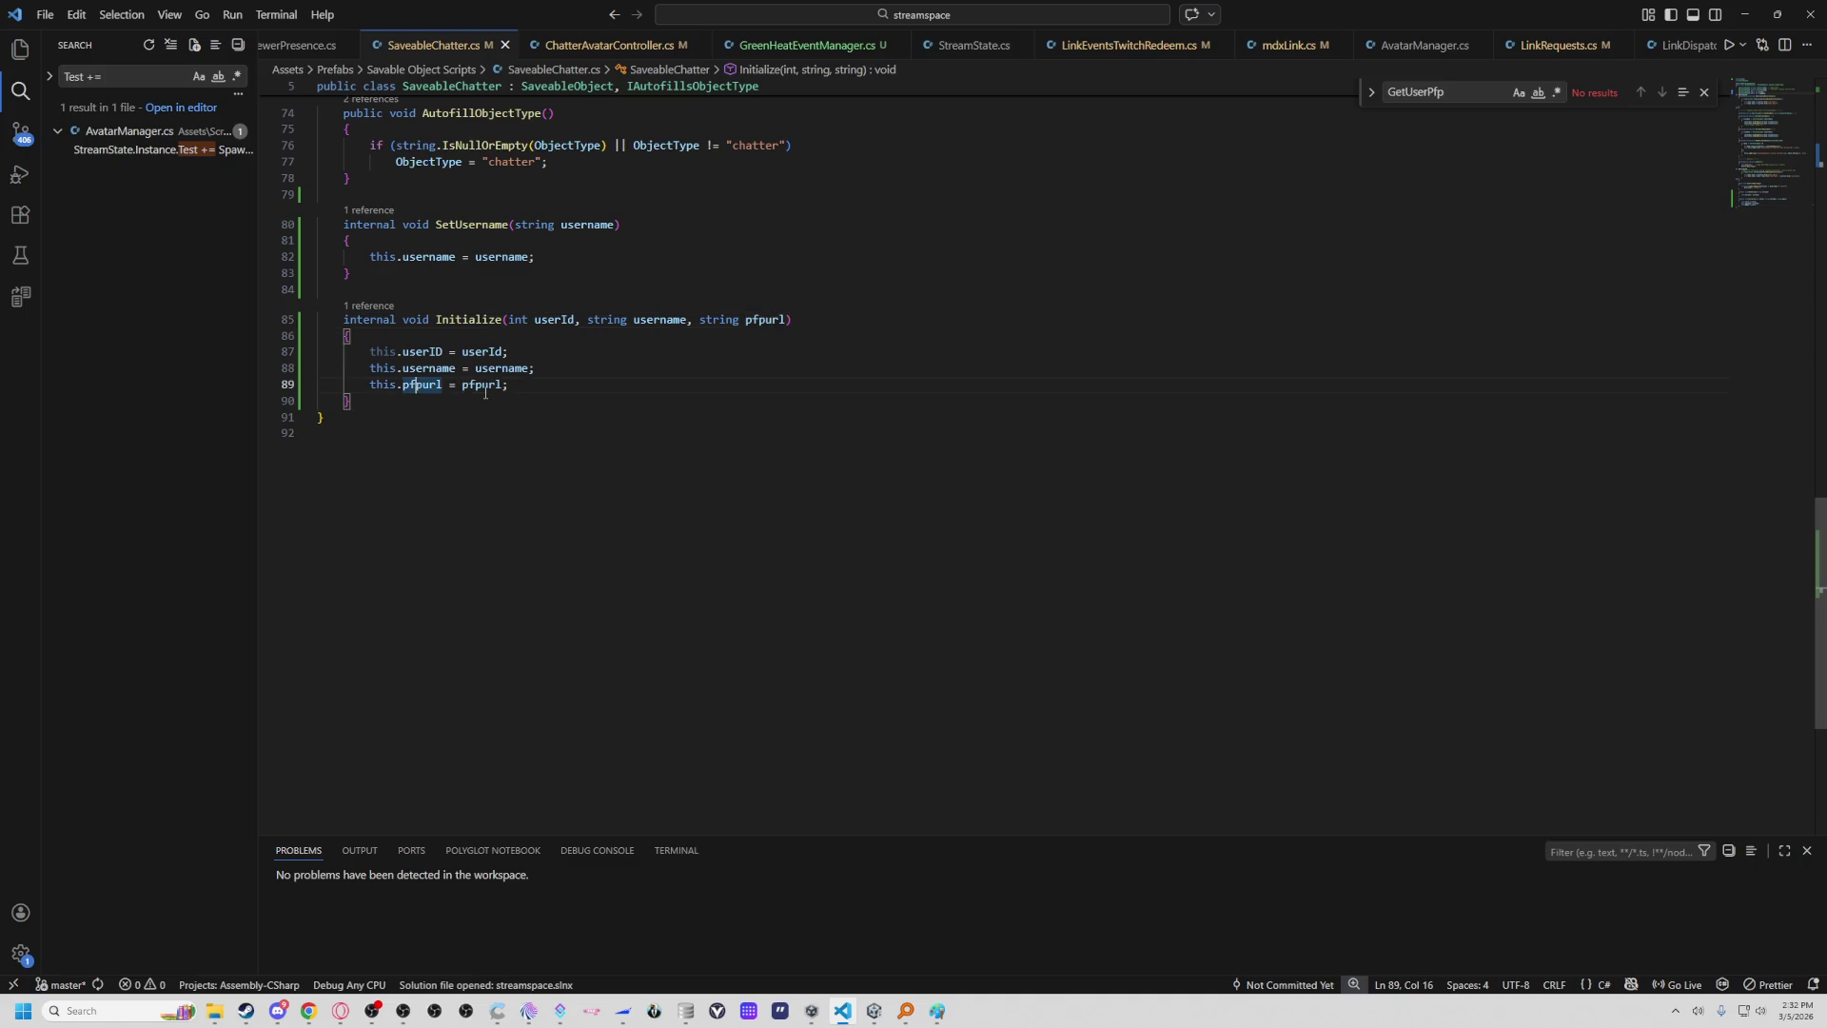
scroll(544, 448, "up", 10)
scroll(545, 449, "down", 11)
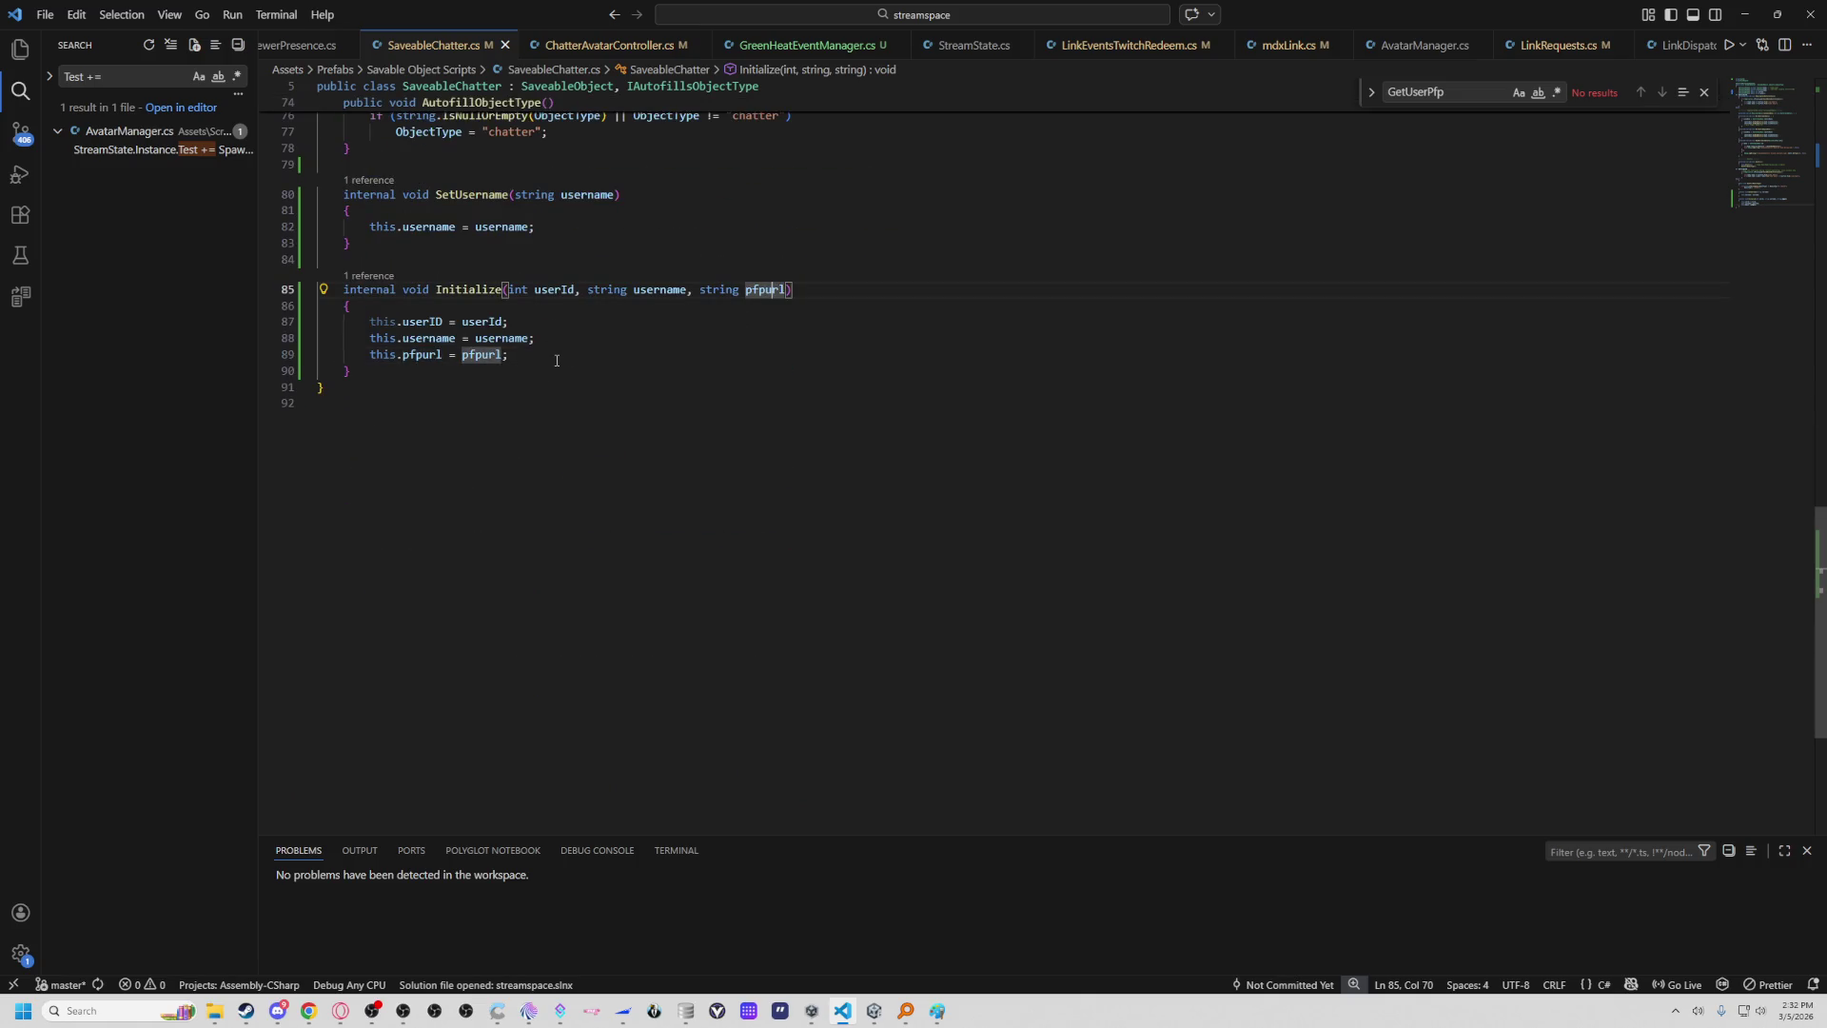
scroll(505, 358, "up", 3)
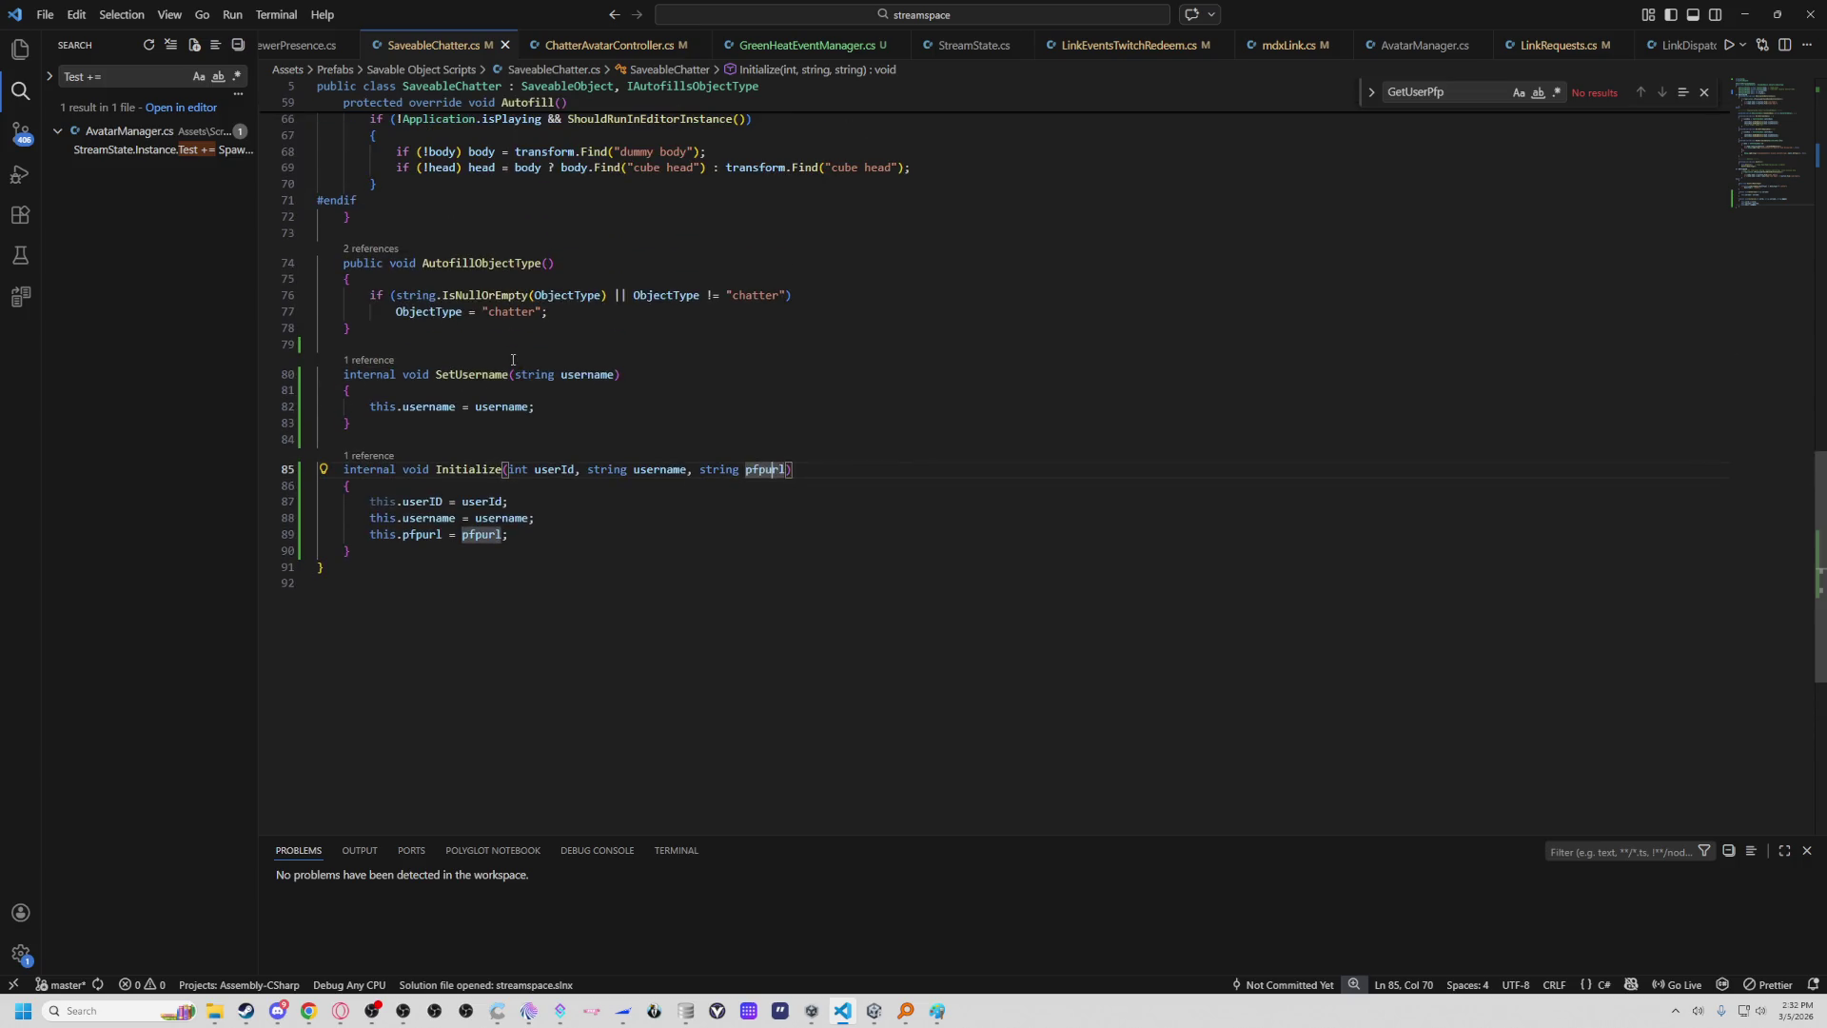
left_click(609, 46)
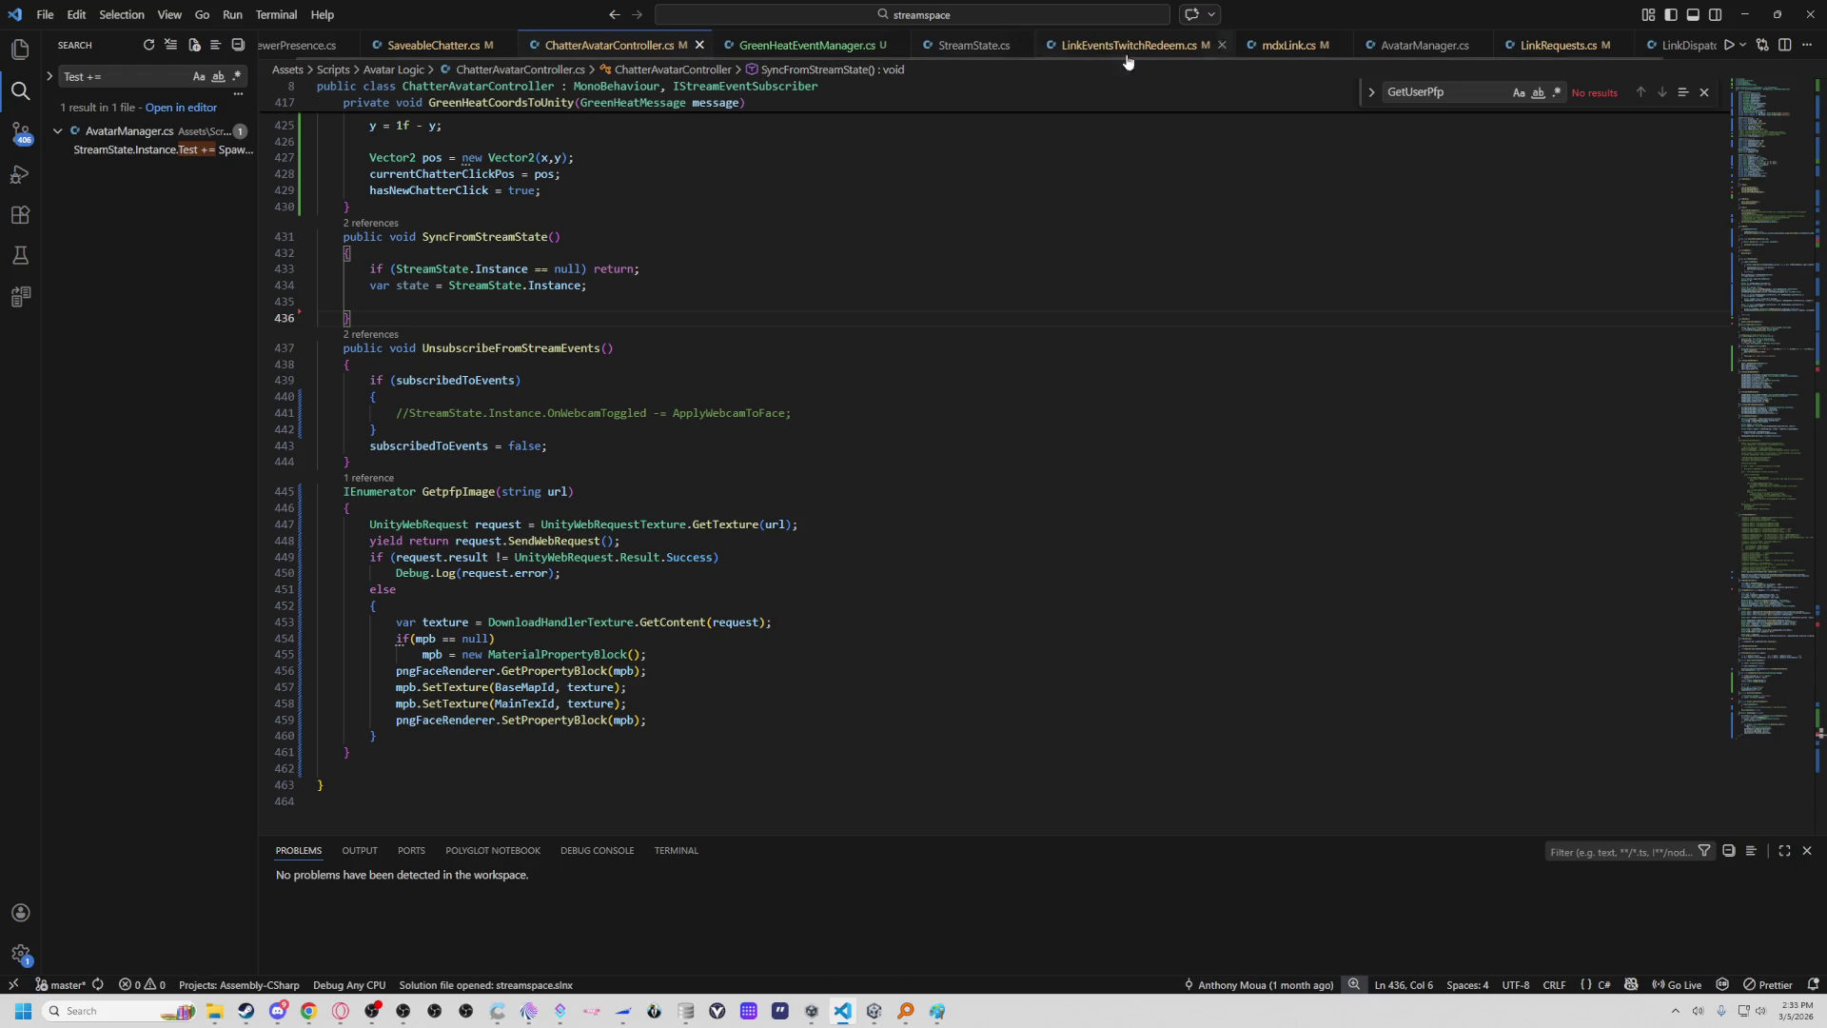
left_click(1748, 17)
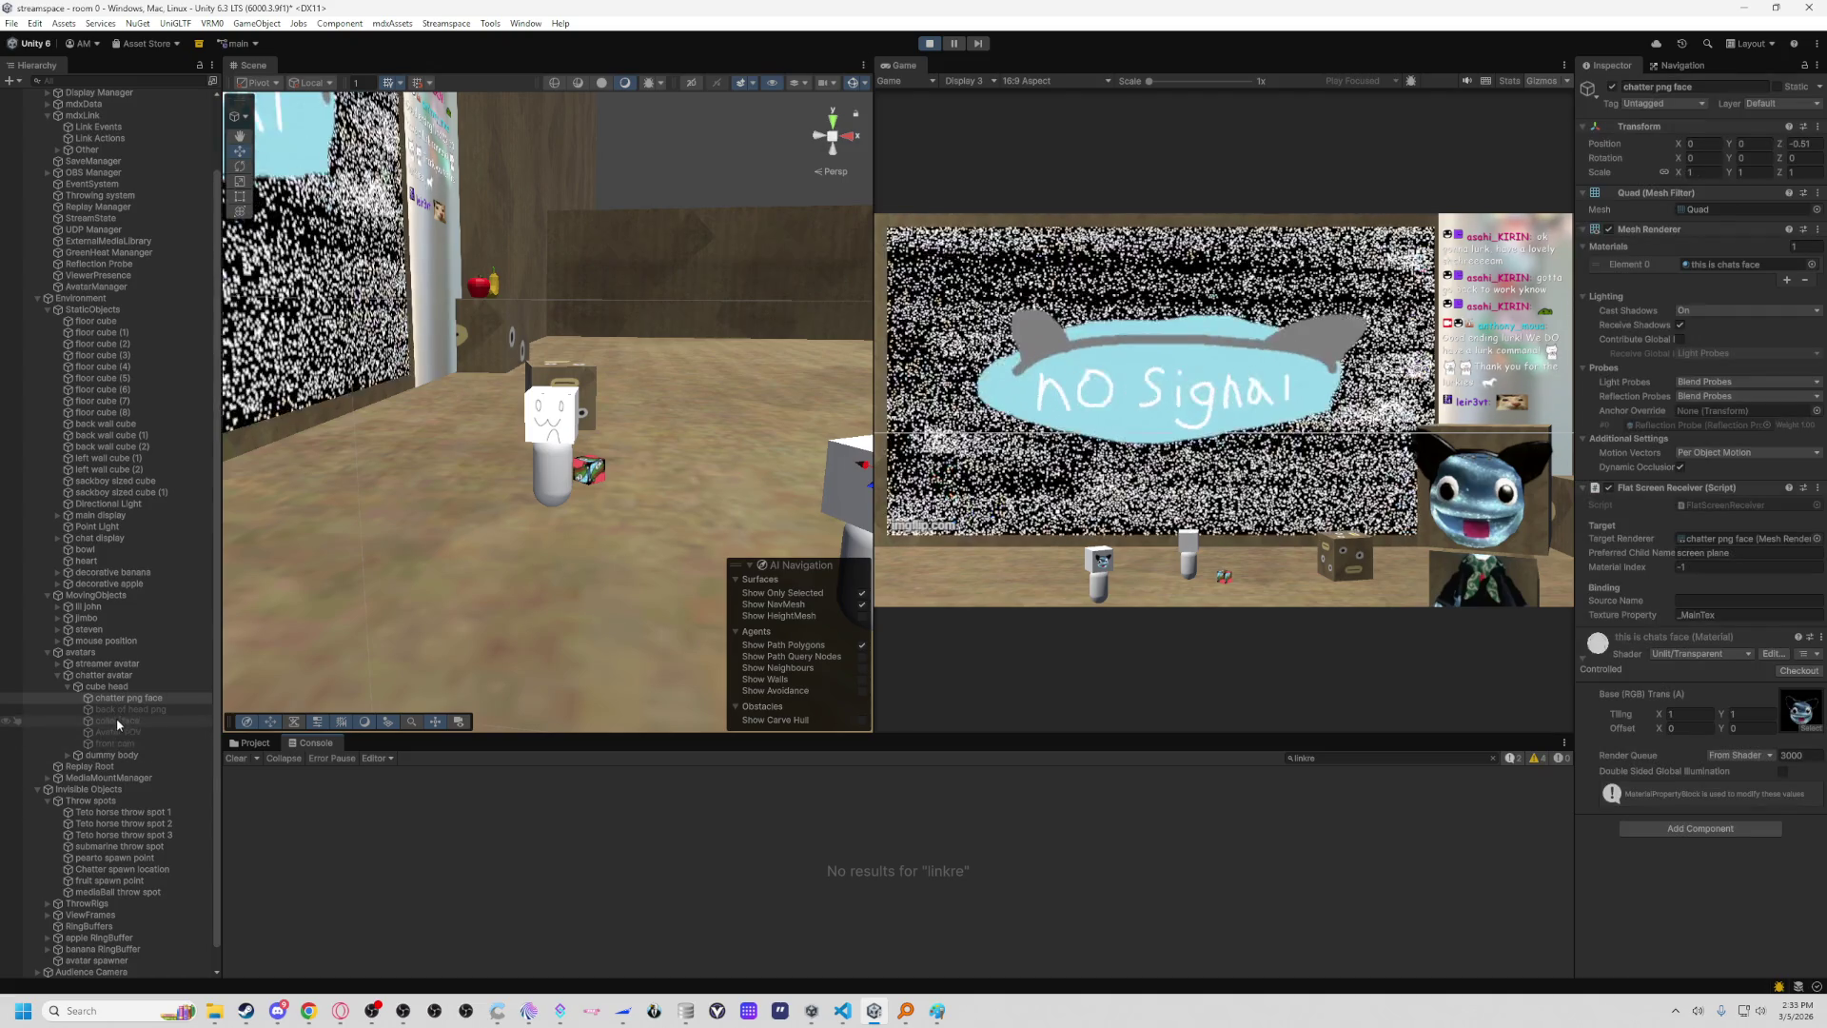
Check the chatter avatar's Pfpurl field holds a Twitch profile image URL, then exit play mode.
left_click(103, 675)
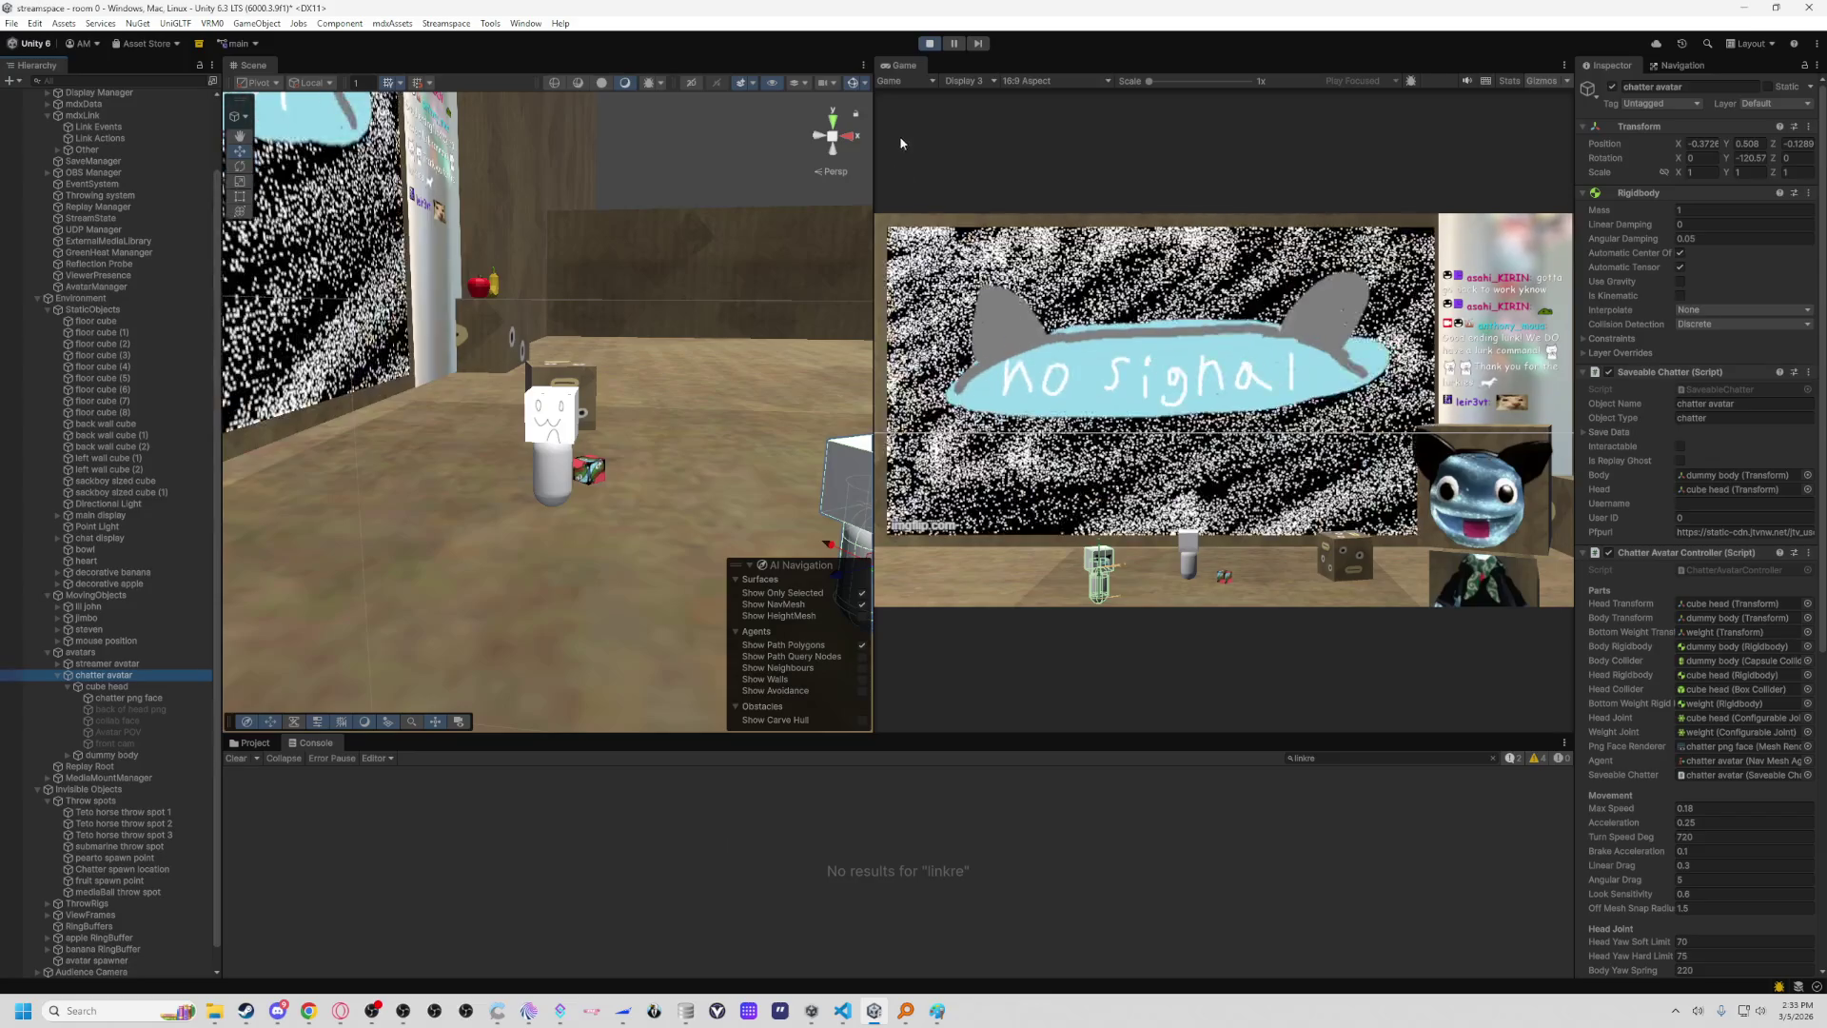
left_click(928, 43)
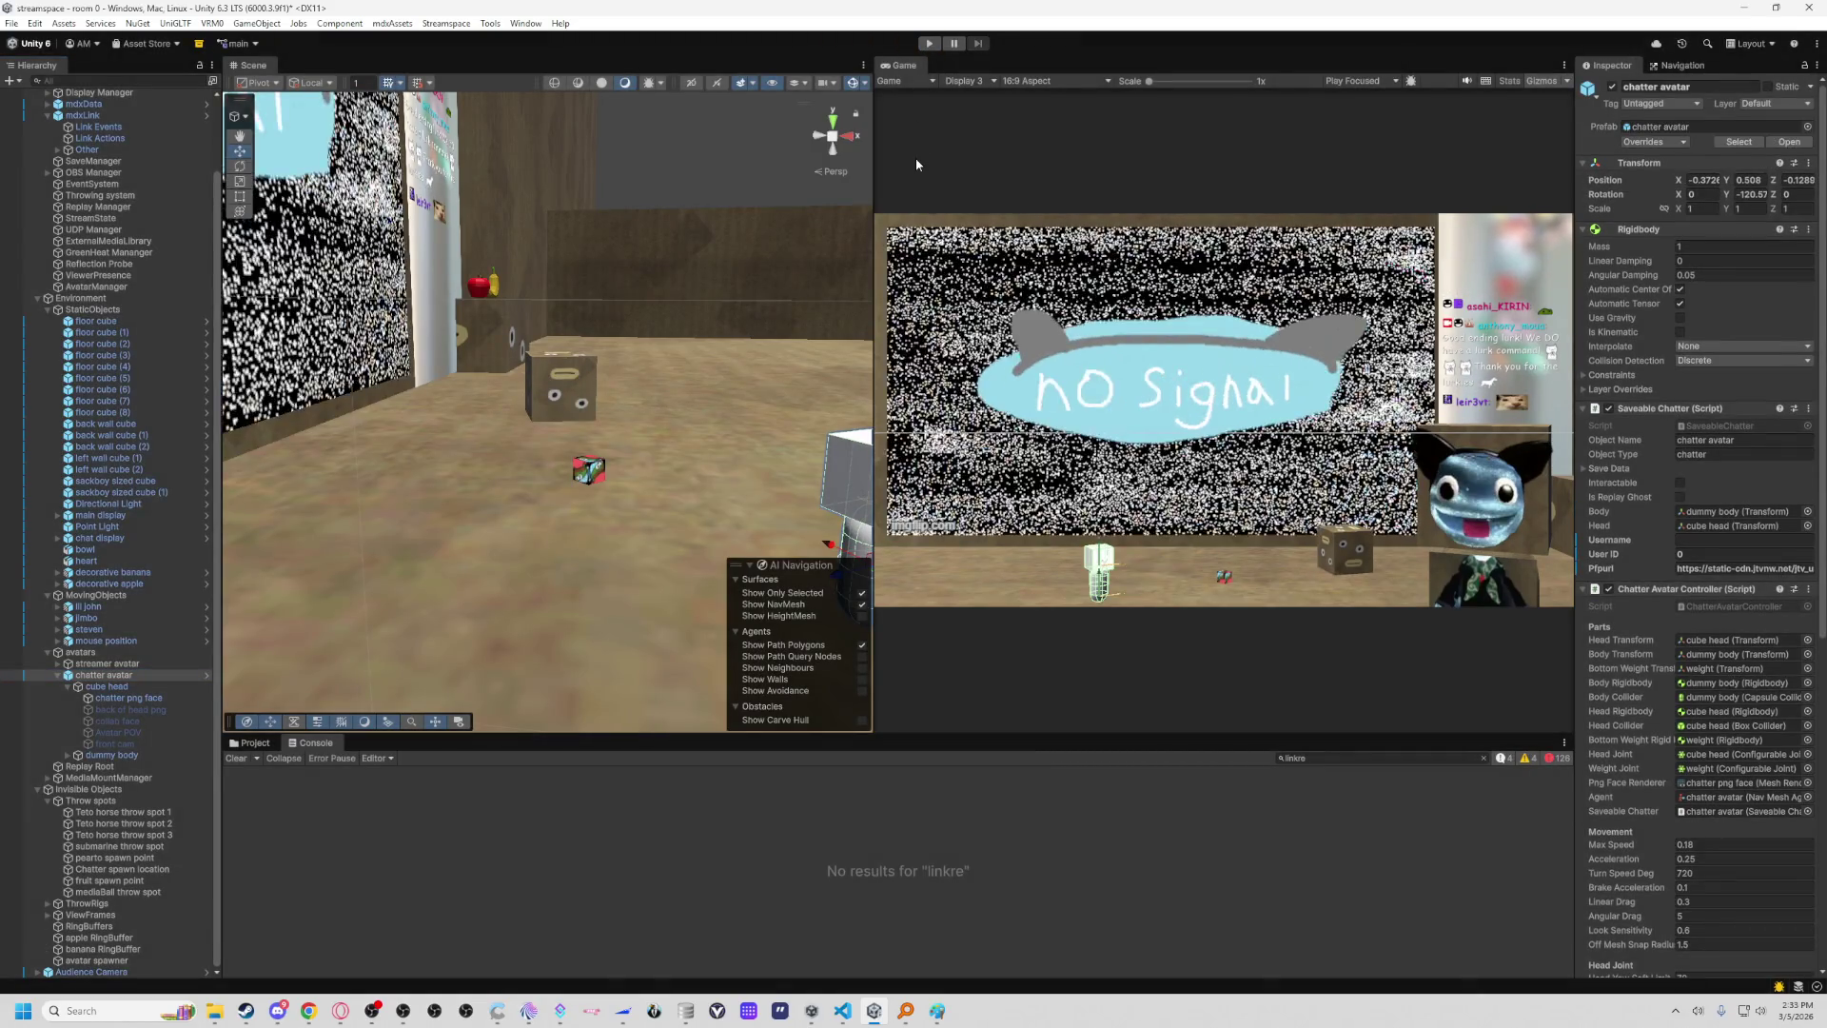